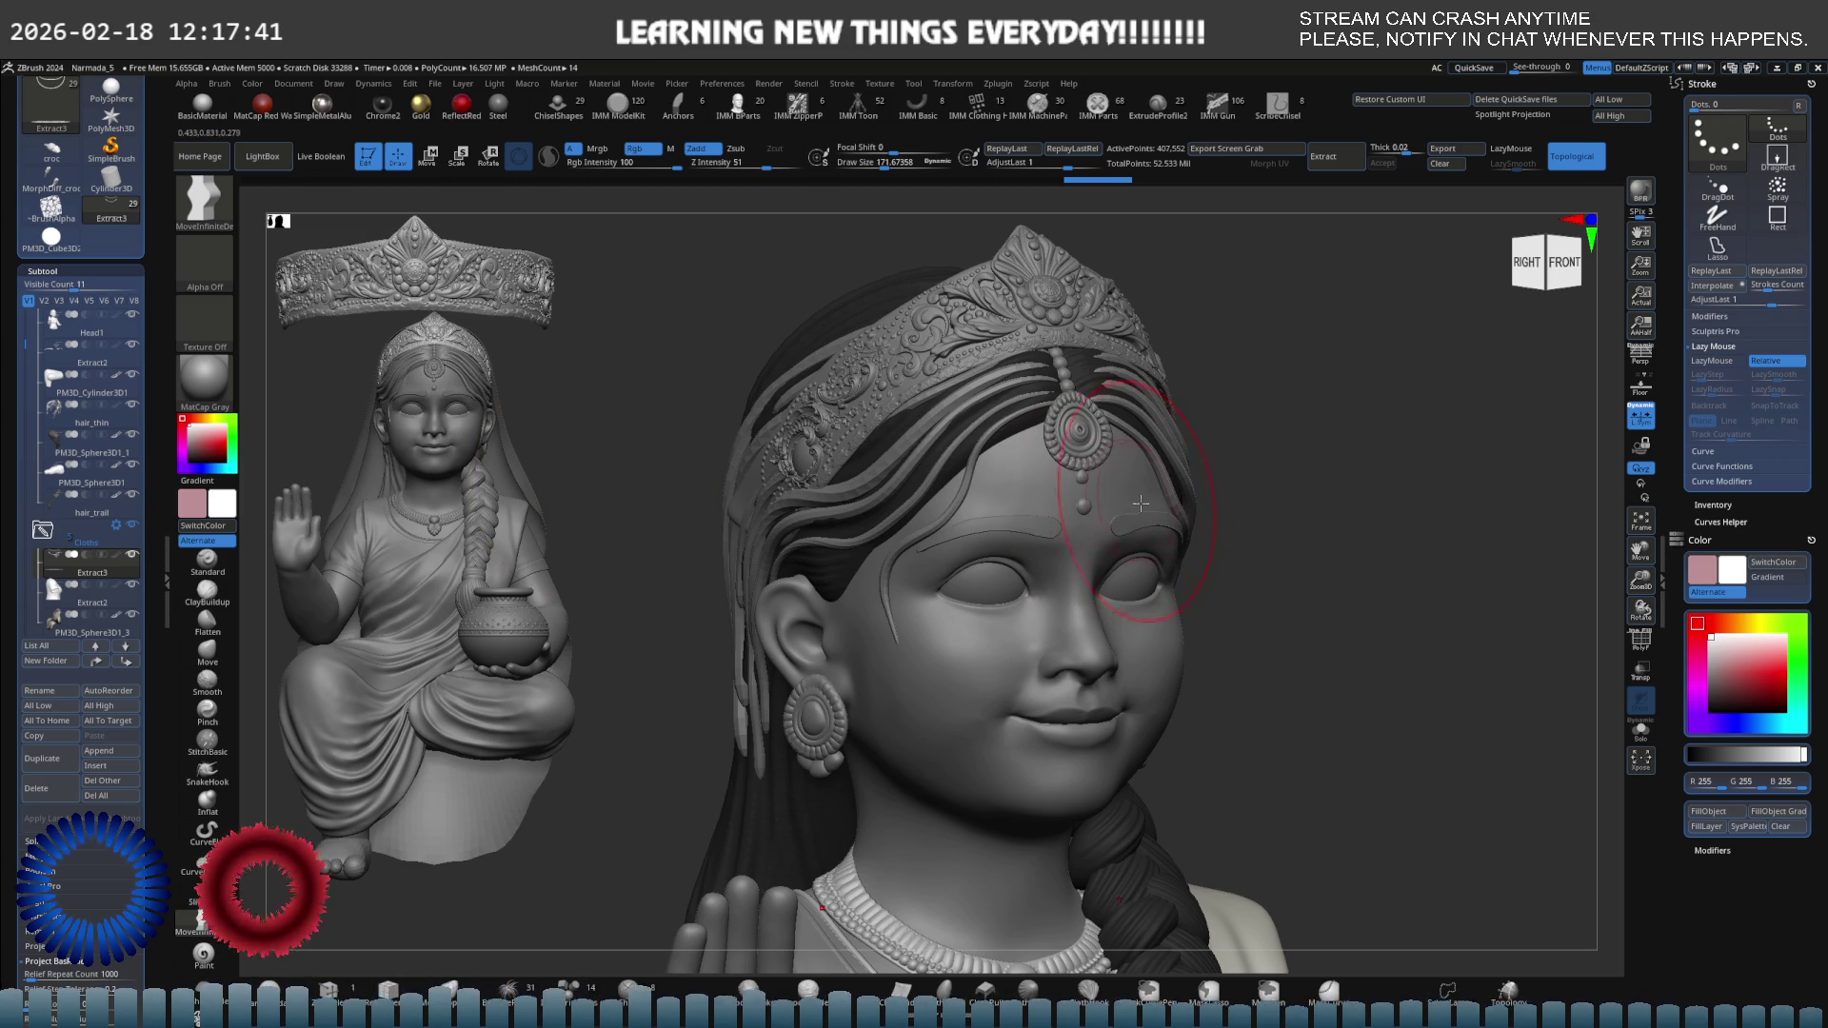
# Zoom out to the chest, sari and pot, shrink the brush, and load IMM Primitives.
pyautogui.moveTo(1153, 510)
pyautogui.keyDown('ctrl'); pyautogui.mouseDown(button='right')
pyautogui.moveTo(1109, 509)
pyautogui.moveTo(1091, 571)
pyautogui.moveTo(1041, 420)
pyautogui.moveTo(1061, 530)
pyautogui.moveTo(908, 491)
pyautogui.moveTo(816, 506)
pyautogui.mouseUp(button='right'); pyautogui.keyUp('ctrl')
pyautogui.press('s')
pyautogui.moveTo(796, 506); pyautogui.dragTo(761, 506)
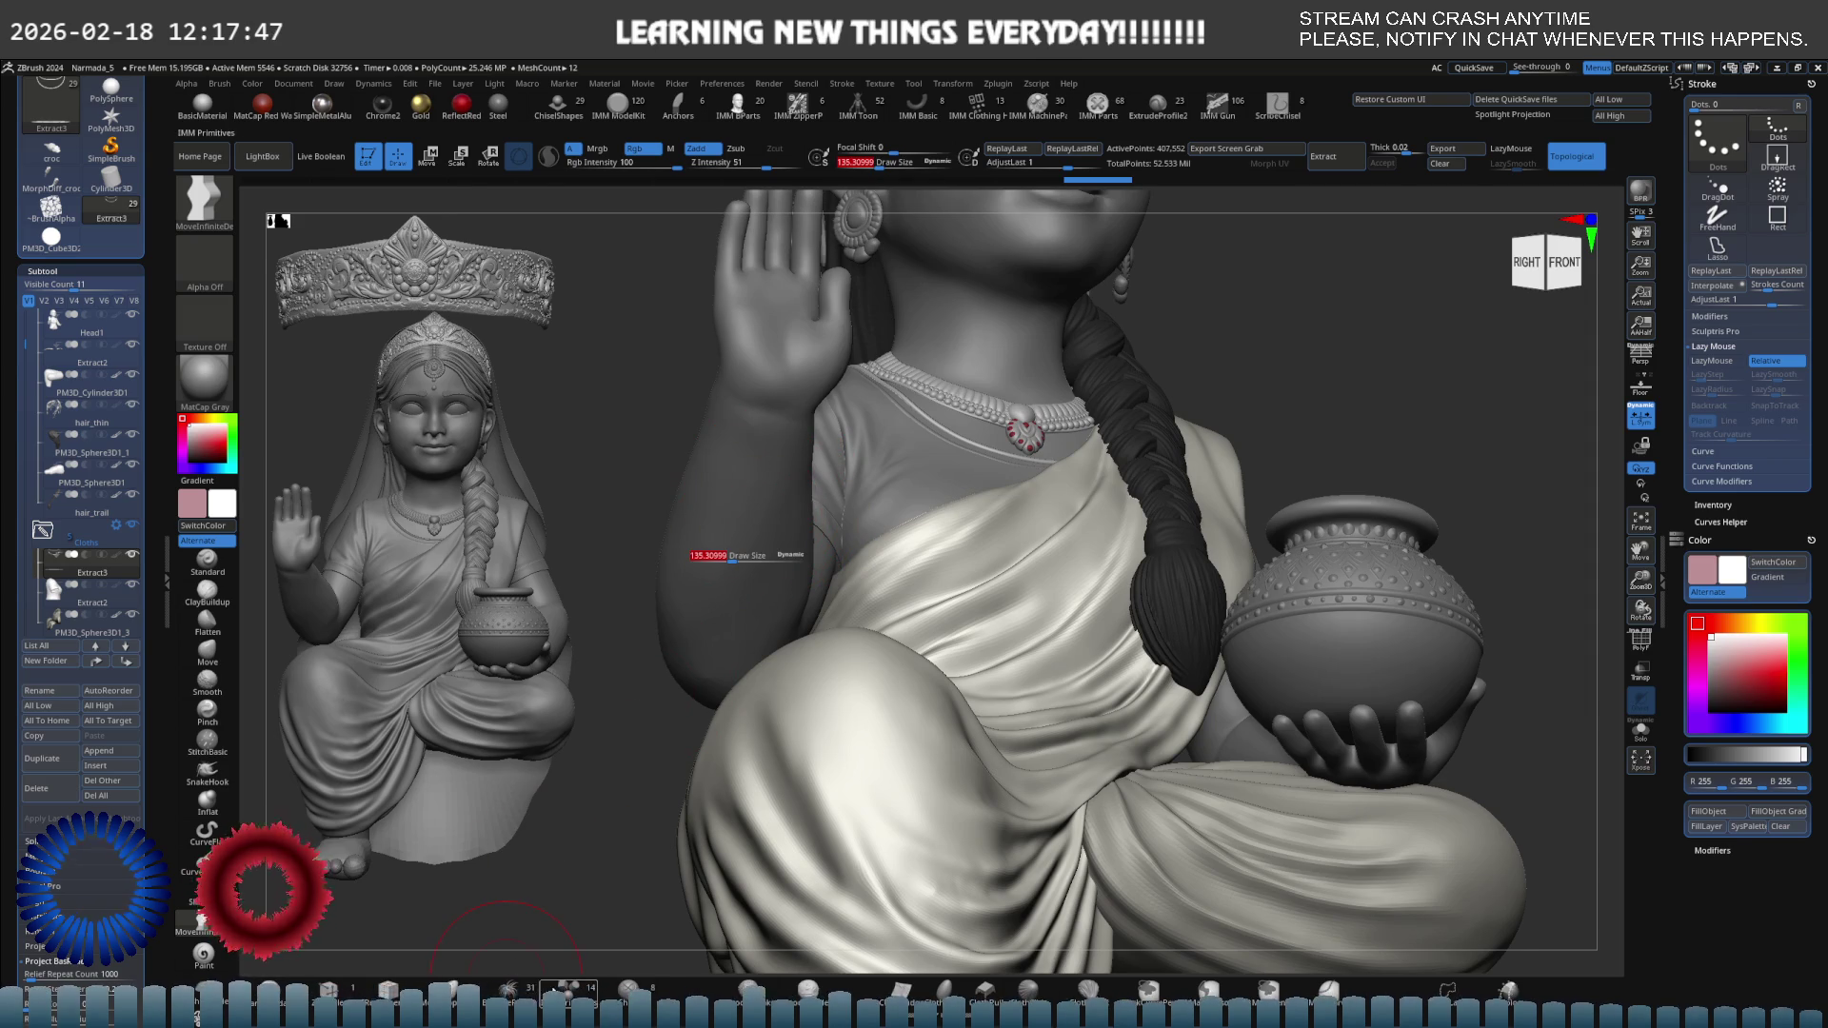
pyautogui.press('b')
pyautogui.press('i')
pyautogui.press('p')
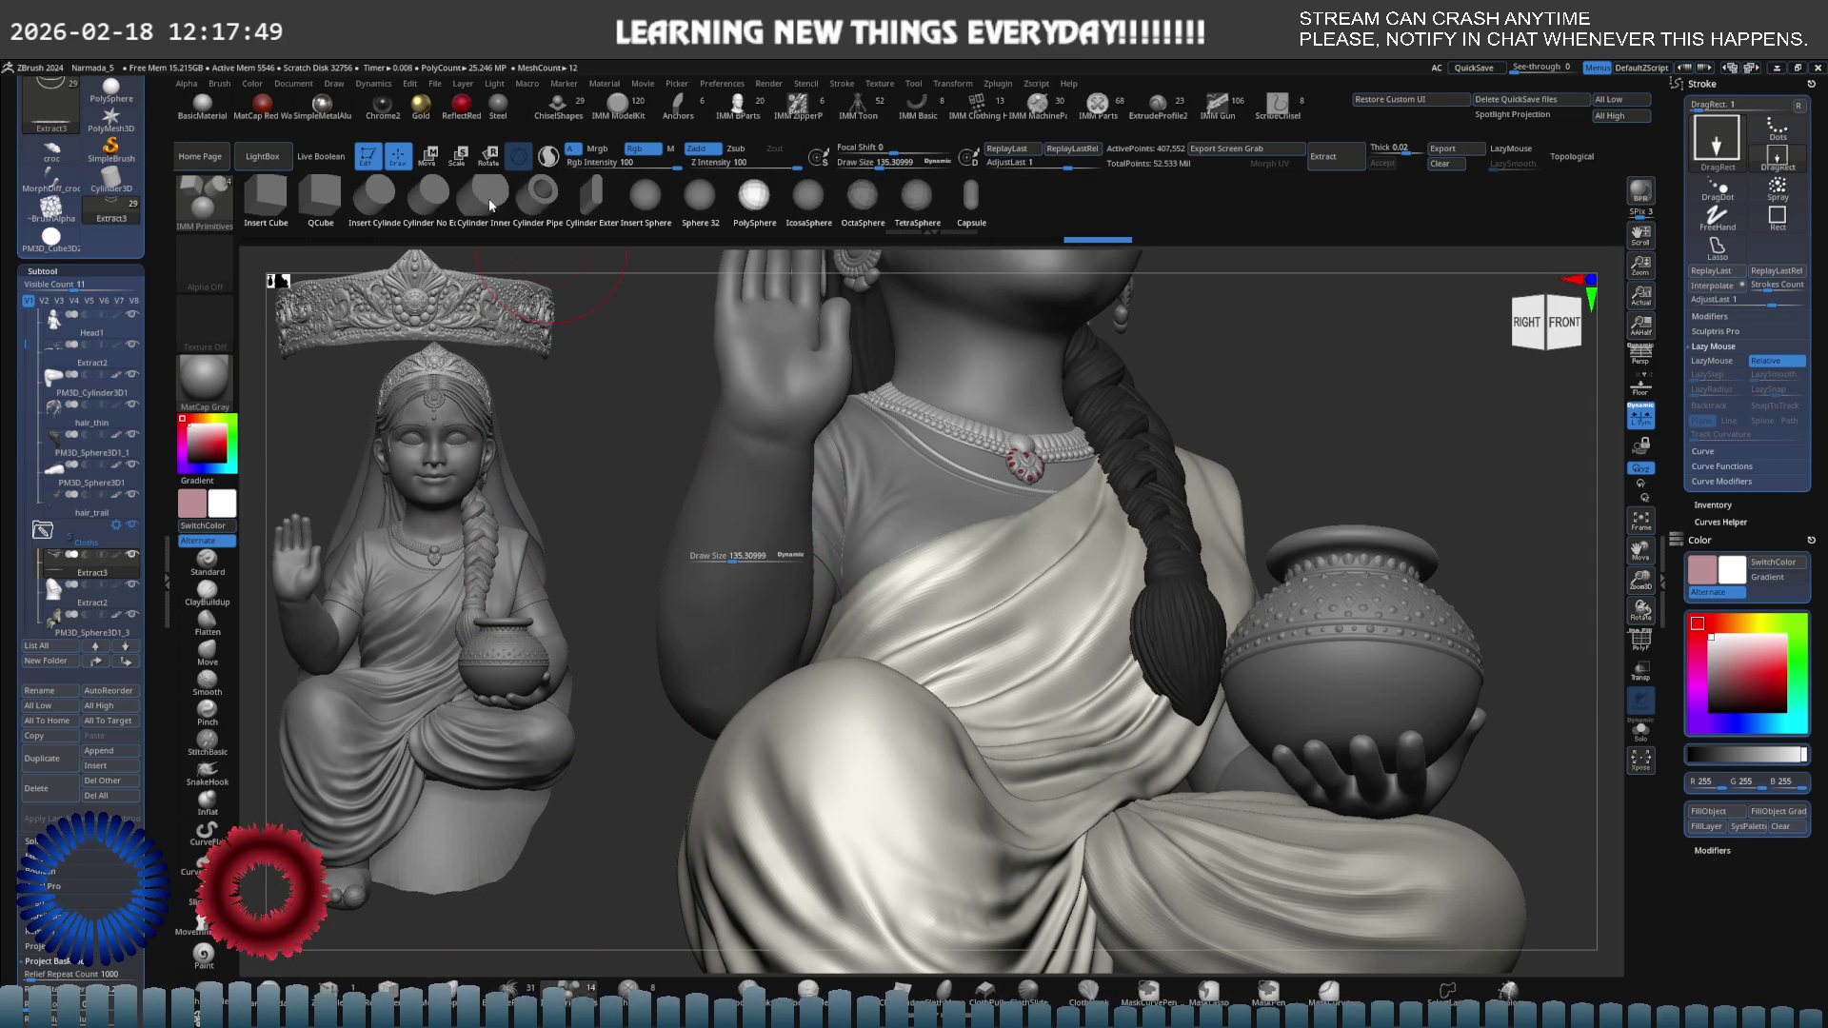
# Choose the Cylinder Pipe primitive and try inserting it onto the figure's chest.
pyautogui.click(542, 193)
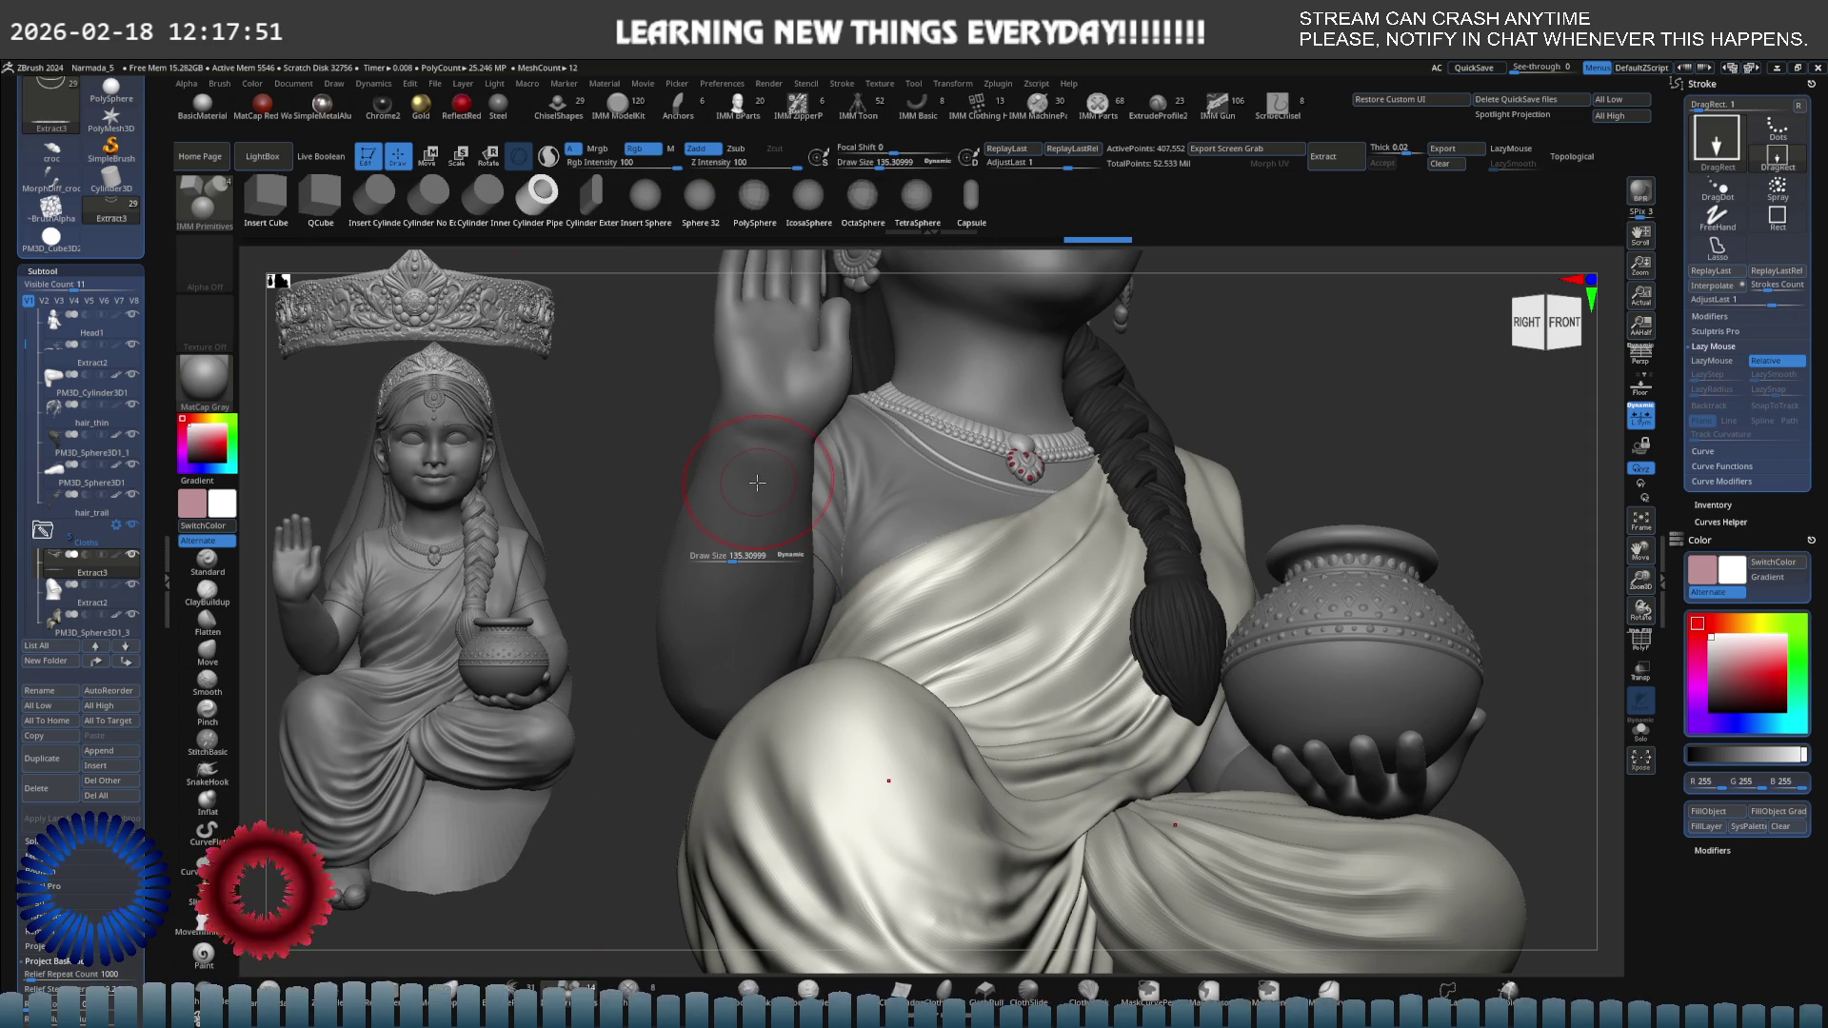
pyautogui.moveTo(757, 483); pyautogui.dragTo(790, 505)
pyautogui.keyDown('shift'); pyautogui.moveTo(790, 505); pyautogui.dragTo(959, 550, button='right'); pyautogui.keyUp('shift')
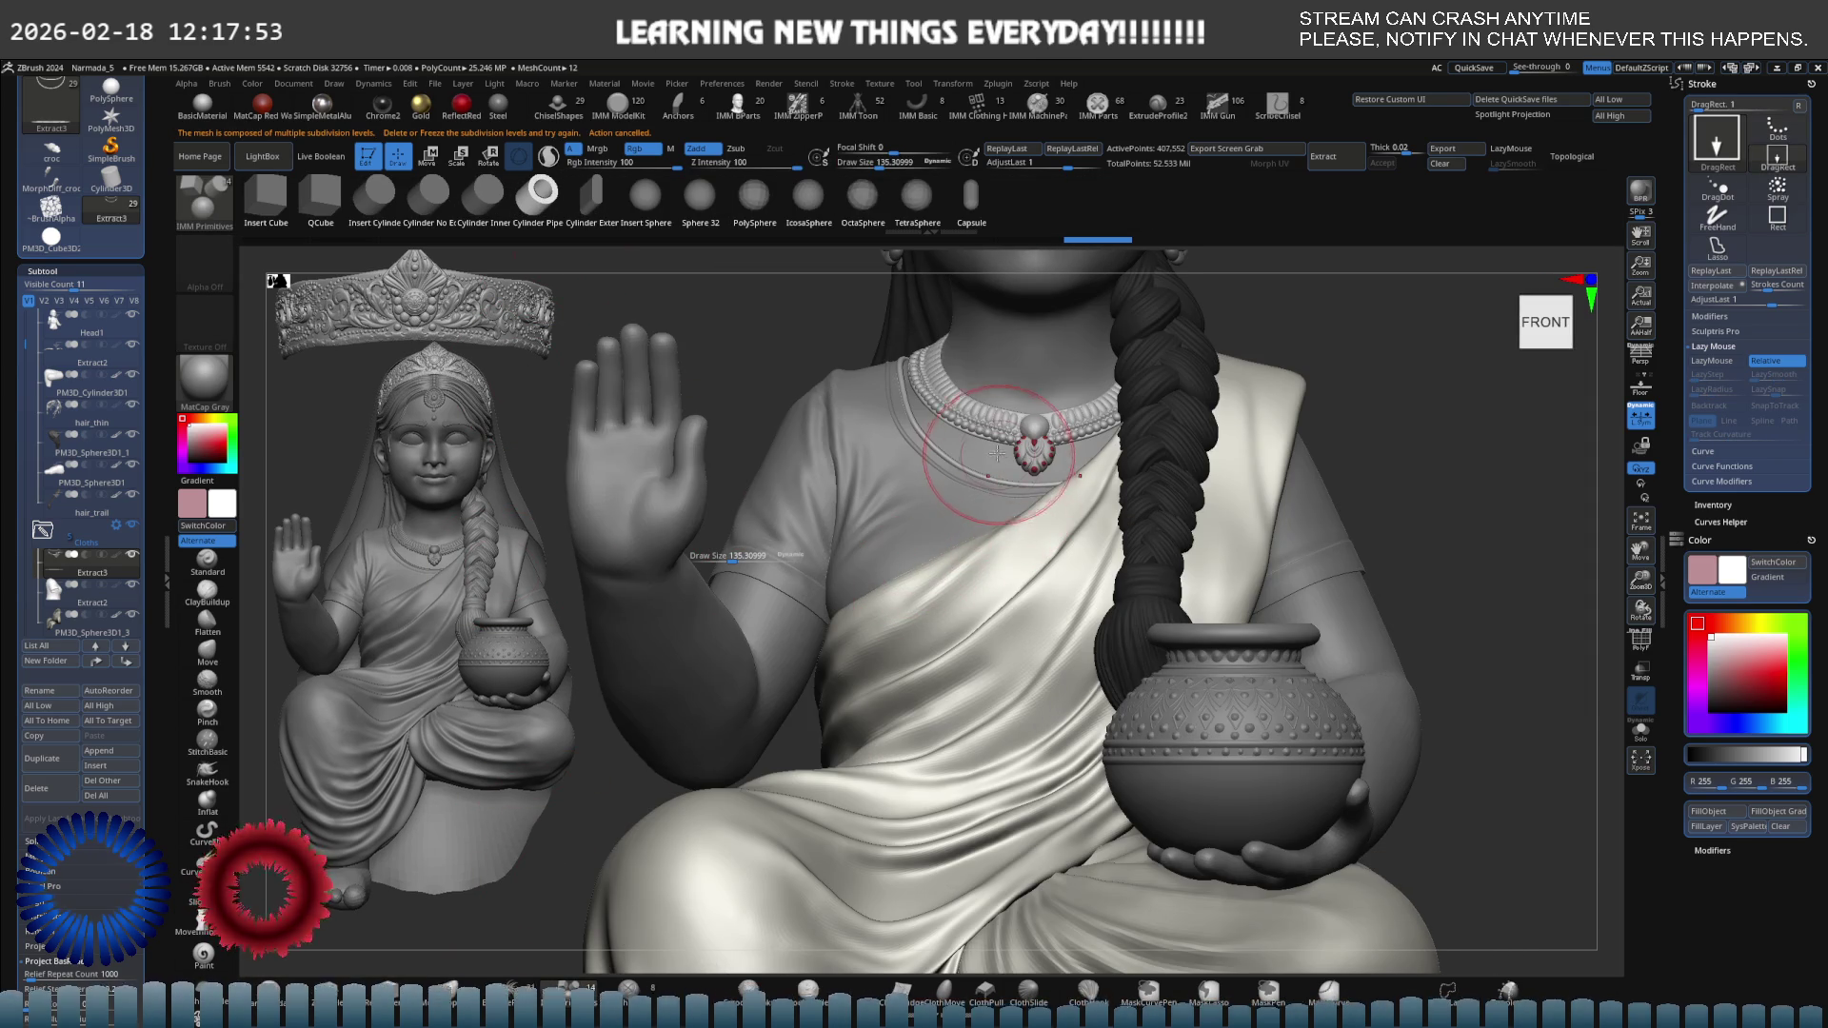
pyautogui.click(1223, 700)
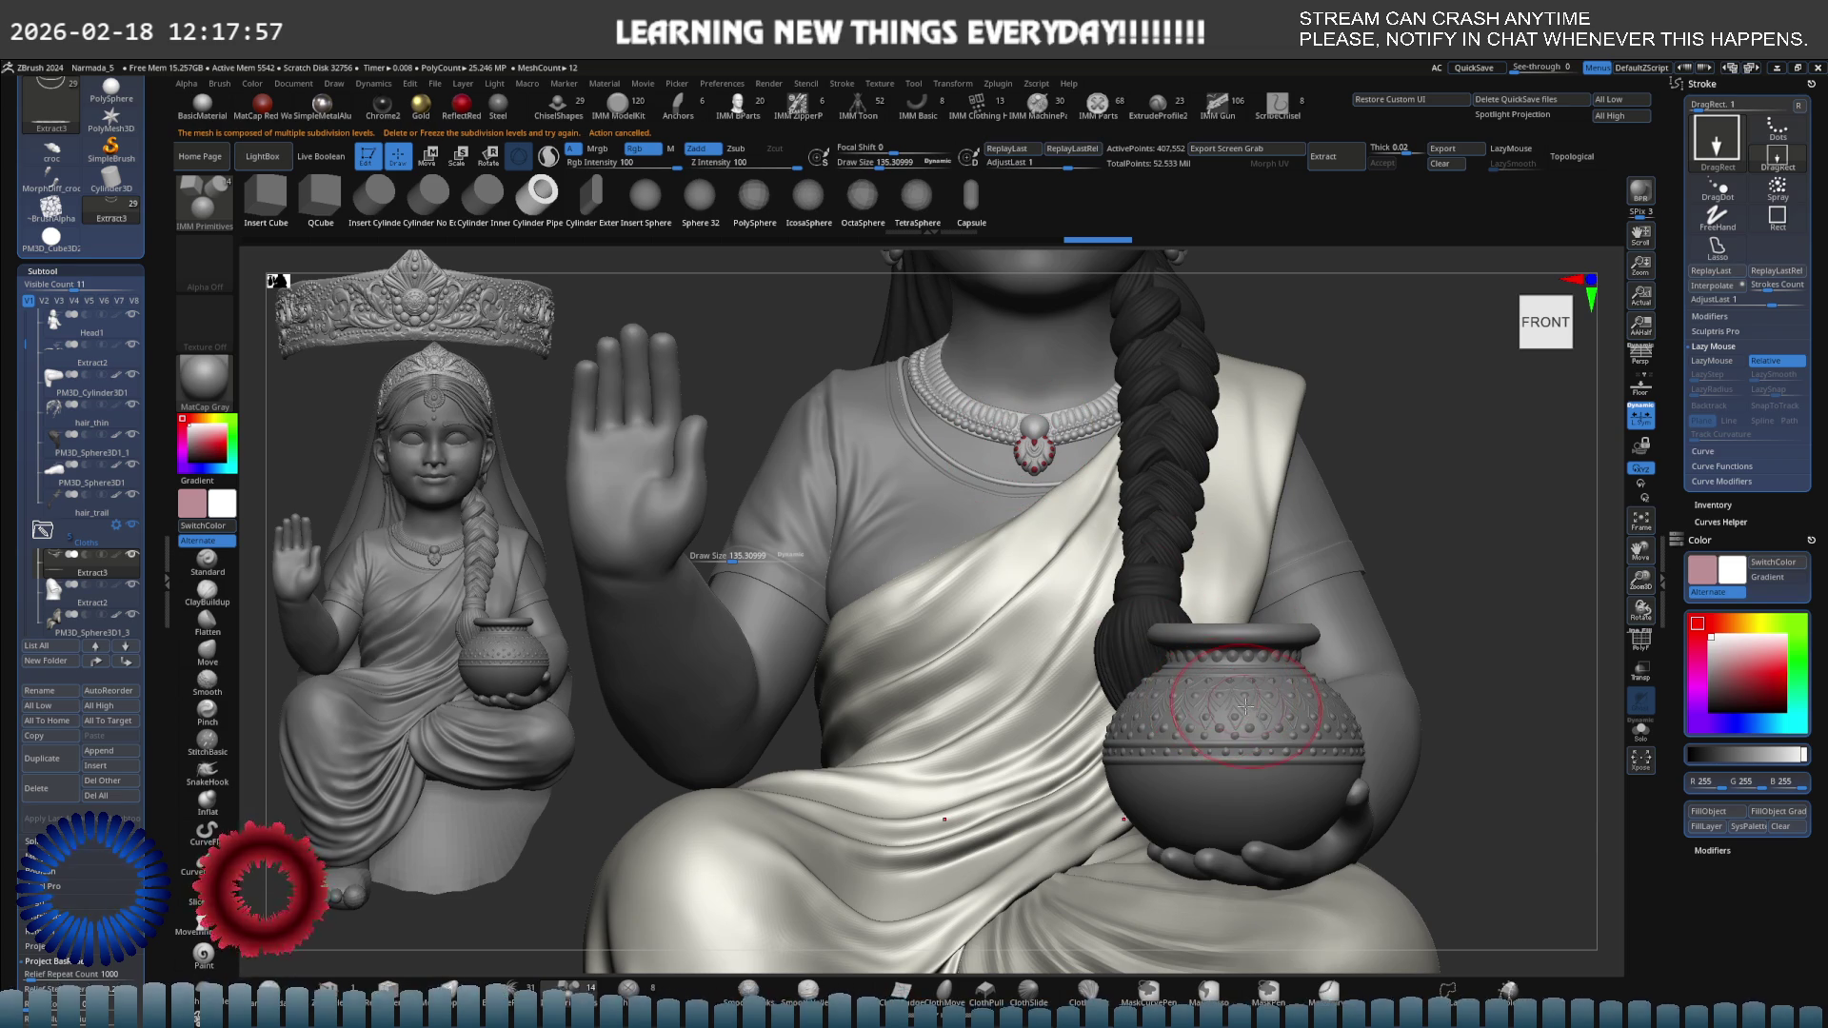
pyautogui.press('space')
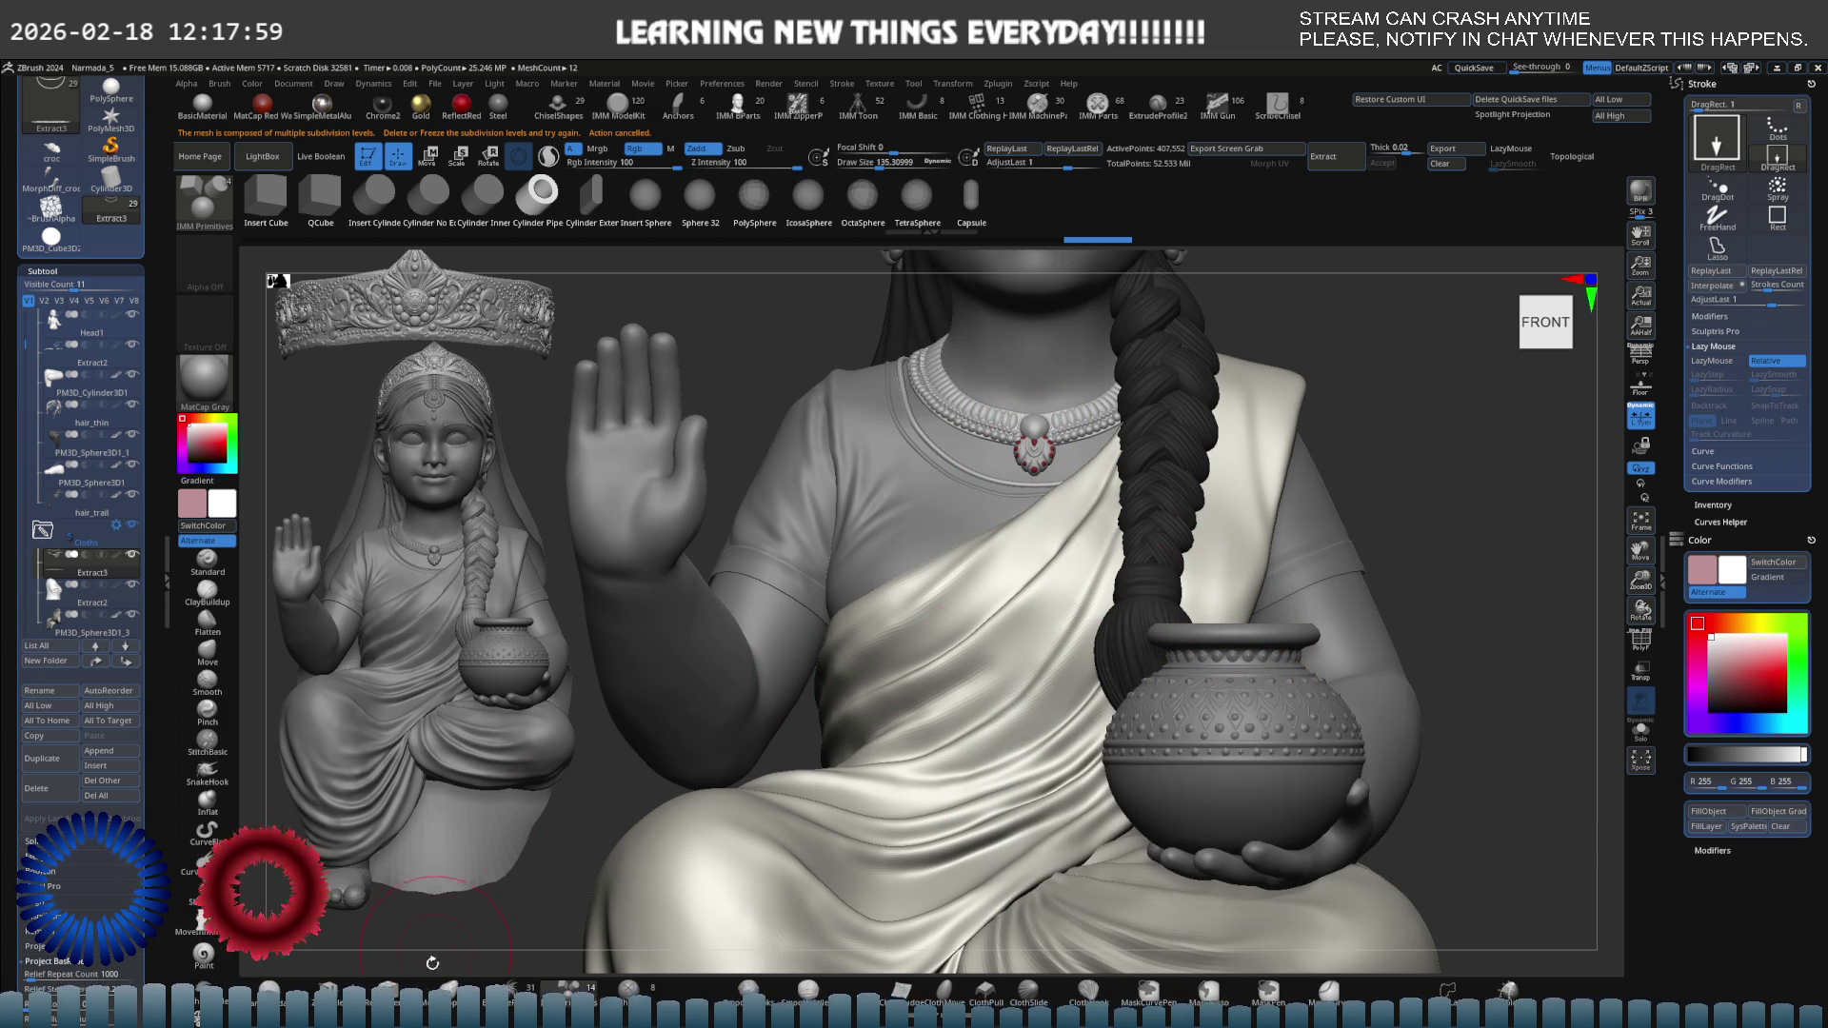
# Pick Ring3D from the 3D Meshes picker and drag it into the scene as a new part.
pyautogui.press('F1')
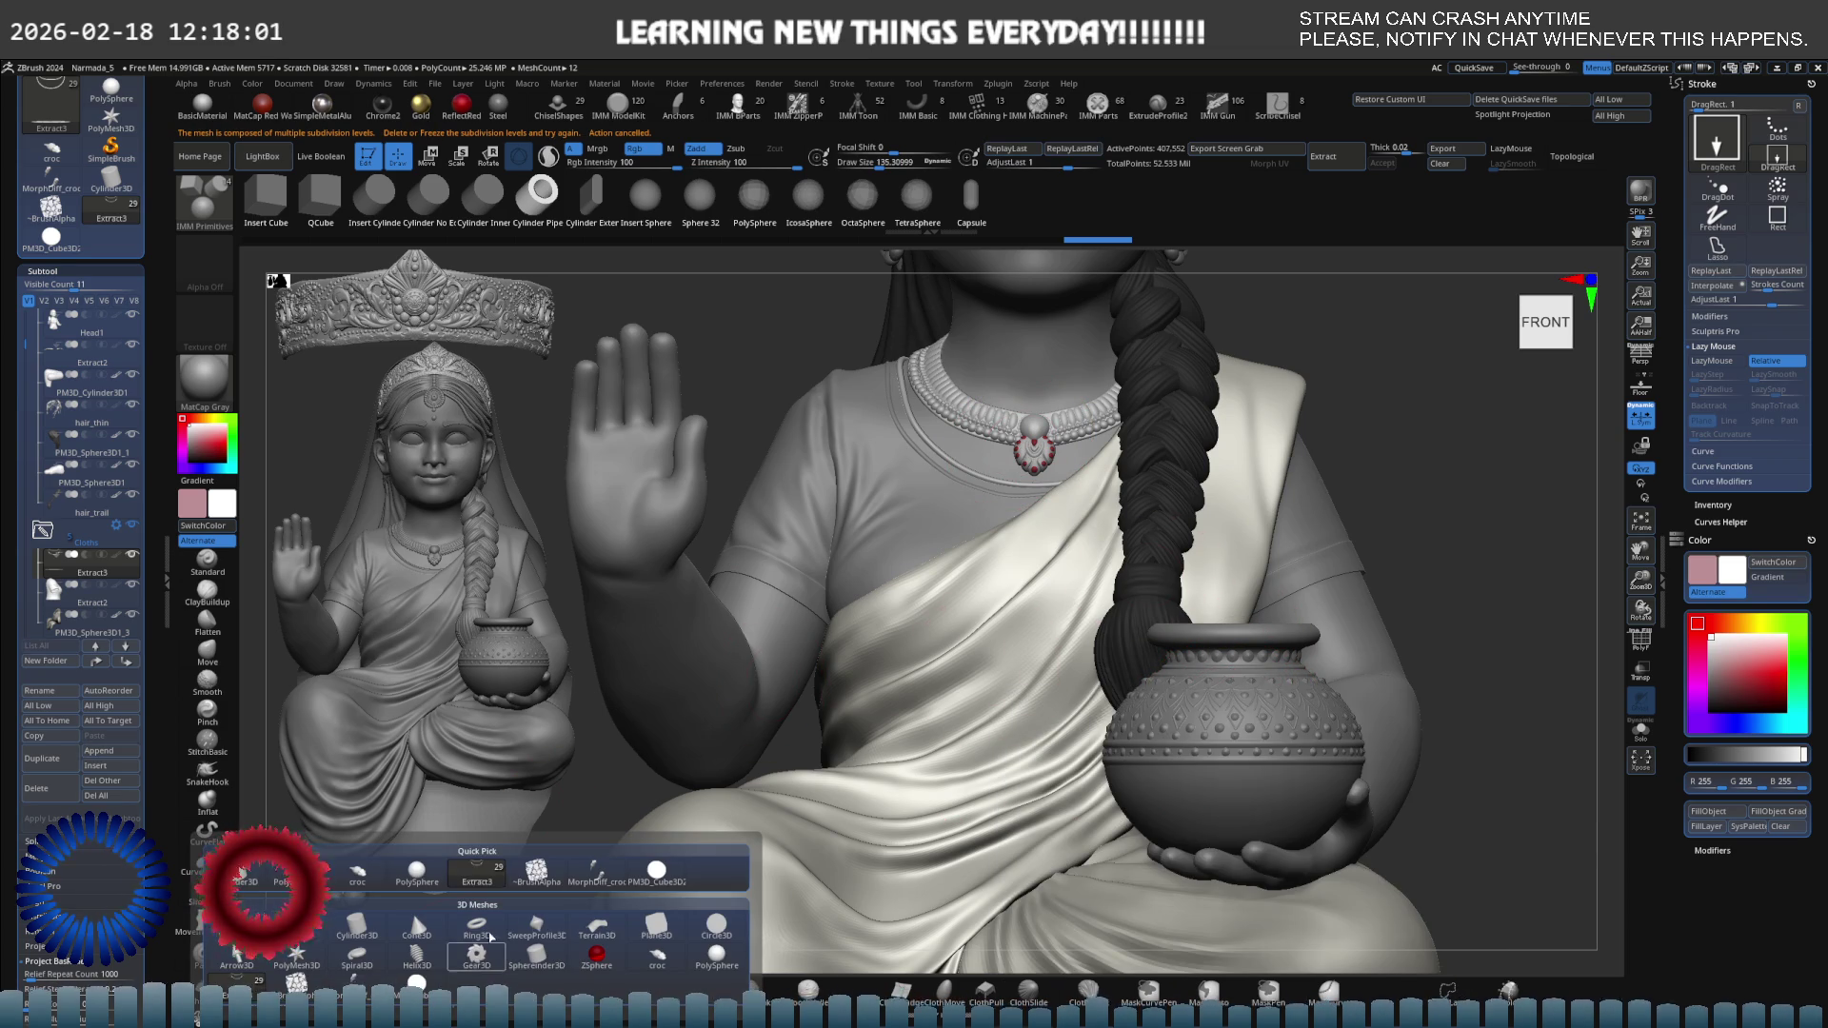
pyautogui.moveTo(489, 929)
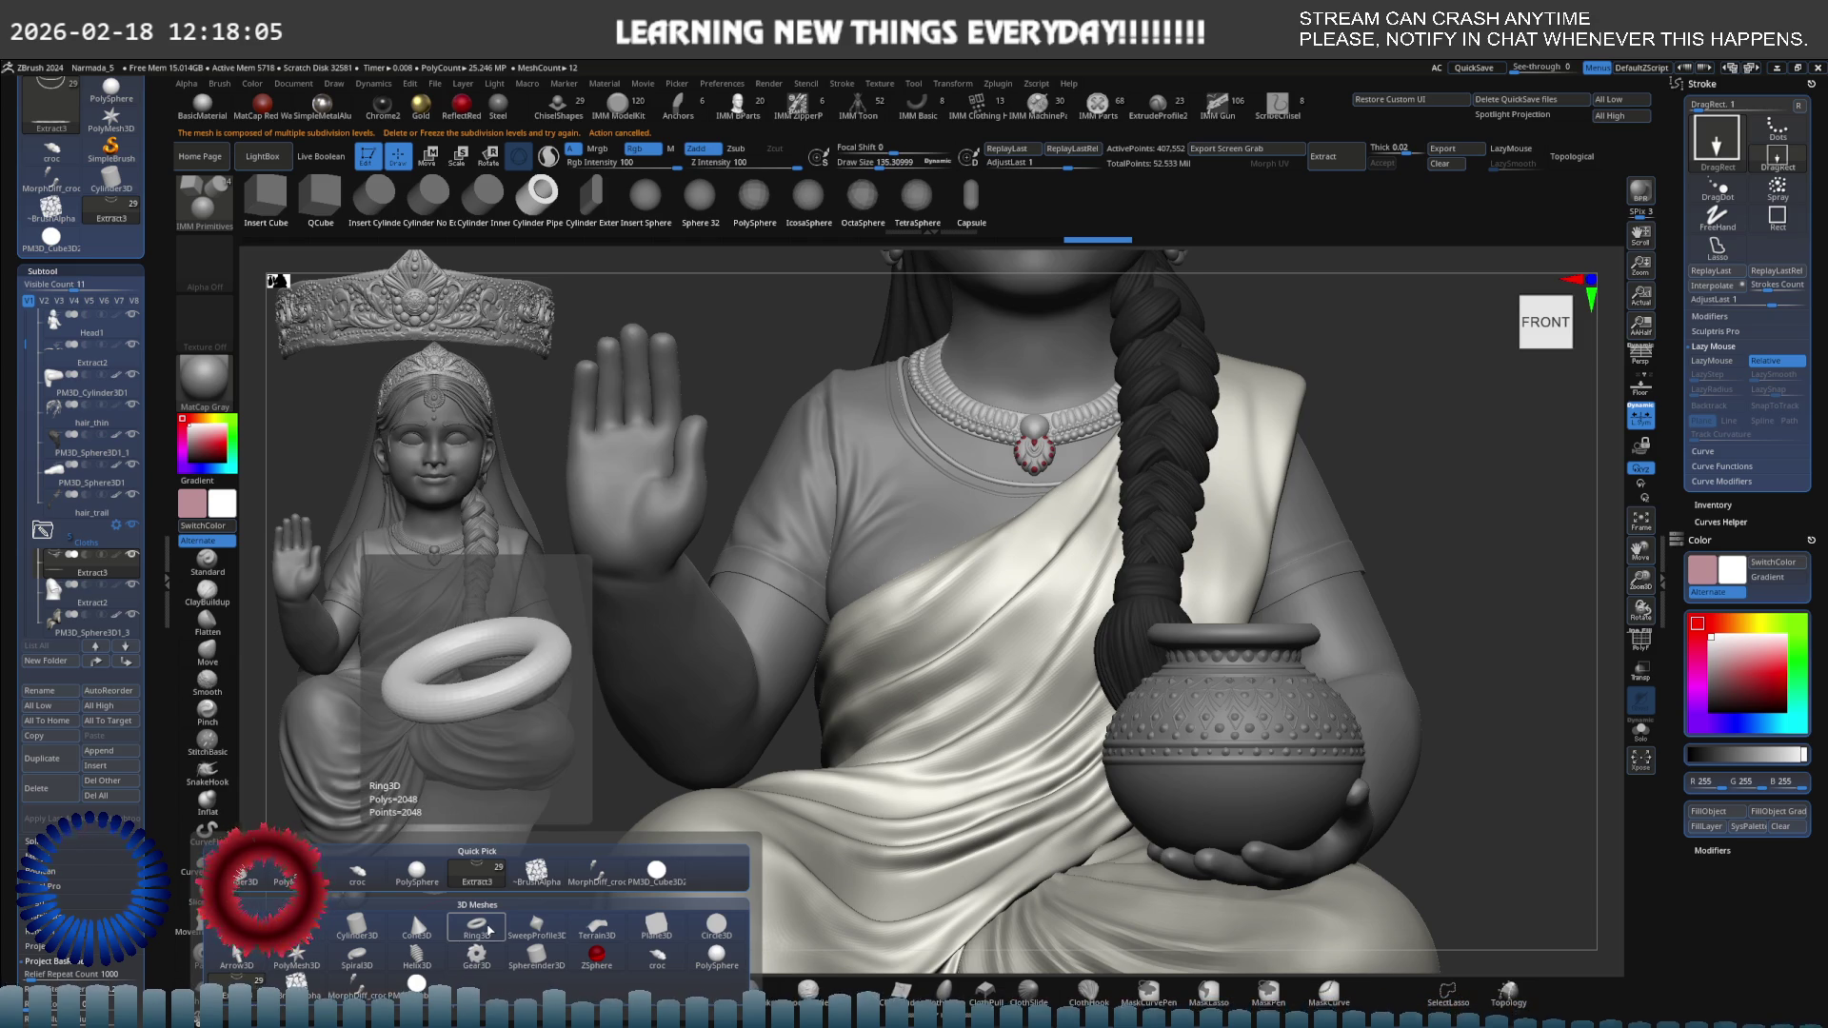
pyautogui.press('ctrl')
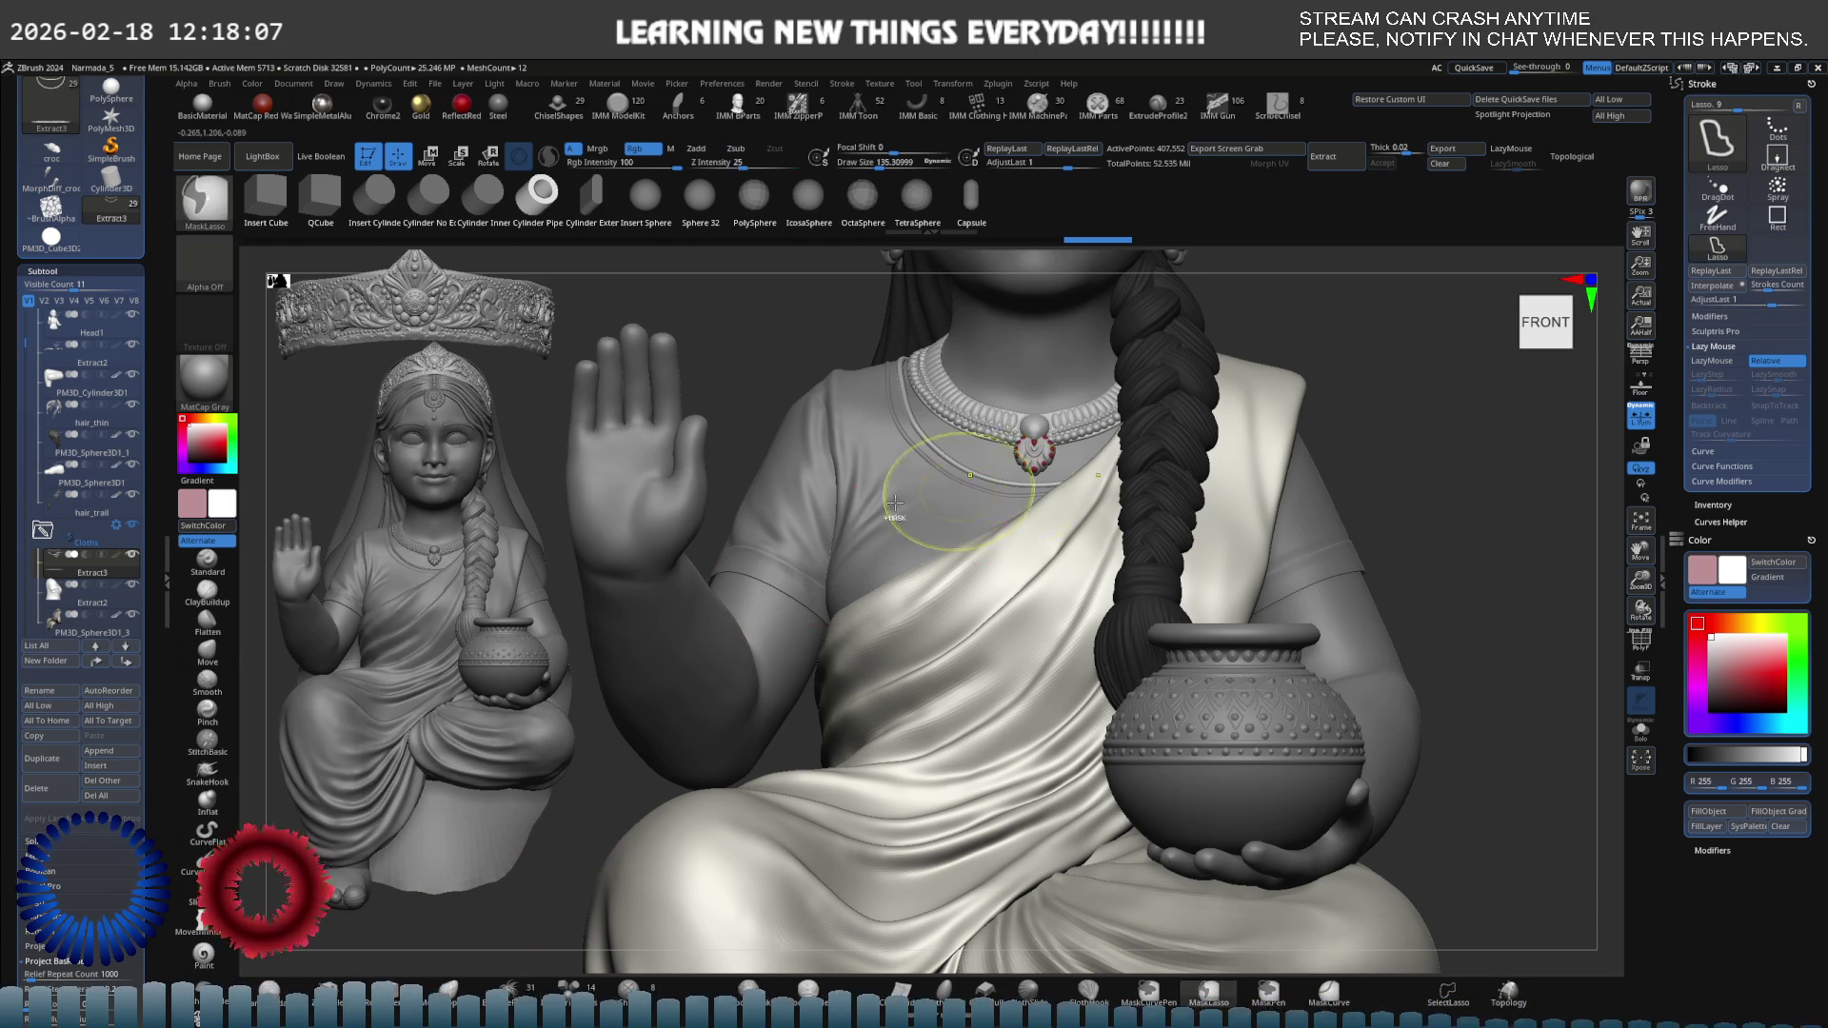
pyautogui.moveTo(968, 456); pyautogui.dragTo(1011, 440)
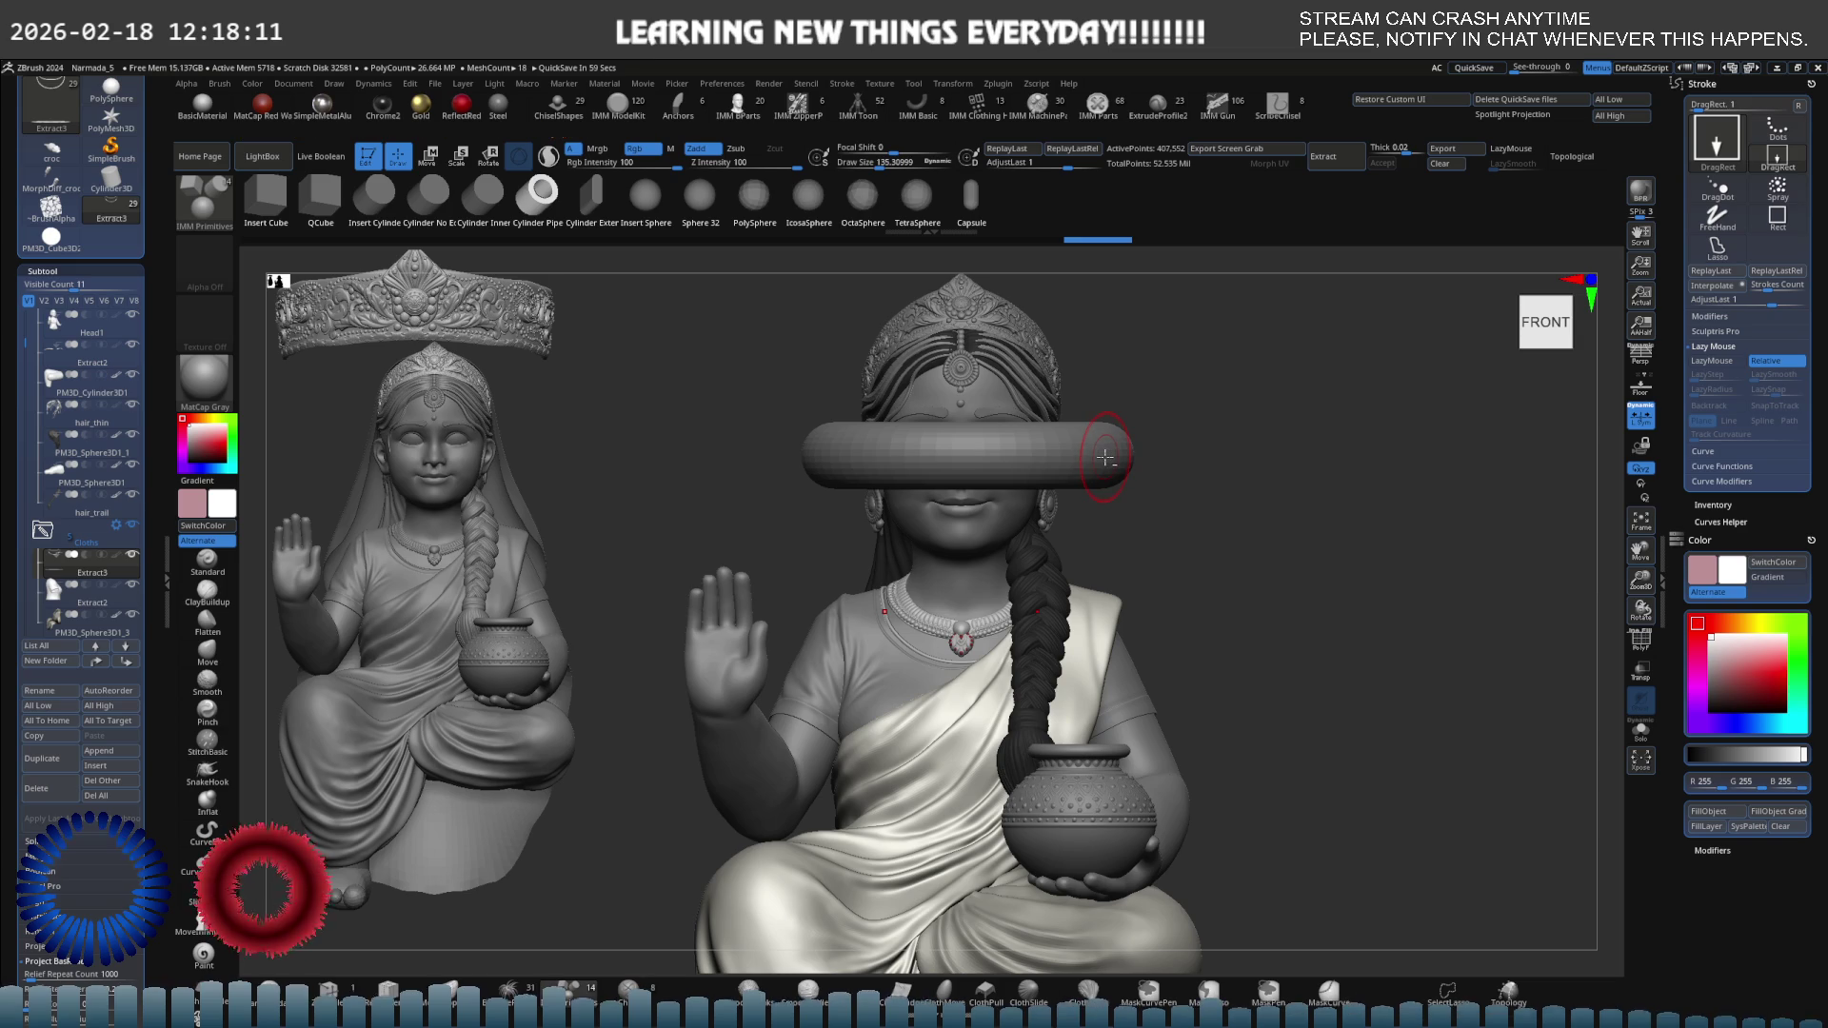
pyautogui.moveTo(1104, 457)
pyautogui.keyDown('ctrl'); pyautogui.mouseDown(button='right')
pyautogui.moveTo(1031, 436)
pyautogui.moveTo(993, 516)
pyautogui.moveTo(962, 471)
pyautogui.mouseUp(button='right'); pyautogui.keyUp('ctrl')
# Make PM3D_Ring3D1 the active subtool and isolate it with Solo.
pyautogui.hotkey('shift', 'alt', 's')
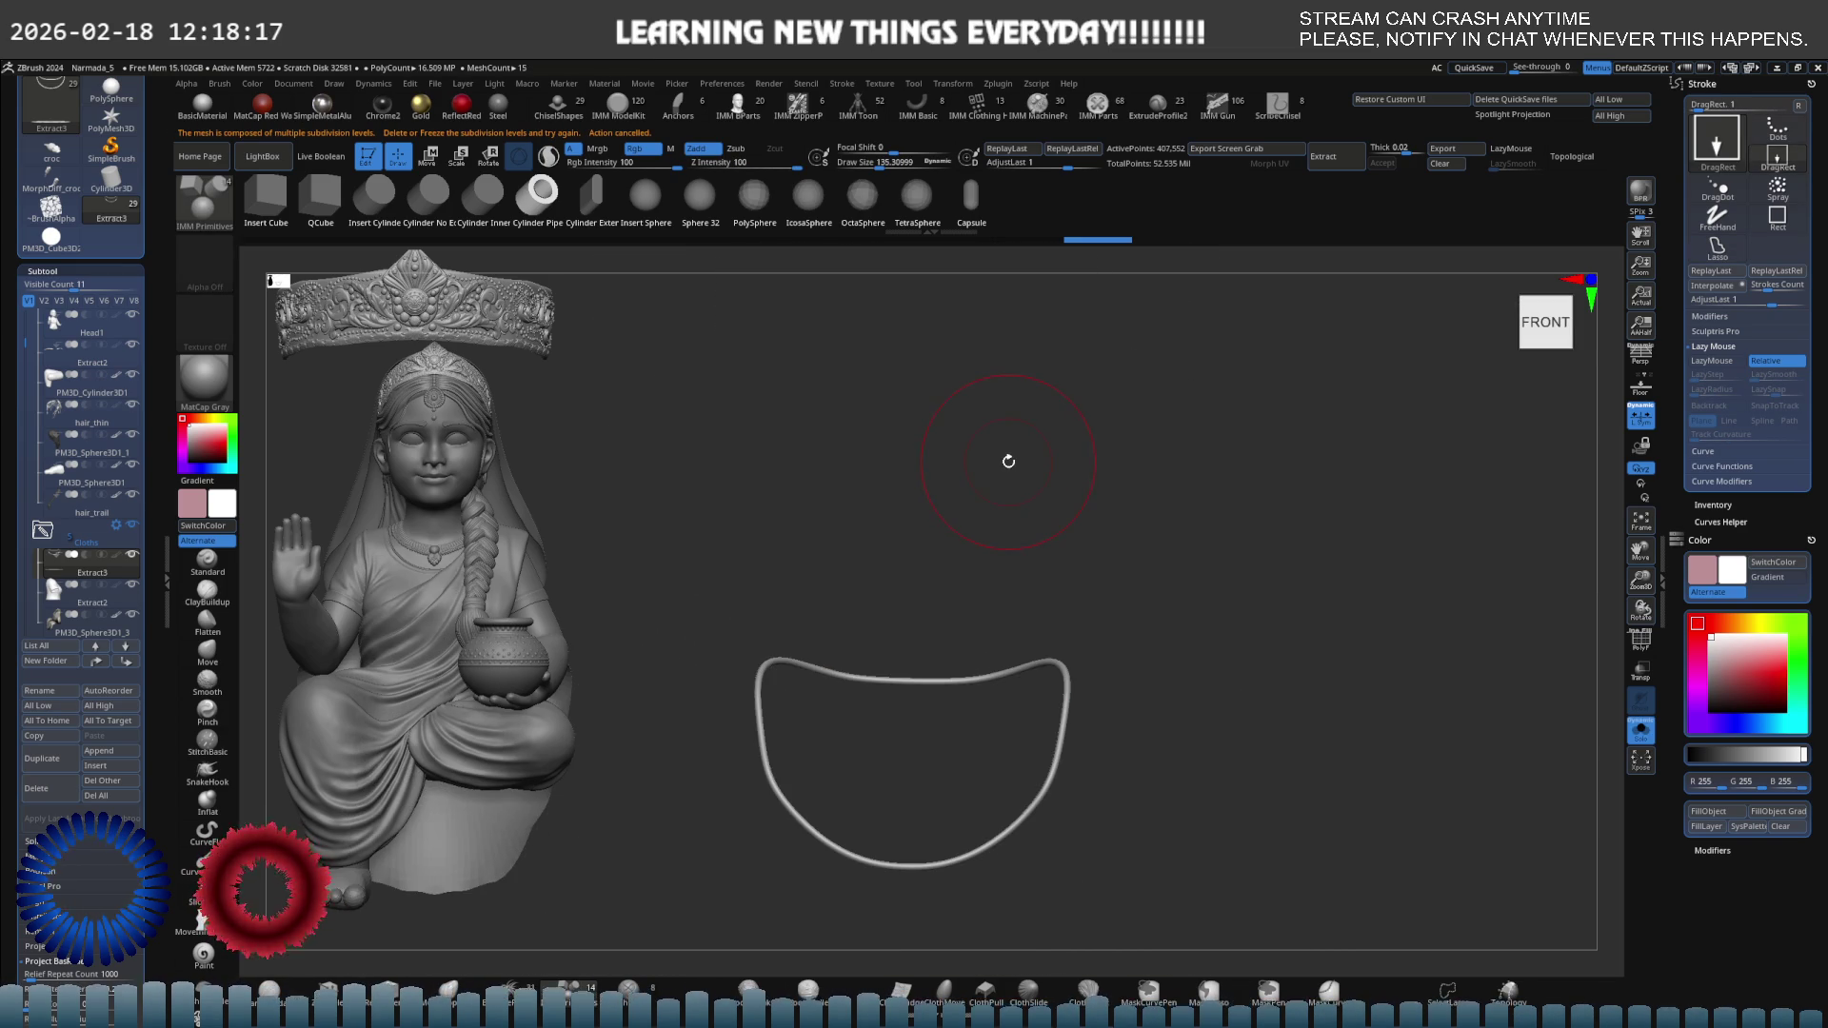
pyautogui.hotkey('shift', 'alt', 's')
pyautogui.hotkey('alt', 's')
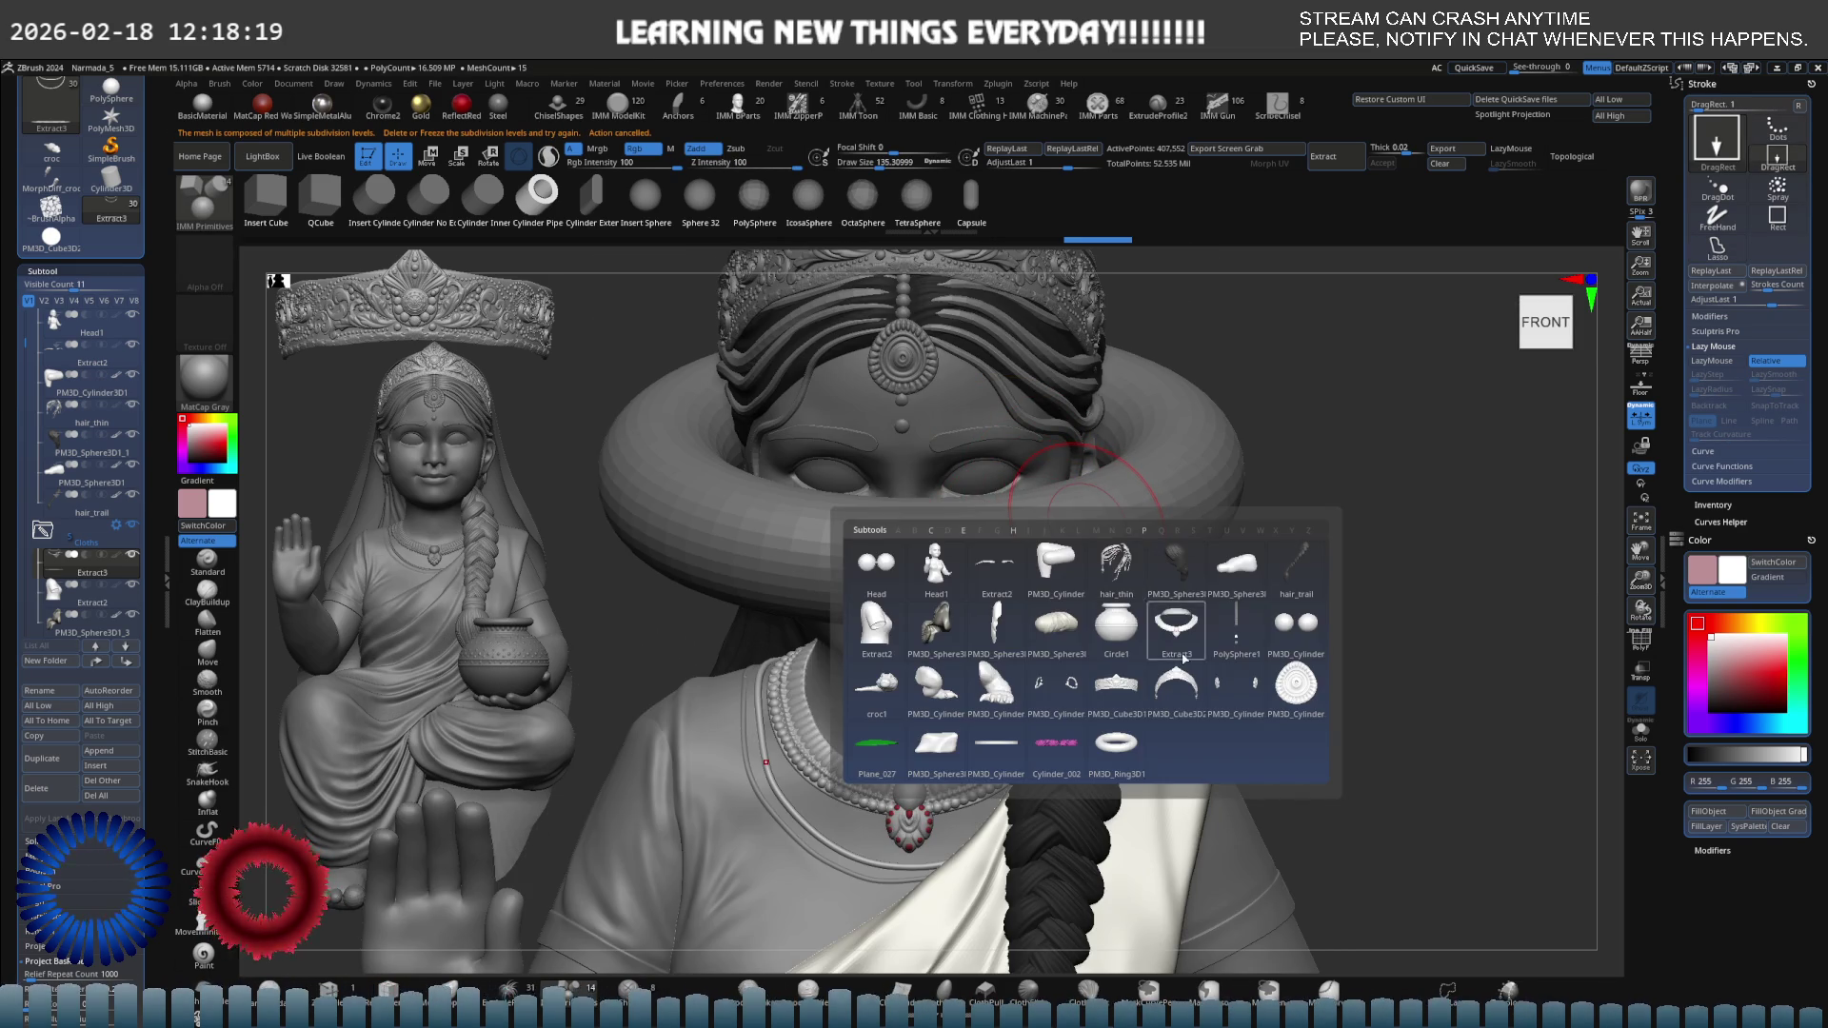
pyautogui.click(1116, 743)
pyautogui.hotkey('shift', 'alt', 's')
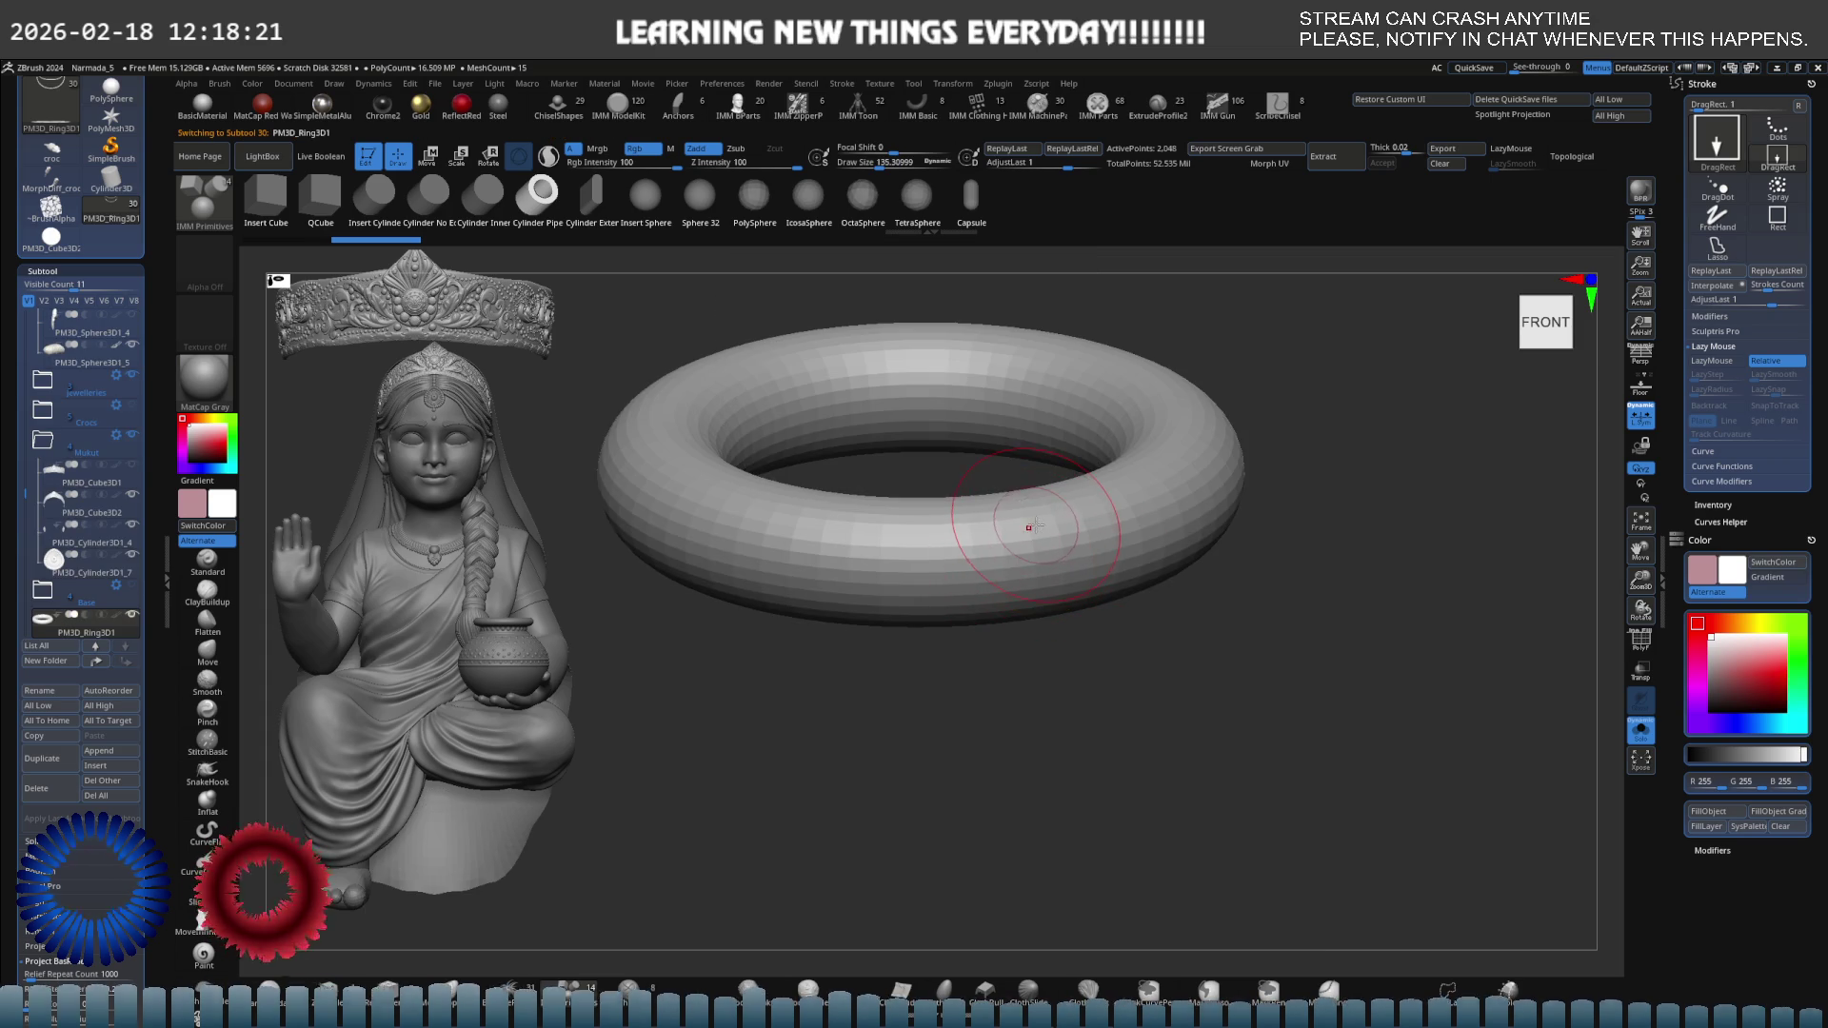
# Show Polyframe and set ZModeler to the PolyGroup action with a Polyloop target.
pyautogui.hotkey('shift', 'f')
pyautogui.moveTo(1035, 526)
pyautogui.mouseDown(button='right')
pyautogui.moveTo(966, 551)
pyautogui.moveTo(1014, 544)
pyautogui.mouseUp(button='right')
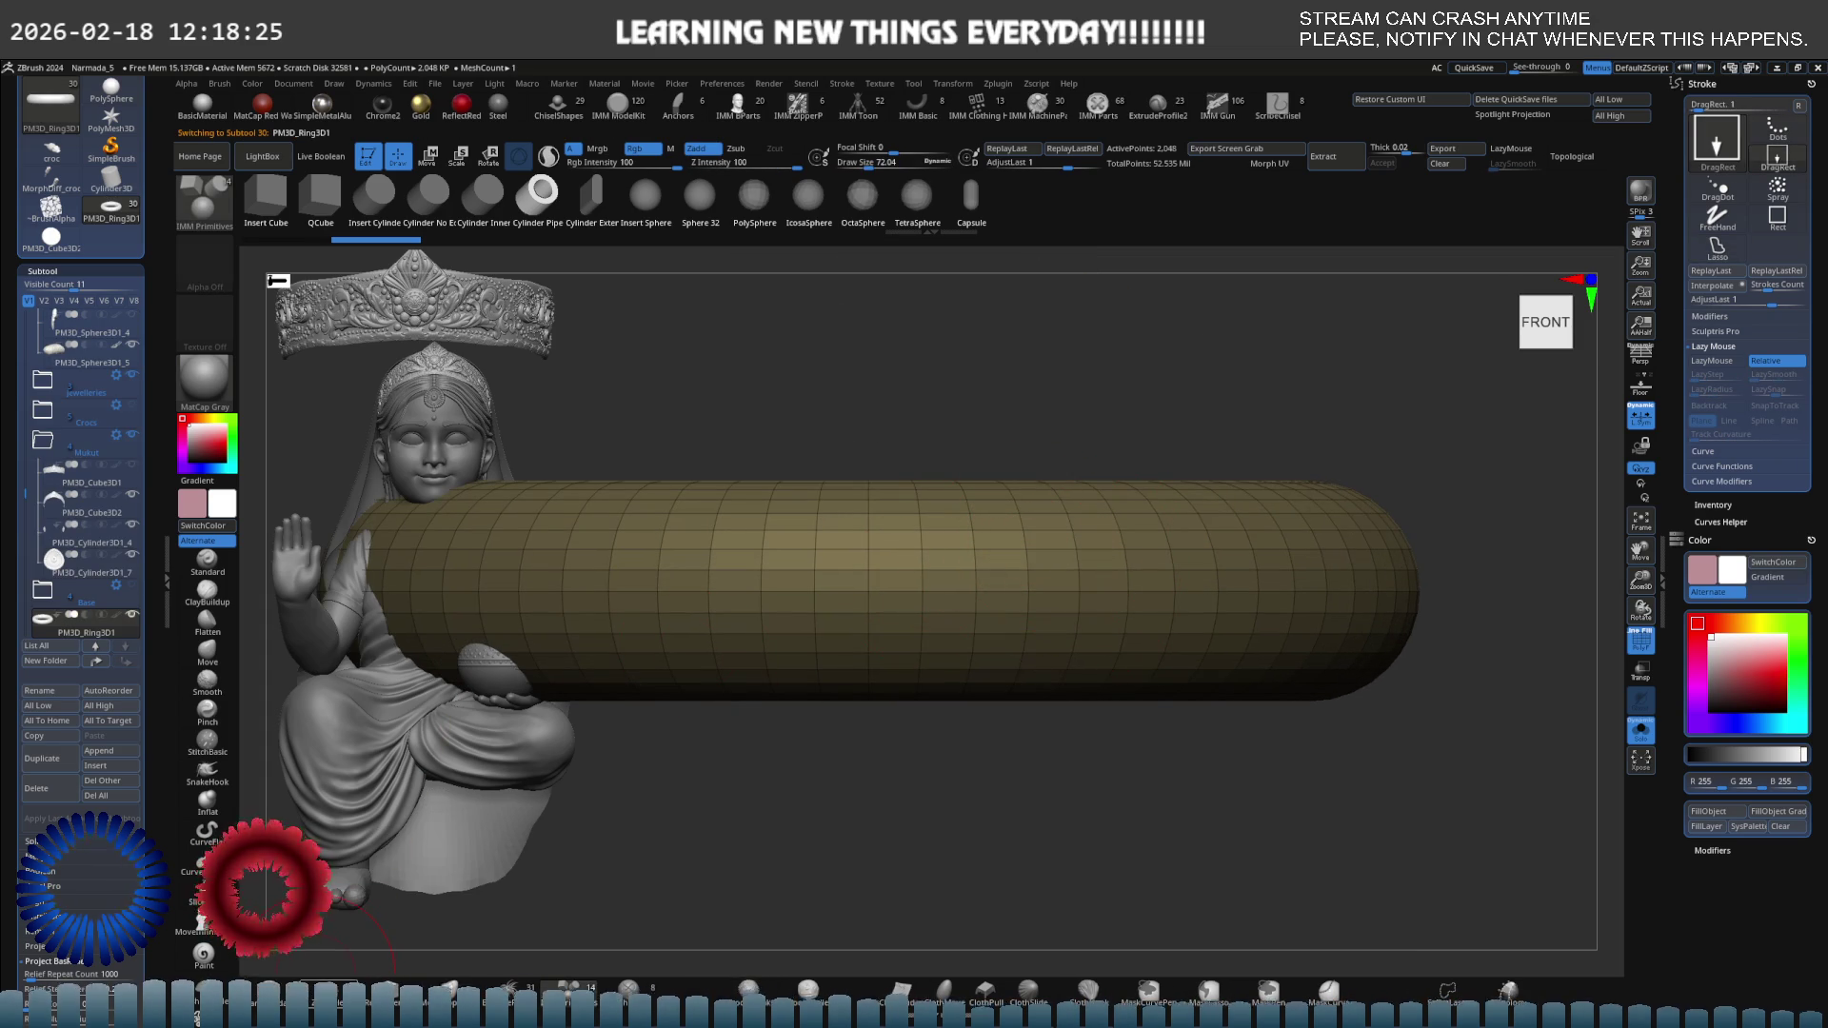
pyautogui.press('b')
pyautogui.press('z')
pyautogui.press('m')
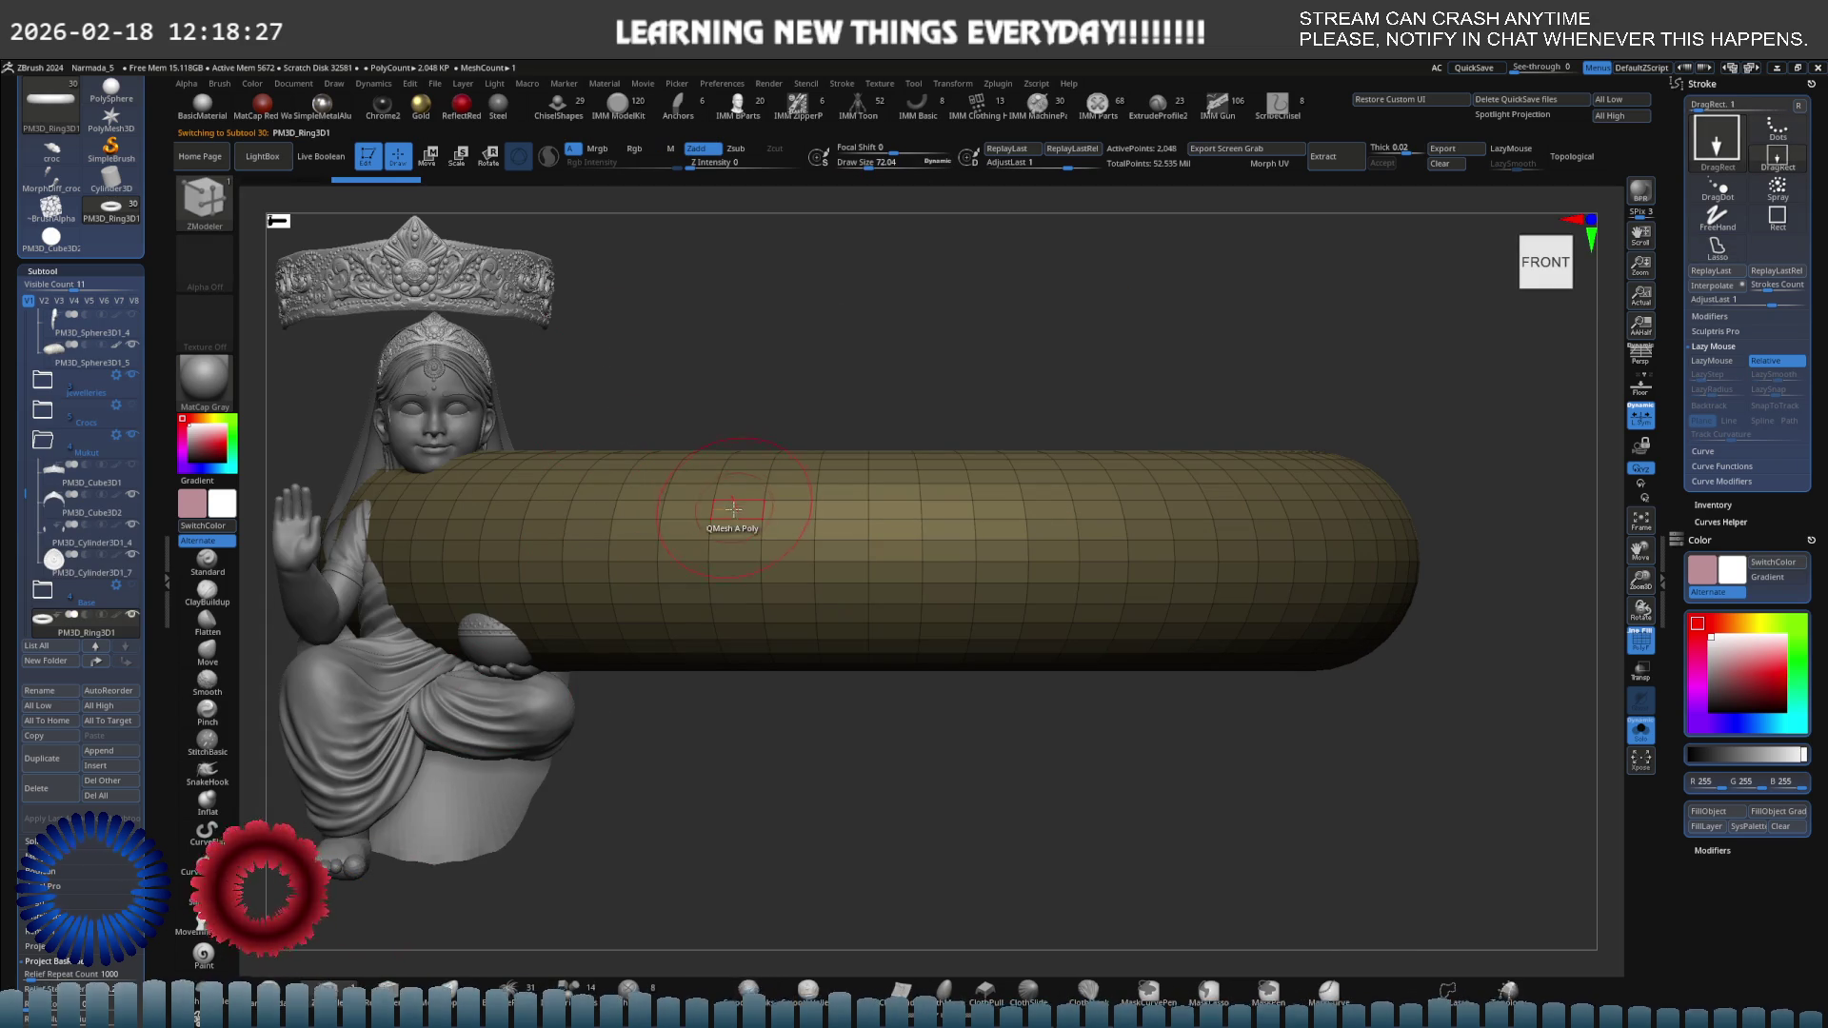
pyautogui.press('space')
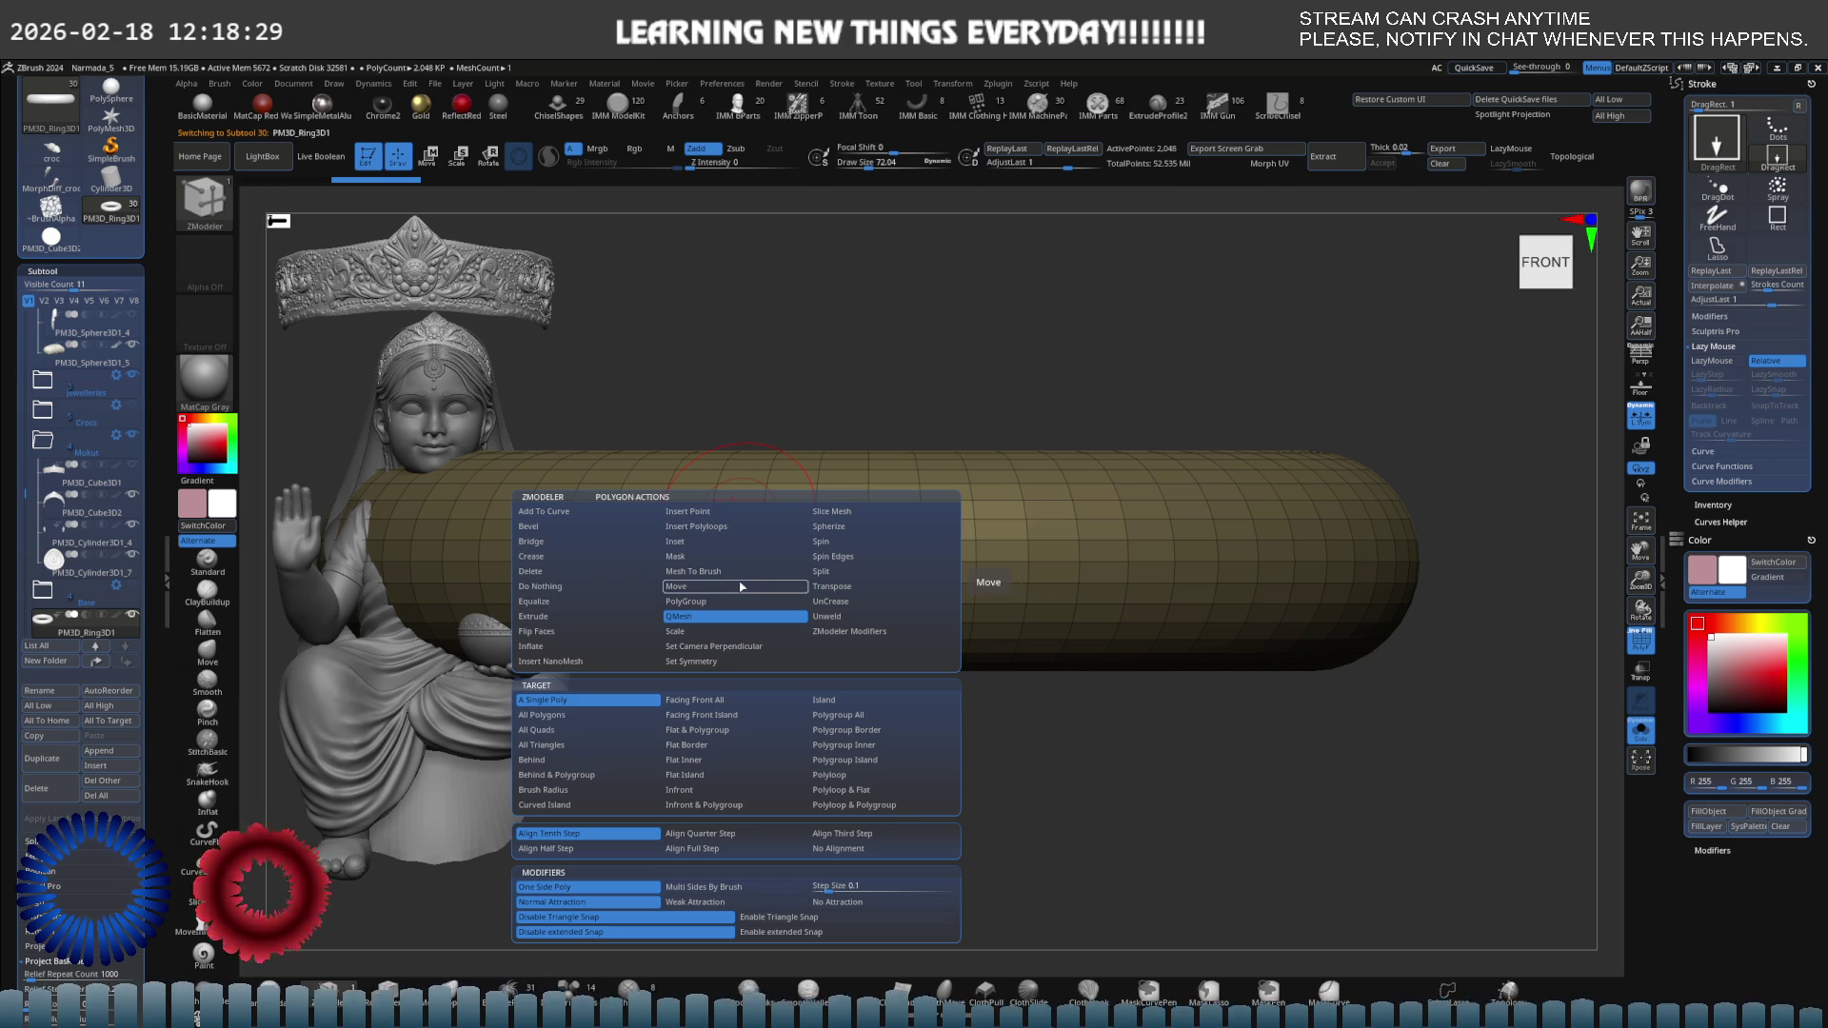
pyautogui.click(705, 602)
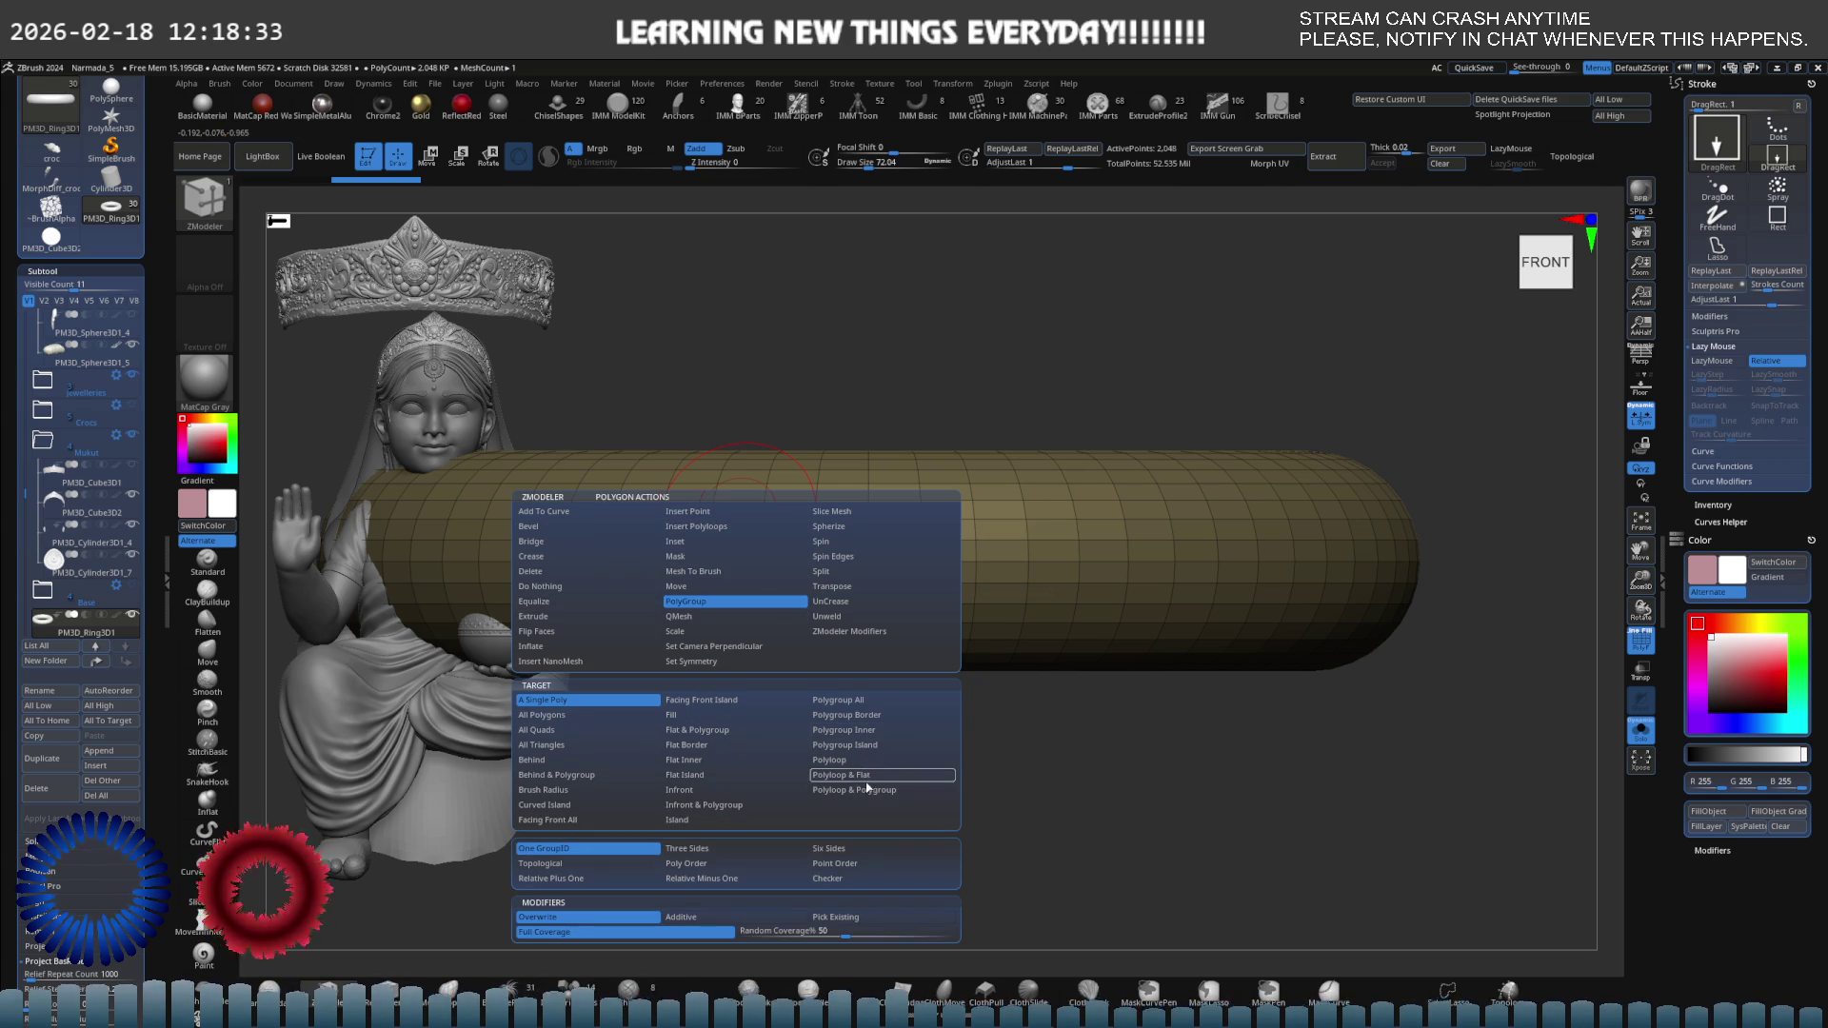
pyautogui.click(867, 792)
# Regroup loops into green polygroup bands along the torus's outer edge and top.
pyautogui.scroll(5, 852, 465)
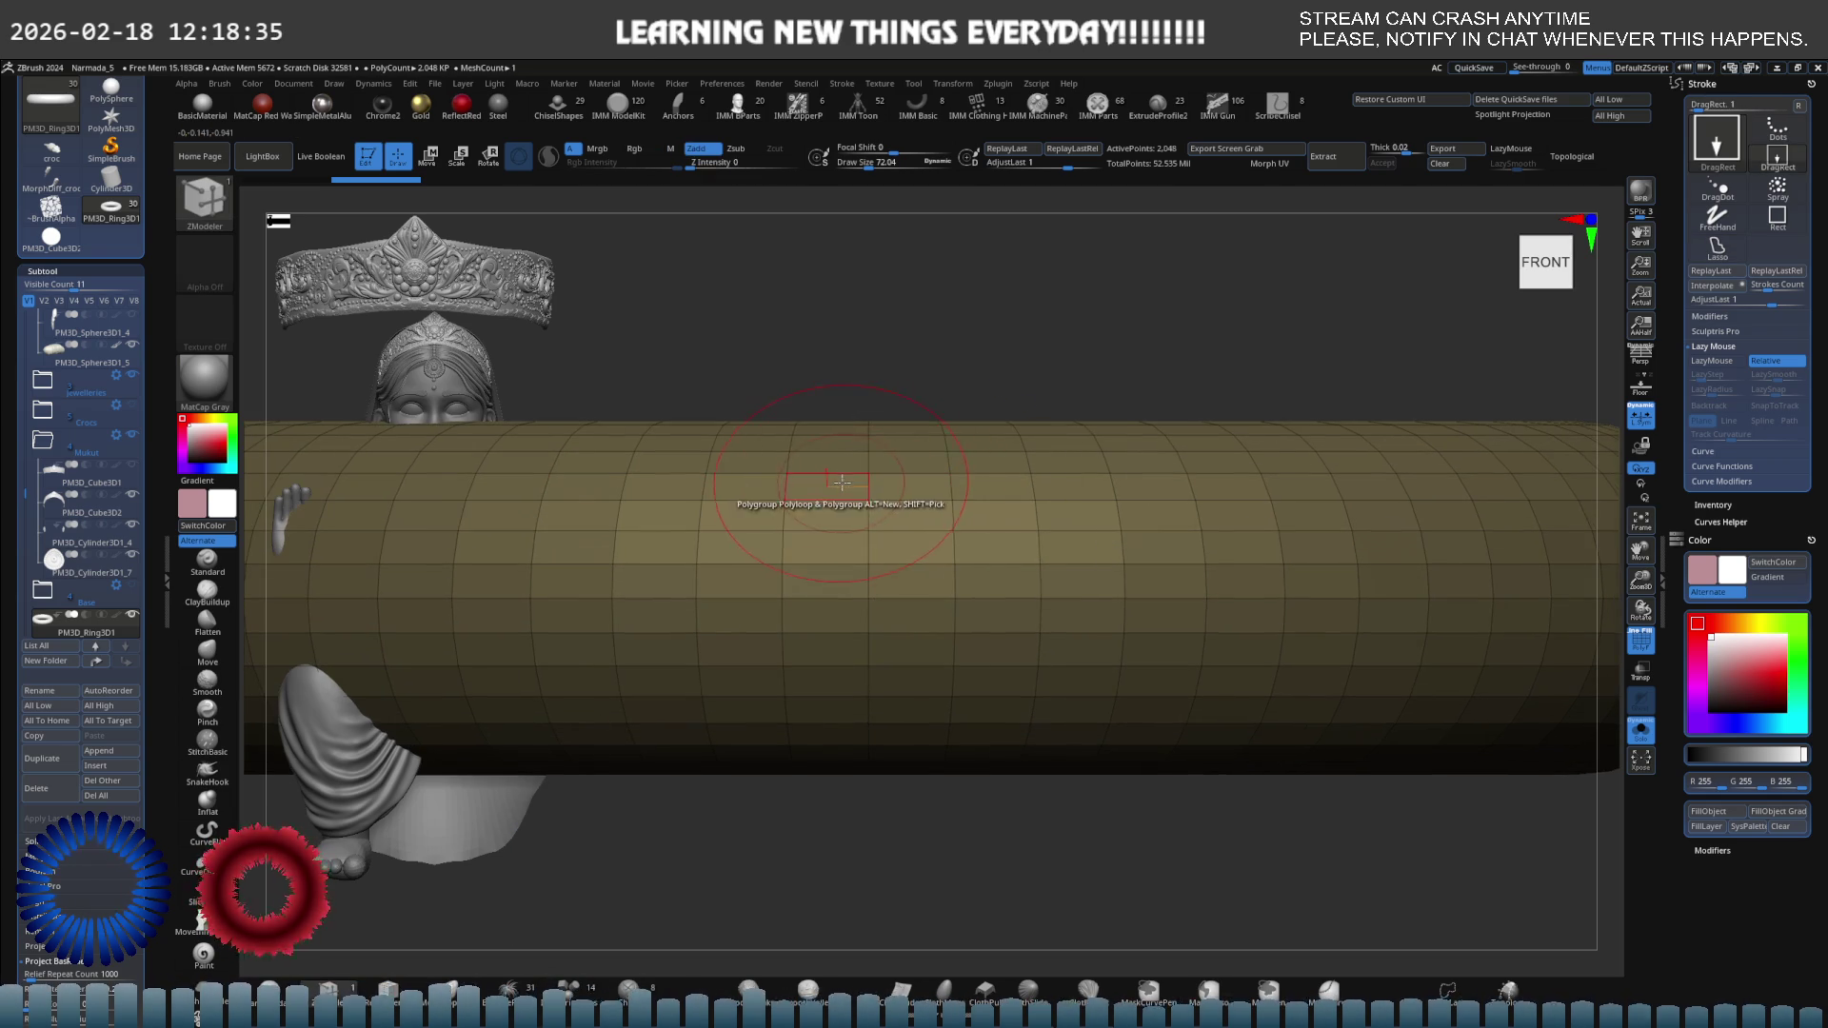
pyautogui.moveTo(852, 465); pyautogui.dragTo(851, 713)
pyautogui.scroll(-5, 850, 667)
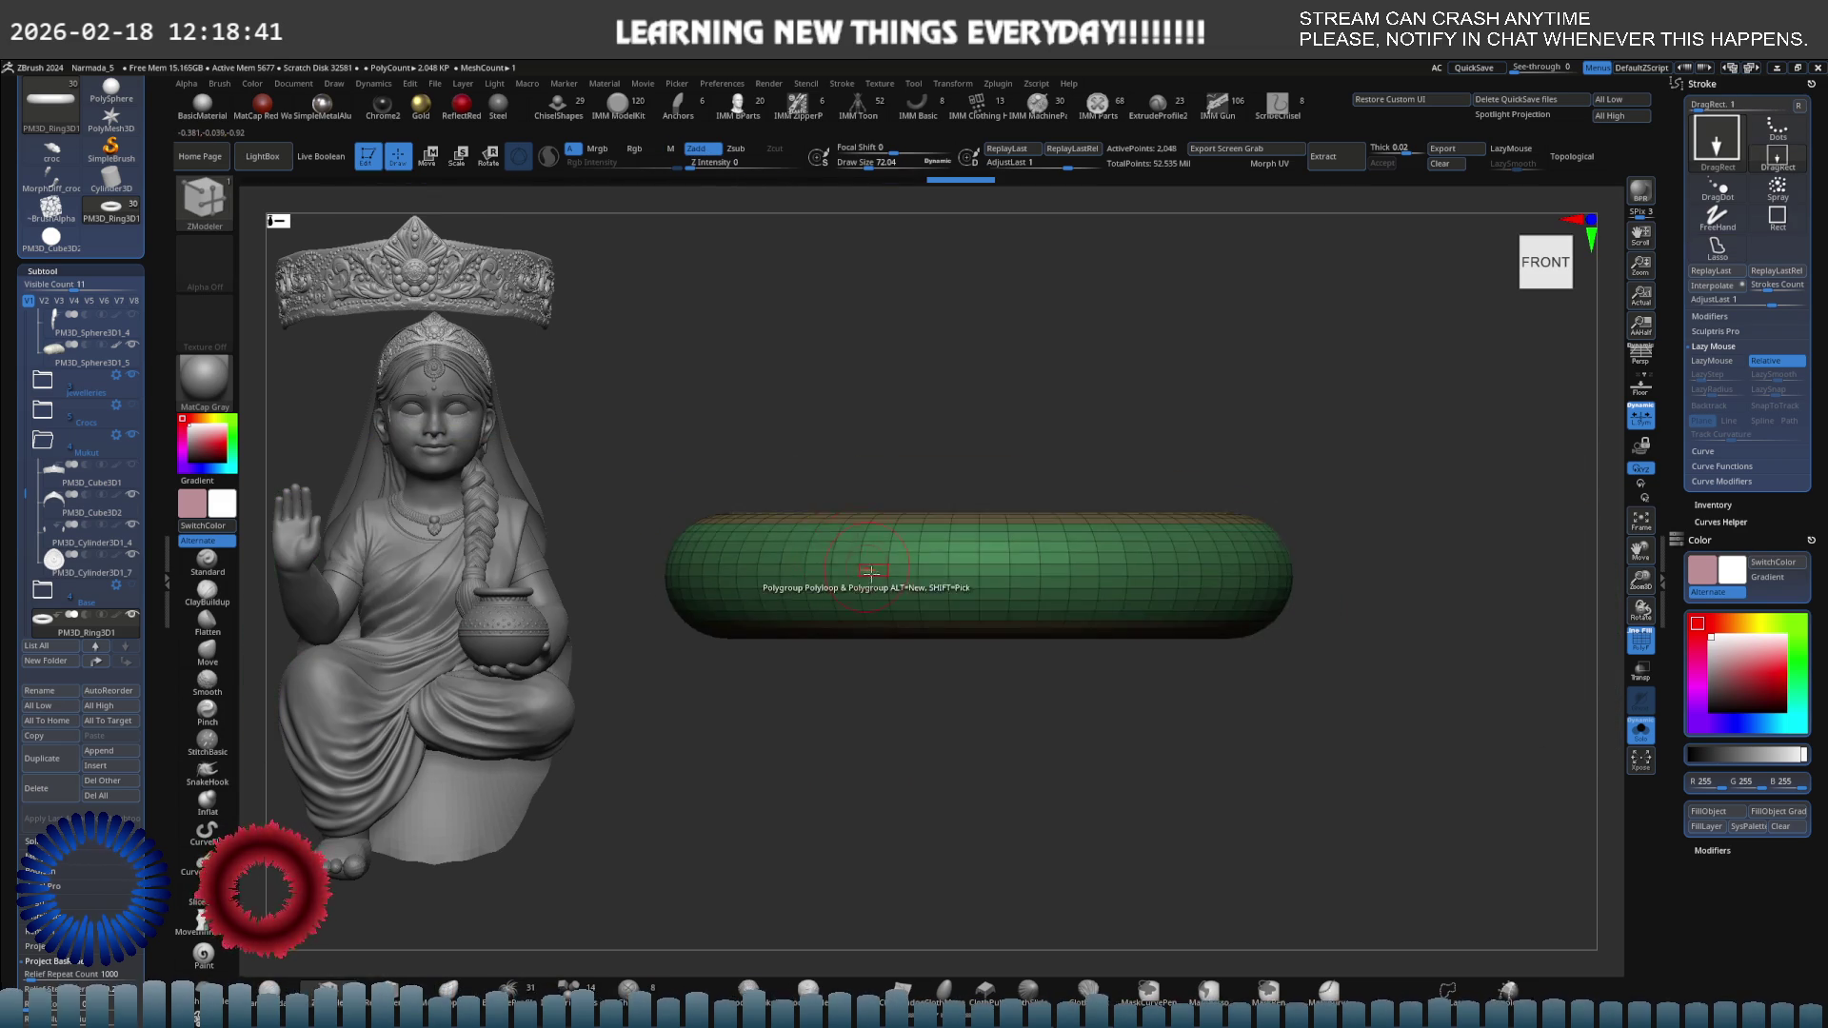
pyautogui.moveTo(850, 562)
pyautogui.mouseDown(button='right')
pyautogui.moveTo(827, 640)
pyautogui.moveTo(837, 551)
pyautogui.mouseUp(button='right')
pyautogui.scroll(5, 1038, 492)
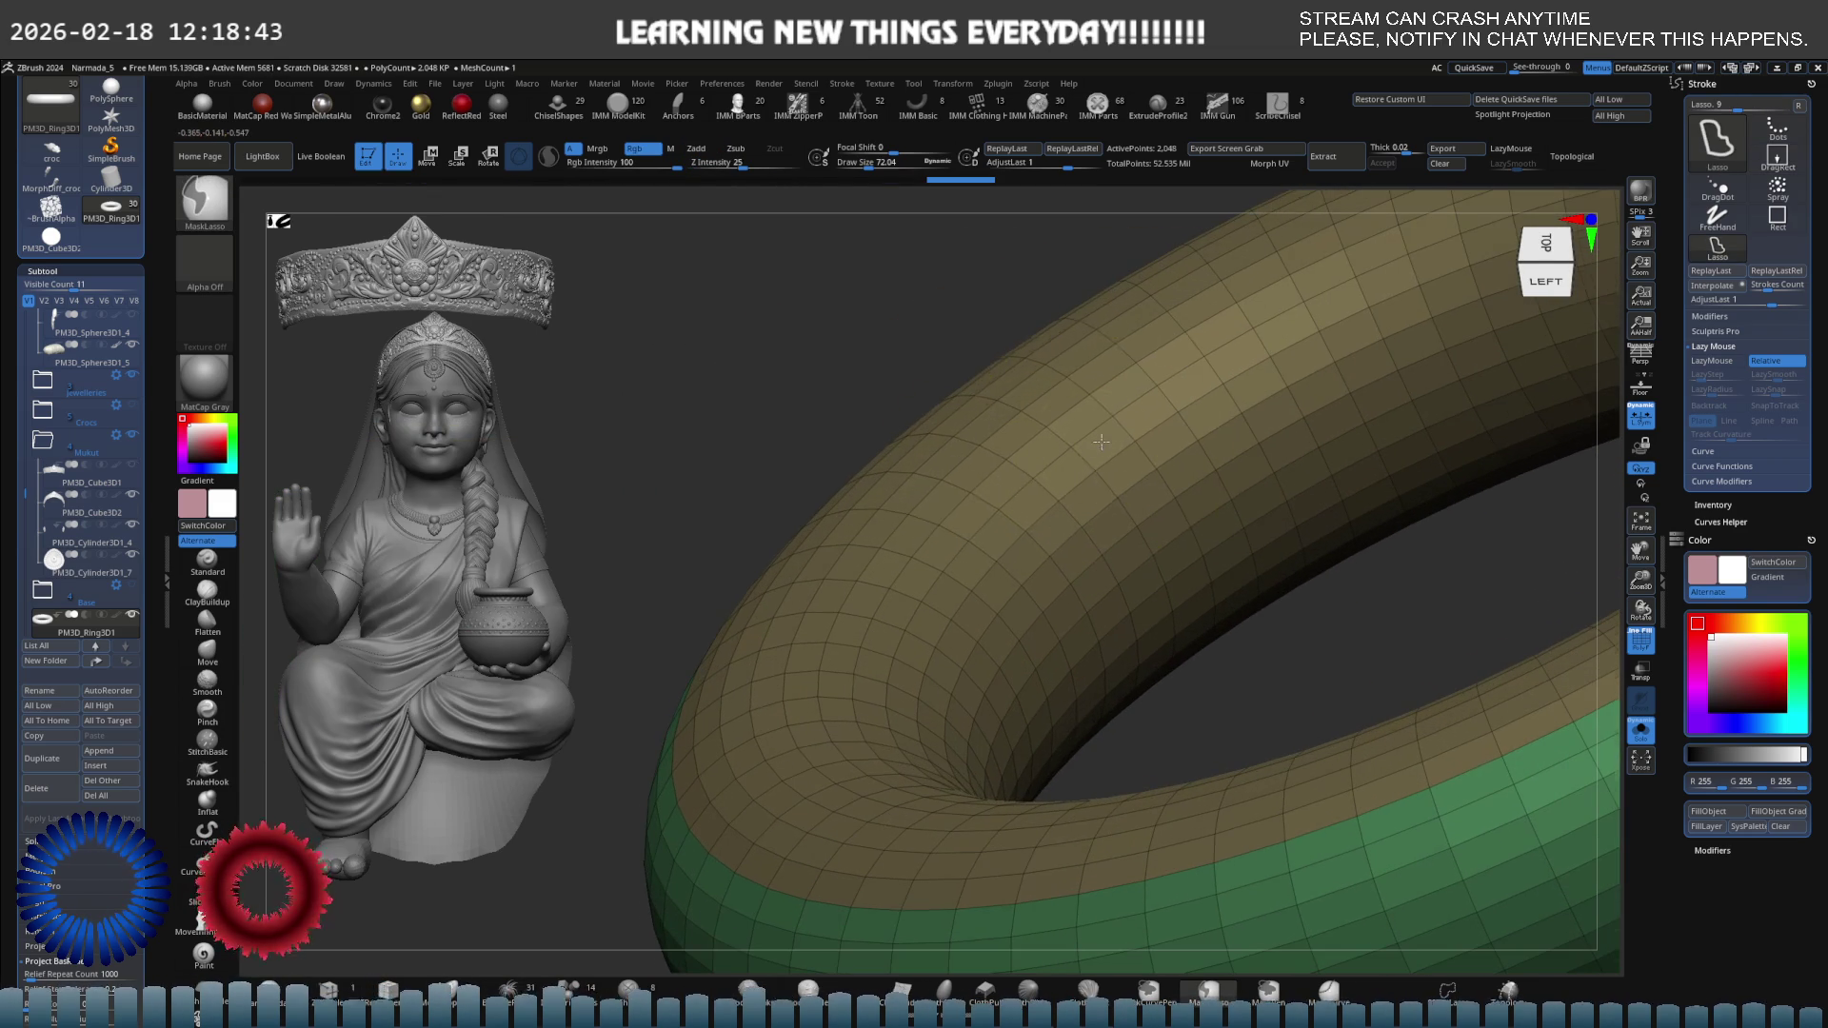
pyautogui.click(1033, 493)
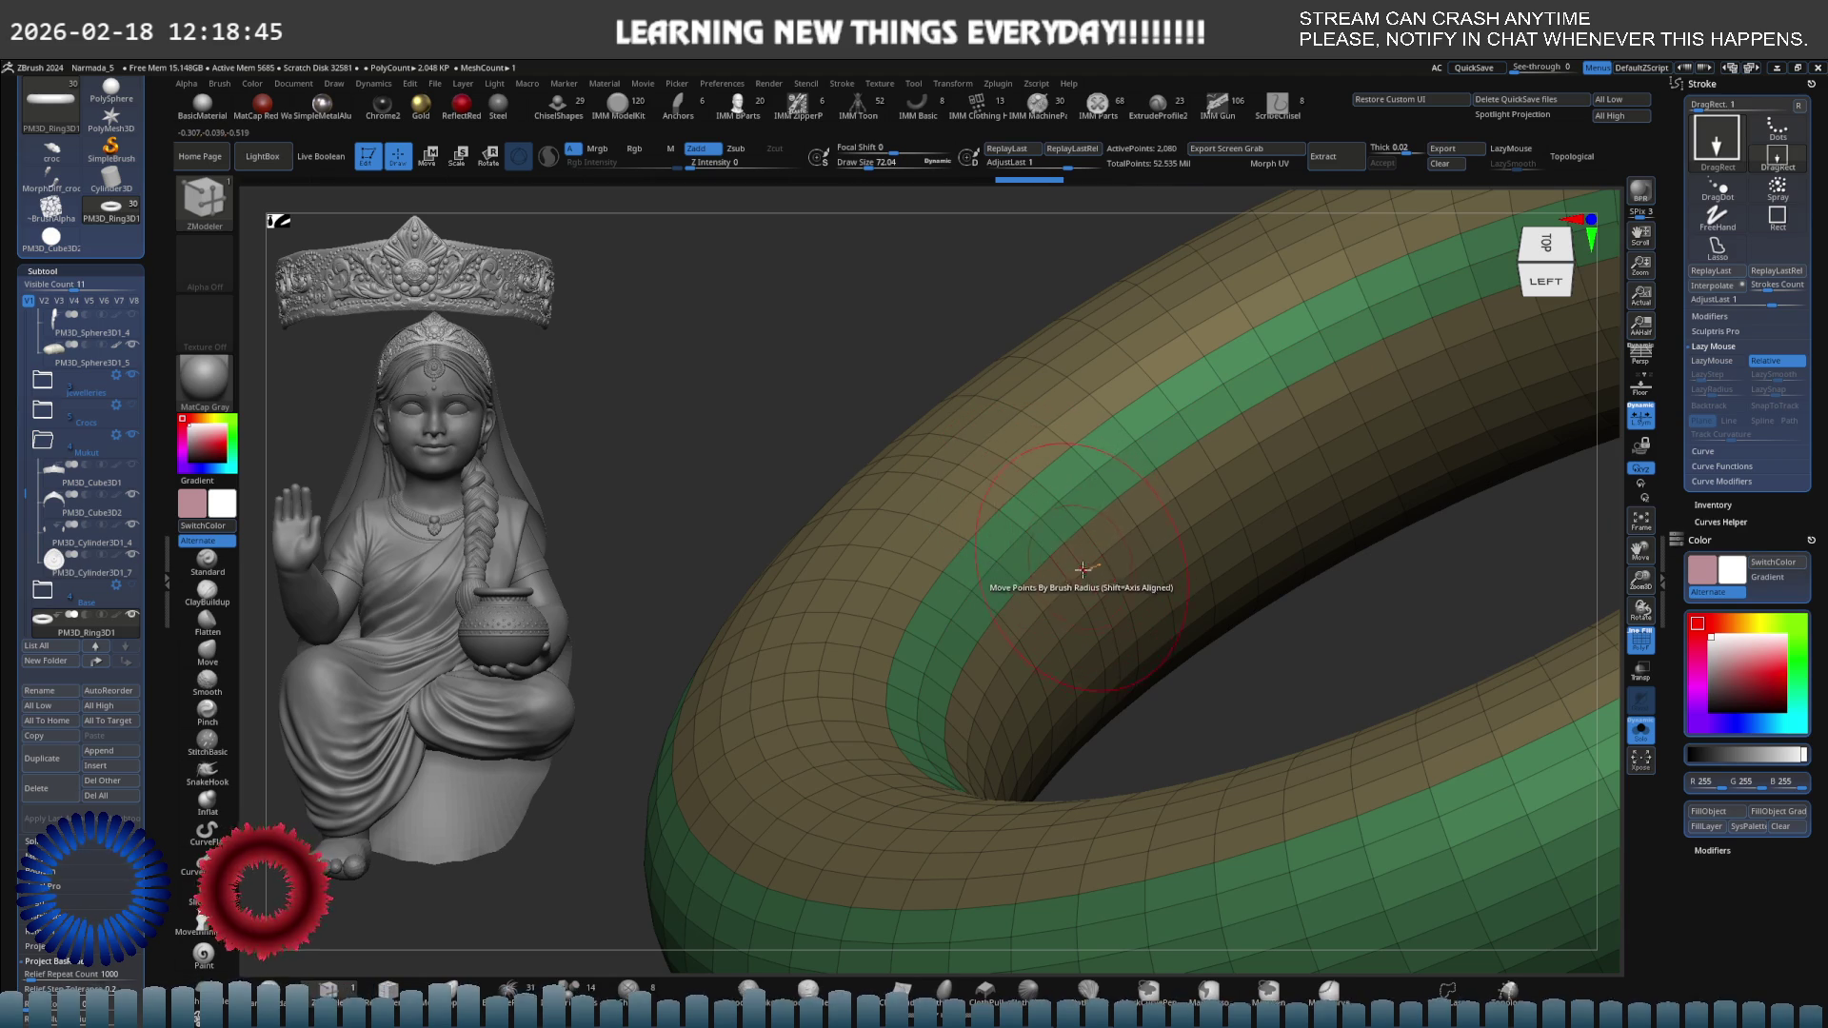
pyautogui.press('ctrl')
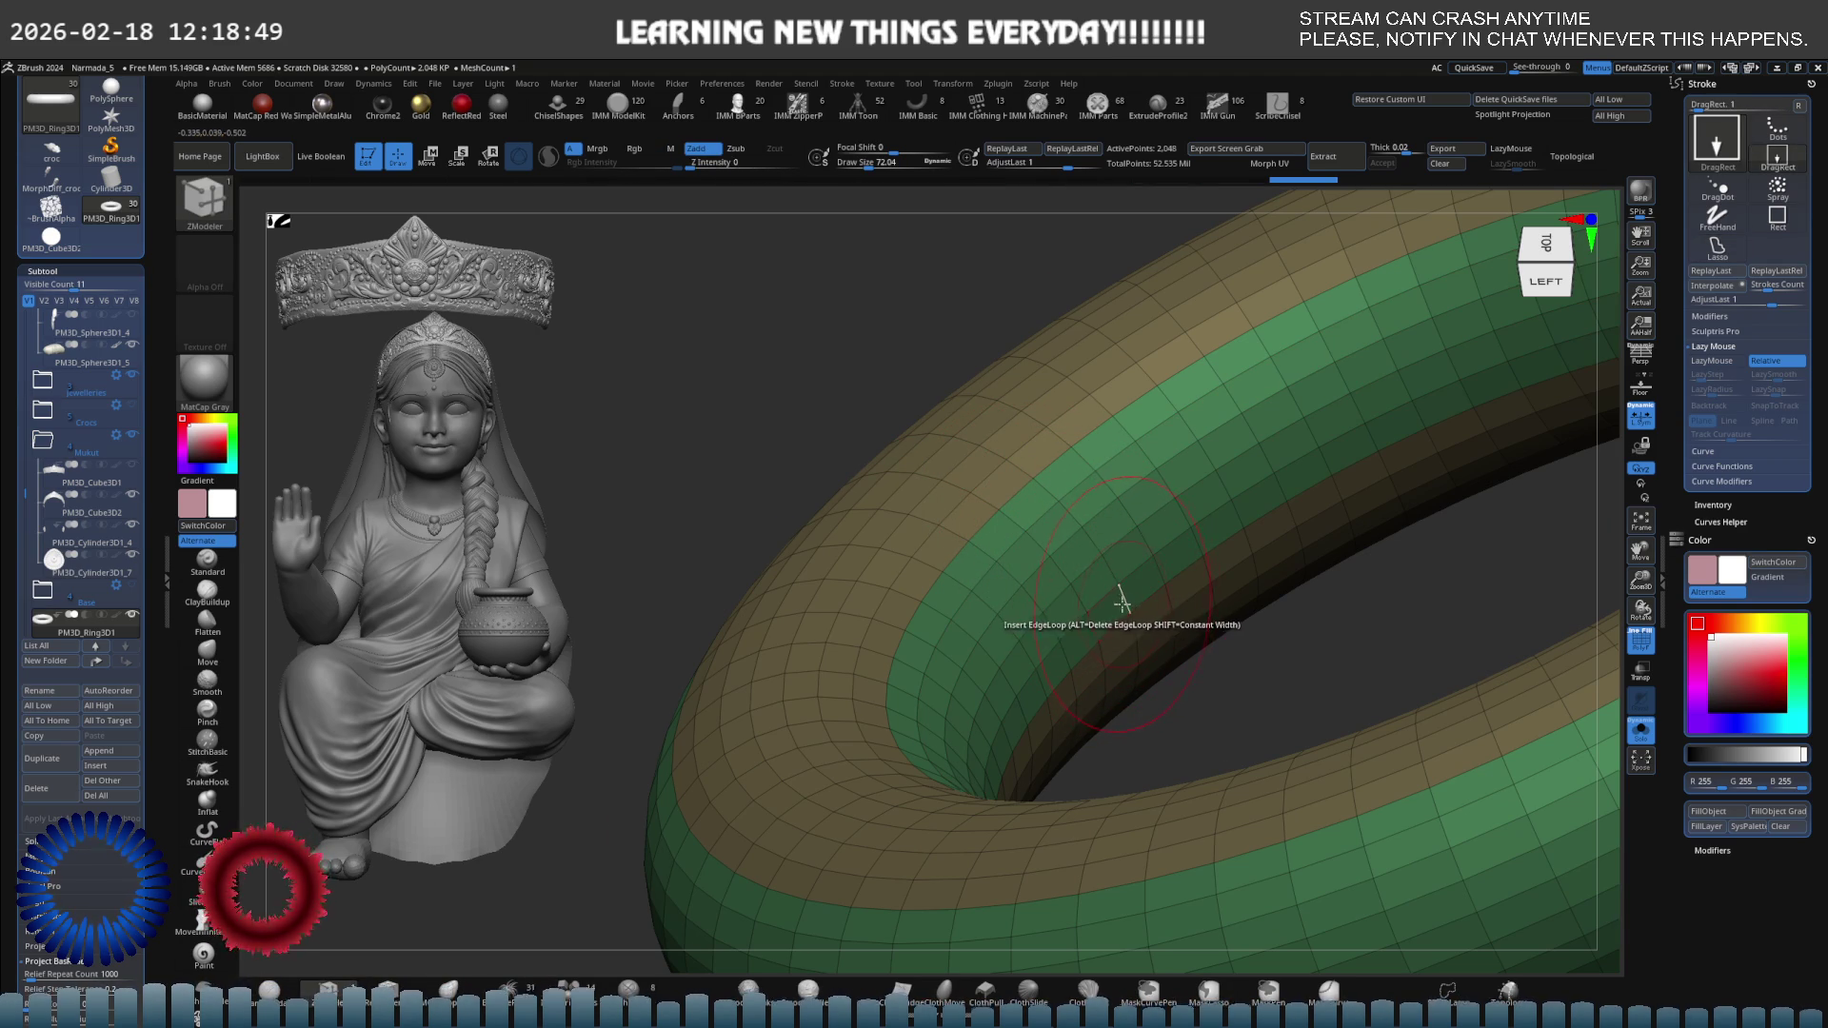
pyautogui.keyDown('shift'); pyautogui.moveTo(1121, 599); pyautogui.dragTo(1180, 571, button='right'); pyautogui.keyUp('shift')
pyautogui.scroll(3, 1191, 571)
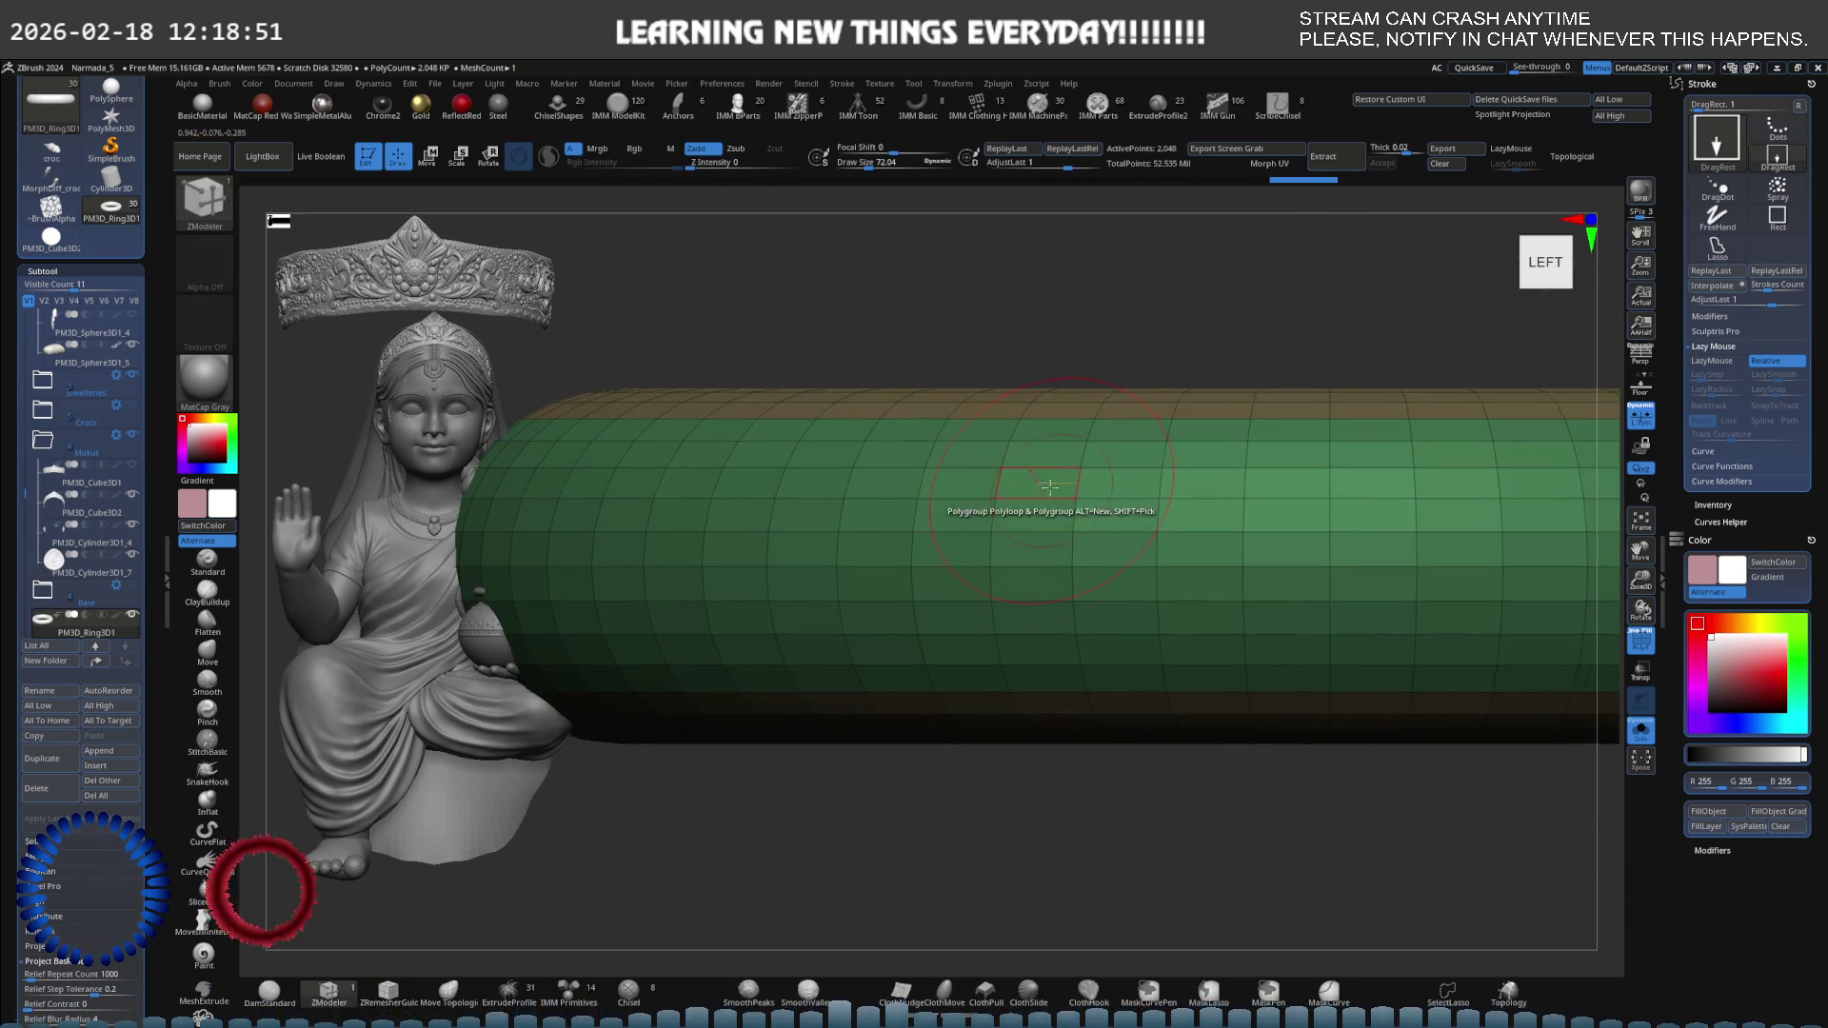
pyautogui.moveTo(1049, 487)
pyautogui.mouseDown(button='right')
pyautogui.moveTo(1171, 565)
pyautogui.moveTo(1163, 596)
pyautogui.moveTo(1126, 531)
pyautogui.moveTo(1155, 559)
pyautogui.moveTo(1198, 530)
pyautogui.moveTo(1215, 385)
pyautogui.moveTo(1095, 476)
pyautogui.moveTo(975, 511)
pyautogui.moveTo(1054, 425)
pyautogui.moveTo(1027, 634)
pyautogui.moveTo(1033, 477)
pyautogui.moveTo(1077, 318)
pyautogui.moveTo(1112, 407)
pyautogui.moveTo(1208, 437)
pyautogui.moveTo(1238, 391)
pyautogui.moveTo(1205, 340)
pyautogui.mouseUp(button='right')
# Frame the torus and apply Deformation > Polish By Groups twice.
pyautogui.press('f')
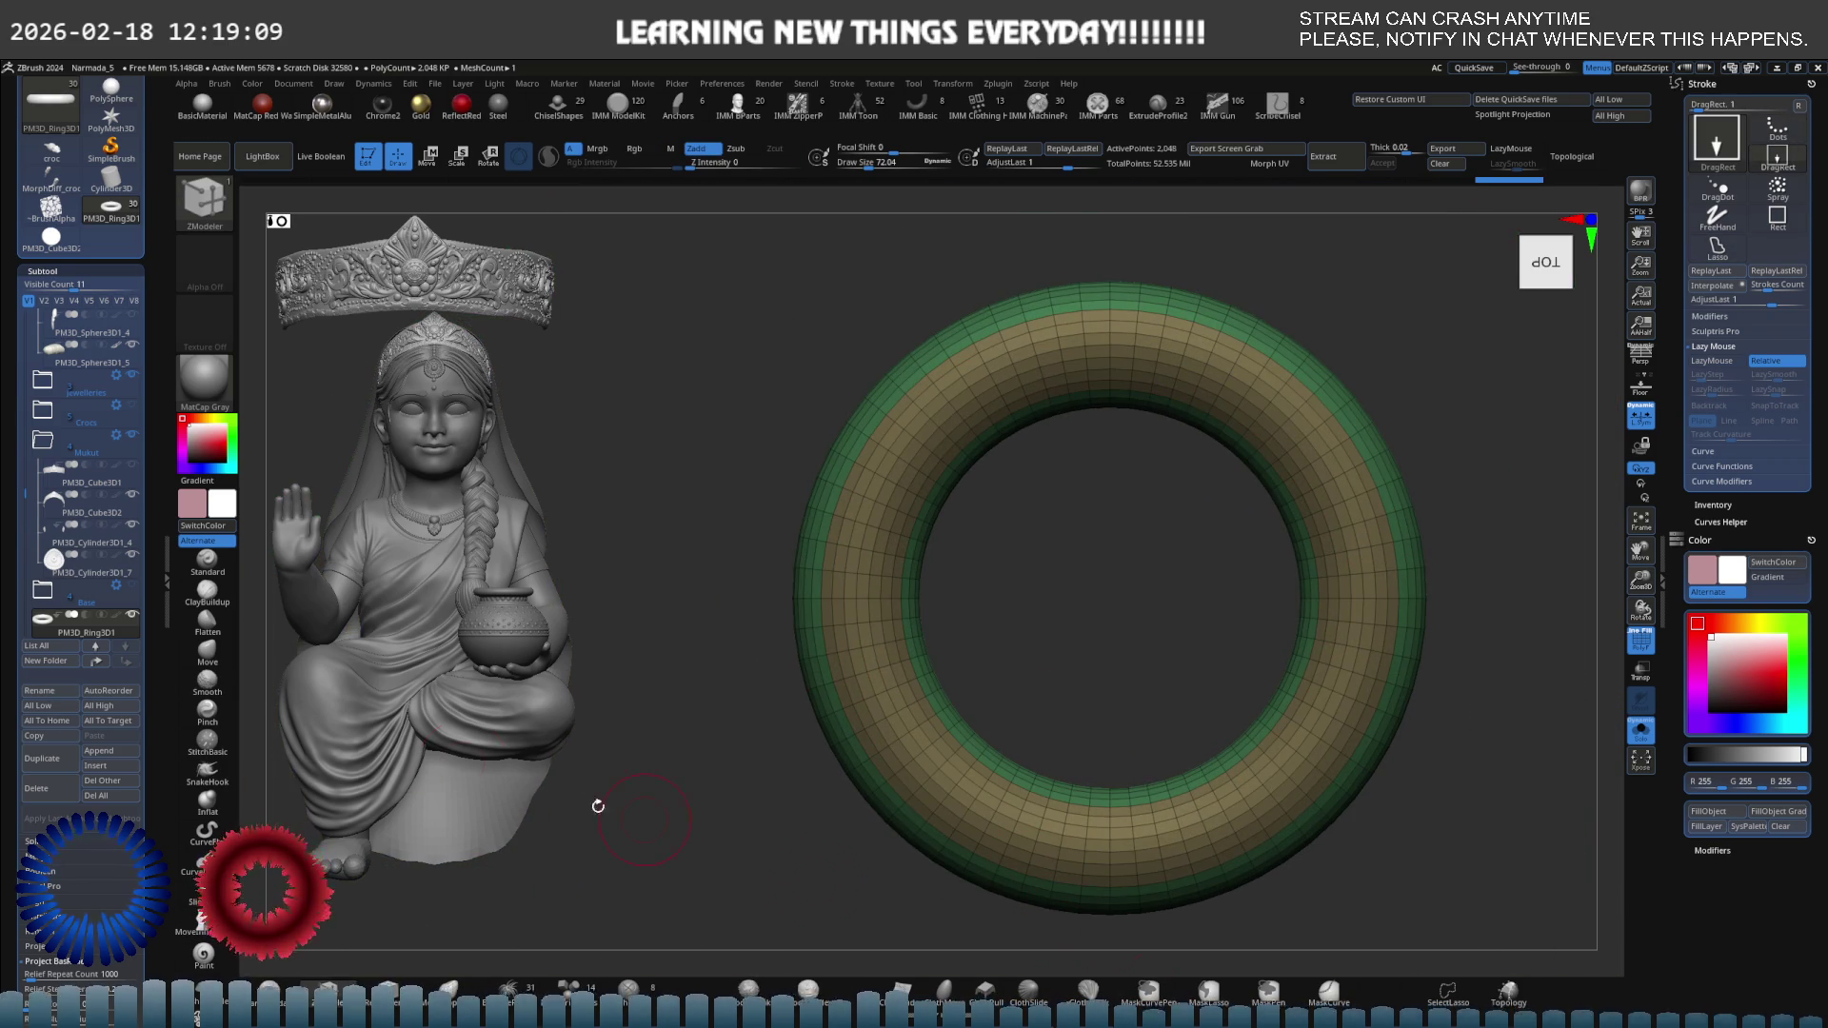
pyautogui.scroll(-10, 43, 469)
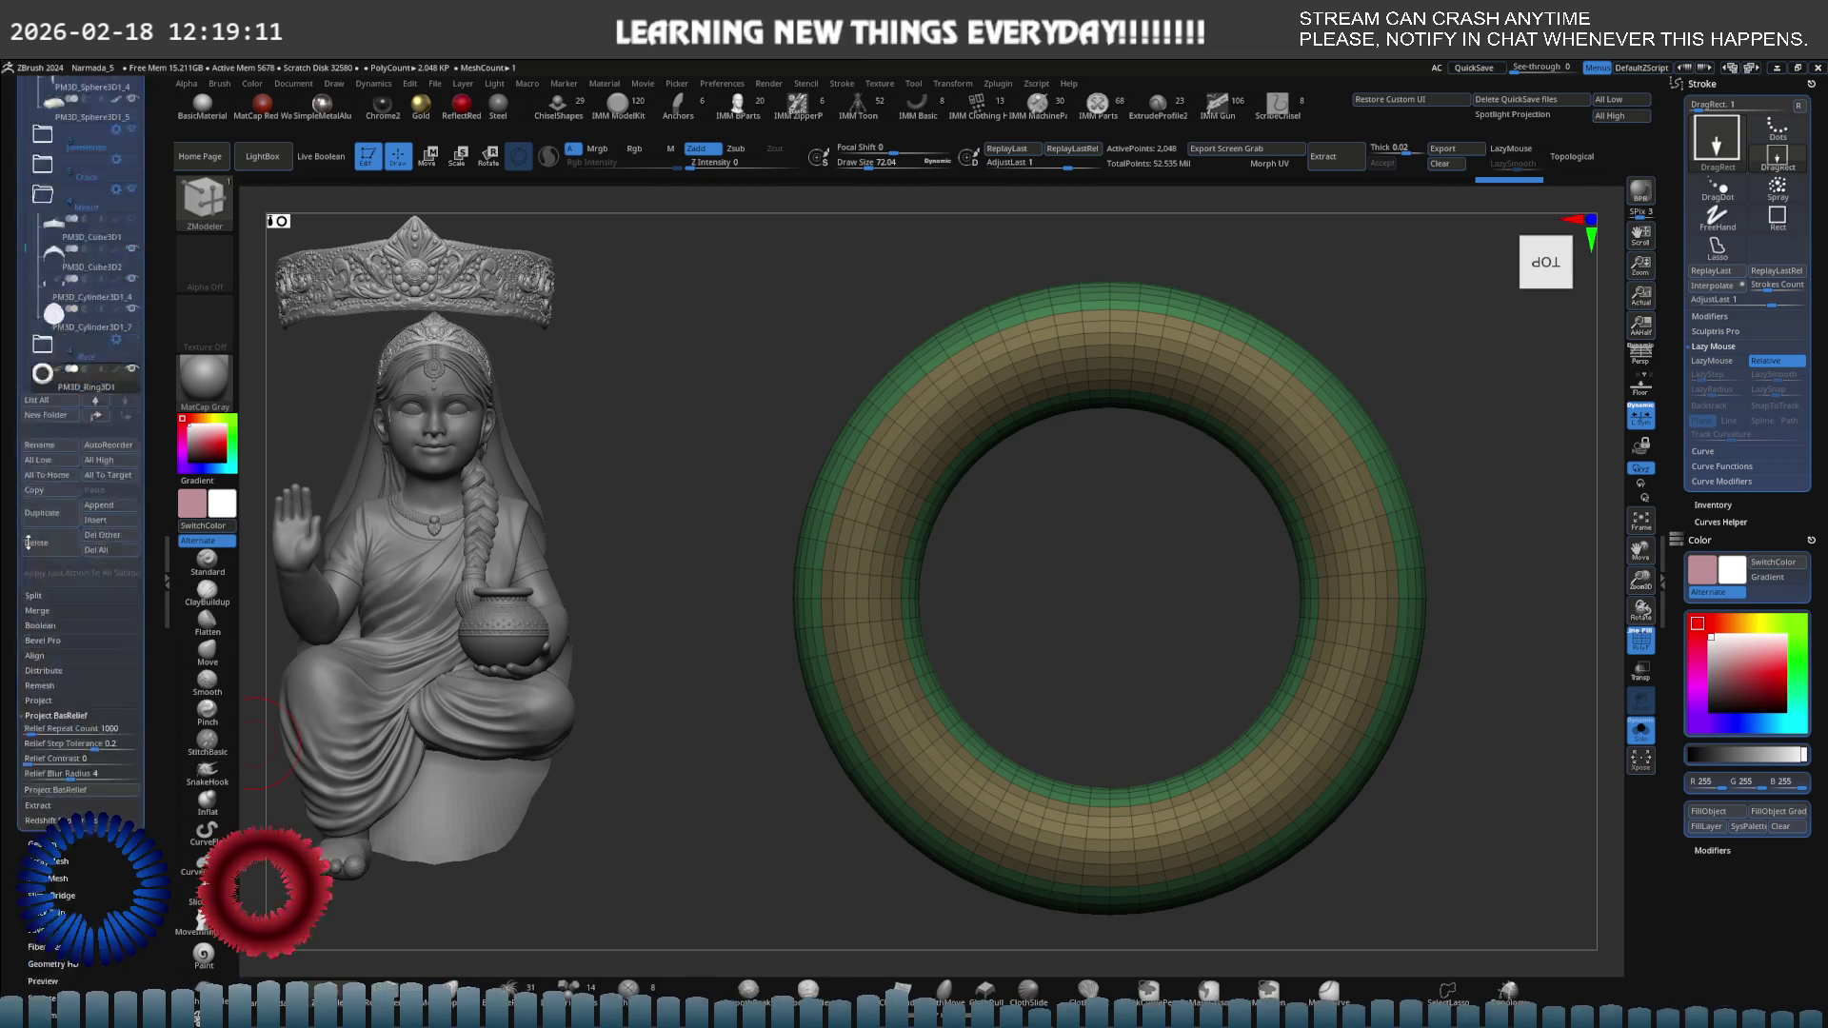
pyautogui.scroll(1, 89, 453)
pyautogui.click(84, 419)
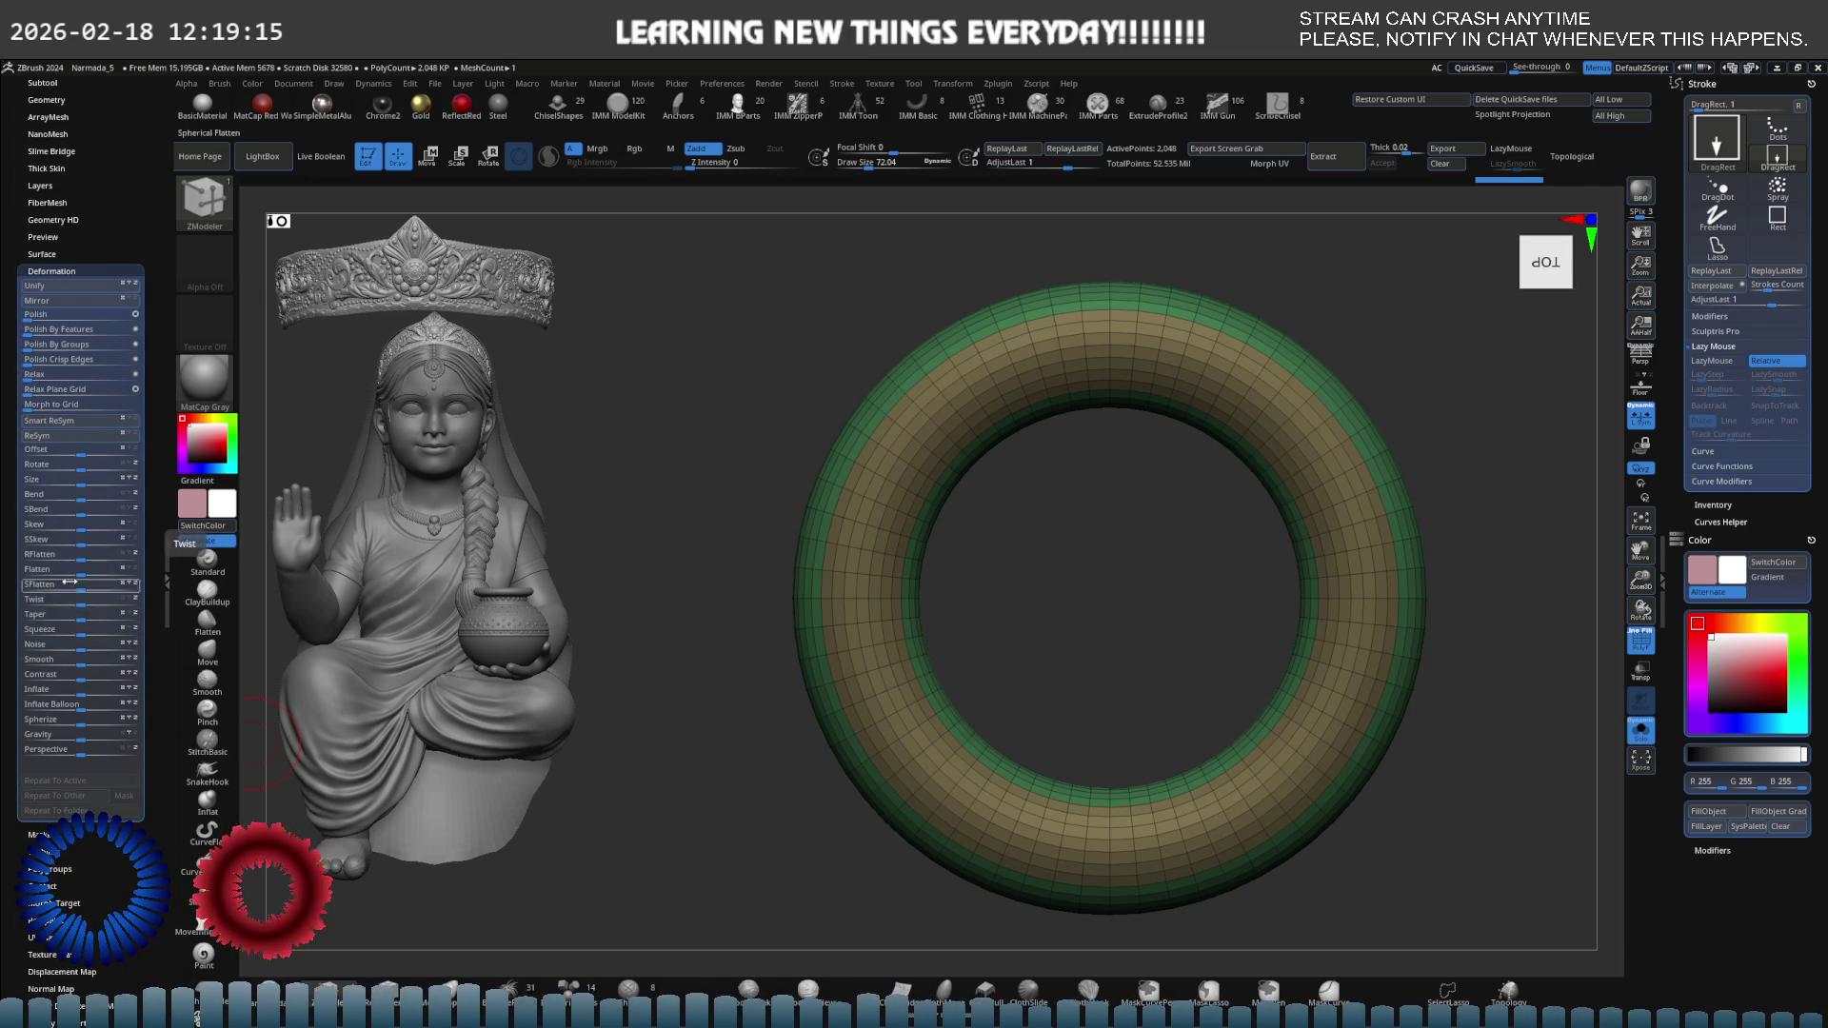
pyautogui.click(77, 345)
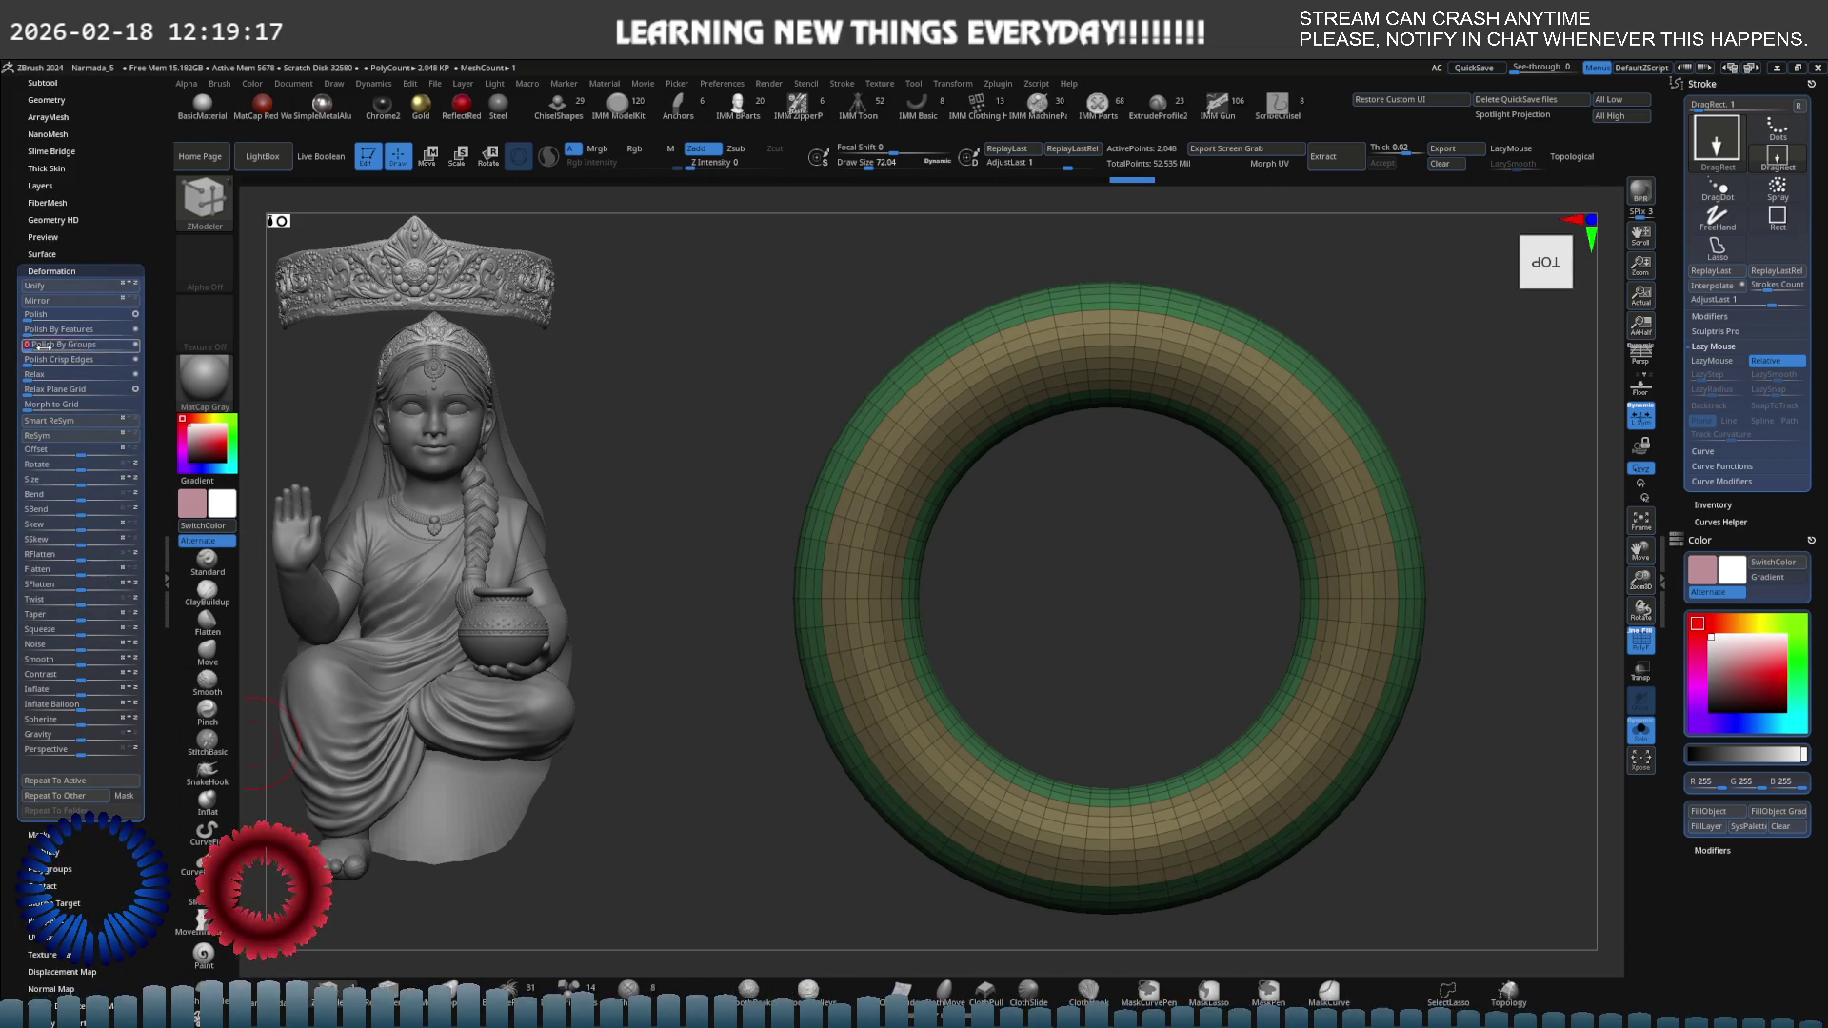
pyautogui.click(63, 342)
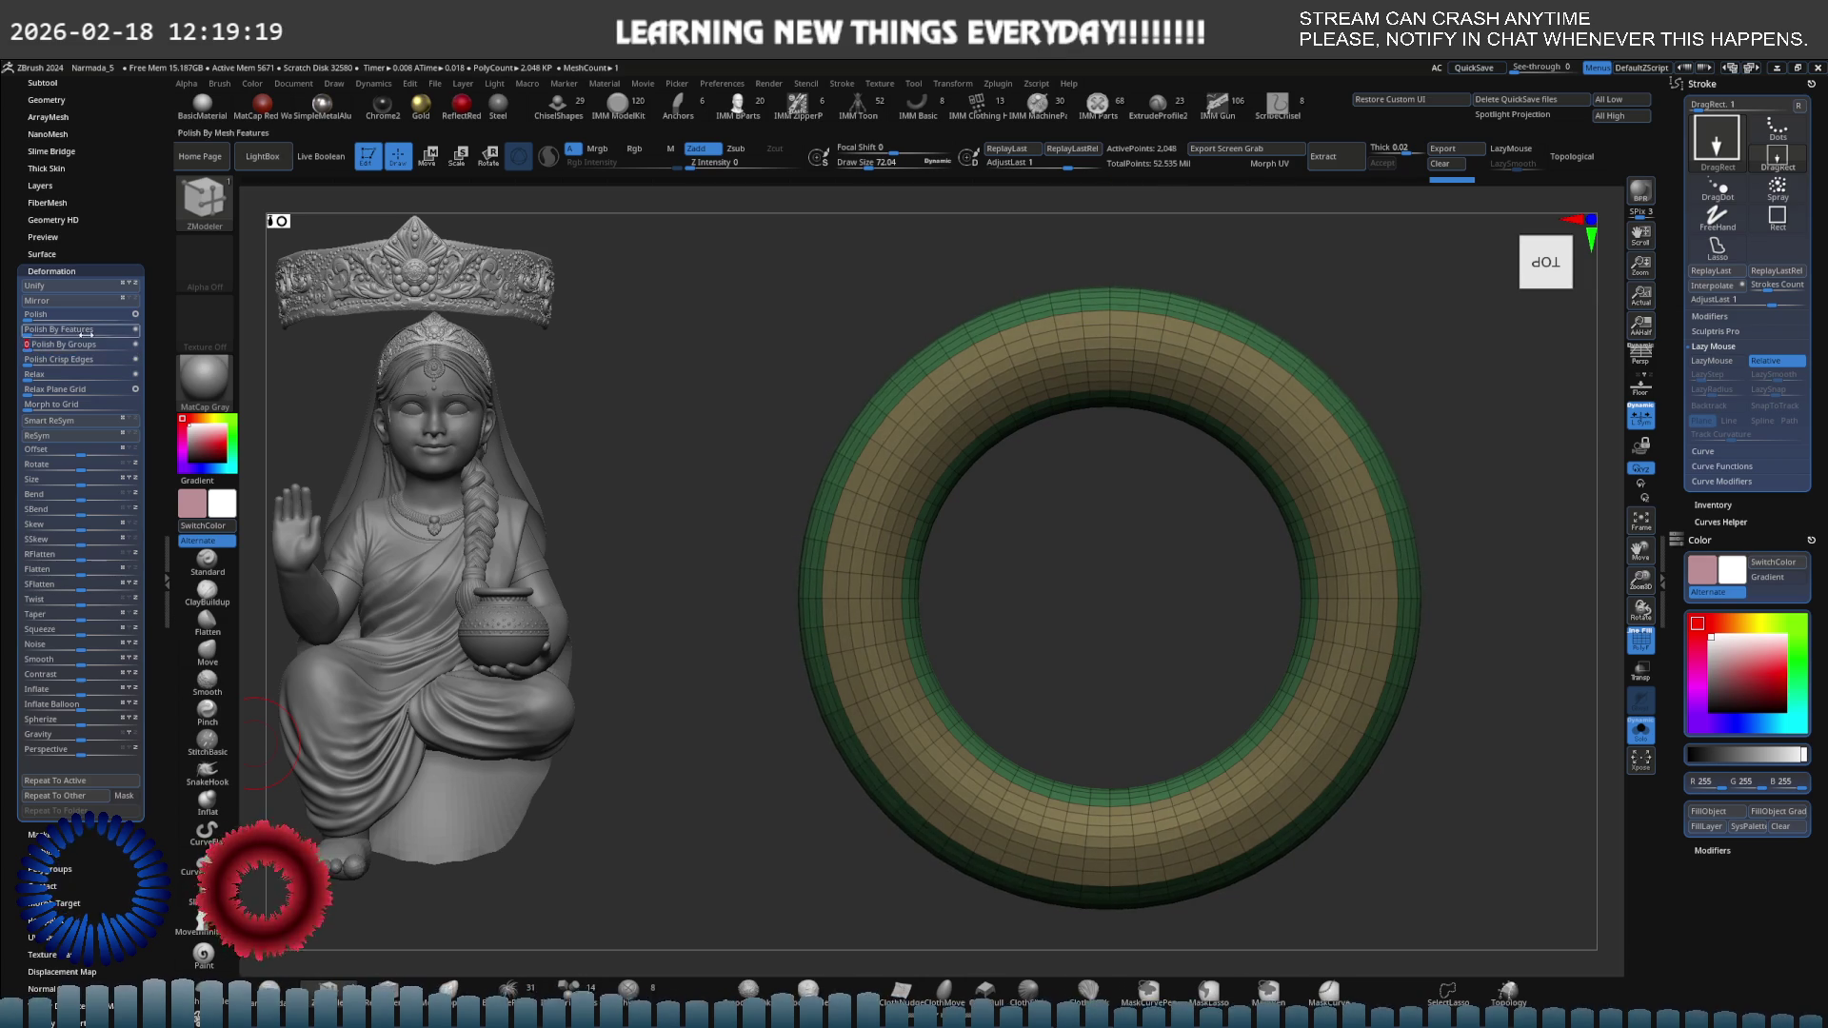
# Orbit around the polished torus, toggling the Polyframe wireframe off and on to inspect it.
pyautogui.moveTo(886, 447)
pyautogui.mouseDown(button='right')
pyautogui.moveTo(931, 408)
pyautogui.moveTo(1143, 481)
pyautogui.moveTo(1172, 466)
pyautogui.moveTo(1139, 457)
pyautogui.moveTo(1248, 437)
pyautogui.moveTo(1261, 470)
pyautogui.moveTo(1102, 457)
pyautogui.moveTo(1095, 523)
pyautogui.moveTo(1127, 474)
pyautogui.mouseUp(button='right')
pyautogui.hotkey('shift', 'f')
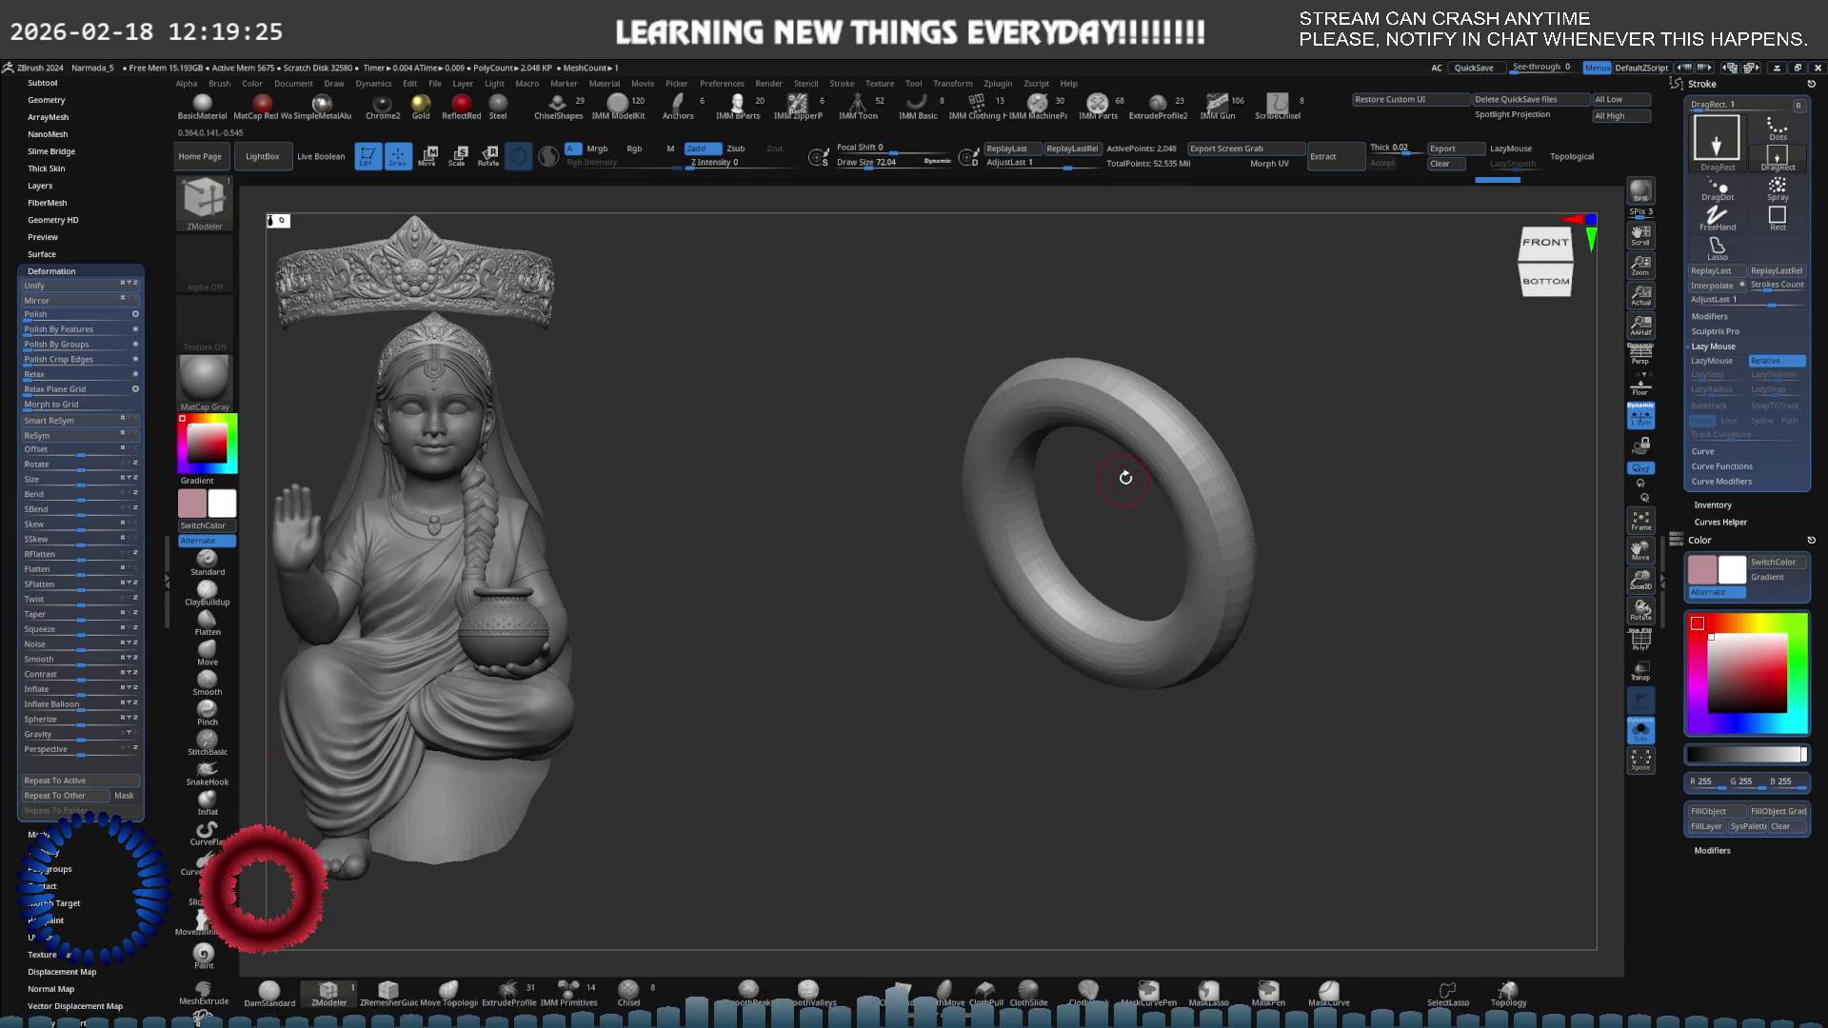
pyautogui.hotkey('shift', 'f')
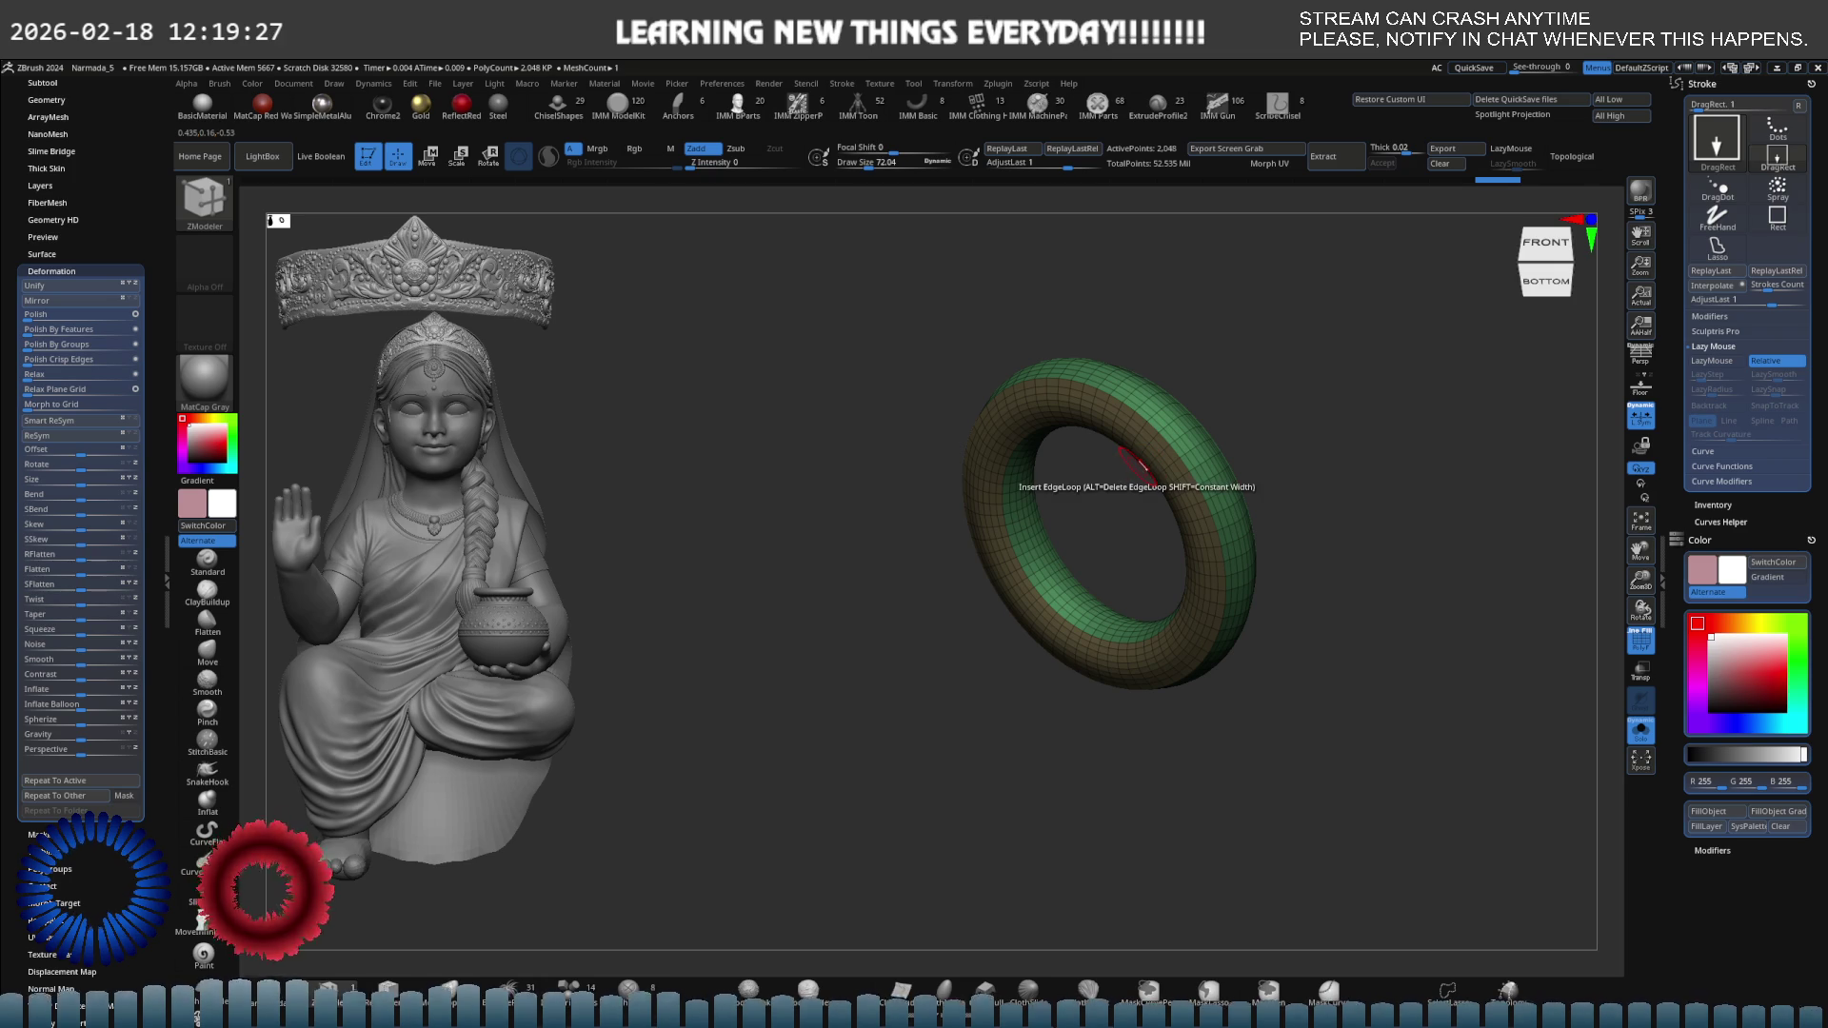
pyautogui.moveTo(1138, 466)
pyautogui.mouseDown(button='right')
pyautogui.moveTo(1288, 445)
pyautogui.moveTo(1143, 408)
pyautogui.moveTo(1225, 432)
pyautogui.moveTo(996, 483)
pyautogui.moveTo(1034, 481)
pyautogui.moveTo(1070, 518)
pyautogui.moveTo(1094, 490)
pyautogui.moveTo(1057, 500)
pyautogui.moveTo(930, 432)
pyautogui.moveTo(861, 486)
pyautogui.moveTo(1197, 494)
pyautogui.mouseUp(button='right')
pyautogui.press('e')
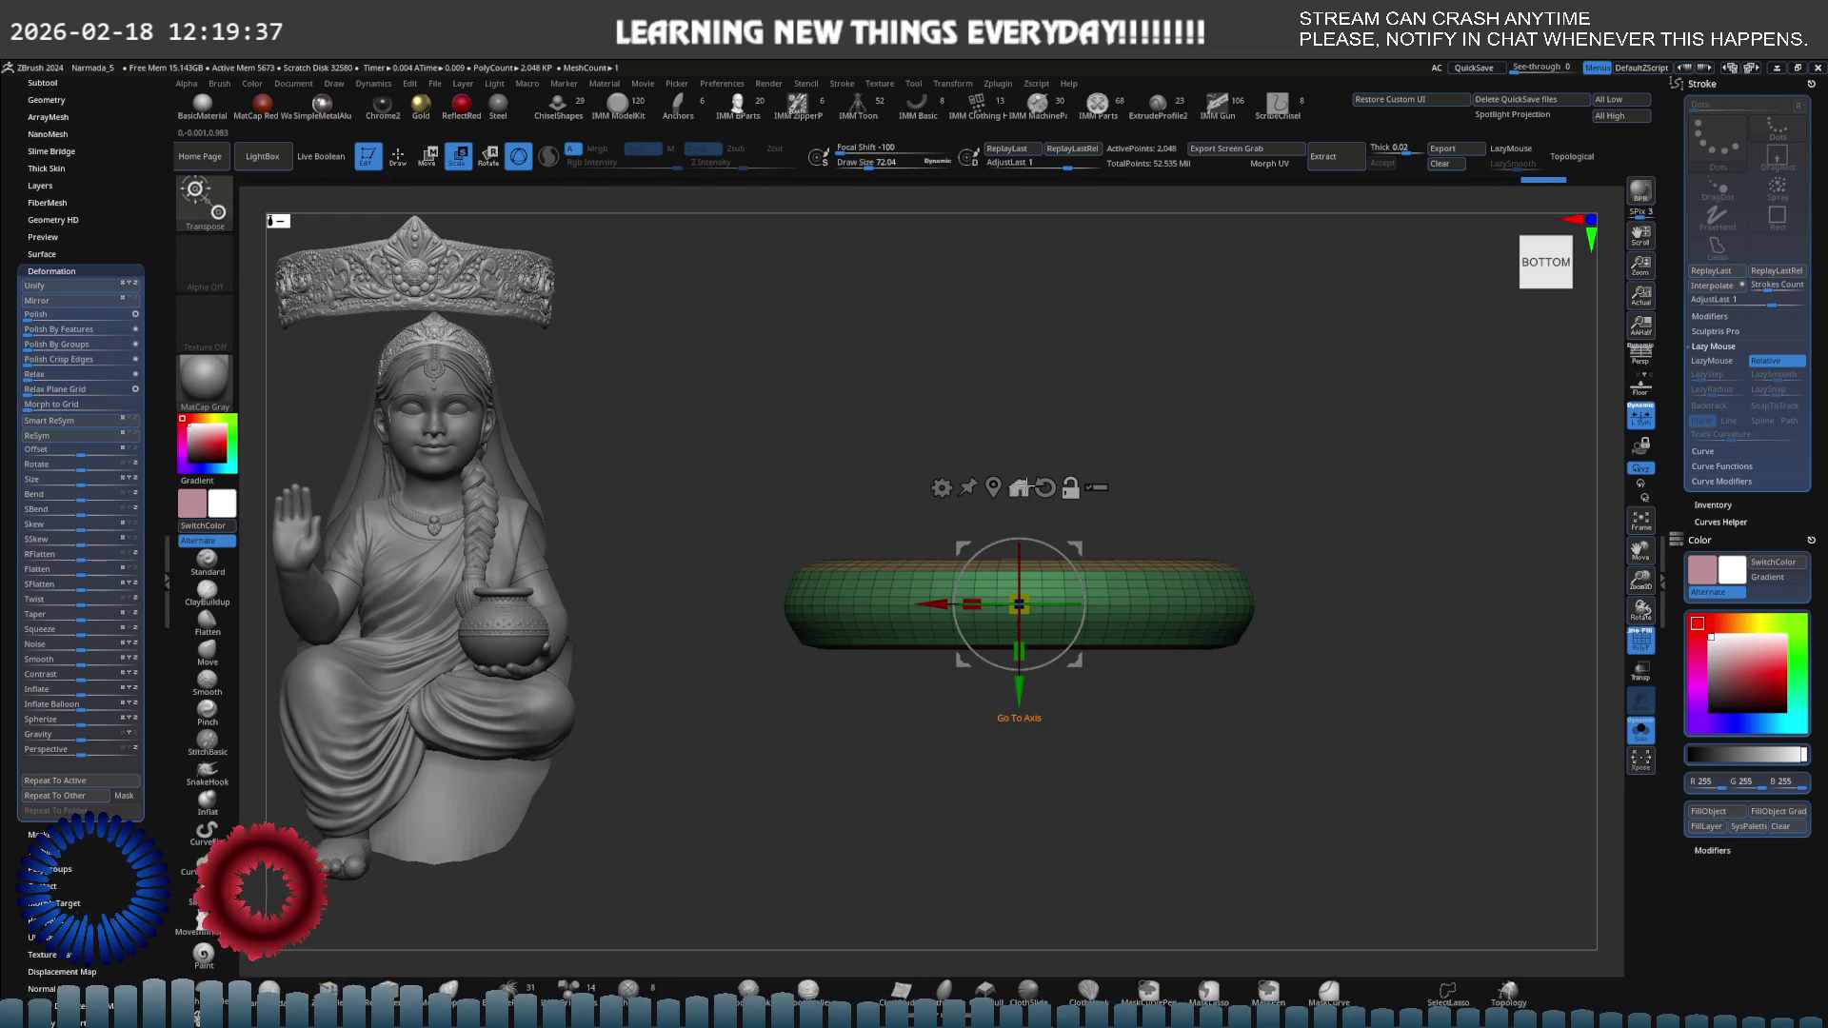
# Enable radial symmetry with count 8 and toggle X symmetry in the Transform palette.
pyautogui.click(950, 84)
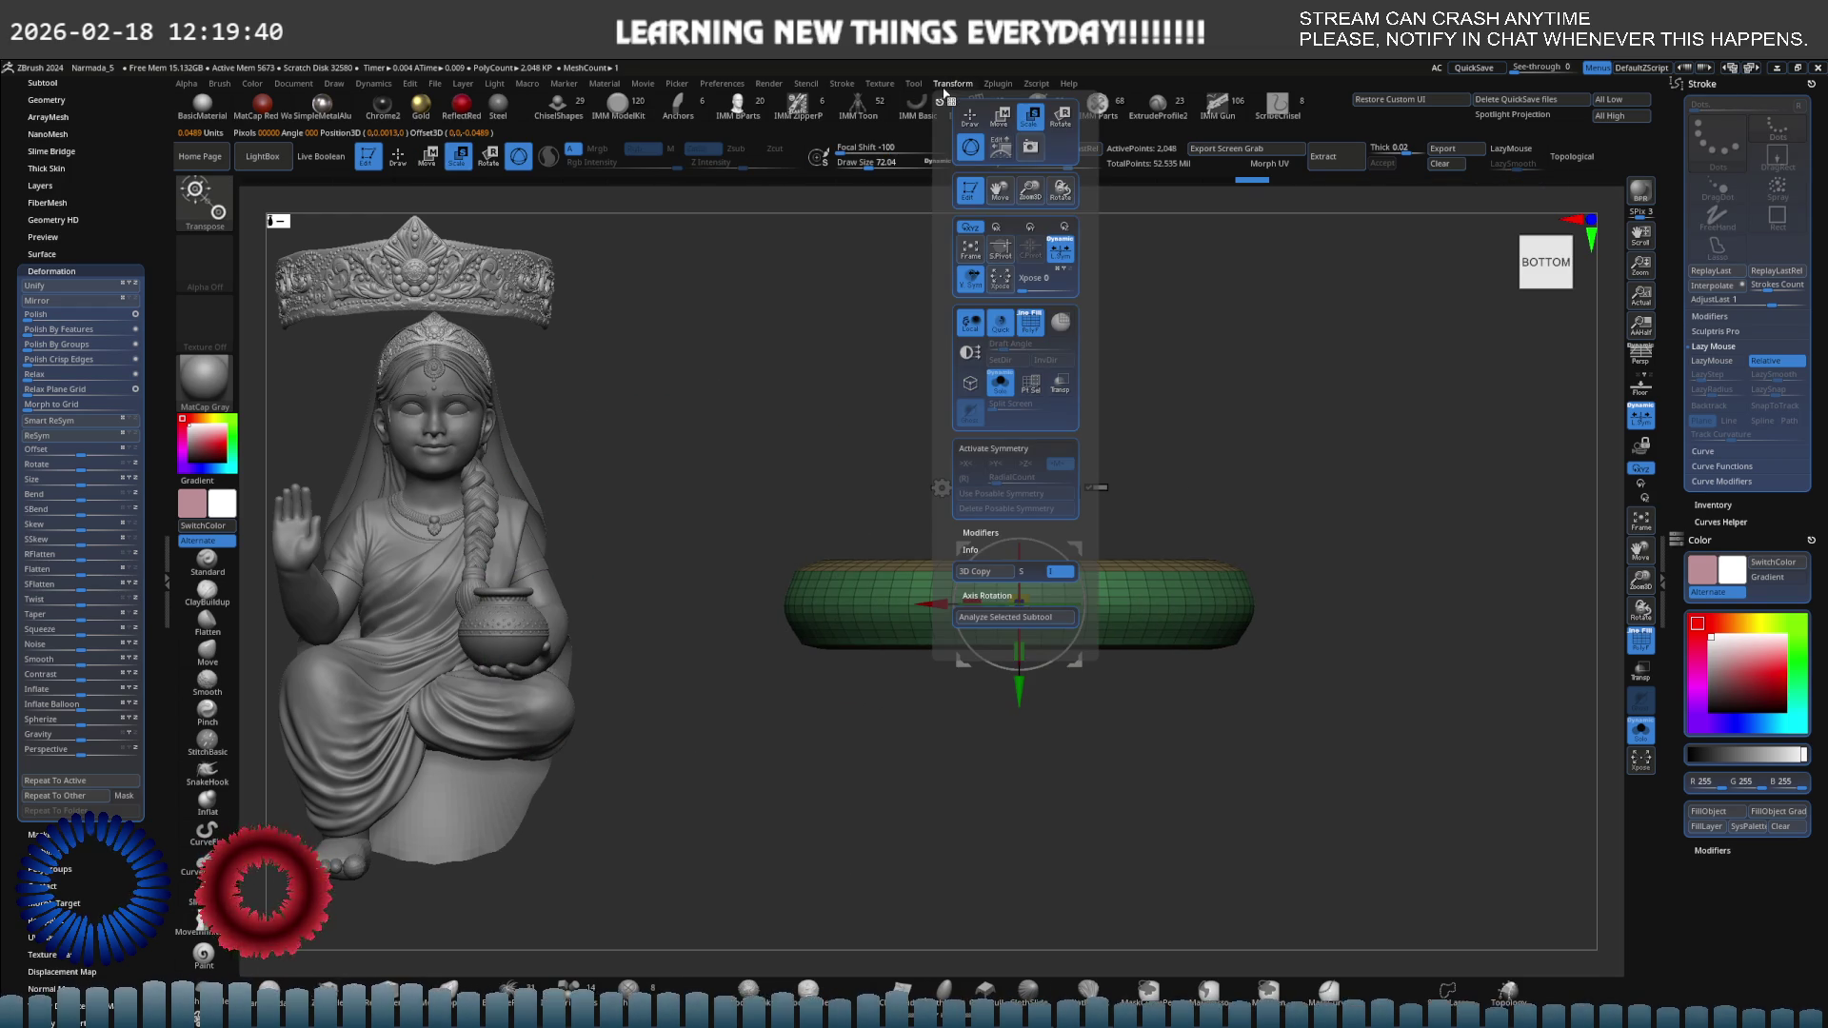
pyautogui.click(976, 482)
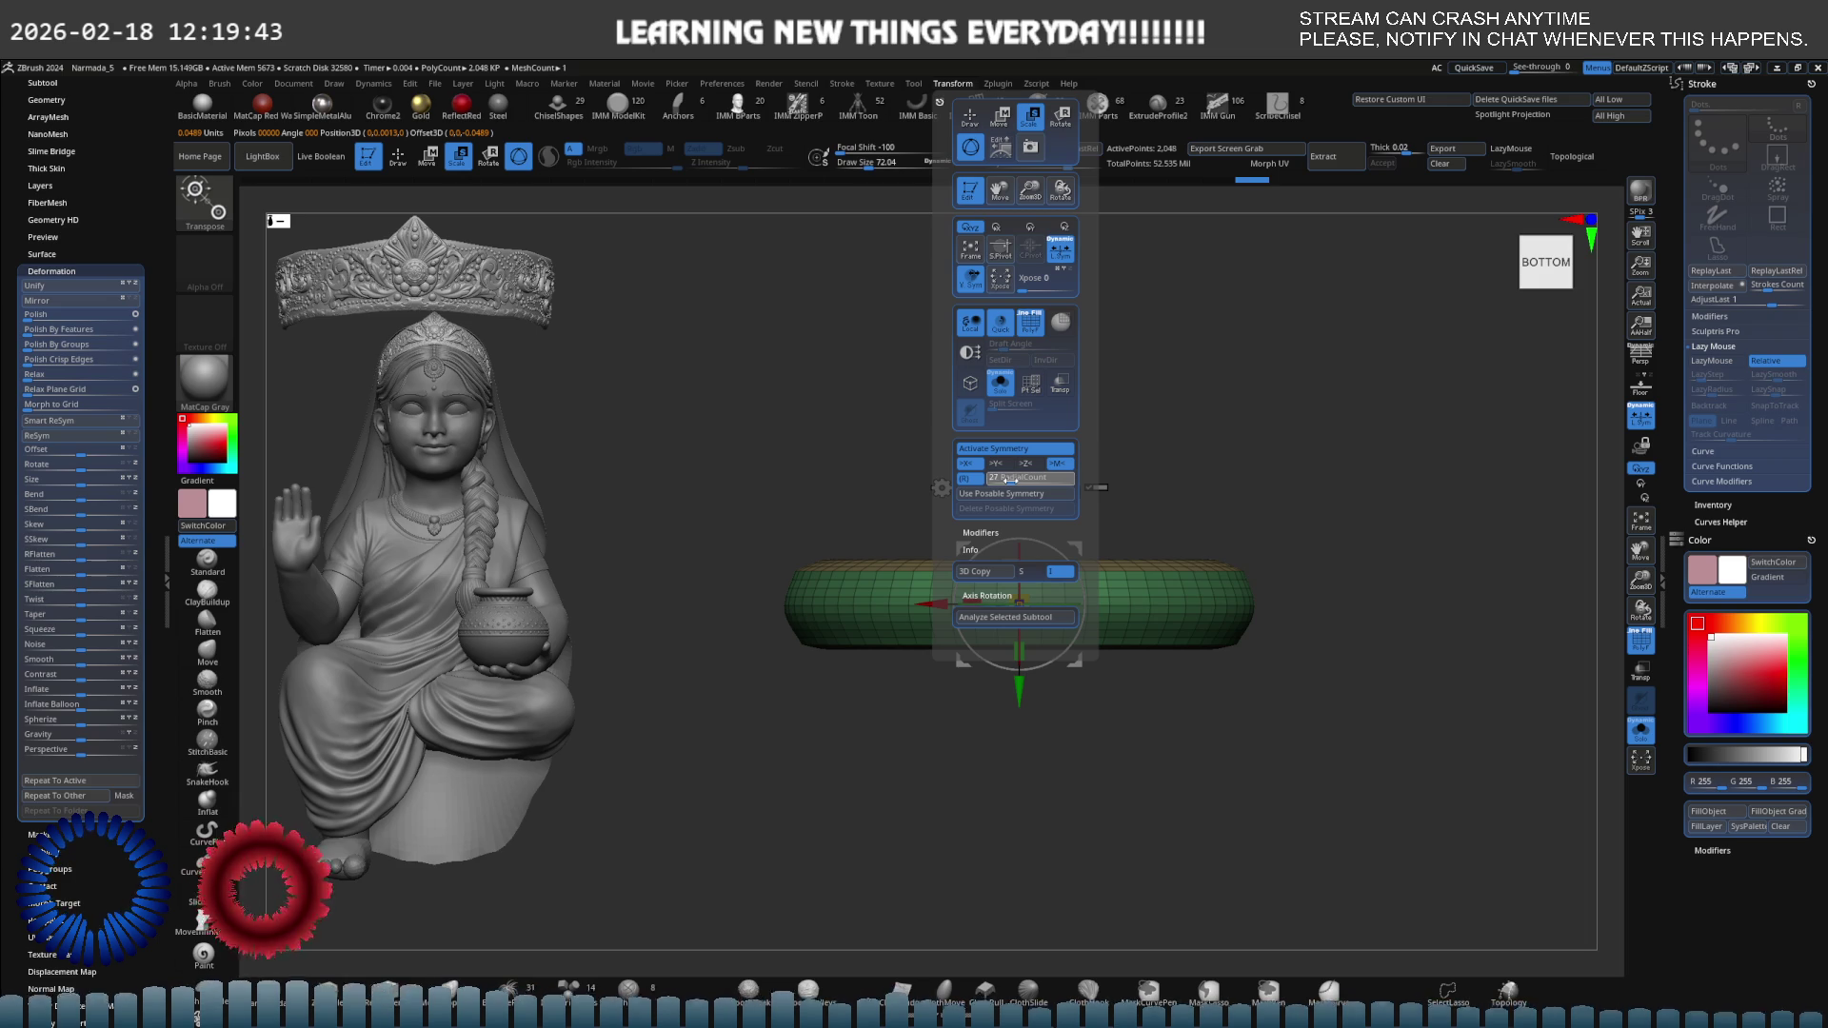
pyautogui.click(952, 84)
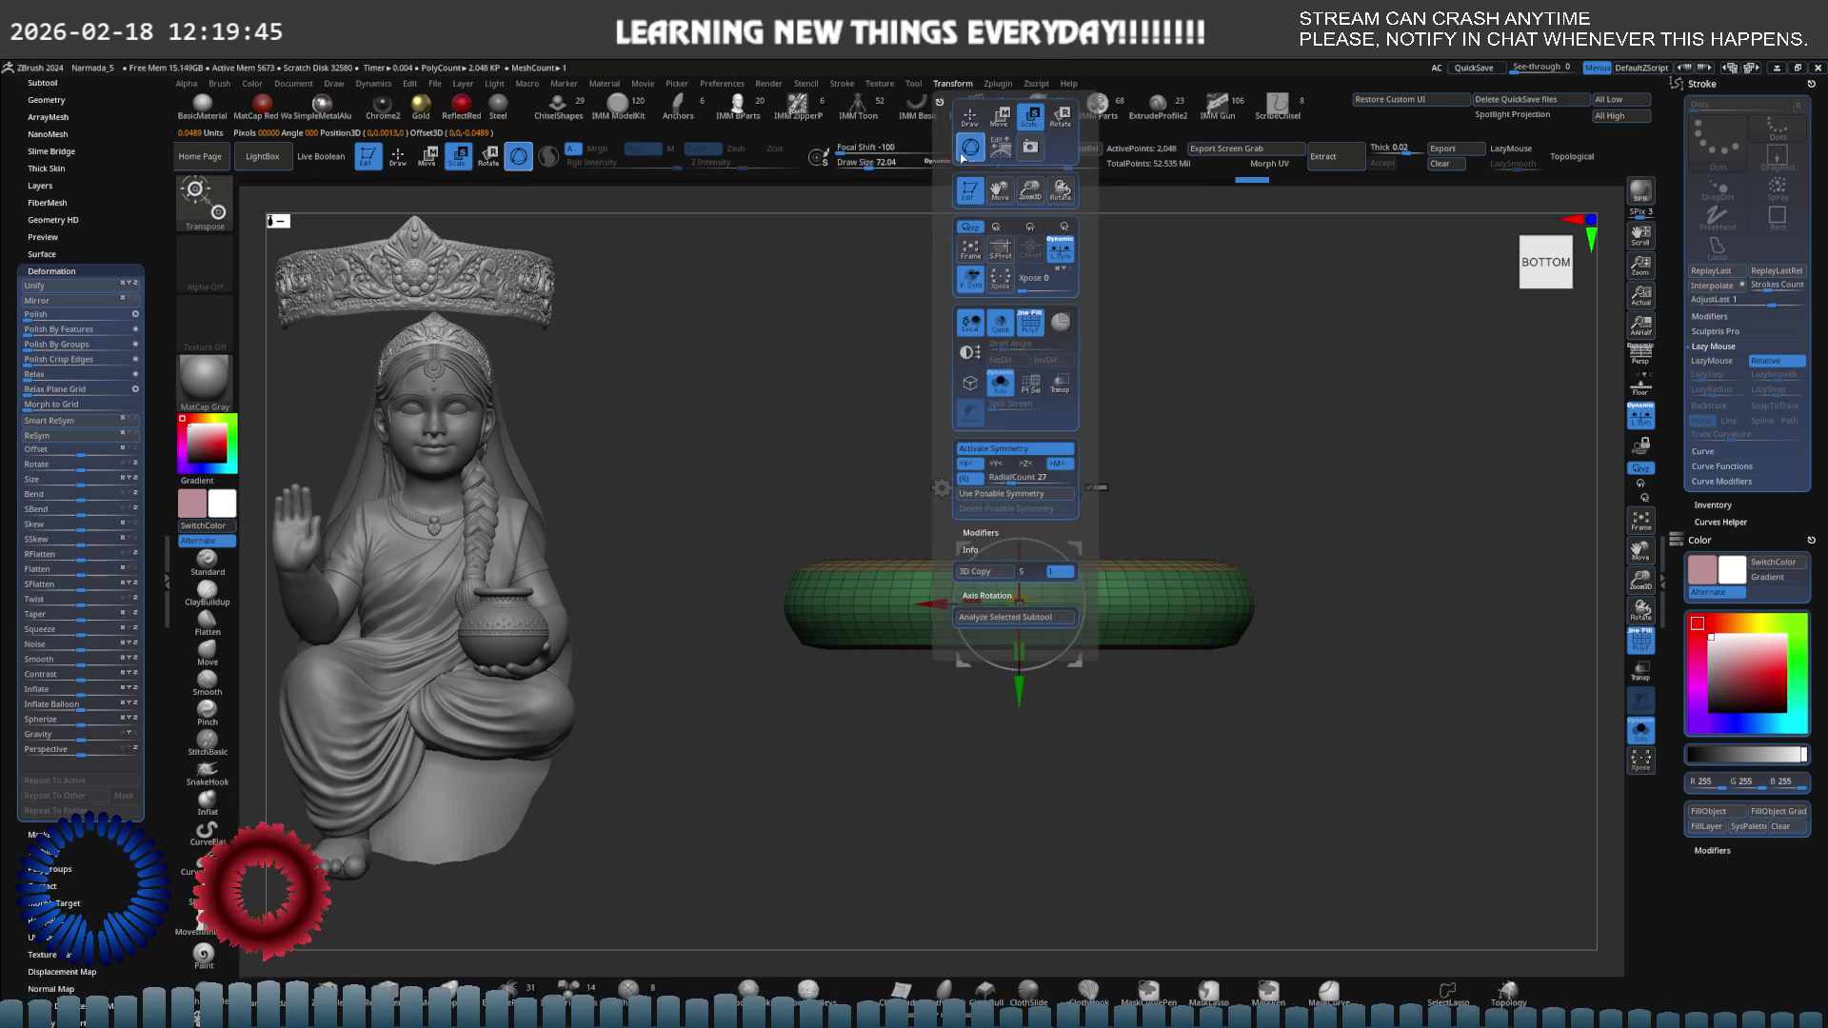
pyautogui.click(969, 464)
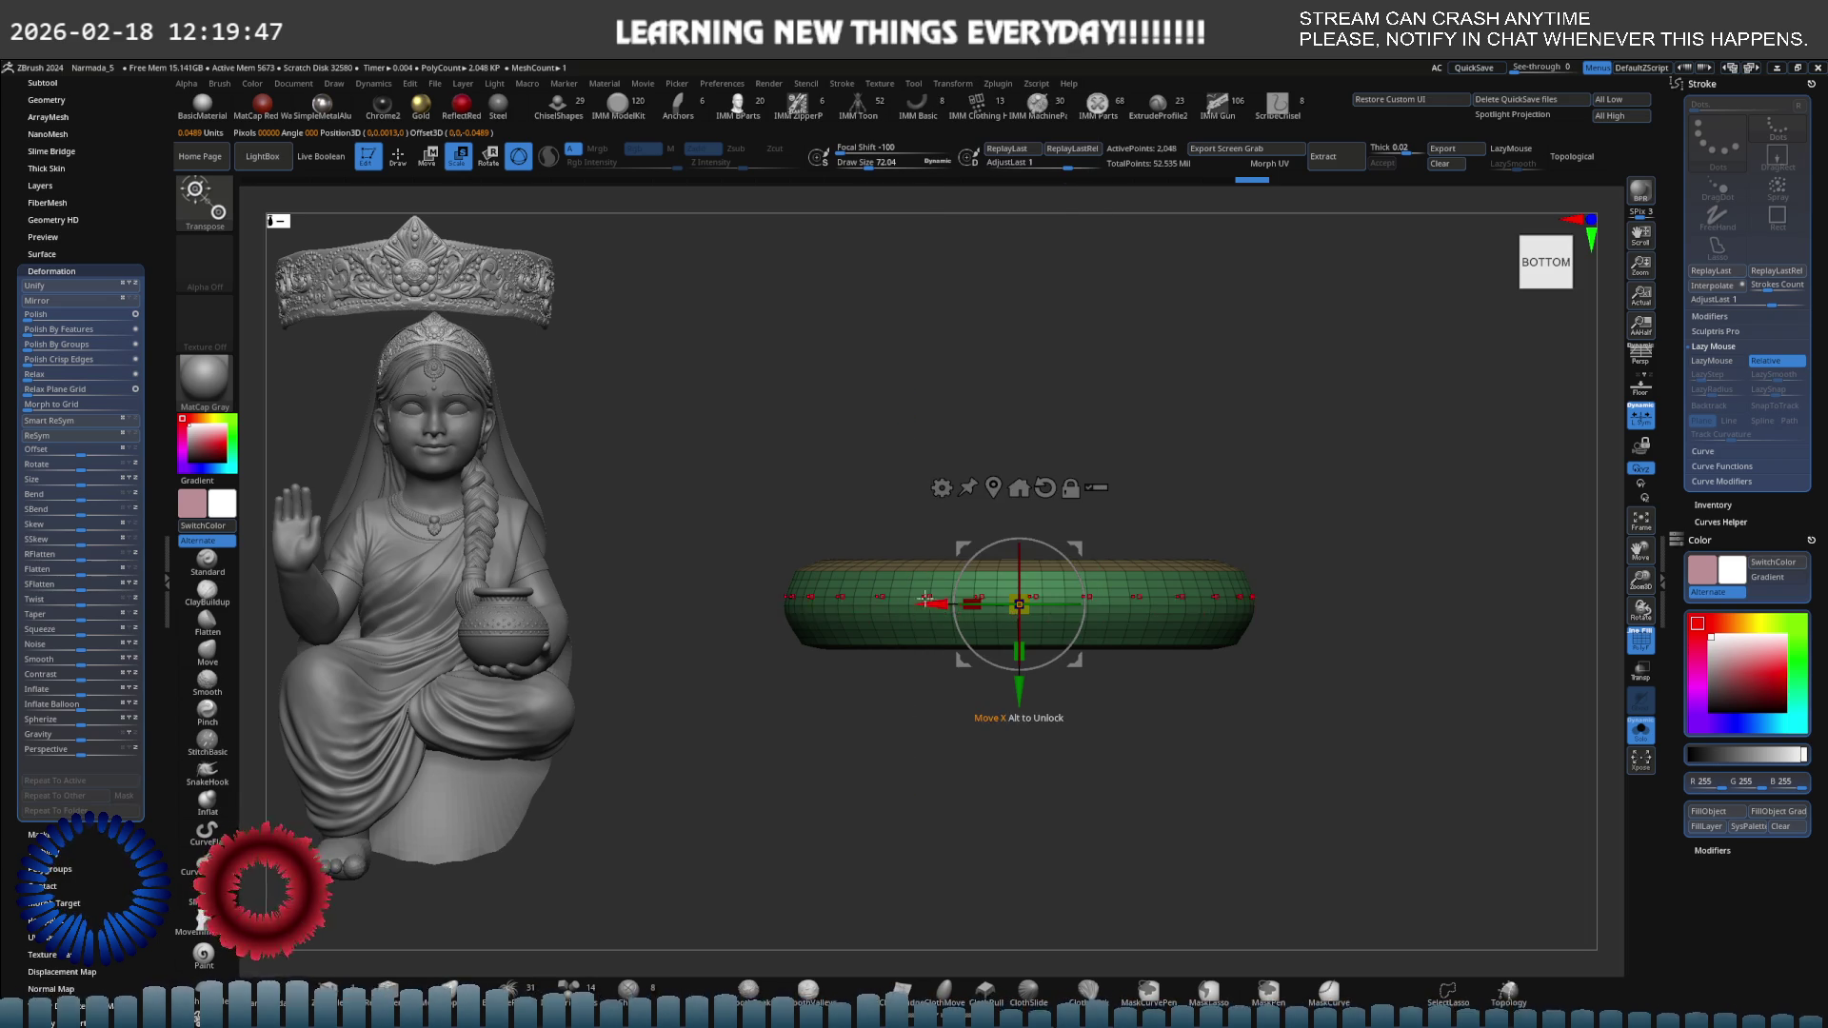
pyautogui.scroll(5, 926, 600)
# Load the Move brush with Topological on and orbit to the ring's bottom view.
pyautogui.press('q')
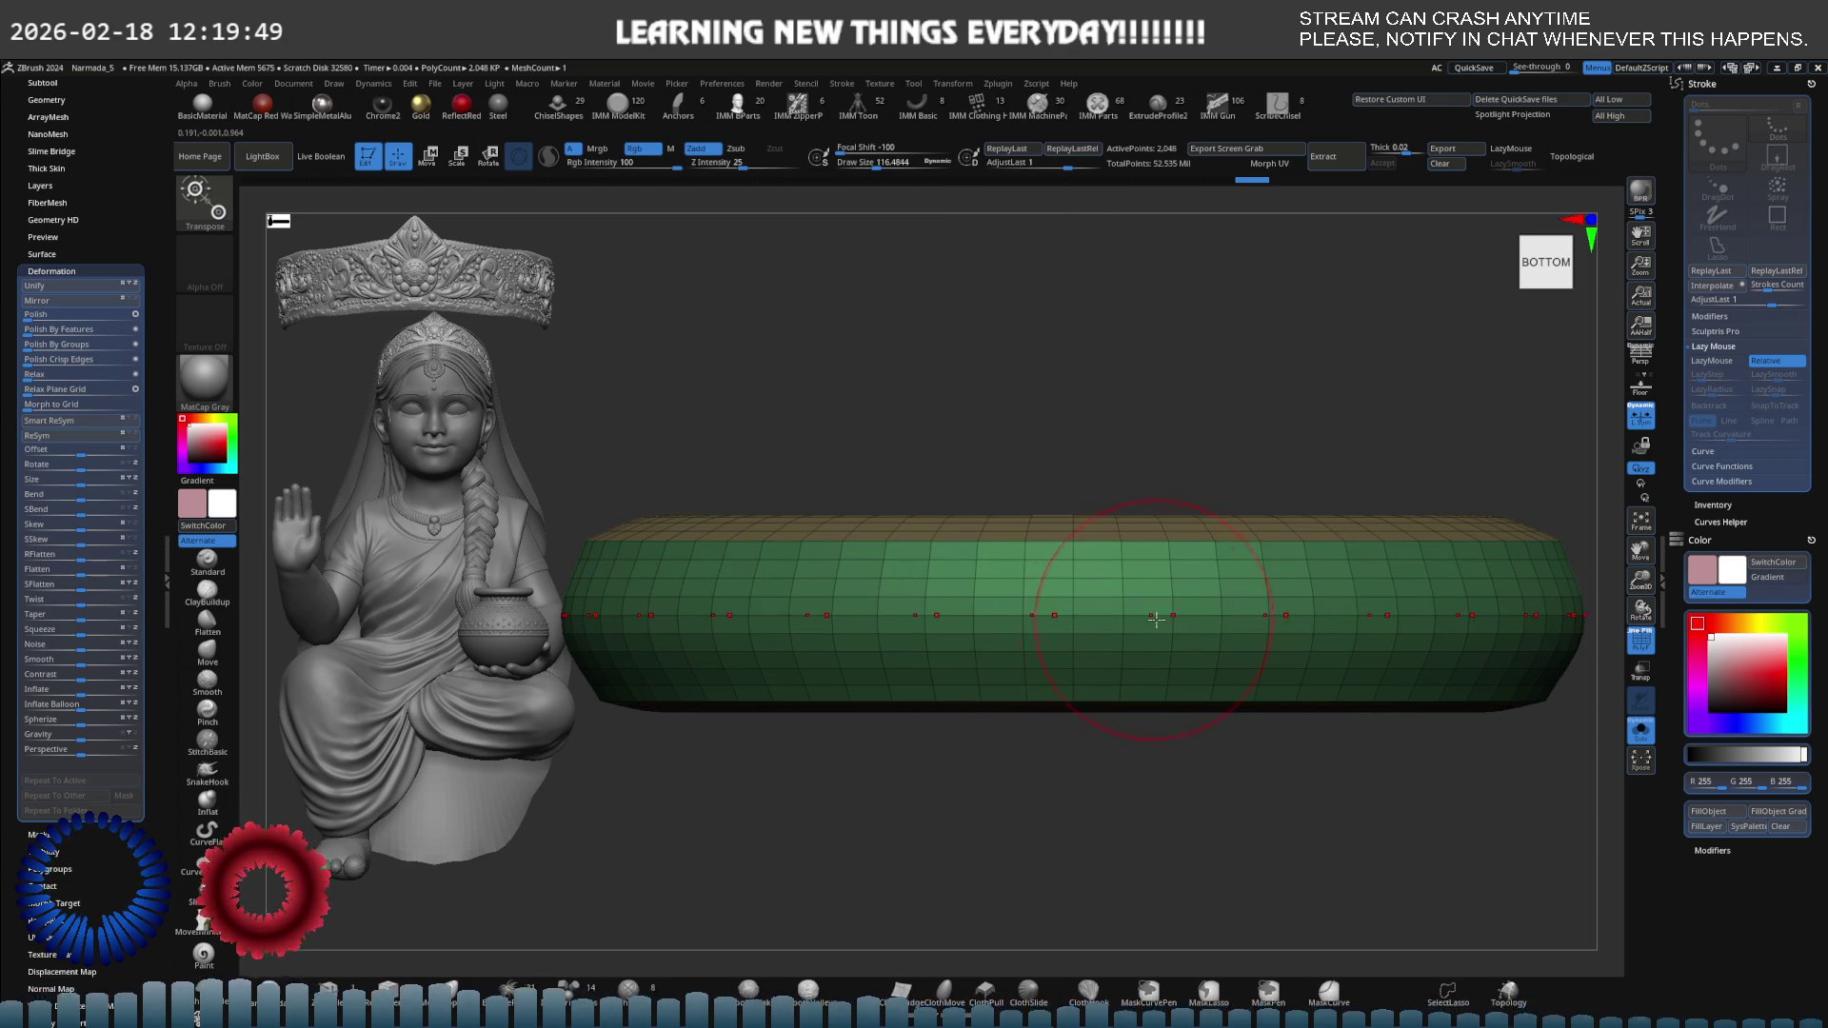
pyautogui.press('w')
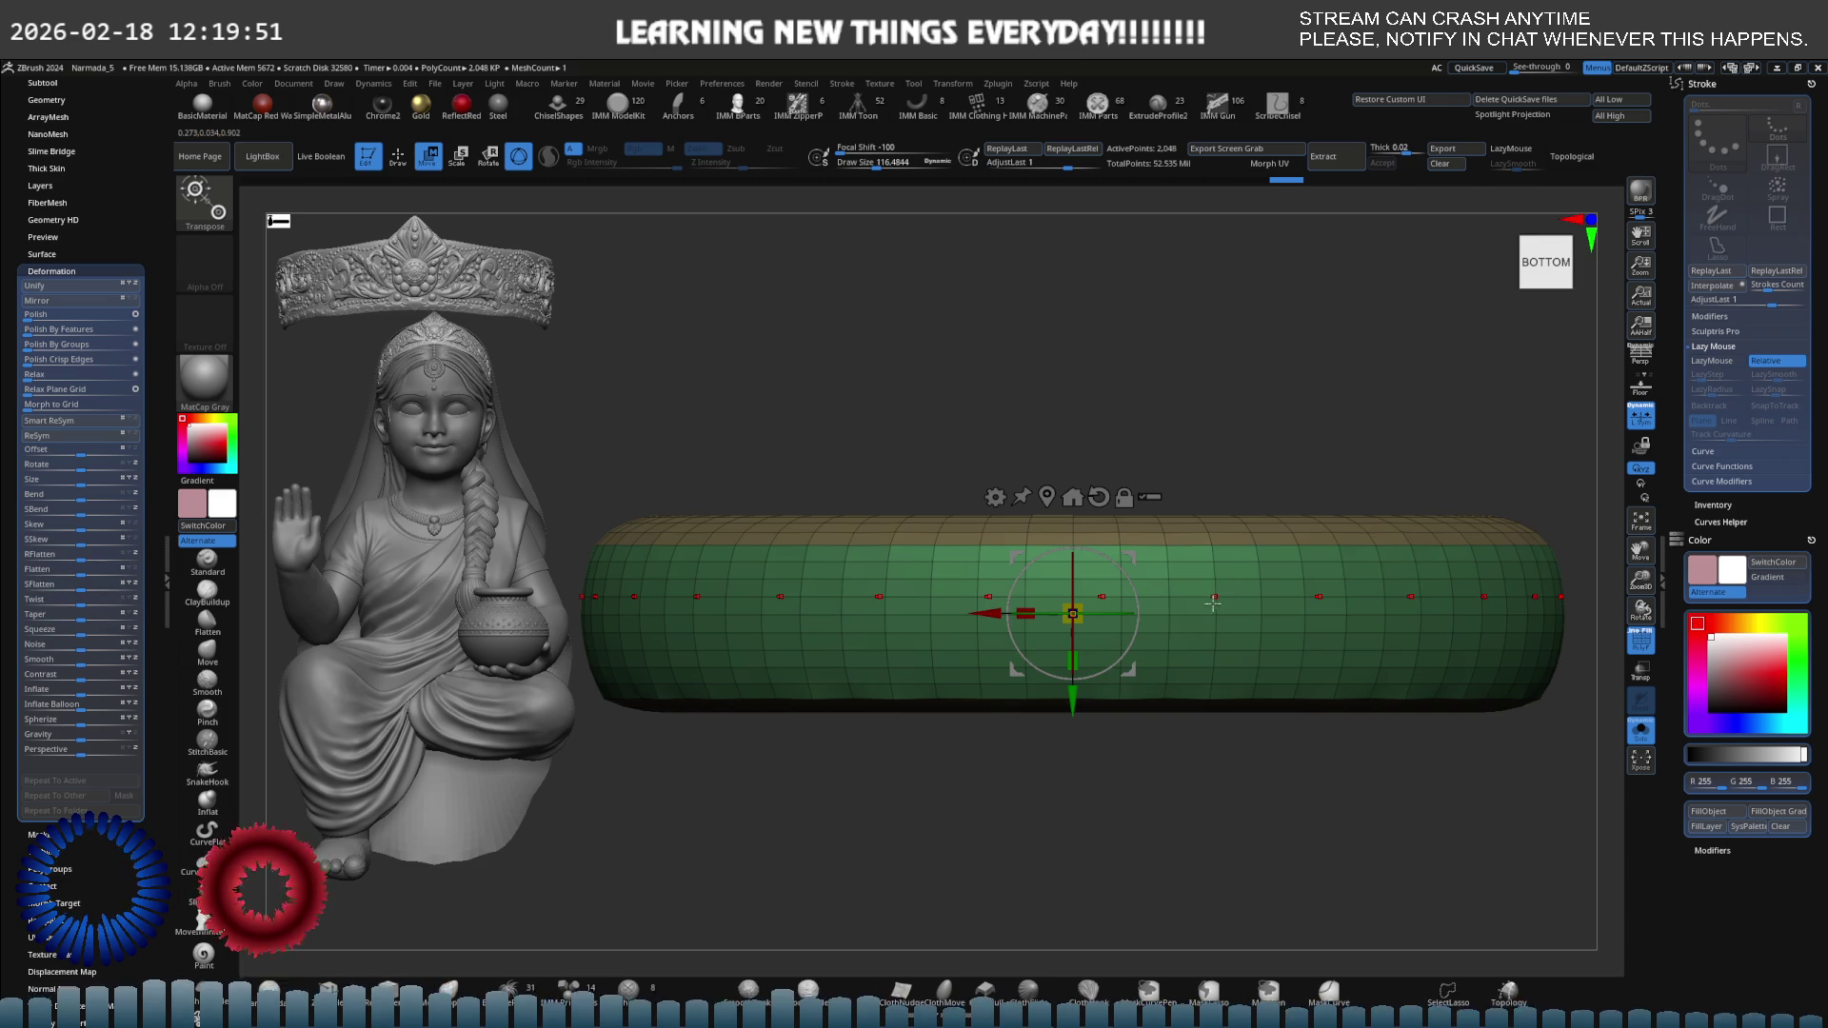
pyautogui.press('q')
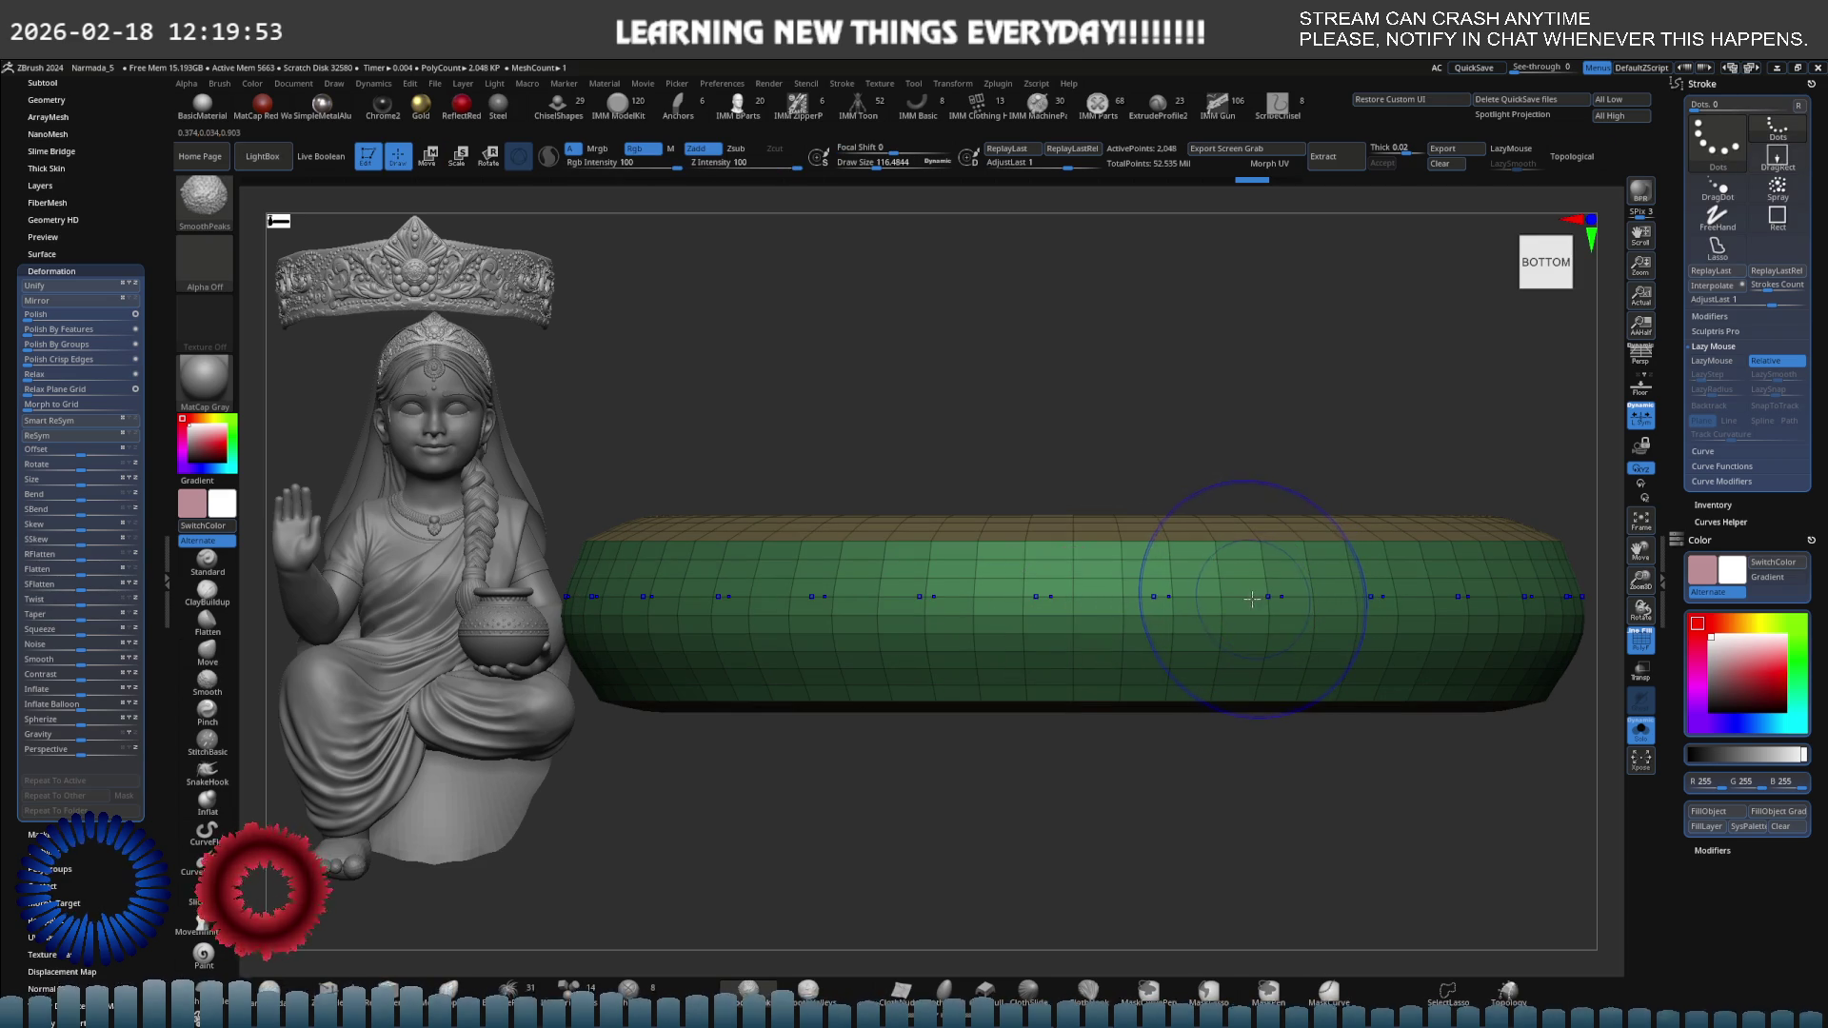
pyautogui.press('b')
pyautogui.press('m')
pyautogui.press('v')
pyautogui.moveTo(1333, 457)
pyautogui.mouseDown()
pyautogui.moveTo(1267, 496)
pyautogui.moveTo(1247, 542)
pyautogui.mouseUp()
pyautogui.moveTo(1247, 541)
pyautogui.mouseDown(button='right')
pyautogui.moveTo(1305, 559)
pyautogui.moveTo(1212, 578)
pyautogui.moveTo(1225, 505)
pyautogui.moveTo(1217, 523)
pyautogui.moveTo(1290, 511)
pyautogui.moveTo(1193, 603)
pyautogui.moveTo(1233, 632)
pyautogui.mouseUp(button='right')
# Nudge the ring's surface slightly, then turn off Solo to show the girl figure again.
pyautogui.hotkey('shift', 'f')
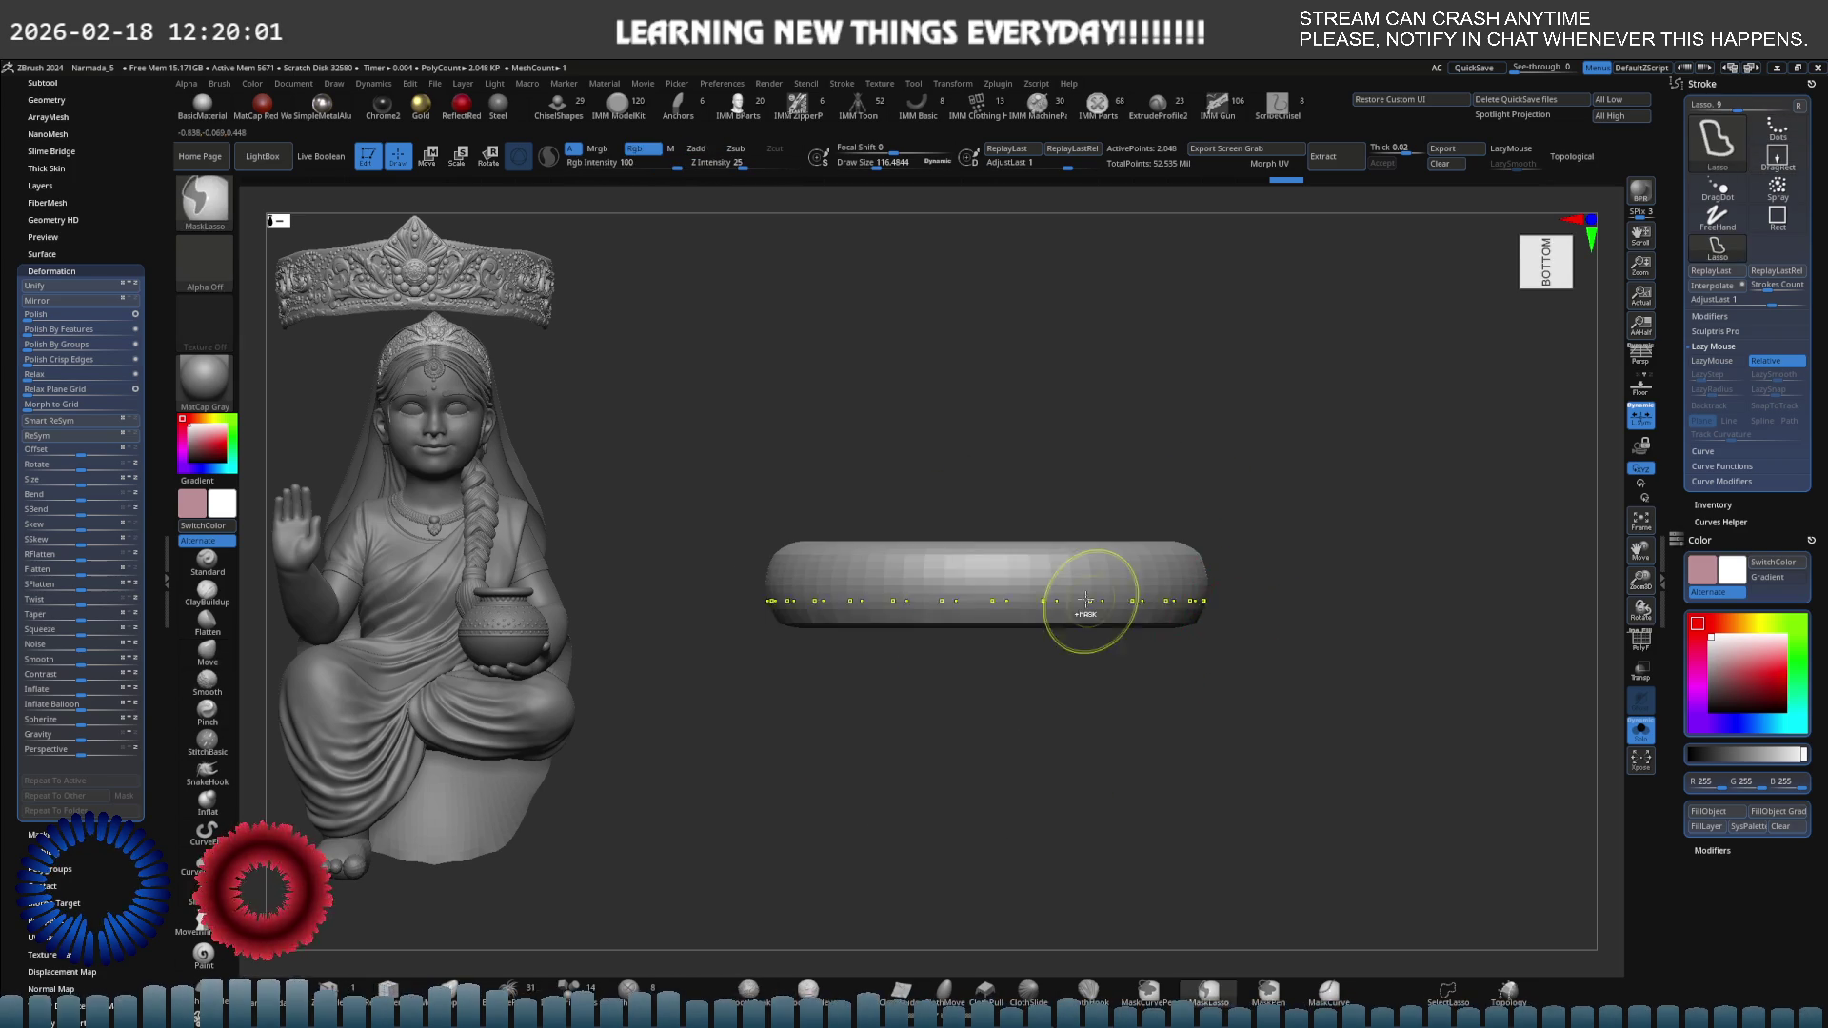
pyautogui.keyDown('alt'); pyautogui.moveTo(1082, 604); pyautogui.dragTo(1175, 571, button='right'); pyautogui.keyUp('alt')
pyautogui.press('ctrl')
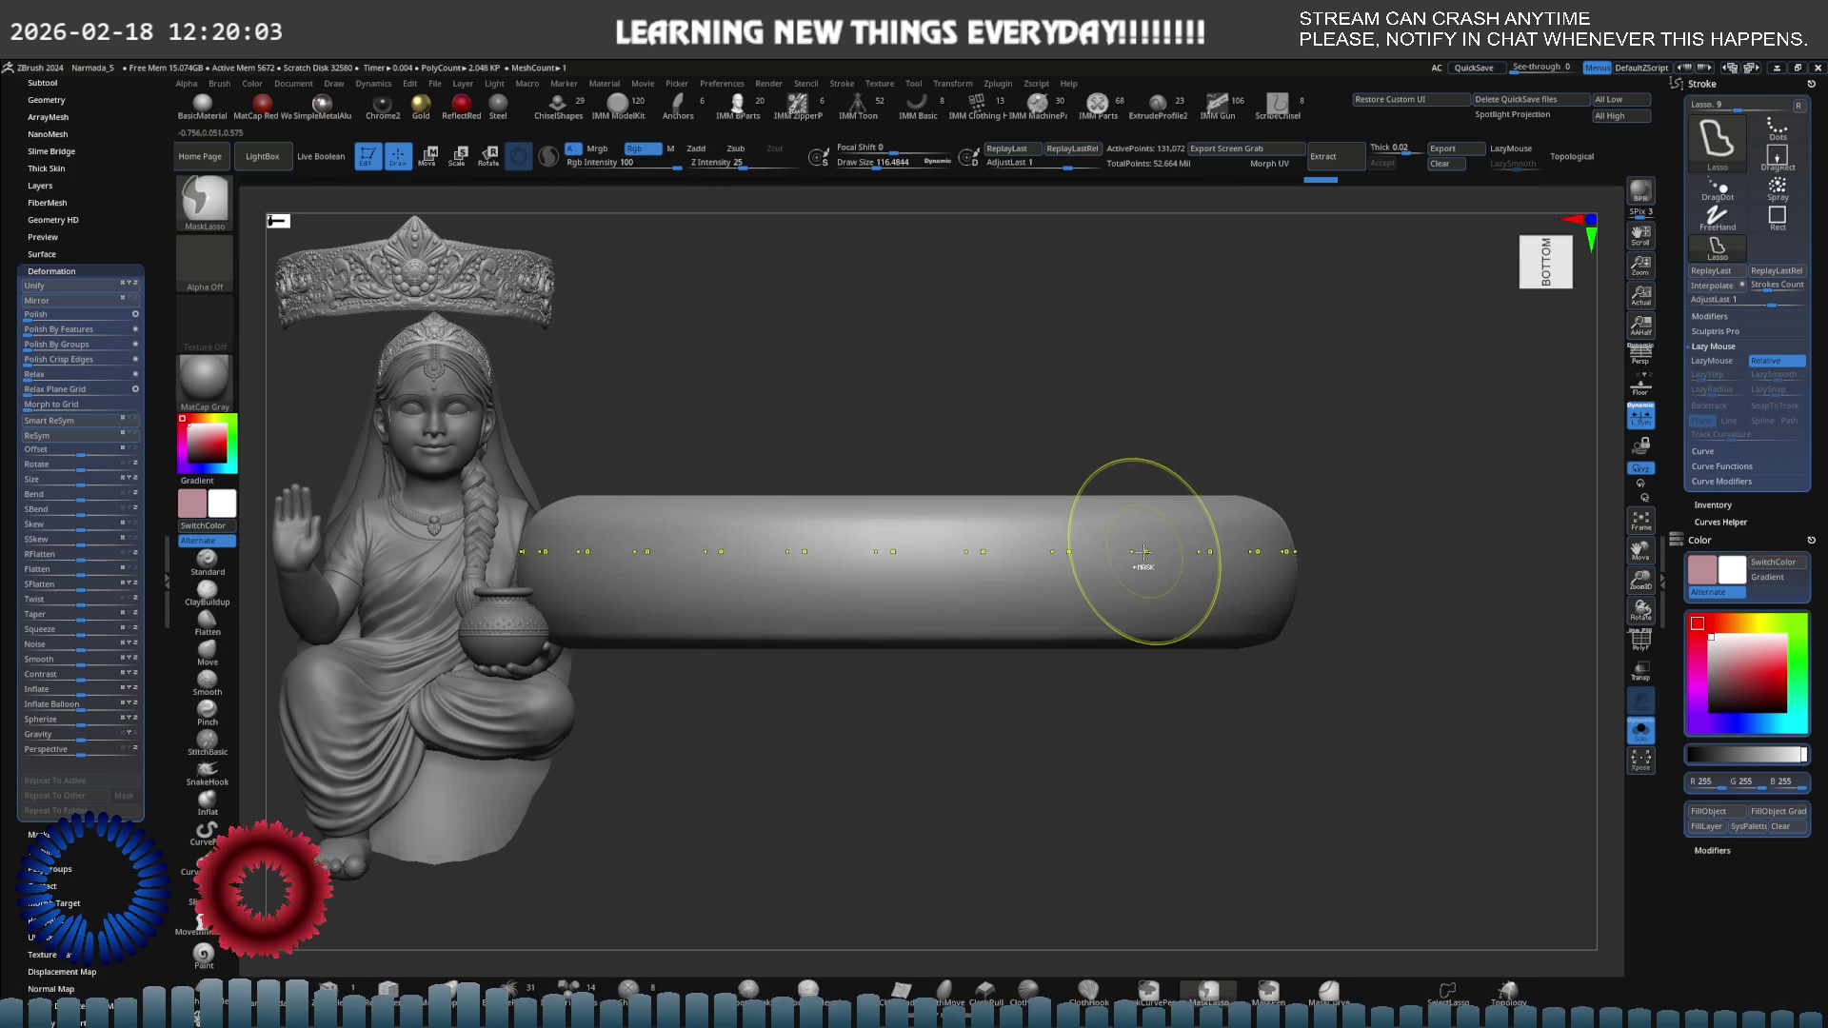
pyautogui.moveTo(1143, 551)
pyautogui.mouseDown(button='right')
pyautogui.moveTo(1062, 597)
pyautogui.moveTo(1053, 552)
pyautogui.moveTo(1127, 562)
pyautogui.mouseUp(button='right')
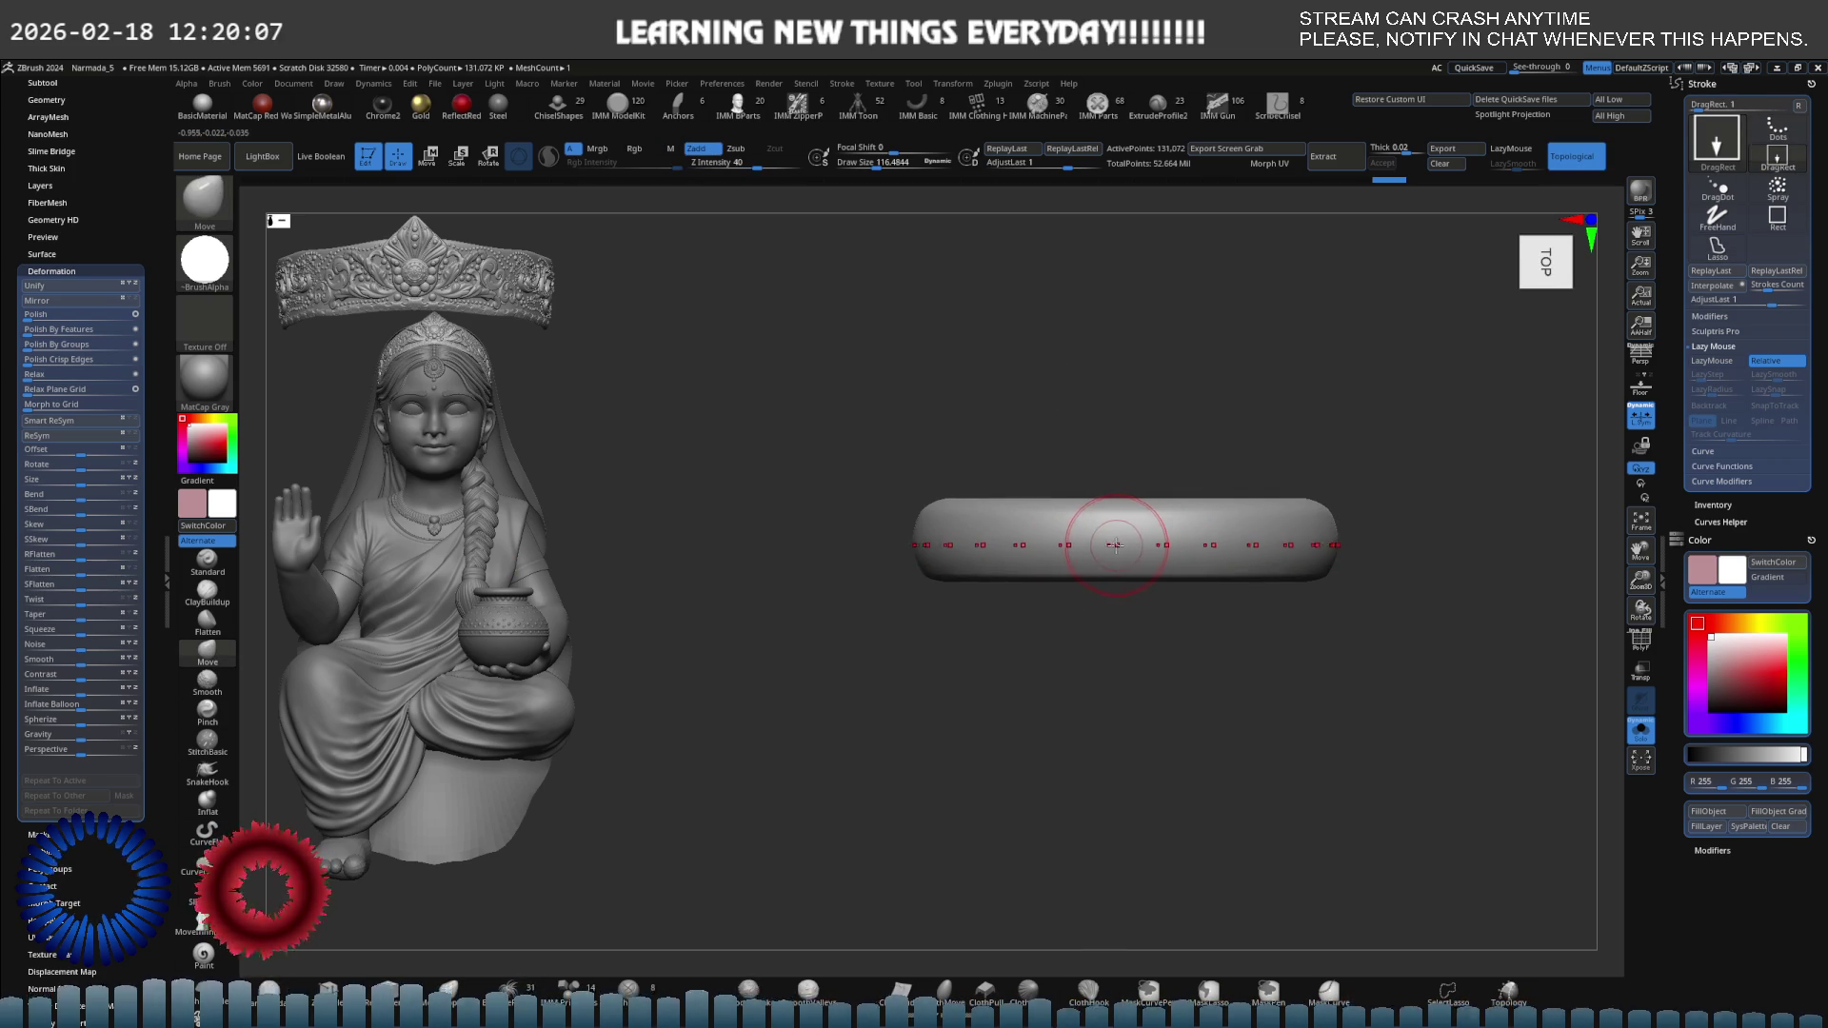
pyautogui.moveTo(1115, 545); pyautogui.dragTo(1107, 544)
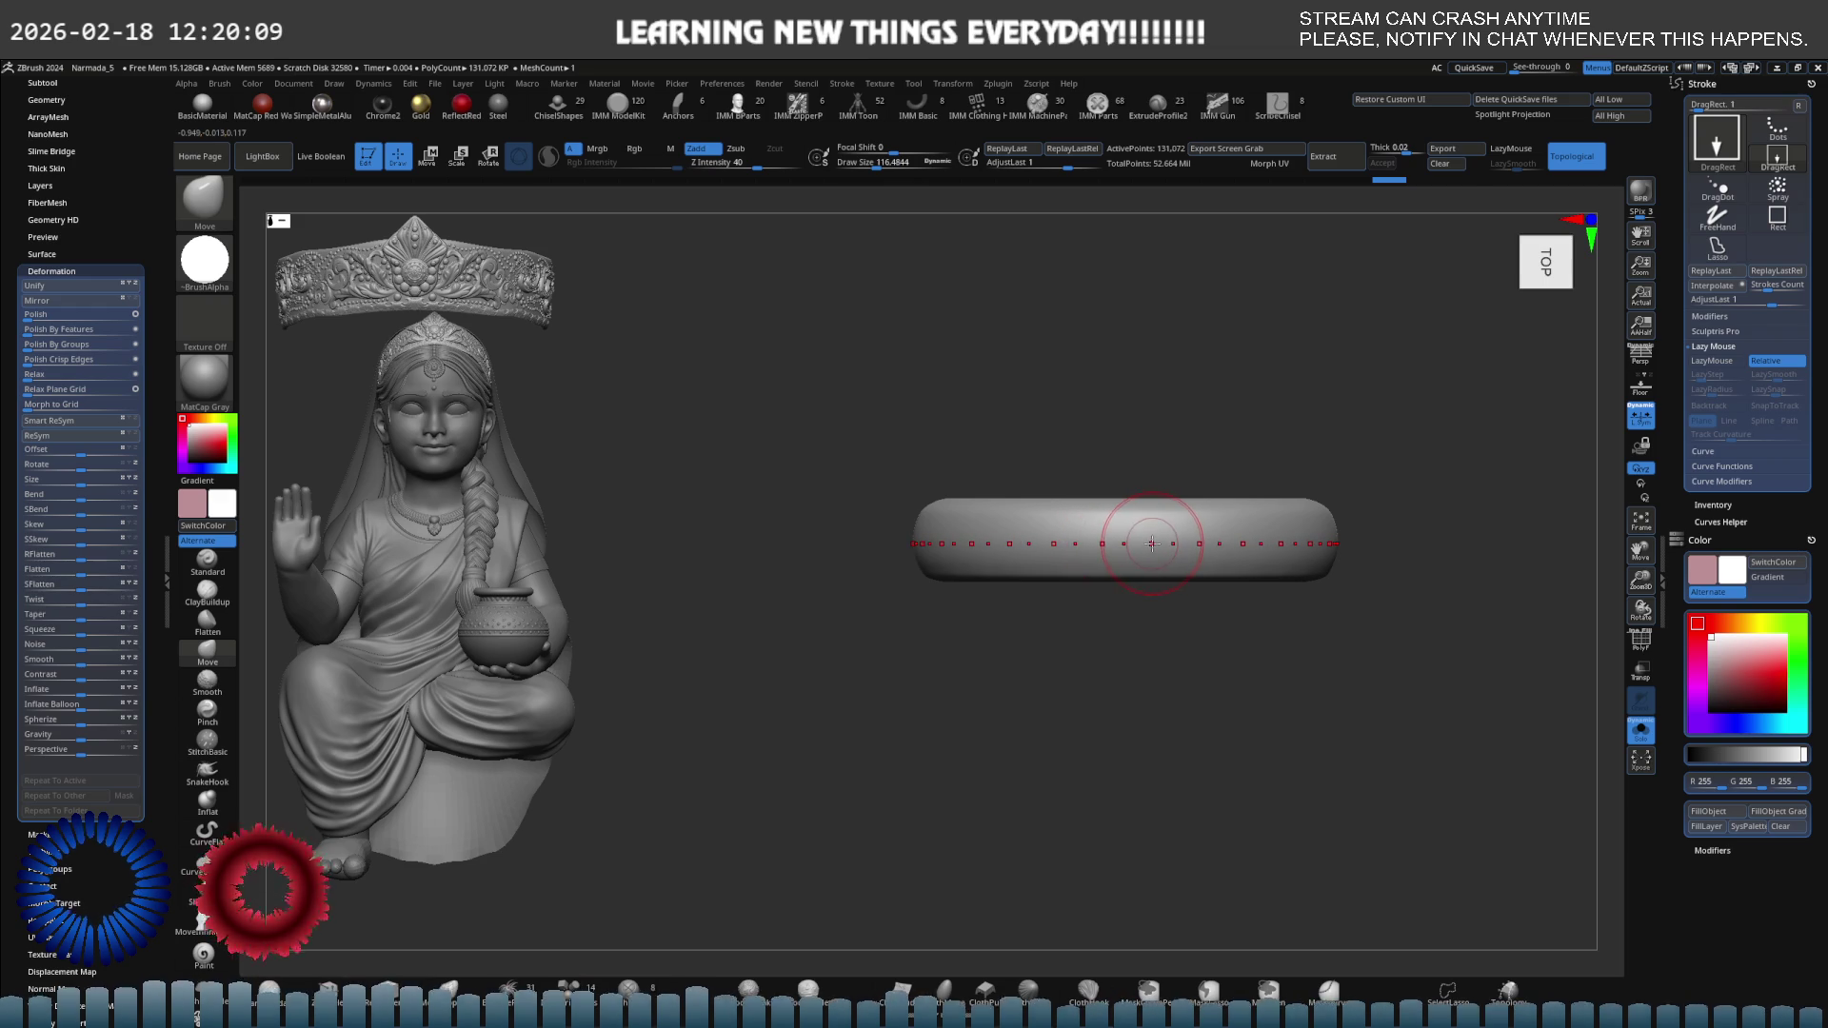
pyautogui.moveTo(1152, 544)
pyautogui.mouseDown(button='right')
pyautogui.moveTo(1177, 539)
pyautogui.moveTo(1115, 457)
pyautogui.moveTo(1078, 600)
pyautogui.moveTo(1143, 576)
pyautogui.moveTo(1135, 365)
pyautogui.moveTo(1190, 298)
pyautogui.moveTo(1195, 470)
pyautogui.mouseUp(button='right')
pyautogui.hotkey('ctrl', 'shift', 's')
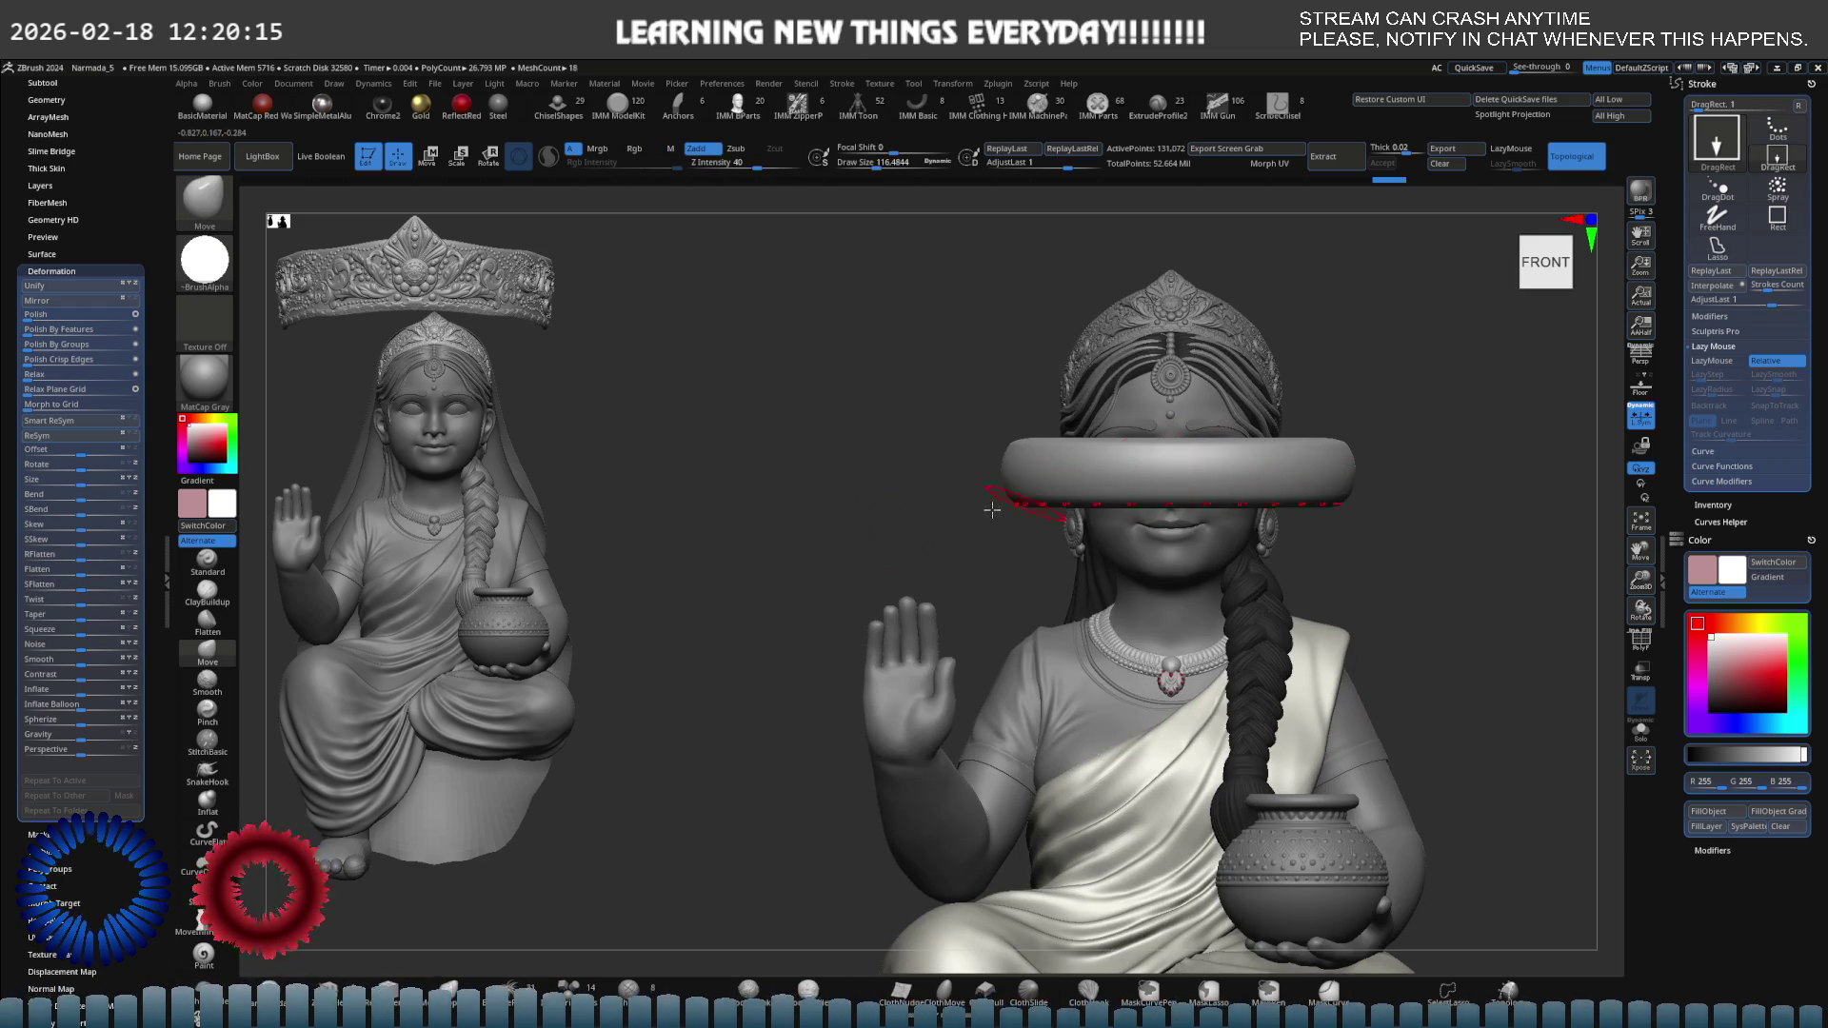
# Save the ring's current shape with StoreMT under Morph Target, then orbit to a side view.
pyautogui.scroll(-5, 42, 600)
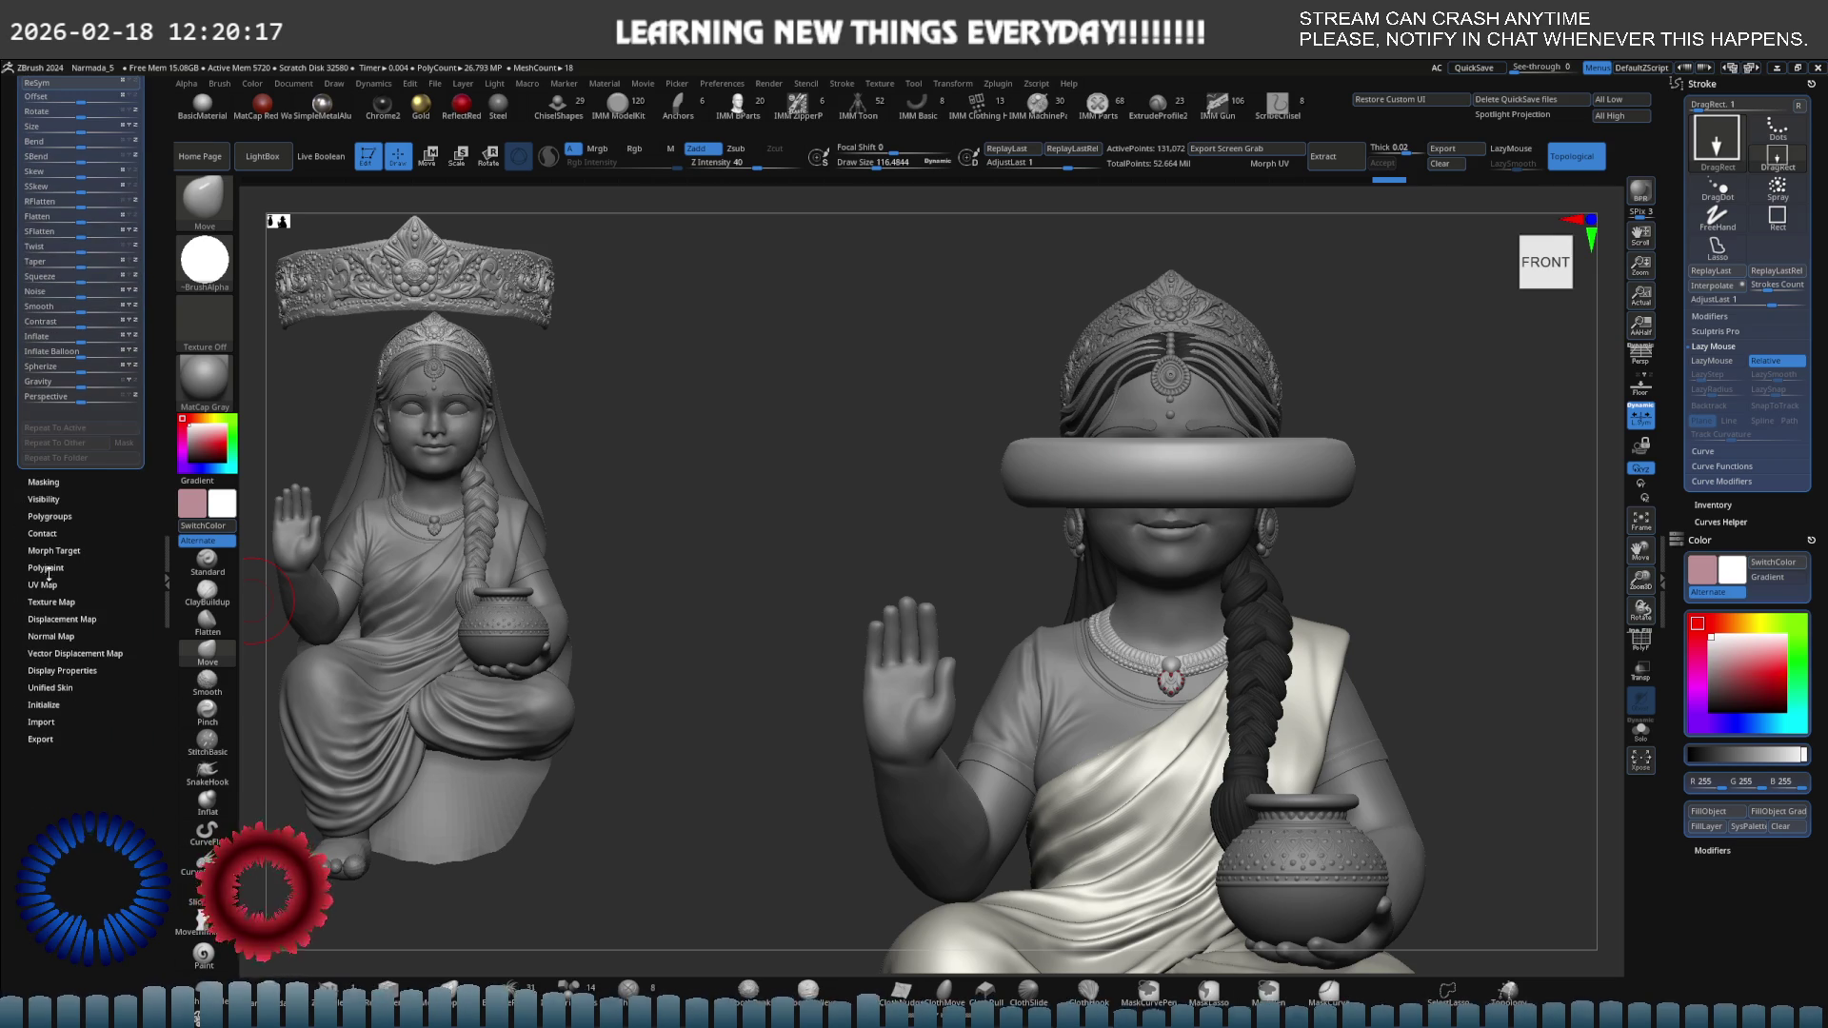
pyautogui.click(57, 552)
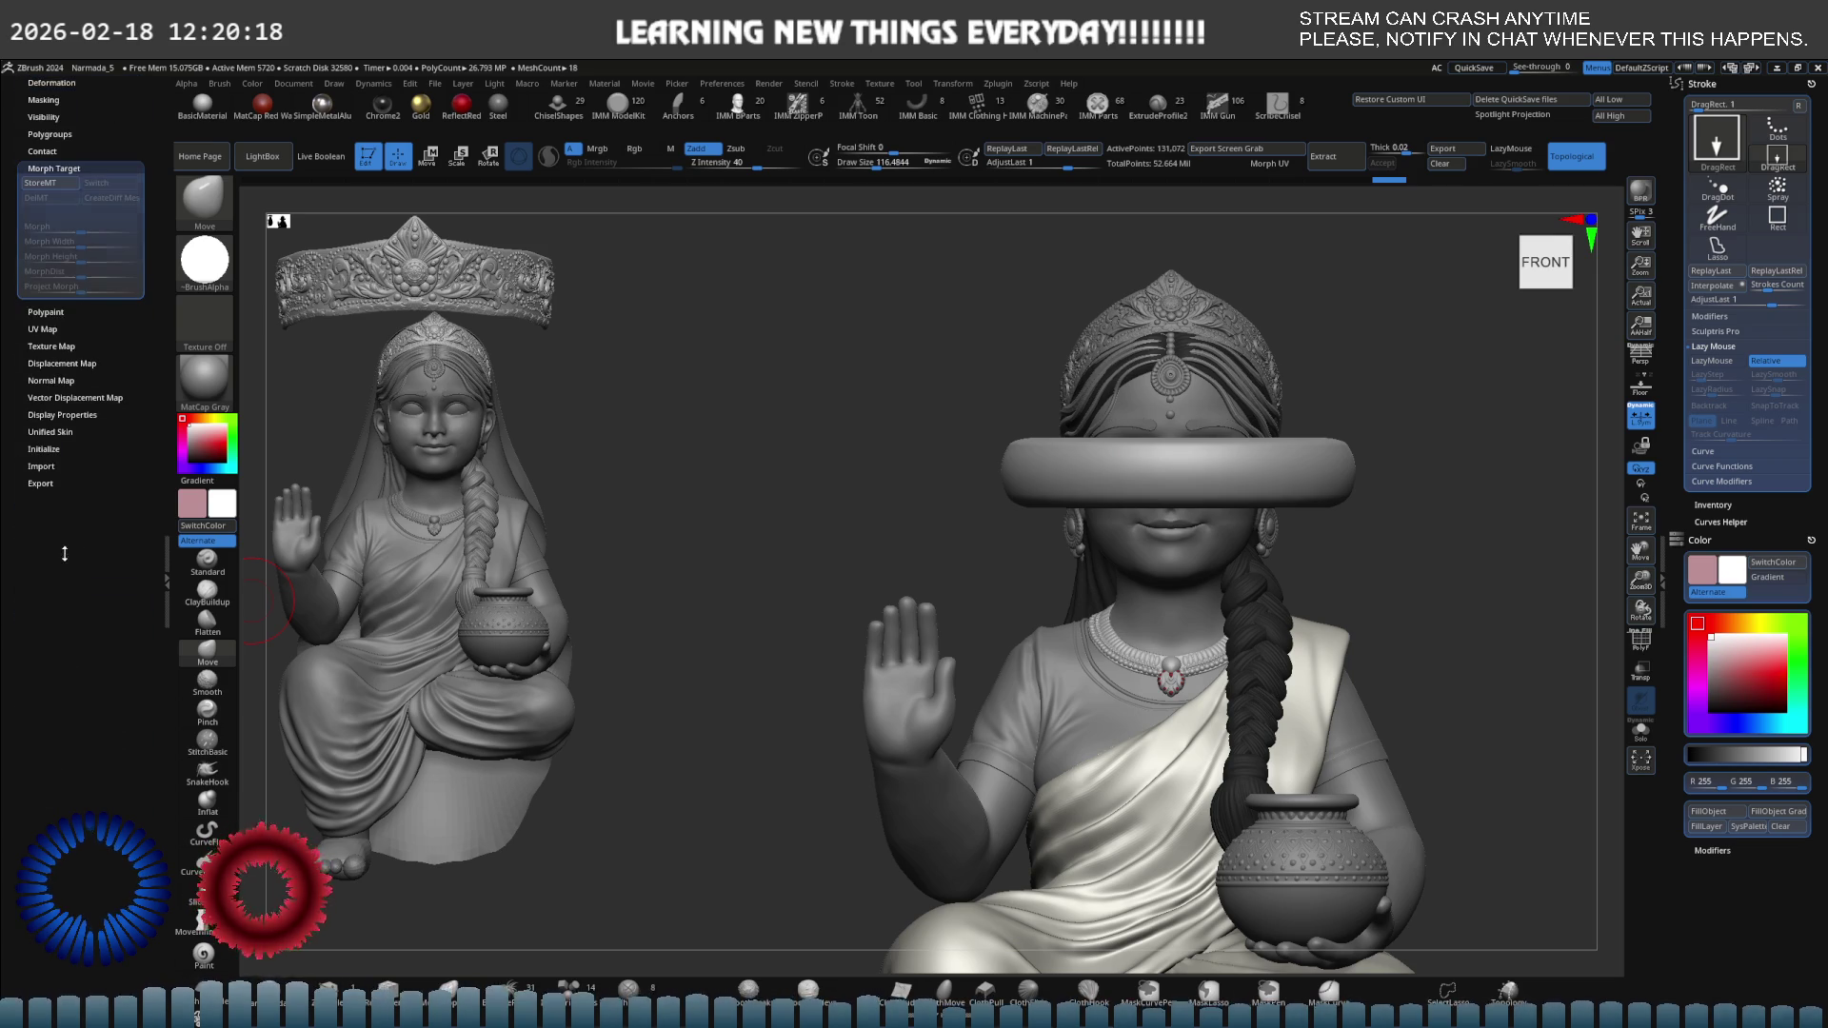
pyautogui.click(73, 188)
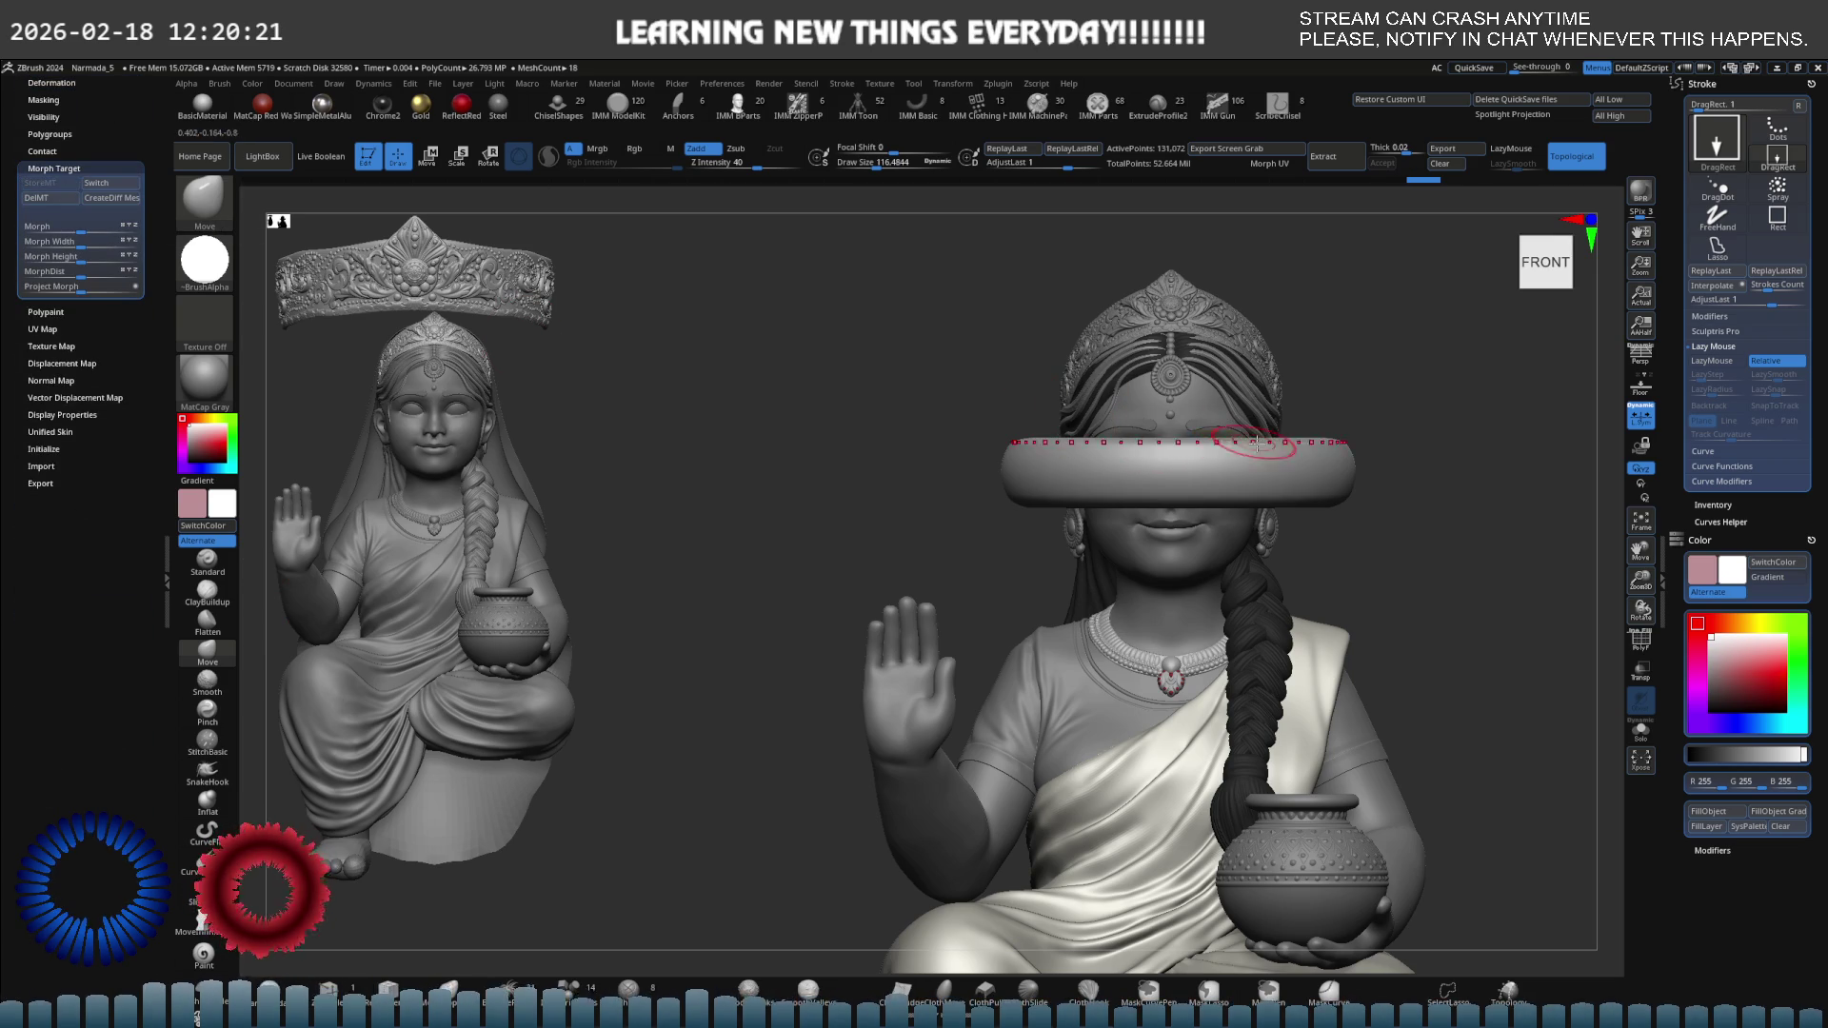
pyautogui.press('e')
pyautogui.moveTo(1239, 415)
pyautogui.mouseDown()
pyautogui.moveTo(1150, 644)
pyautogui.moveTo(1209, 657)
pyautogui.moveTo(1252, 638)
pyautogui.mouseUp()
pyautogui.scroll(3, 1267, 525)
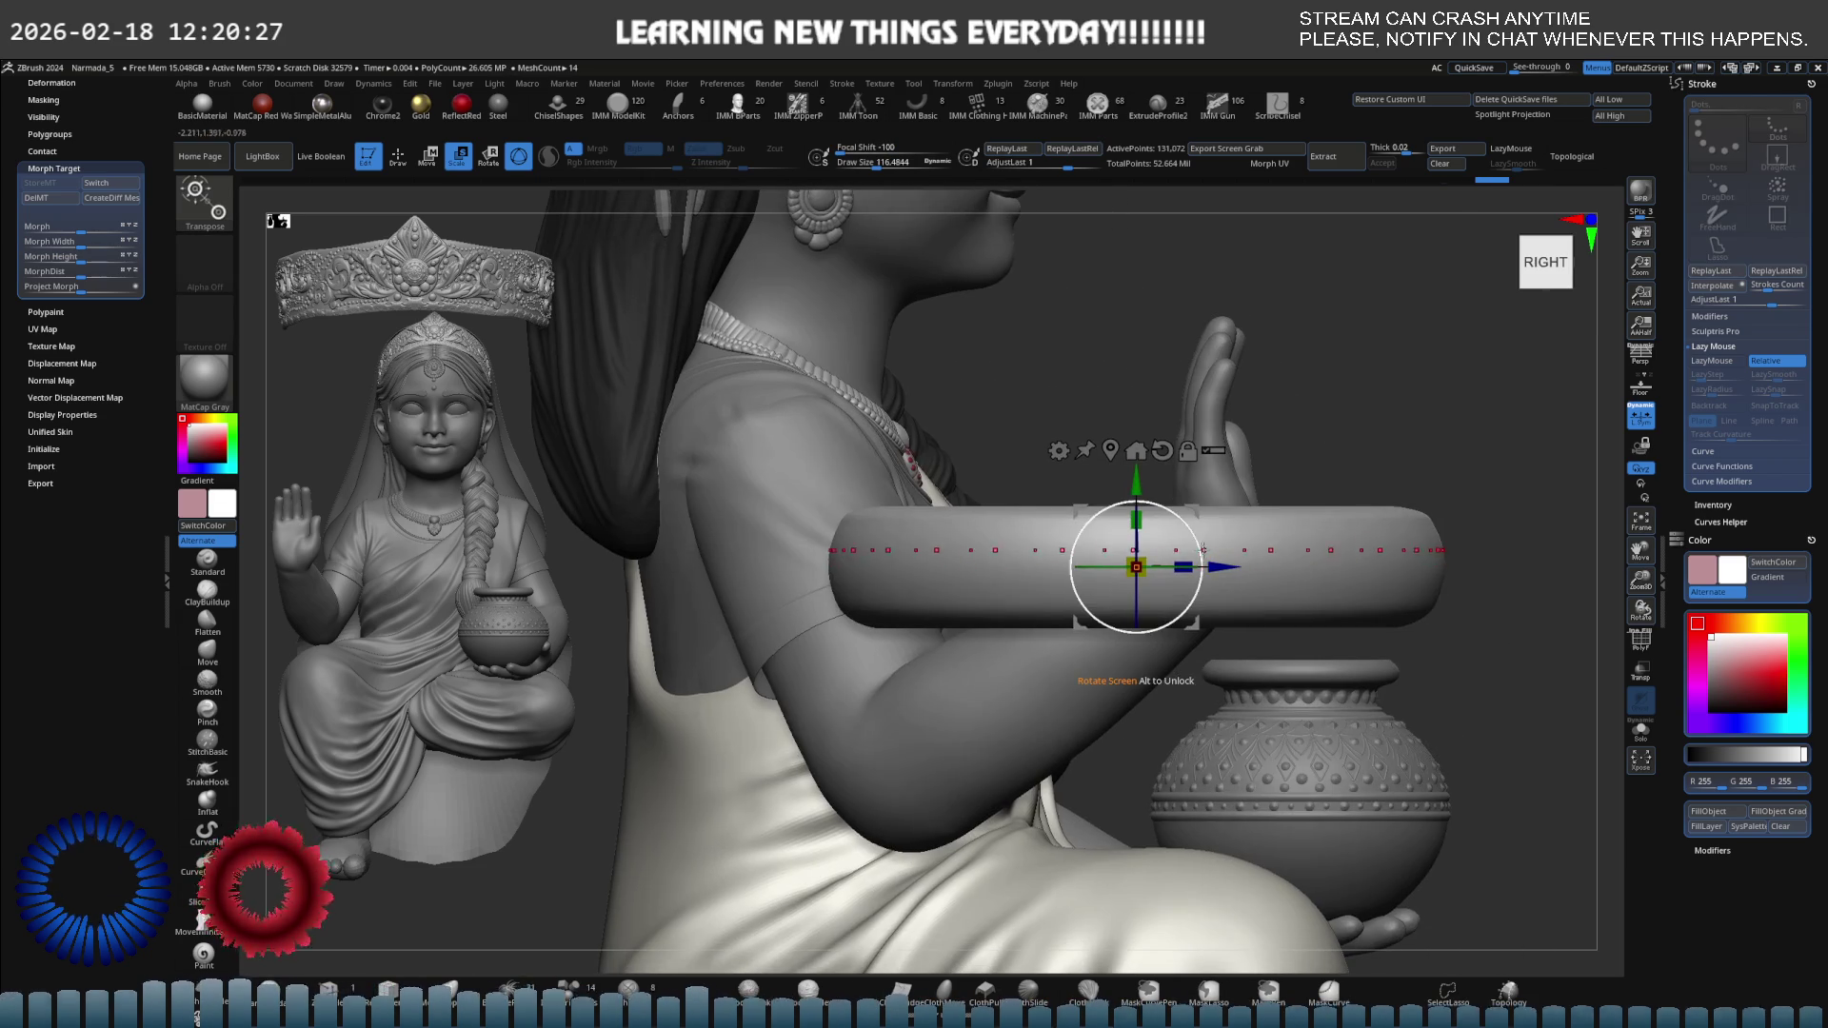
# Rotate the ring diagonally and slide it down onto the wrist of the raised hand.
pyautogui.moveTo(1138, 569); pyautogui.dragTo(979, 495)
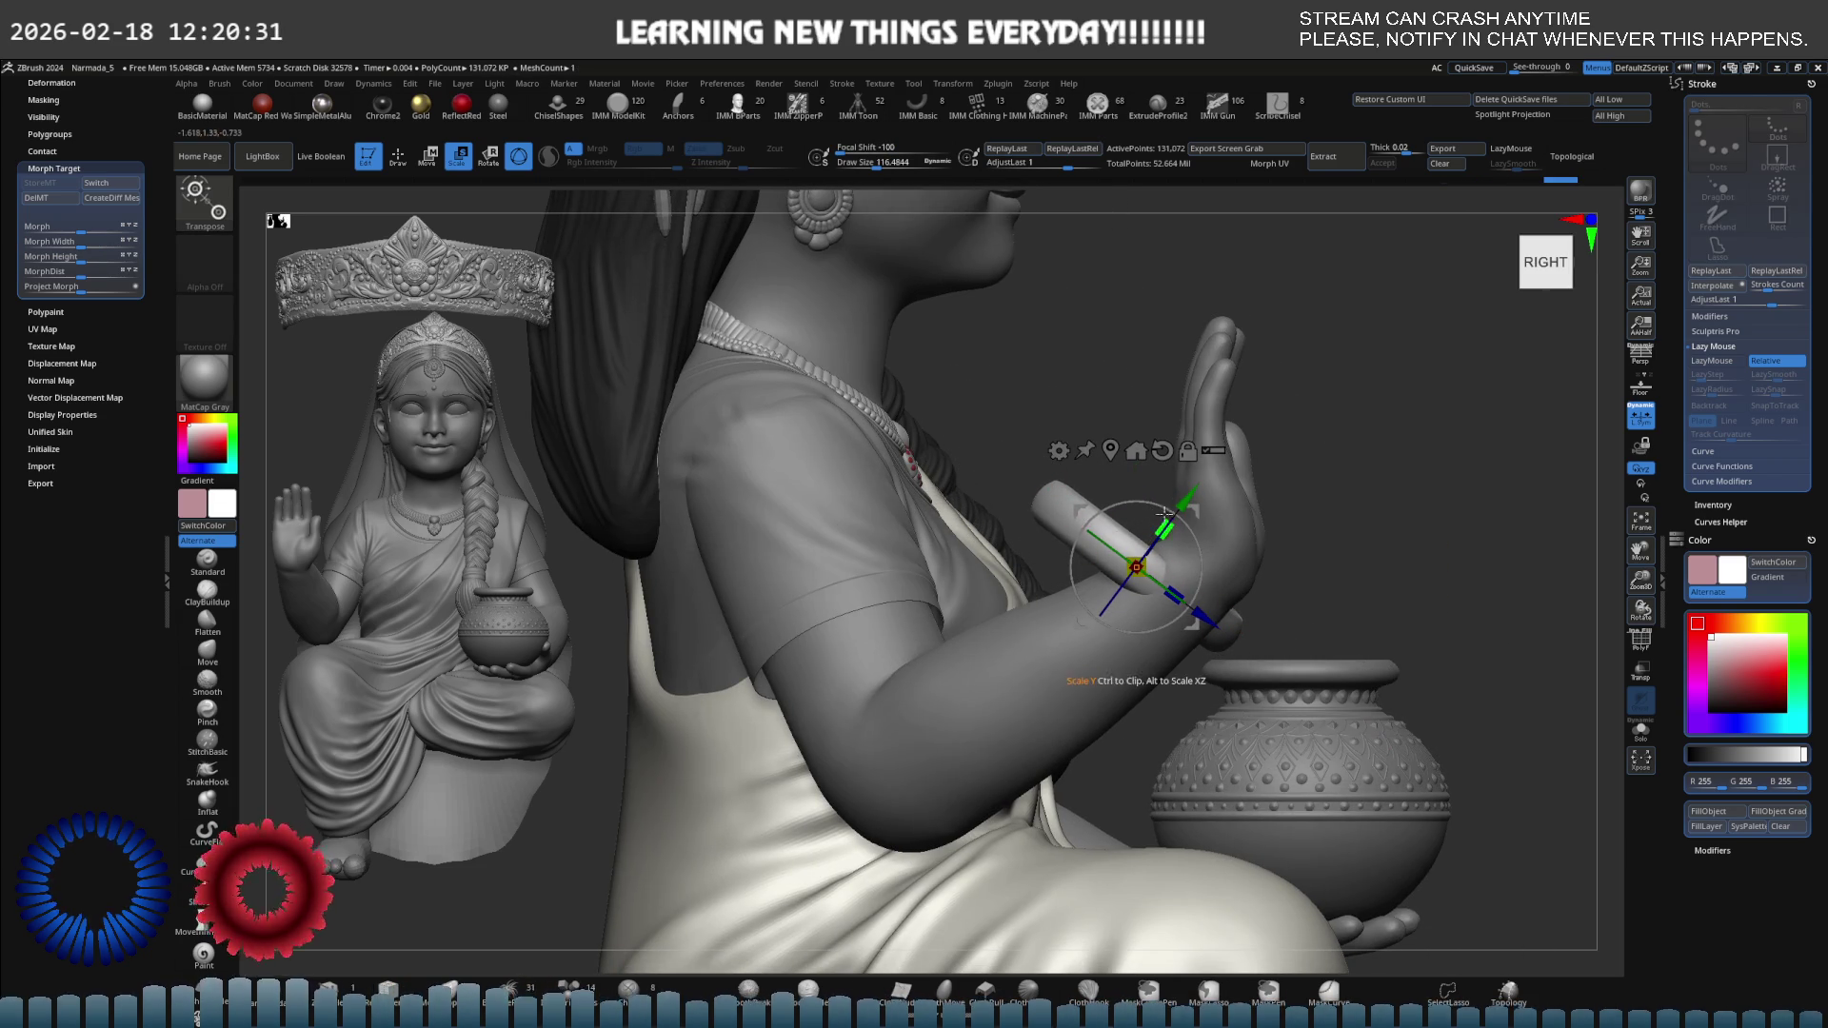
pyautogui.moveTo(1203, 511); pyautogui.dragTo(1208, 583)
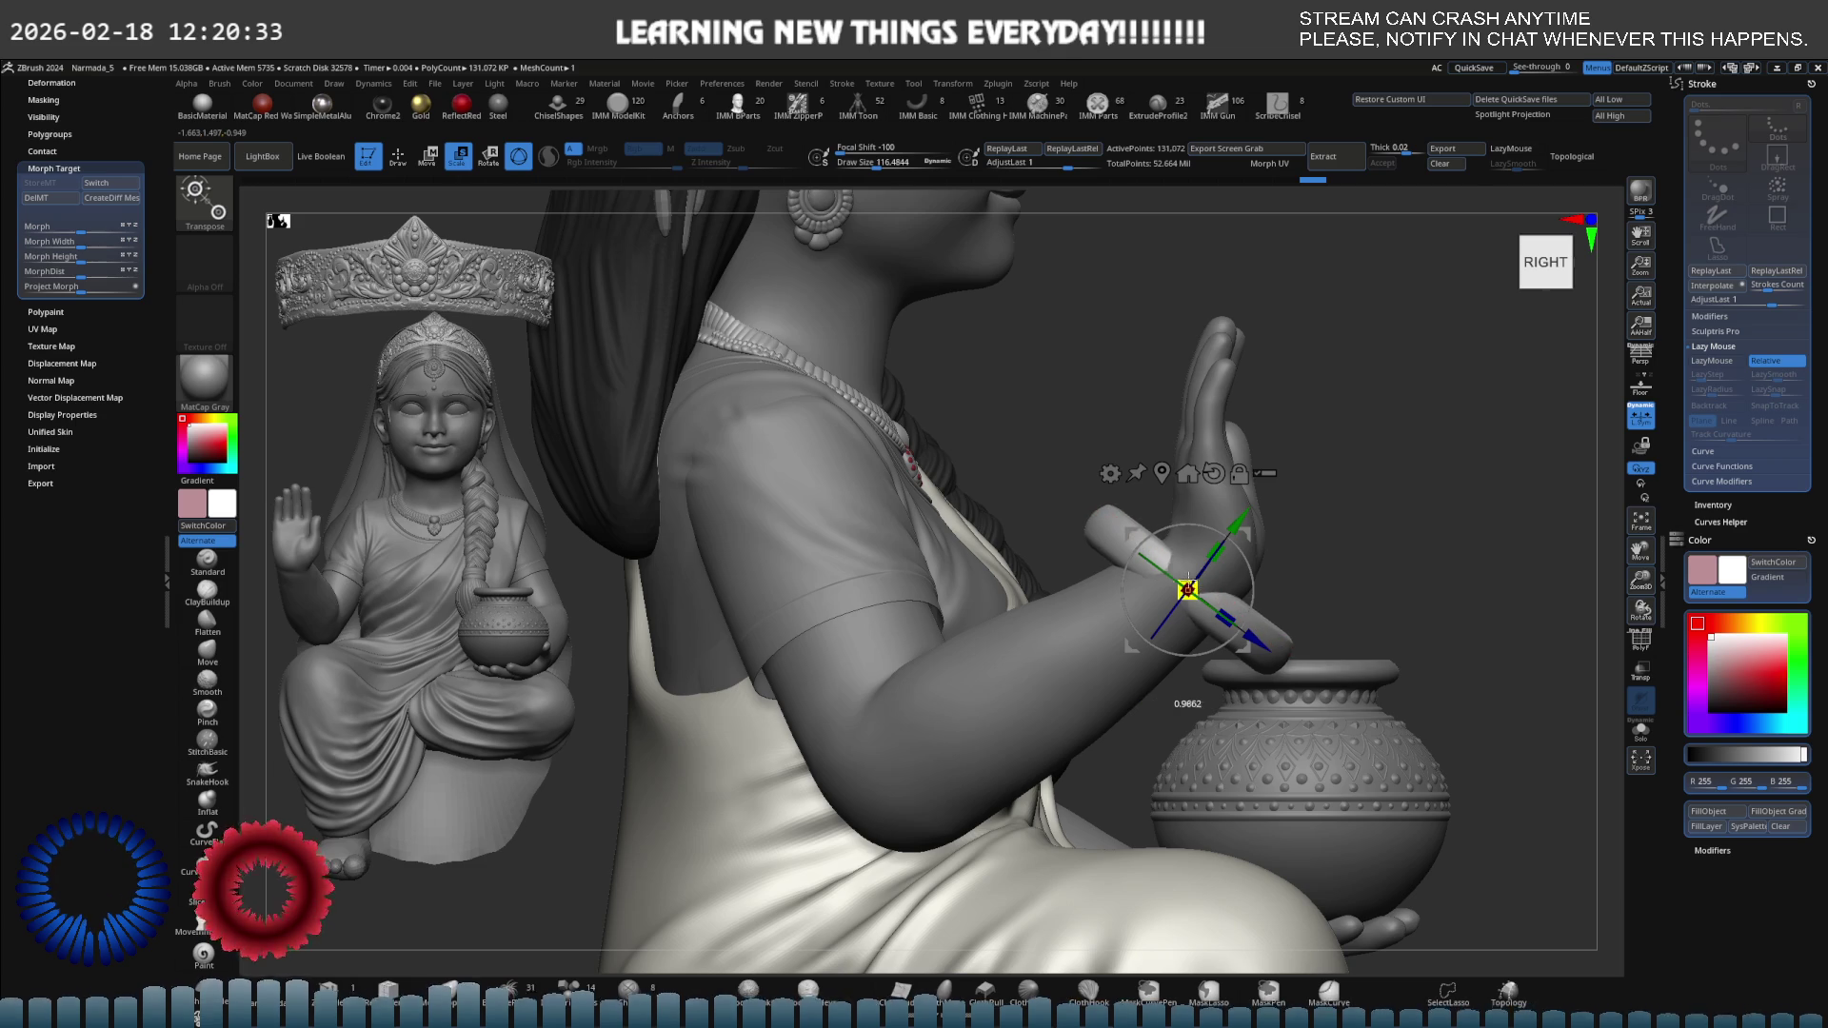
pyautogui.keyDown('shift'); pyautogui.moveTo(1191, 551); pyautogui.dragTo(1320, 560, button='right'); pyautogui.keyUp('shift')
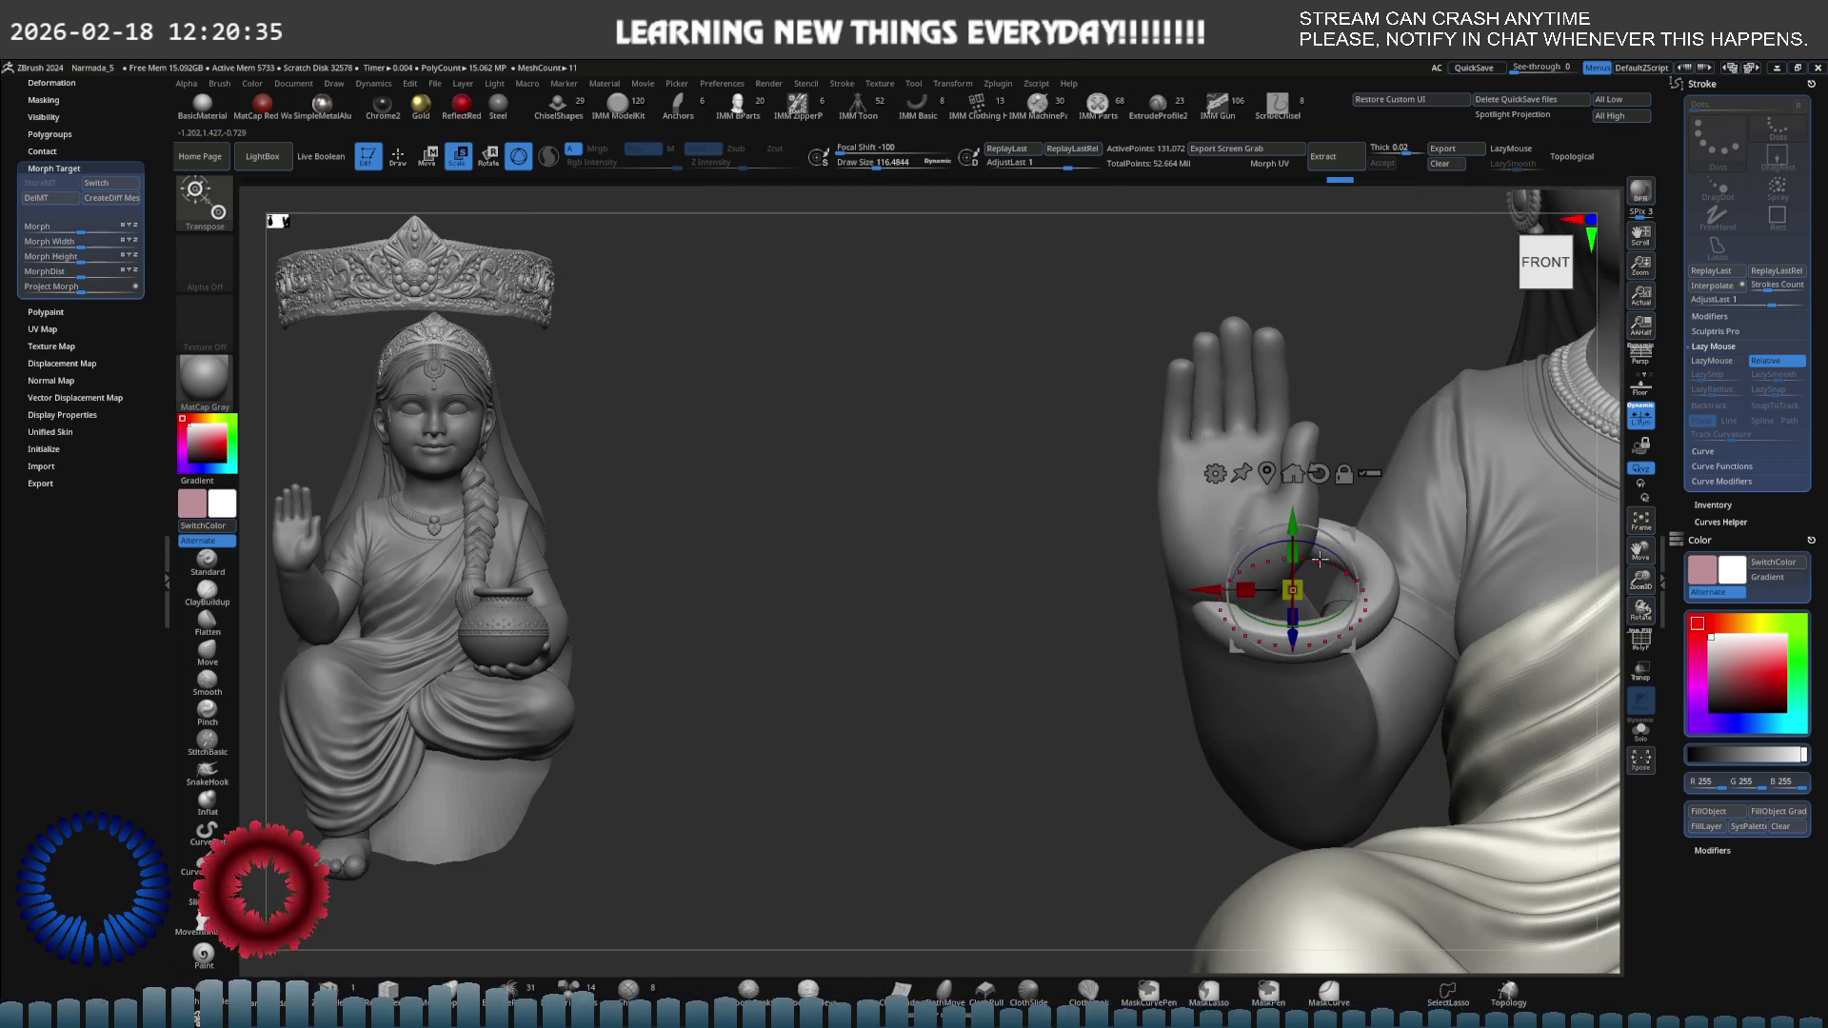
pyautogui.moveTo(1211, 589); pyautogui.dragTo(1151, 578)
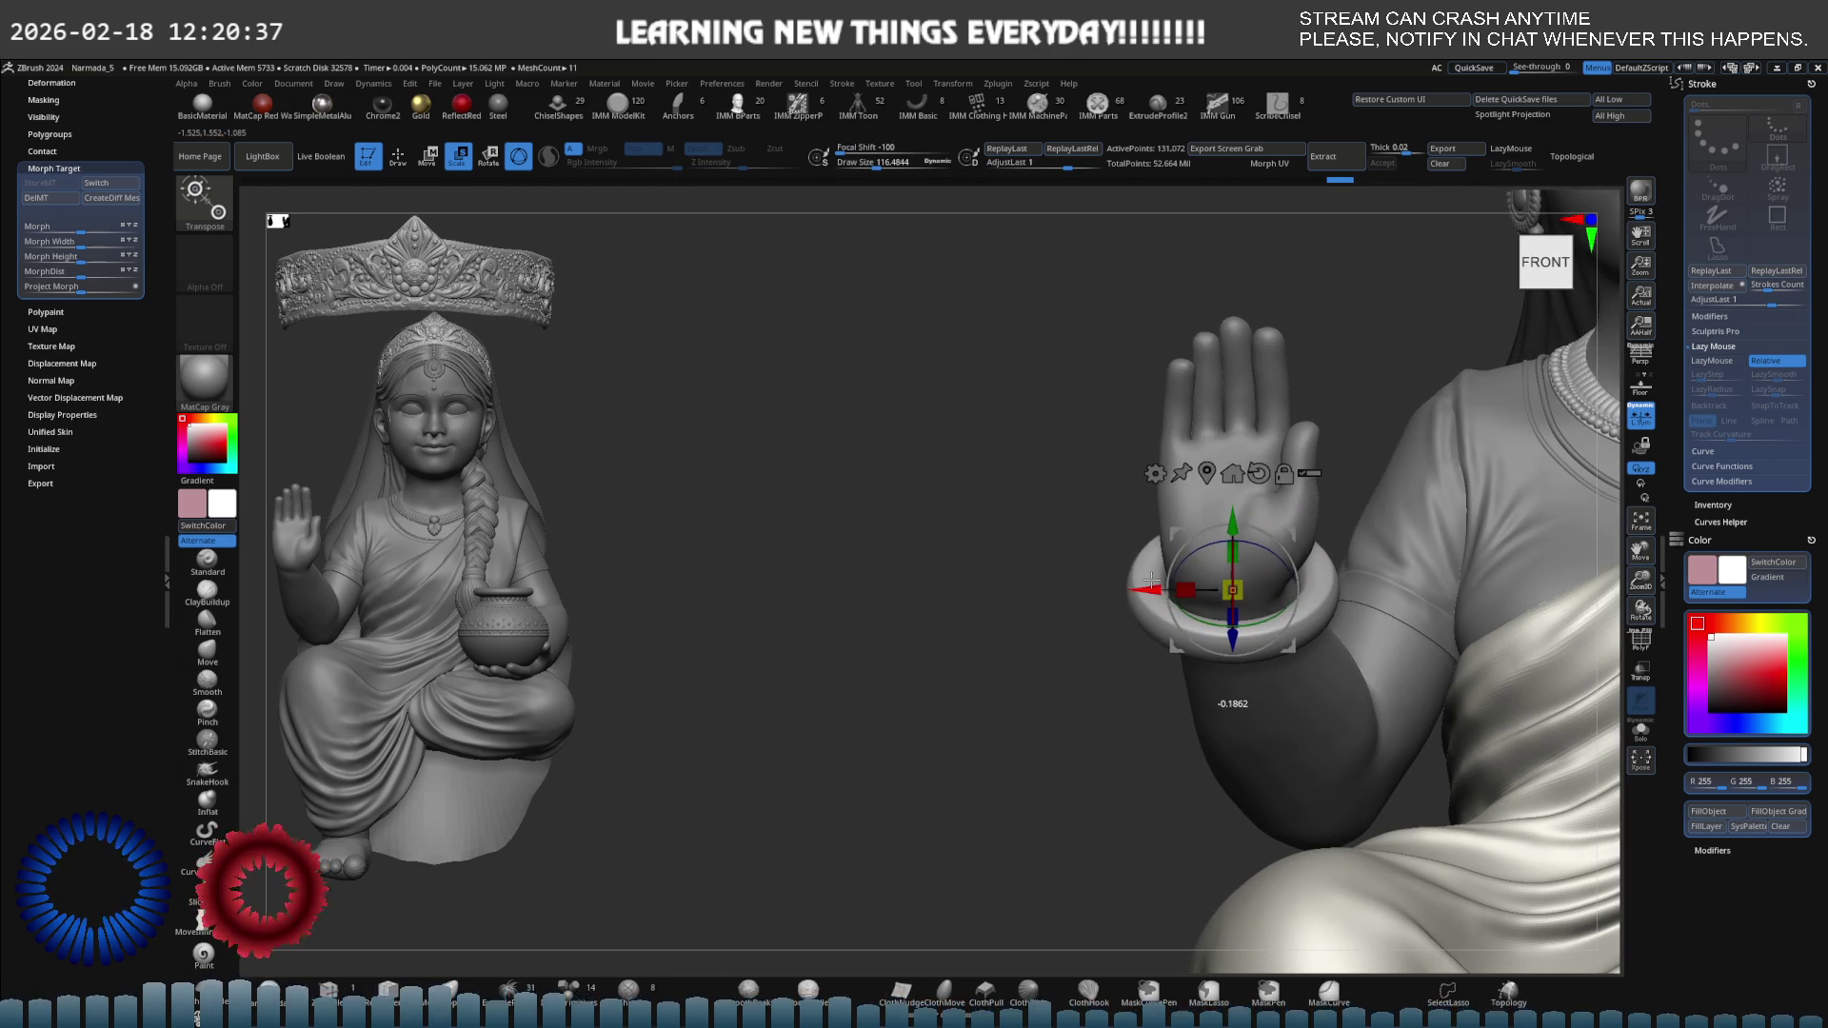
pyautogui.keyDown('shift'); pyautogui.moveTo(1151, 580); pyautogui.dragTo(1066, 564, button='right'); pyautogui.keyUp('shift')
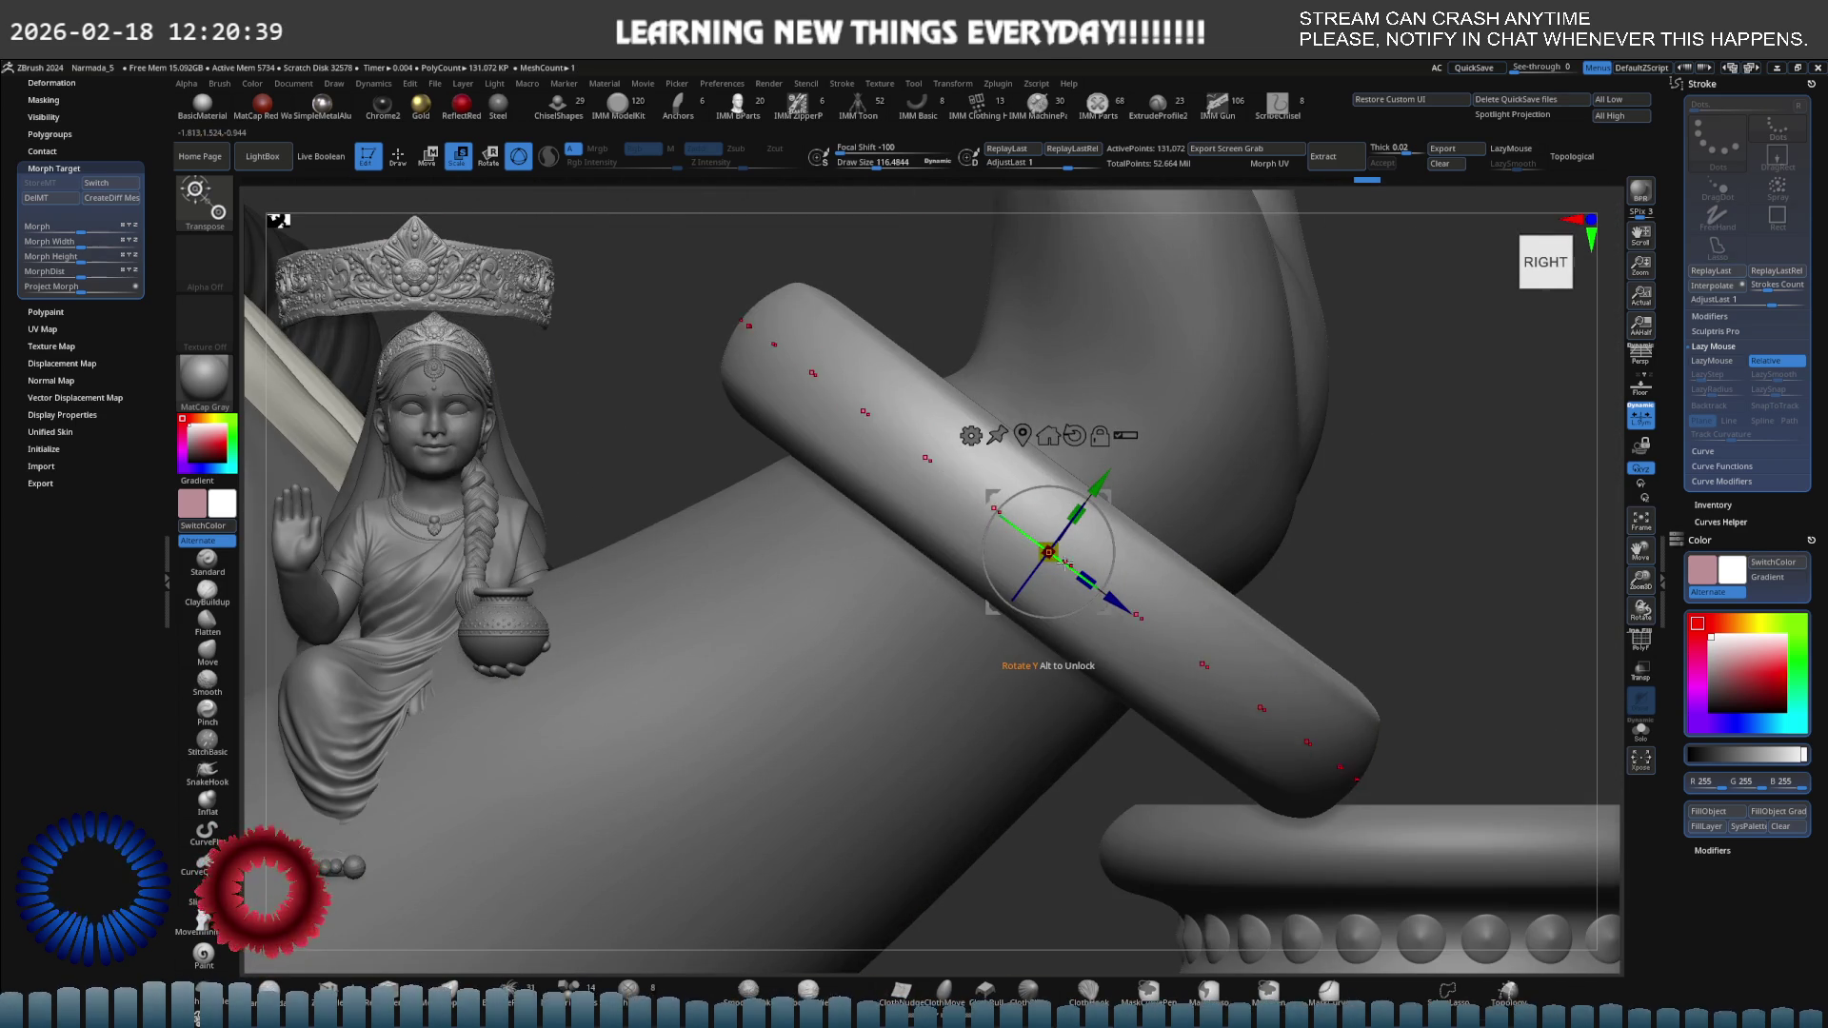
# Shrink the ring to fit the wrist and check the bangle from side and front views.
pyautogui.moveTo(1049, 552); pyautogui.dragTo(1112, 532)
pyautogui.moveTo(1112, 531)
pyautogui.mouseDown(button='right')
pyautogui.moveTo(1021, 535)
pyautogui.moveTo(983, 561)
pyautogui.moveTo(1043, 544)
pyautogui.moveTo(1005, 577)
pyautogui.mouseUp(button='right')
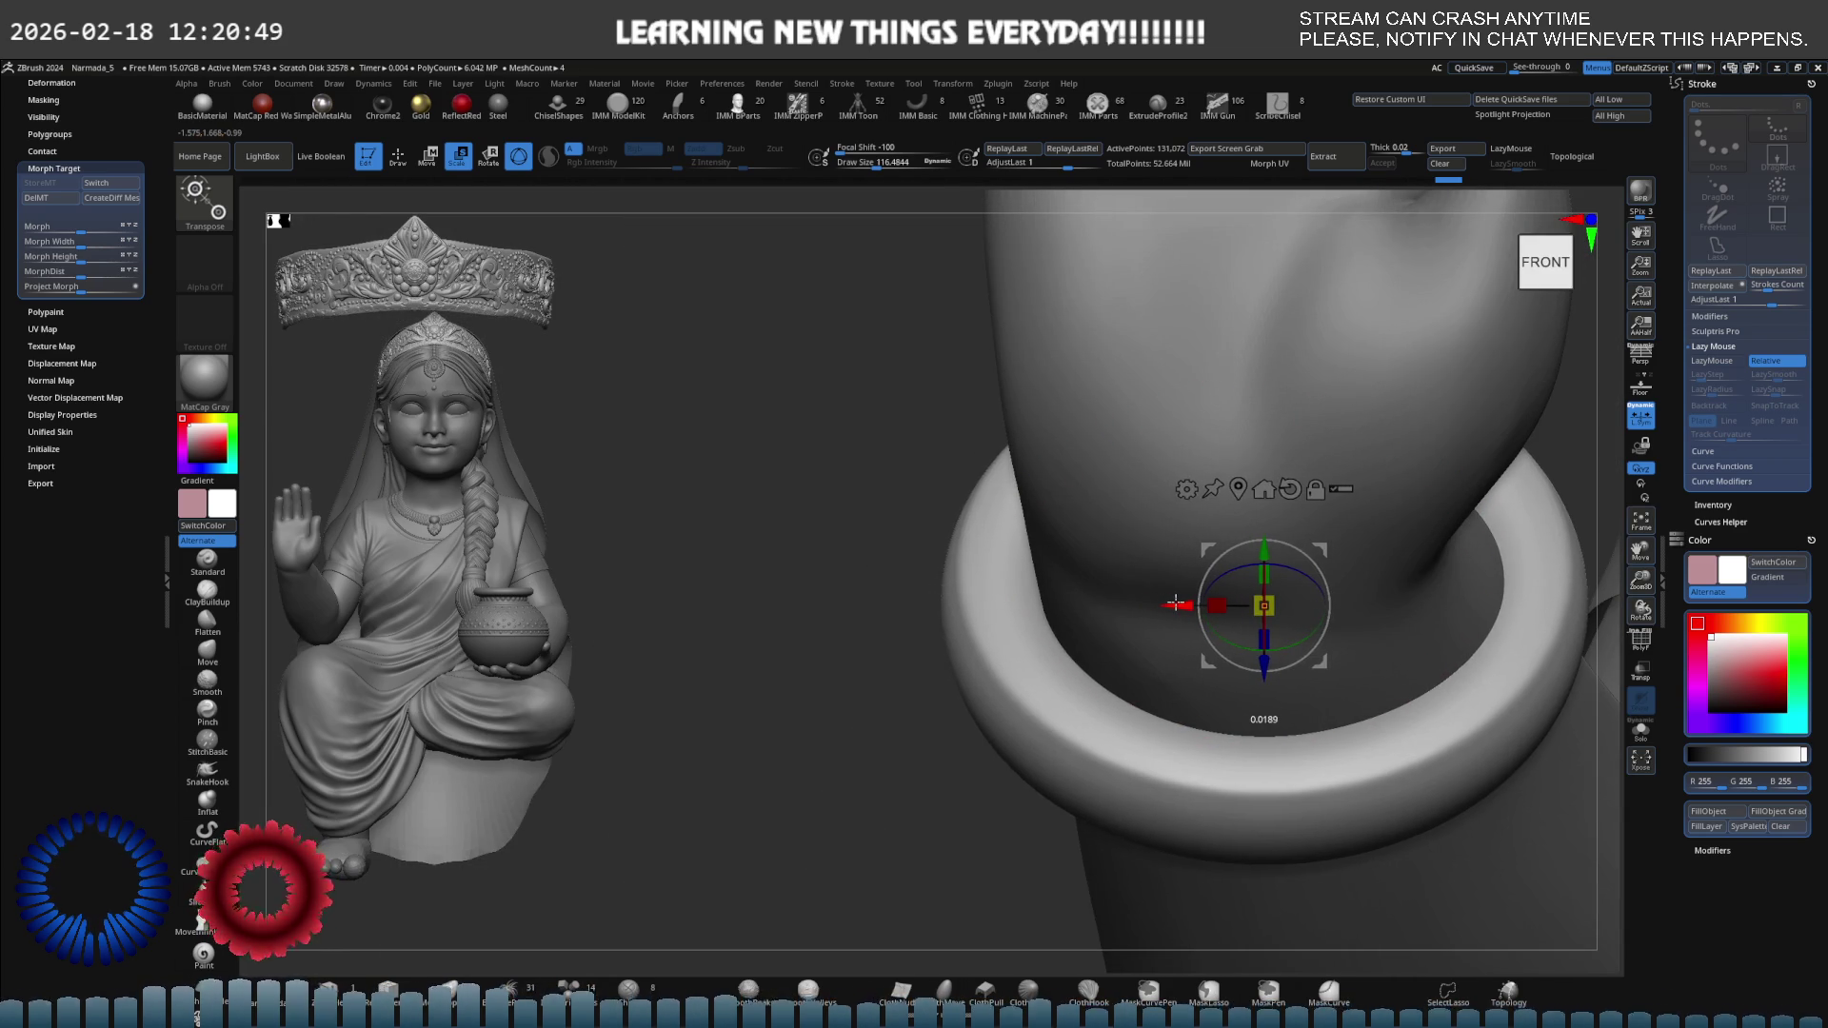
pyautogui.moveTo(1153, 603)
pyautogui.mouseDown(button='right')
pyautogui.moveTo(1165, 592)
pyautogui.moveTo(1190, 653)
pyautogui.moveTo(930, 569)
pyautogui.mouseUp(button='right')
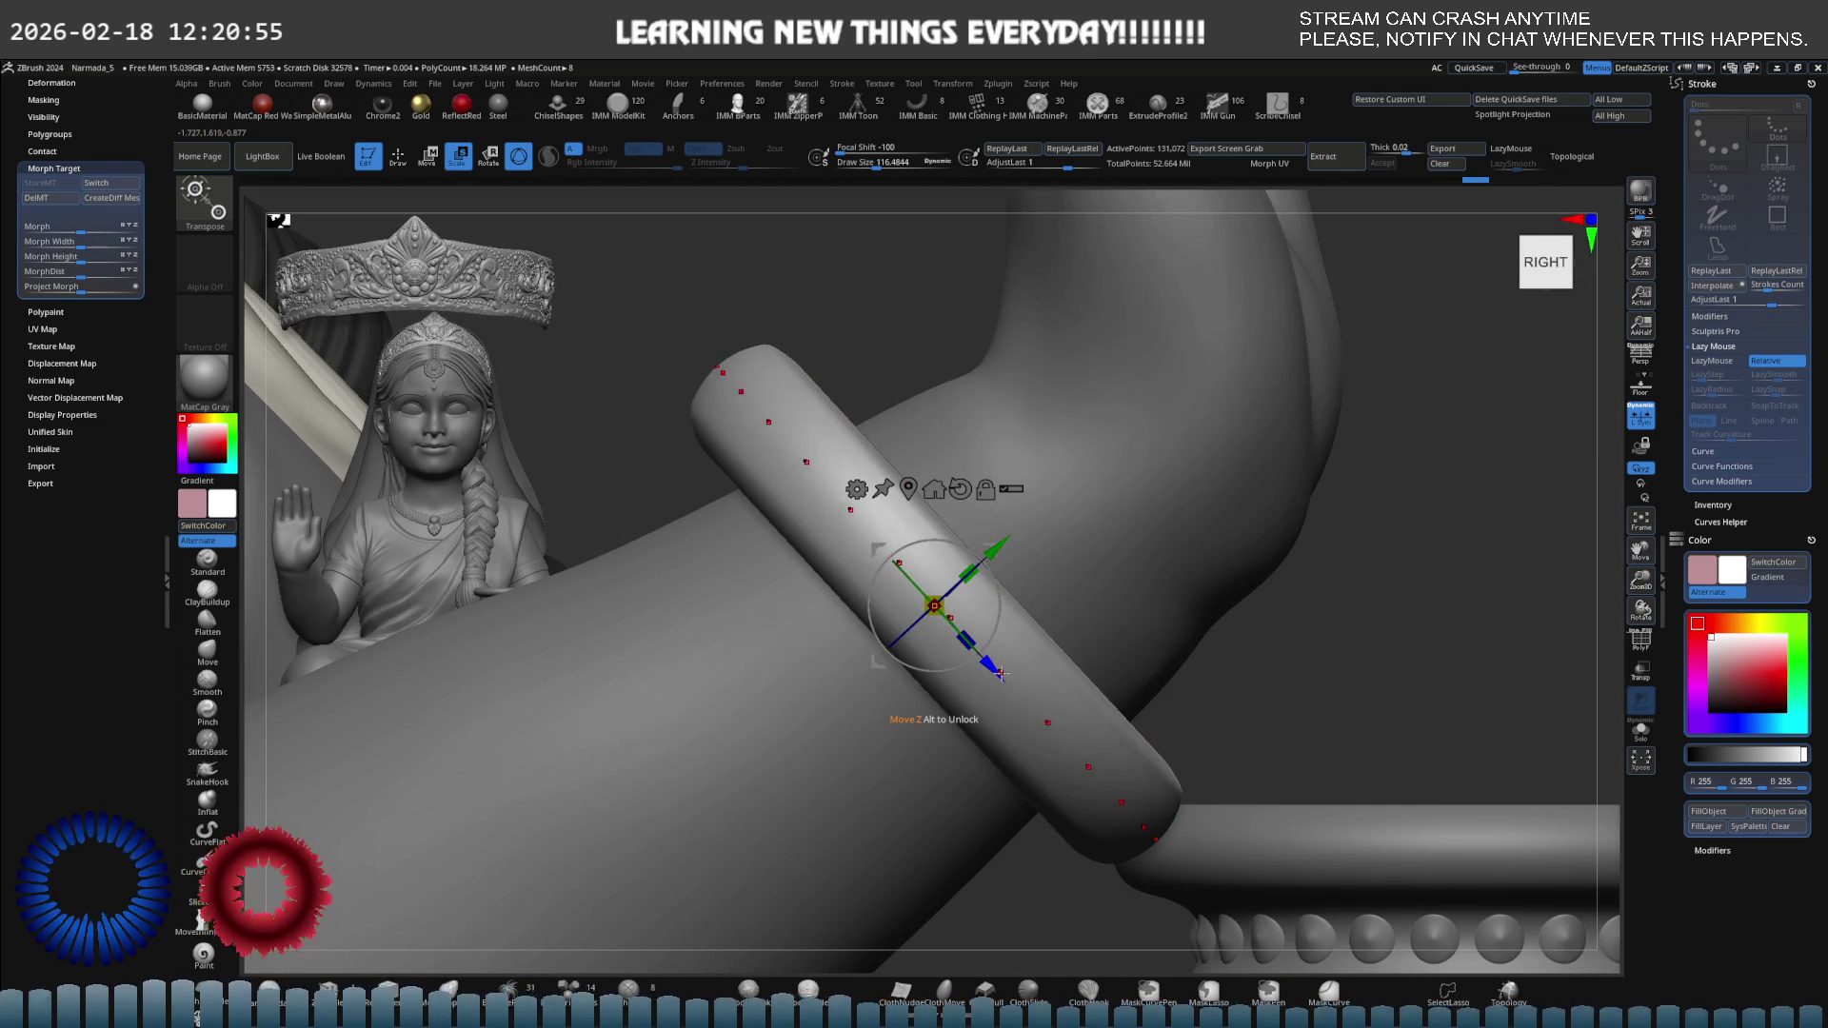
pyautogui.moveTo(995, 672); pyautogui.dragTo(1001, 677)
pyautogui.moveTo(1000, 678)
pyautogui.mouseDown(button='right')
pyautogui.moveTo(1178, 598)
pyautogui.moveTo(1181, 575)
pyautogui.moveTo(1158, 584)
pyautogui.mouseUp(button='right')
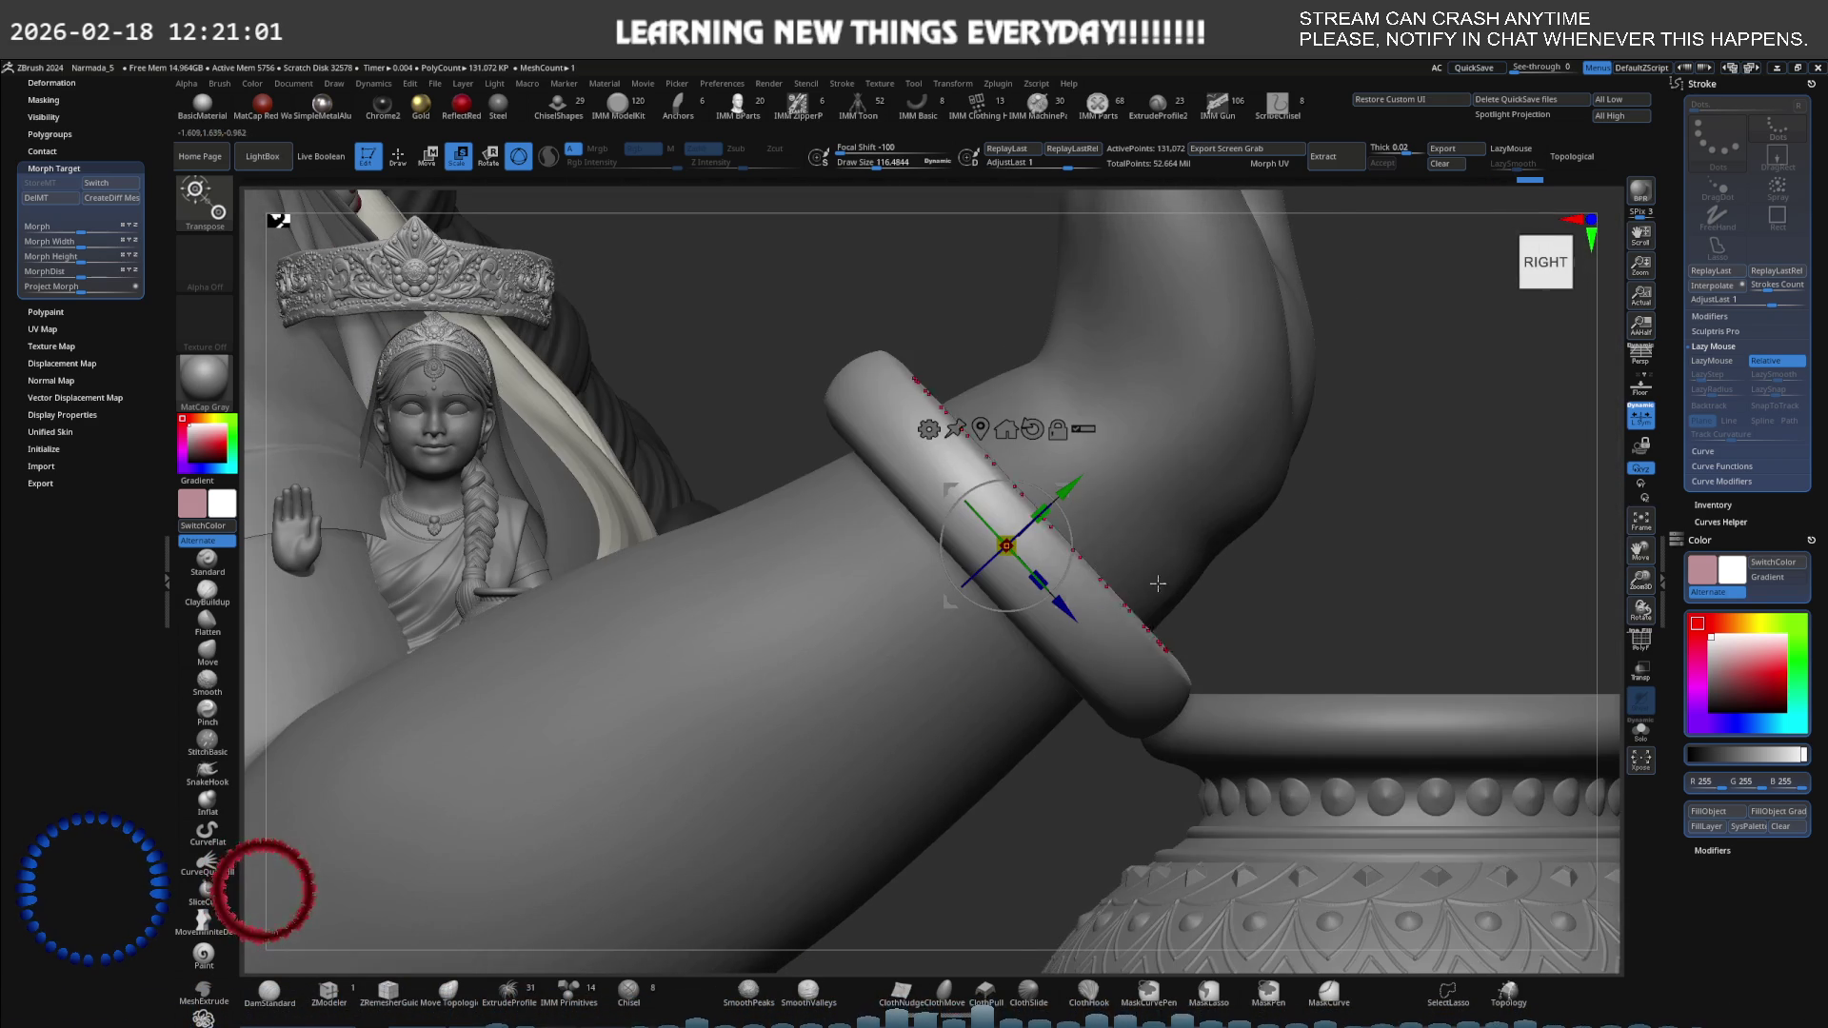
pyautogui.moveTo(1201, 899); pyautogui.dragTo(1073, 671, button='right')
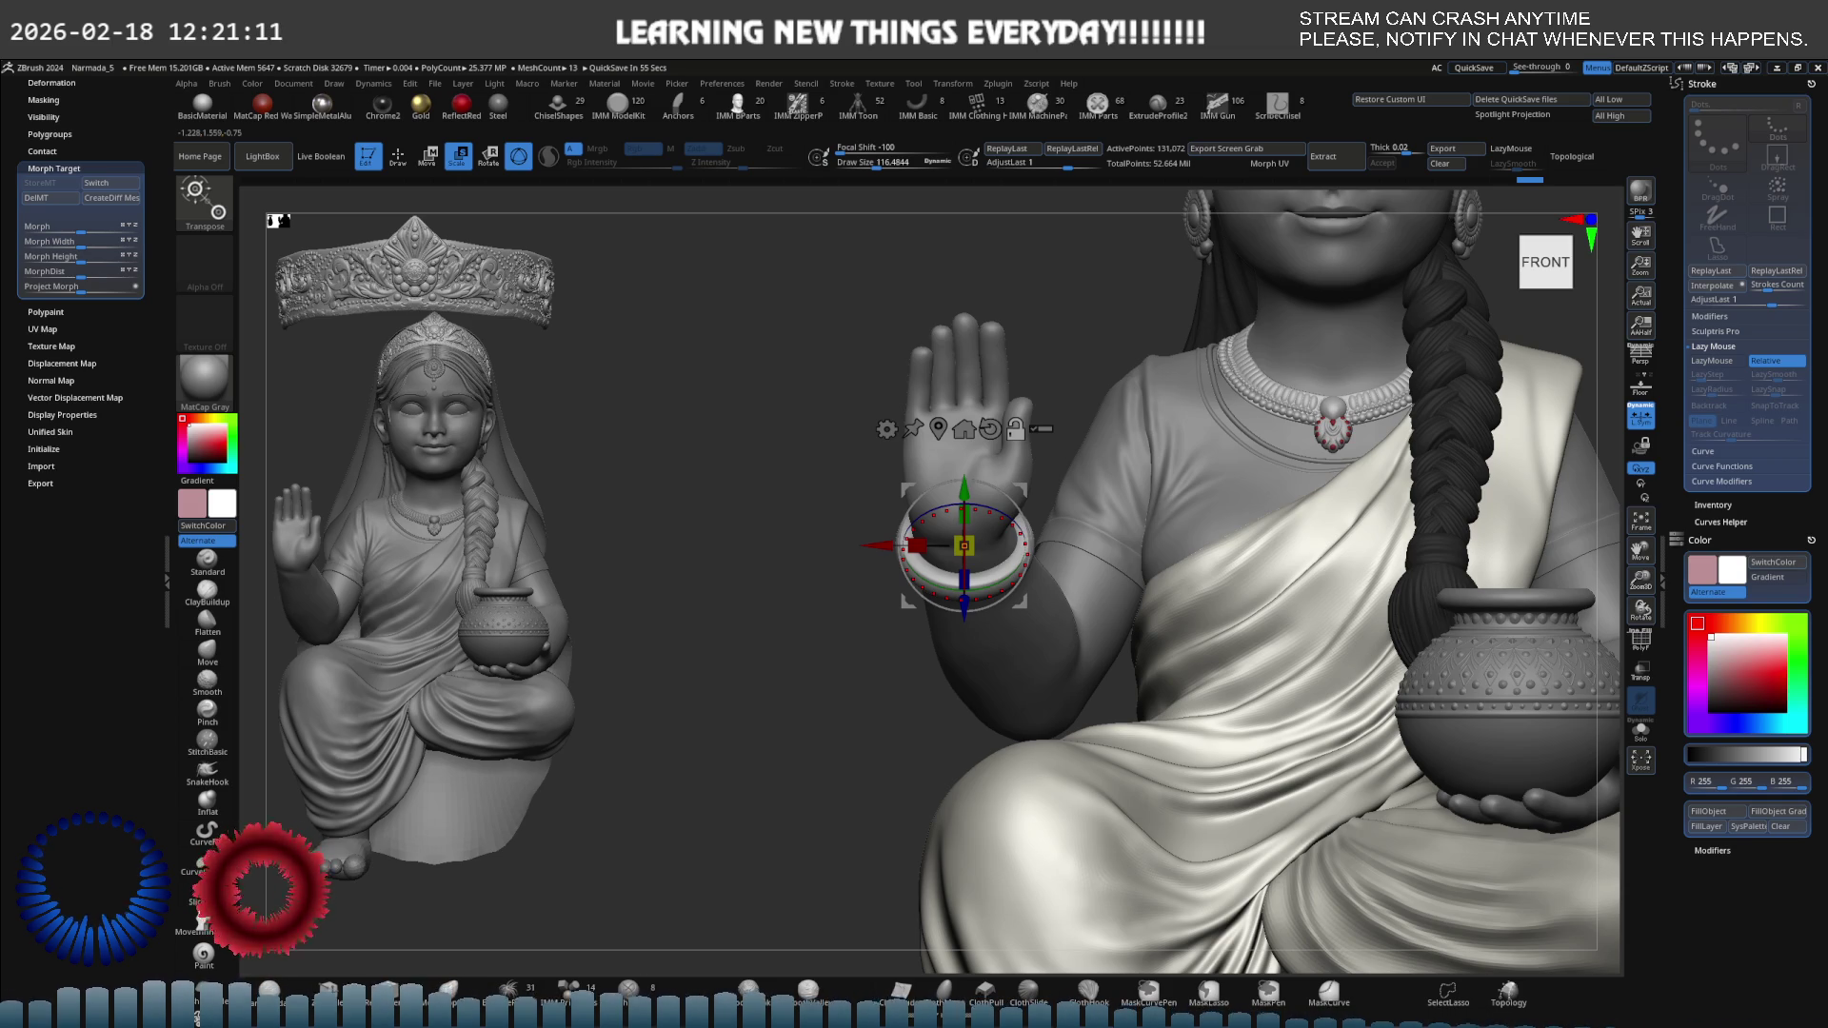
pyautogui.moveTo(1142, 572); pyautogui.dragTo(1275, 583, button='right')
pyautogui.press('ctrl')
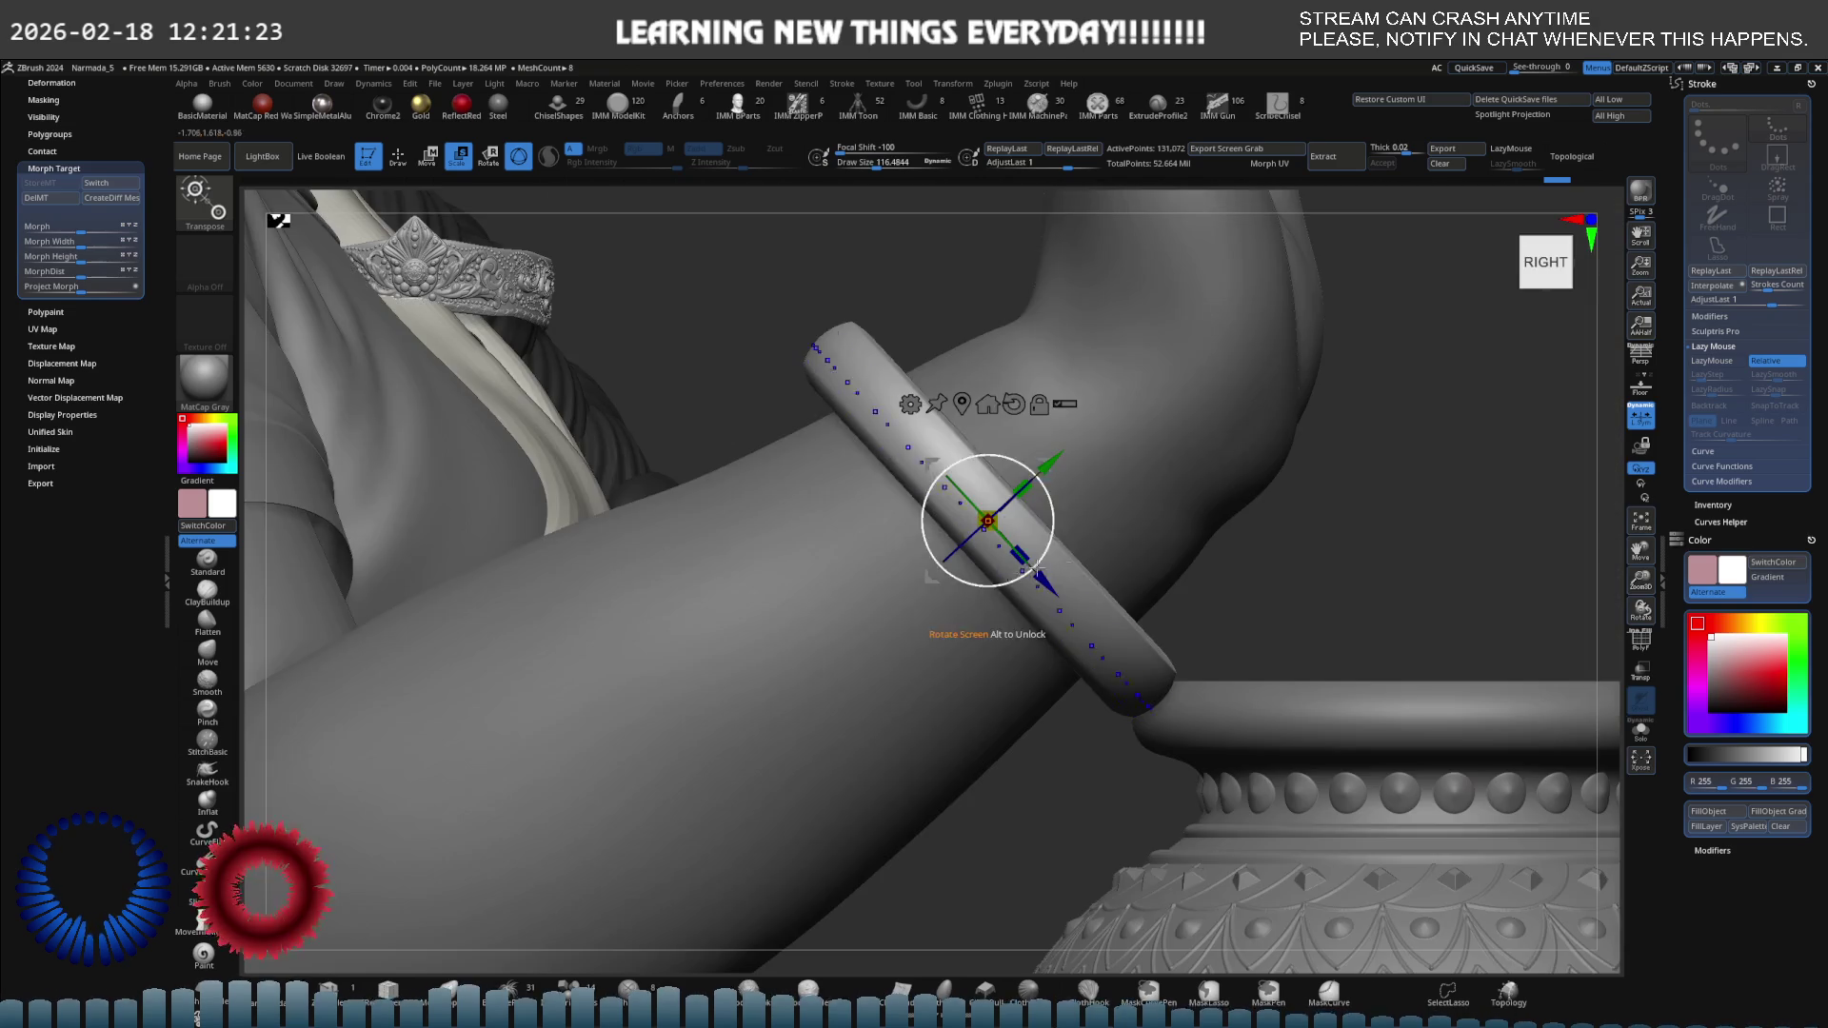
# Shrink the bangle slightly and orbit above it to inspect the wrist fit.
pyautogui.keyDown('shift'); pyautogui.moveTo(1036, 570); pyautogui.dragTo(1116, 539, button='right'); pyautogui.keyUp('shift')
pyautogui.moveTo(1257, 524); pyautogui.dragTo(1254, 522)
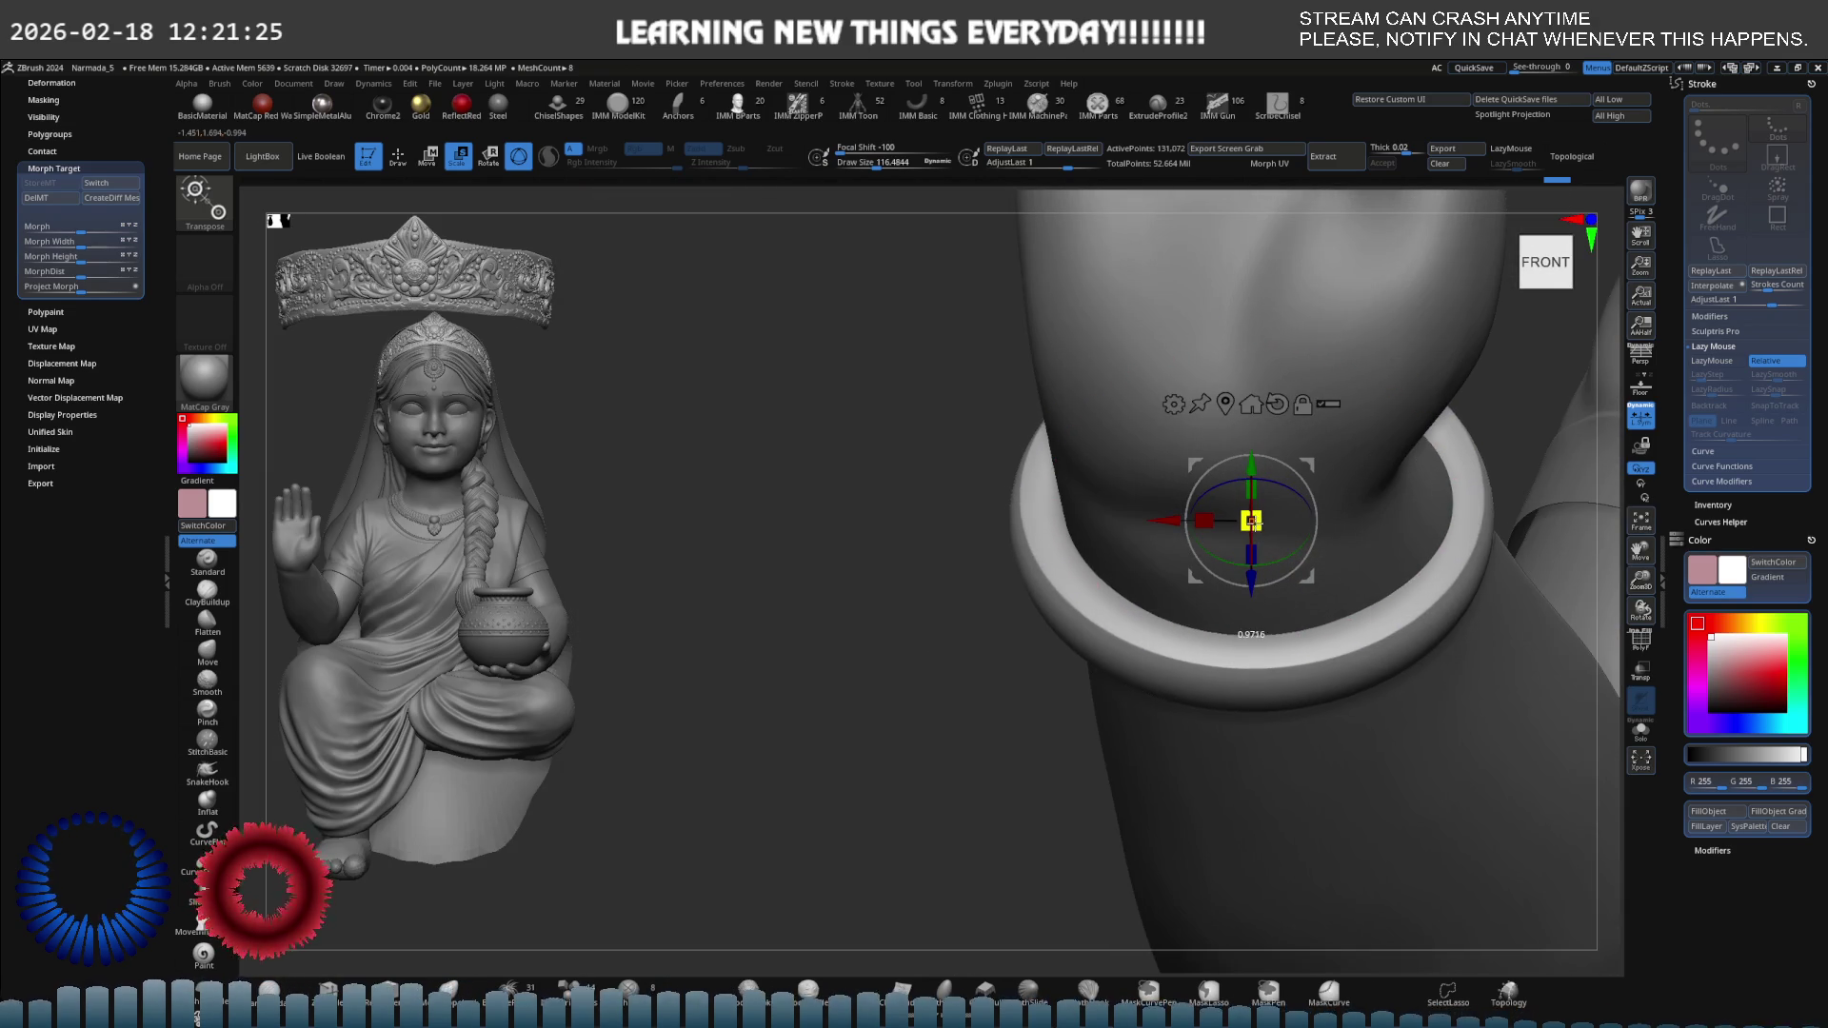
pyautogui.moveTo(1307, 503)
pyautogui.mouseDown(button='right')
pyautogui.moveTo(1155, 581)
pyautogui.moveTo(1471, 625)
pyautogui.moveTo(1335, 632)
pyautogui.moveTo(1342, 613)
pyautogui.moveTo(1301, 585)
pyautogui.mouseUp(button='right')
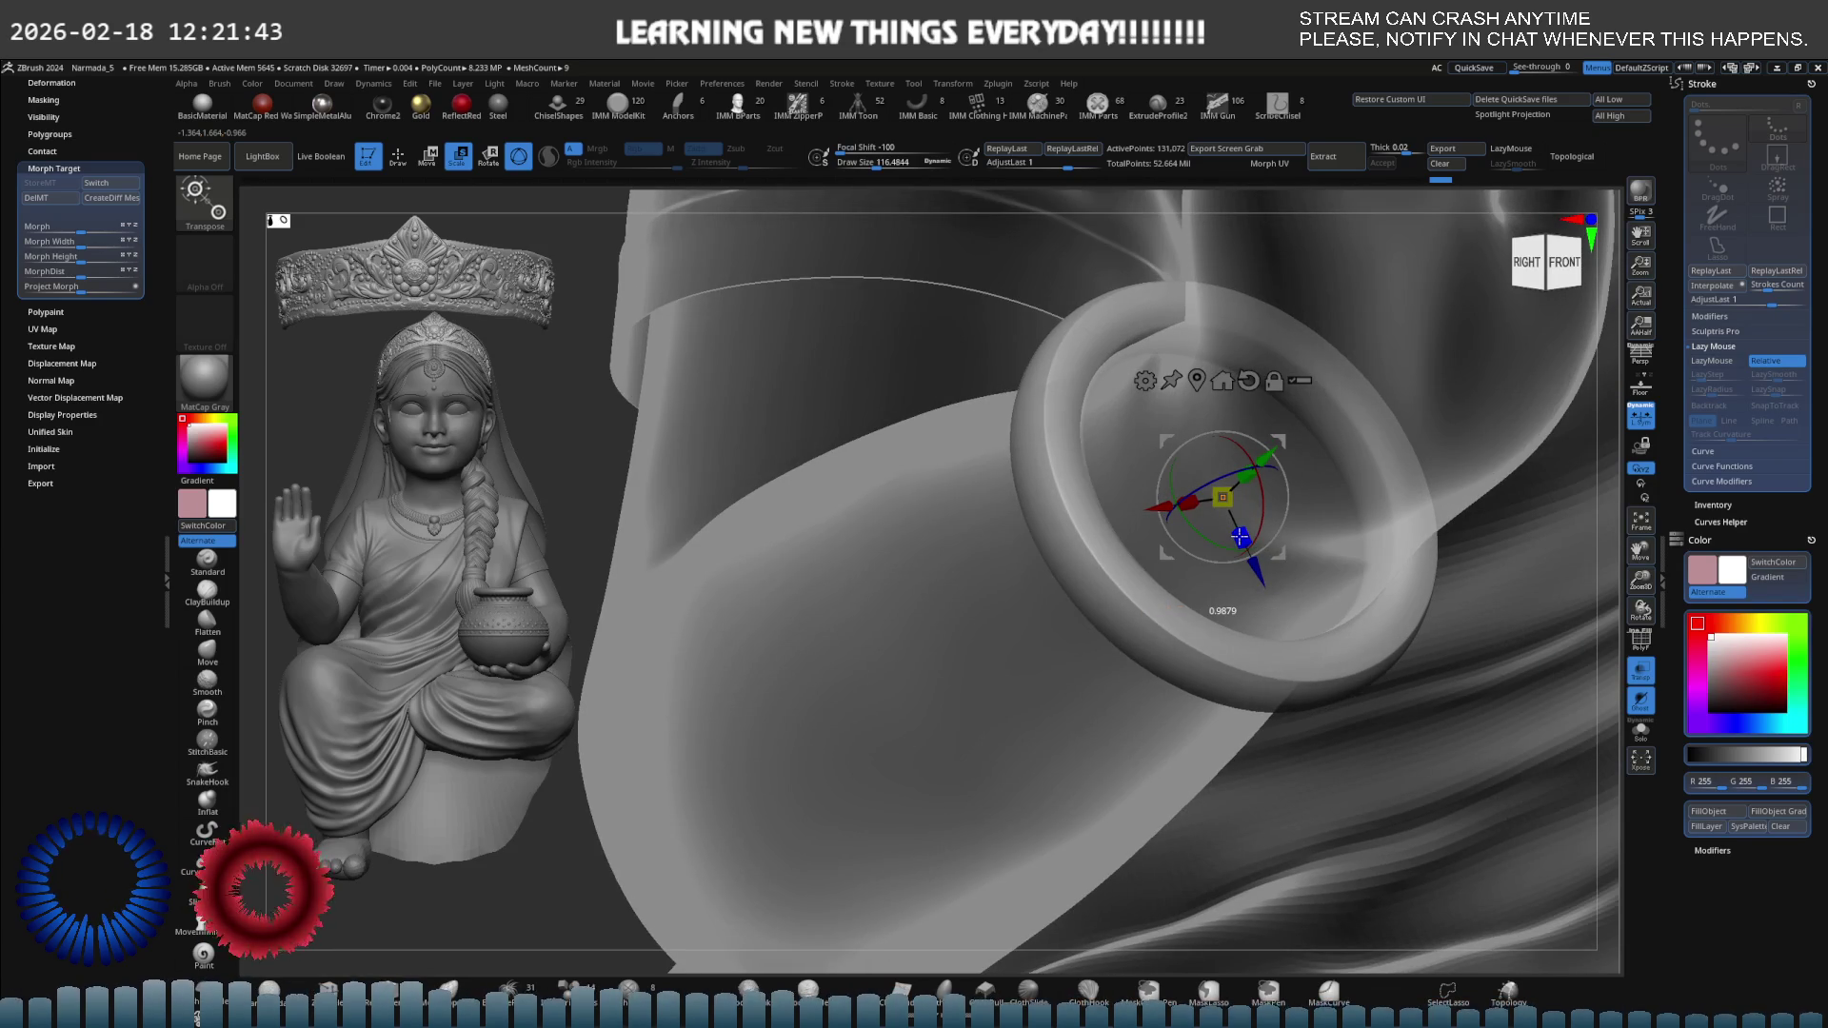
pyautogui.moveTo(1239, 535); pyautogui.dragTo(1363, 641, button='right')
# Toggle Transp display and check the bangle from the front and side-on.
pyautogui.click(1632, 680)
pyautogui.click(1632, 680)
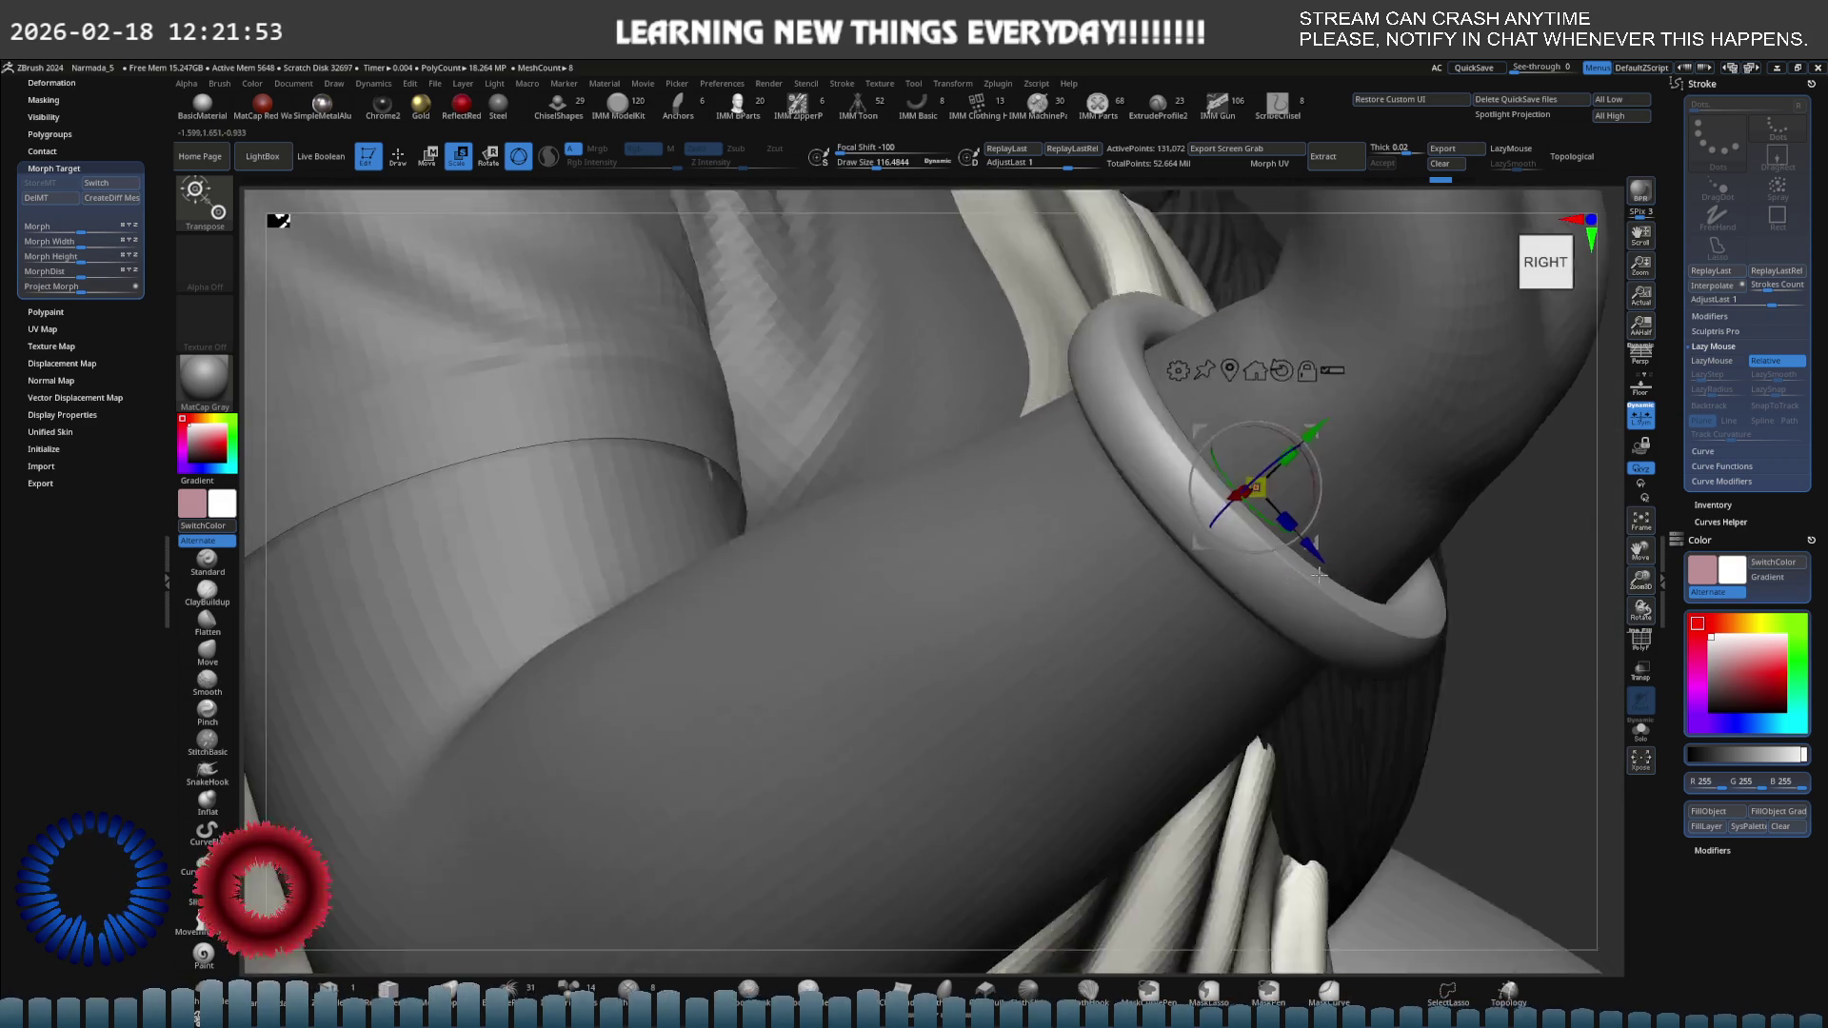
pyautogui.click(1633, 680)
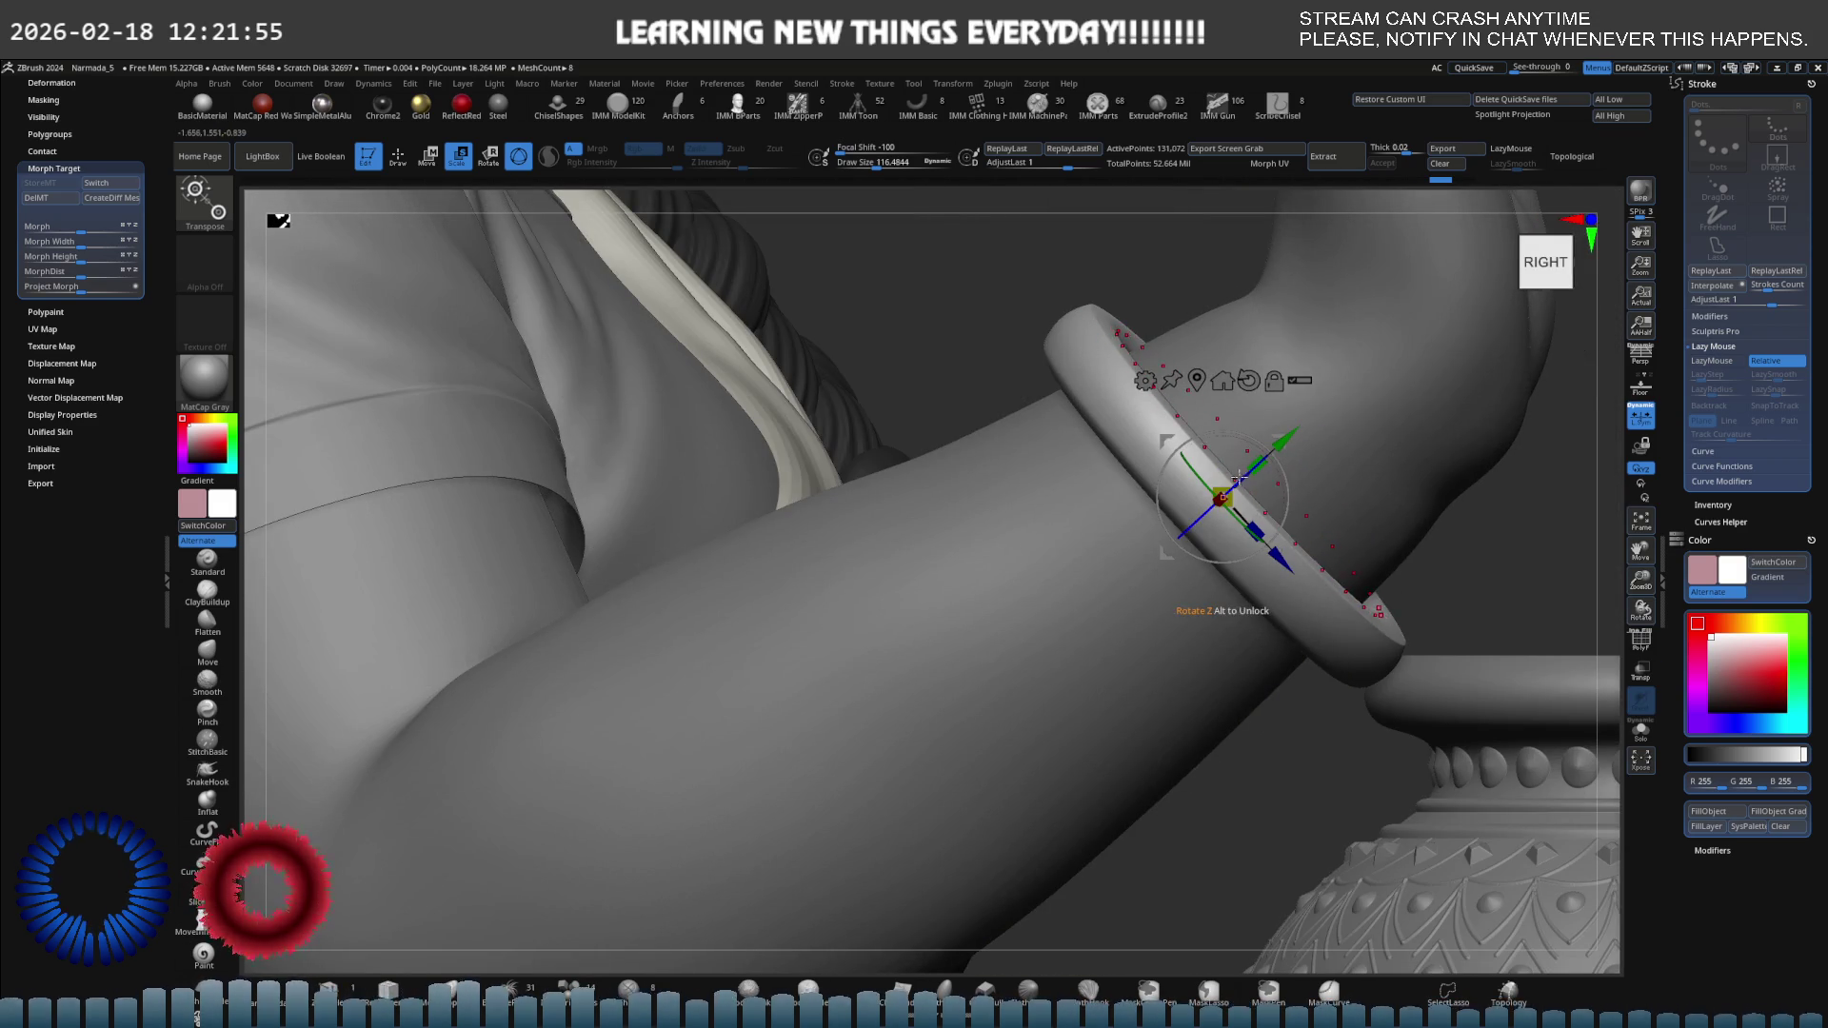
pyautogui.moveTo(1238, 476); pyautogui.dragTo(976, 462, button='right')
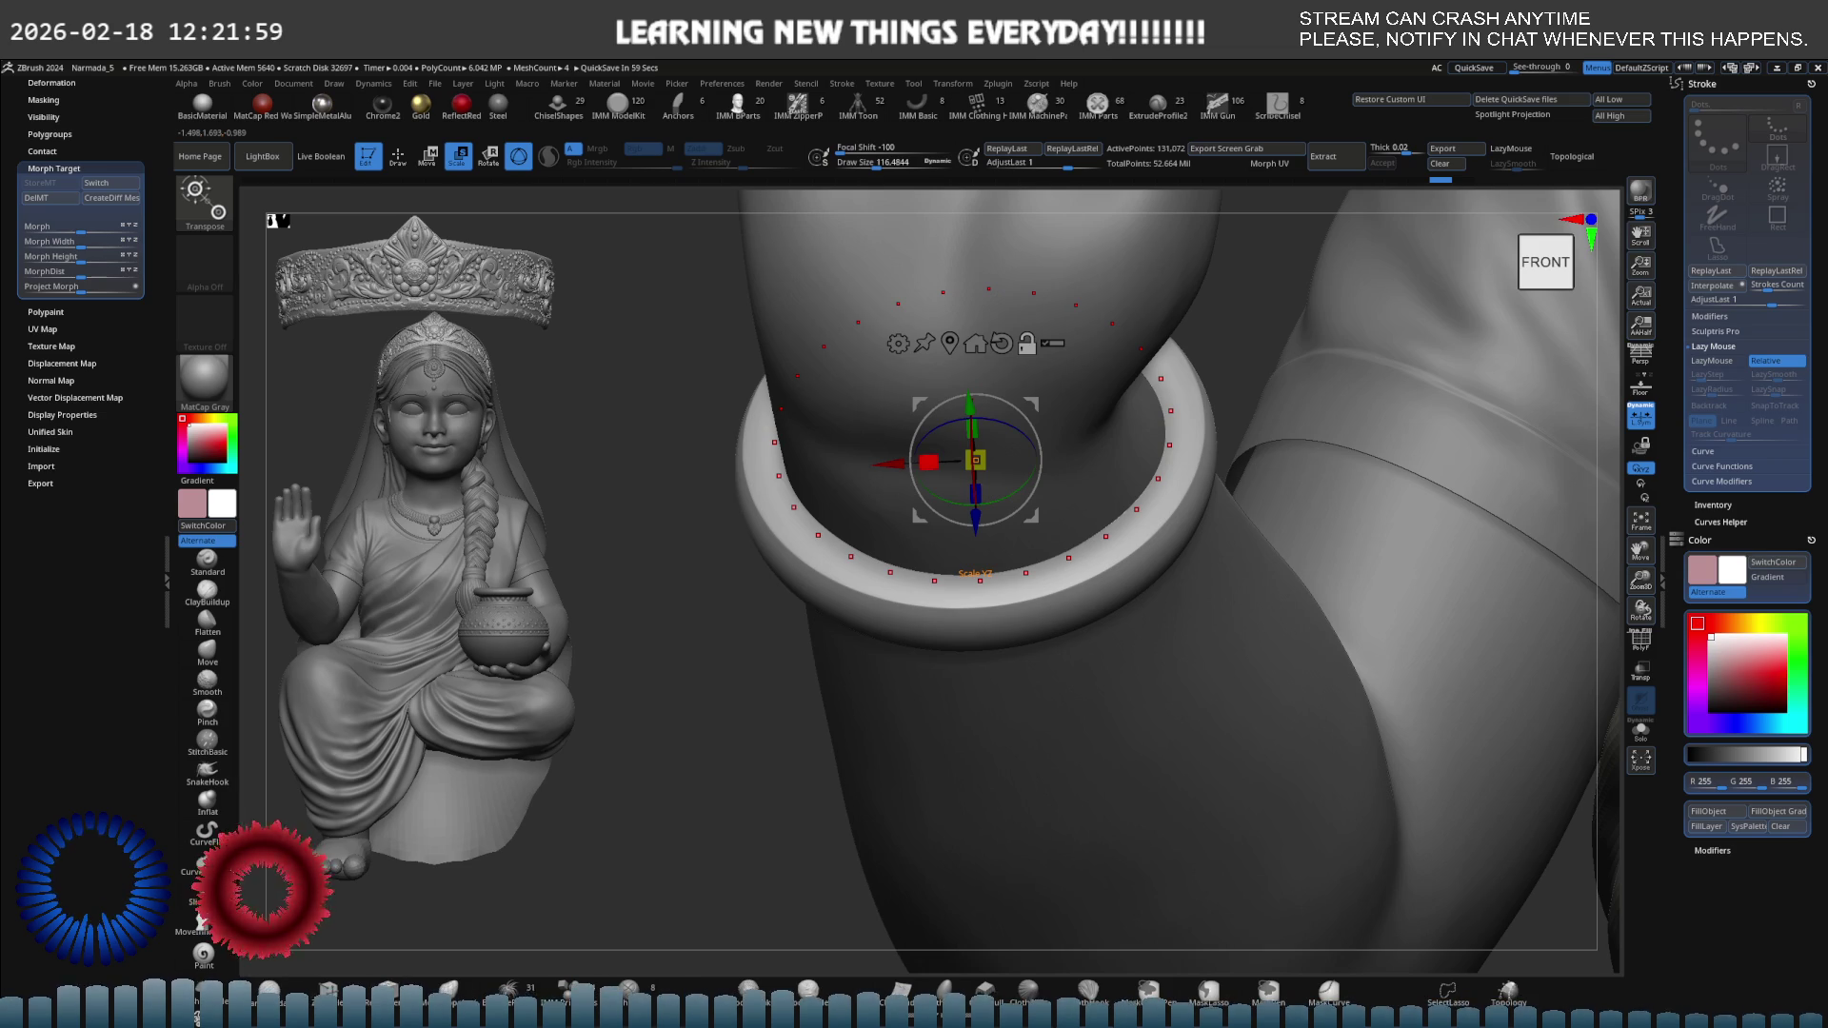
pyautogui.moveTo(1019, 471)
pyautogui.mouseDown(button='right')
pyautogui.moveTo(1019, 426)
pyautogui.moveTo(1101, 440)
pyautogui.moveTo(892, 511)
pyautogui.moveTo(776, 491)
pyautogui.mouseUp(button='right')
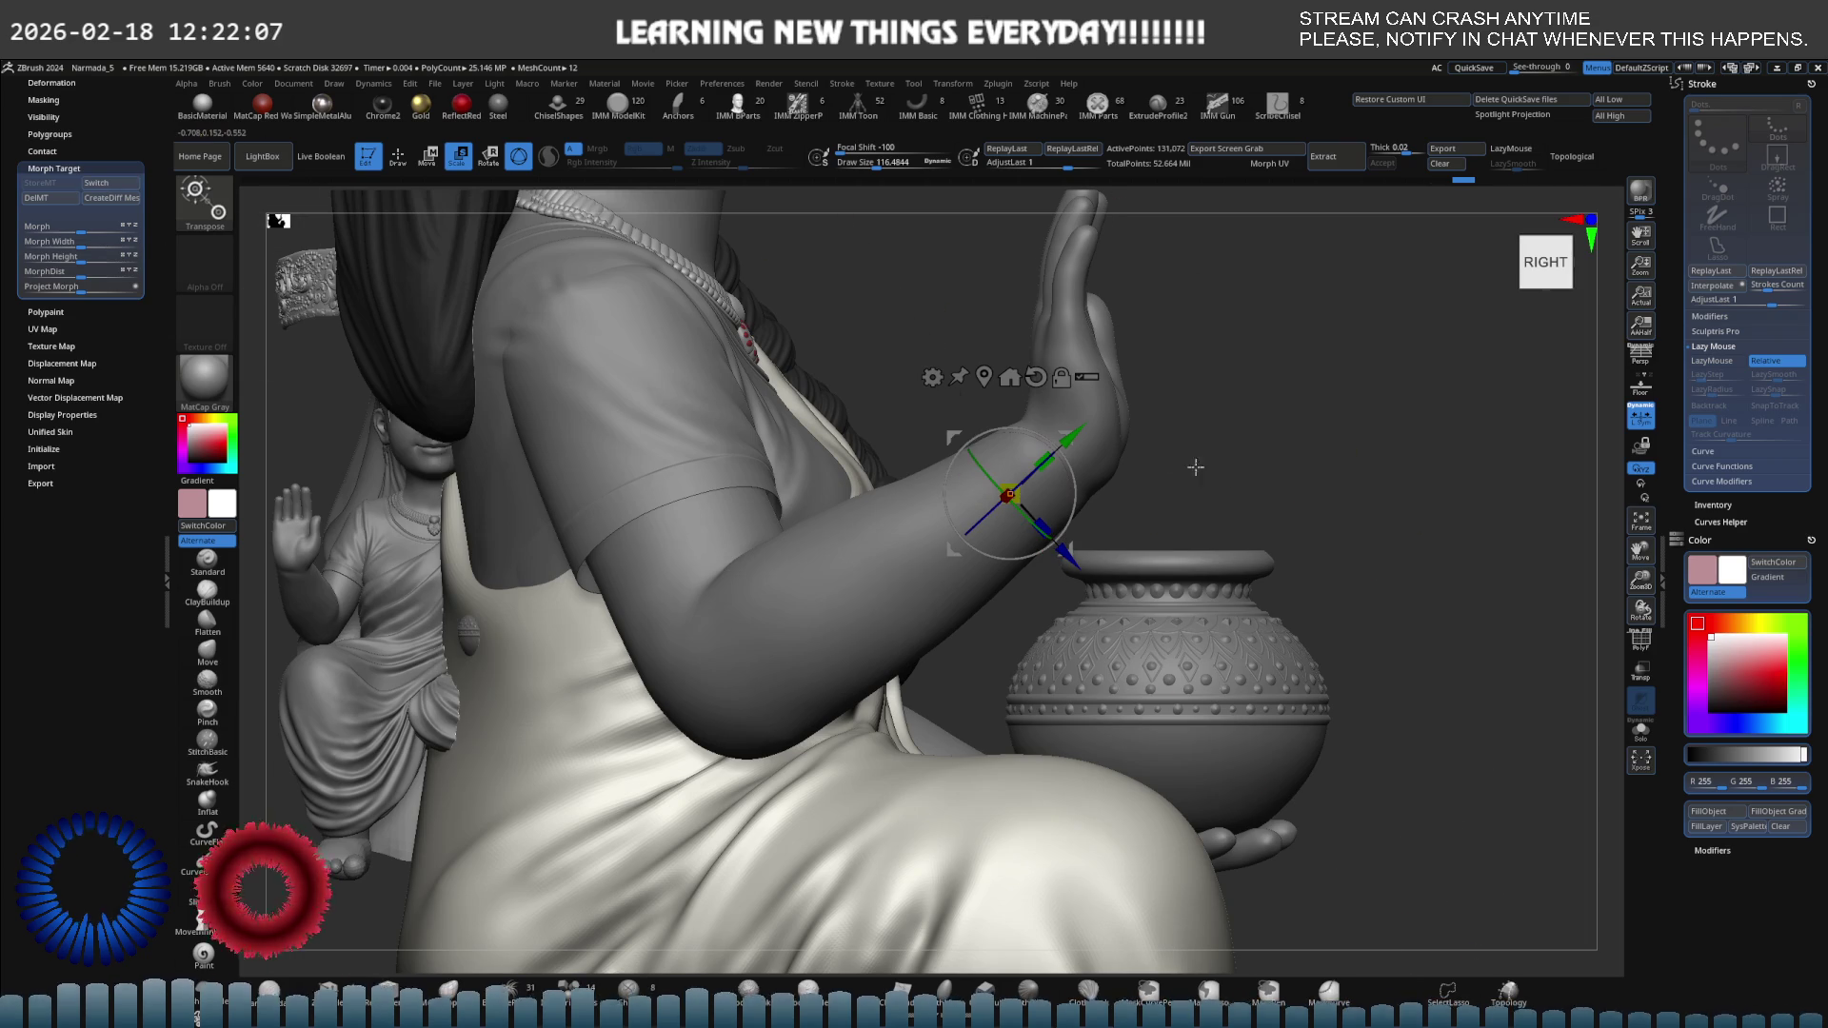
pyautogui.moveTo(1096, 476)
pyautogui.keyDown('shift'); pyautogui.mouseDown(button='right')
pyautogui.moveTo(1190, 458)
pyautogui.moveTo(1144, 541)
pyautogui.moveTo(1072, 506)
pyautogui.mouseUp(button='right'); pyautogui.keyUp('shift')
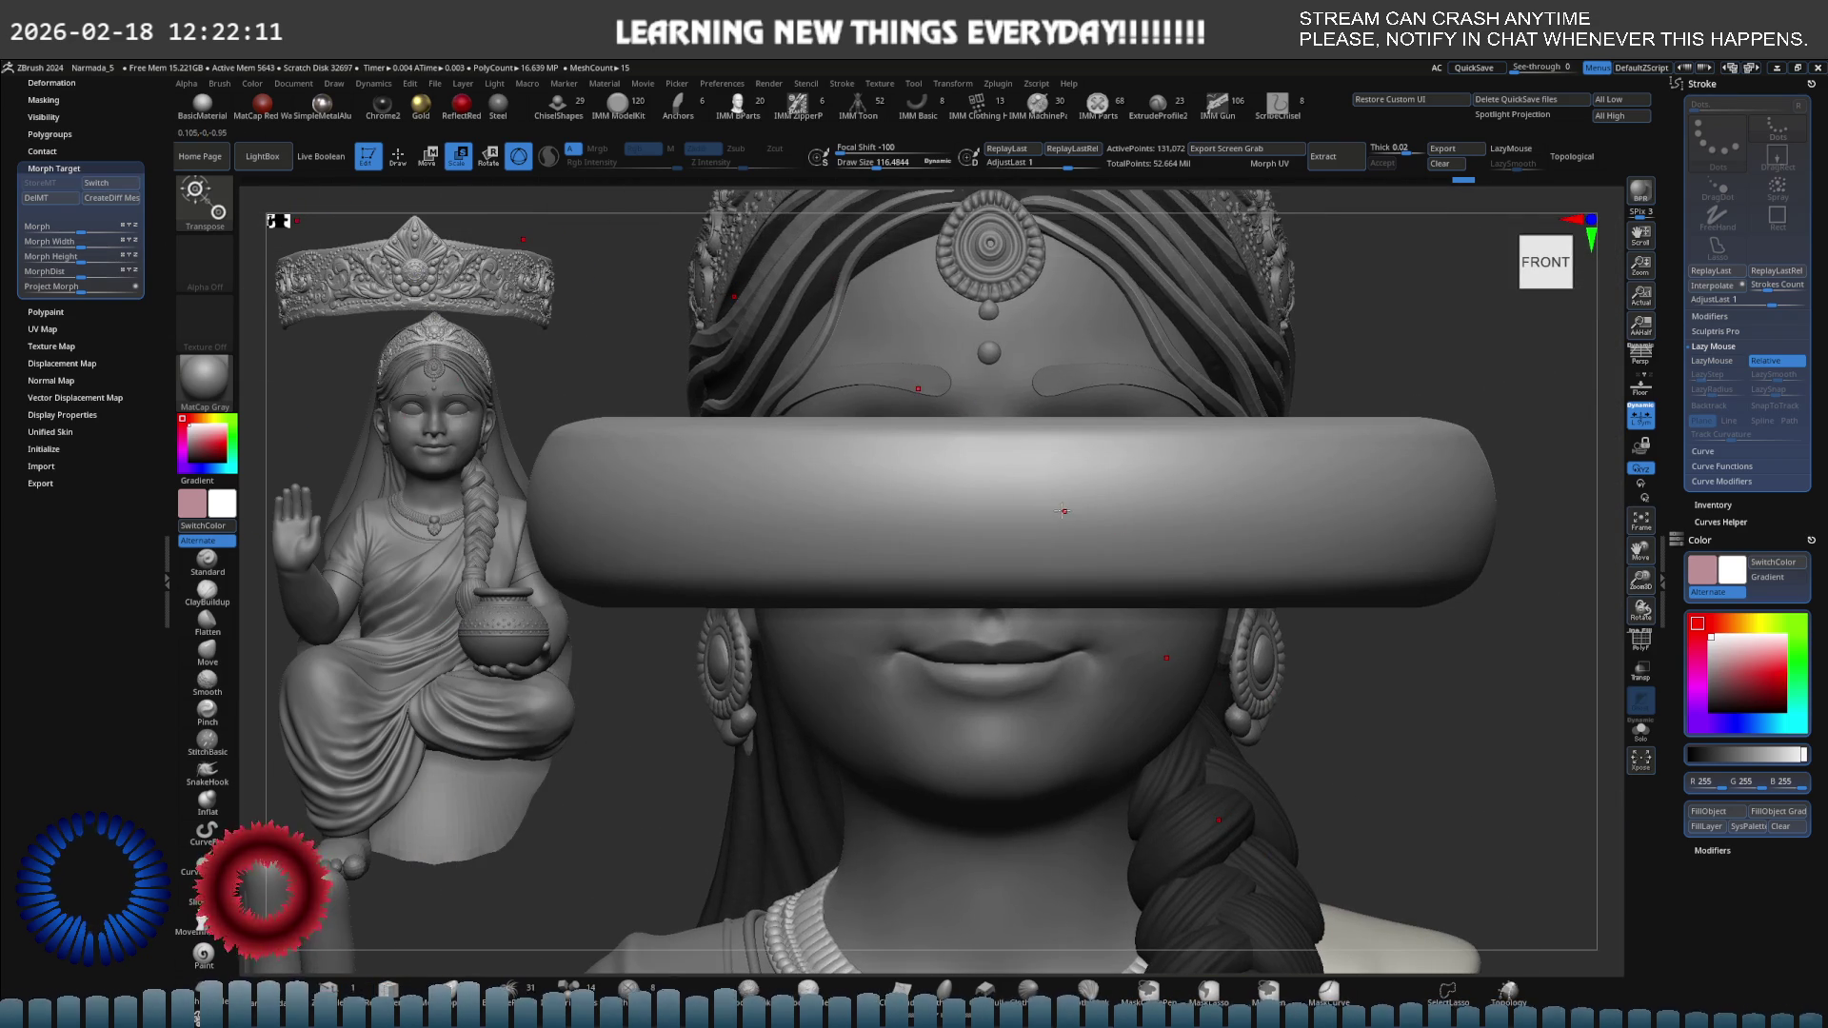
# Solo the bangle and scale it up to roughly twice its size with Transpose.
pyautogui.hotkey('ctrl', 'shift', 's')
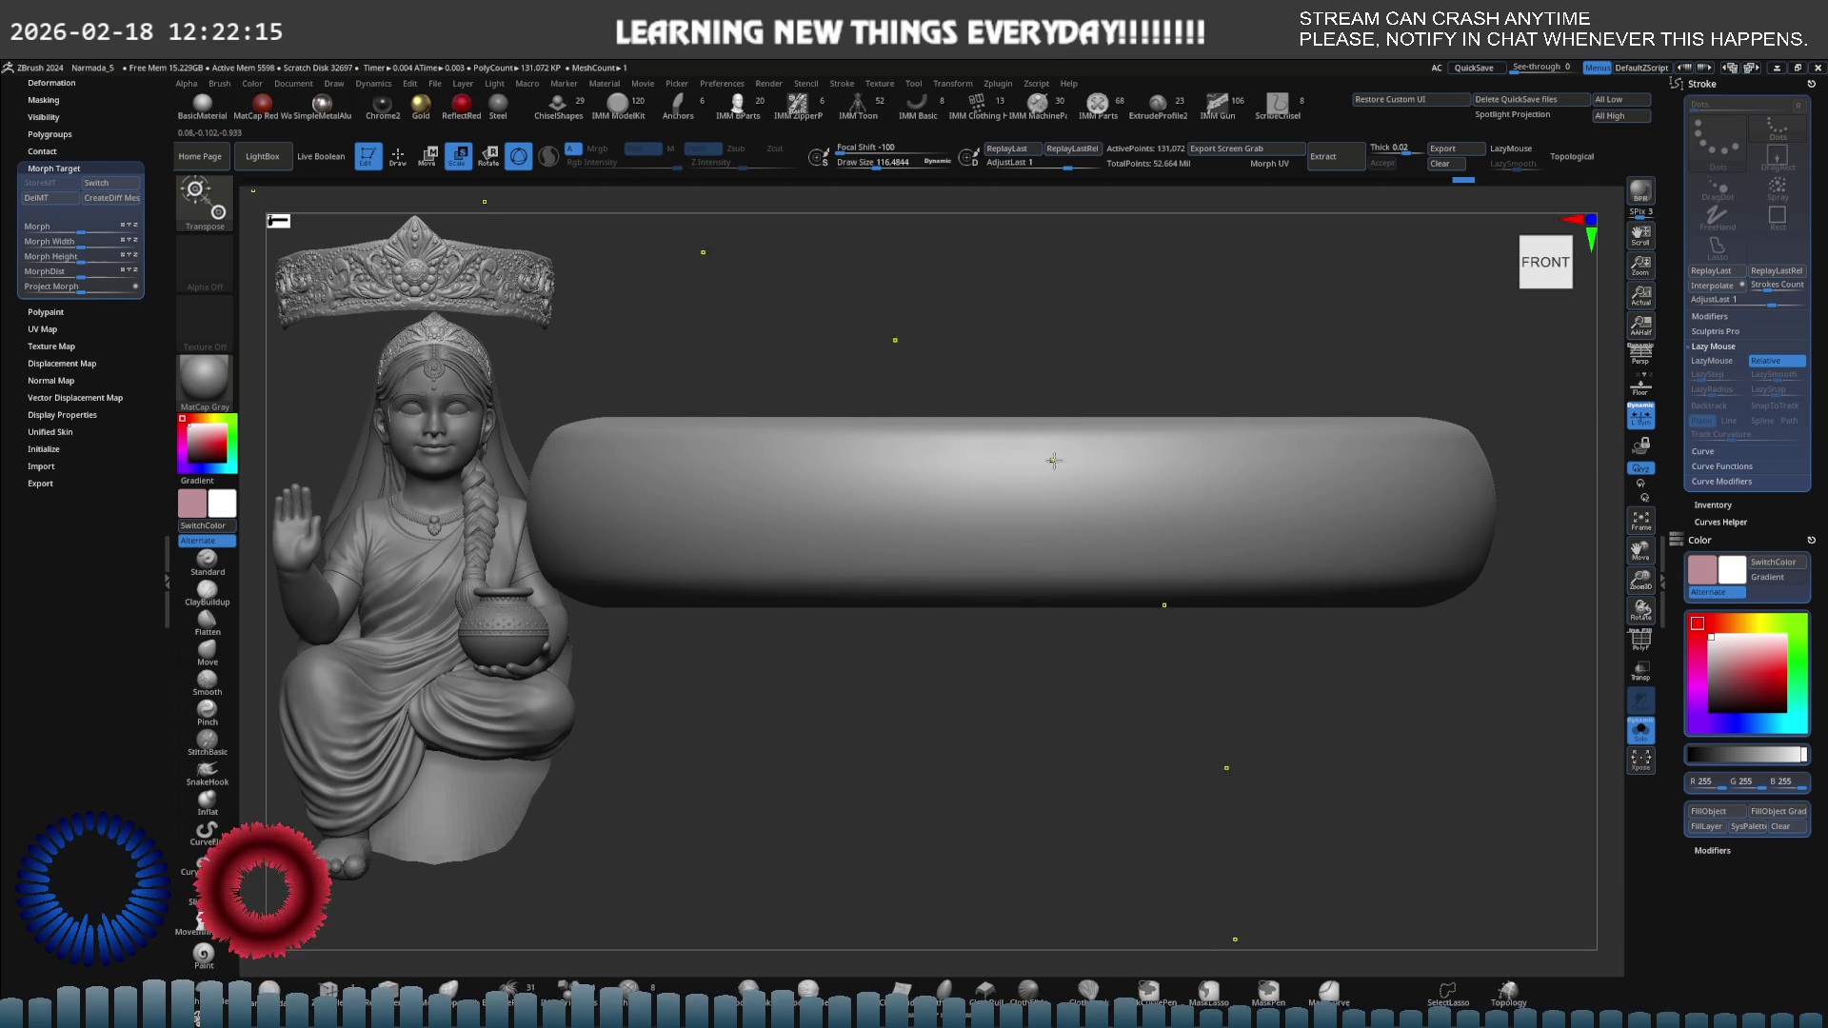
pyautogui.hotkey('ctrl', 'z')
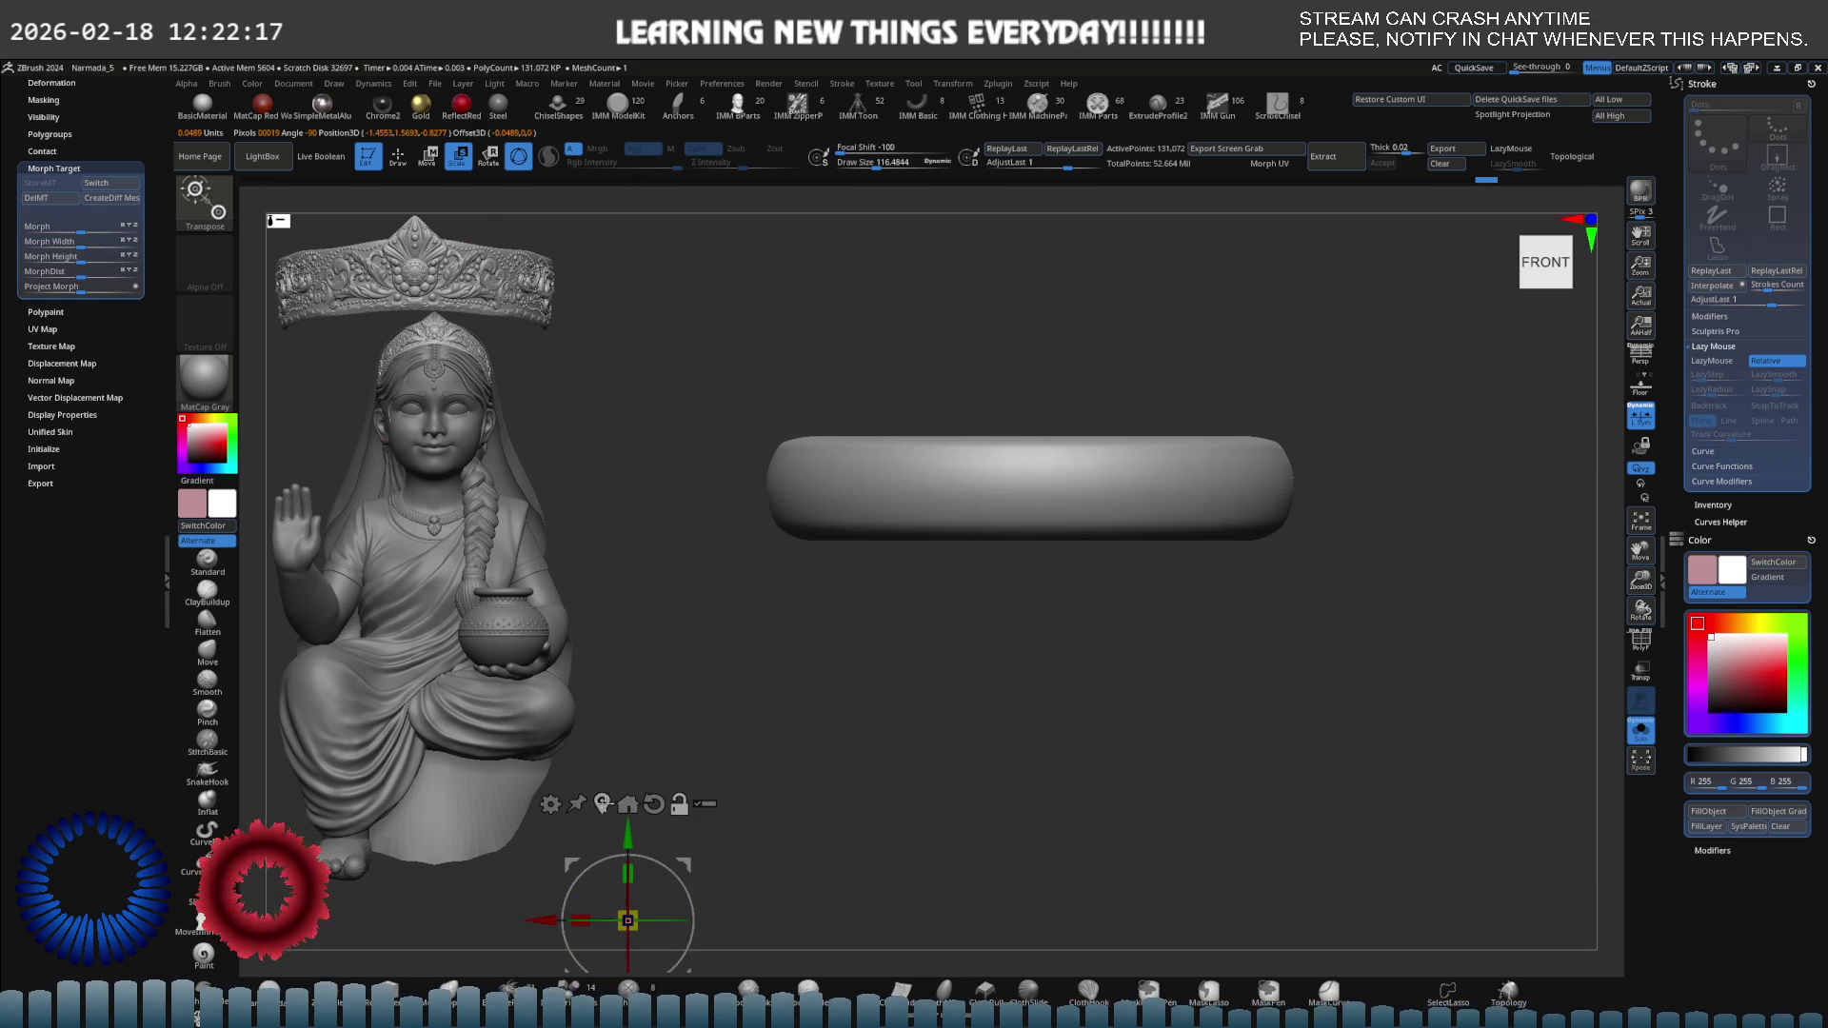
pyautogui.click(628, 804)
pyautogui.moveTo(1030, 481); pyautogui.dragTo(1183, 462)
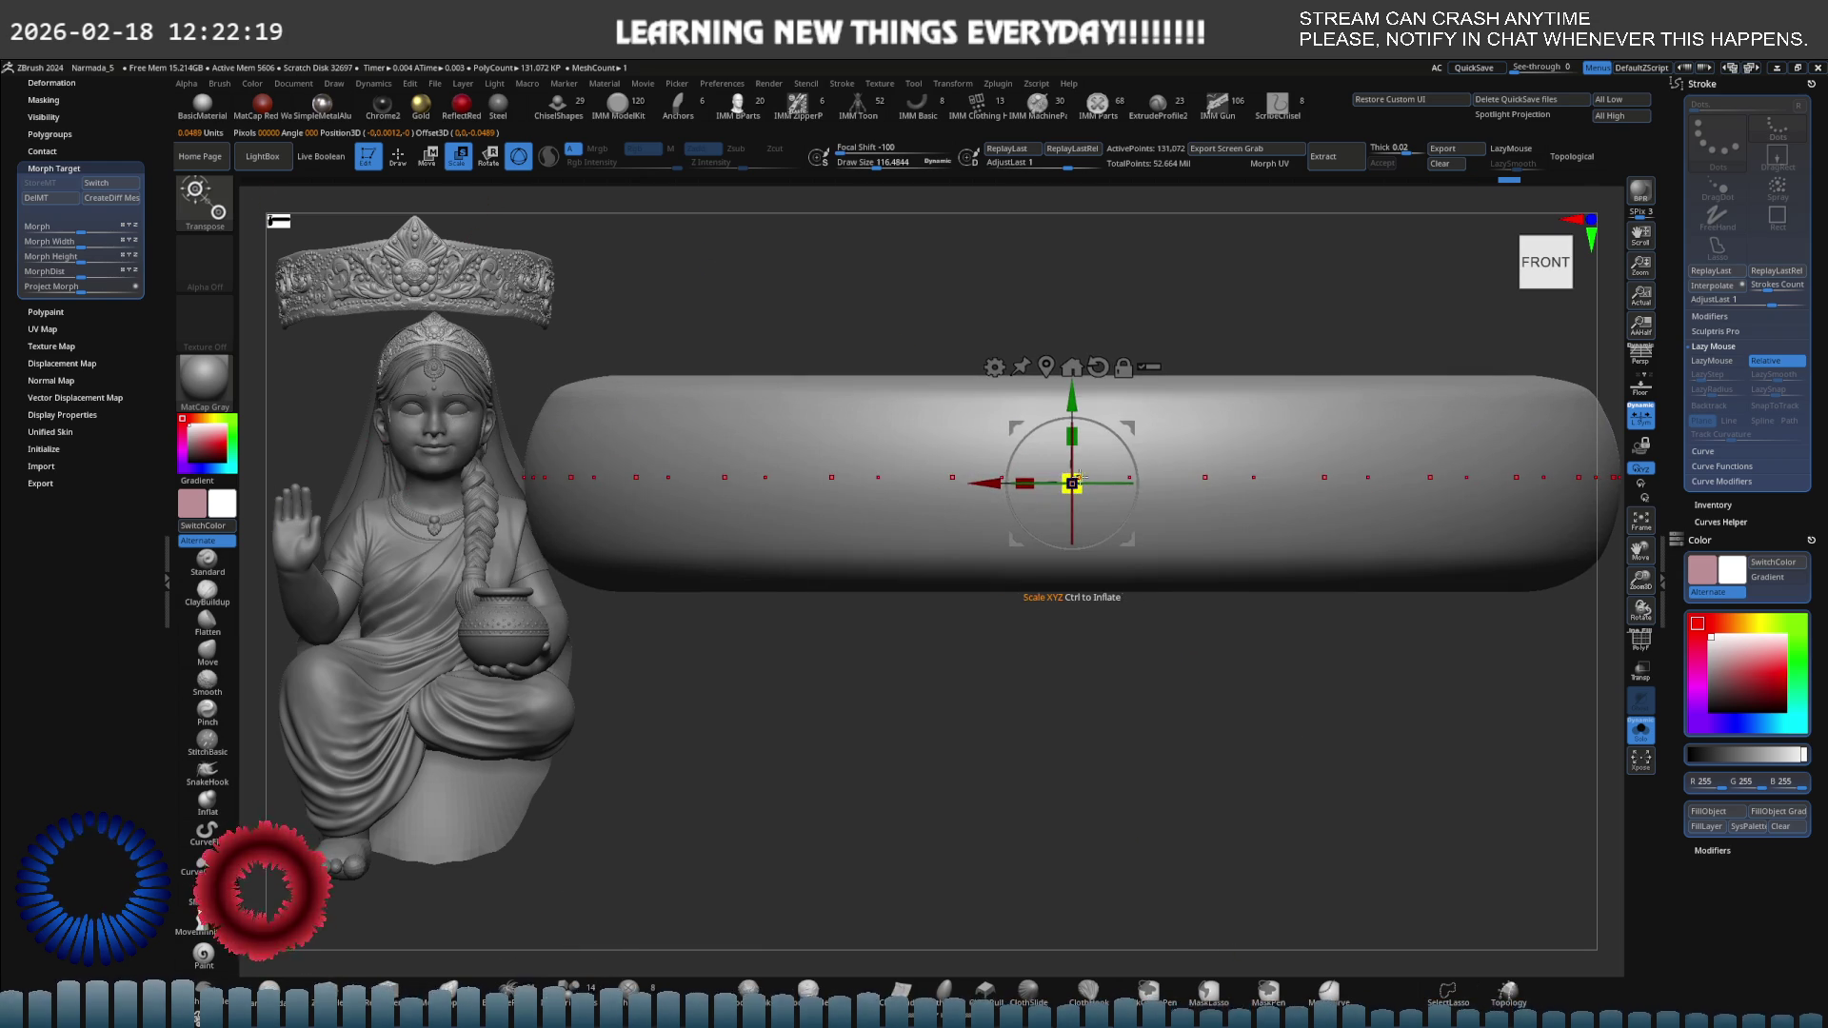
pyautogui.press('q')
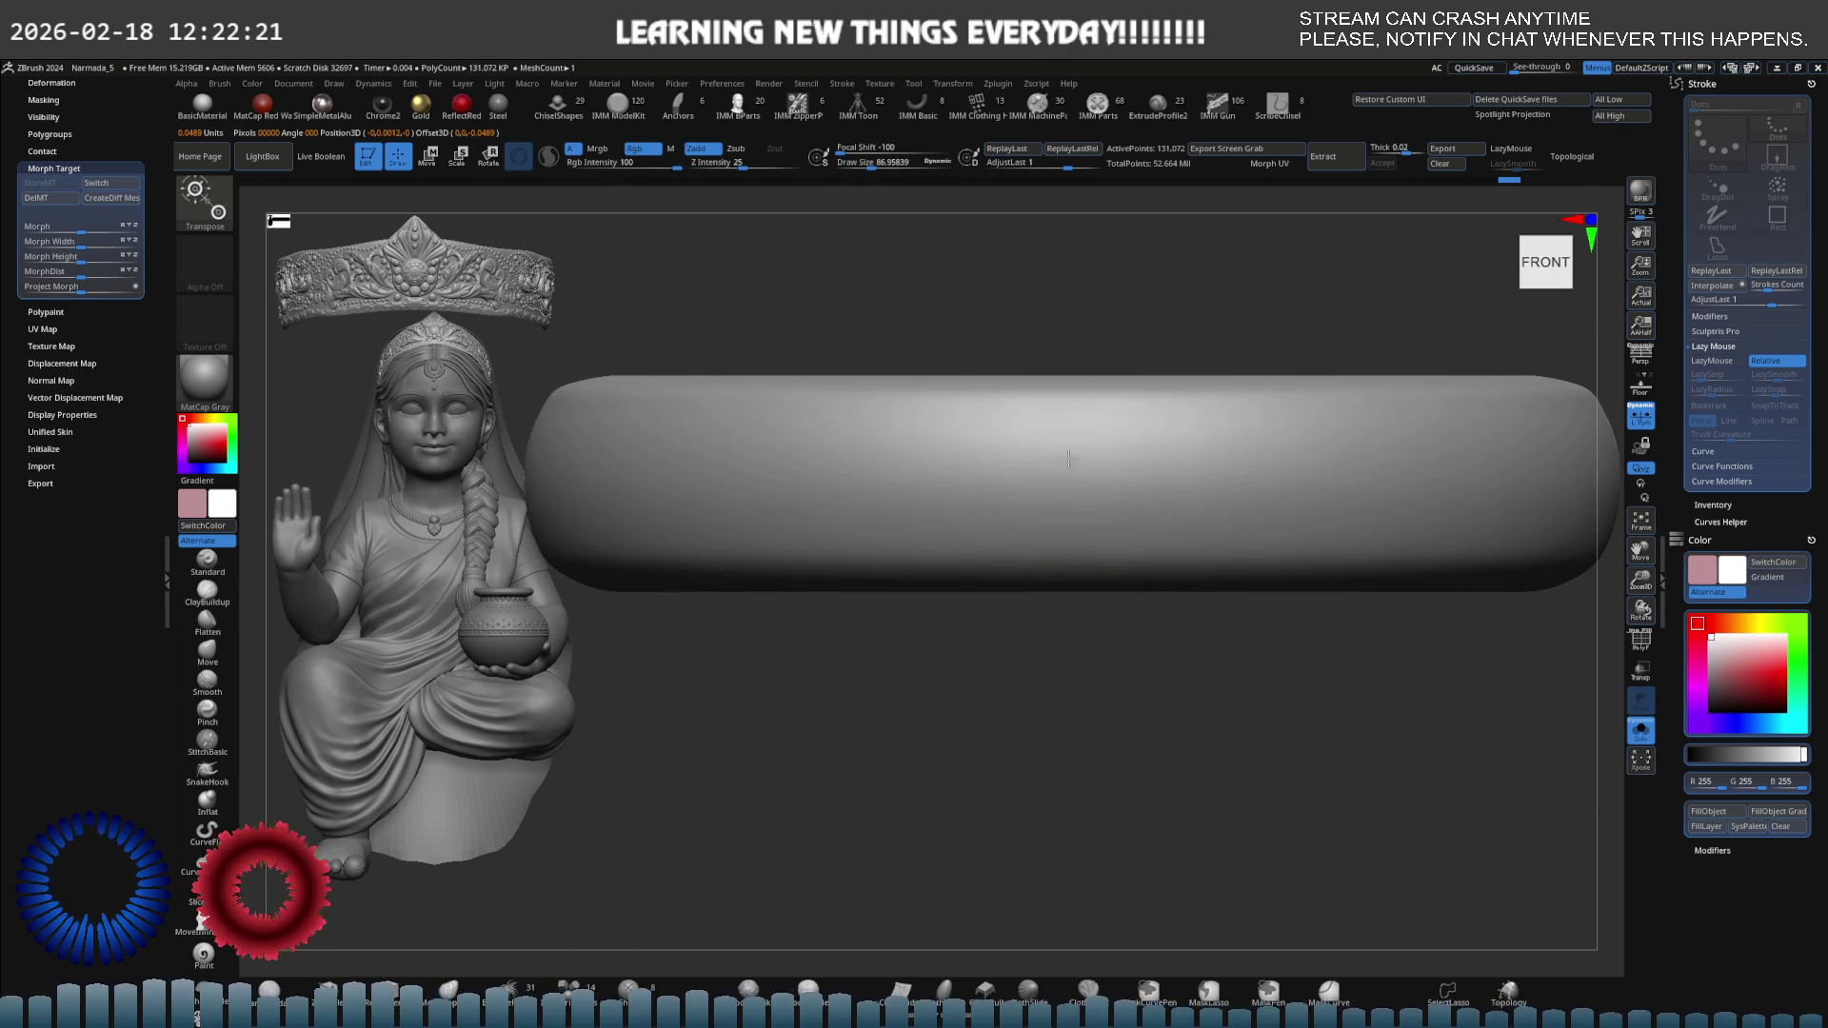
# Try Move Topological and Clay Buildup brushes at a smaller size, then load IMM Primitives.
pyautogui.press('b')
pyautogui.press('m')
pyautogui.press('v')
pyautogui.press('b')
pyautogui.press('c')
pyautogui.press('b')
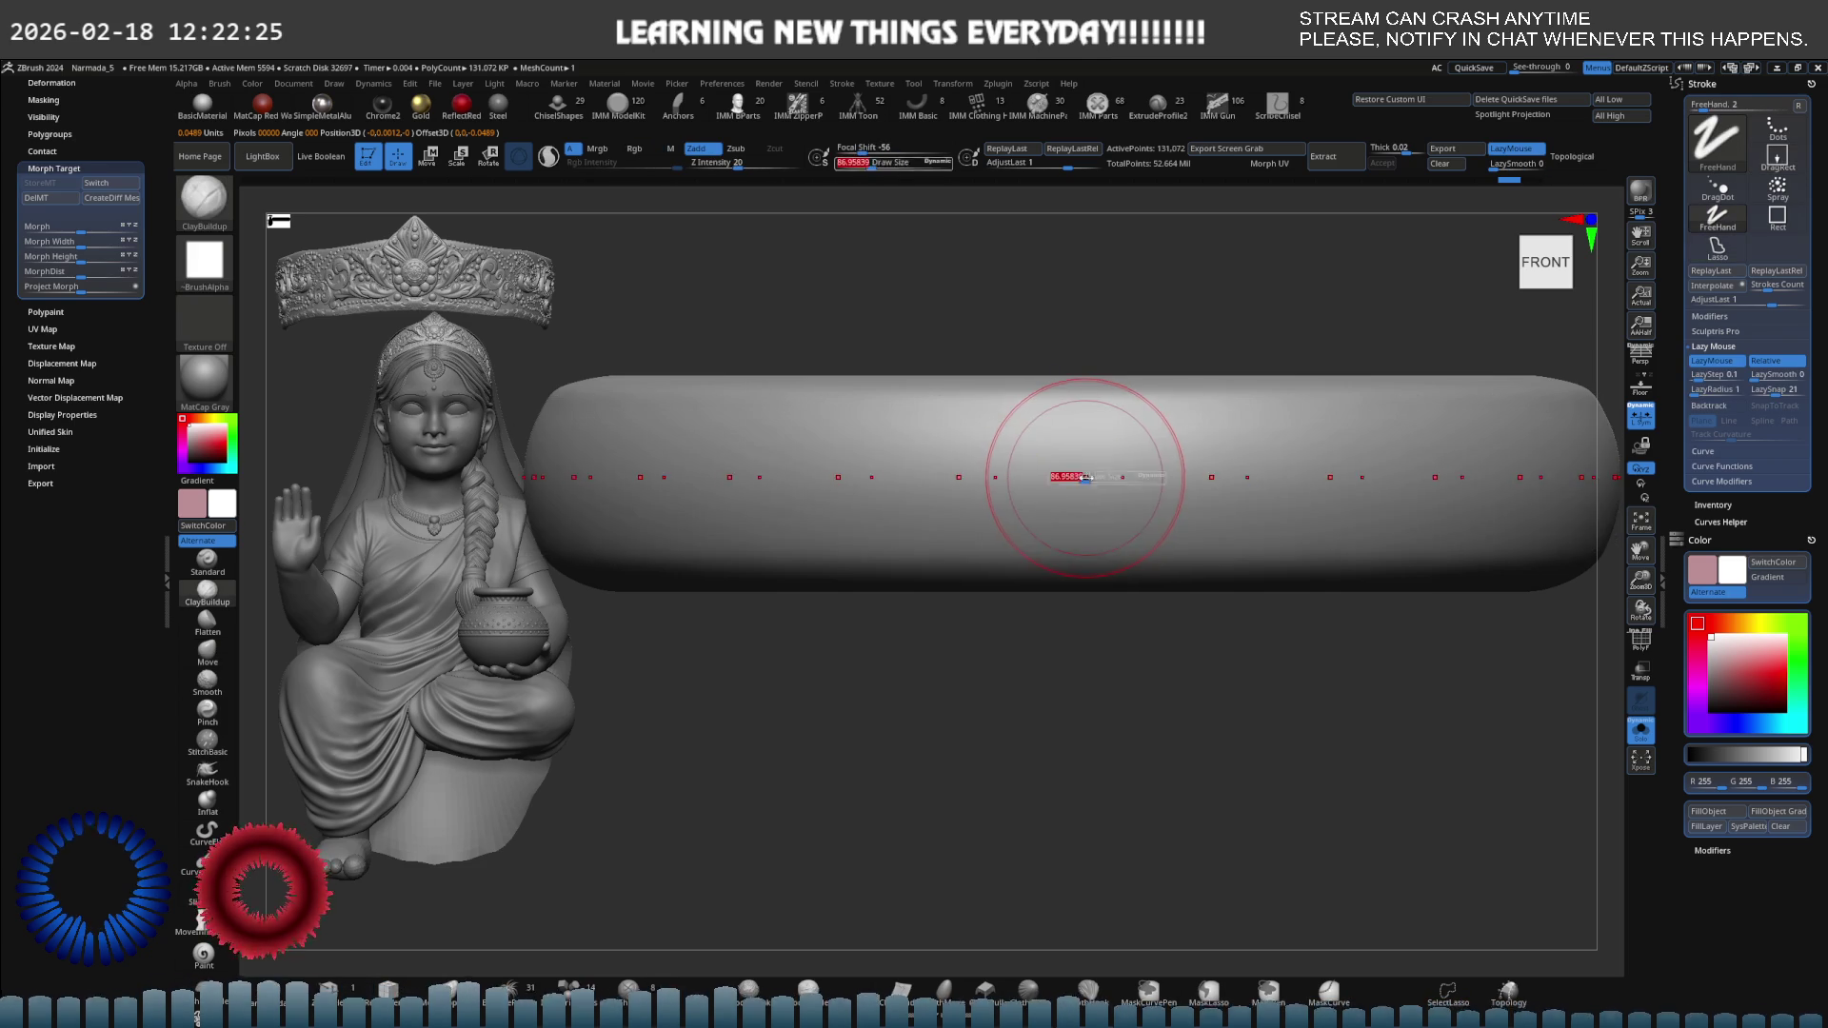
pyautogui.press('s')
pyautogui.moveTo(1095, 476); pyautogui.dragTo(1076, 476)
pyautogui.click(1070, 478)
pyautogui.hotkey('ctrl', 'z')
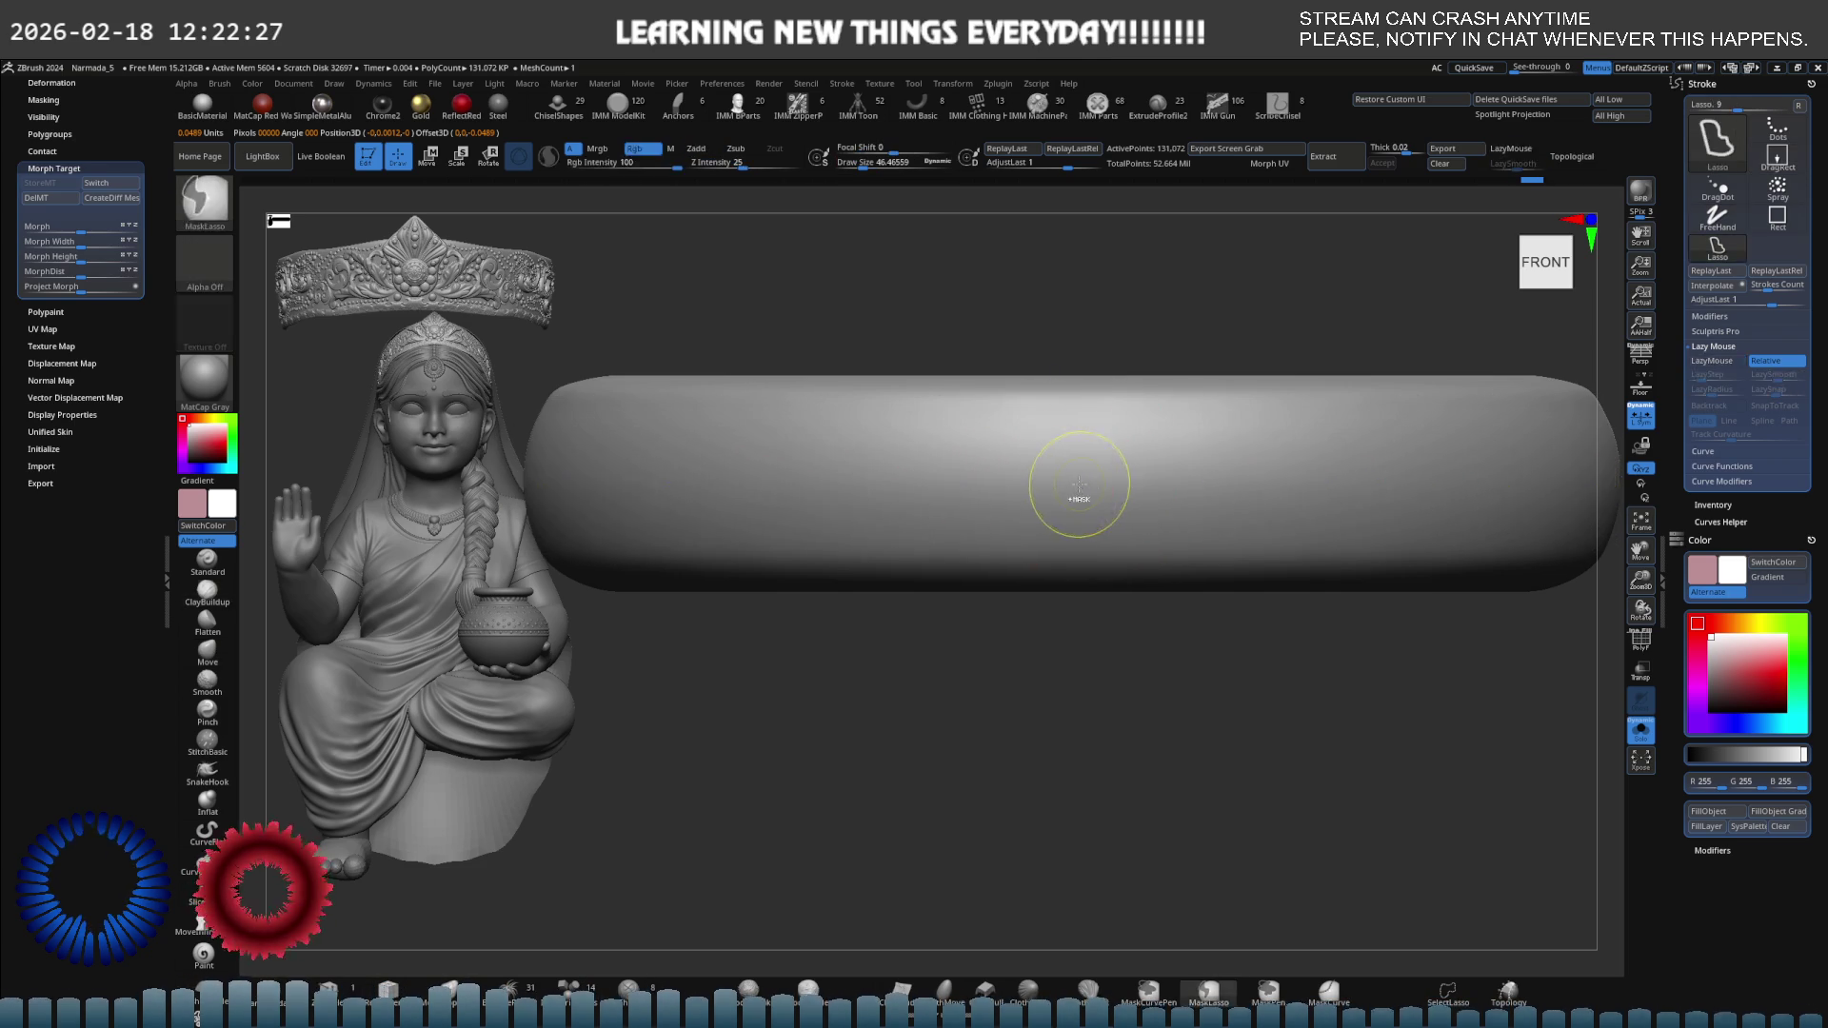
pyautogui.press('b')
pyautogui.press('i')
pyautogui.press('p')
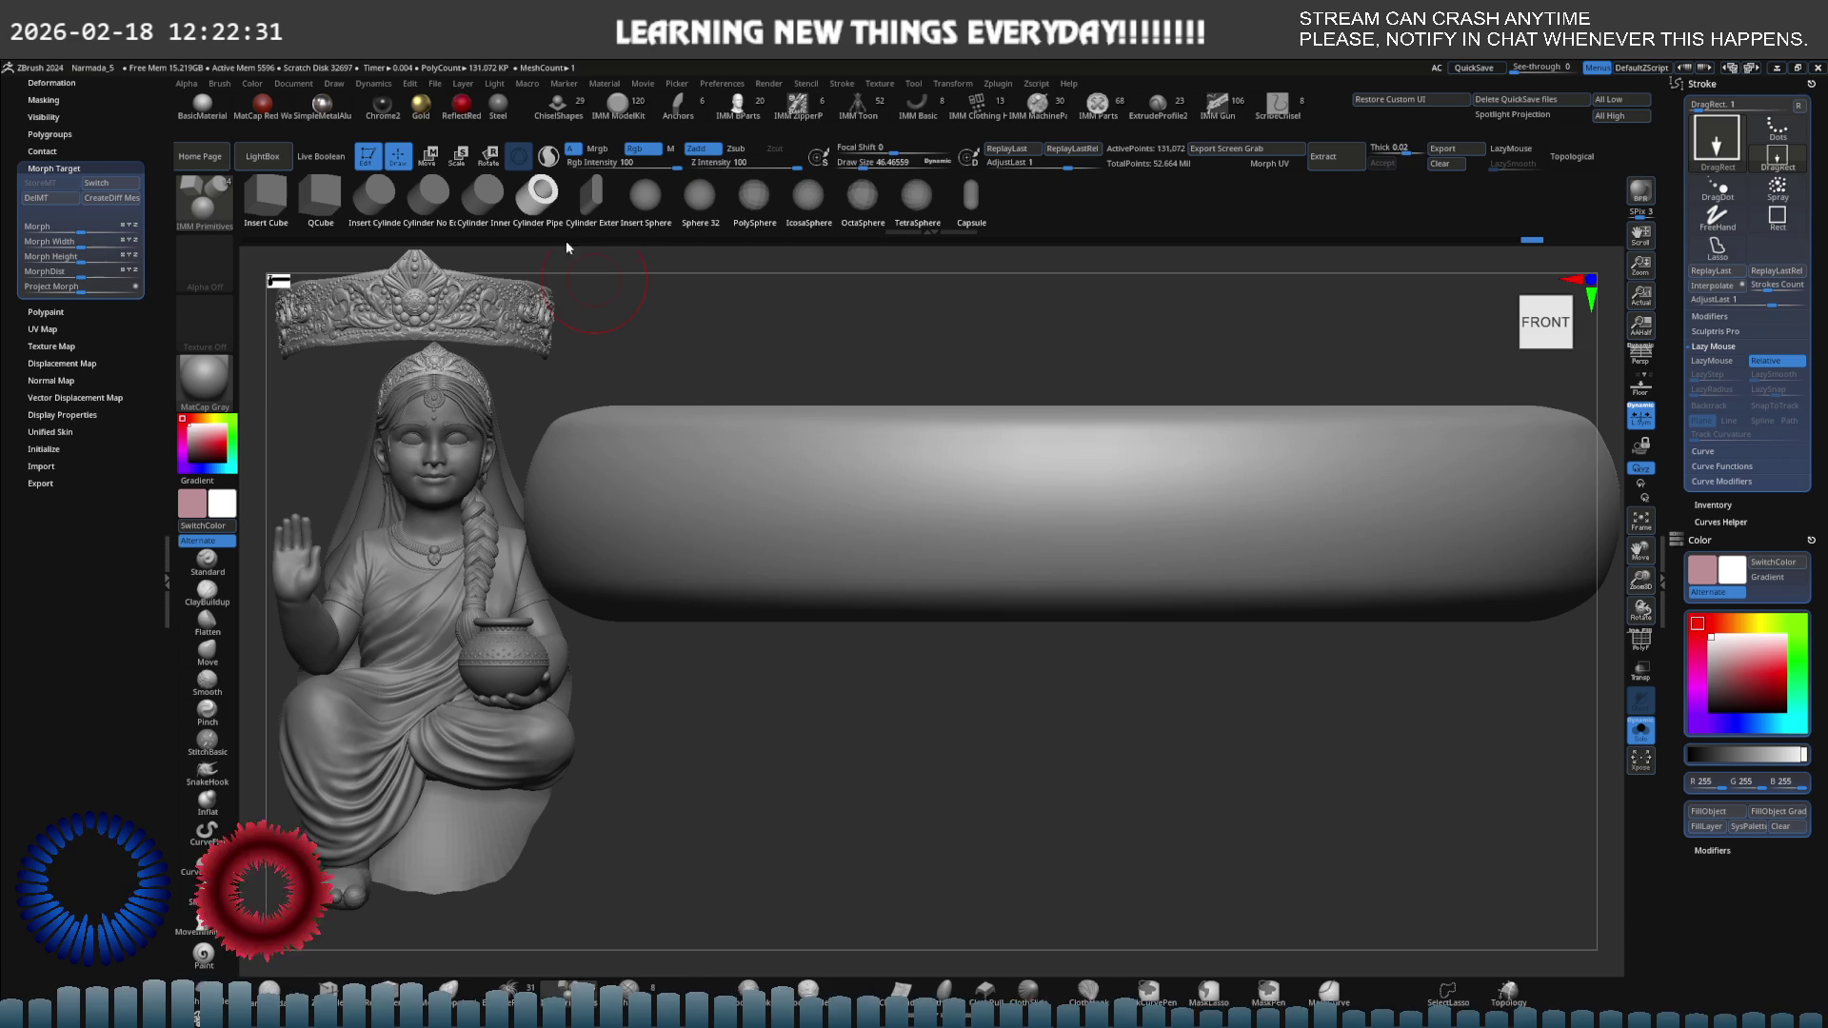
# Select the ChiselShapes brush with Bulb1 and subdivide the bangle twice with Ctrl+D.
pyautogui.click(207, 560)
pyautogui.click(569, 101)
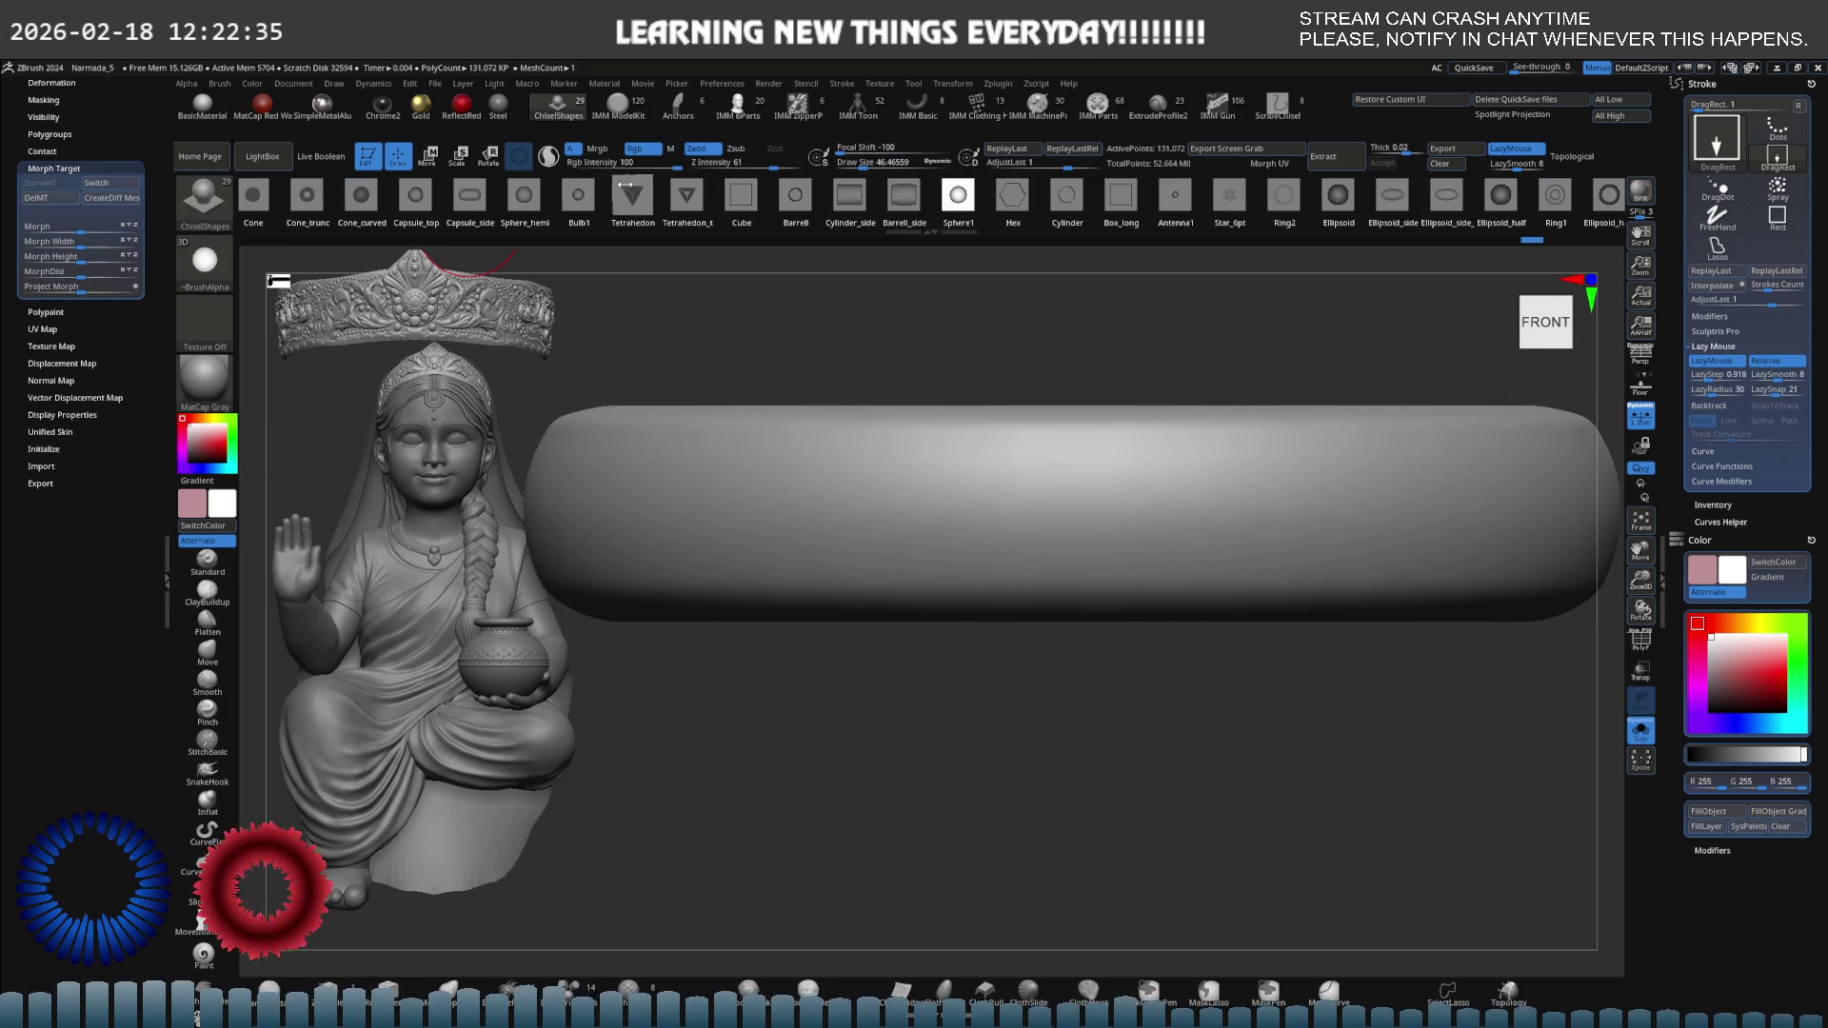
pyautogui.click(580, 199)
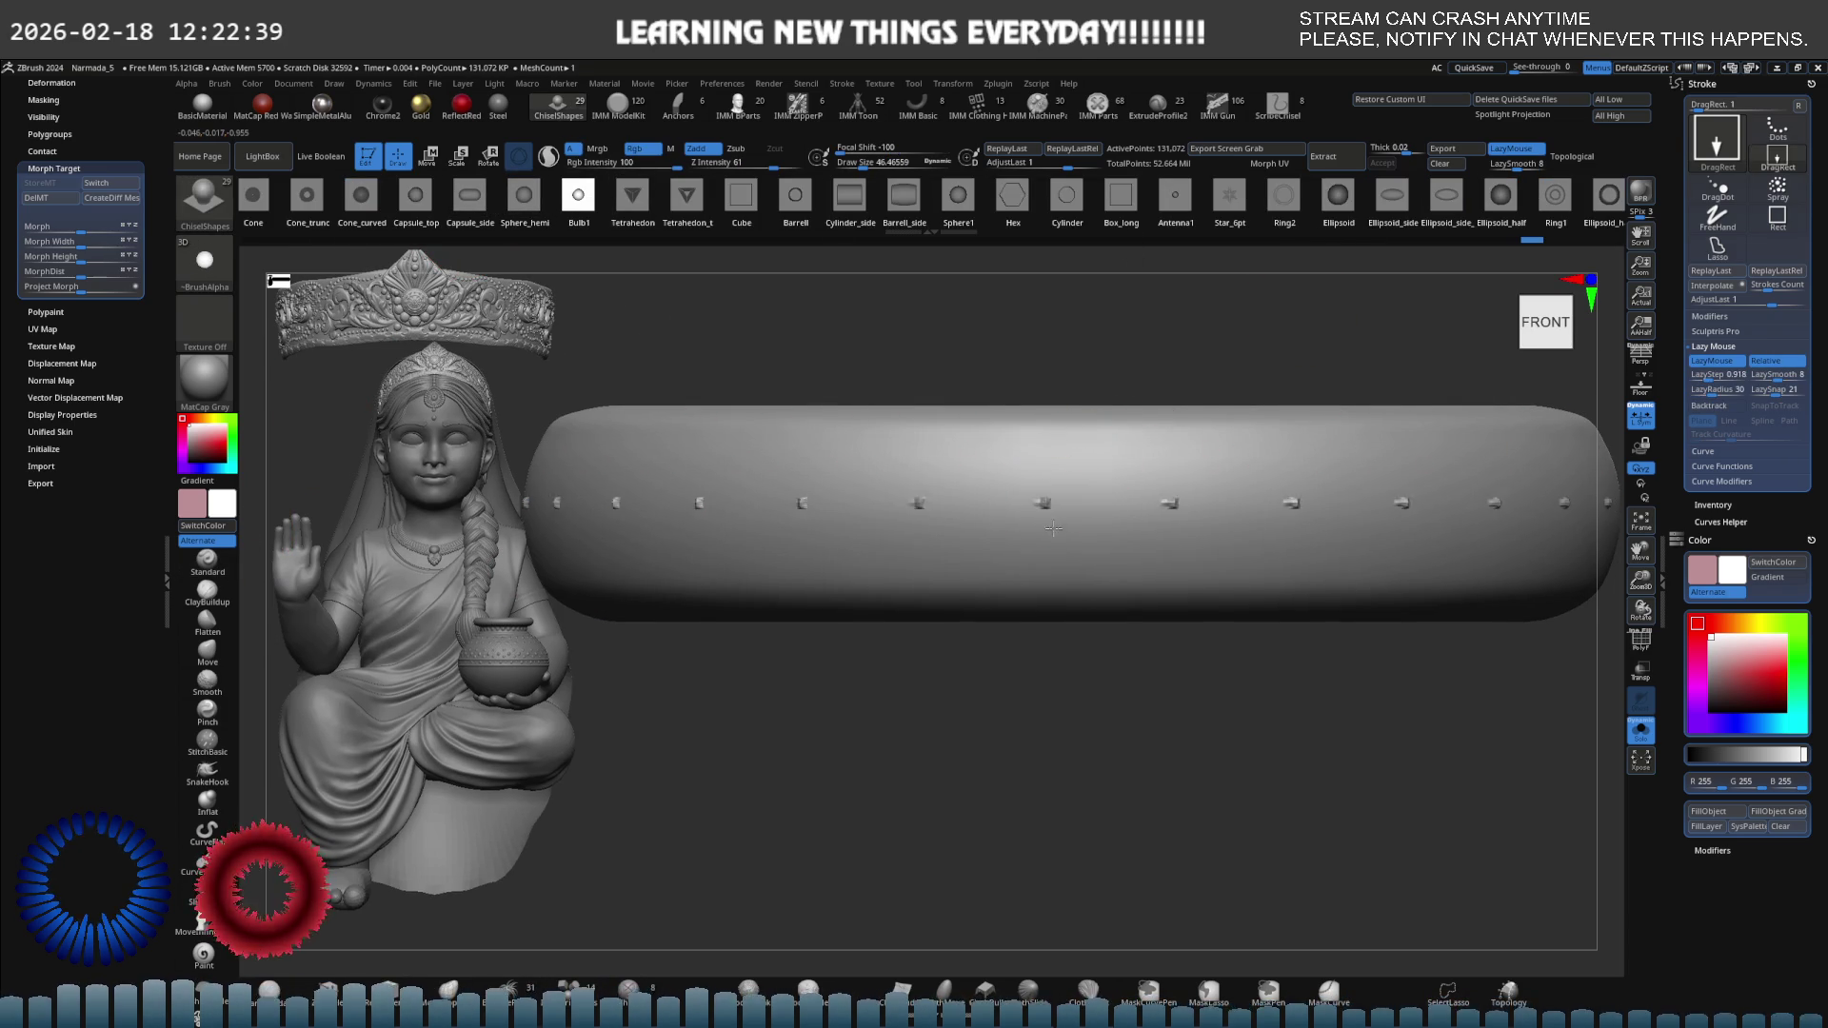
pyautogui.moveTo(1053, 528); pyautogui.dragTo(1086, 562)
pyautogui.hotkey('ctrl', 'd')
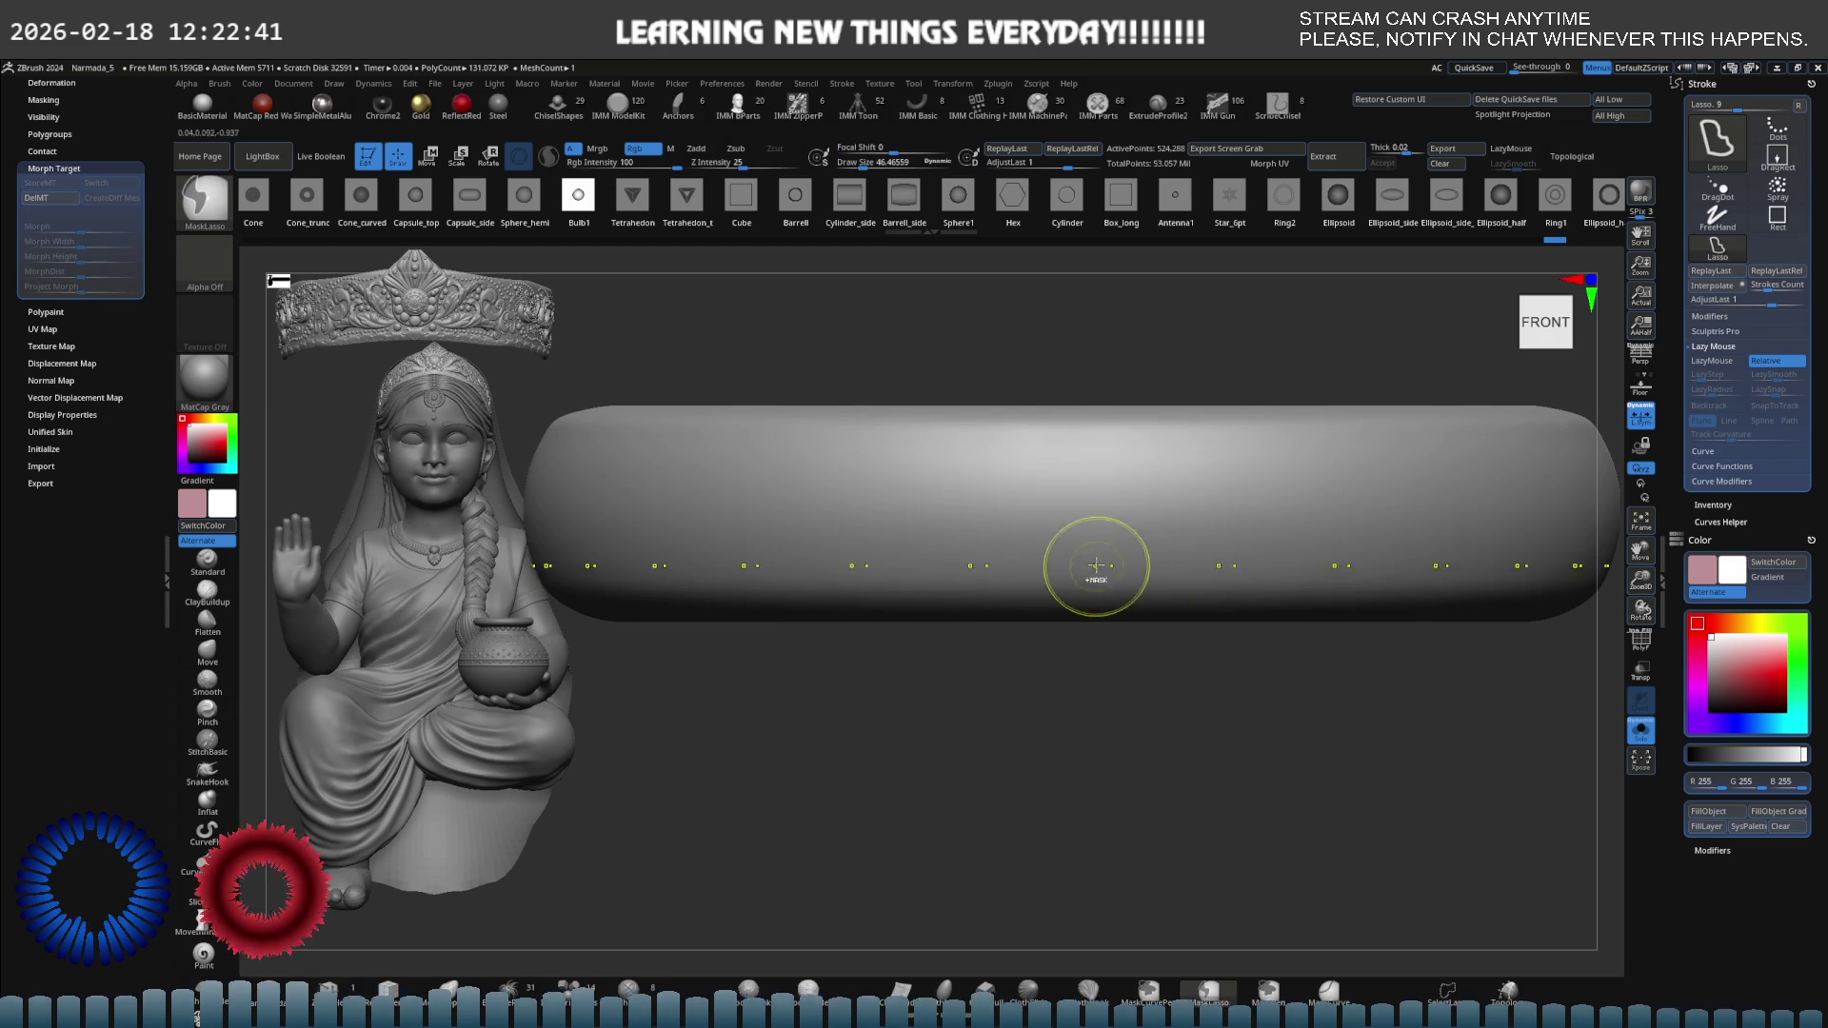
pyautogui.hotkey('ctrl', 'd')
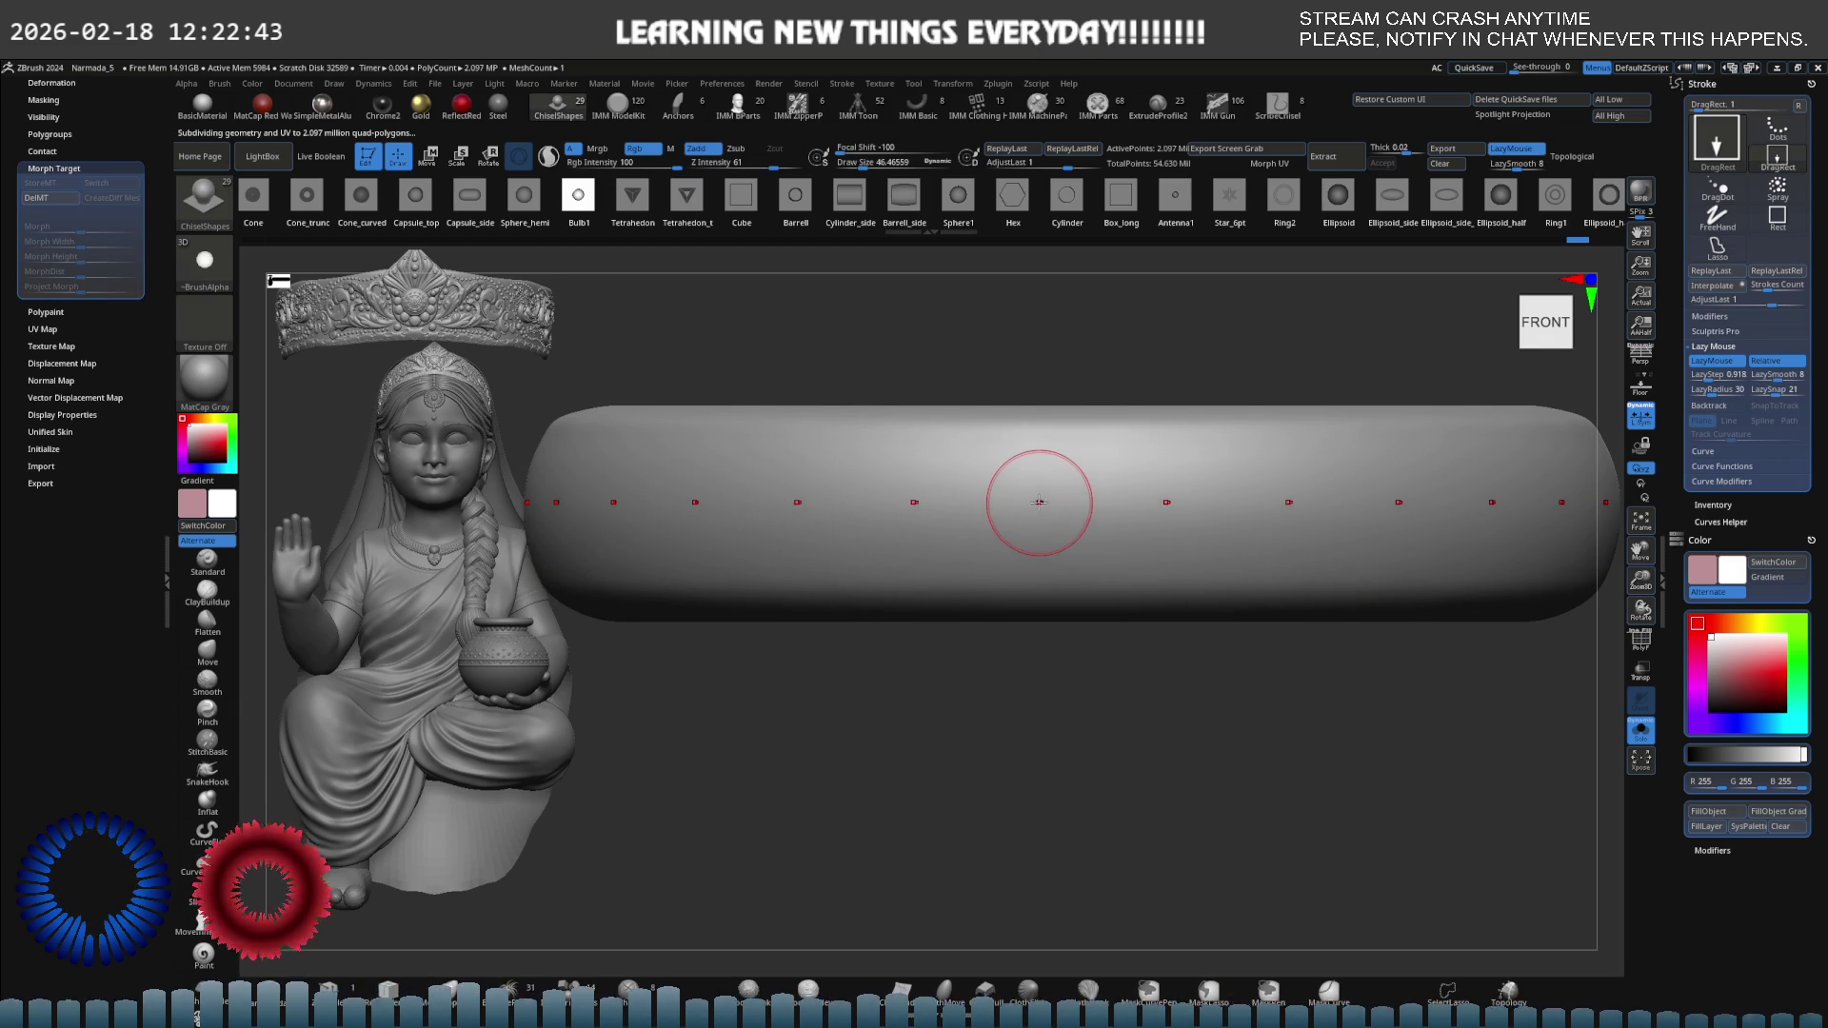
# Replace the bulb row with Sphere_hemi studs stamped around the bangle's outer edge.
pyautogui.moveTo(1039, 502); pyautogui.dragTo(1178, 704)
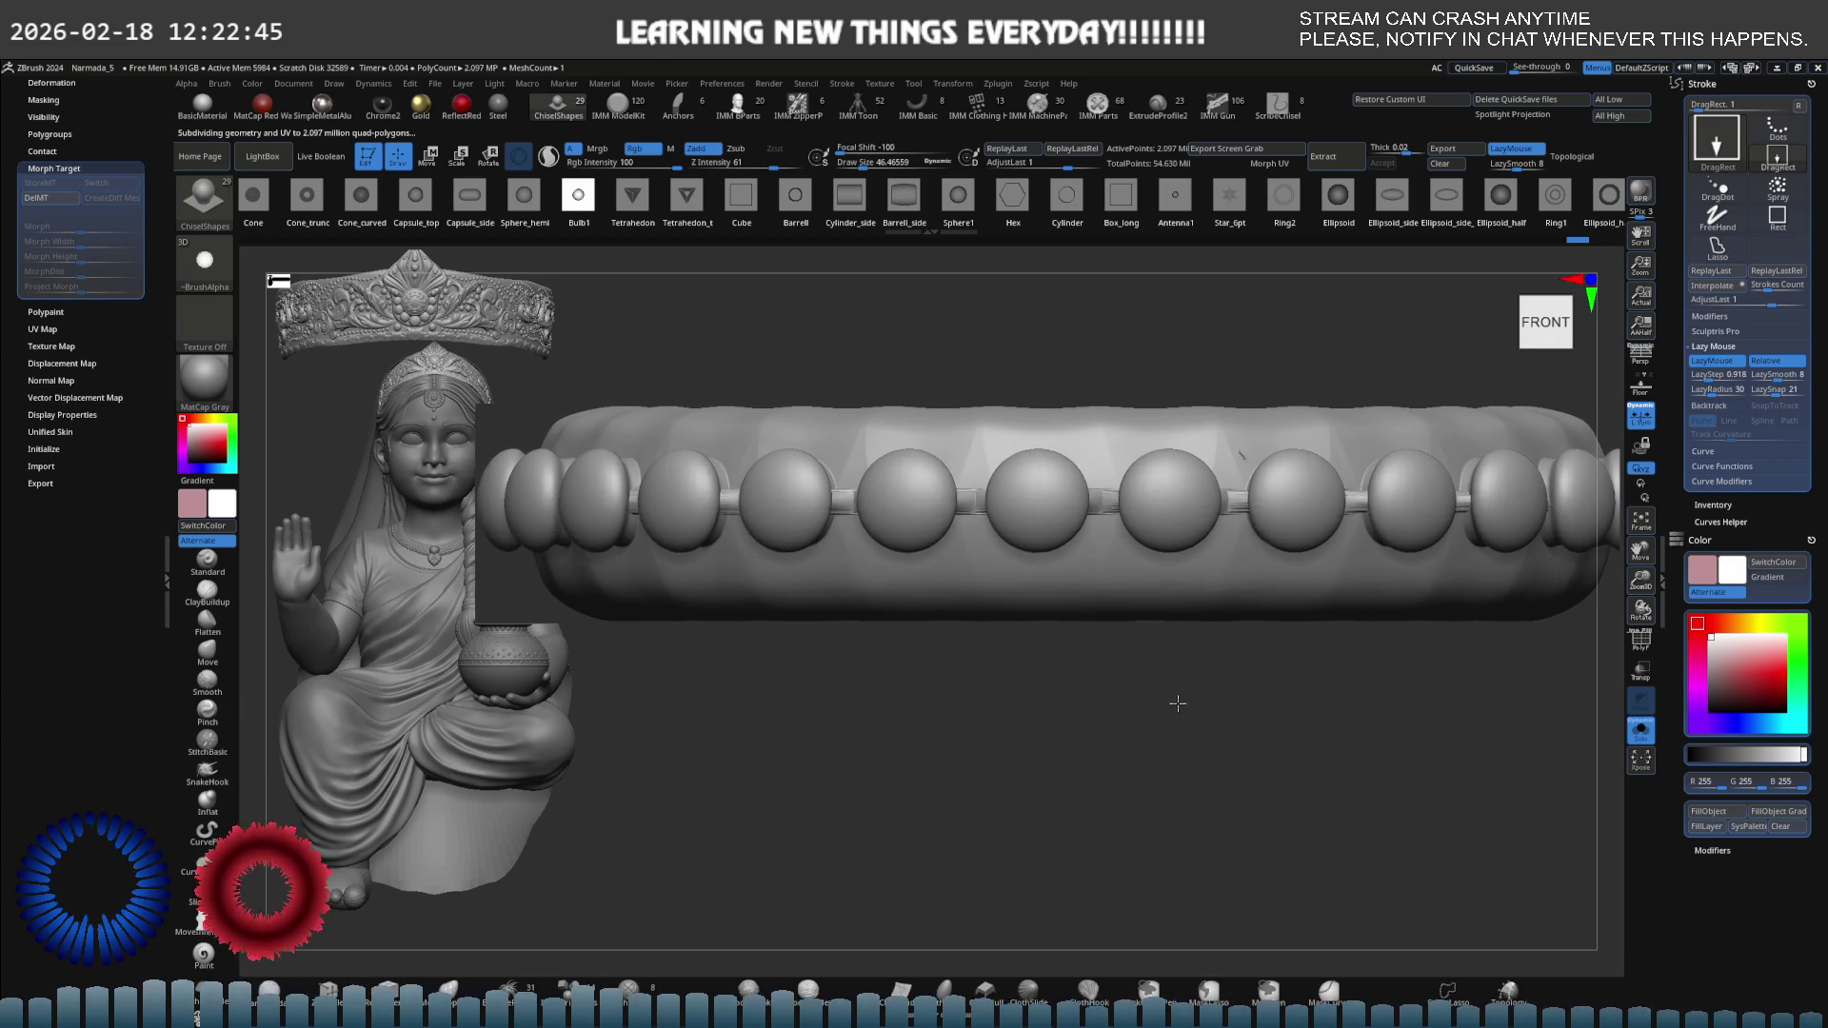
pyautogui.hotkey('ctrl', 'z')
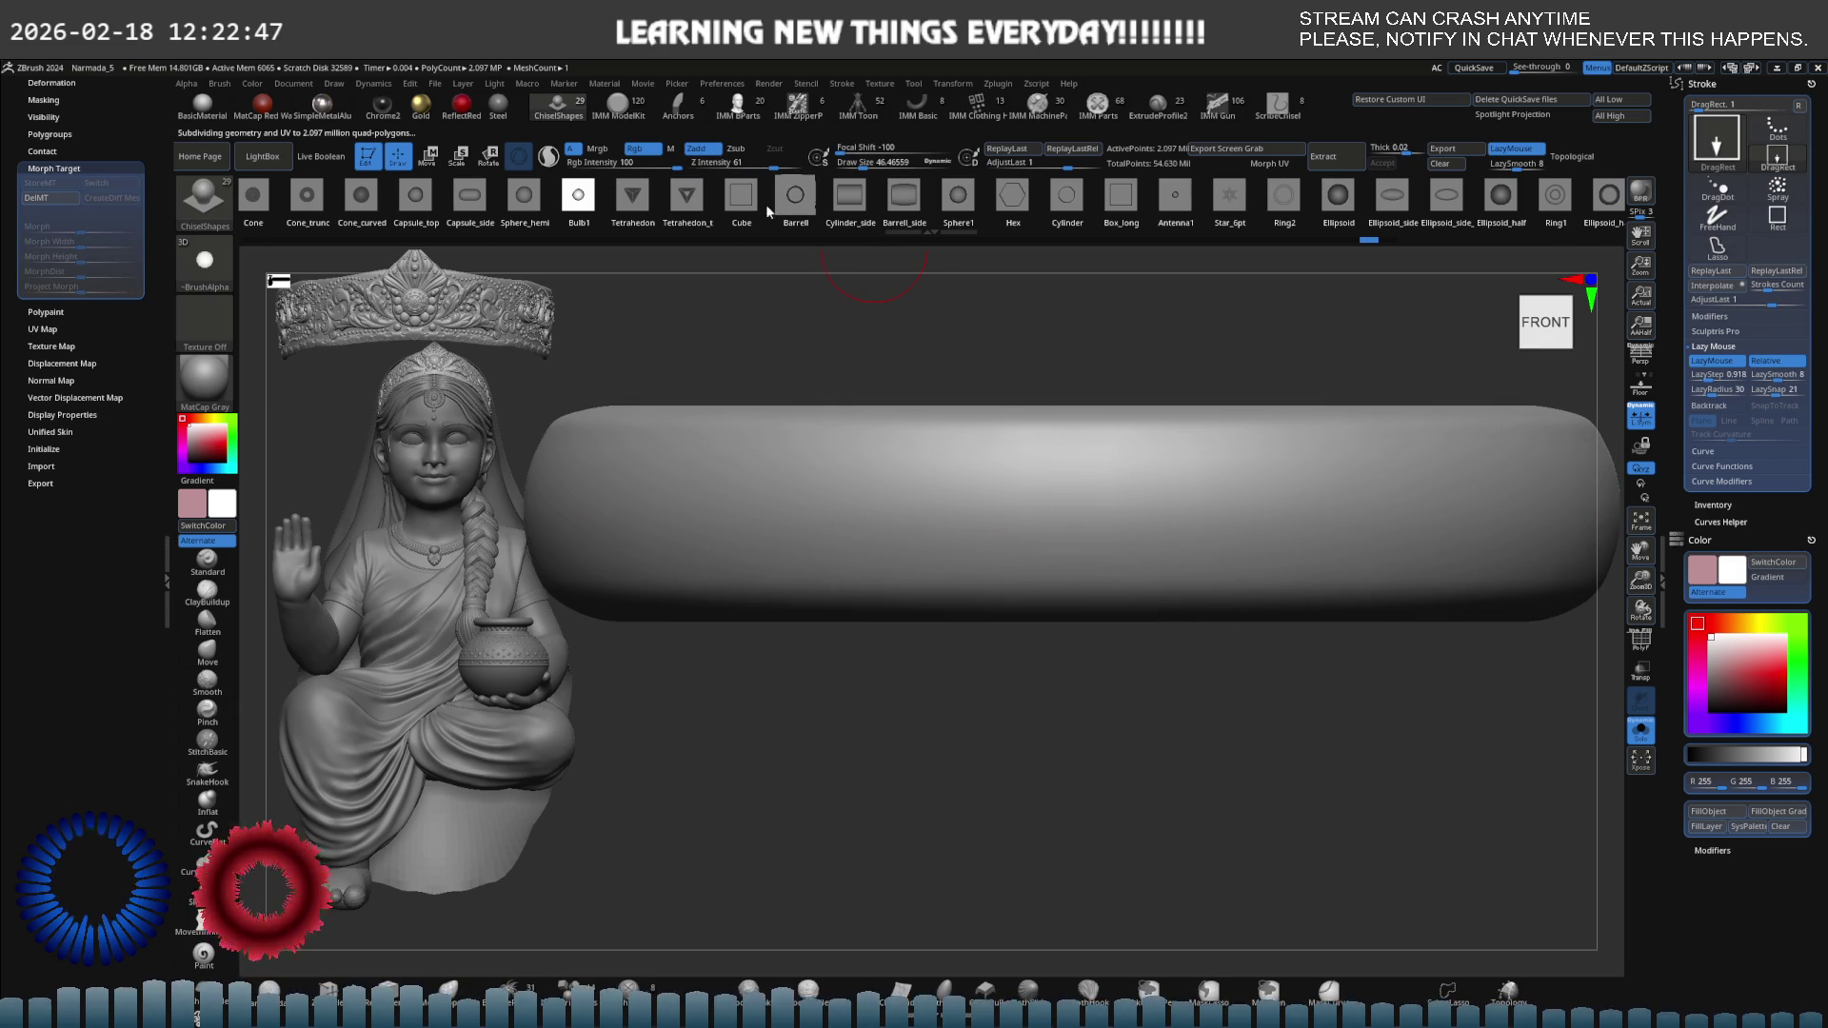
pyautogui.click(524, 197)
pyautogui.moveTo(1040, 503); pyautogui.dragTo(1155, 632)
pyautogui.moveTo(1266, 533); pyautogui.dragTo(1133, 569)
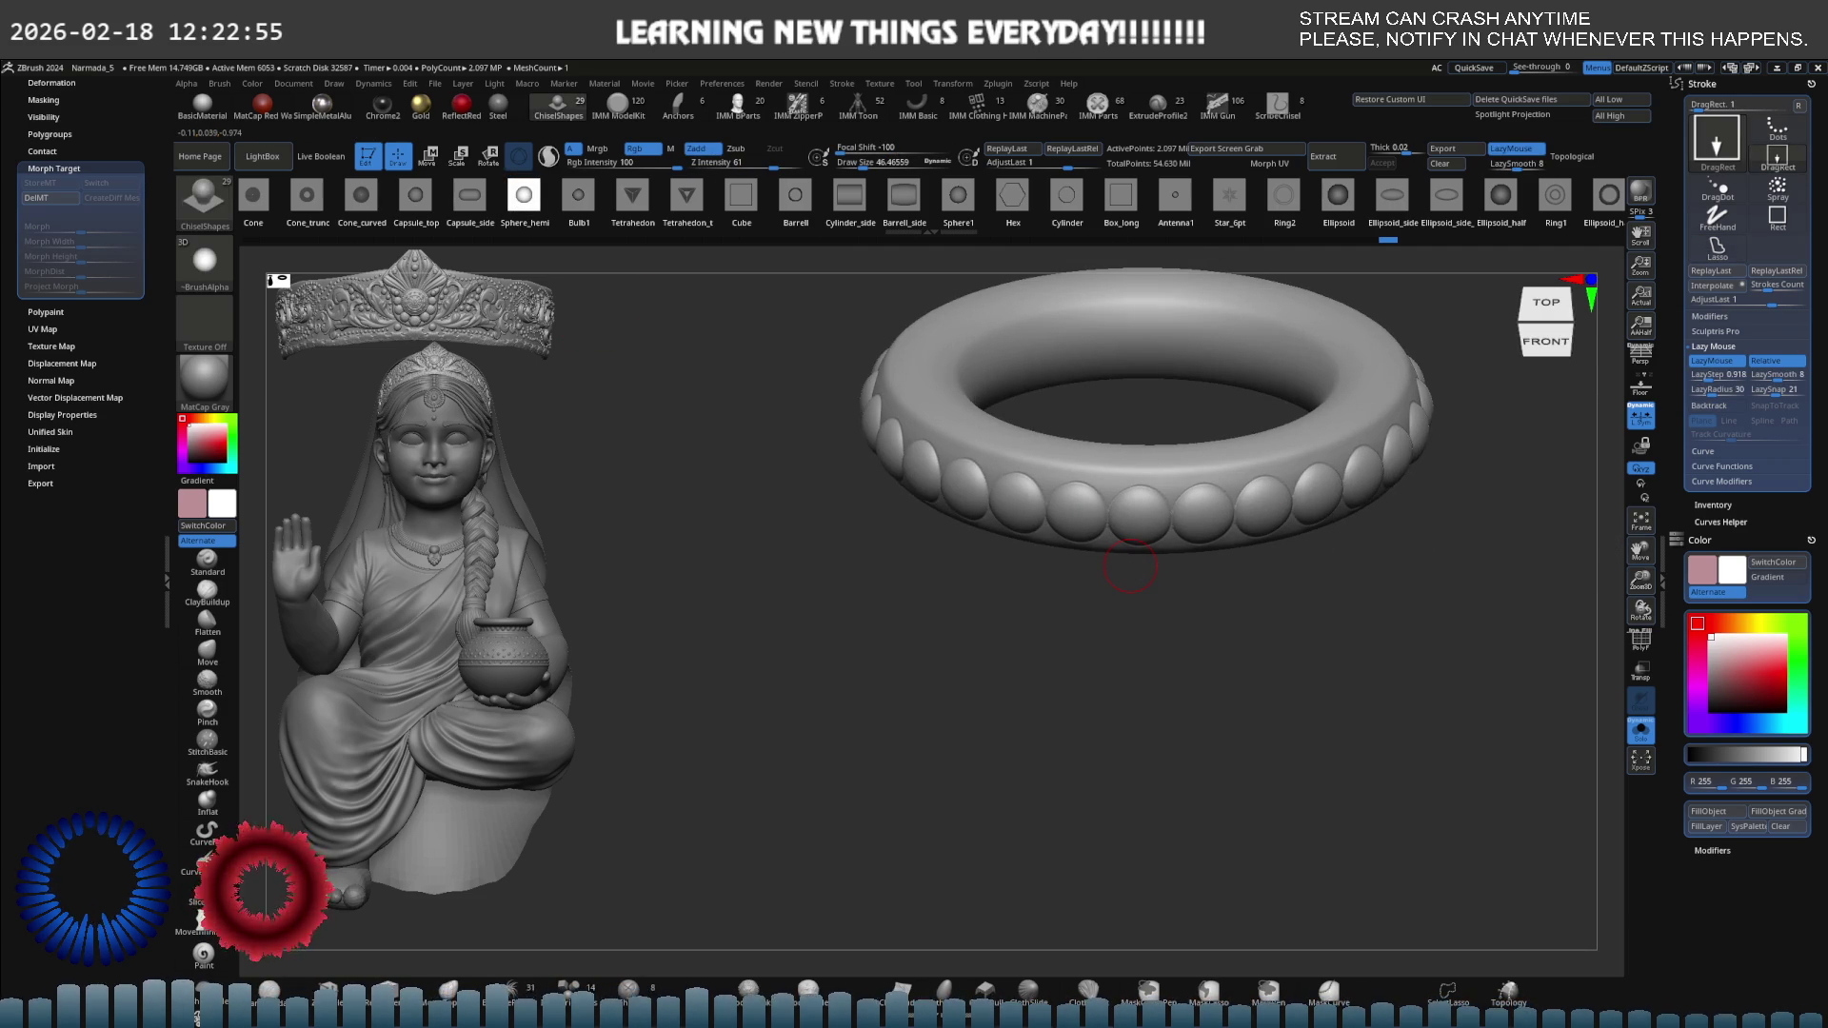
pyautogui.moveTo(1174, 540)
pyautogui.mouseDown()
pyautogui.moveTo(1183, 500)
pyautogui.moveTo(1178, 567)
pyautogui.moveTo(1160, 460)
pyautogui.moveTo(1054, 459)
pyautogui.moveTo(1052, 480)
pyautogui.mouseUp()
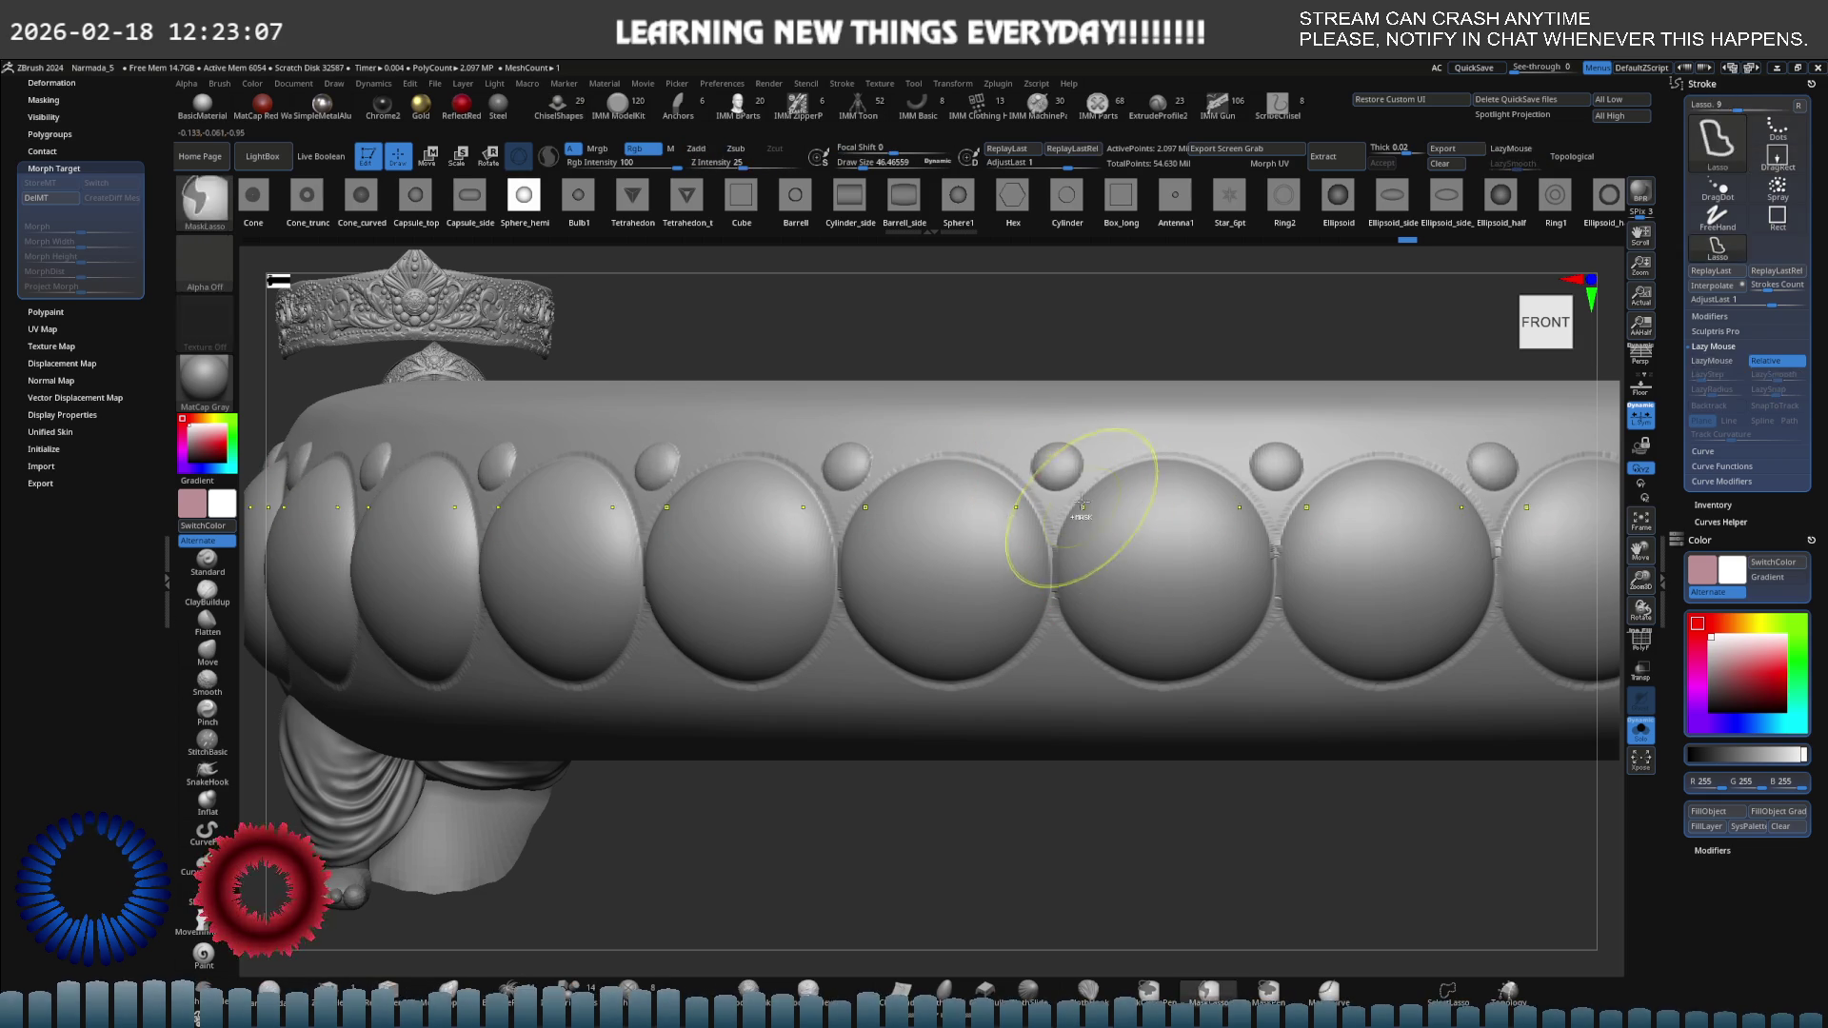
pyautogui.click(633, 198)
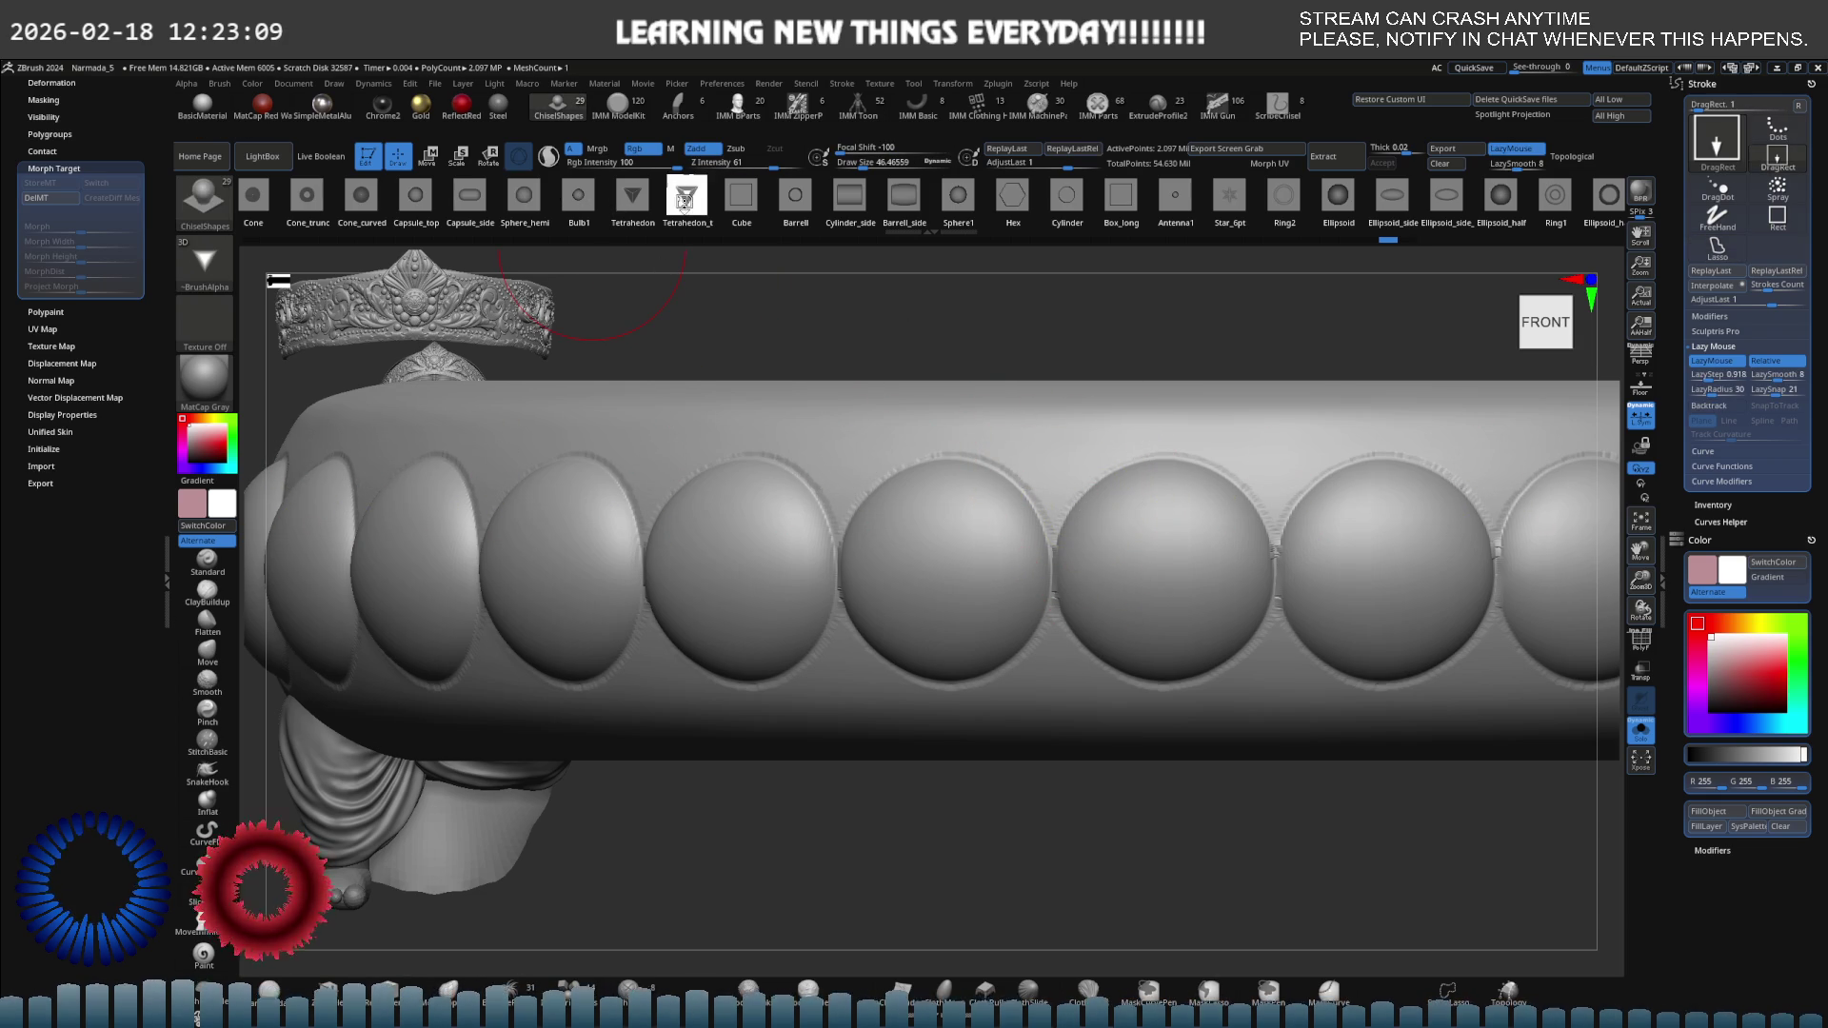
pyautogui.moveTo(962, 456)
pyautogui.mouseDown()
pyautogui.moveTo(986, 484)
pyautogui.moveTo(1130, 519)
pyautogui.mouseUp()
pyautogui.hotkey('ctrl', 'z')
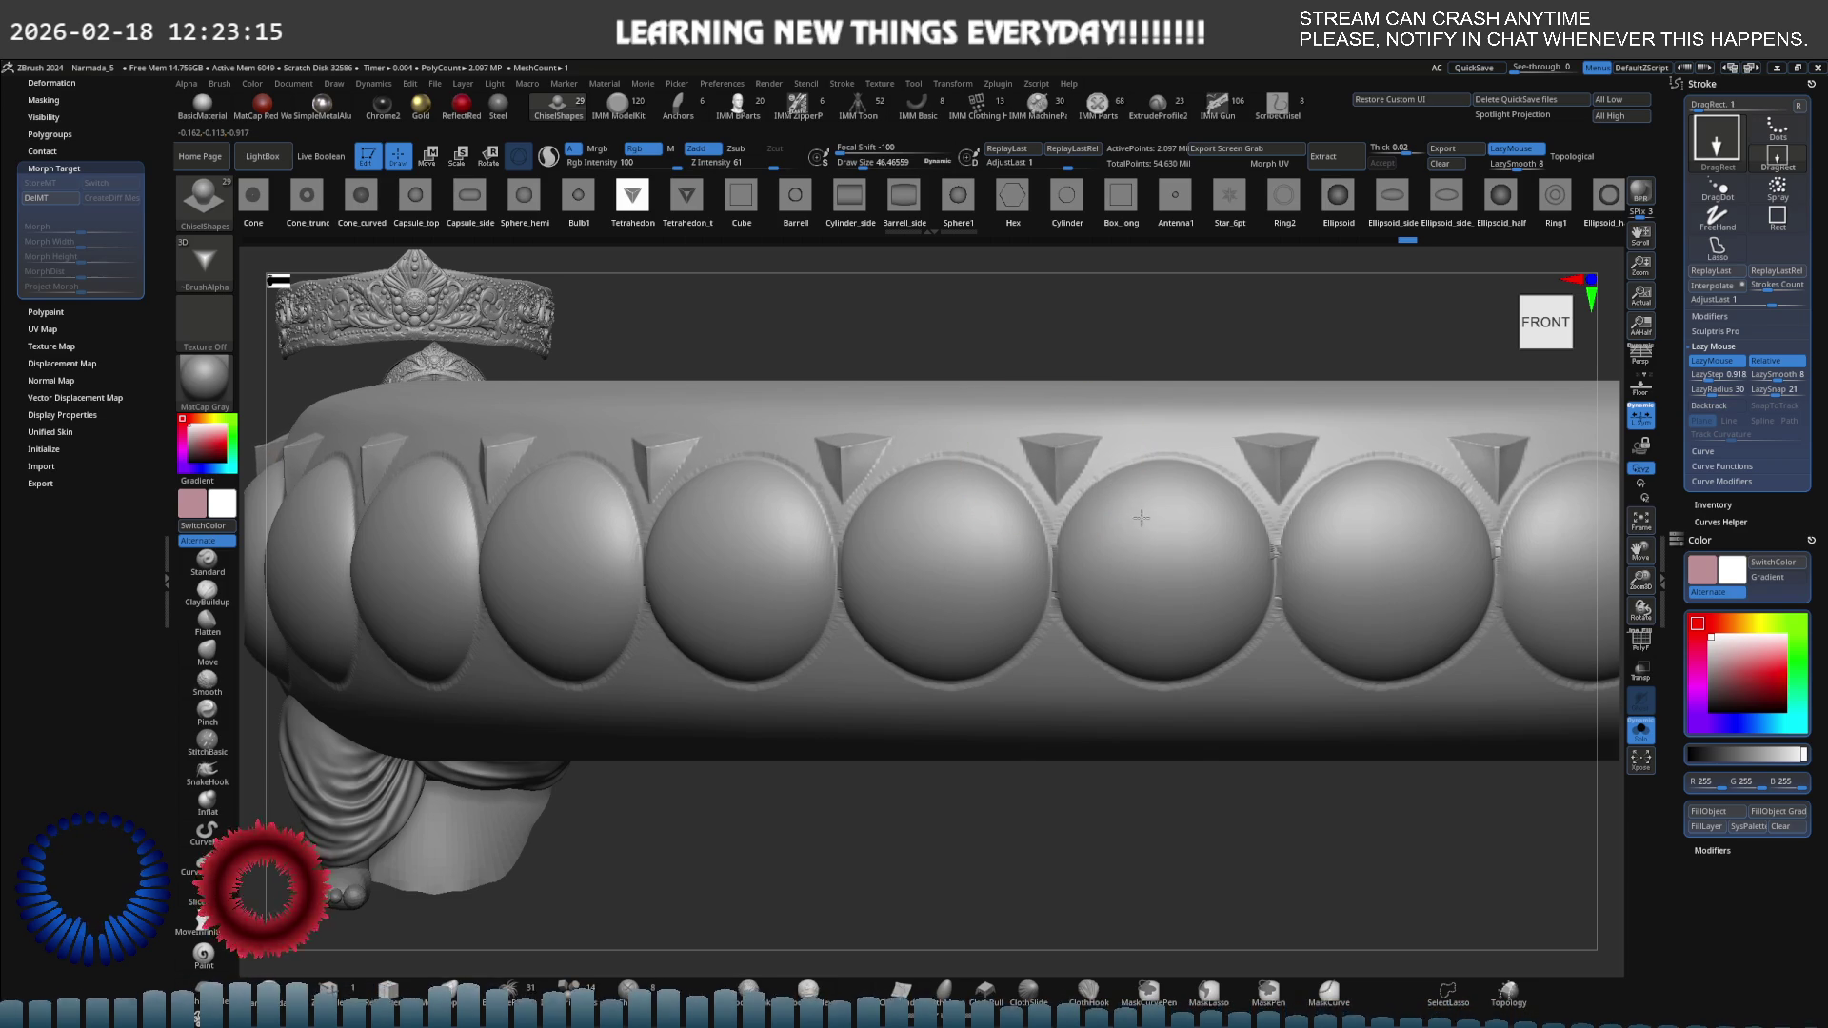
pyautogui.click(1114, 502)
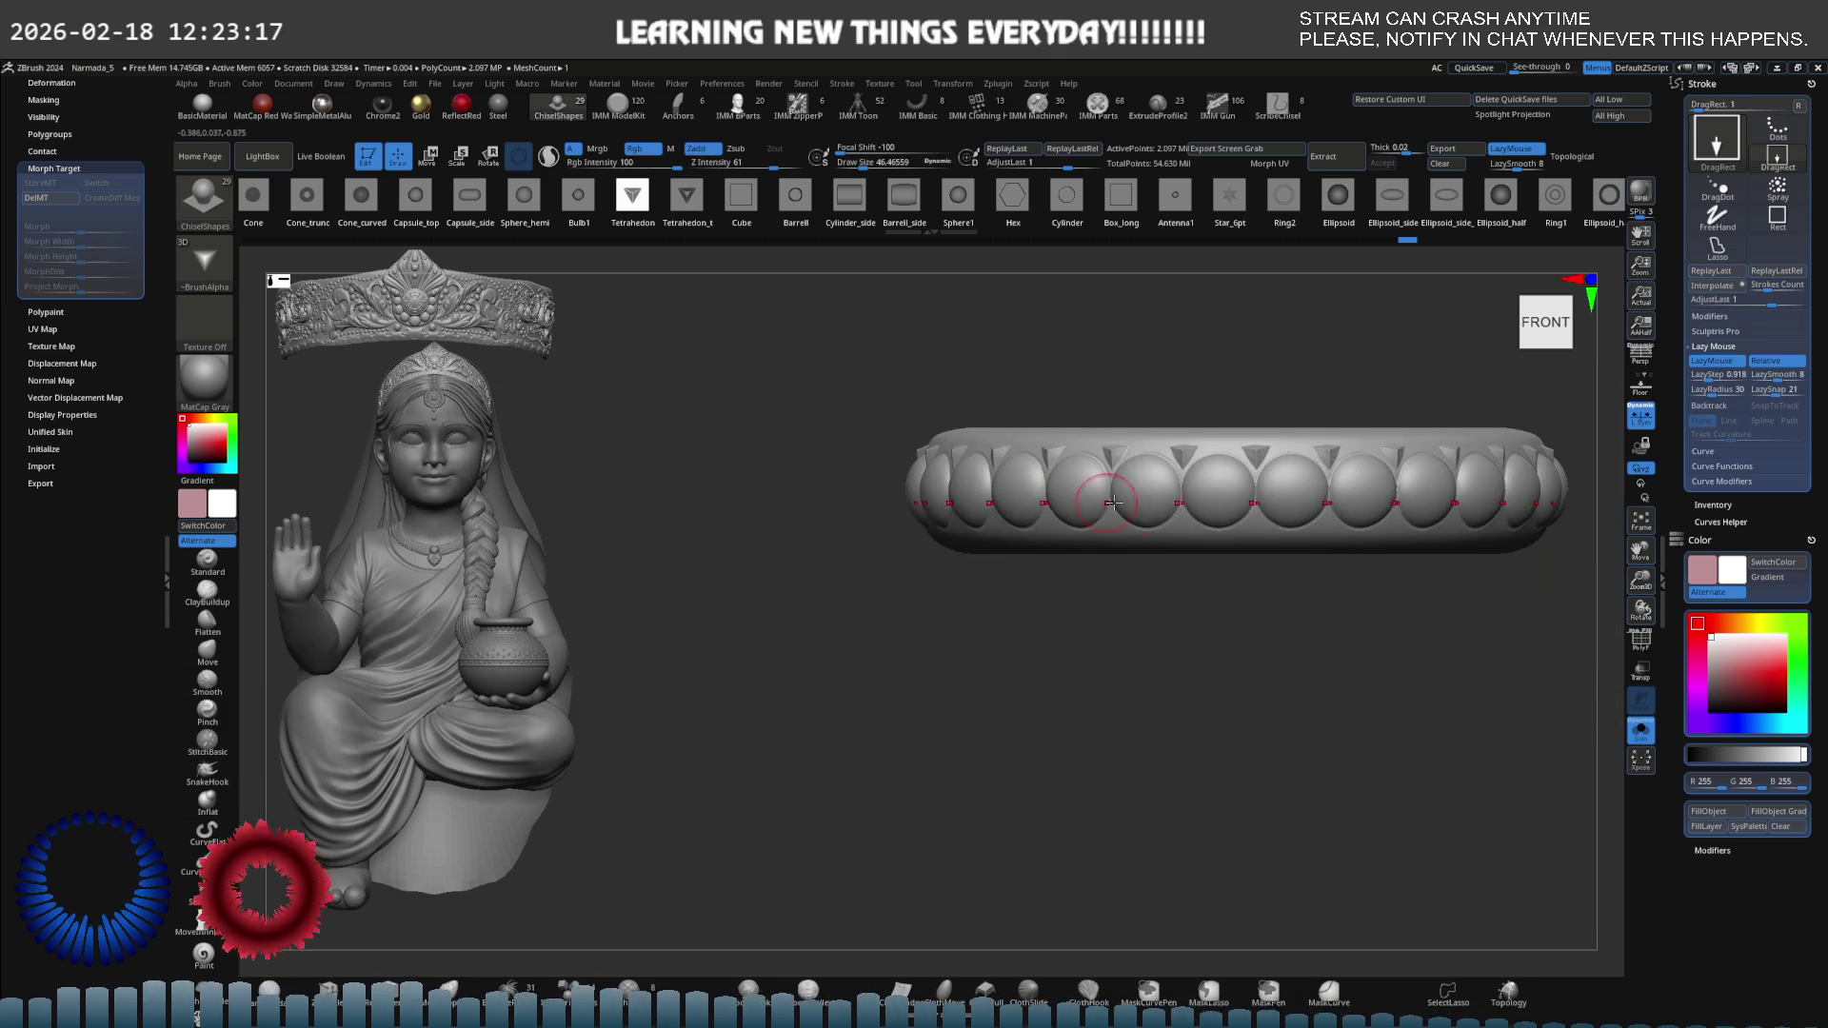
pyautogui.moveTo(1199, 515)
pyautogui.mouseDown(button='right')
pyautogui.moveTo(1173, 500)
pyautogui.moveTo(1285, 511)
pyautogui.moveTo(805, 412)
pyautogui.mouseUp(button='right')
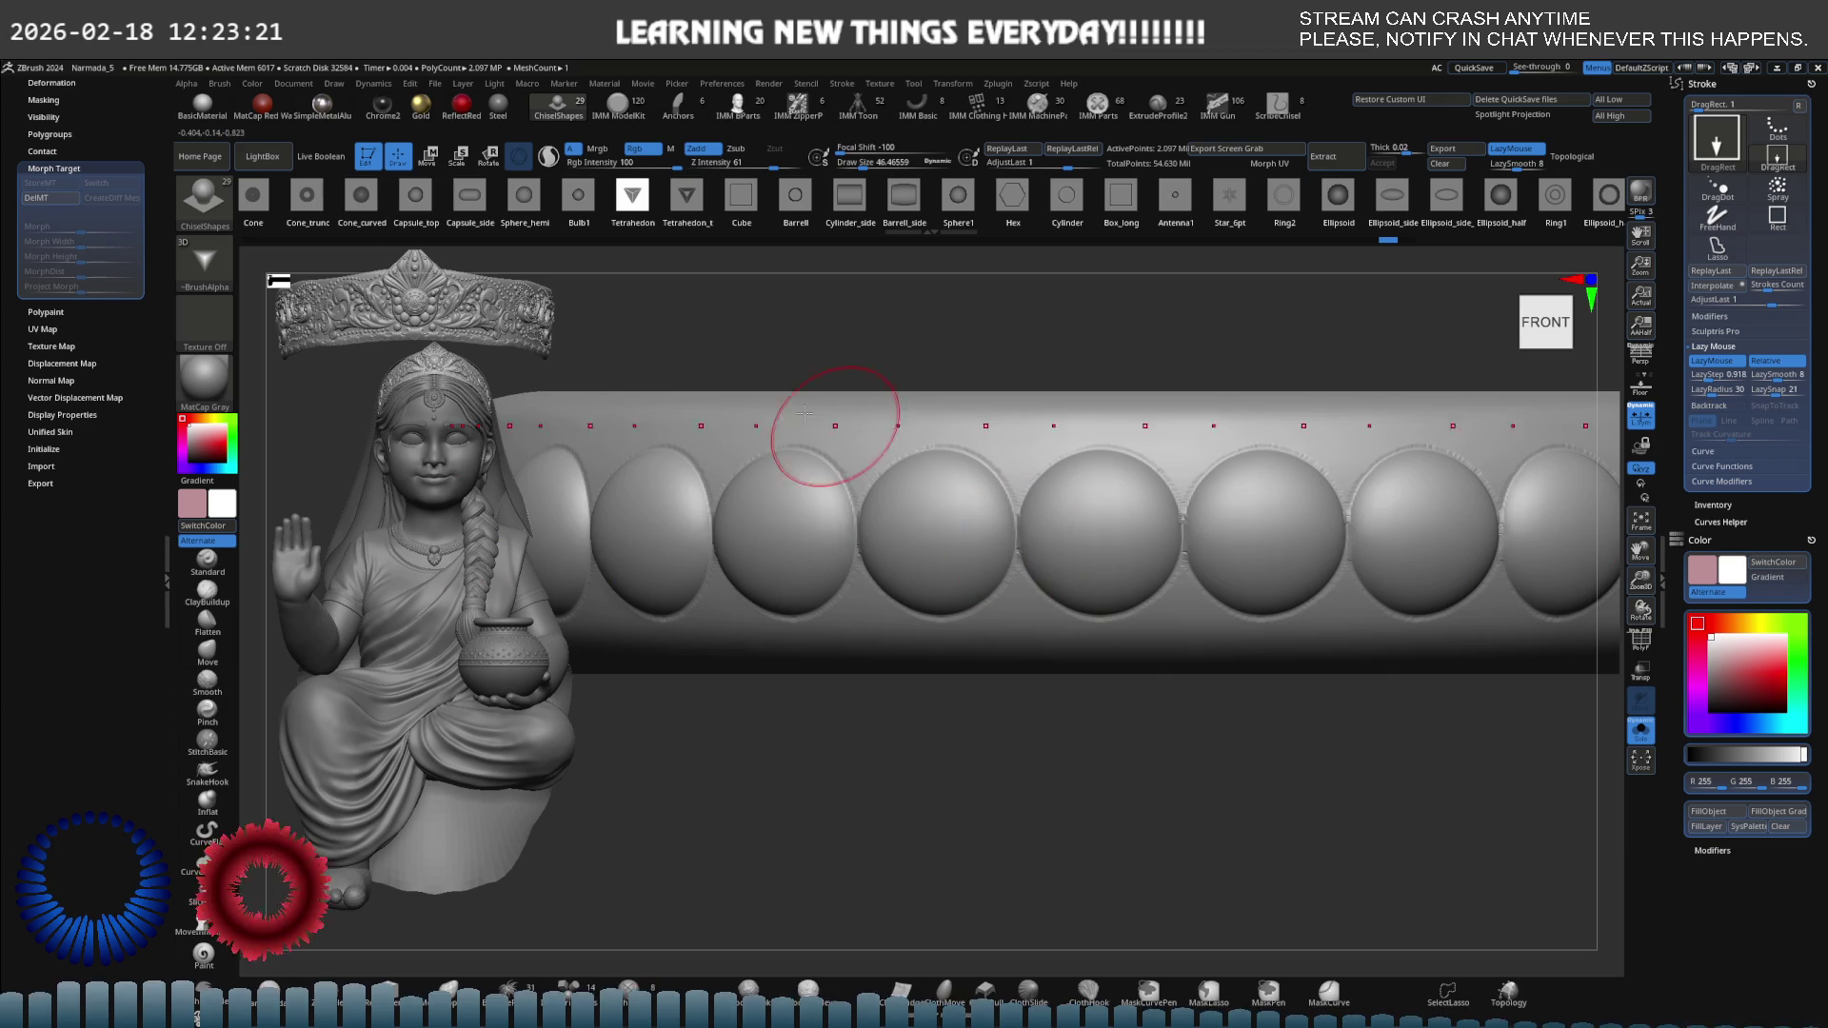
pyautogui.click(466, 202)
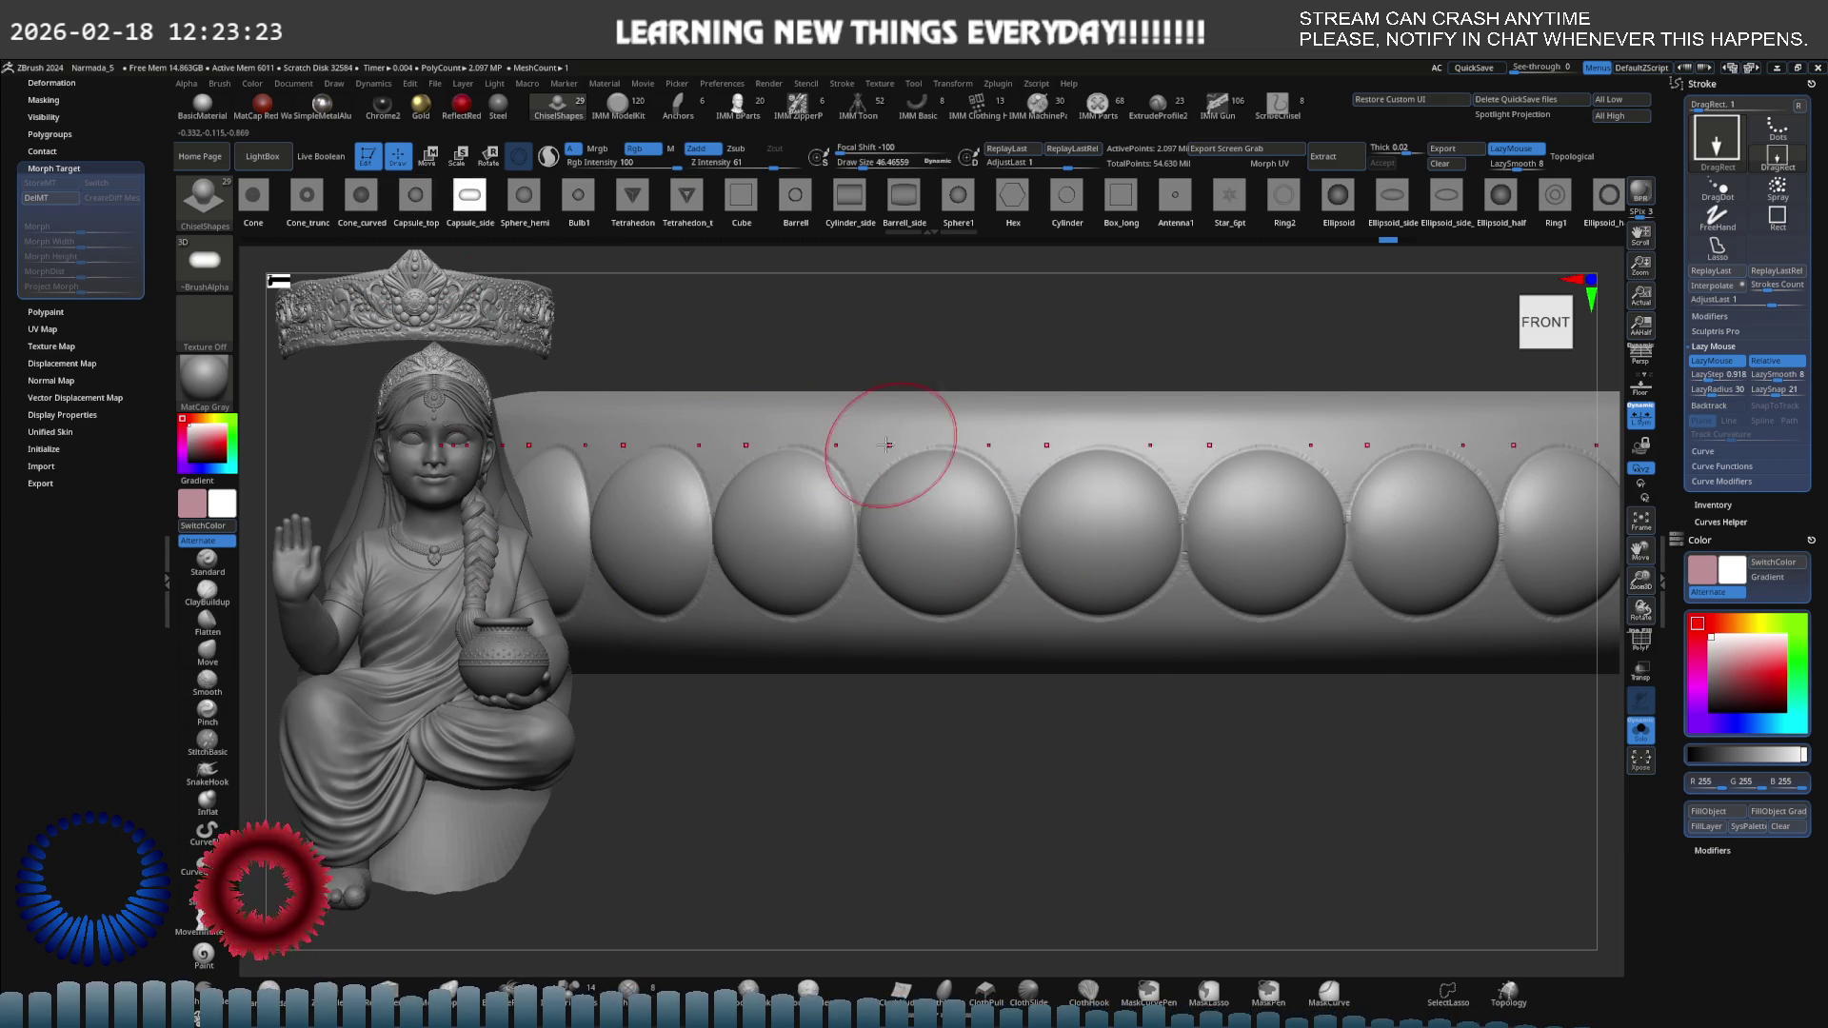
pyautogui.moveTo(861, 442)
pyautogui.mouseDown()
pyautogui.moveTo(848, 398)
pyautogui.moveTo(920, 447)
pyautogui.moveTo(1101, 443)
pyautogui.mouseUp()
pyautogui.hotkey('ctrl', 'z')
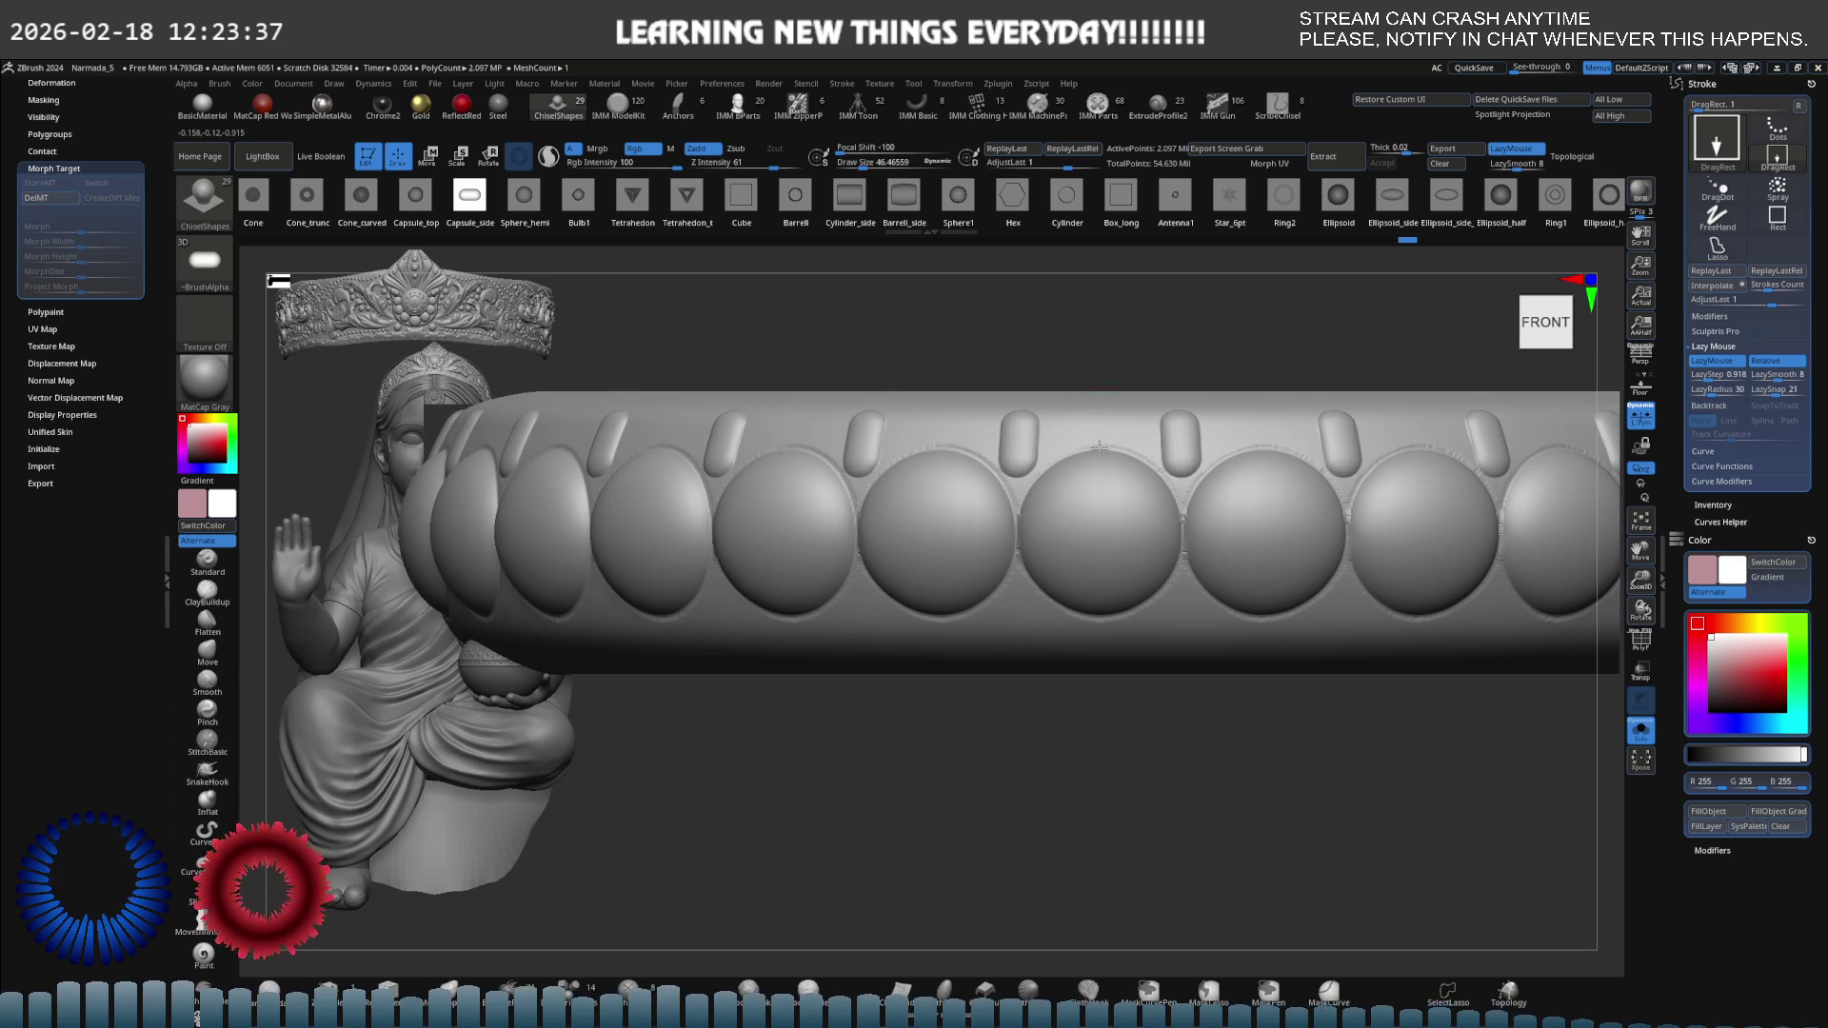
pyautogui.scroll(-5, 1100, 448)
pyautogui.moveTo(767, 457)
pyautogui.mouseDown()
pyautogui.moveTo(1082, 518)
pyautogui.moveTo(1130, 489)
pyautogui.moveTo(1106, 456)
pyautogui.moveTo(1324, 480)
pyautogui.mouseUp()
pyautogui.scroll(5, 1324, 480)
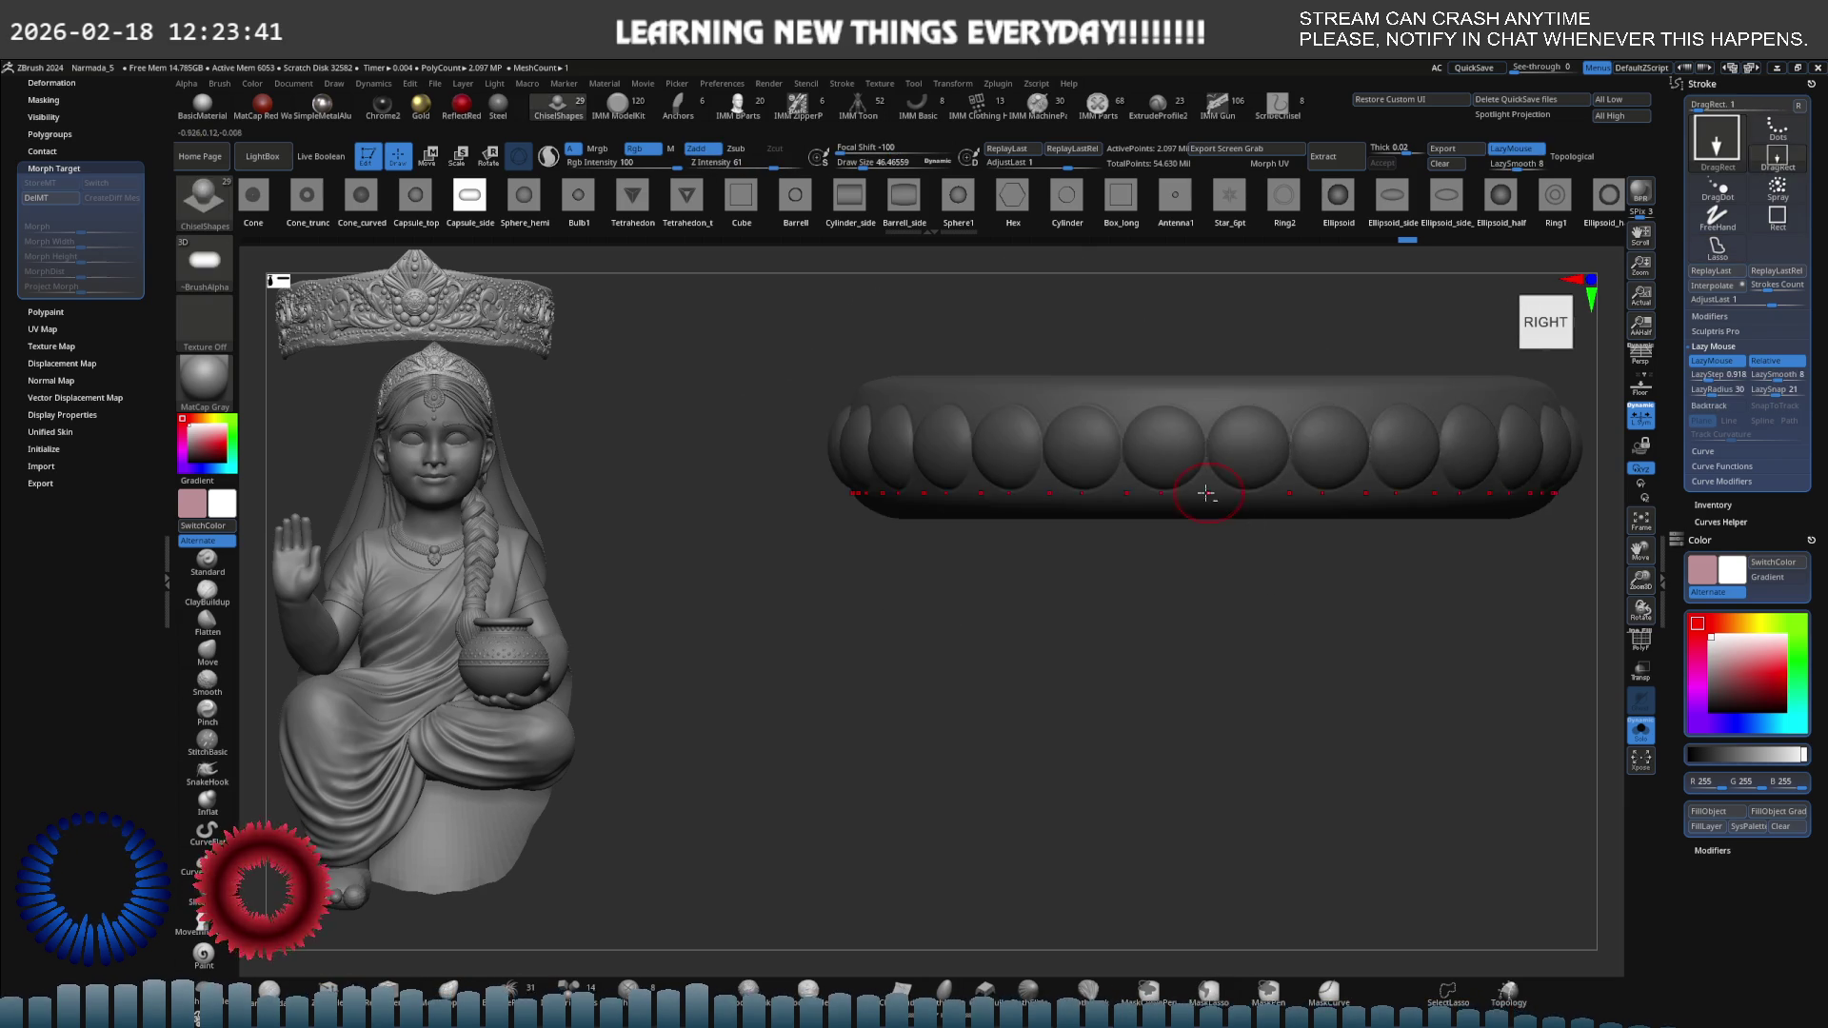
pyautogui.scroll(3, 1212, 514)
pyautogui.moveTo(1212, 514)
pyautogui.mouseDown()
pyautogui.moveTo(1139, 559)
pyautogui.moveTo(1165, 572)
pyautogui.mouseUp()
pyautogui.scroll(3, 1164, 573)
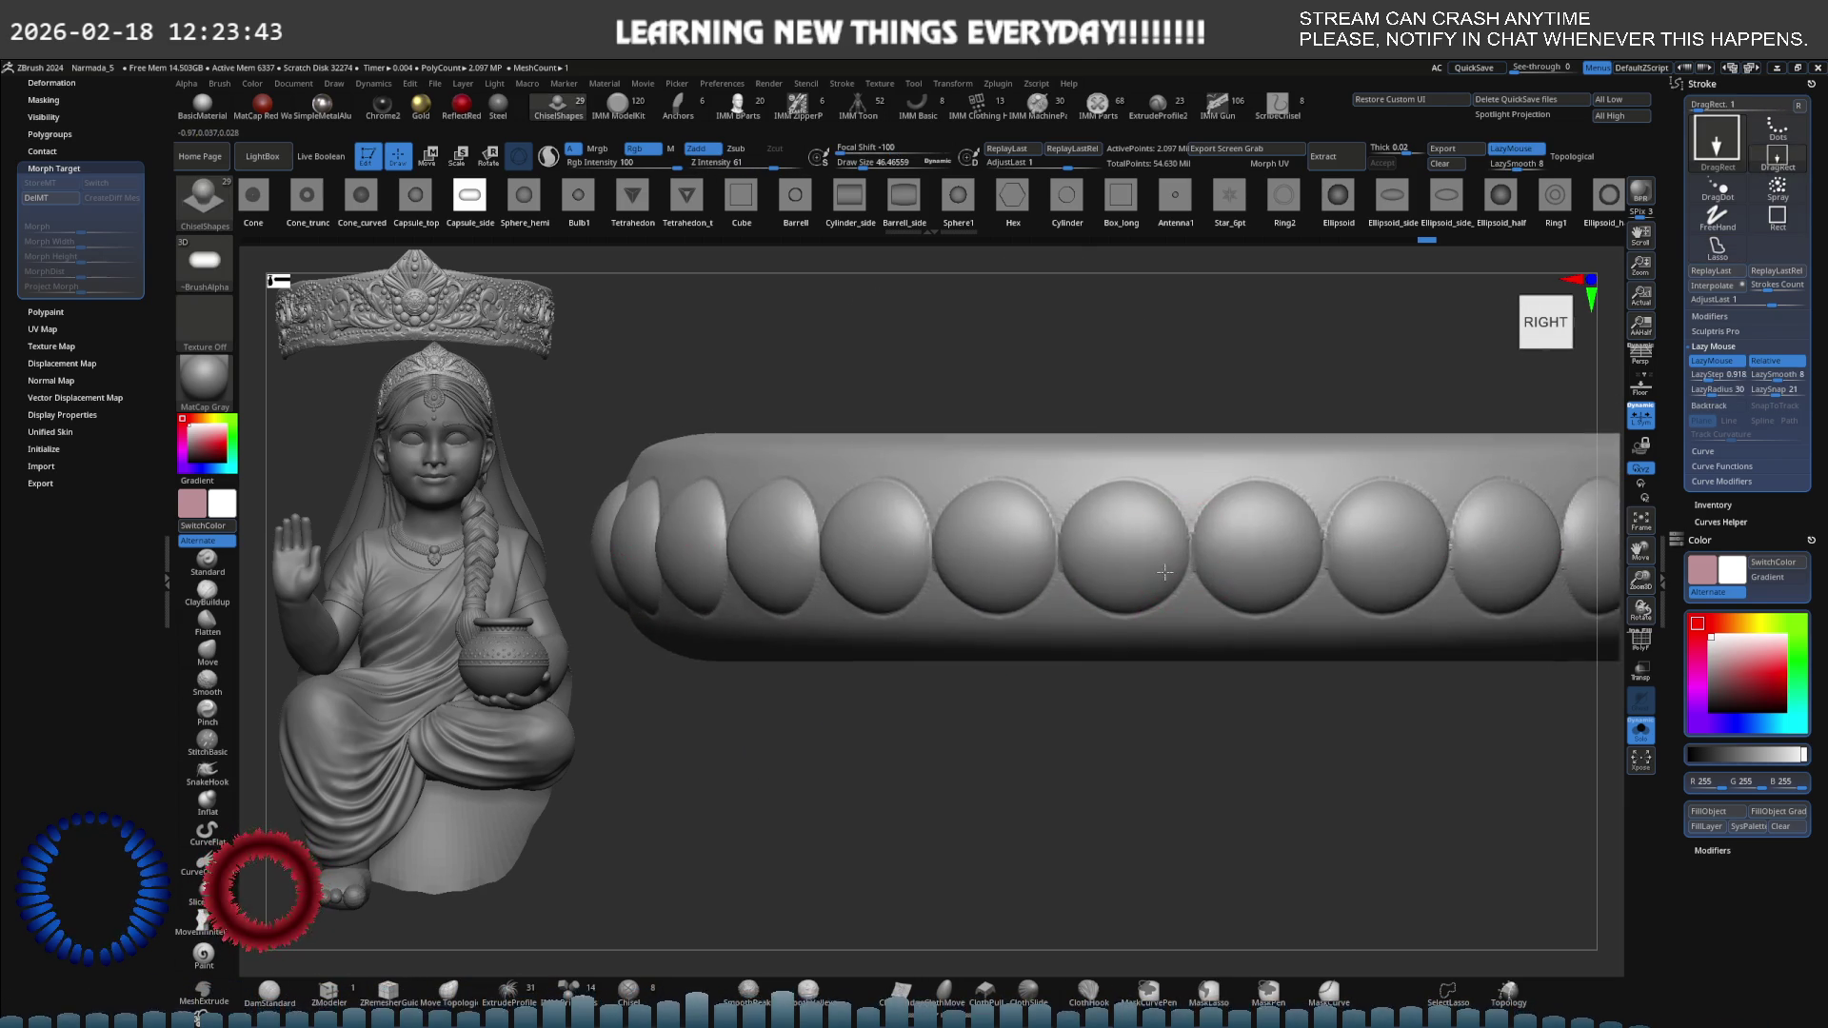
# Insert small Cone_trunc ring studs above the beads around the bangle band.
pyautogui.click(306, 200)
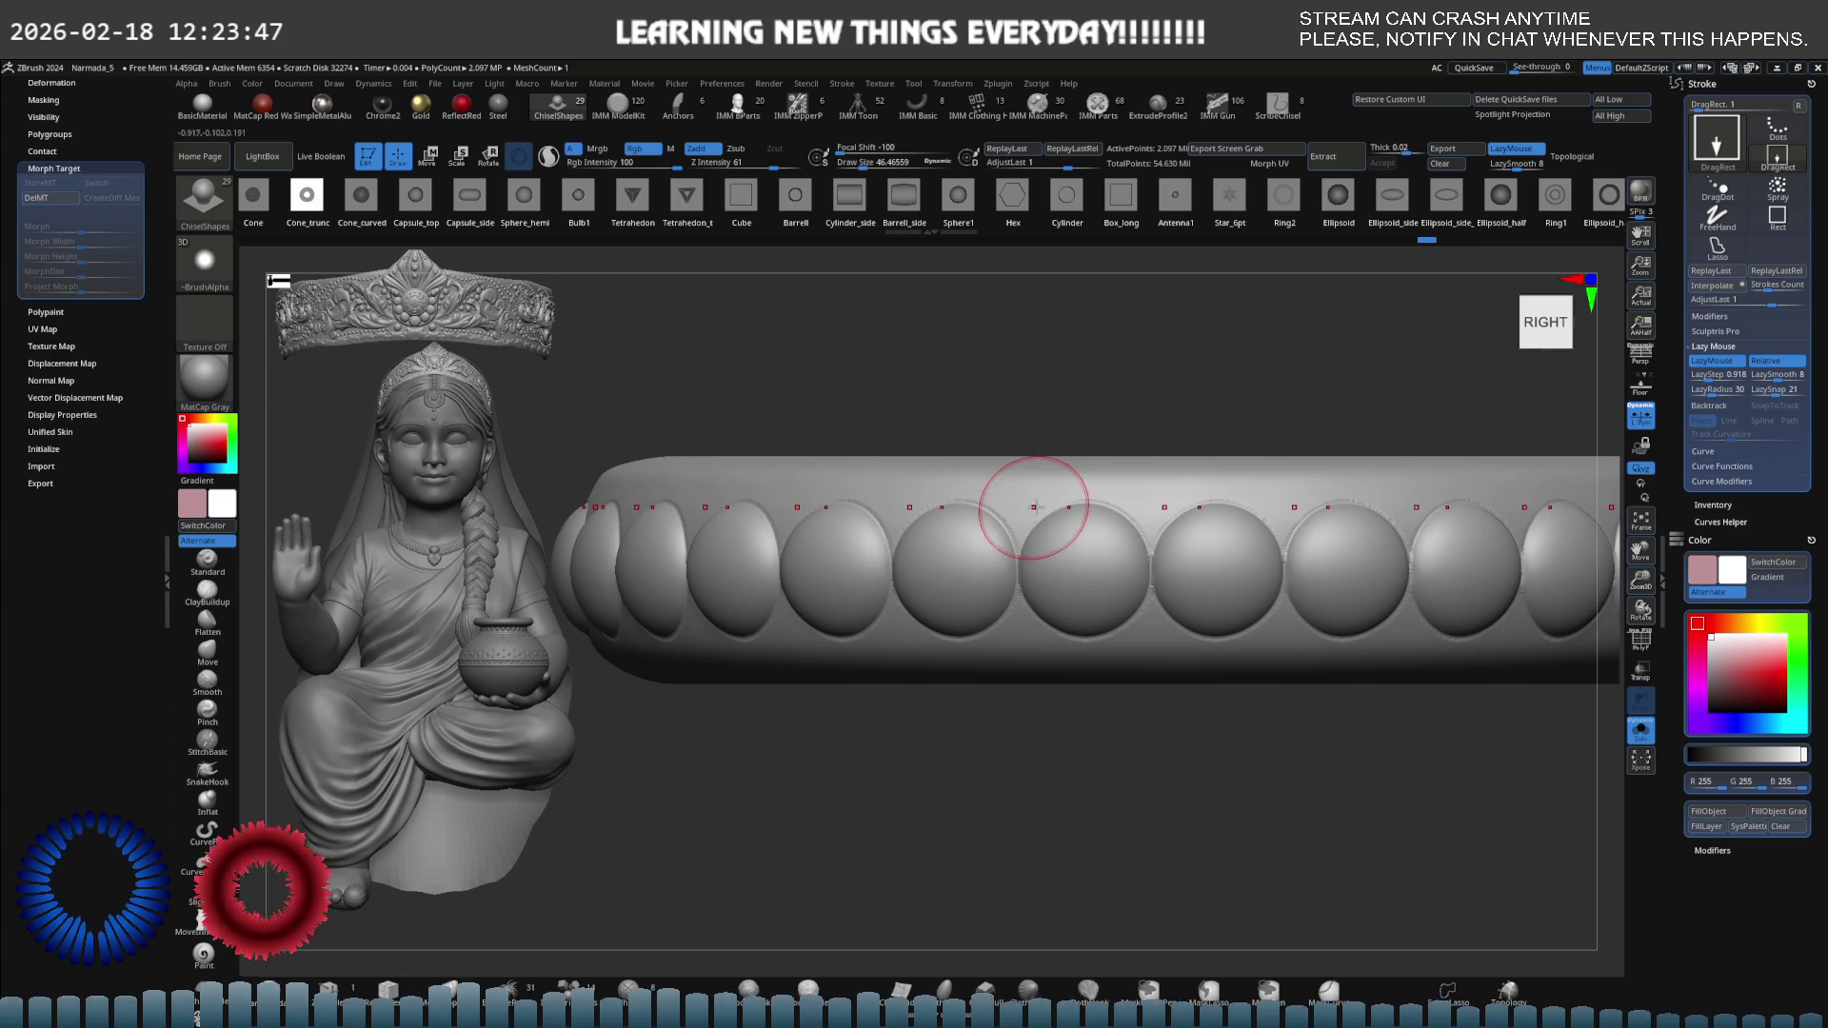
pyautogui.moveTo(1148, 508)
pyautogui.mouseDown()
pyautogui.moveTo(1197, 530)
pyautogui.moveTo(1183, 510)
pyautogui.mouseUp()
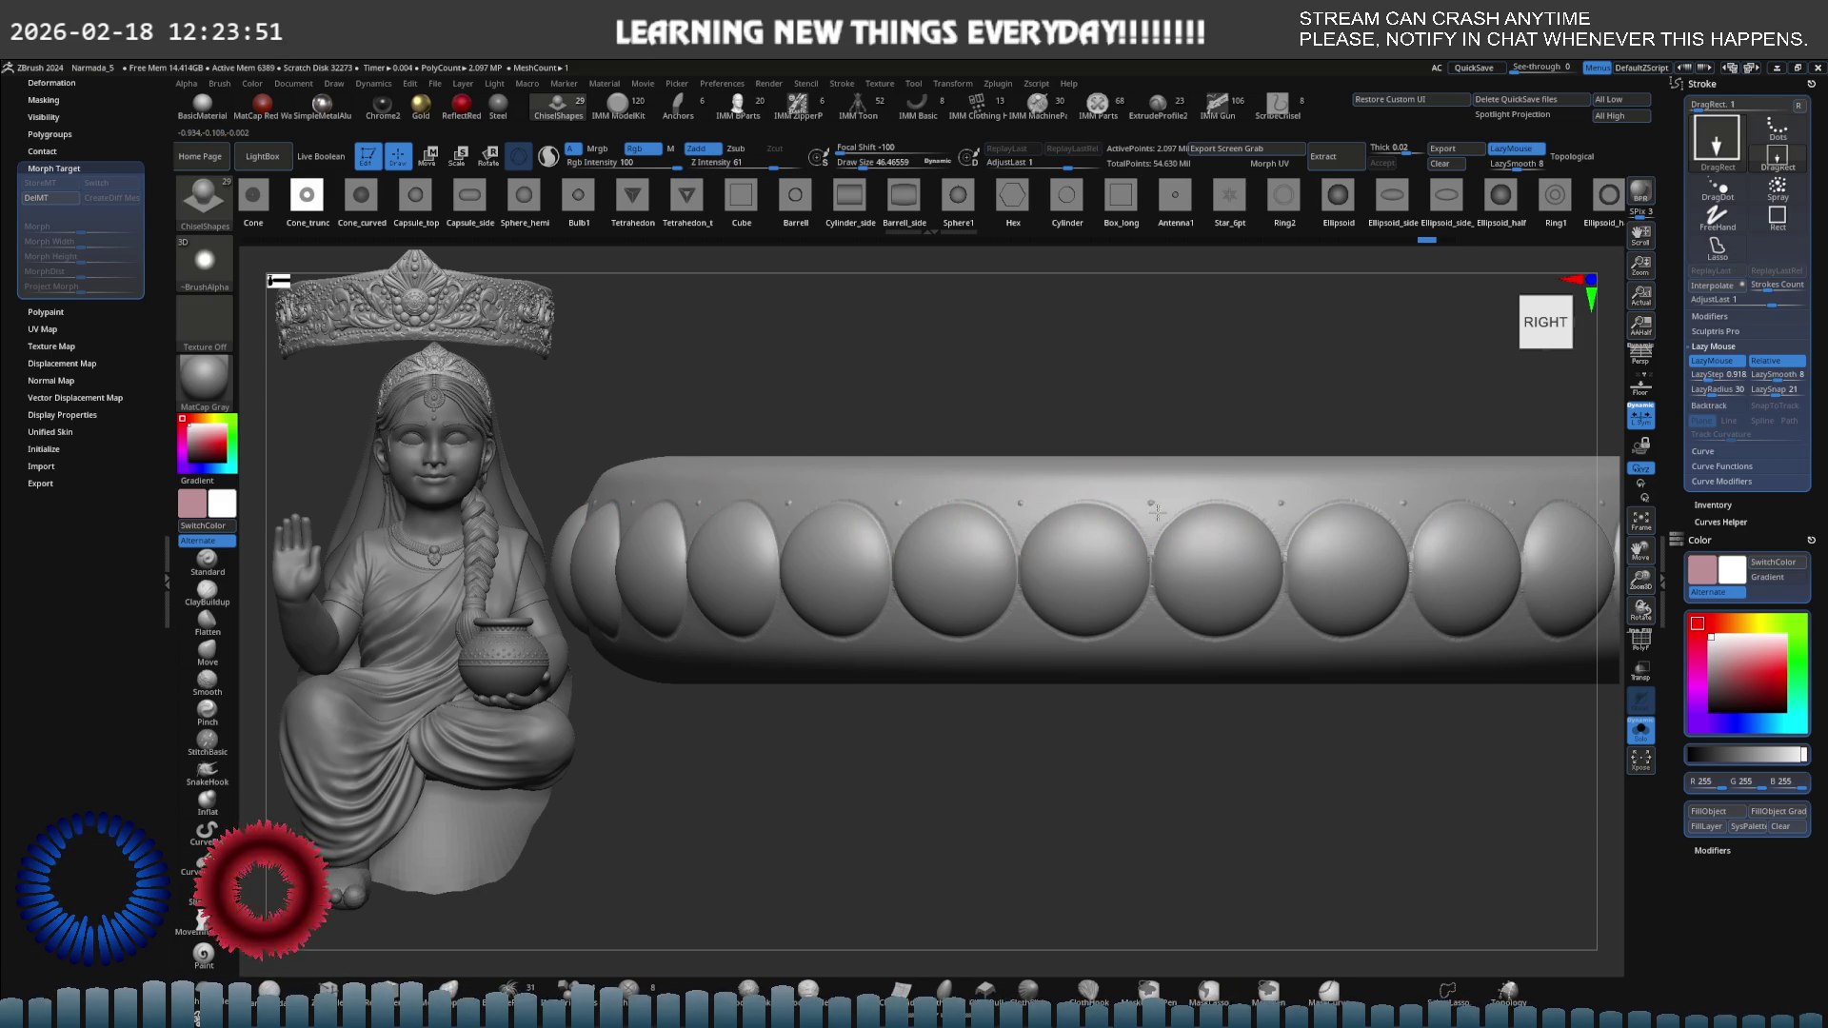
pyautogui.moveTo(1205, 538)
pyautogui.keyDown('ctrl'); pyautogui.mouseDown(button='right')
pyautogui.moveTo(1060, 583)
pyautogui.moveTo(1175, 580)
pyautogui.mouseUp(button='right'); pyautogui.keyUp('ctrl')
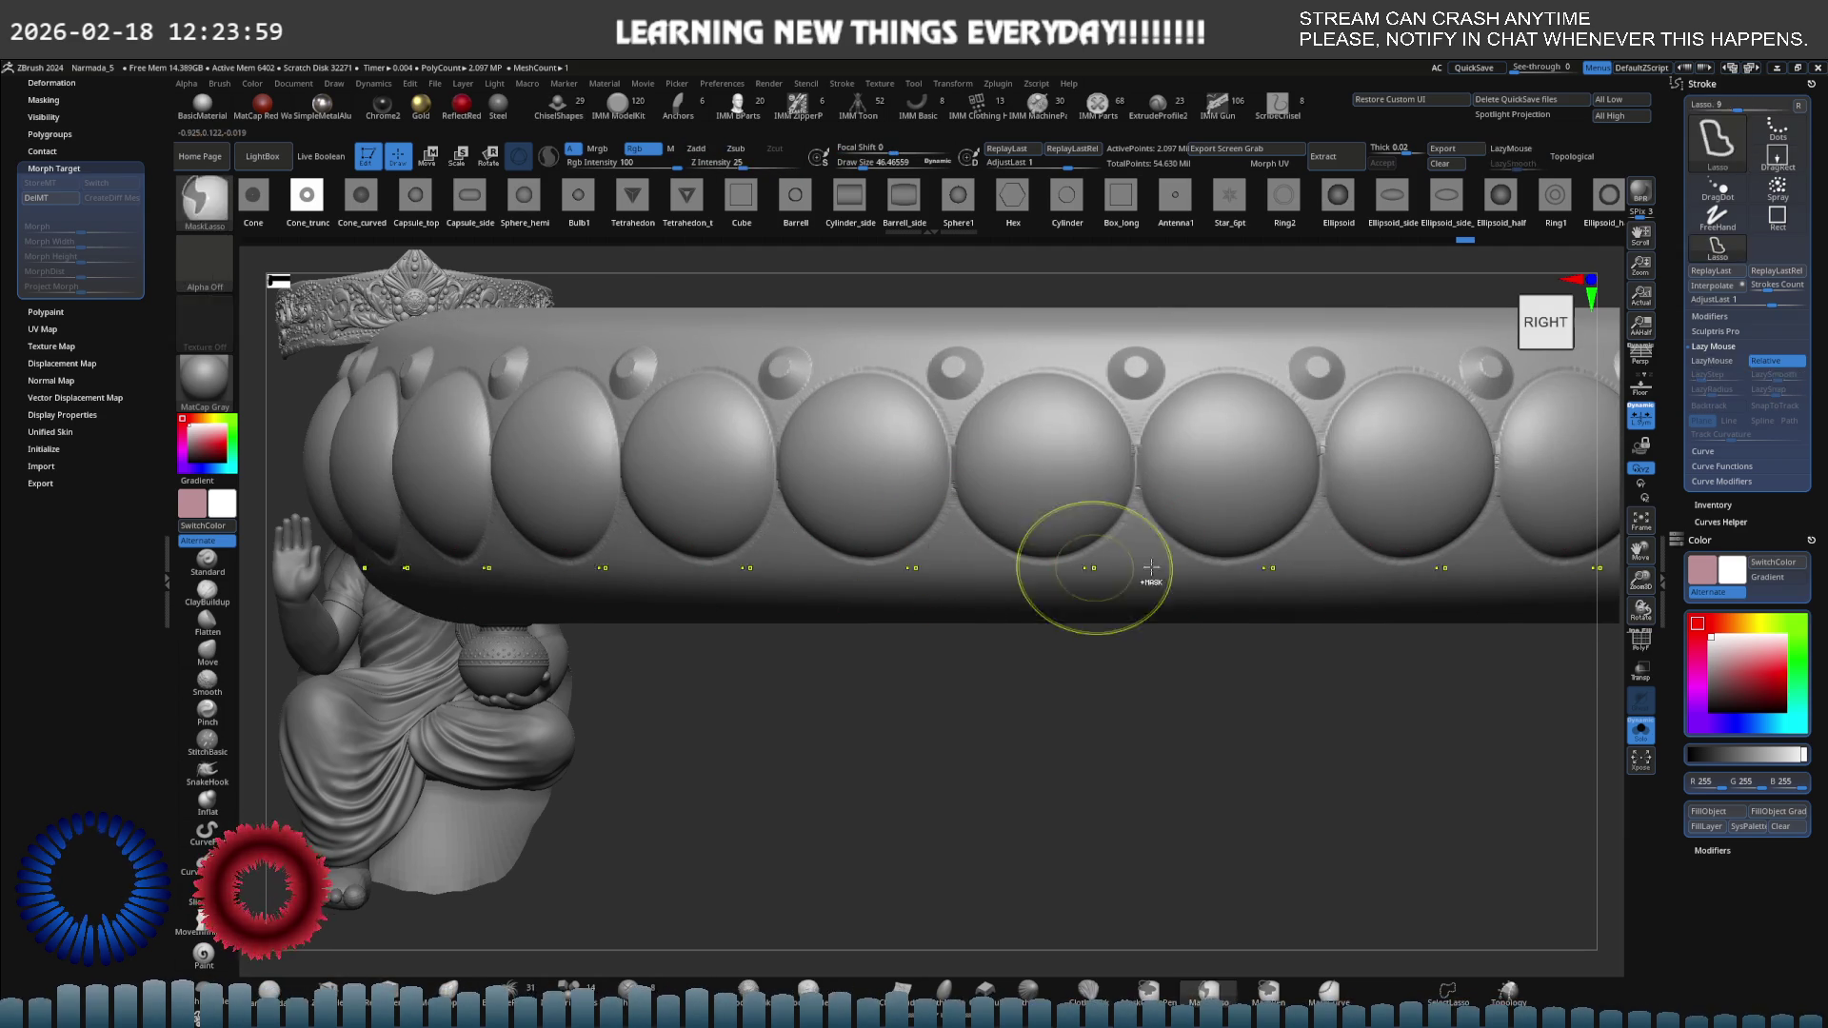
pyautogui.moveTo(1089, 571); pyautogui.dragTo(1128, 562, button='right')
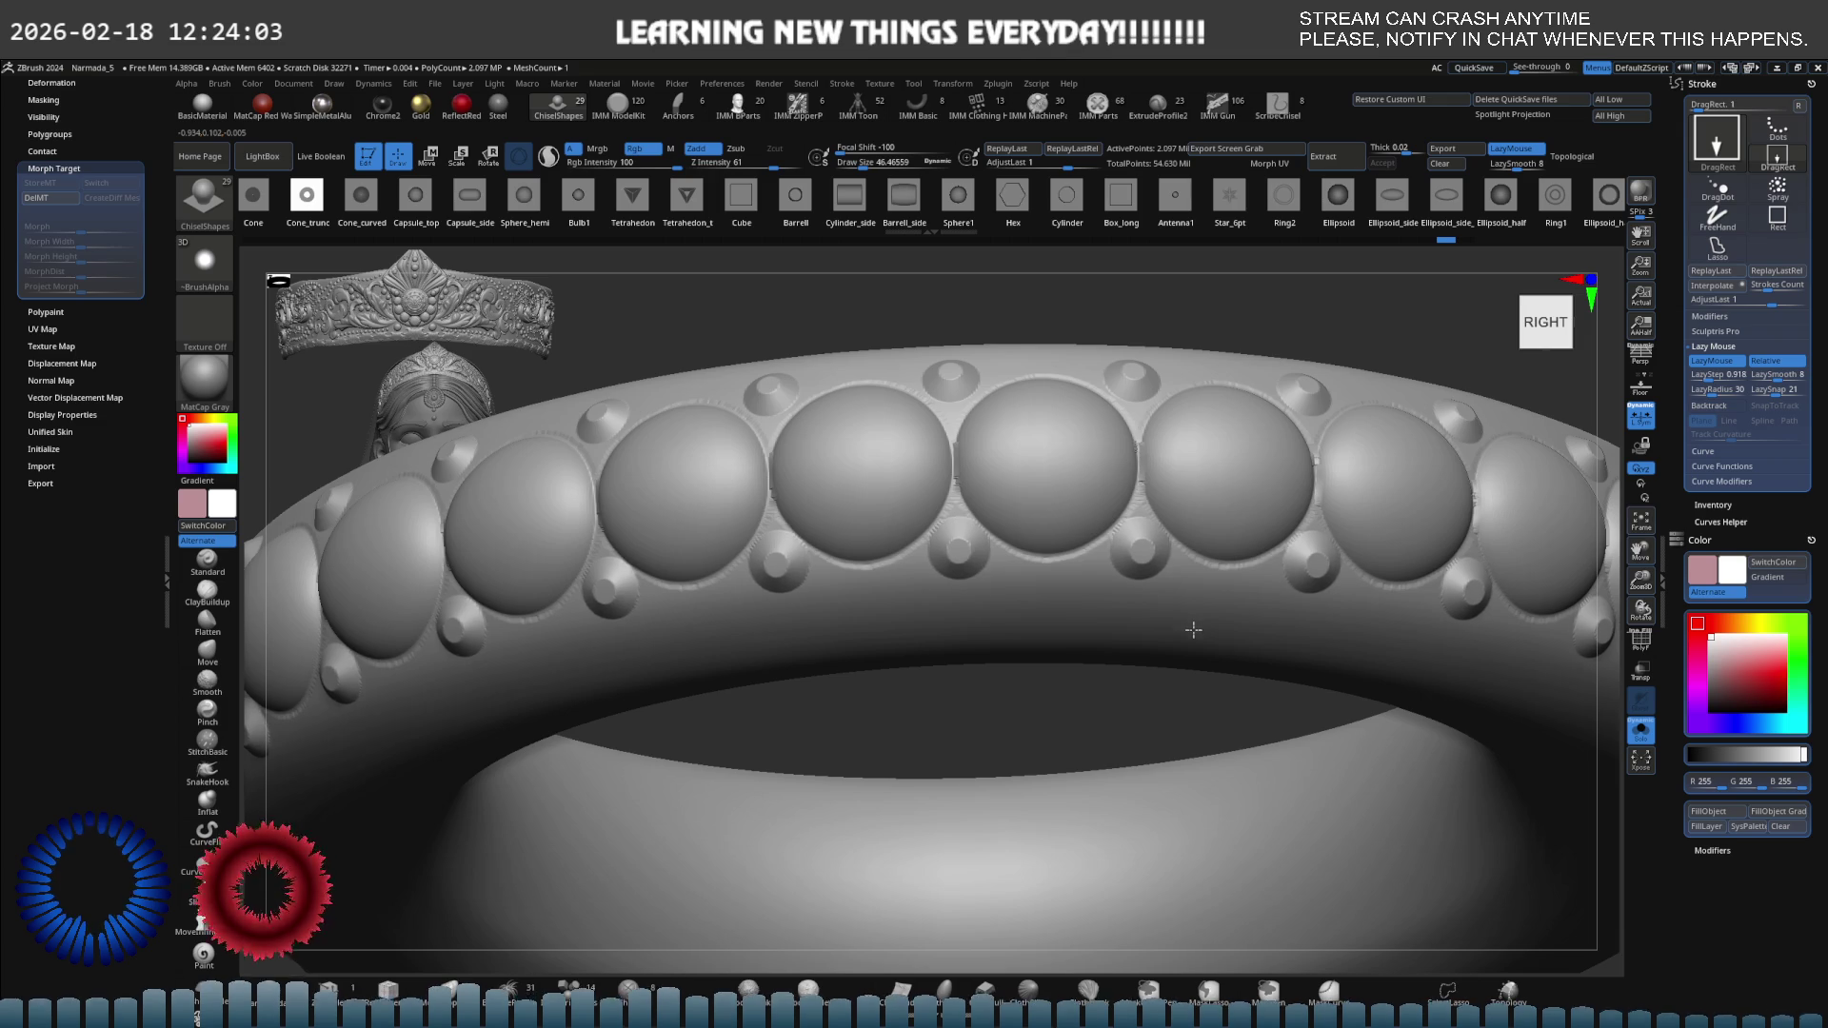
pyautogui.keyDown('shift'); pyautogui.moveTo(1194, 630); pyautogui.dragTo(1212, 612, button='right'); pyautogui.keyUp('shift')
pyautogui.keyDown('ctrl'); pyautogui.moveTo(1257, 522); pyautogui.dragTo(1250, 519, button='right'); pyautogui.keyUp('ctrl')
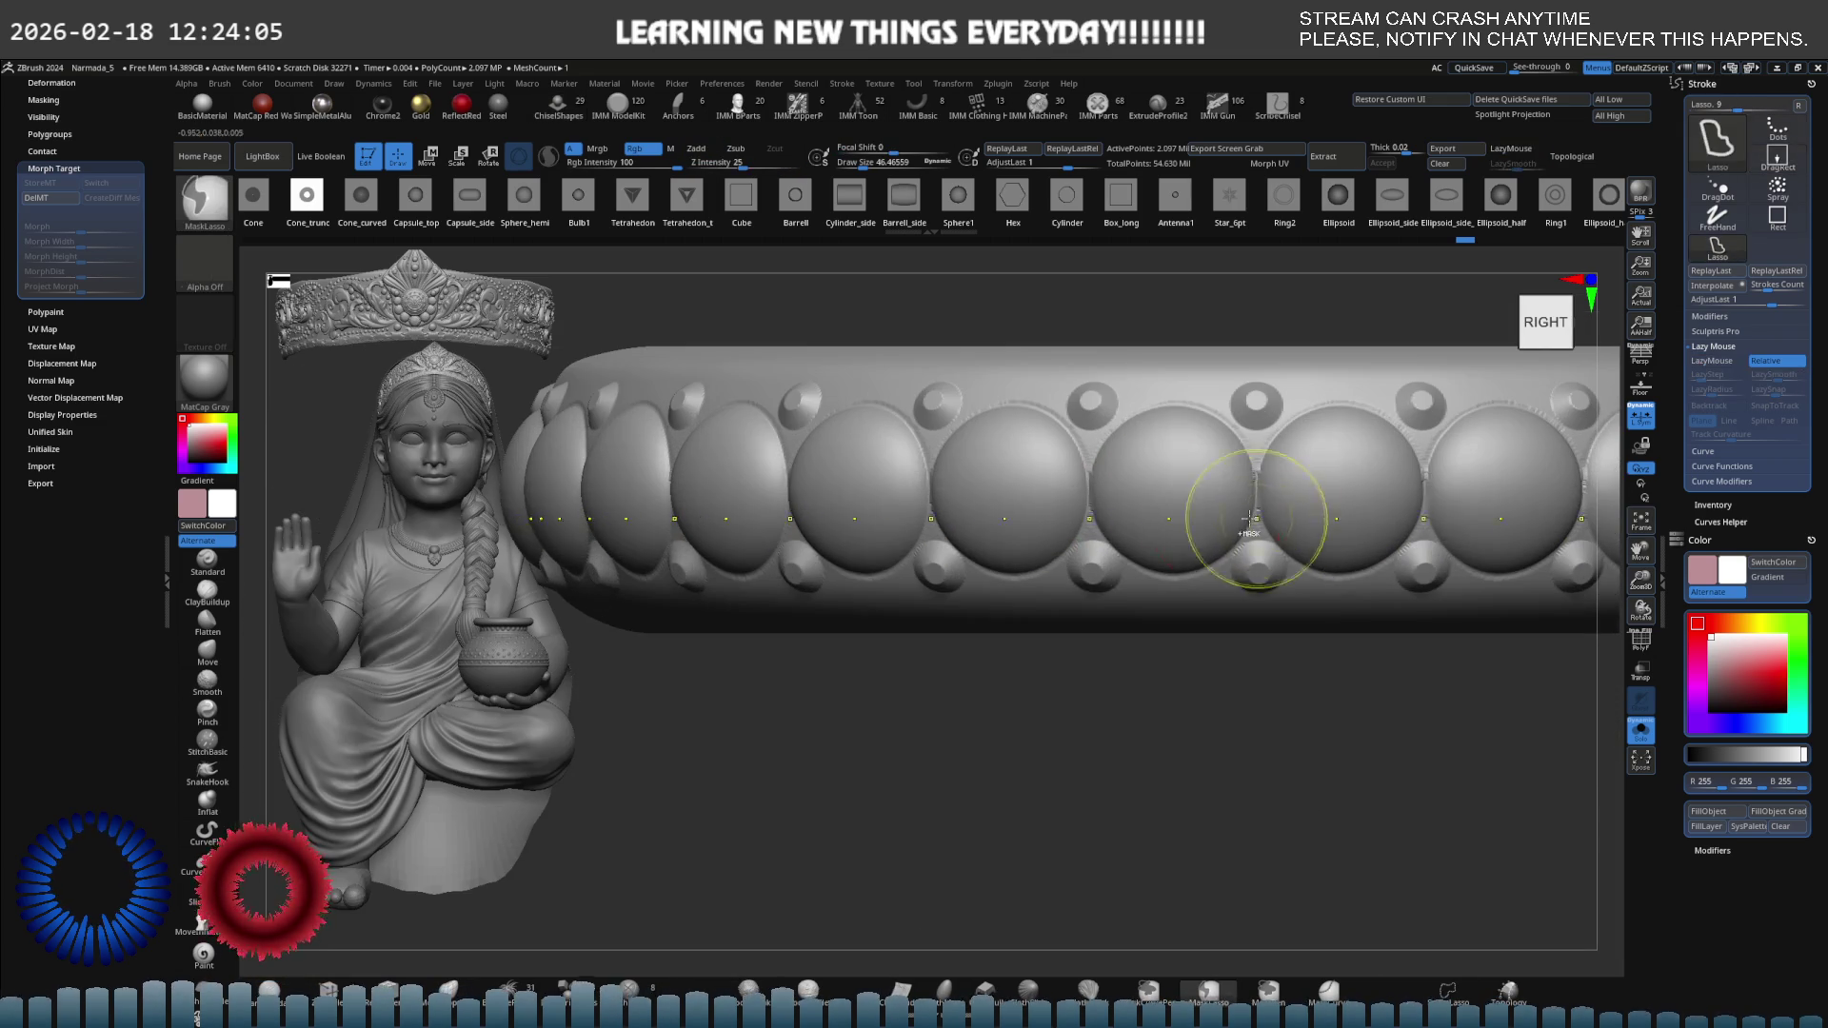
# Undo the test dents on the bead centres and lay a DamStandard carving path along the band.
pyautogui.moveTo(1172, 482); pyautogui.dragTo(1228, 571)
pyautogui.hotkey('ctrl', 'z')
pyautogui.moveTo(1238, 552)
pyautogui.mouseDown(button='right')
pyautogui.moveTo(1124, 502)
pyautogui.moveTo(1212, 555)
pyautogui.moveTo(1289, 535)
pyautogui.moveTo(1196, 489)
pyautogui.moveTo(1148, 564)
pyautogui.moveTo(1123, 510)
pyautogui.mouseUp(button='right')
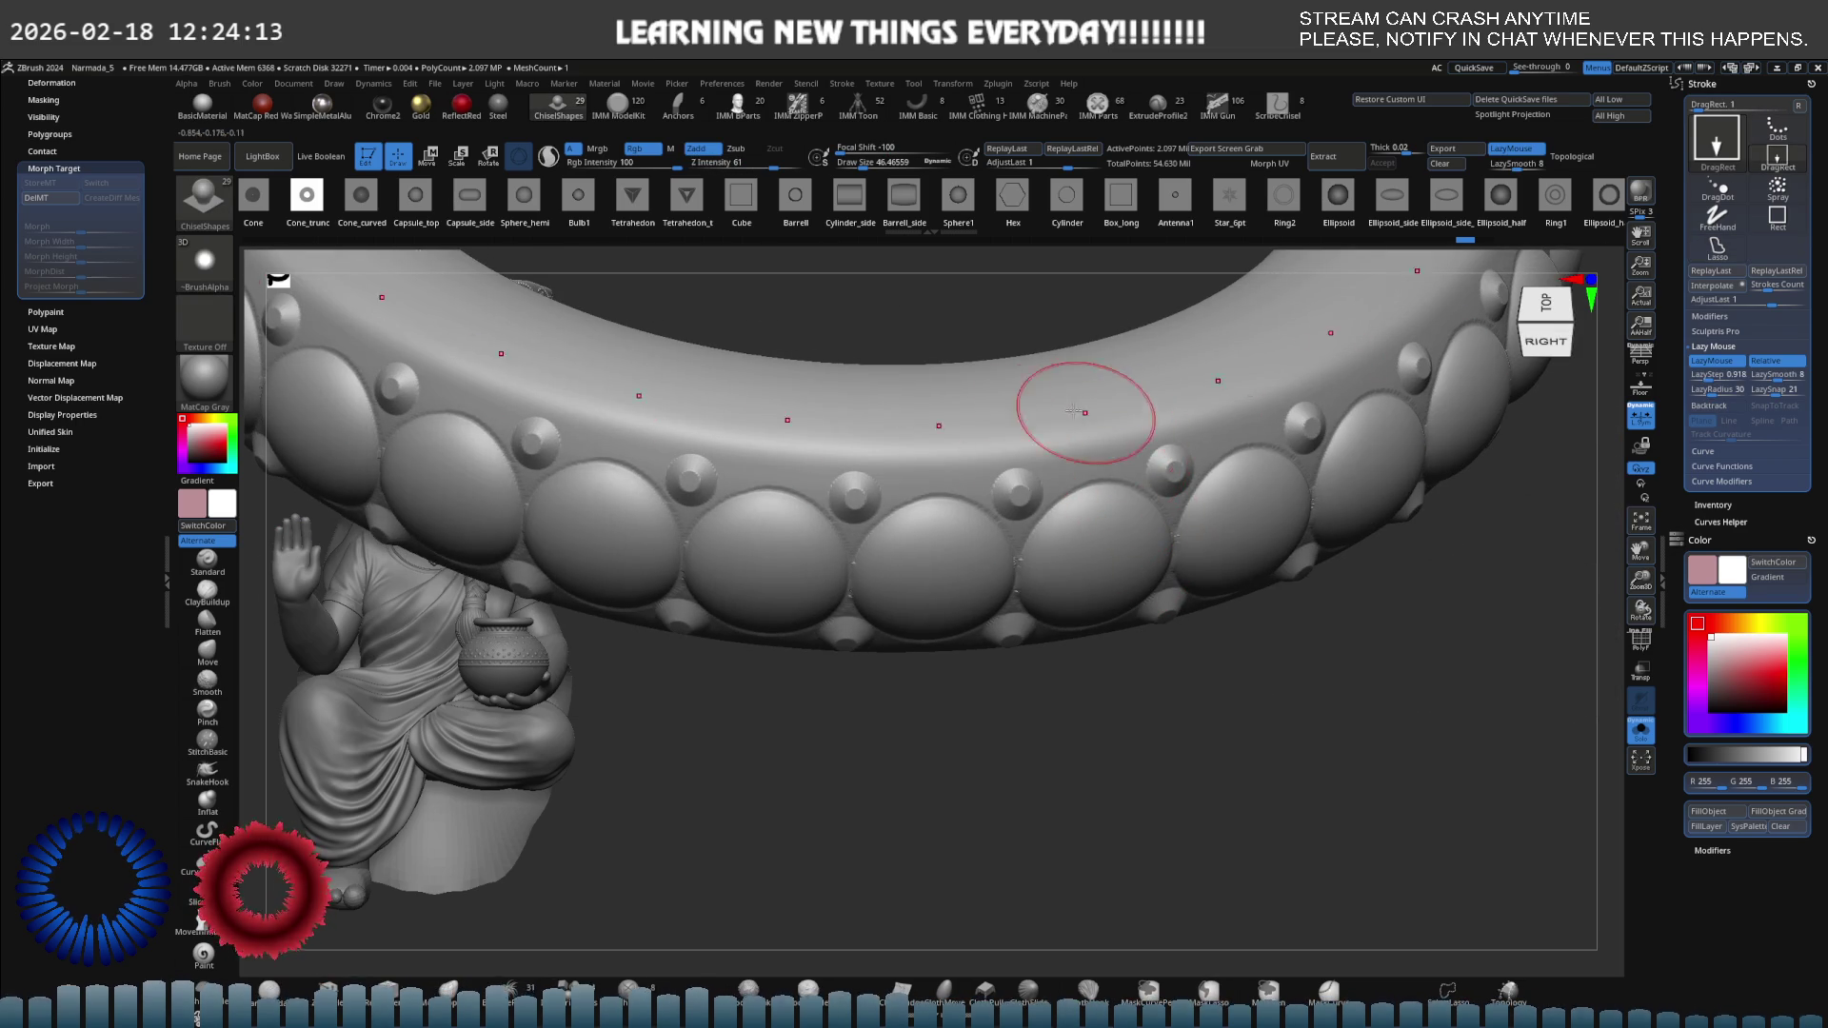
pyautogui.press('b')
pyautogui.press('d')
pyautogui.press('s')
pyautogui.moveTo(1217, 375)
pyautogui.mouseDown()
pyautogui.moveTo(723, 400)
pyautogui.moveTo(1157, 399)
pyautogui.mouseUp()
pyautogui.press('s')
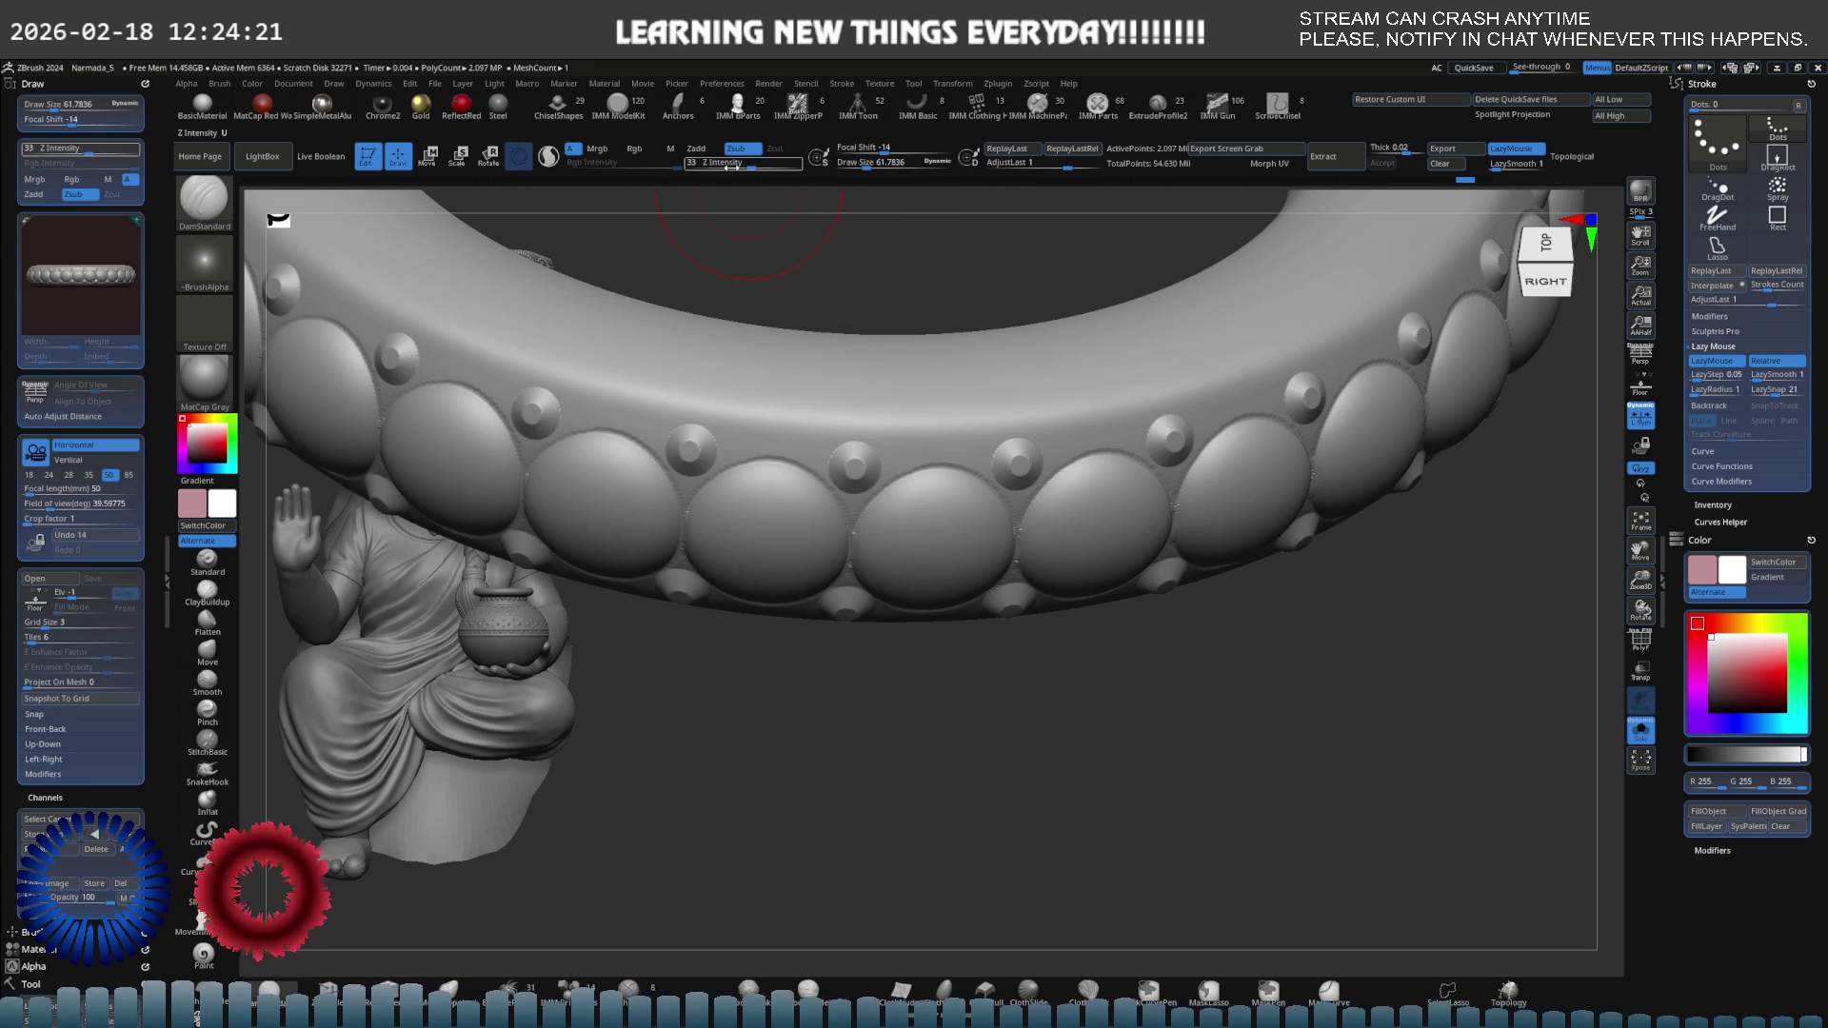
# Set Z Intensity to 9 and apply the carving stroke along the band.
pyautogui.write('9')
pyautogui.press('Return')
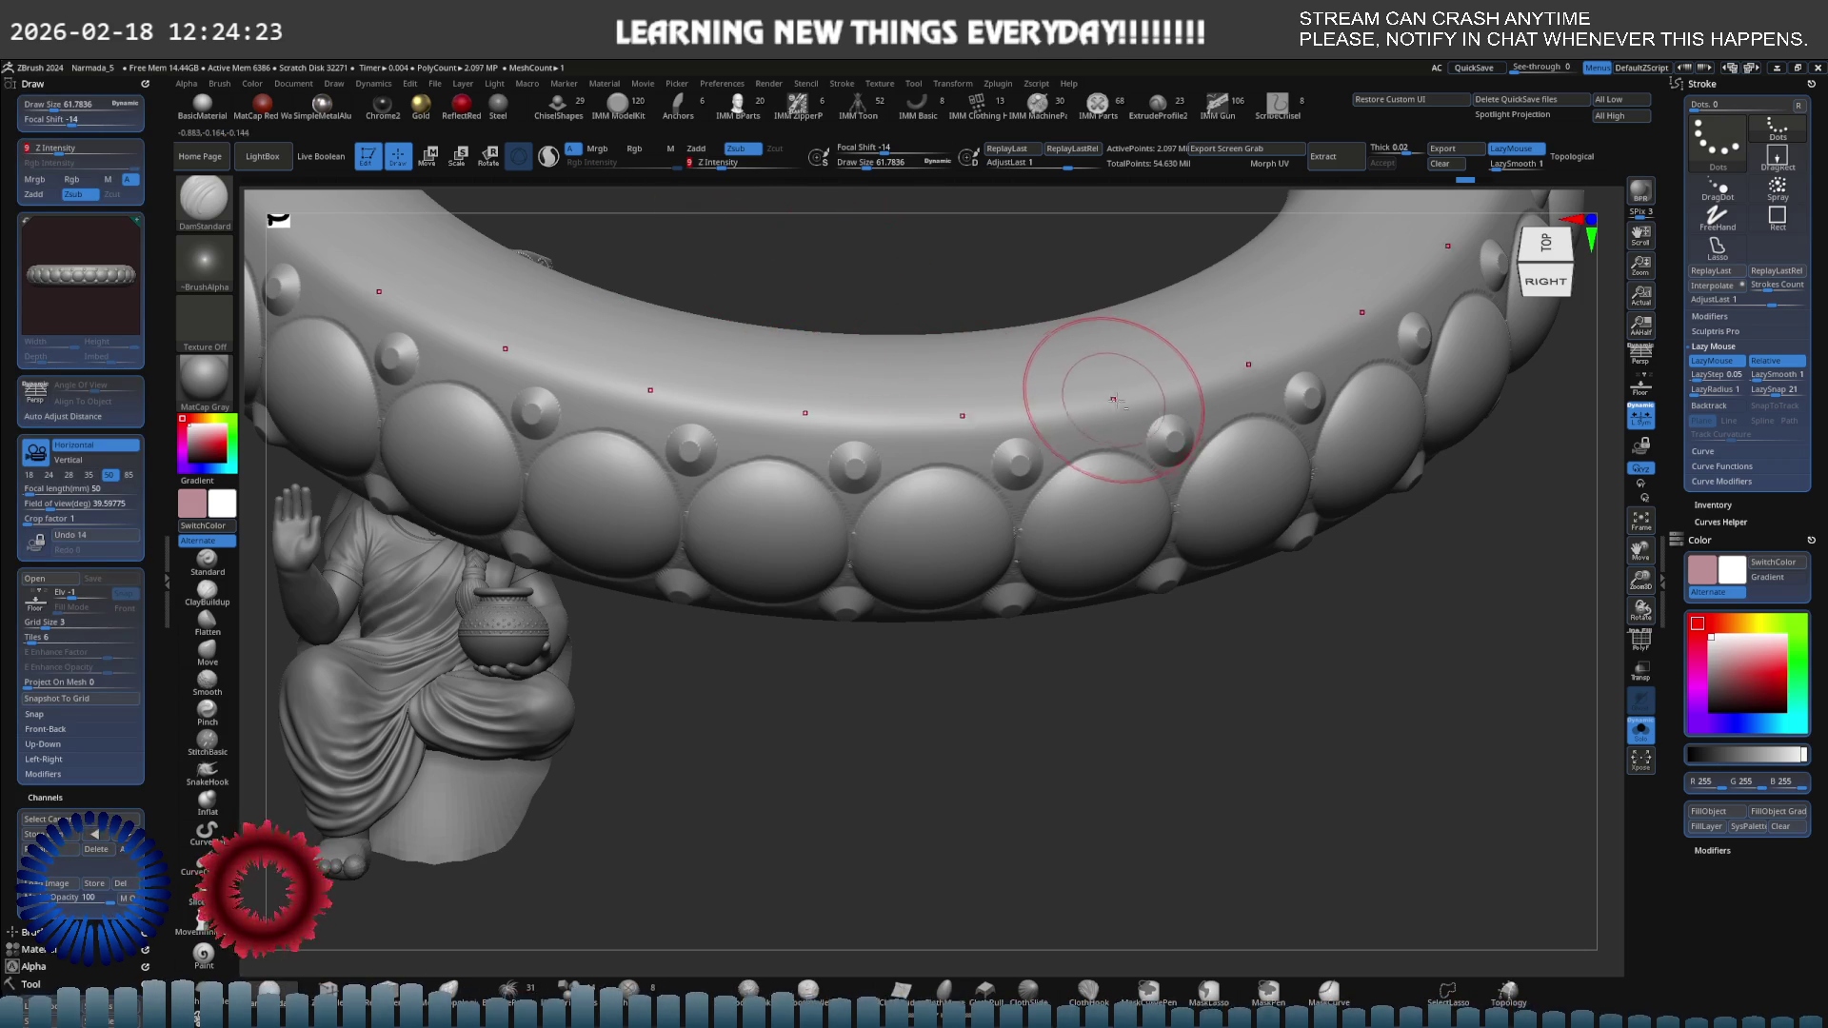
pyautogui.moveTo(1096, 402); pyautogui.dragTo(835, 429)
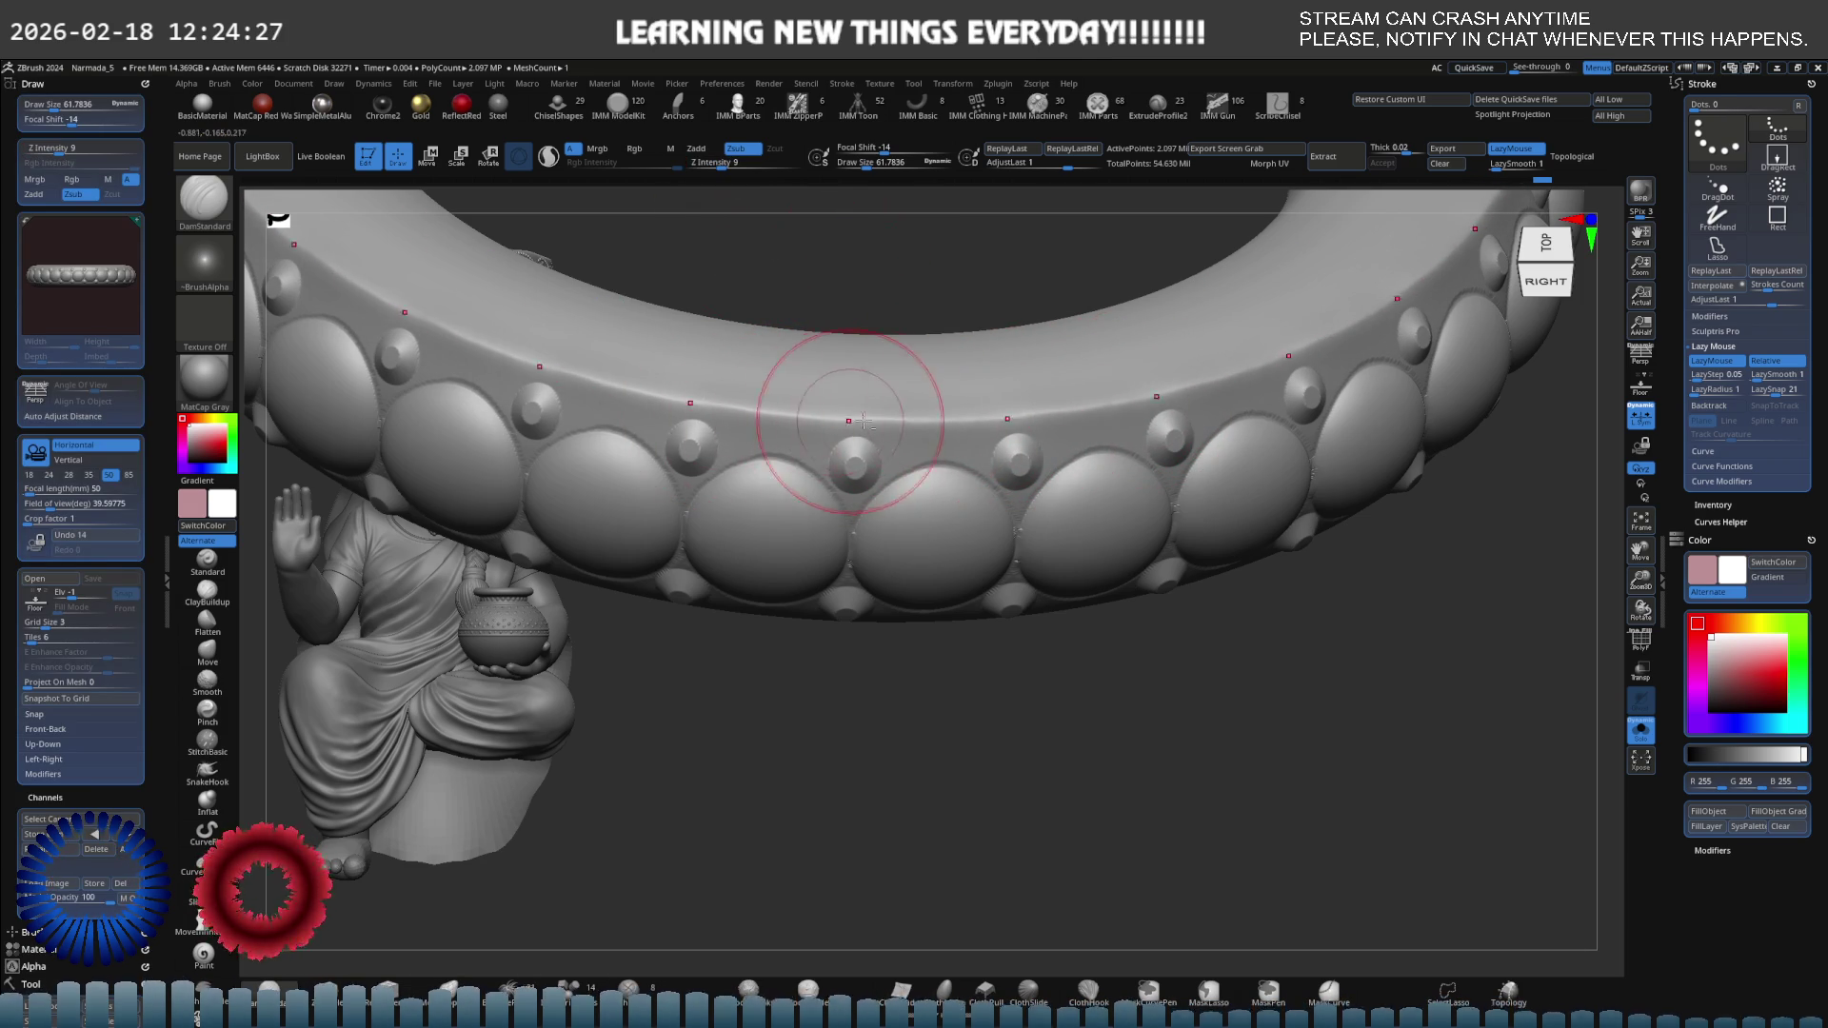
pyautogui.moveTo(863, 420)
pyautogui.mouseDown(button='right')
pyautogui.moveTo(1064, 475)
pyautogui.moveTo(1017, 446)
pyautogui.mouseUp(button='right')
pyautogui.moveTo(1119, 585); pyautogui.dragTo(864, 570)
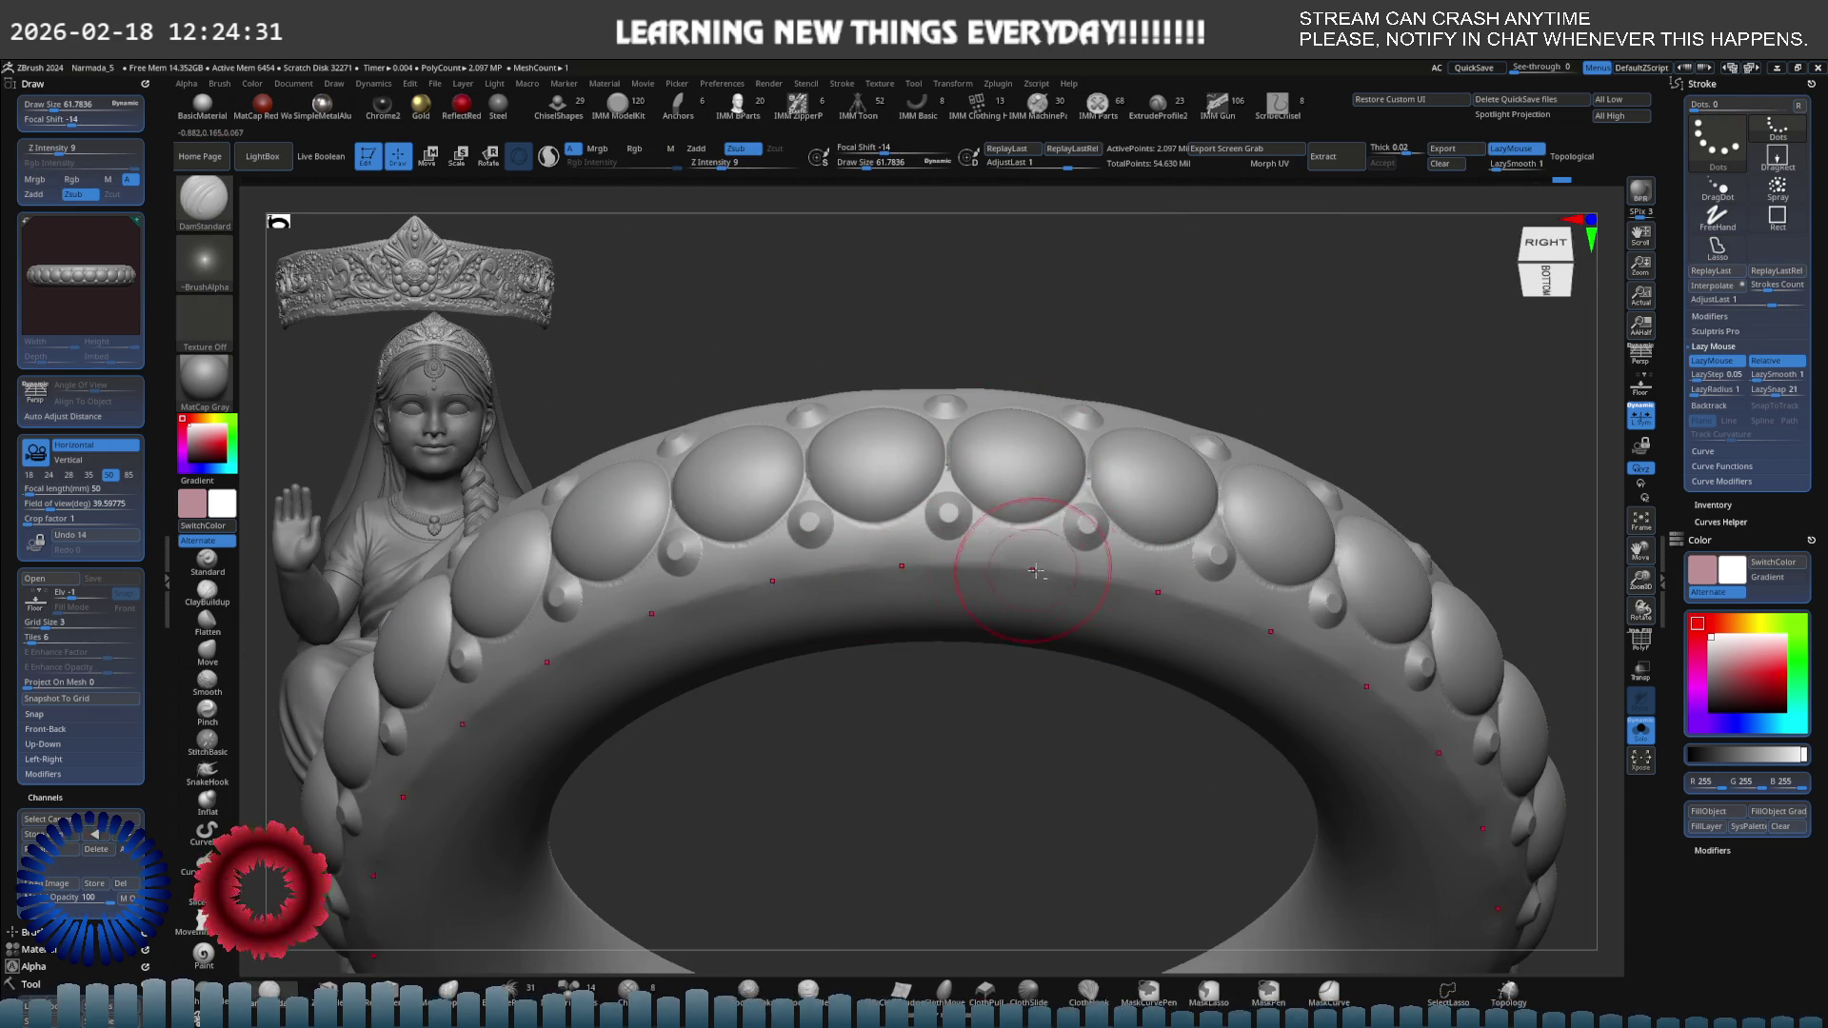
pyautogui.moveTo(1036, 571); pyautogui.dragTo(1042, 573)
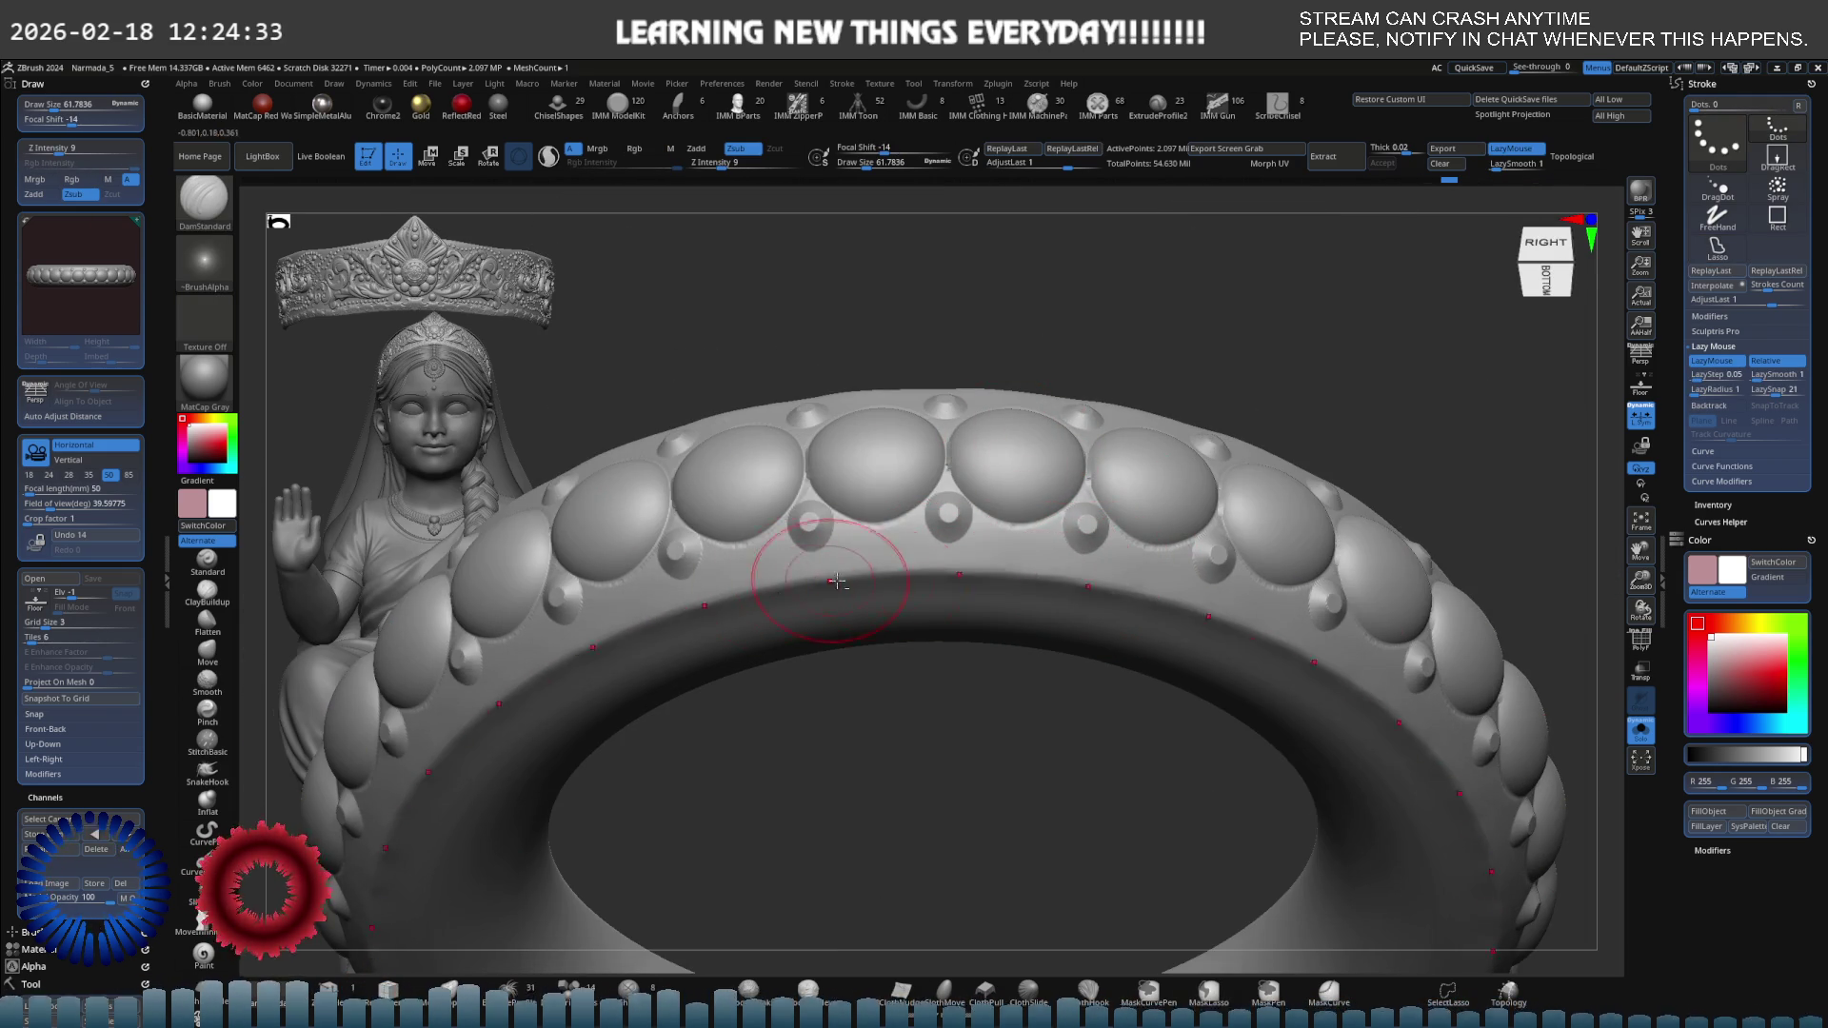
pyautogui.moveTo(816, 572)
pyautogui.mouseDown(button='right')
pyautogui.moveTo(947, 498)
pyautogui.moveTo(929, 436)
pyautogui.moveTo(1061, 490)
pyautogui.moveTo(1041, 571)
pyautogui.moveTo(1078, 598)
pyautogui.mouseUp(button='right')
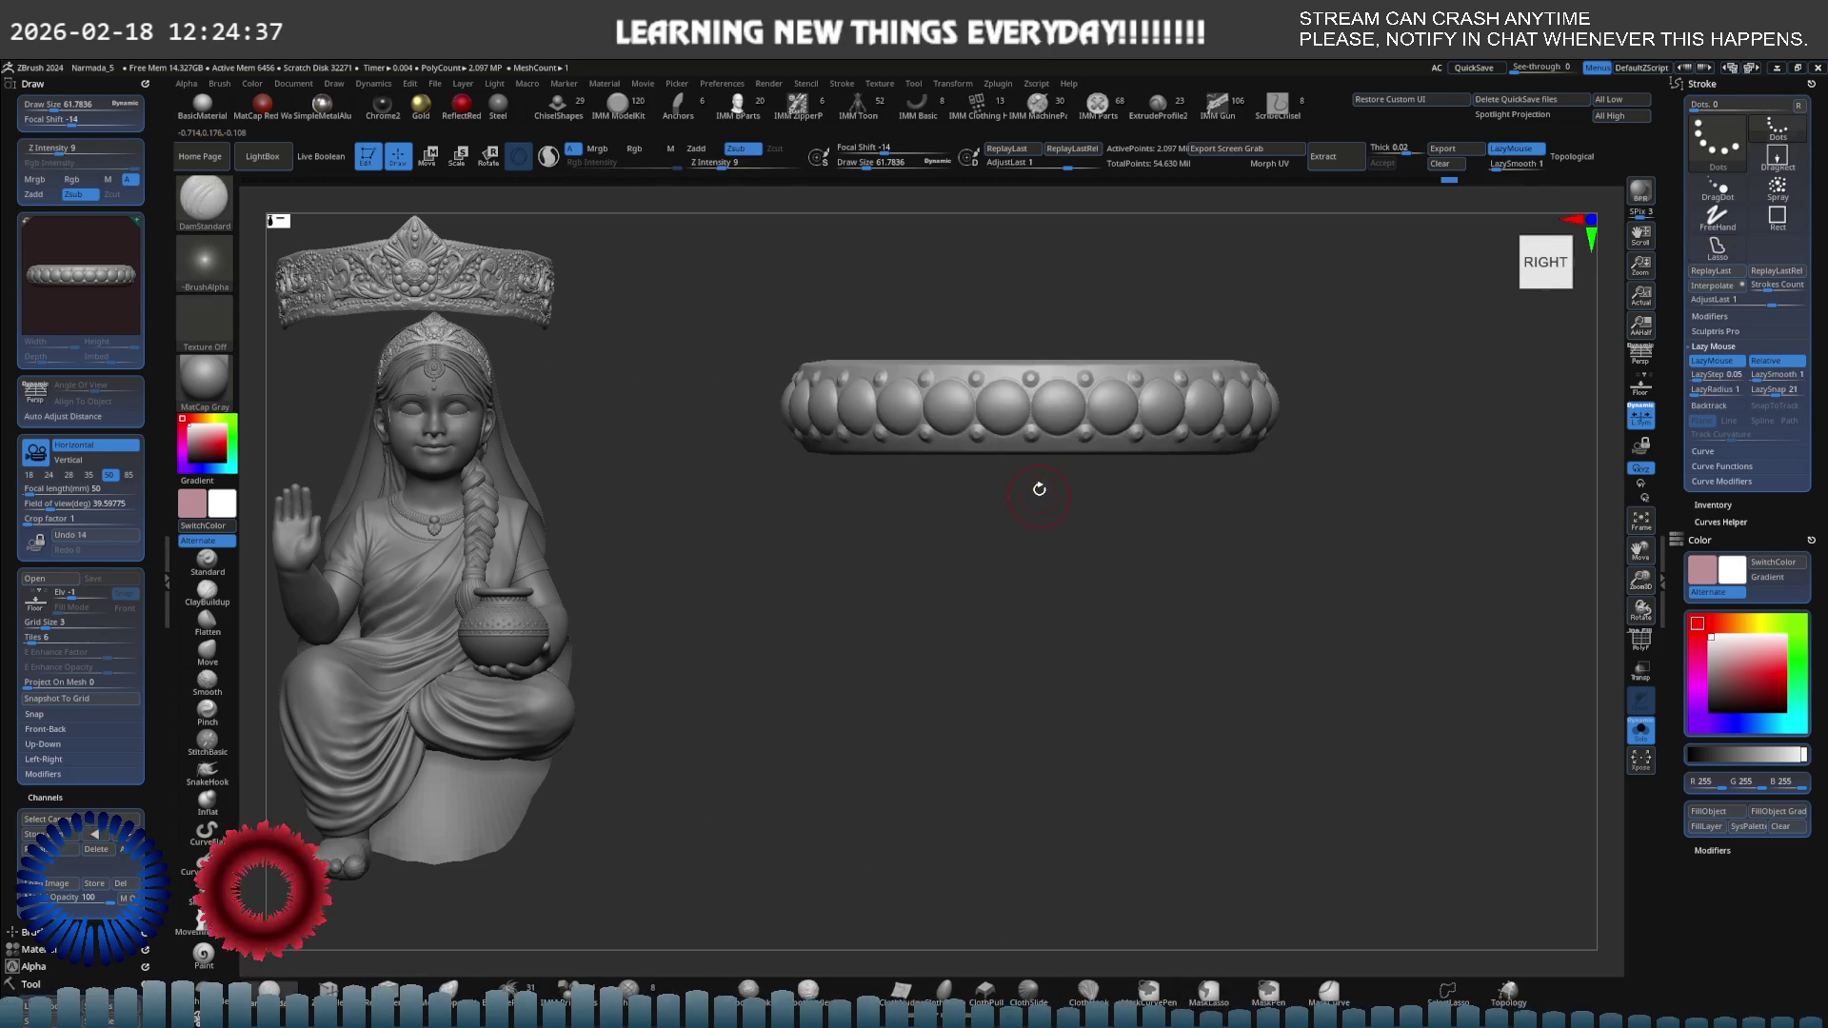
pyautogui.moveTo(1038, 486)
pyautogui.mouseDown(button='right')
pyautogui.moveTo(980, 489)
pyautogui.moveTo(1082, 359)
pyautogui.moveTo(1059, 549)
pyautogui.mouseUp(button='right')
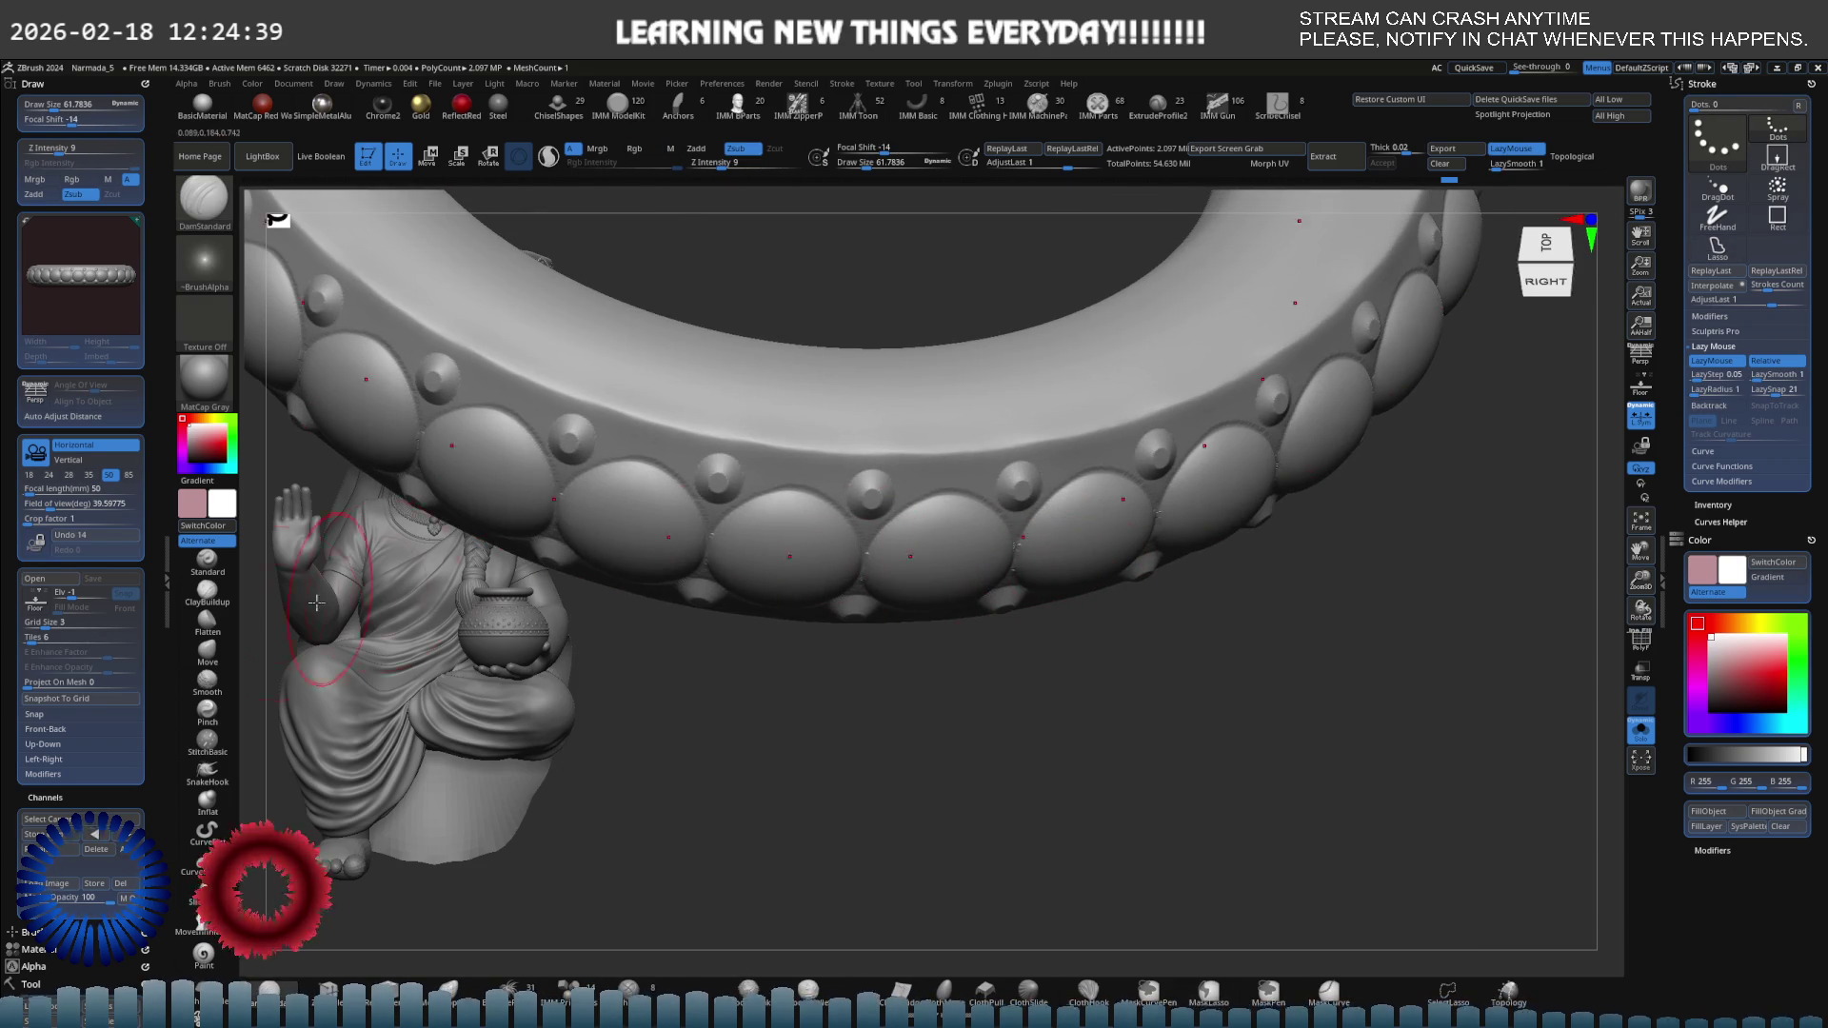
# Pick the Flatten brush and raise its Draw Size to about 103.
pyautogui.click(200, 628)
pyautogui.press('s')
pyautogui.moveTo(895, 412); pyautogui.dragTo(960, 359)
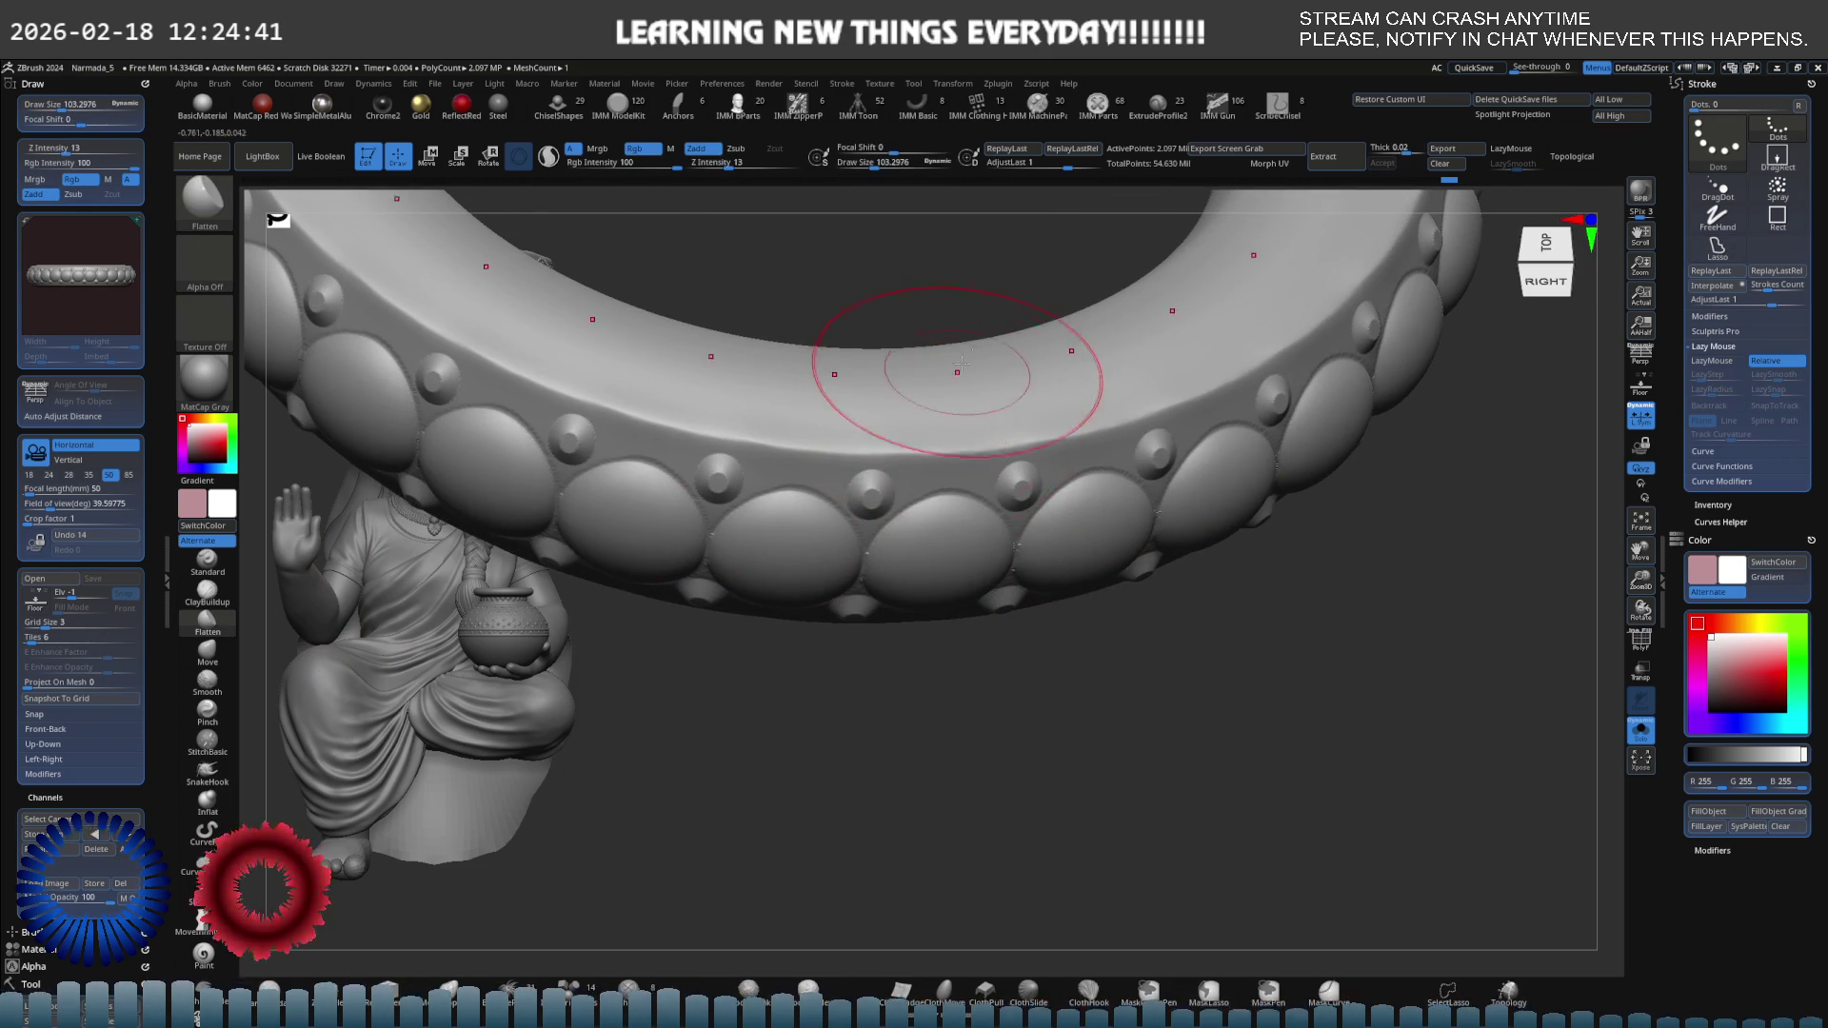
pyautogui.moveTo(960, 359)
pyautogui.mouseDown(button='right')
pyautogui.moveTo(972, 409)
pyautogui.moveTo(843, 425)
pyautogui.mouseUp(button='right')
pyautogui.moveTo(1000, 397); pyautogui.dragTo(862, 397, button='right')
pyautogui.moveTo(987, 408)
pyautogui.keyDown('shift'); pyautogui.mouseDown(button='right')
pyautogui.moveTo(1001, 323)
pyautogui.moveTo(890, 380)
pyautogui.mouseUp(button='right'); pyautogui.keyUp('shift')
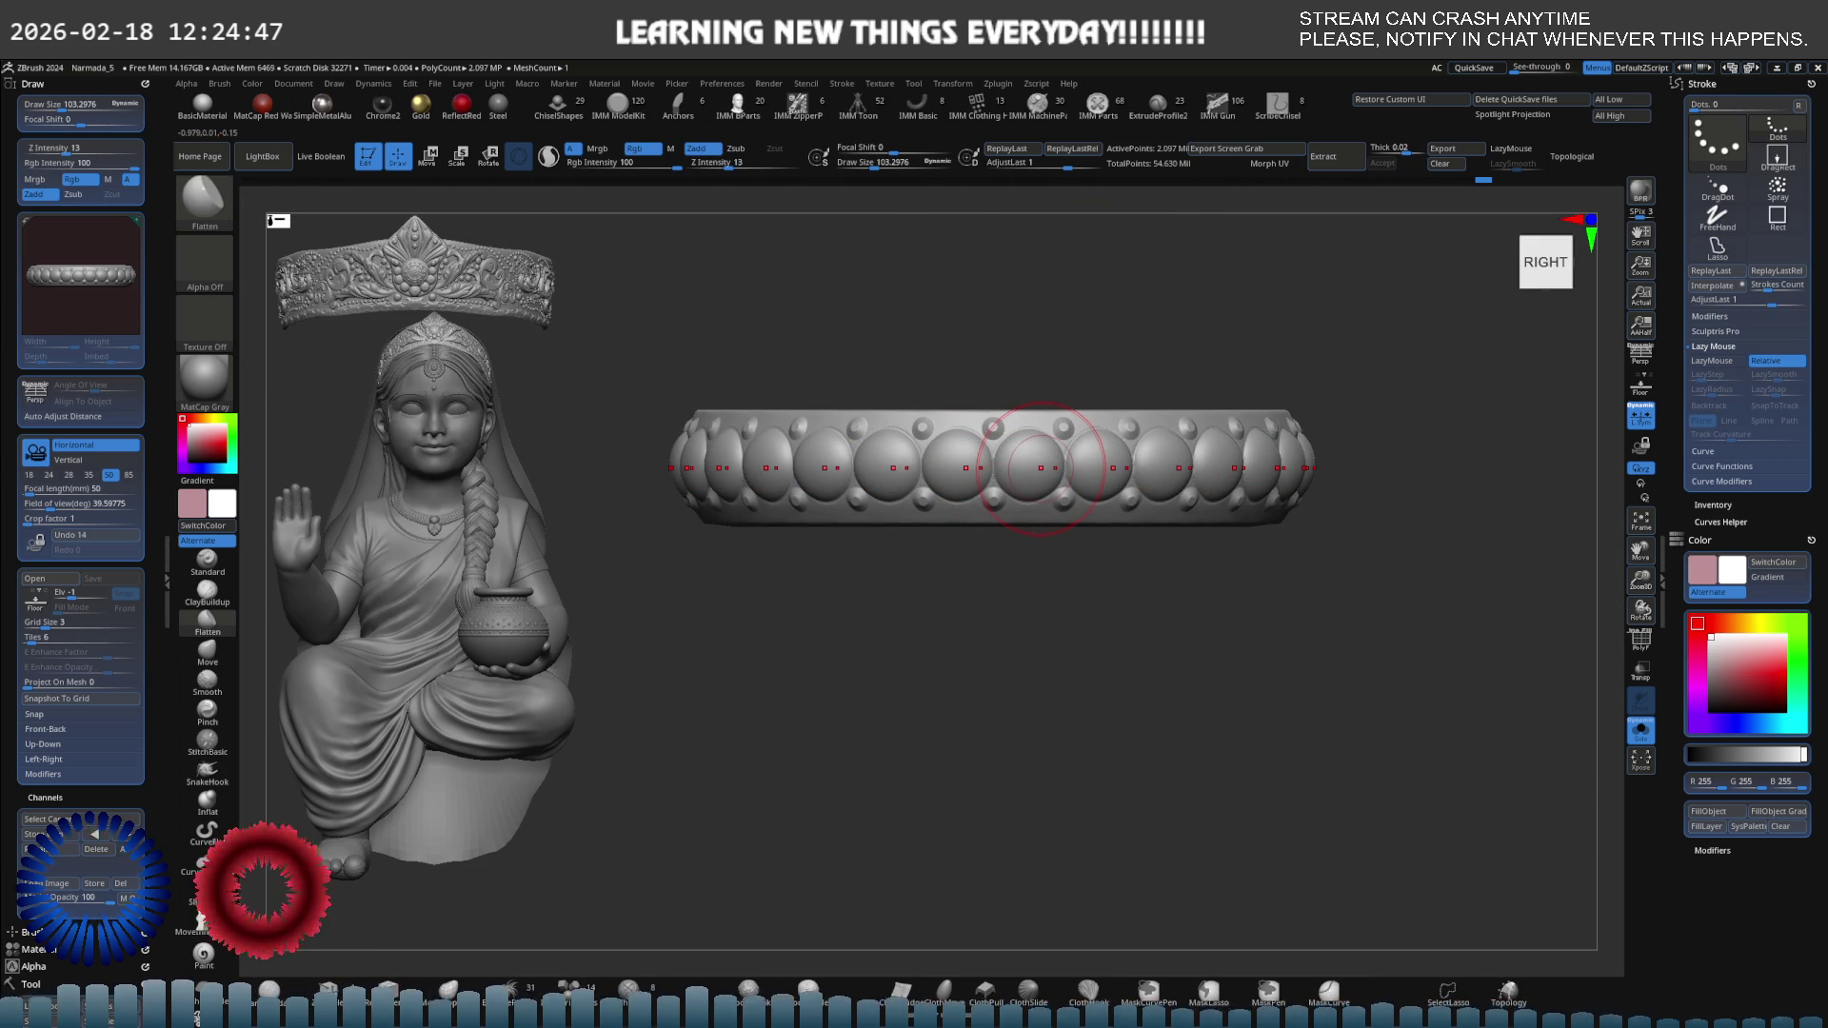
pyautogui.moveTo(1044, 533)
pyautogui.mouseDown(button='right')
pyautogui.moveTo(1038, 581)
pyautogui.moveTo(1054, 387)
pyautogui.moveTo(623, 512)
pyautogui.mouseUp(button='right')
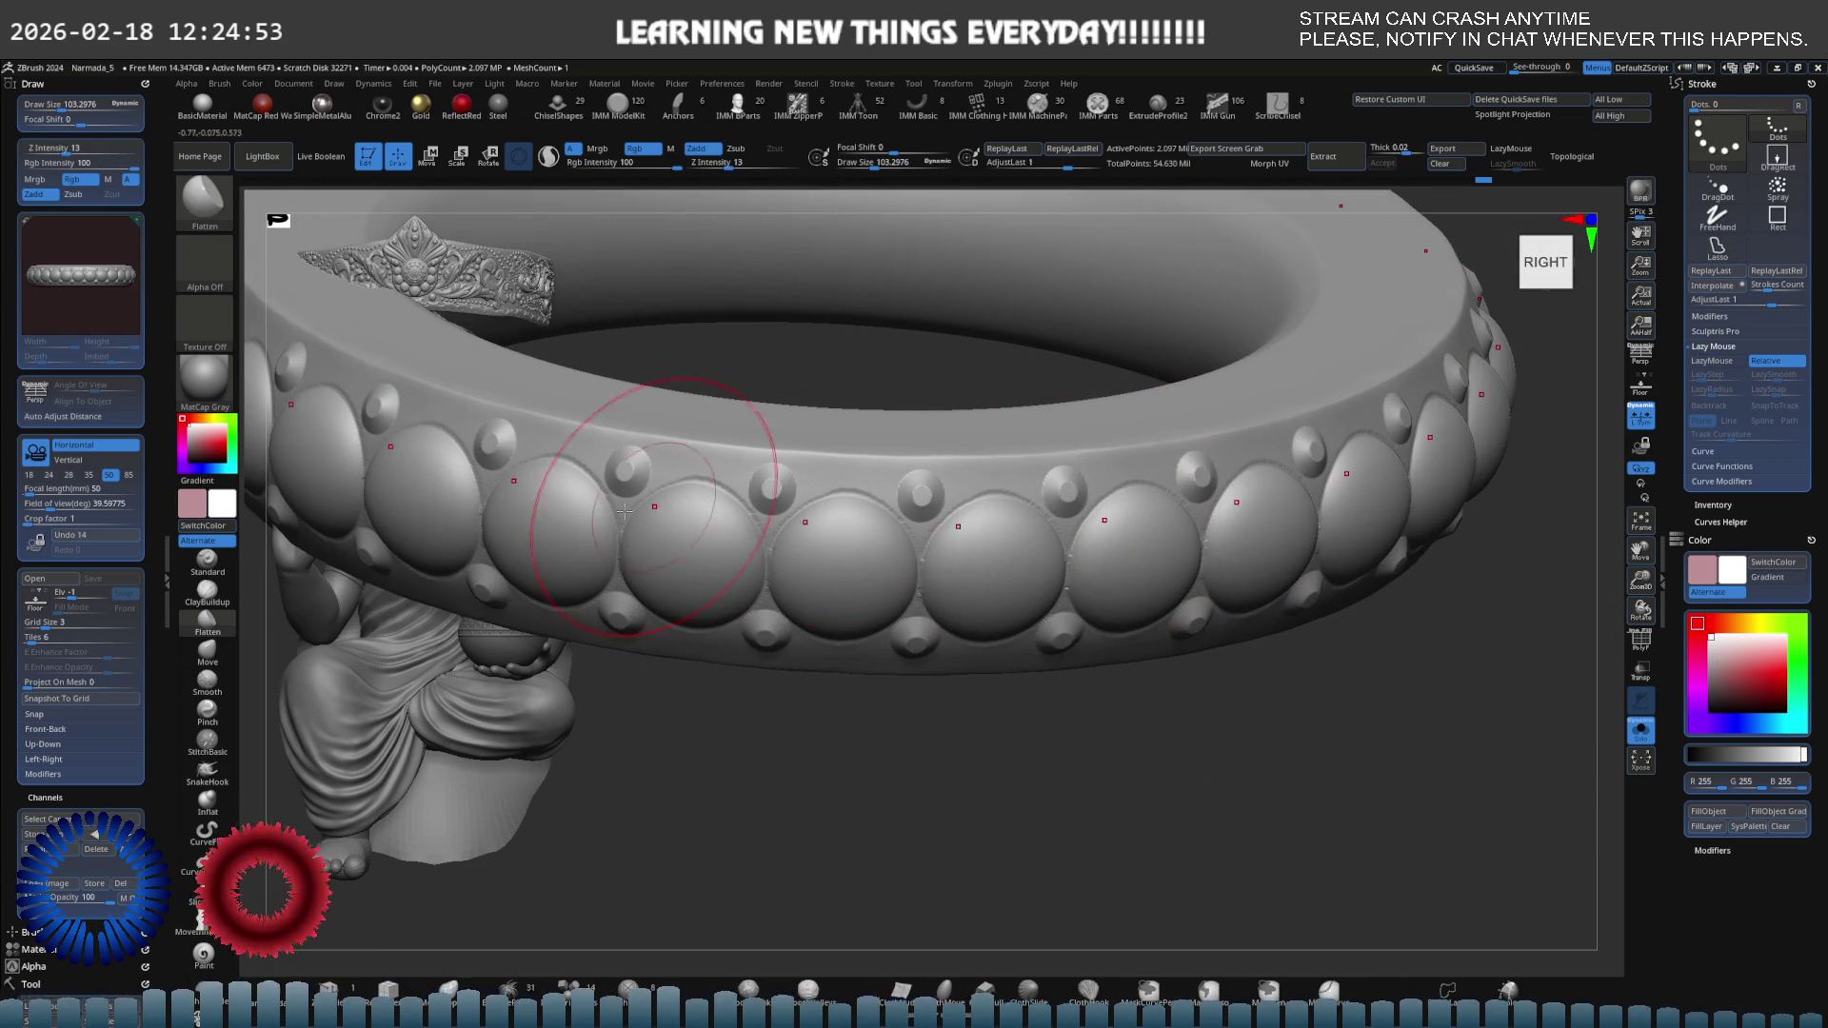
# Switch to the Standard brush and repeat the last stroke to stamp raised dots around the top face.
pyautogui.click(207, 562)
pyautogui.moveTo(671, 424)
pyautogui.mouseDown(button='right')
pyautogui.moveTo(844, 401)
pyautogui.moveTo(857, 438)
pyautogui.moveTo(959, 448)
pyautogui.mouseUp(button='right')
pyautogui.press('1')
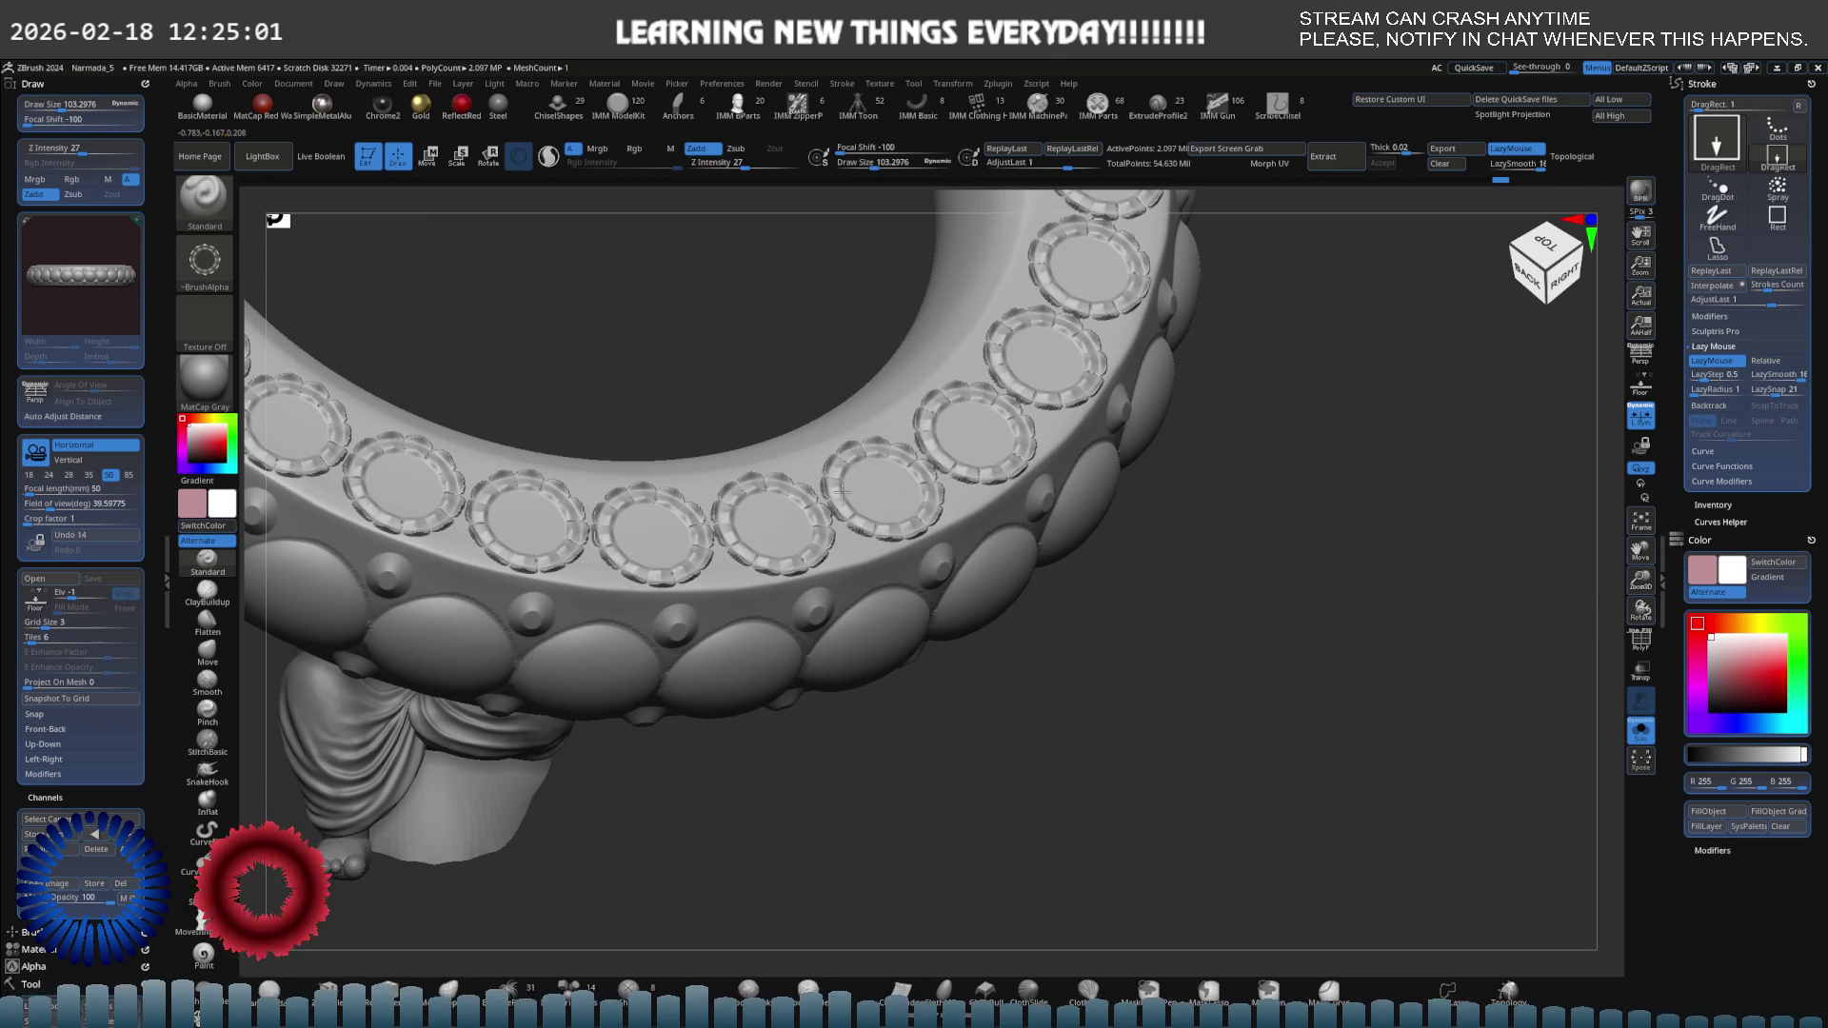
pyautogui.moveTo(852, 489)
pyautogui.mouseDown(button='right')
pyautogui.moveTo(694, 409)
pyautogui.moveTo(947, 400)
pyautogui.moveTo(931, 457)
pyautogui.mouseUp(button='right')
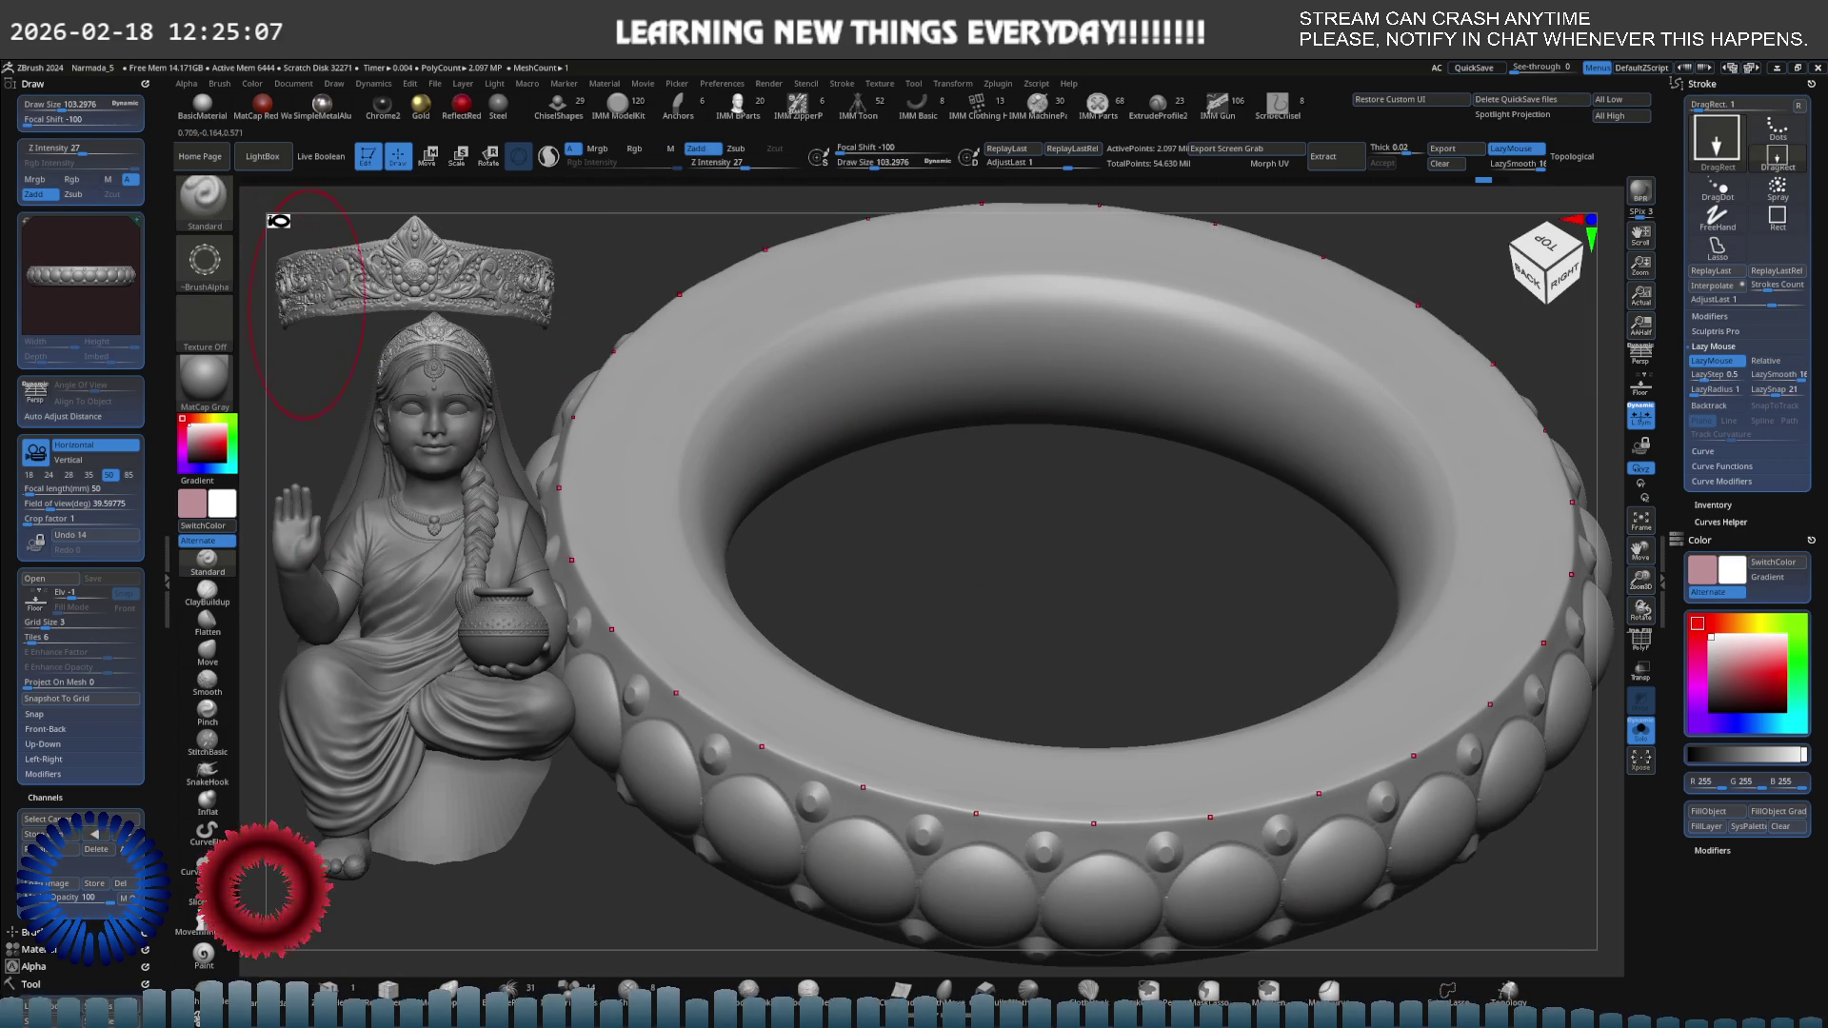
# Set the brush stamp to Alpha 01.
pyautogui.click(217, 284)
pyautogui.click(365, 288)
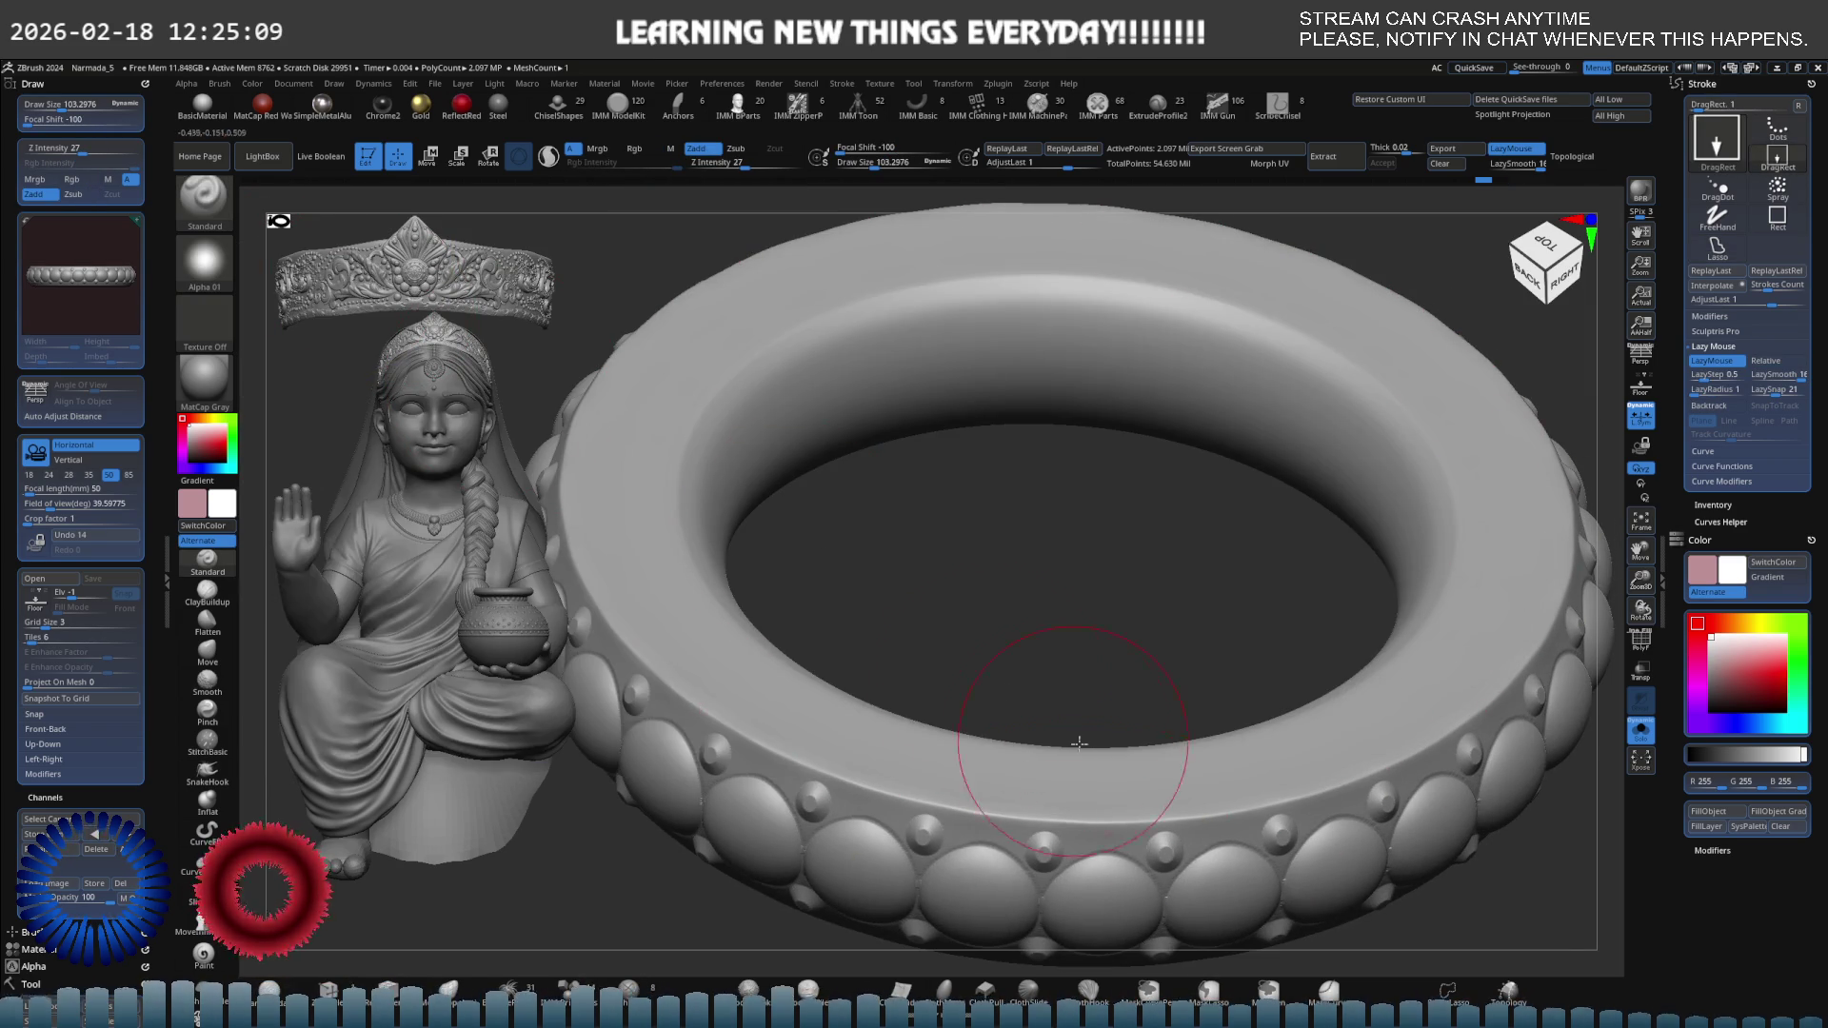
pyautogui.press('shift')
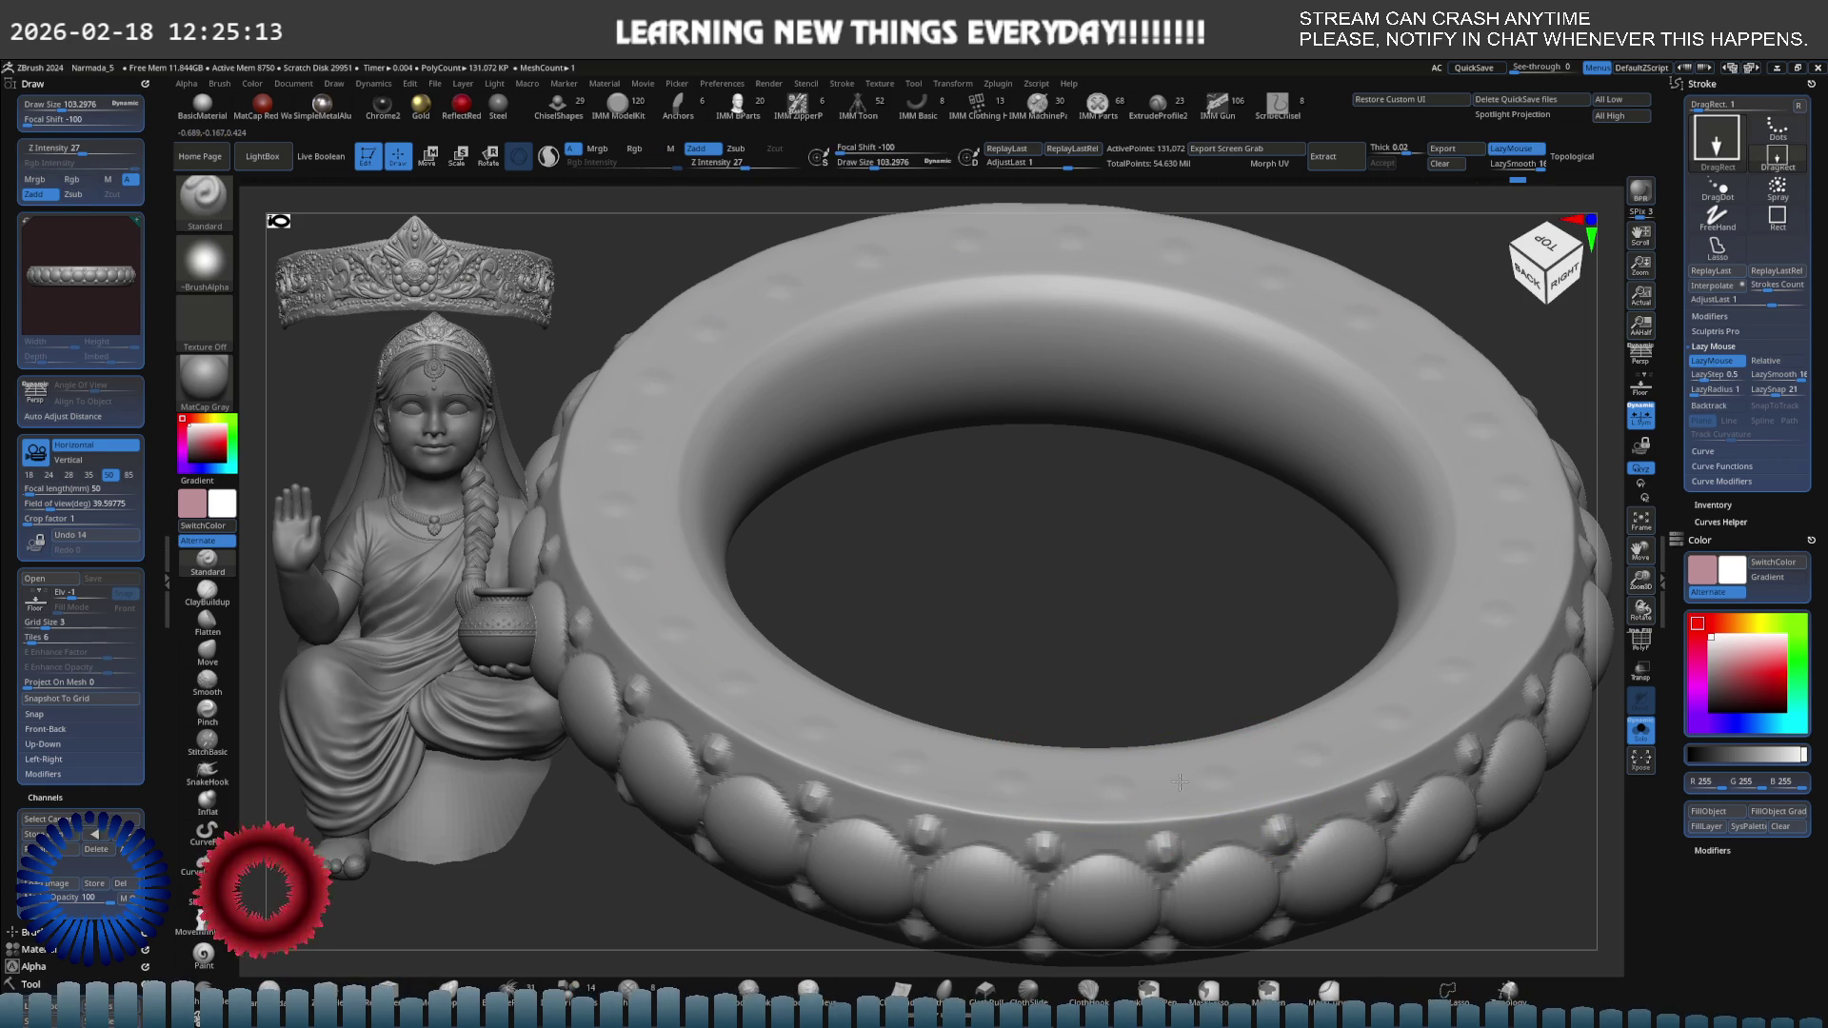
# Set the stroke to dots, turn off LazyMouse, and undo a test peak stroke.
pyautogui.click(1780, 127)
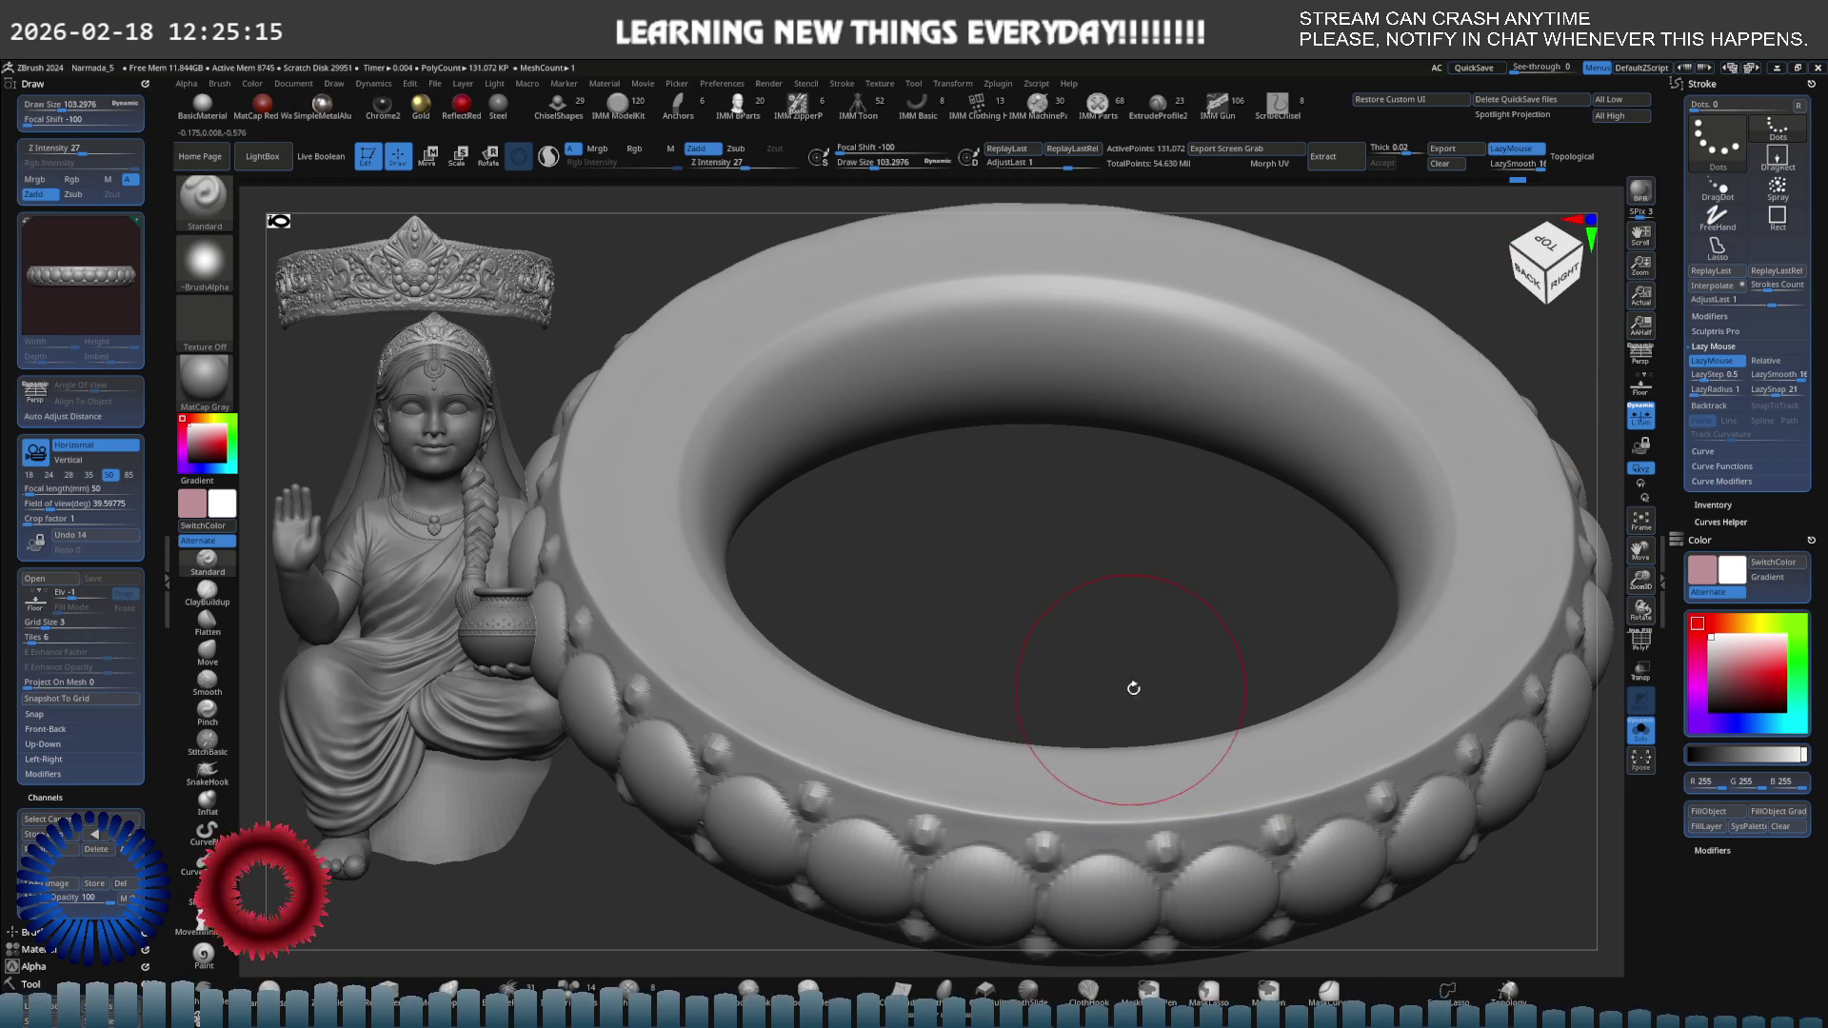
pyautogui.click(1543, 147)
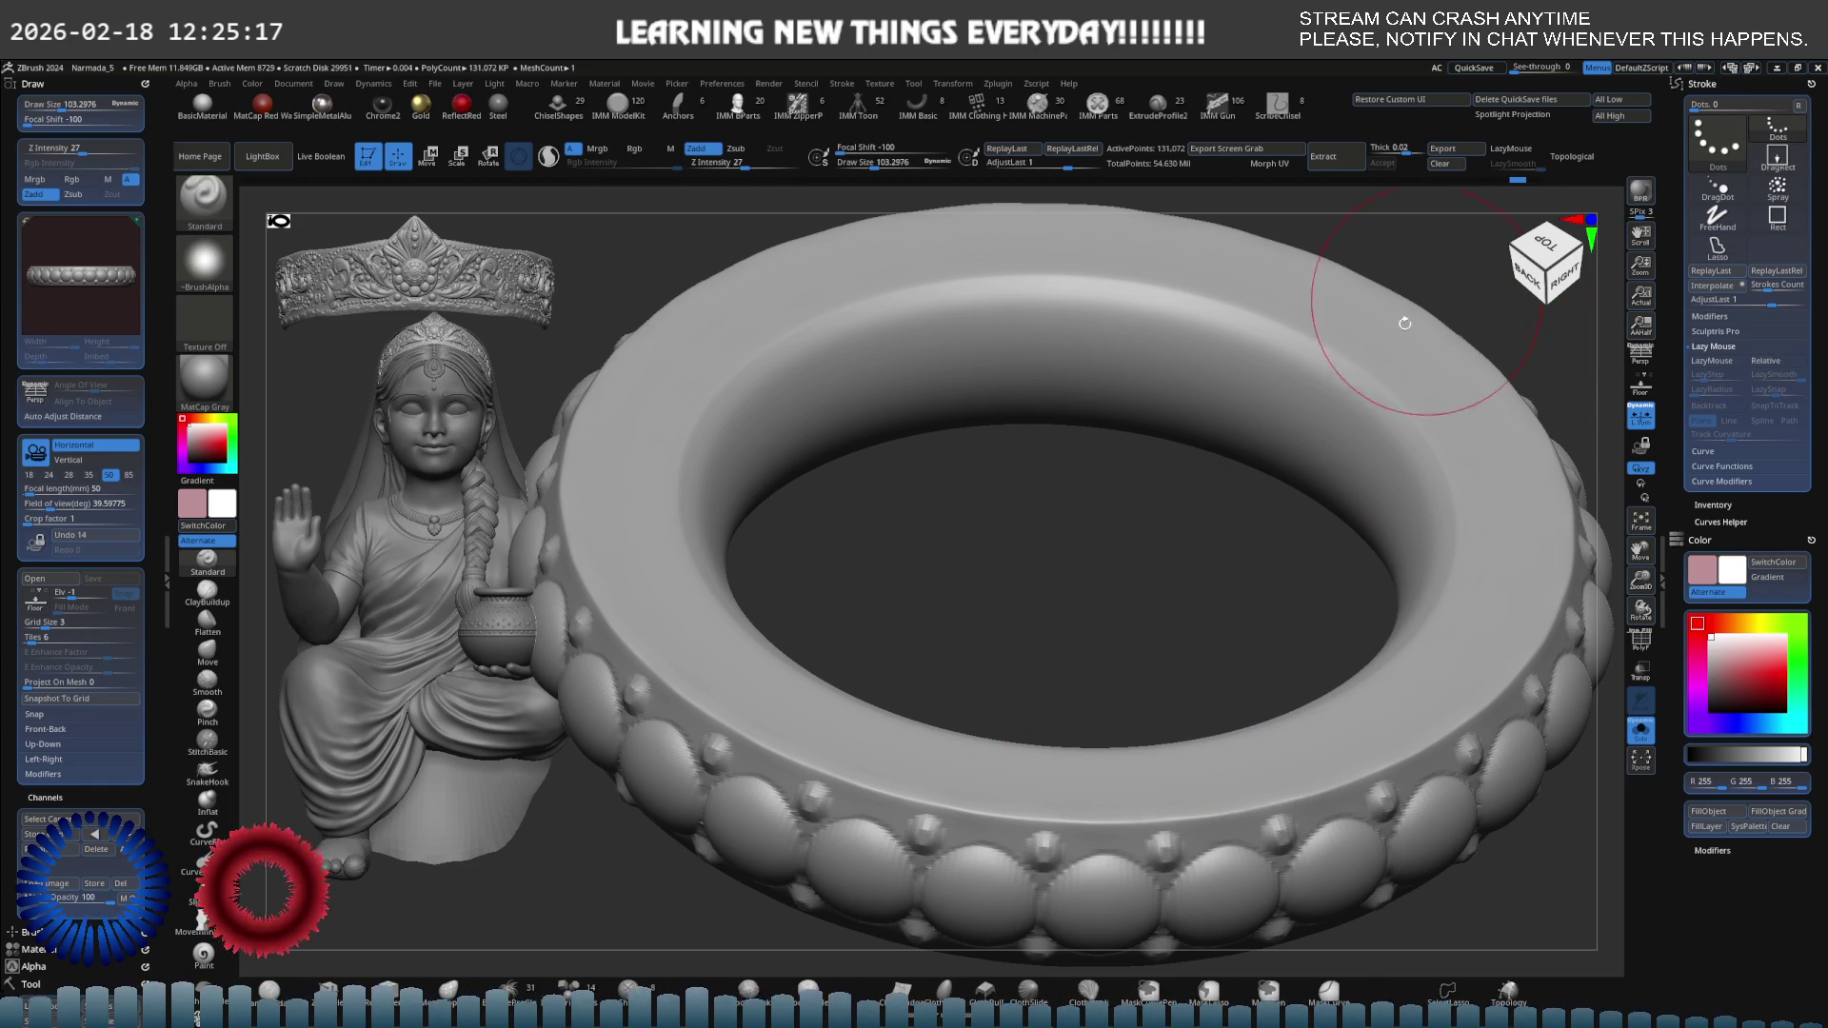
pyautogui.moveTo(1105, 776); pyautogui.dragTo(1125, 788)
pyautogui.hotkey('ctrl', 'z')
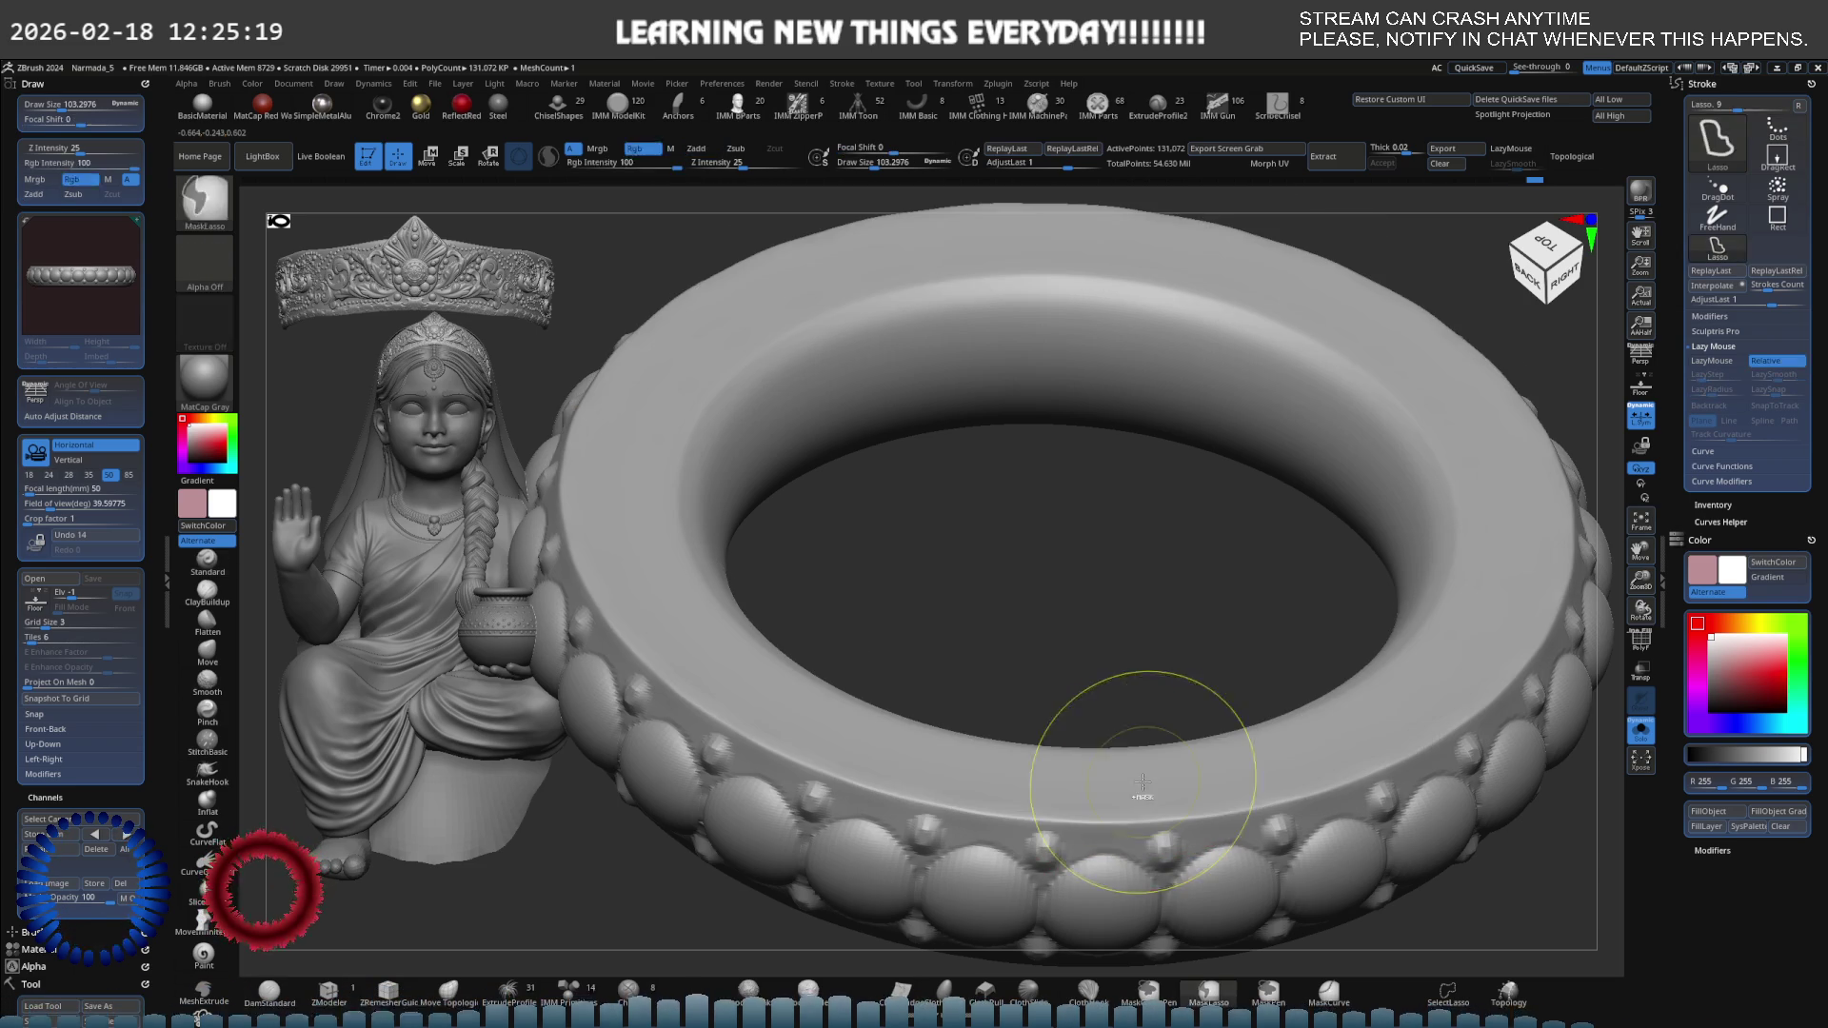
# Set Z Intensity to 7 and lasso-mask a region on the bangle rim.
pyautogui.click(719, 162)
pyautogui.write('7')
pyautogui.press('Return')
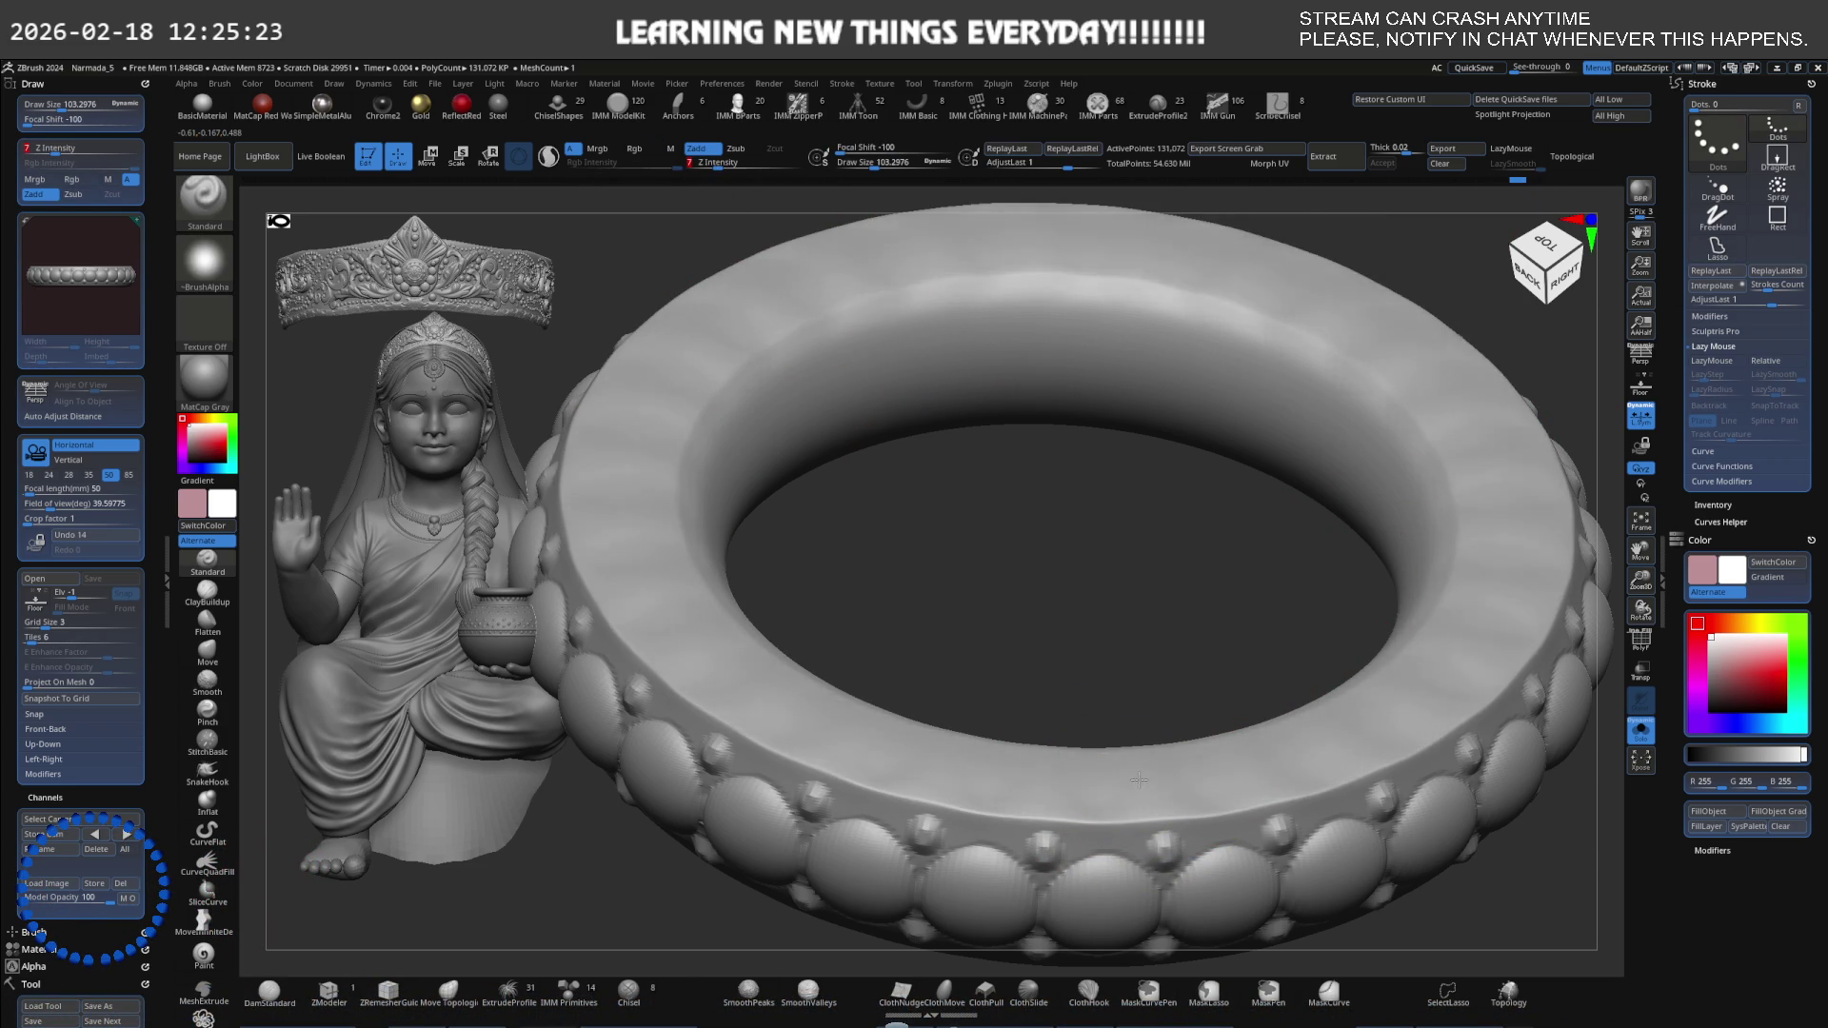
pyautogui.press('ctrl')
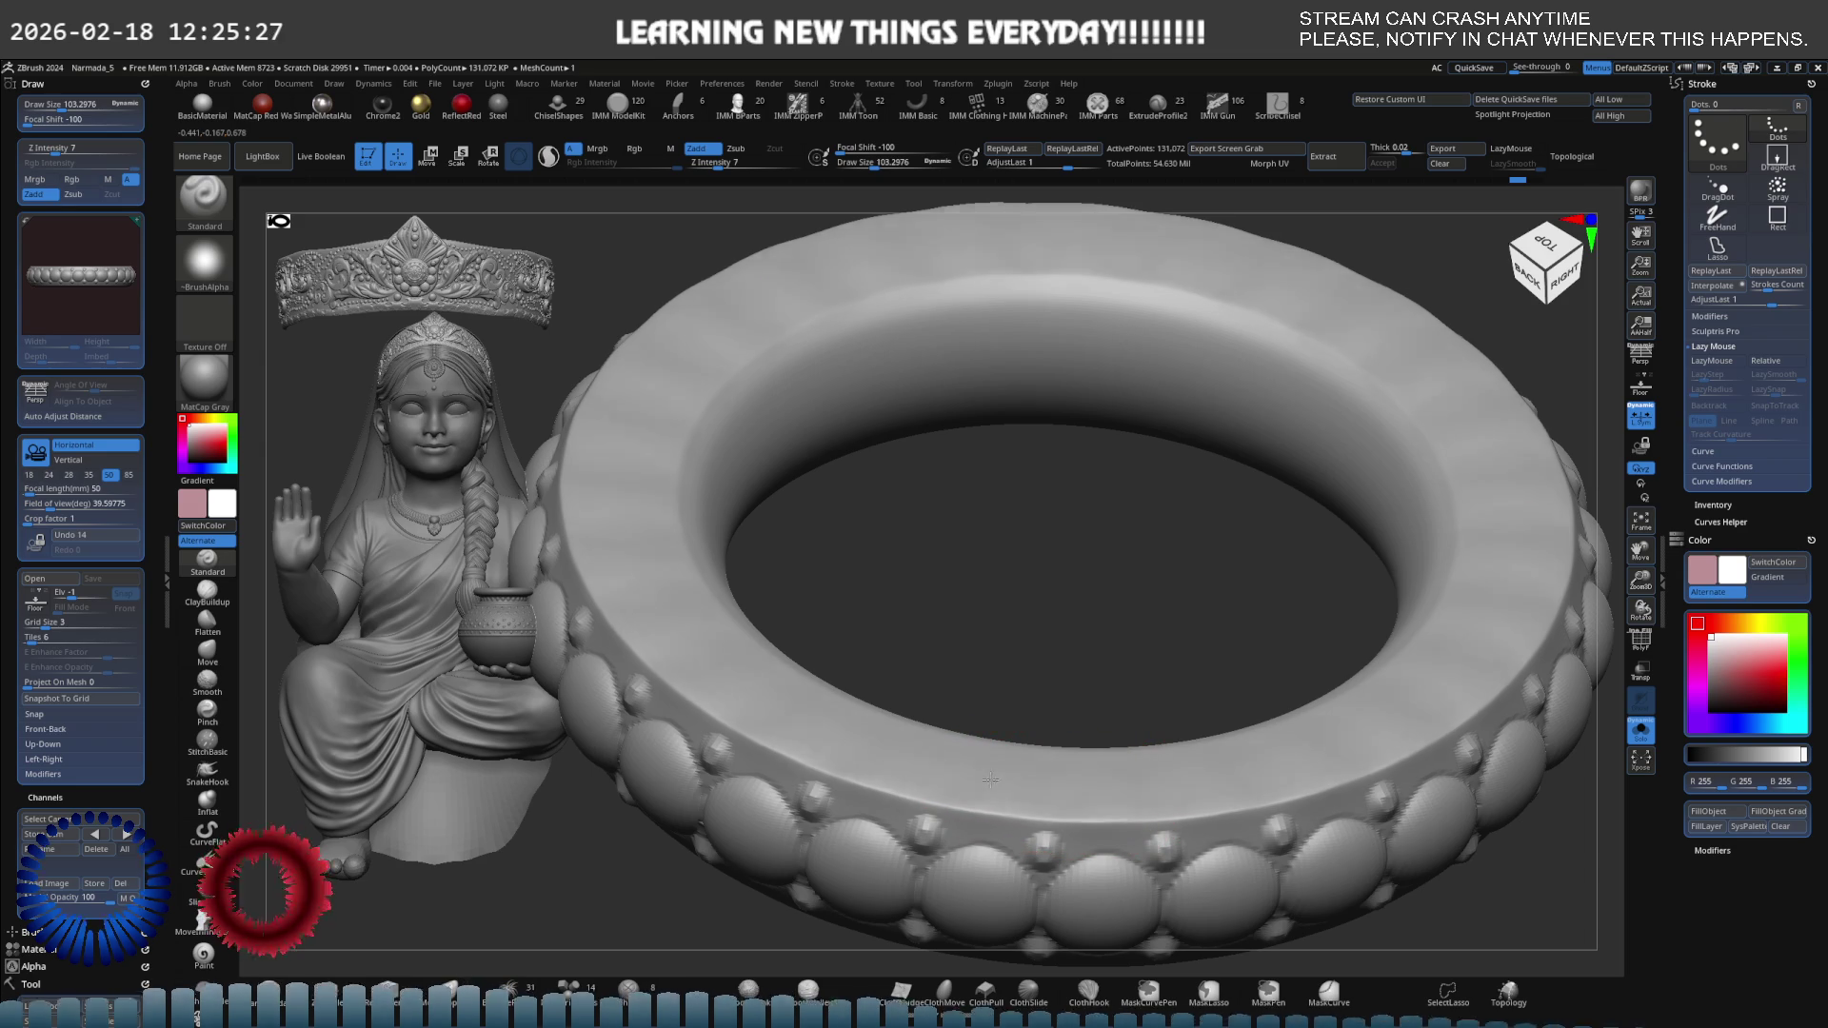
pyautogui.moveTo(943, 767)
pyautogui.keyDown('ctrl'); pyautogui.mouseDown()
pyautogui.moveTo(1119, 762)
pyautogui.moveTo(962, 748)
pyautogui.moveTo(1073, 689)
pyautogui.moveTo(1086, 626)
pyautogui.mouseUp(); pyautogui.keyUp('ctrl')
pyautogui.moveTo(1154, 697)
pyautogui.mouseDown()
pyautogui.moveTo(1118, 567)
pyautogui.moveTo(1163, 706)
pyautogui.moveTo(1142, 583)
pyautogui.moveTo(1147, 746)
pyautogui.moveTo(1134, 542)
pyautogui.moveTo(1060, 571)
pyautogui.mouseUp()
pyautogui.press('s')
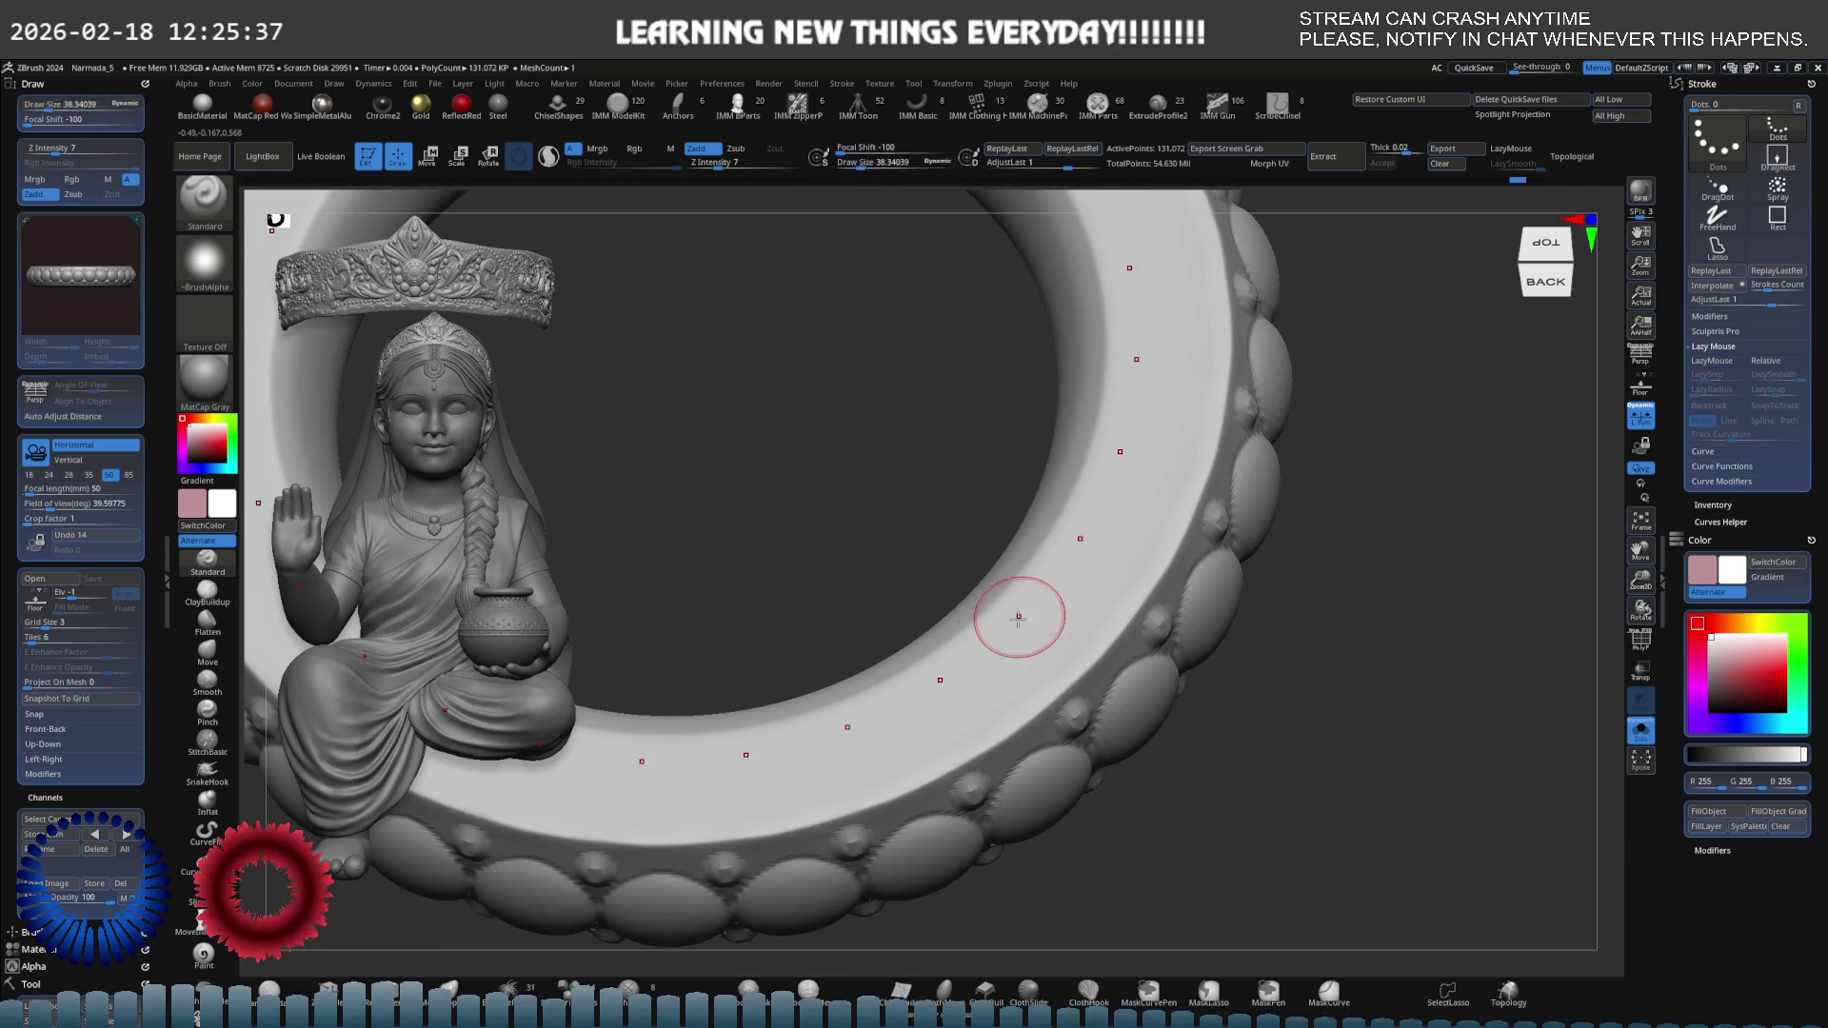
# Paint a MaskPen mask along the inner rim and reduce the brush size to about 17.
pyautogui.press('ctrl')
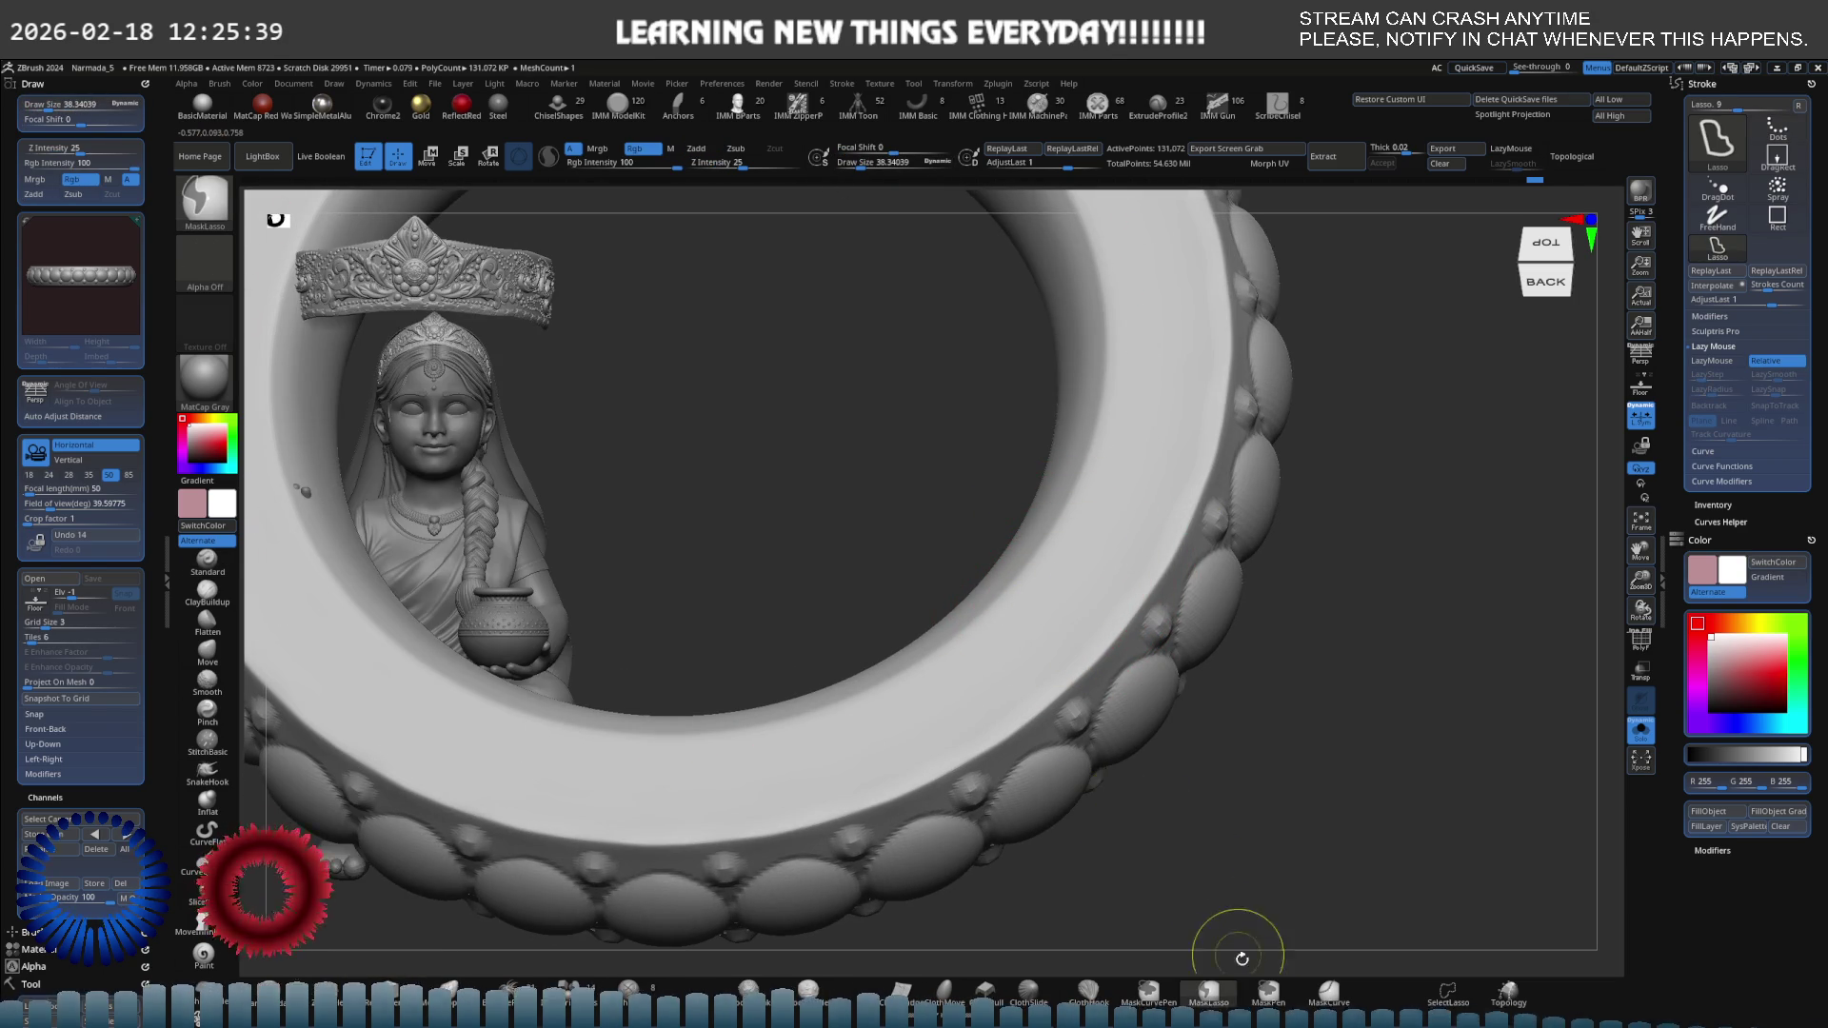
pyautogui.click(1268, 991)
pyautogui.click(978, 597)
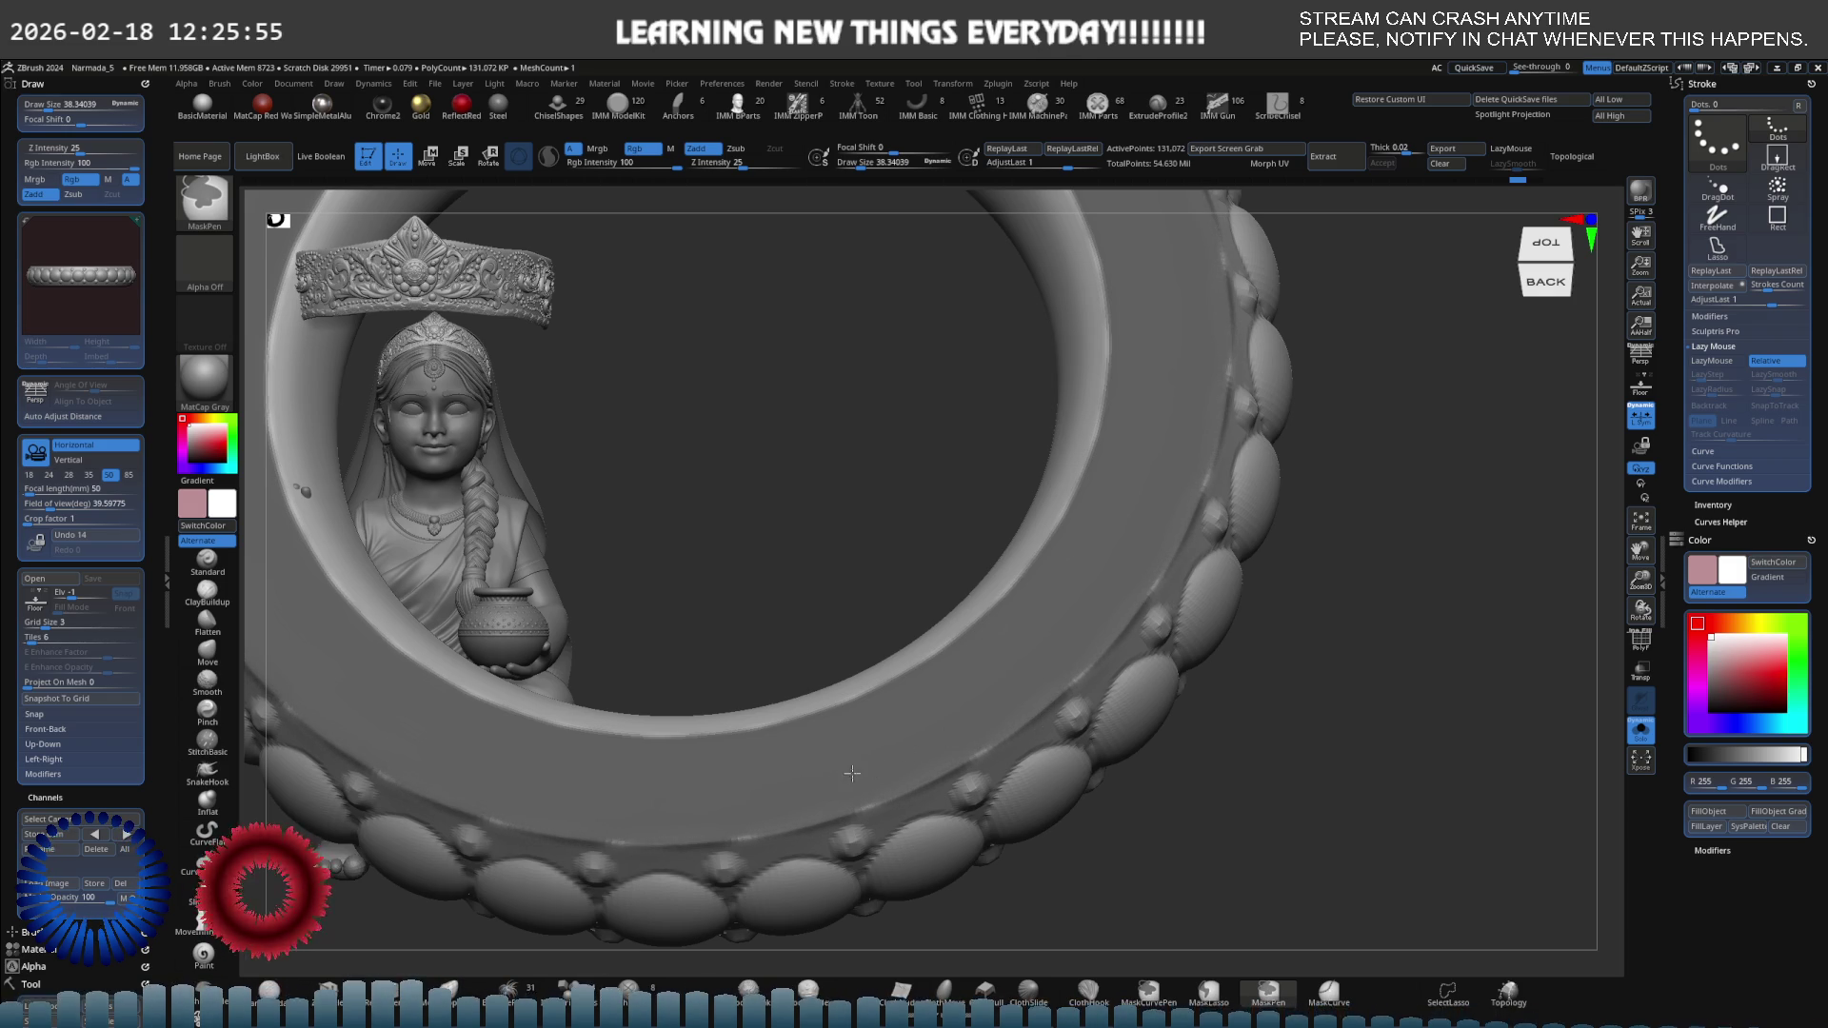
pyautogui.moveTo(845, 753)
pyautogui.mouseDown(button='right')
pyautogui.moveTo(898, 604)
pyautogui.moveTo(1053, 620)
pyautogui.moveTo(968, 700)
pyautogui.mouseUp(button='right')
pyautogui.press('s')
pyautogui.moveTo(968, 700); pyautogui.dragTo(942, 702)
pyautogui.press('ctrl')
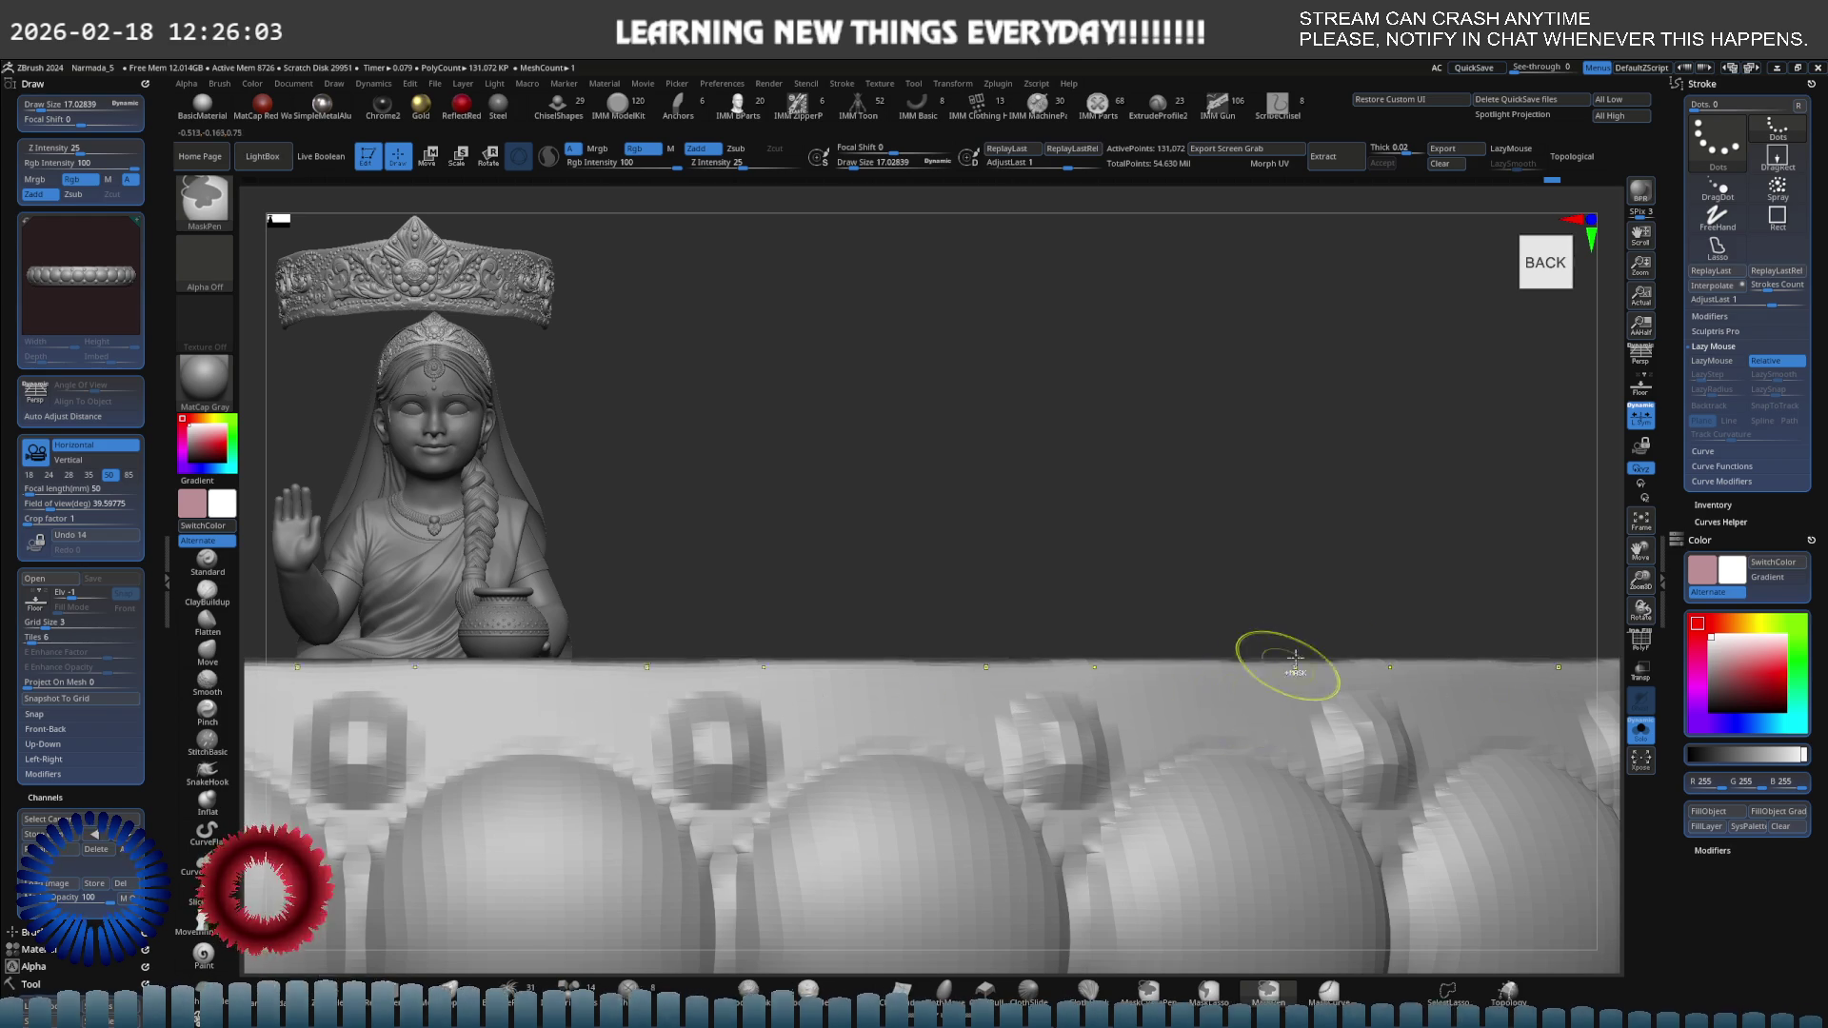
pyautogui.press('f')
pyautogui.moveTo(1285, 653); pyautogui.dragTo(1041, 717, button='right')
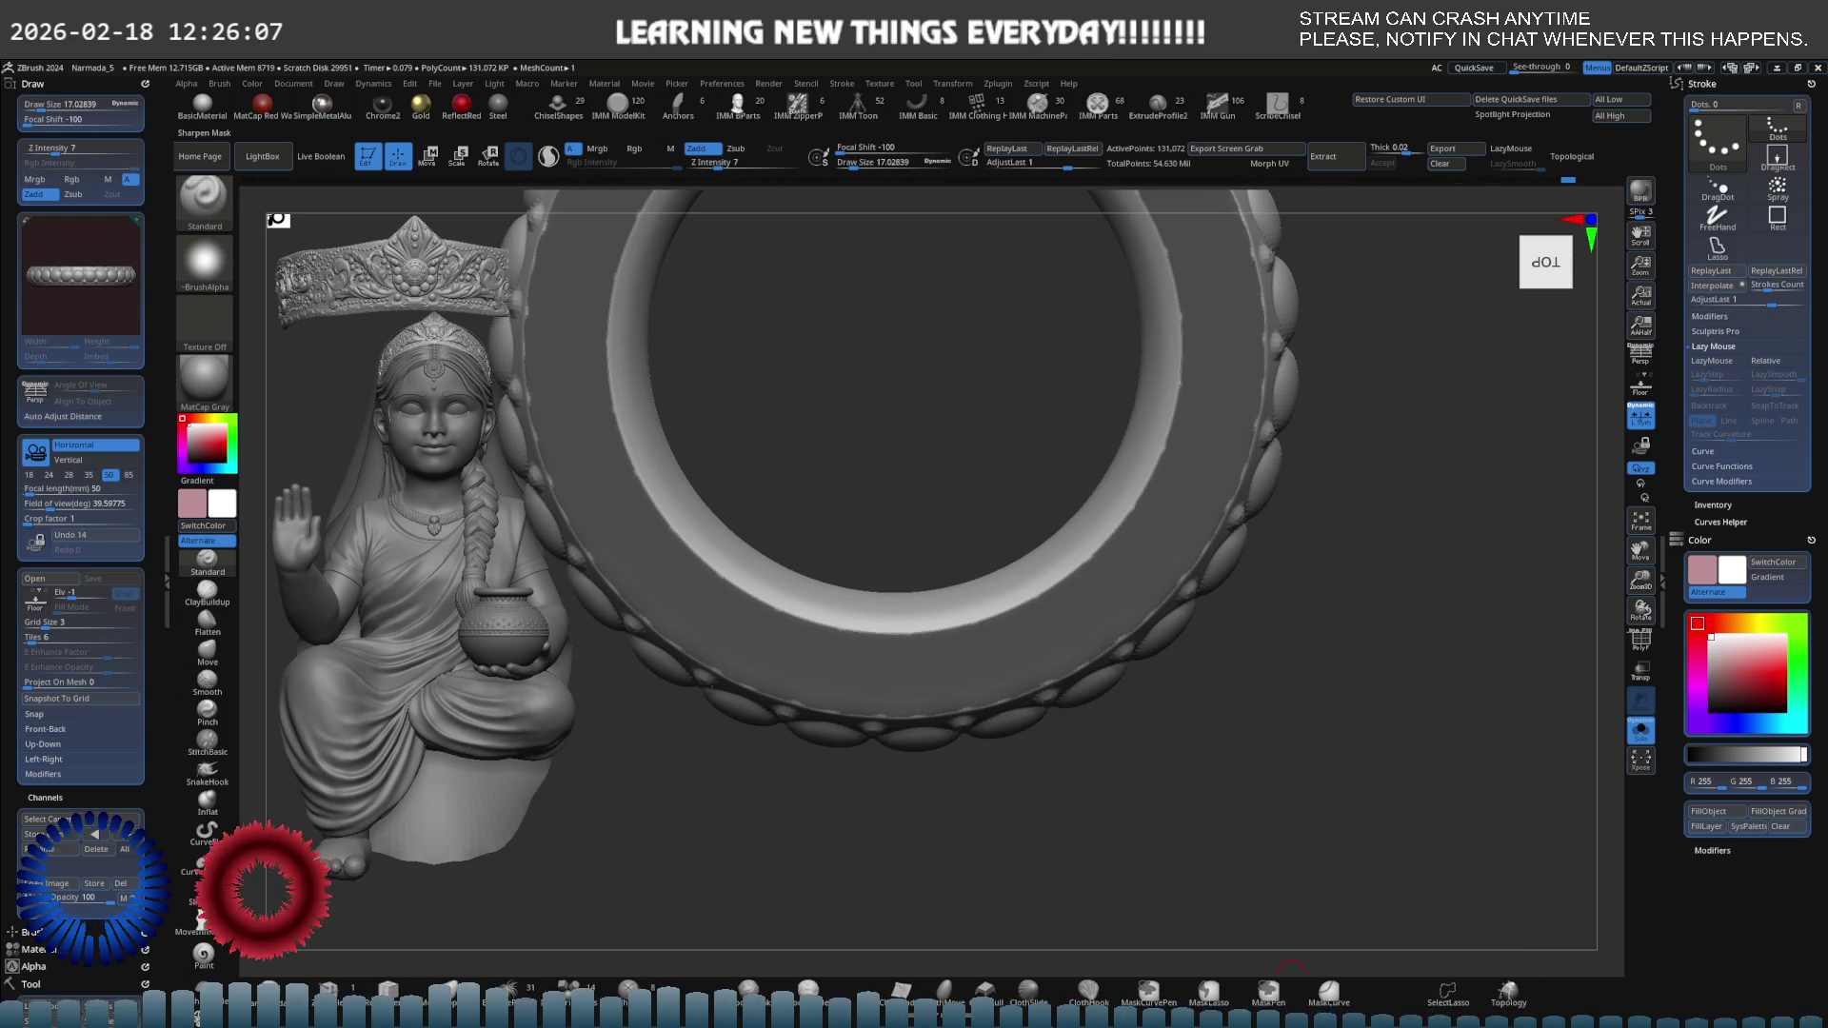
# Blur and then sharpen the mask edge on the ring.
pyautogui.scroll(5, 1262, 475)
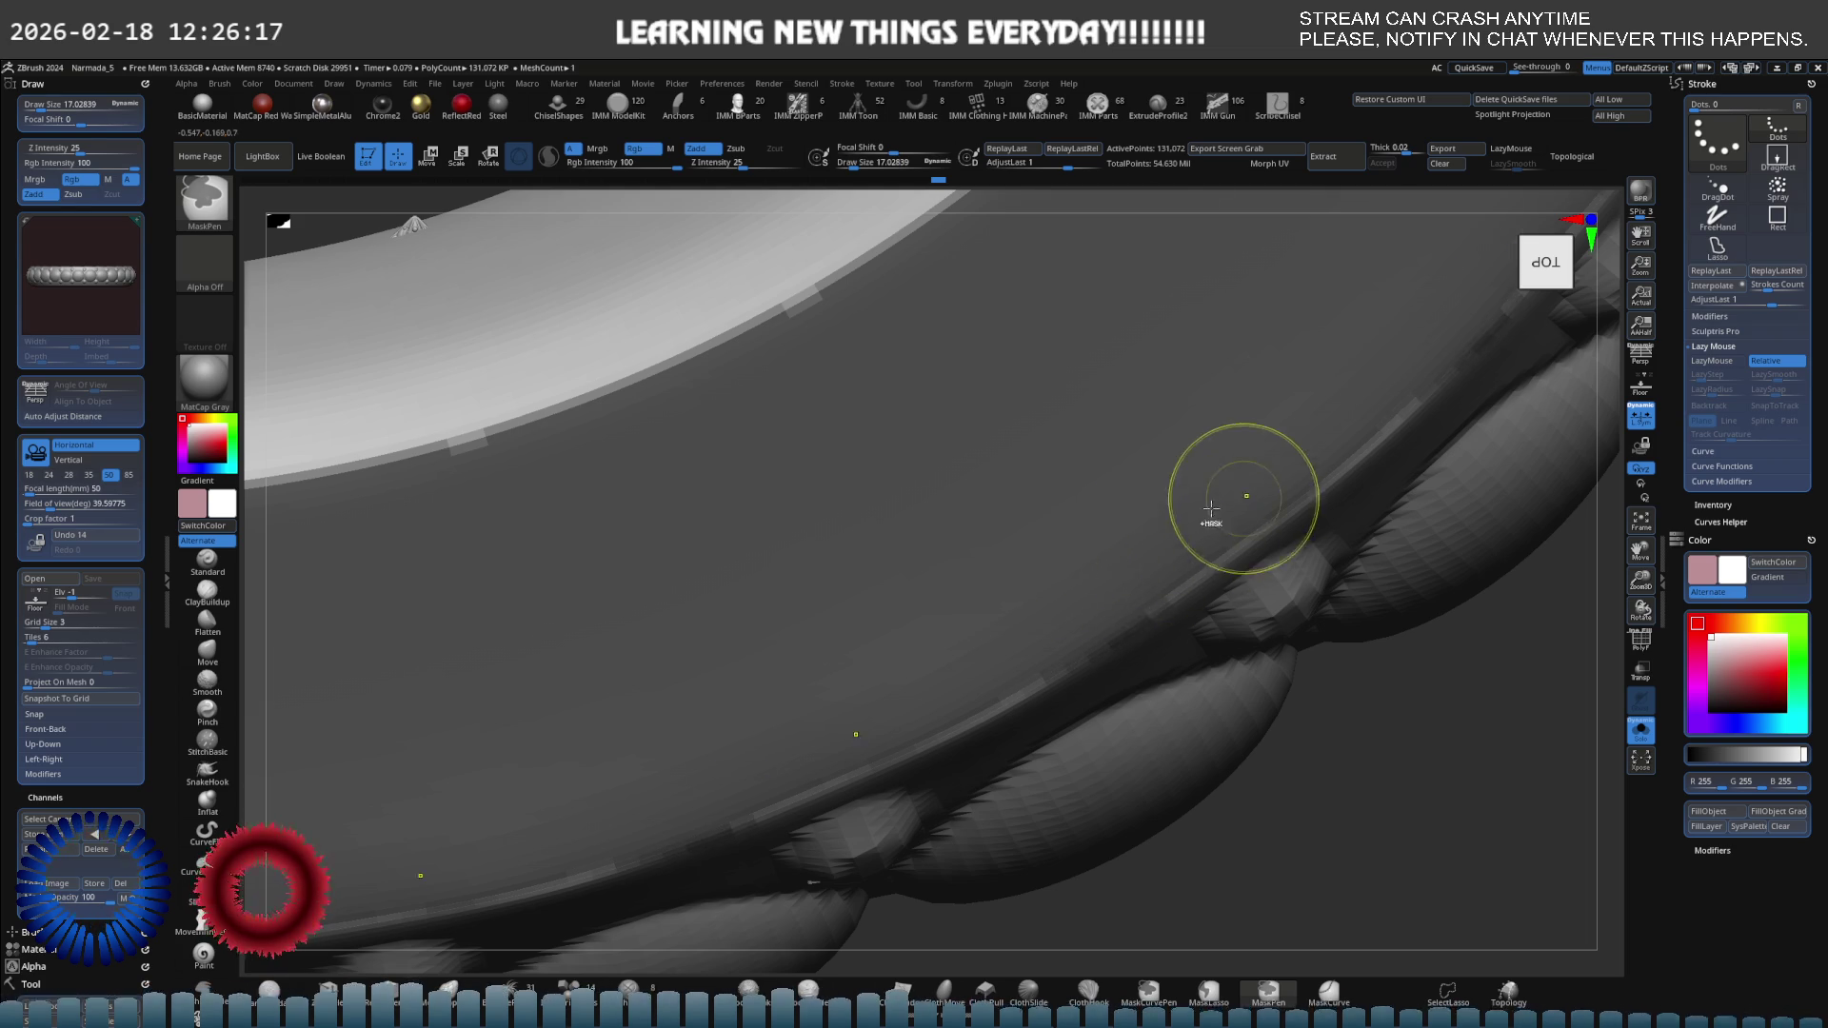
pyautogui.moveTo(1245, 489); pyautogui.dragTo(1288, 524, button='right')
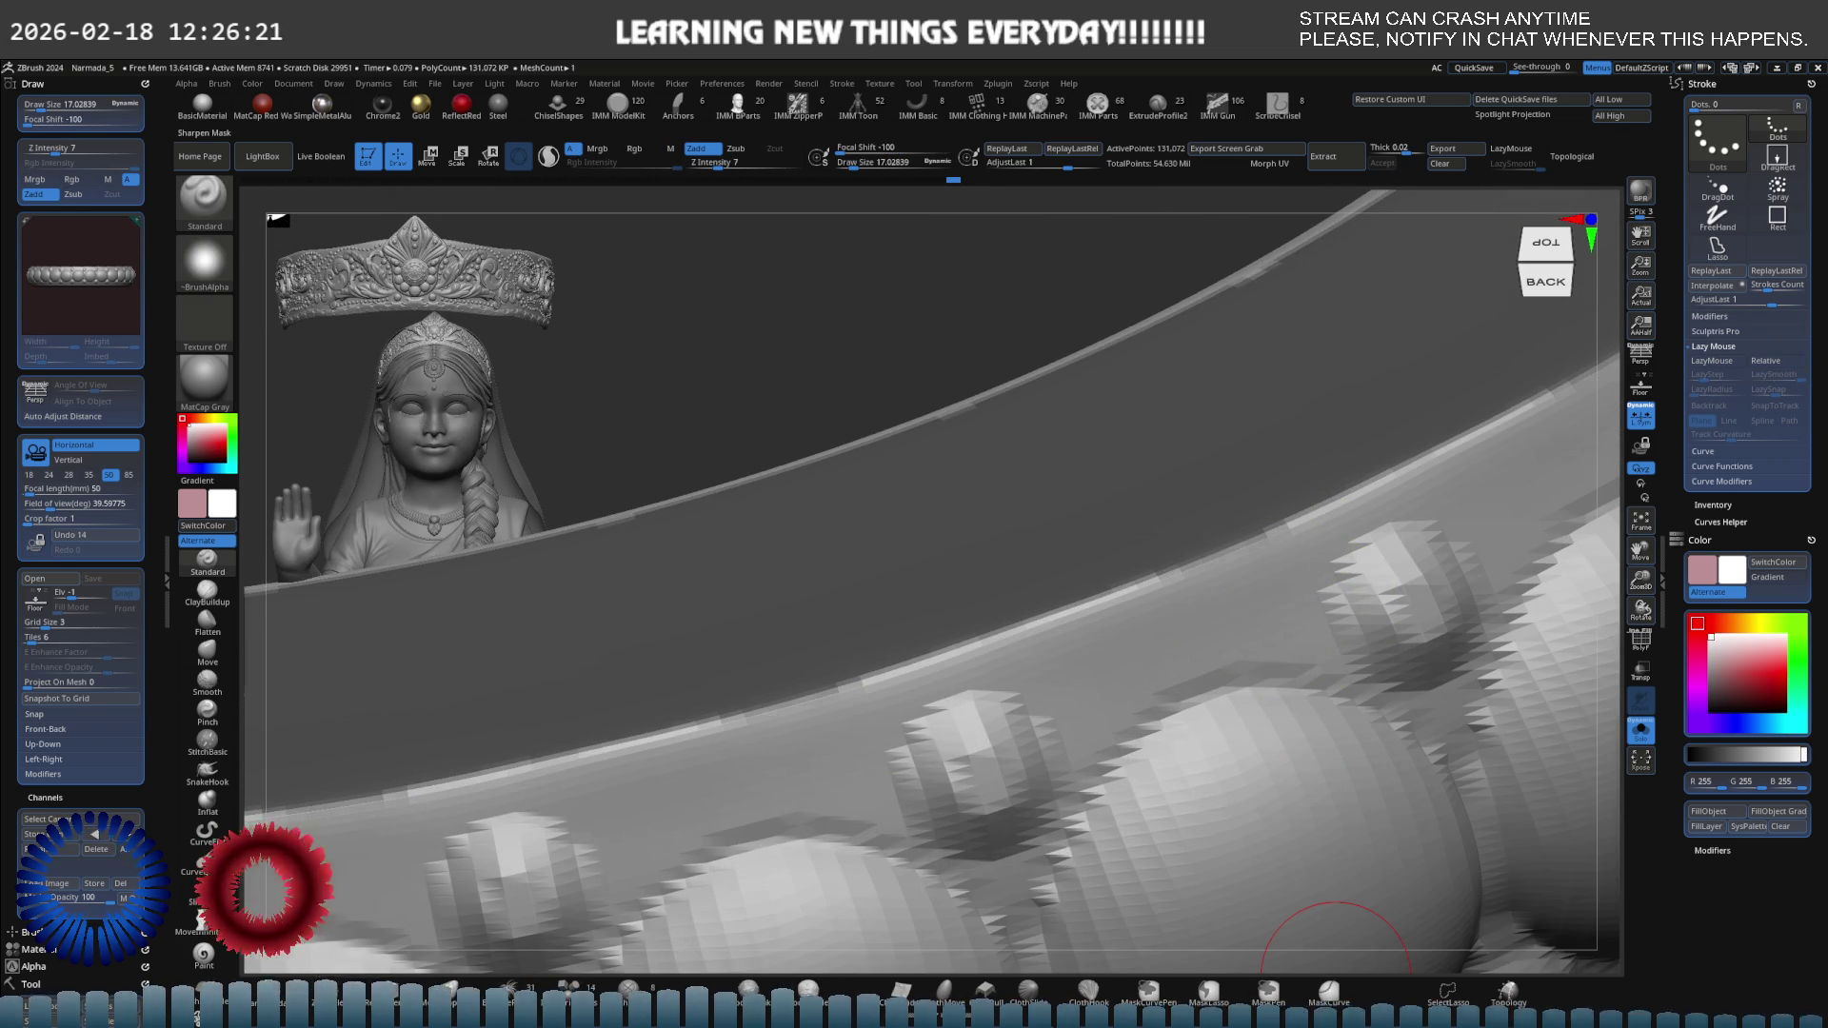
pyautogui.keyDown('ctrl'); pyautogui.click(1336, 952); pyautogui.keyUp('ctrl')
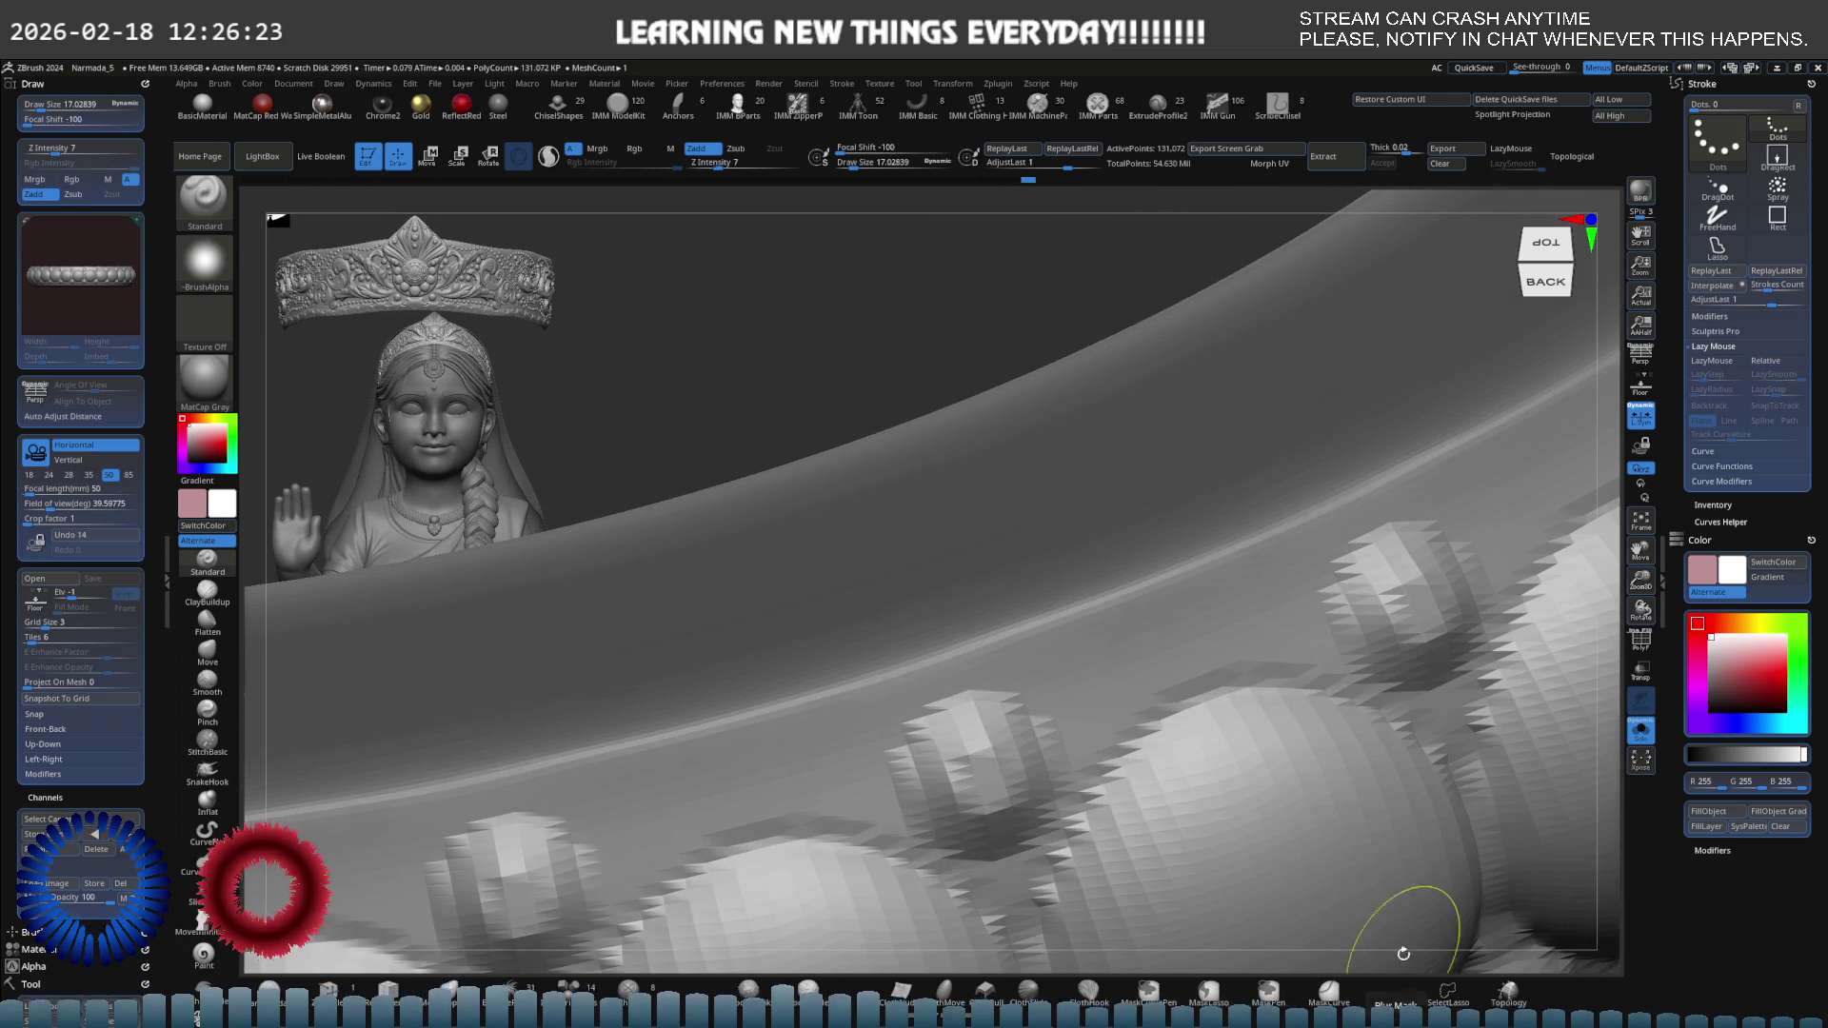
pyautogui.keyDown('ctrl'); pyautogui.keyDown('alt'); pyautogui.click(1395, 905); pyautogui.keyUp('alt'); pyautogui.keyUp('ctrl')
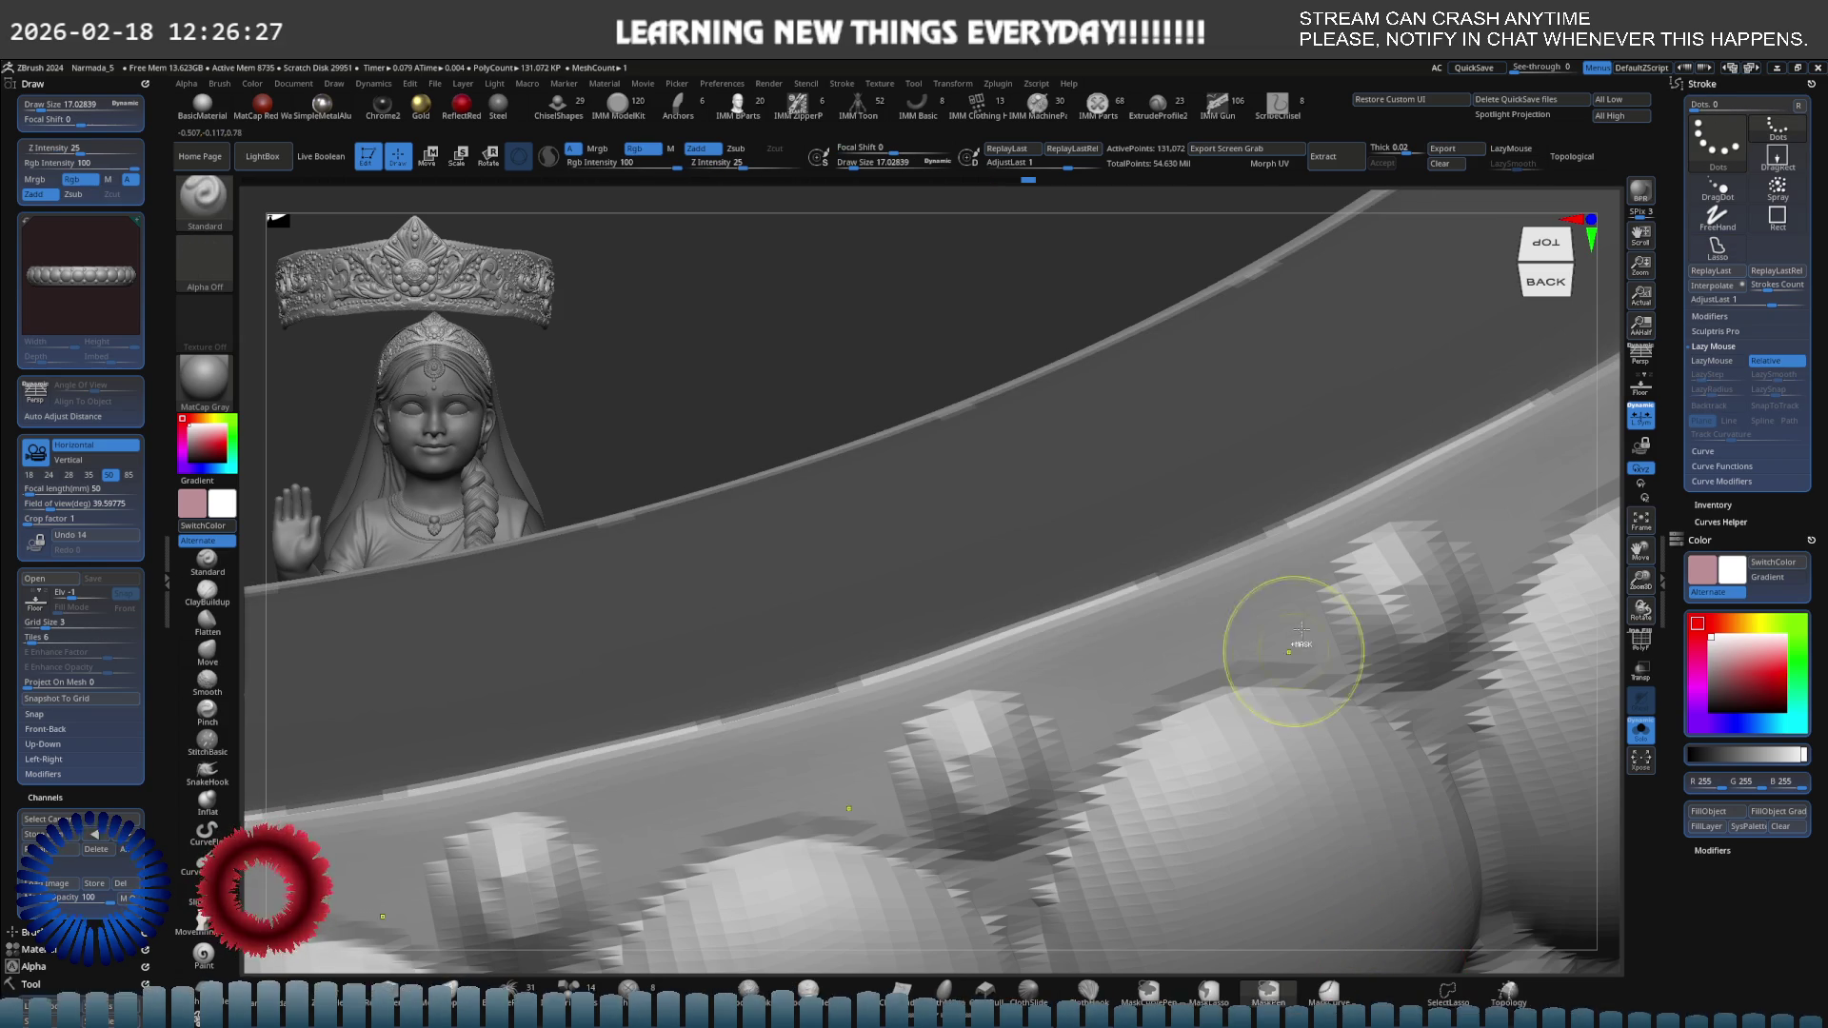
# View the ring's top face with Polyframe showing the teal top-band polygroup.
pyautogui.moveTo(1286, 632)
pyautogui.keyDown('ctrl'); pyautogui.mouseDown(button='right')
pyautogui.moveTo(1073, 498)
pyautogui.moveTo(1022, 513)
pyautogui.mouseUp(button='right'); pyautogui.keyUp('ctrl')
pyautogui.moveTo(1048, 350); pyautogui.dragTo(1033, 530)
pyautogui.press('ctrl')
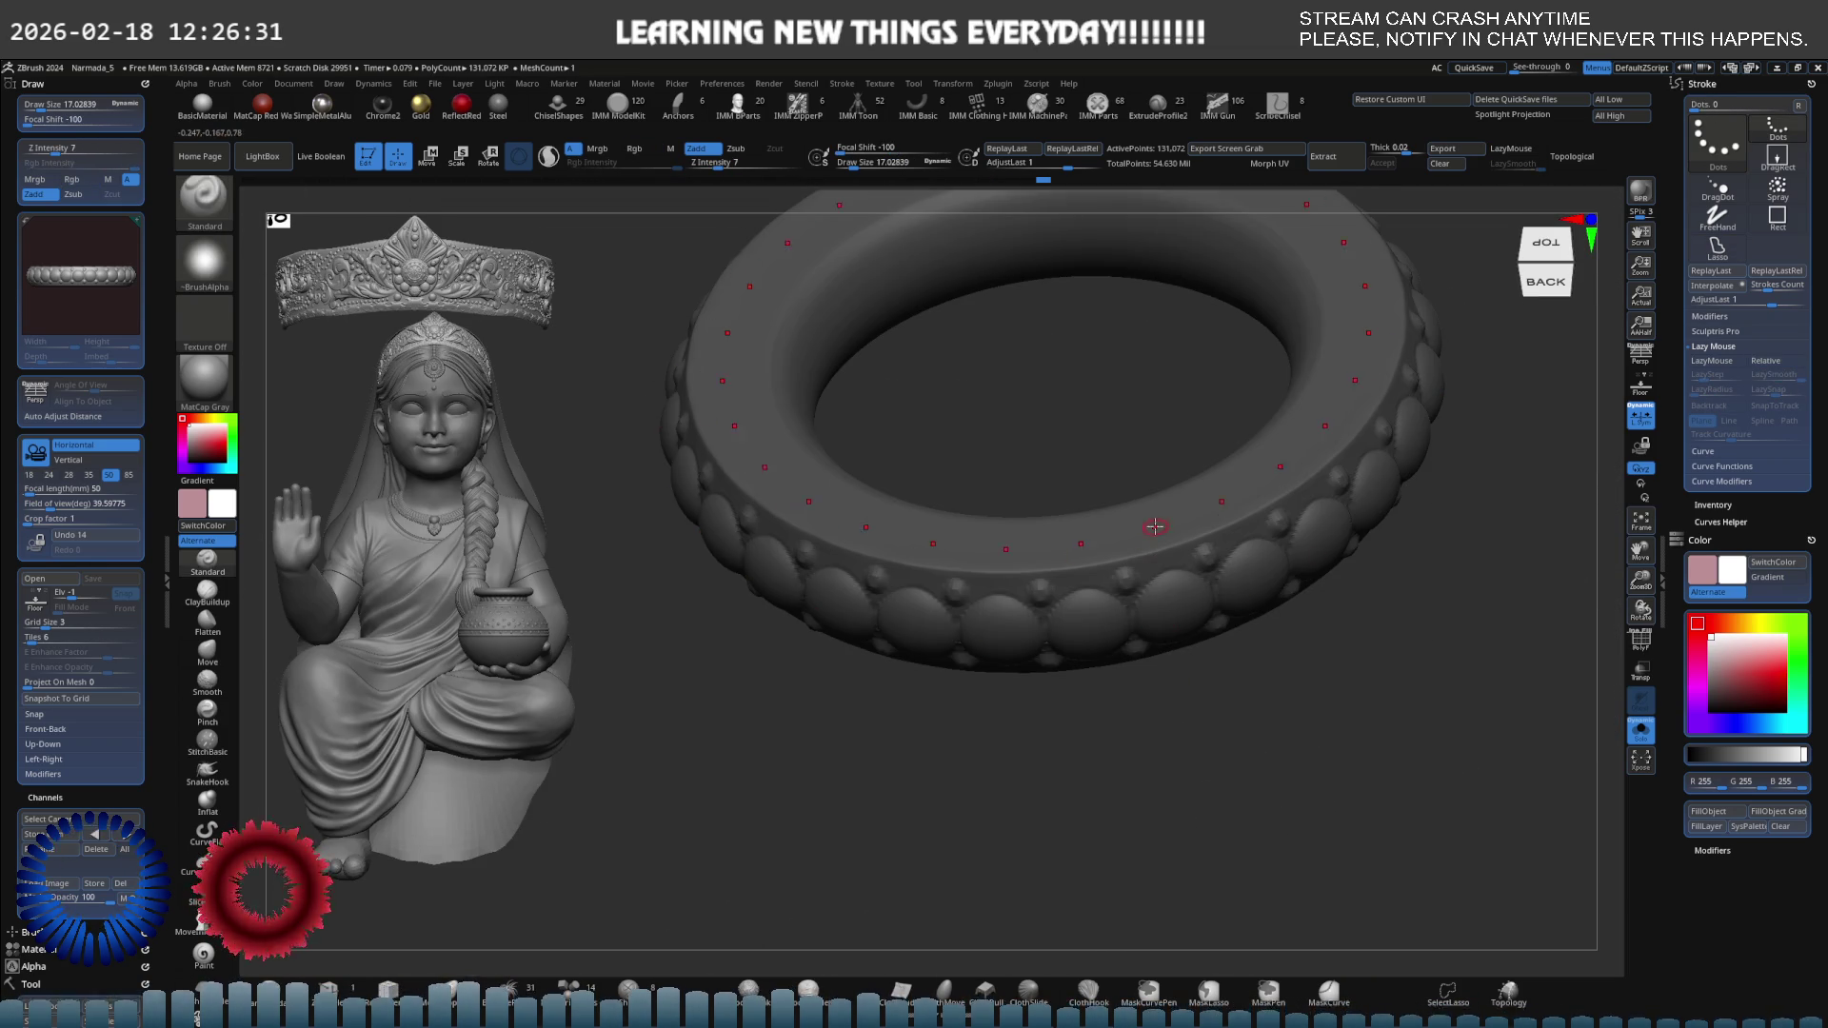
pyautogui.hotkey('shift', 'f')
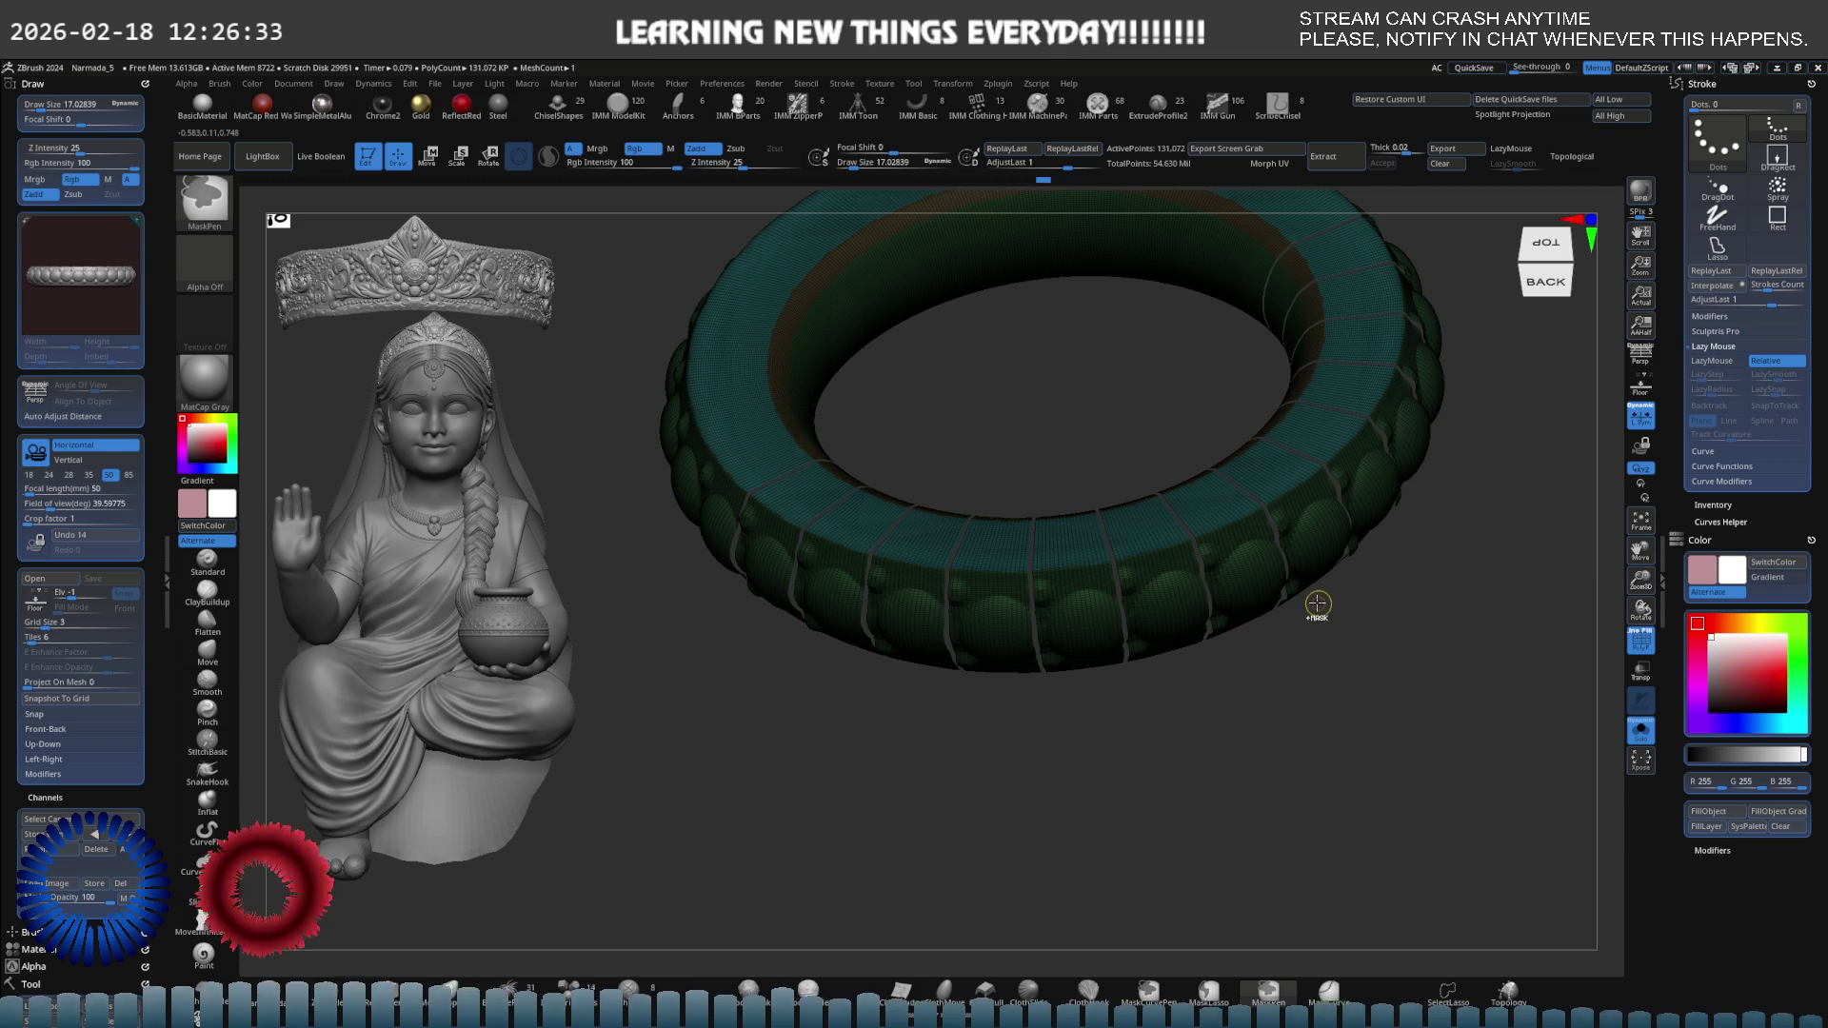
pyautogui.moveTo(1314, 603)
pyautogui.keyDown('ctrl'); pyautogui.mouseDown(button='right')
pyautogui.moveTo(1249, 531)
pyautogui.moveTo(1049, 531)
pyautogui.mouseUp(button='right'); pyautogui.keyUp('ctrl')
# Enlarge the brush to about 130, then isolate and unhide the teal top-band polygroup.
pyautogui.press('s')
pyautogui.moveTo(1064, 536); pyautogui.dragTo(1095, 536)
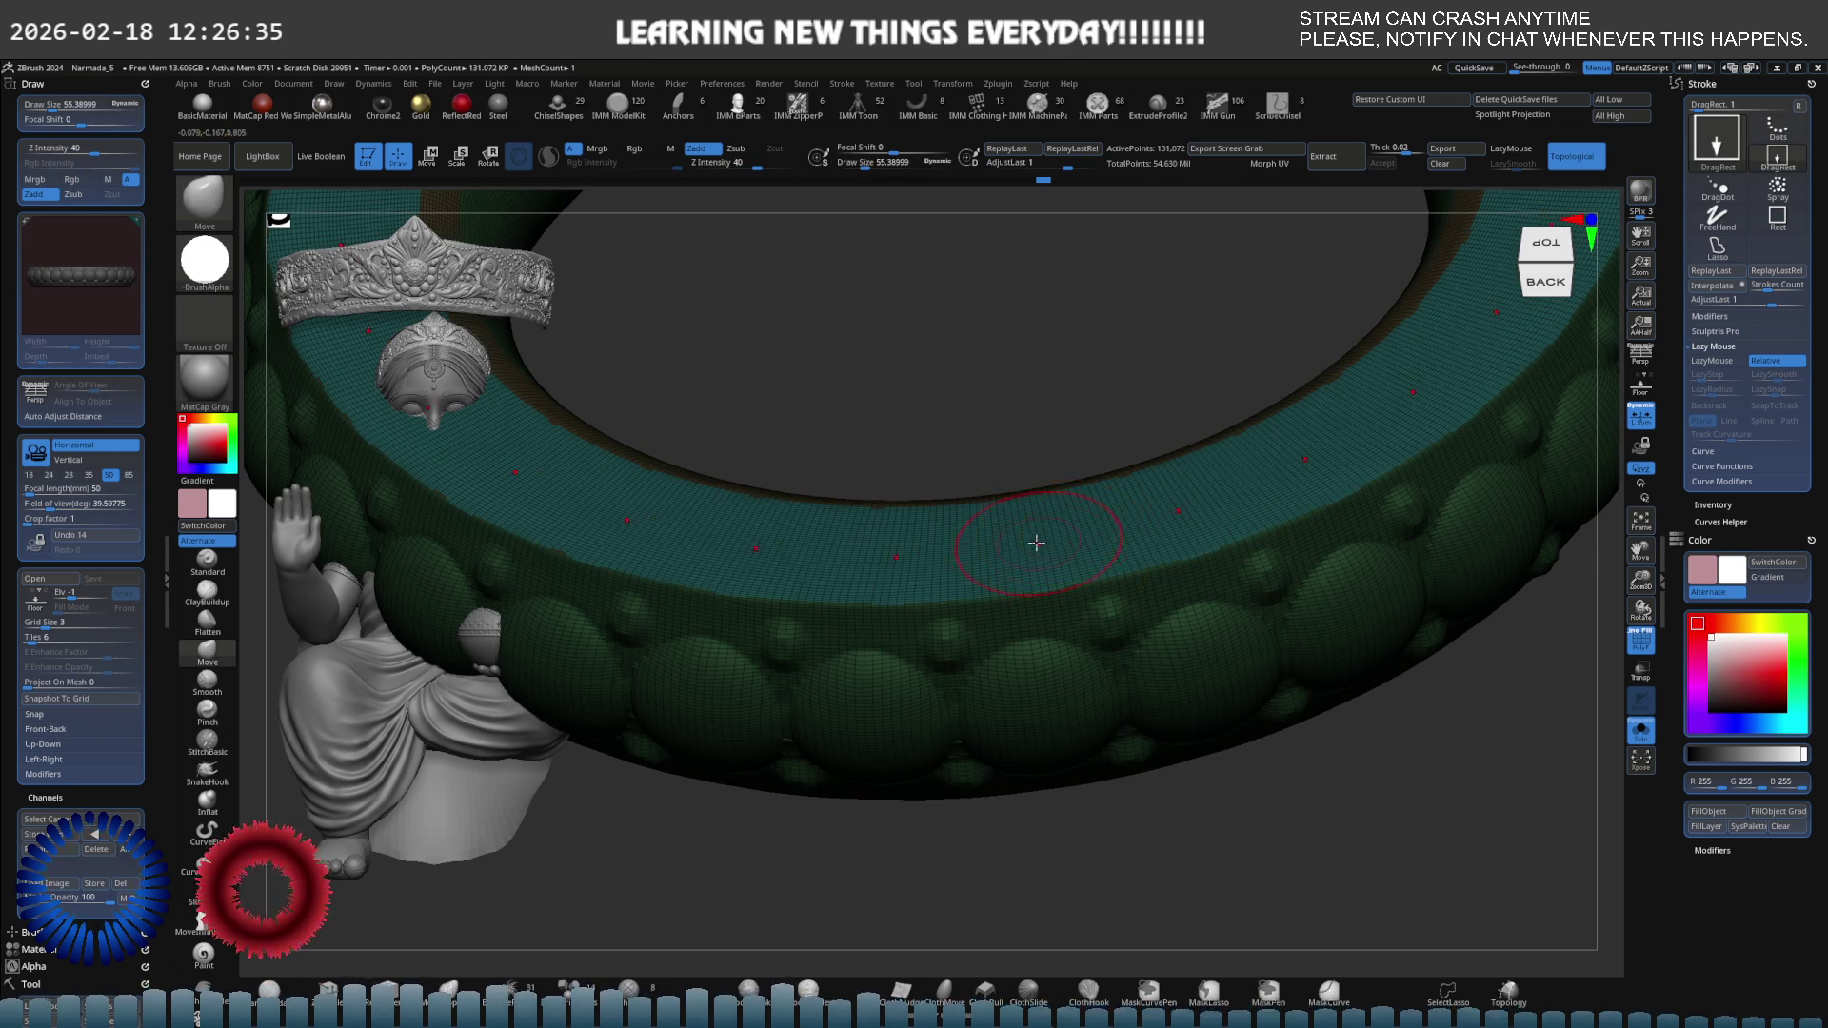
pyautogui.keyDown('shift'); pyautogui.moveTo(1057, 534); pyautogui.dragTo(1052, 429, button='right'); pyautogui.keyUp('shift')
pyautogui.press('s')
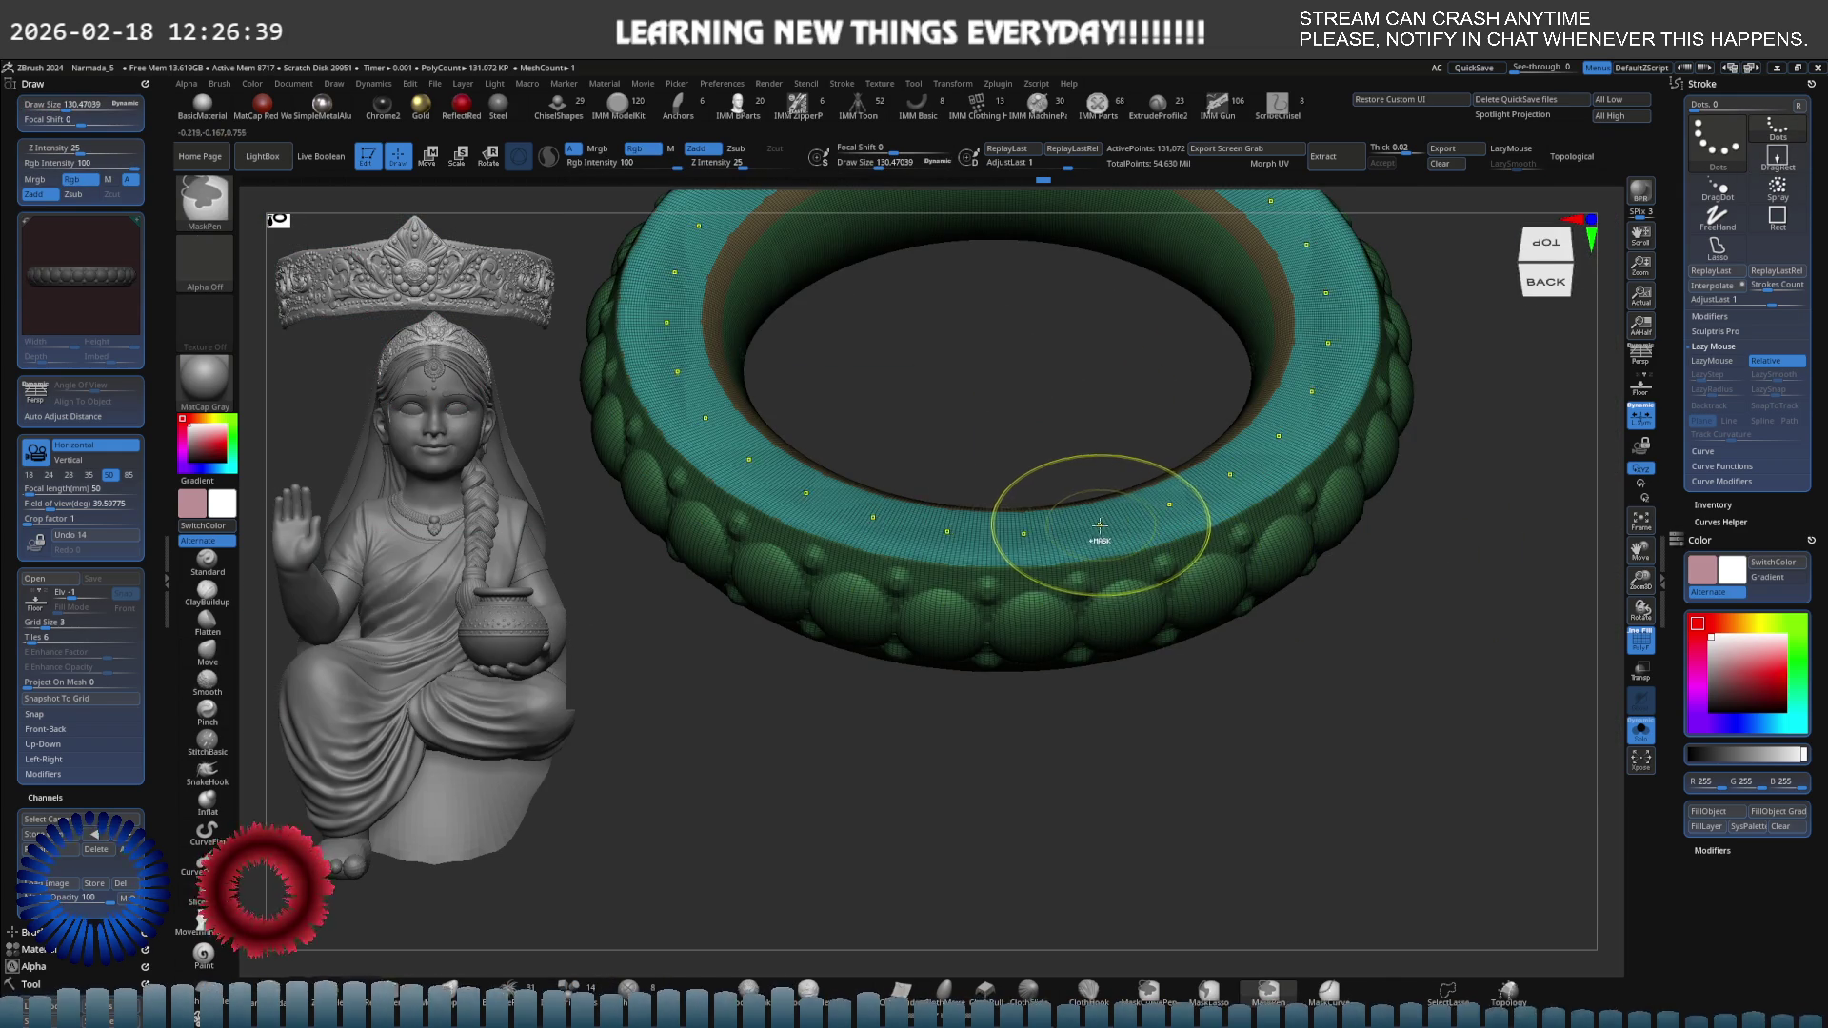
pyautogui.moveTo(1105, 530); pyautogui.dragTo(1380, 605, button='right')
pyautogui.keyDown('ctrl'); pyautogui.keyDown('shift'); pyautogui.click(1150, 536); pyautogui.keyUp('shift'); pyautogui.keyUp('ctrl')
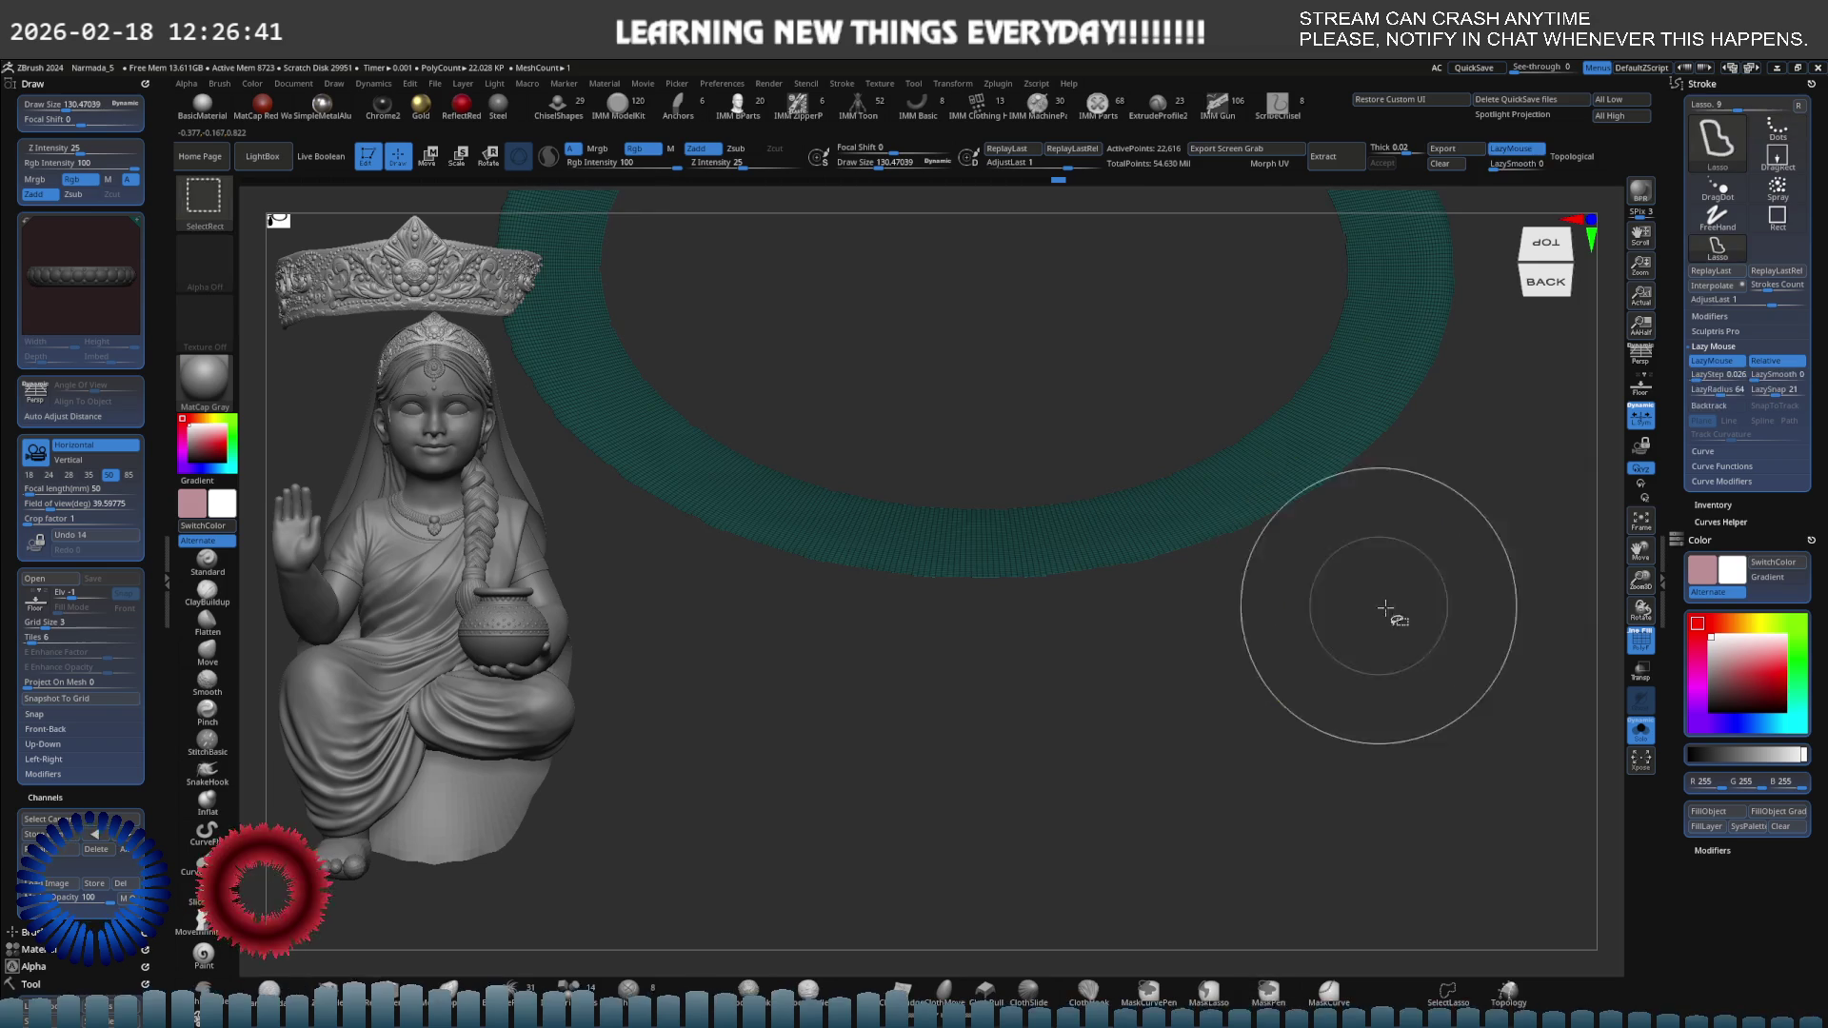
pyautogui.keyDown('ctrl'); pyautogui.keyDown('shift'); pyautogui.click(1380, 605); pyautogui.keyUp('shift'); pyautogui.keyUp('ctrl')
pyautogui.moveTo(1461, 653); pyautogui.dragTo(1041, 512, button='right')
pyautogui.click(1040, 527)
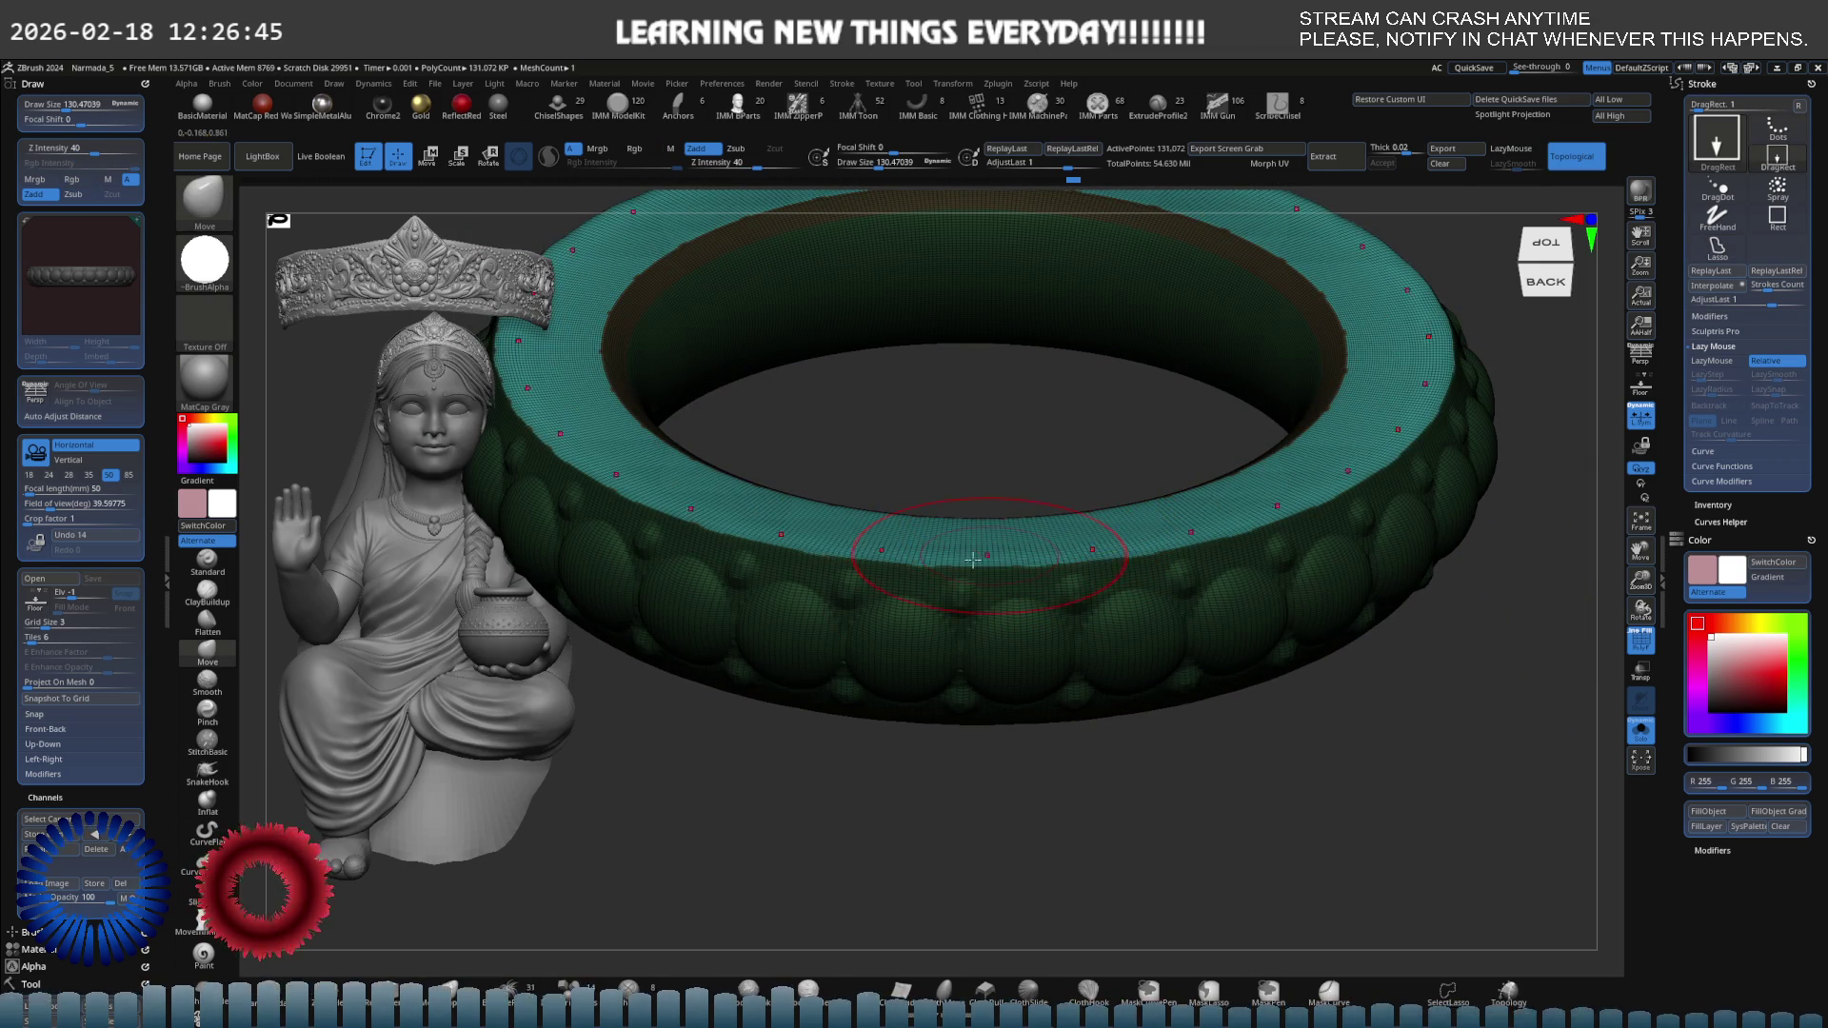
pyautogui.moveTo(890, 553)
pyautogui.mouseDown(button='right')
pyautogui.moveTo(918, 644)
pyautogui.moveTo(877, 653)
pyautogui.mouseUp(button='right')
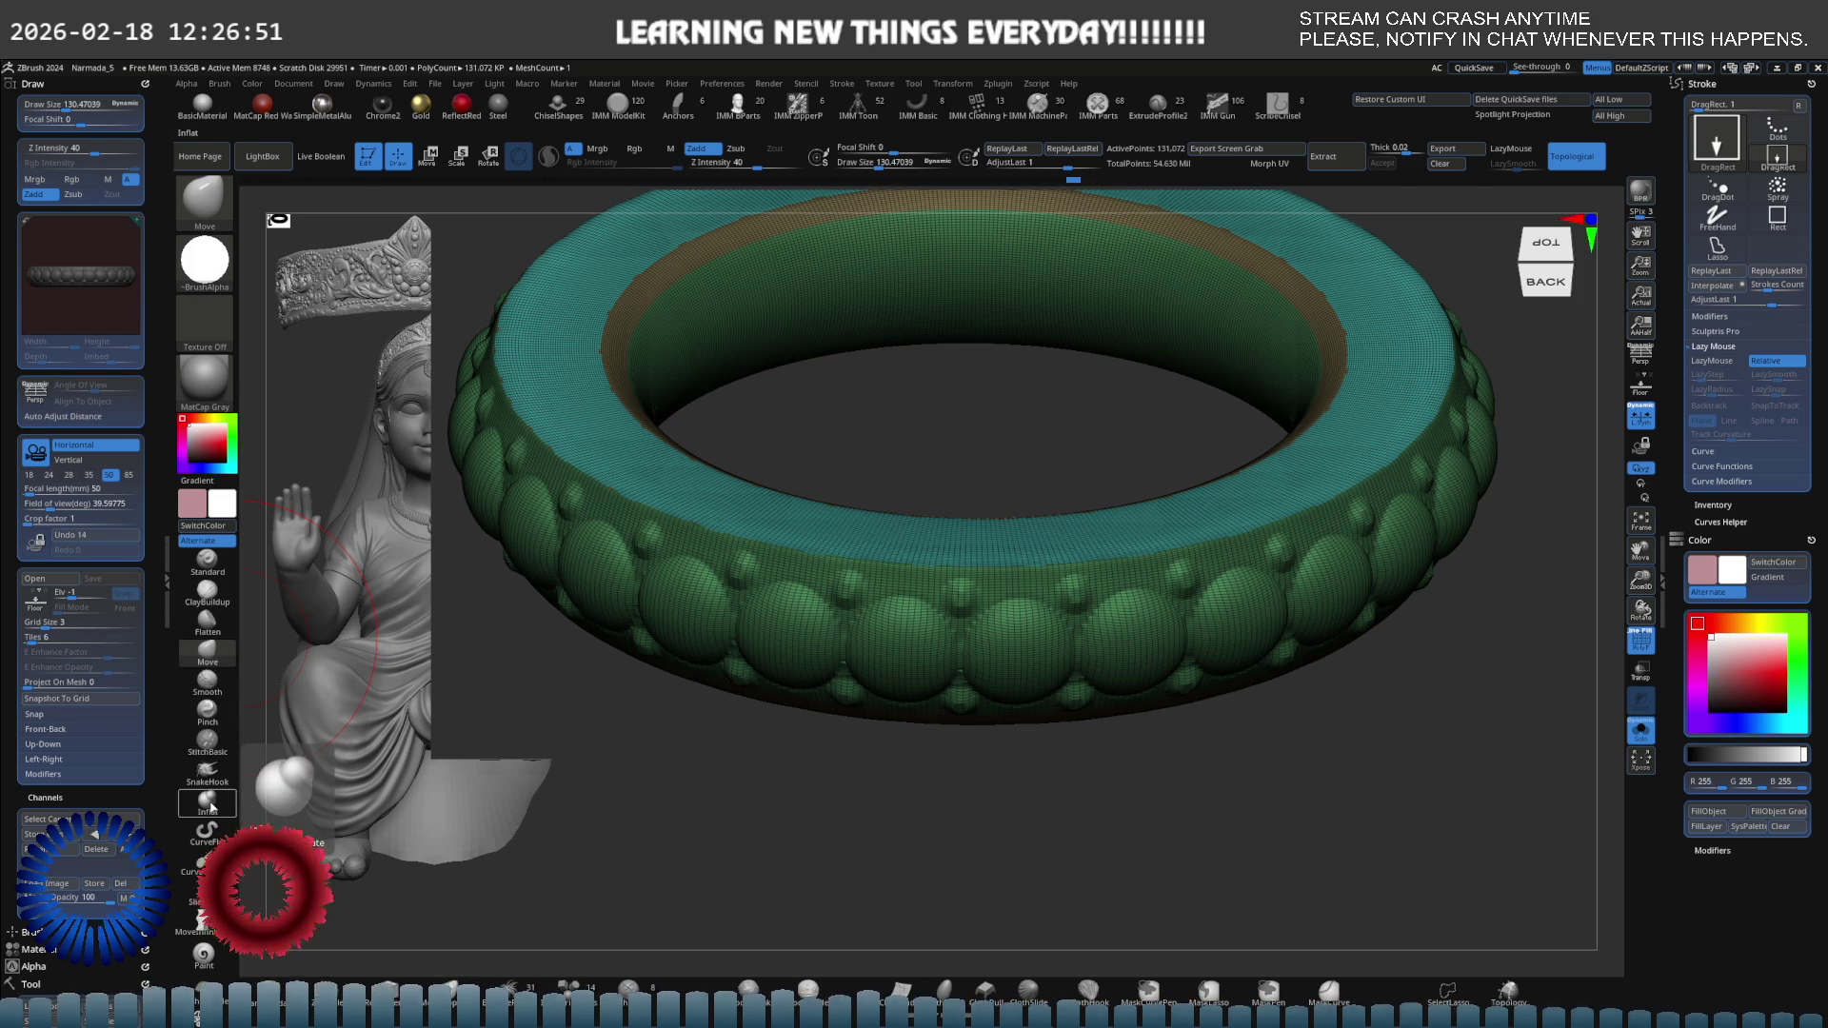
# Inflate the teal top band all around, then isolate the top strip and reveal the whole ring.
pyautogui.click(211, 807)
pyautogui.moveTo(949, 538); pyautogui.dragTo(972, 529)
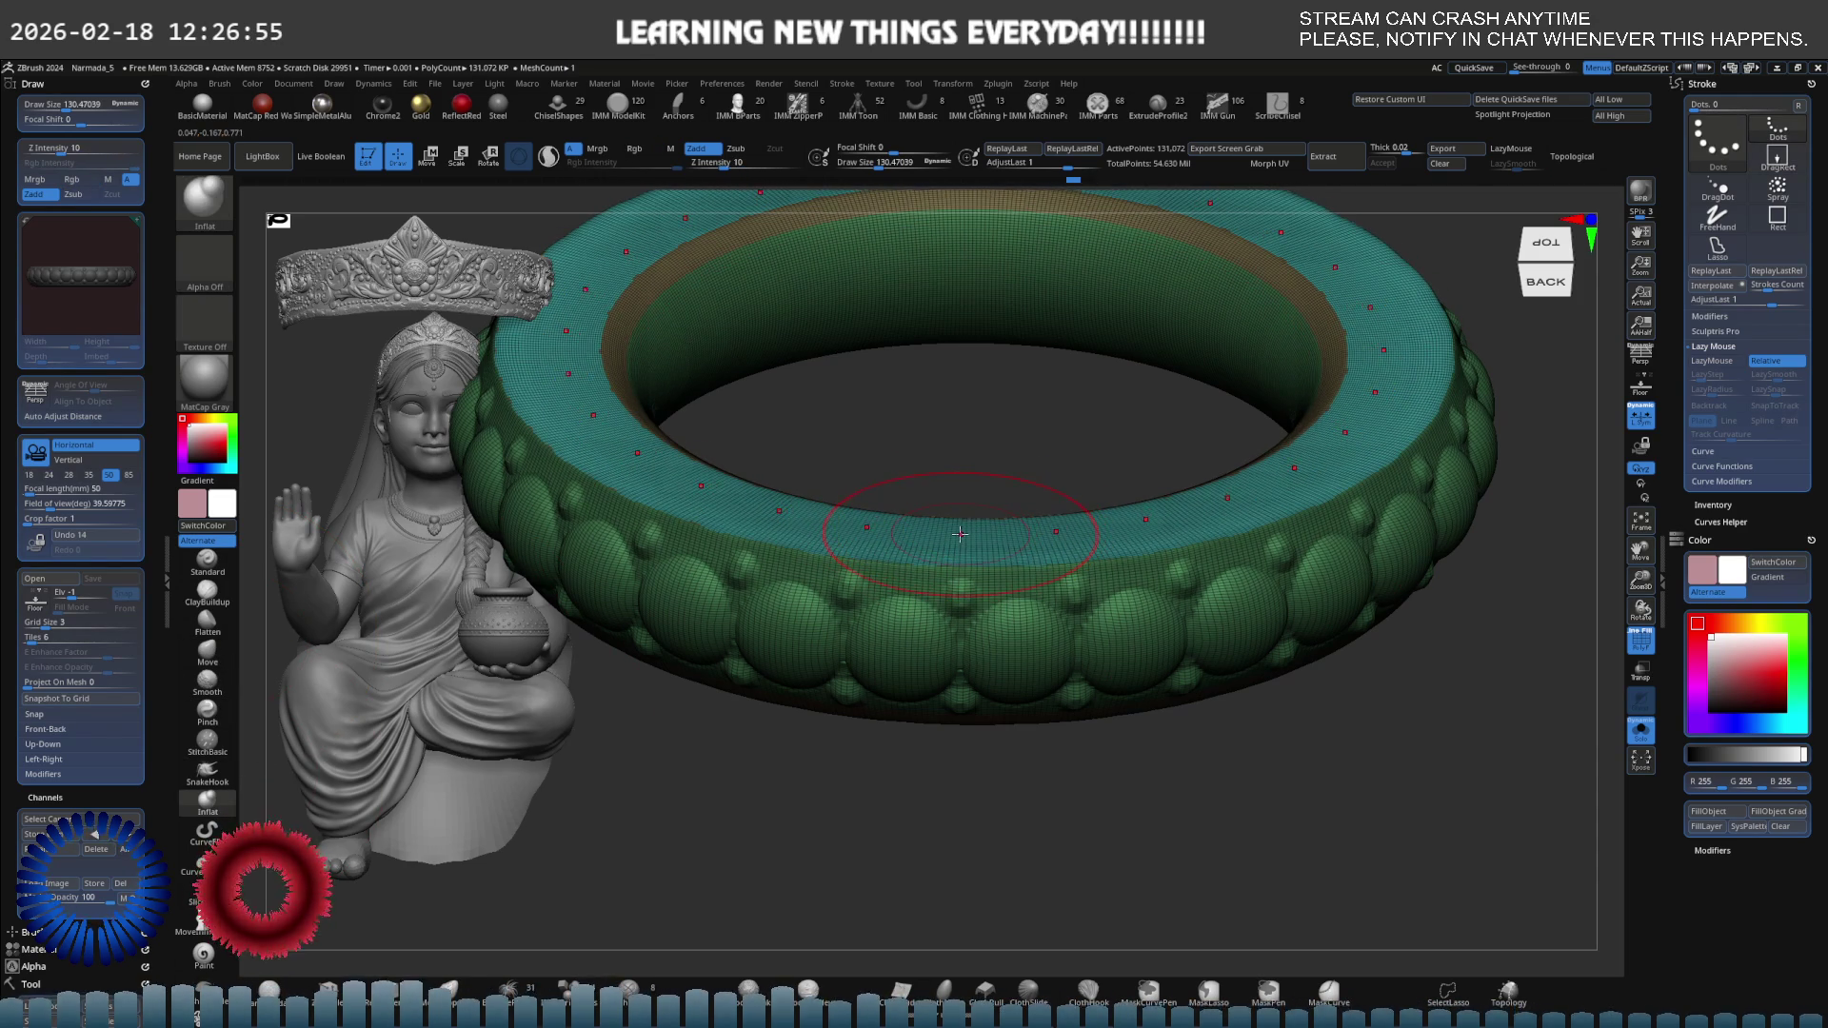
pyautogui.moveTo(965, 521)
pyautogui.keyDown('ctrl'); pyautogui.mouseDown(button='right')
pyautogui.moveTo(812, 757)
pyautogui.moveTo(968, 523)
pyautogui.mouseUp(button='right'); pyautogui.keyUp('ctrl')
pyautogui.hotkey('ctrl', 'shift')
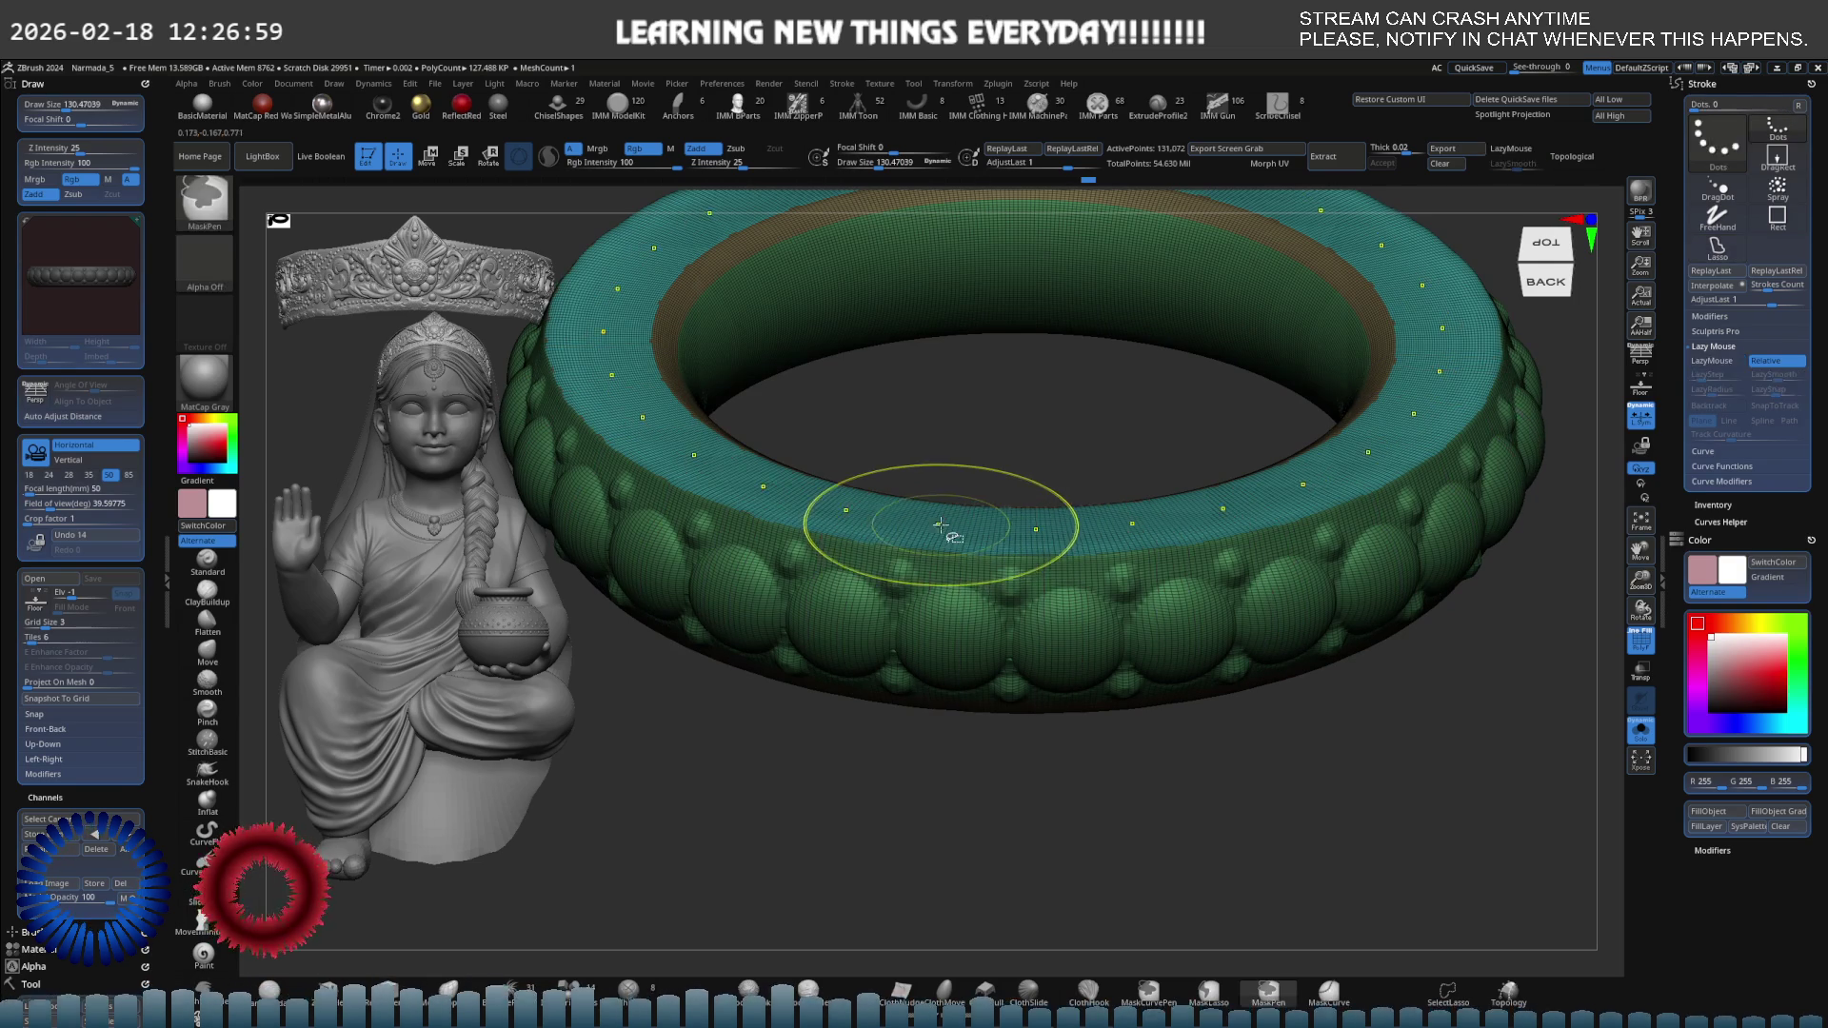
pyautogui.keyDown('ctrl'); pyautogui.keyDown('shift'); pyautogui.click(937, 525); pyautogui.keyUp('shift'); pyautogui.keyUp('ctrl')
pyautogui.keyDown('ctrl'); pyautogui.keyDown('shift'); pyautogui.click(939, 523); pyautogui.keyUp('shift'); pyautogui.keyUp('ctrl')
pyautogui.keyDown('ctrl'); pyautogui.keyDown('shift'); pyautogui.click(885, 604); pyautogui.keyUp('shift'); pyautogui.keyUp('ctrl')
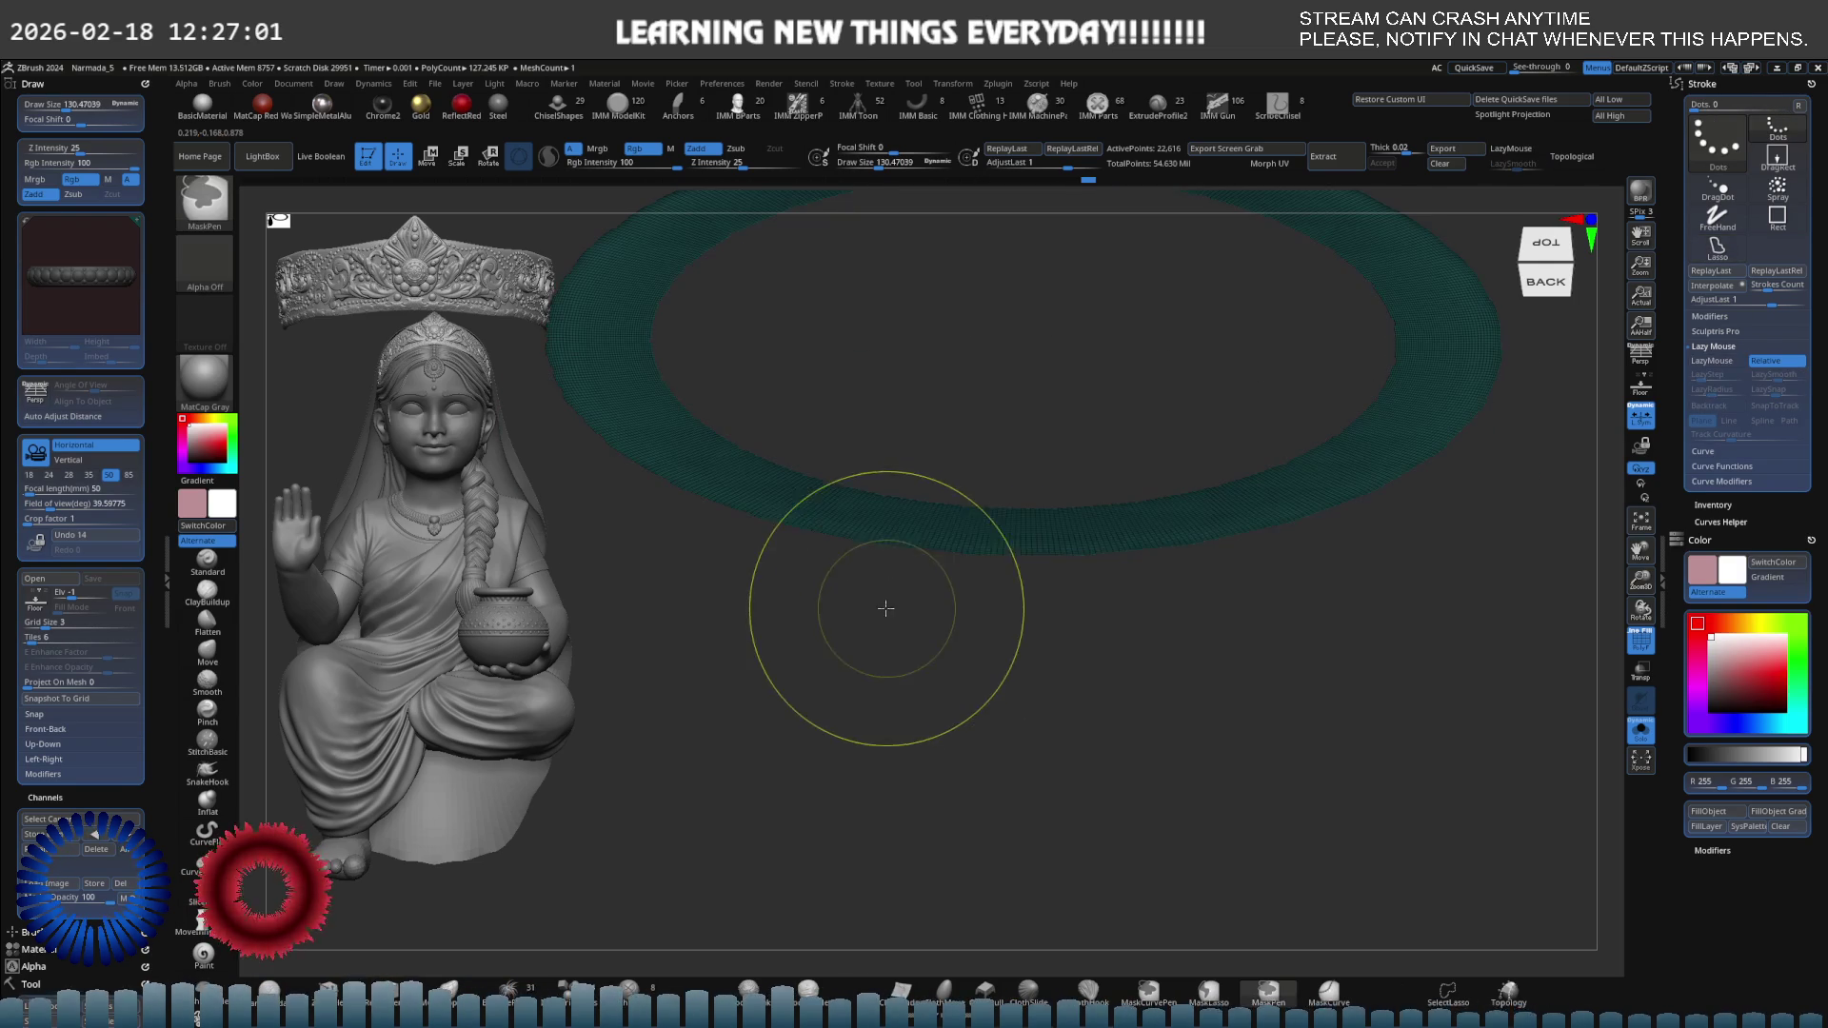
pyautogui.keyDown('ctrl'); pyautogui.keyDown('shift'); pyautogui.click(816, 741); pyautogui.keyUp('shift'); pyautogui.keyUp('ctrl')
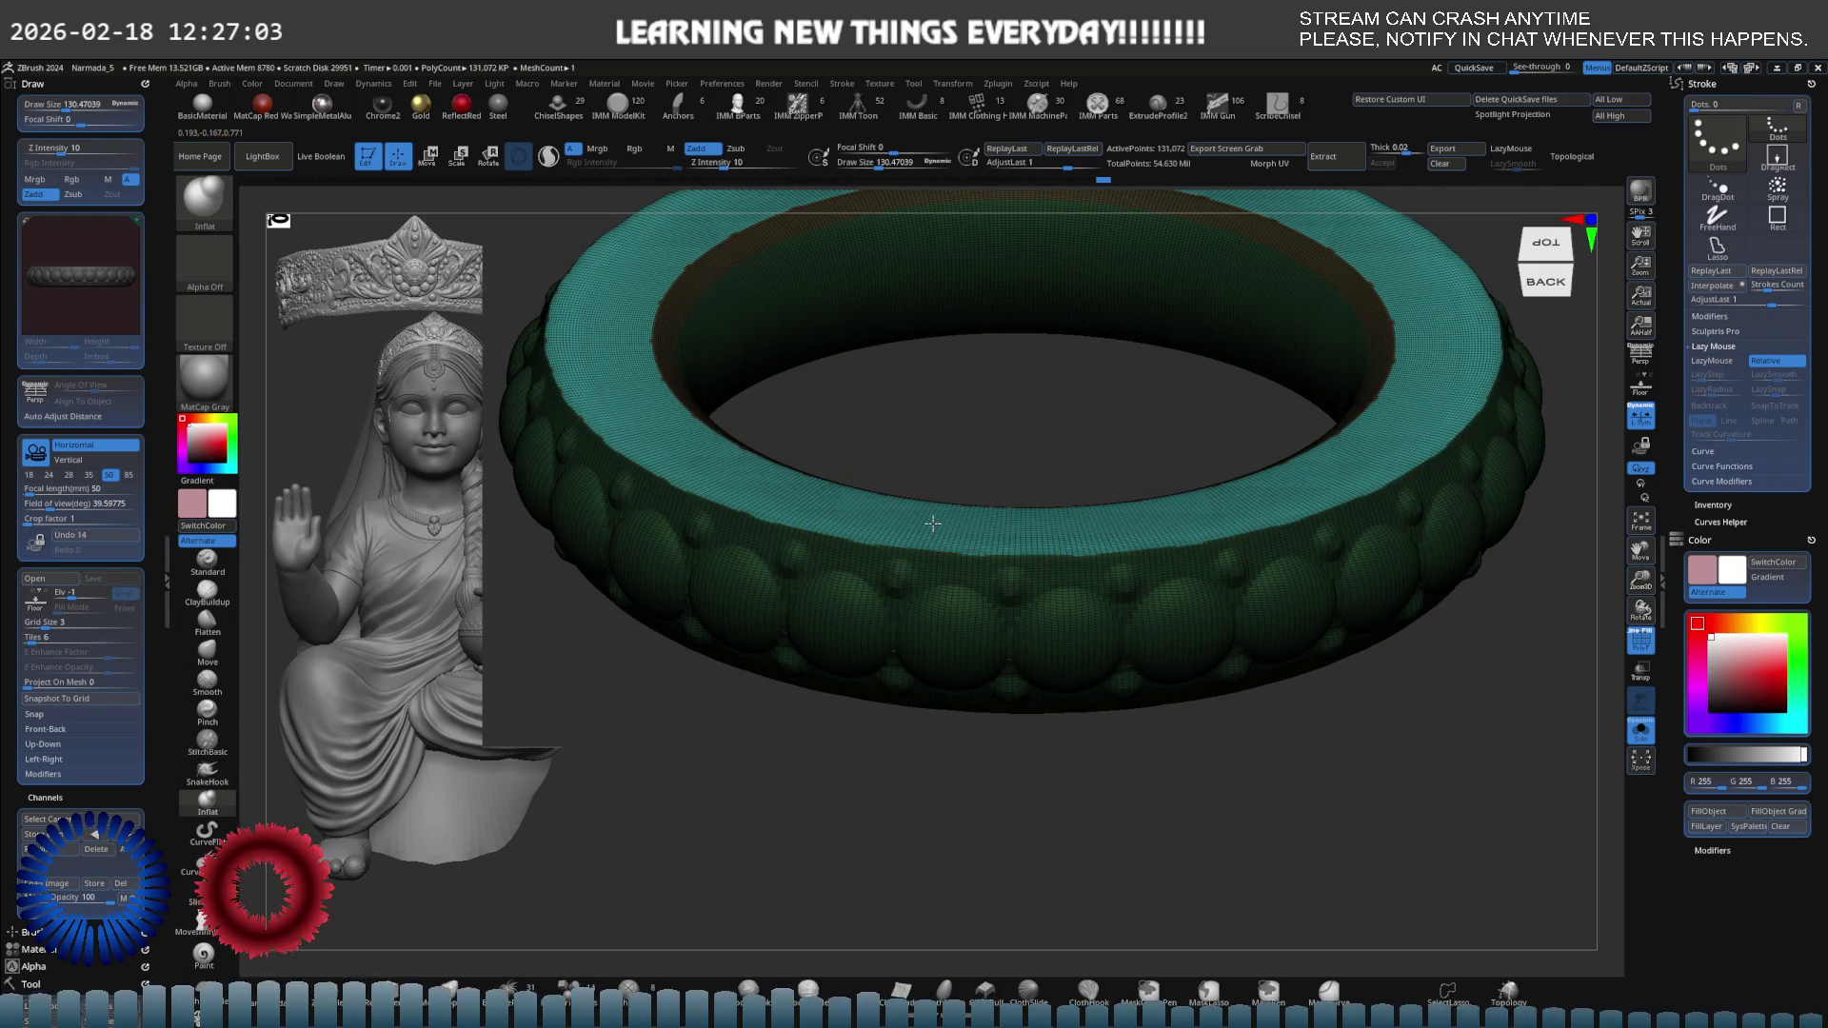
pyautogui.moveTo(933, 523)
pyautogui.mouseDown(button='right')
pyautogui.moveTo(920, 531)
pyautogui.moveTo(943, 519)
pyautogui.moveTo(943, 548)
pyautogui.moveTo(924, 562)
pyautogui.mouseUp(button='right')
# Reselect the Inflate brush with the BIN shortcut and bring up the brush size.
pyautogui.press('b')
pyautogui.press('i')
pyautogui.press('n')
pyautogui.press('s')
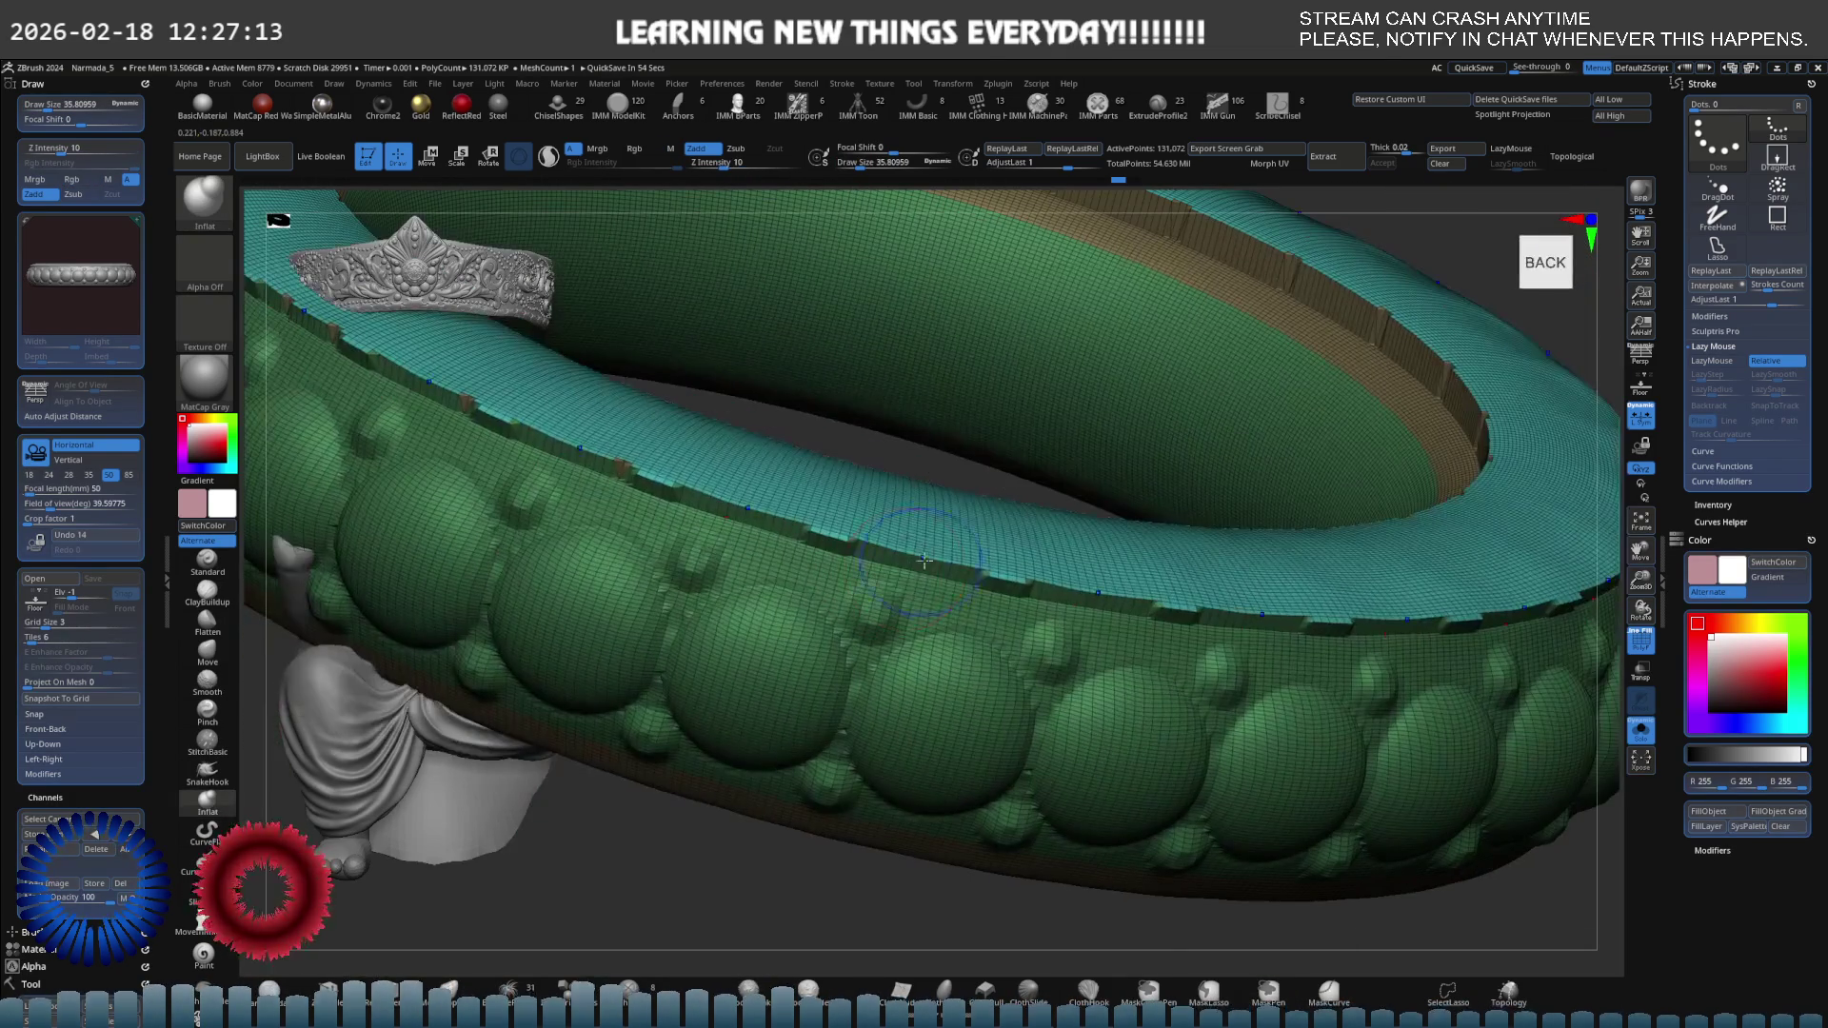
# Smooth the step along the ring's top edge, toggling the polygroup wireframe.
pyautogui.keyDown('shift'); pyautogui.click(924, 561); pyautogui.keyUp('shift')
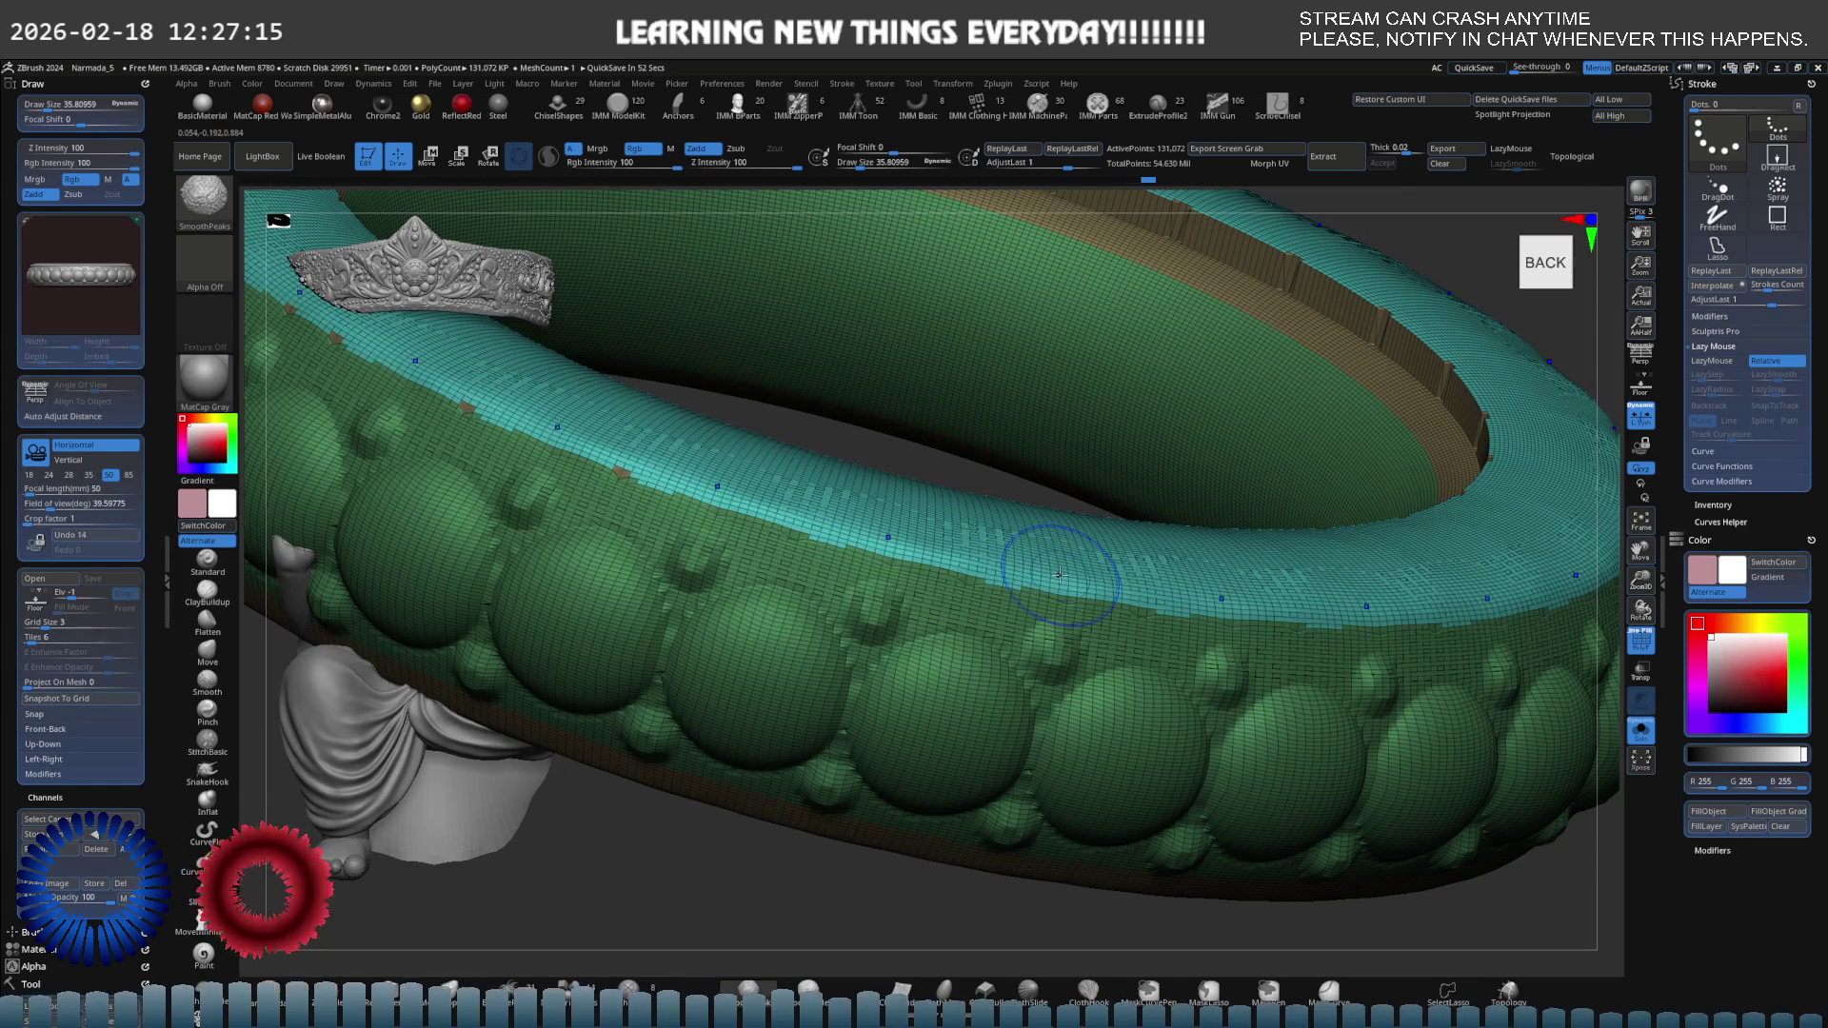
pyautogui.moveTo(1060, 575); pyautogui.dragTo(1150, 597)
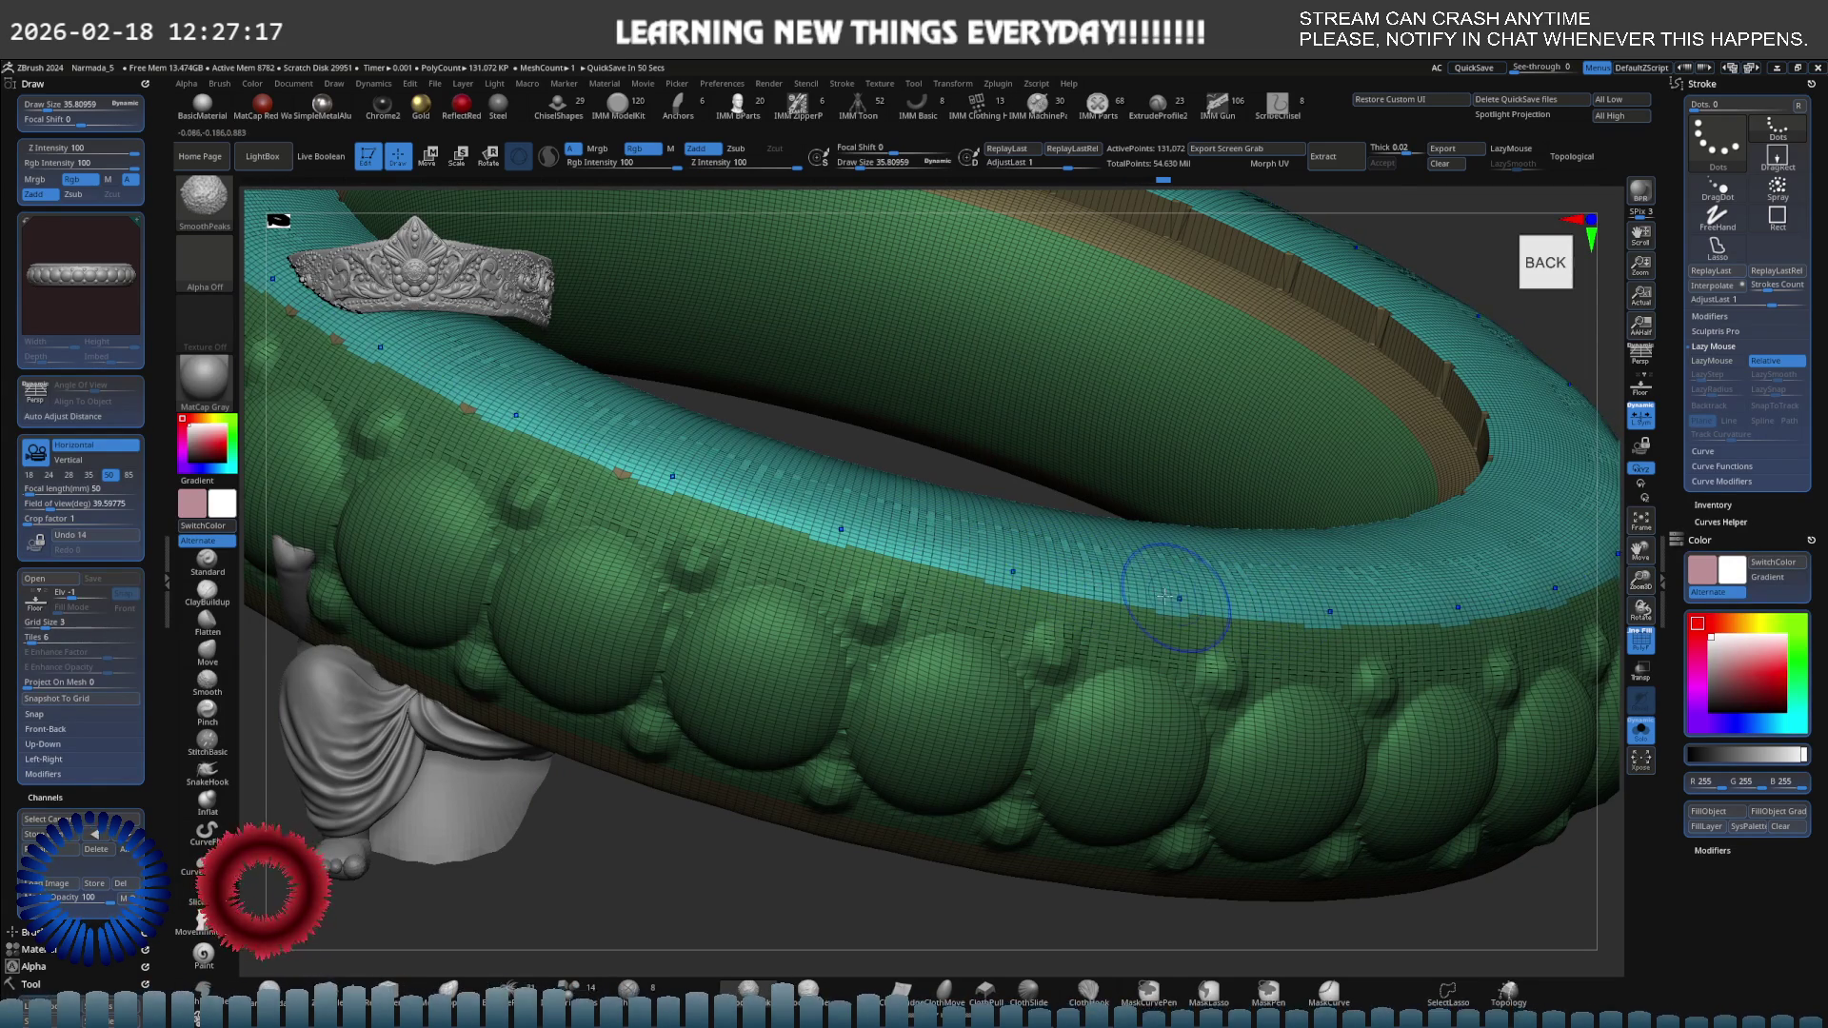
pyautogui.moveTo(1165, 596)
pyautogui.mouseDown()
pyautogui.moveTo(989, 667)
pyautogui.moveTo(1007, 446)
pyautogui.mouseUp()
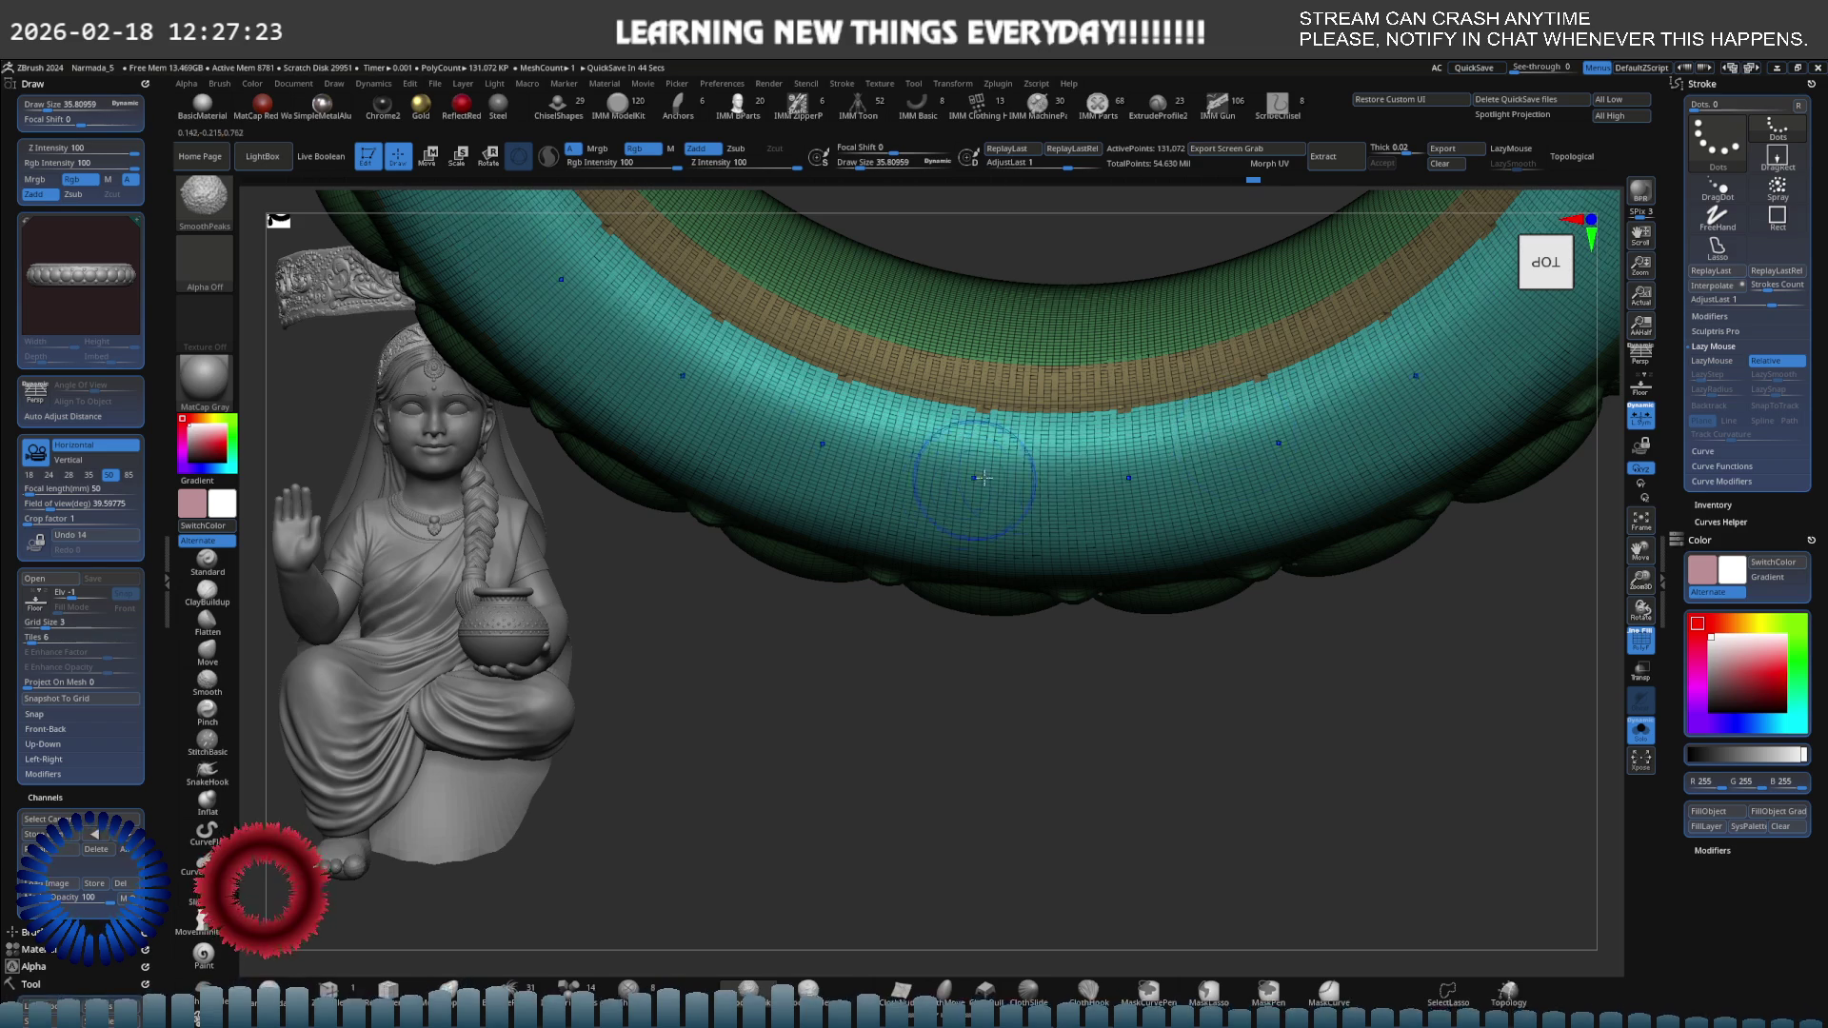
pyautogui.moveTo(984, 478); pyautogui.dragTo(1171, 412)
pyautogui.hotkey('shift', 'f')
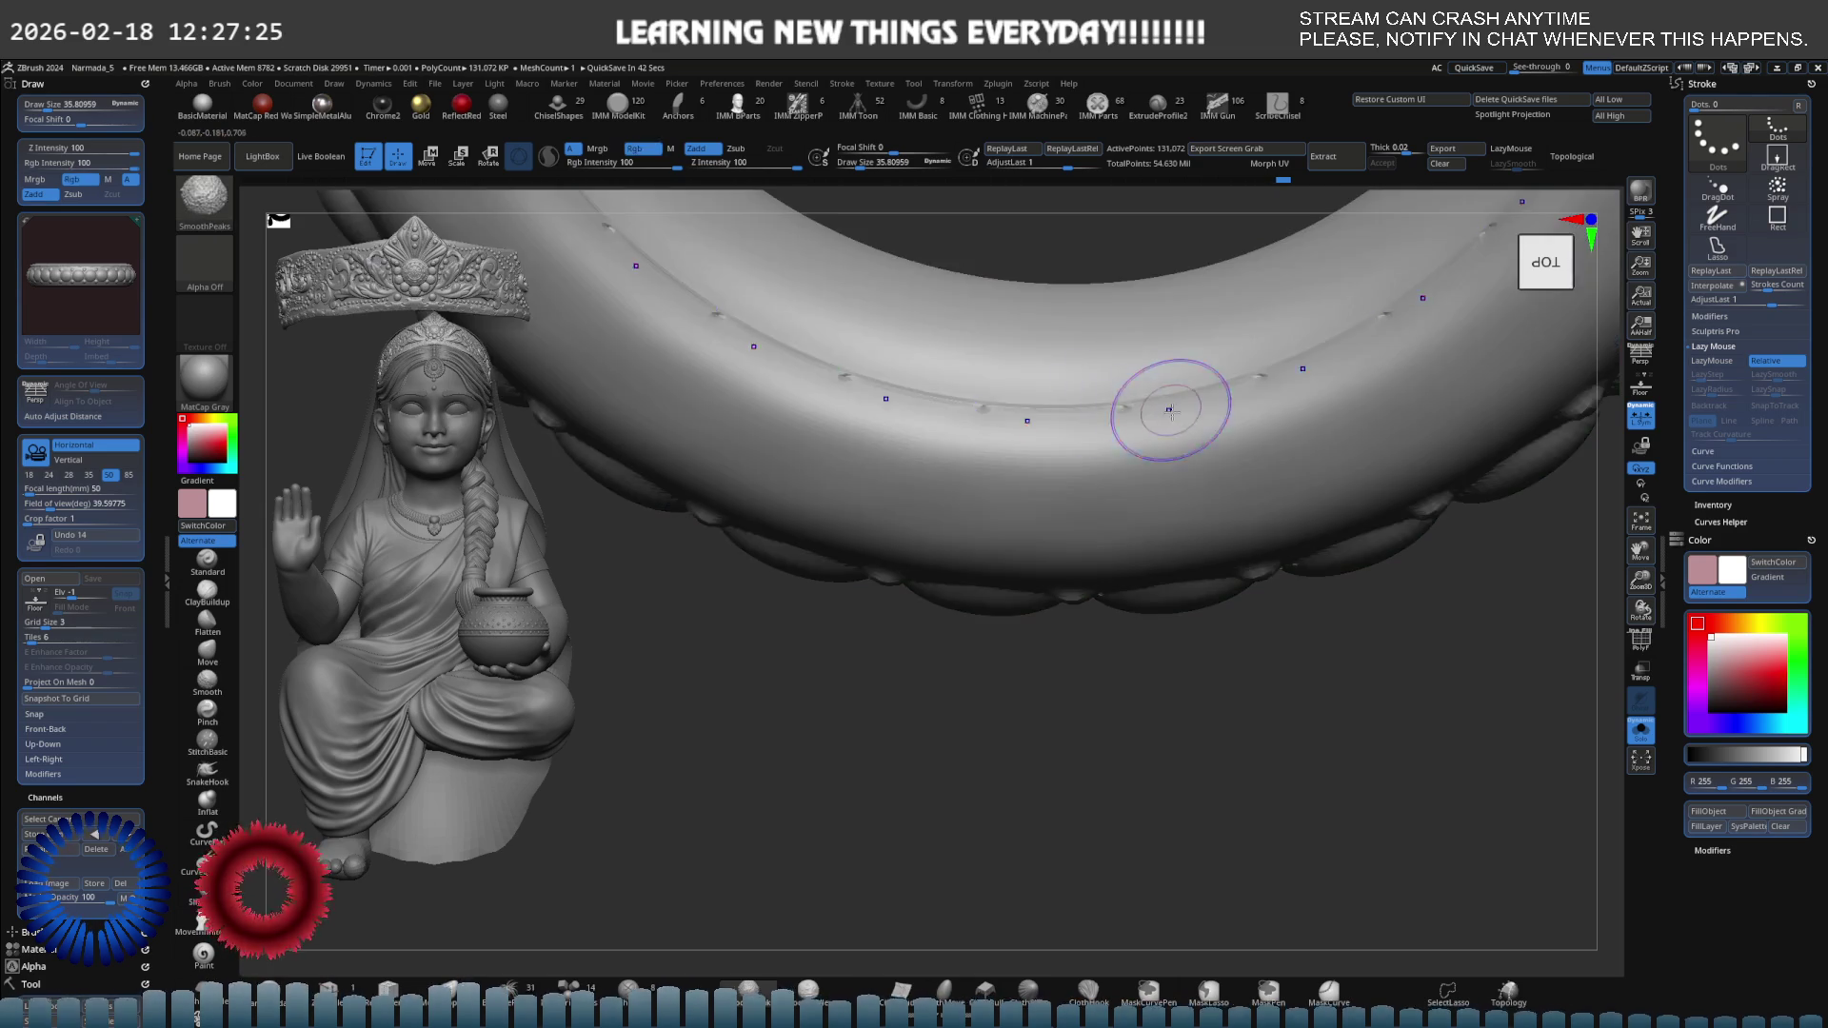
pyautogui.moveTo(1171, 411)
pyautogui.mouseDown(button='right')
pyautogui.moveTo(1163, 368)
pyautogui.moveTo(1175, 407)
pyautogui.mouseUp(button='right')
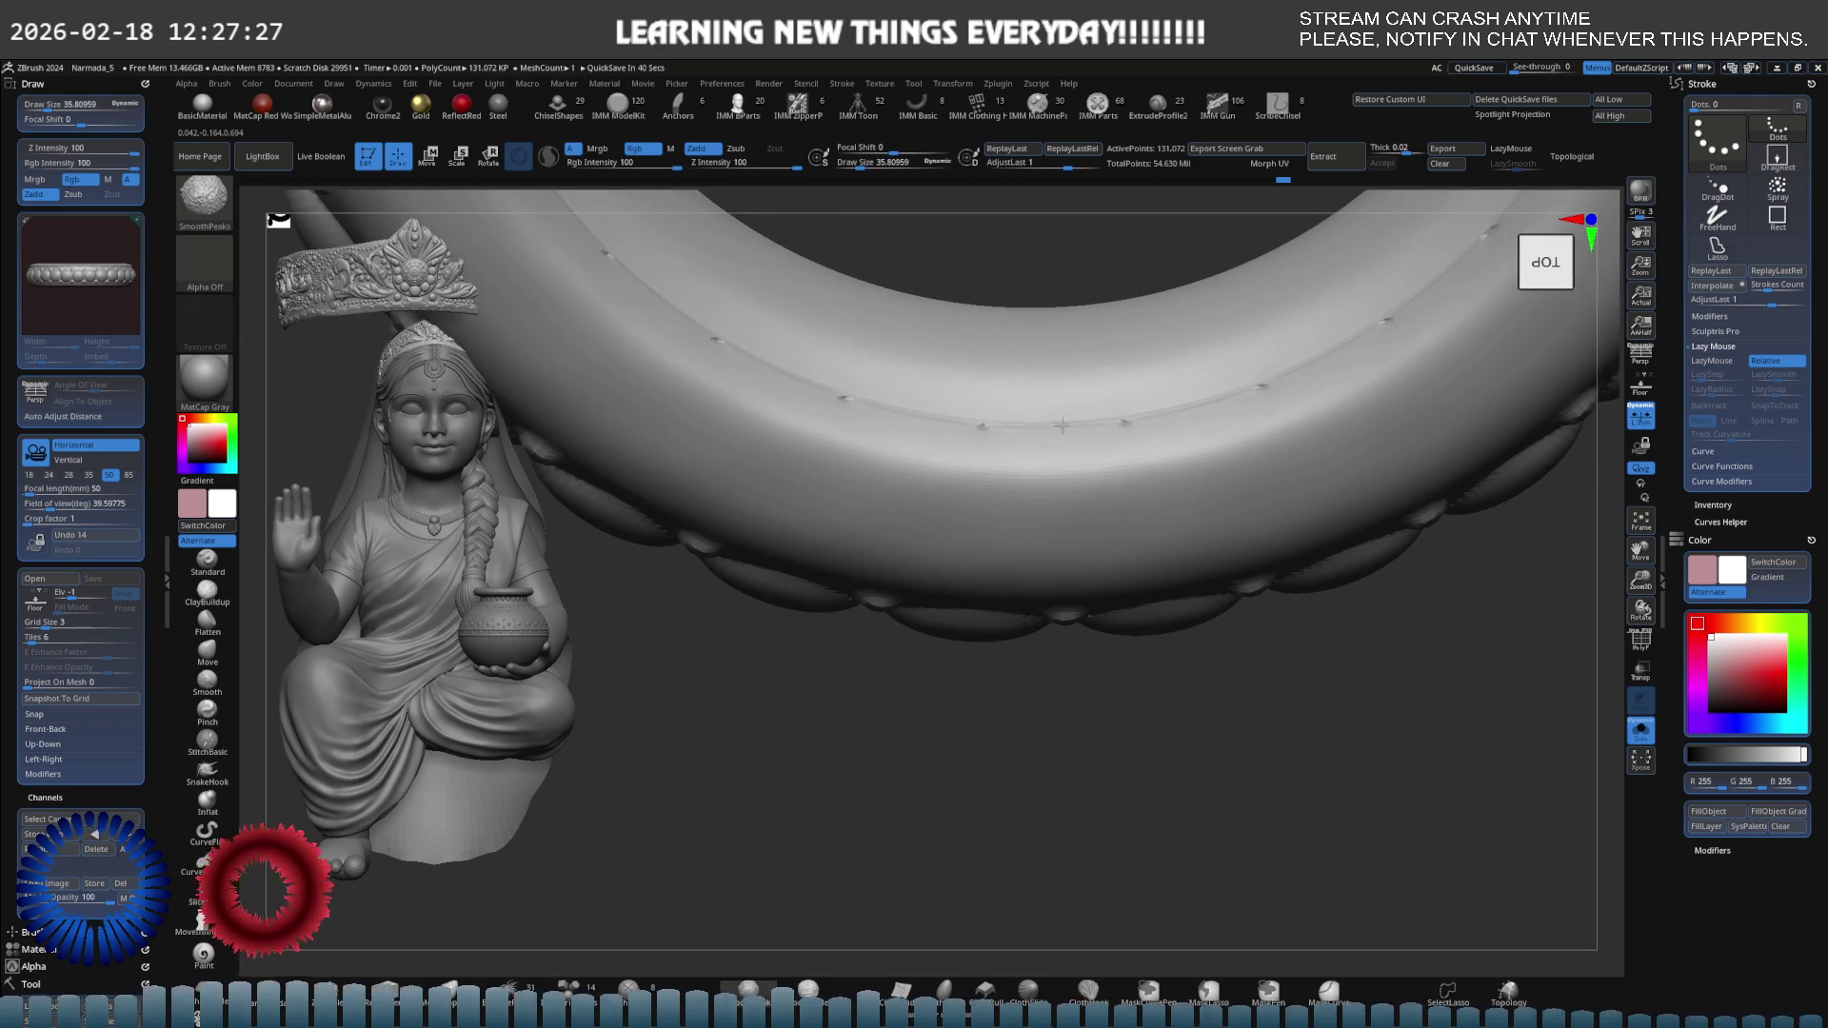
pyautogui.moveTo(1171, 398)
pyautogui.mouseDown(button='right')
pyautogui.moveTo(1224, 387)
pyautogui.moveTo(900, 414)
pyautogui.moveTo(807, 486)
pyautogui.mouseUp(button='right')
pyautogui.hotkey('shift', 'f')
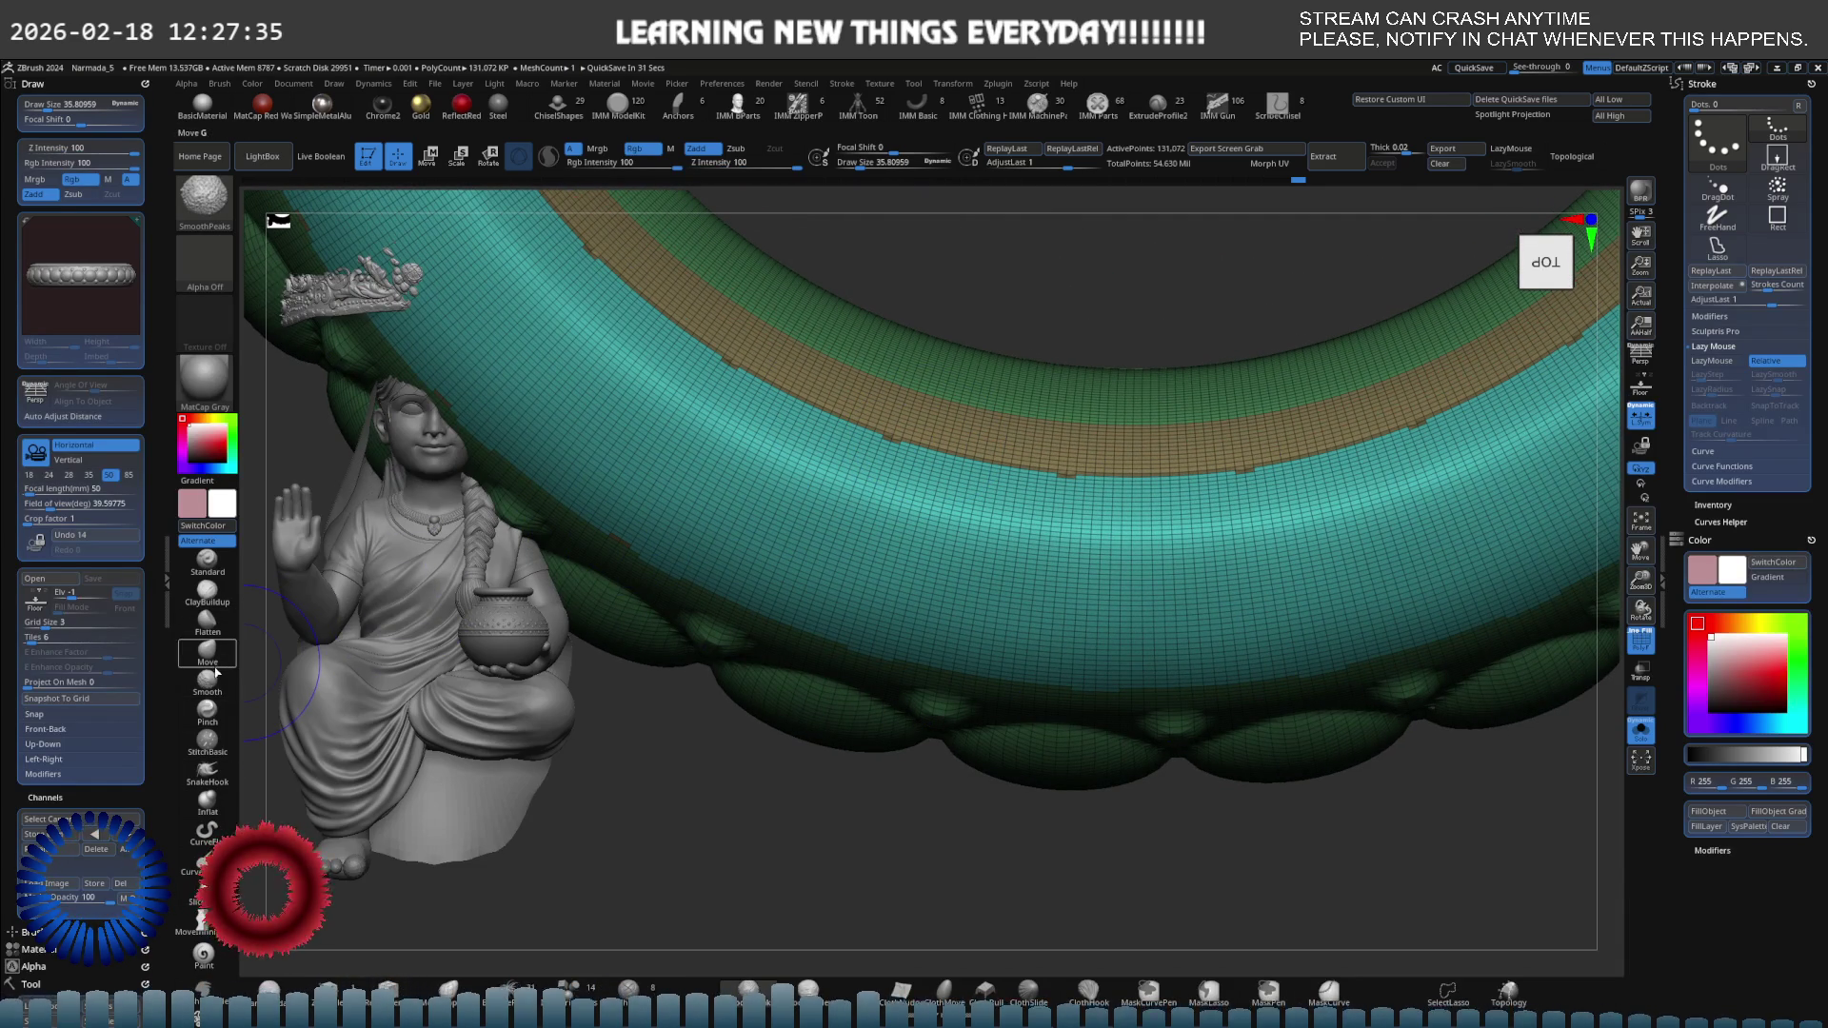
# Smooth the upper band flat, undo a bad stroke, and re-smooth the inner rim.
pyautogui.keyDown('shift'); pyautogui.click(216, 672); pyautogui.keyUp('shift')
pyautogui.press('ctrl')
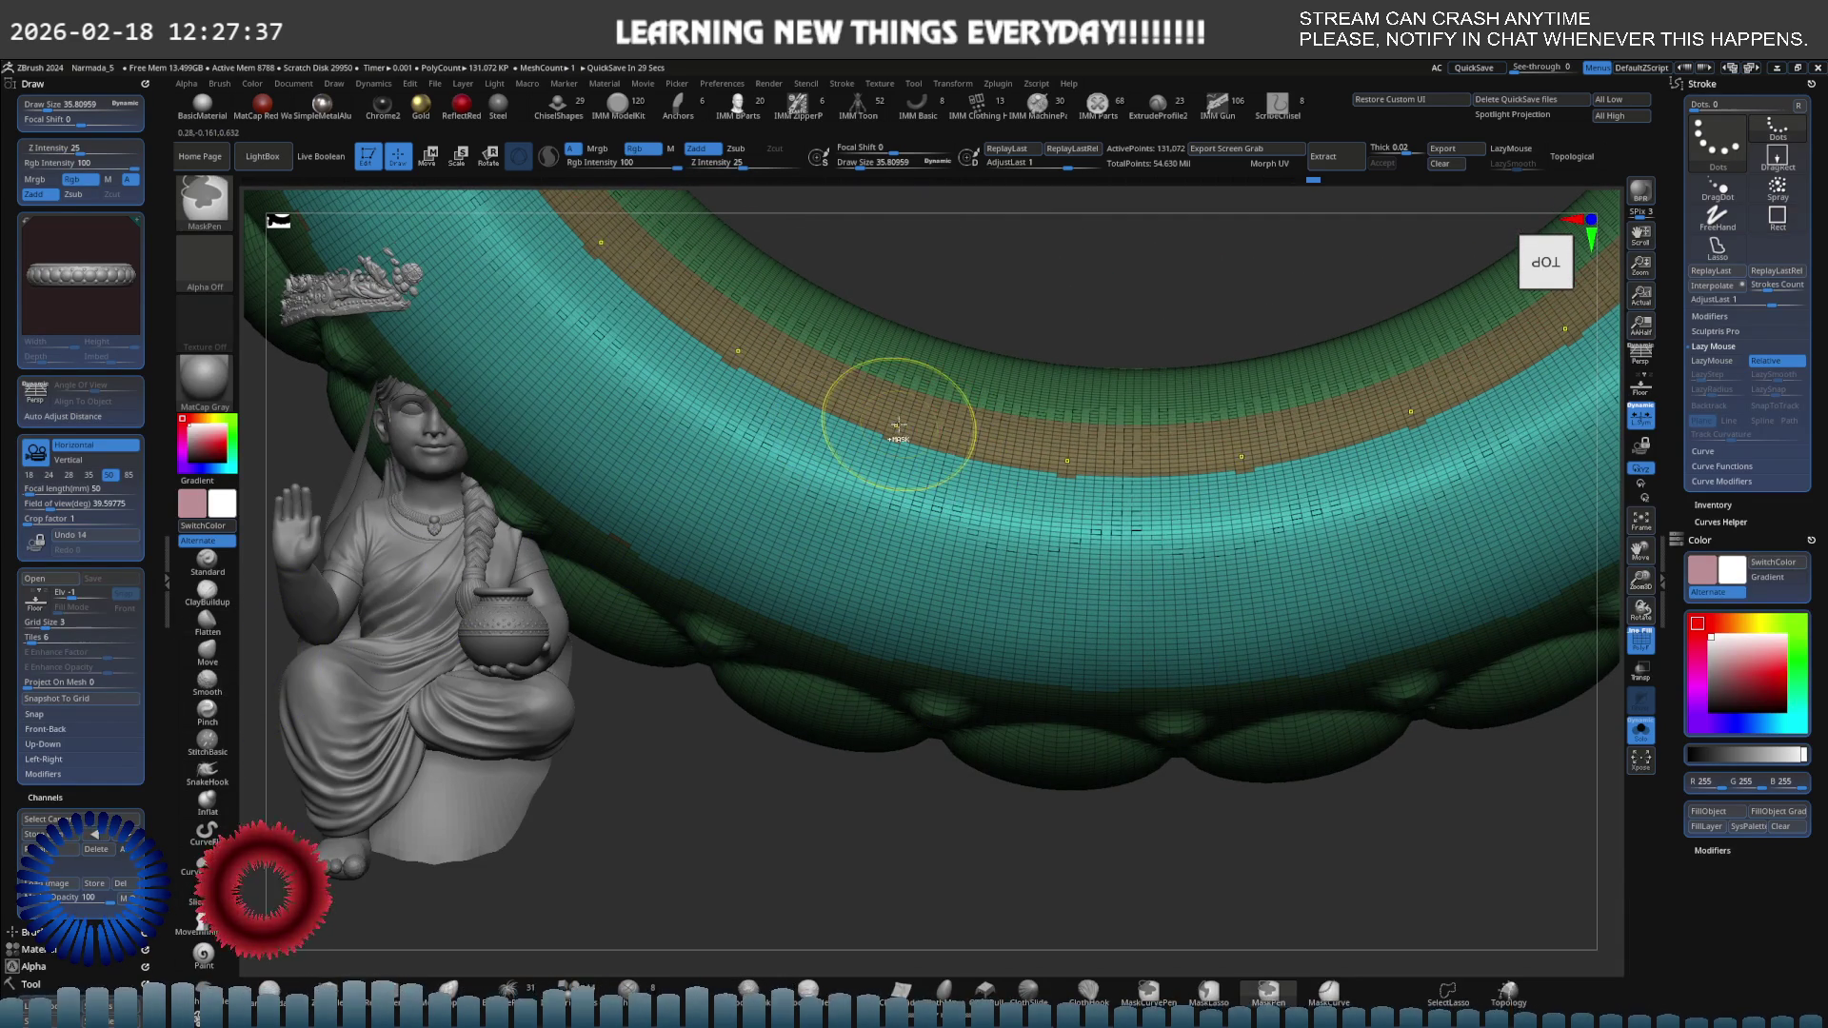
pyautogui.press('ctrl')
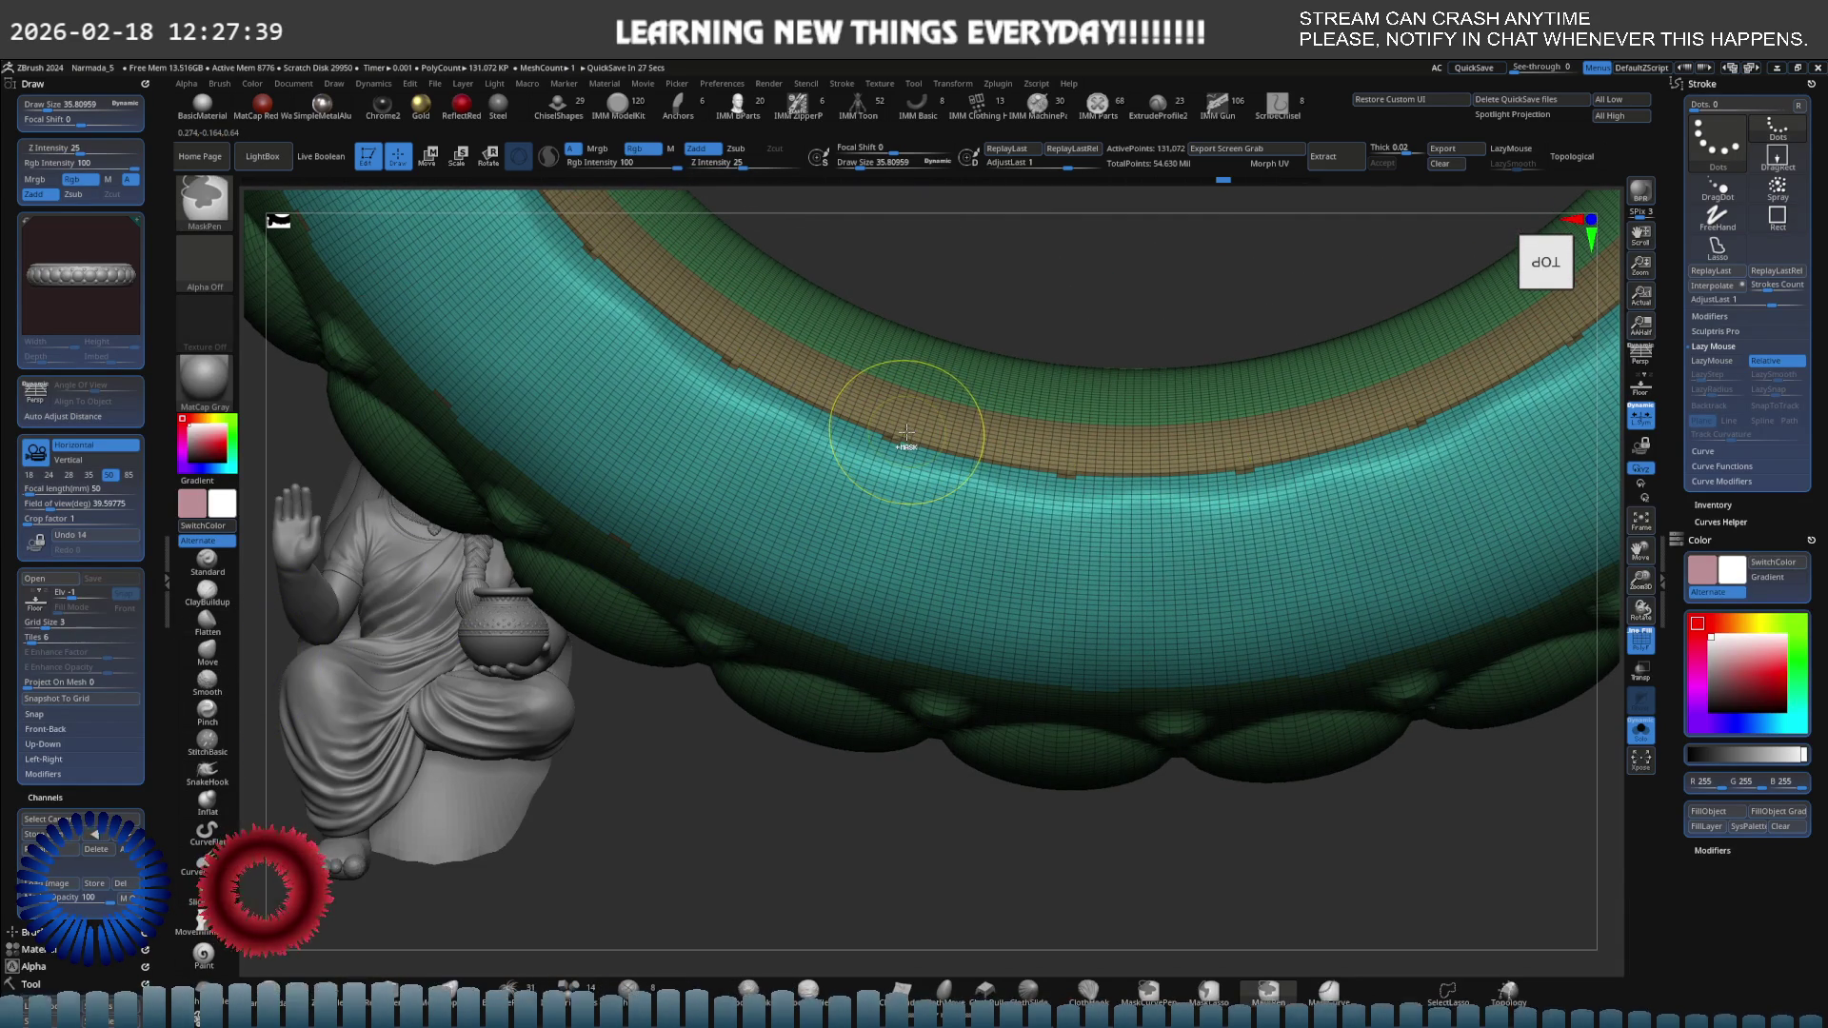
pyautogui.press('ctrl')
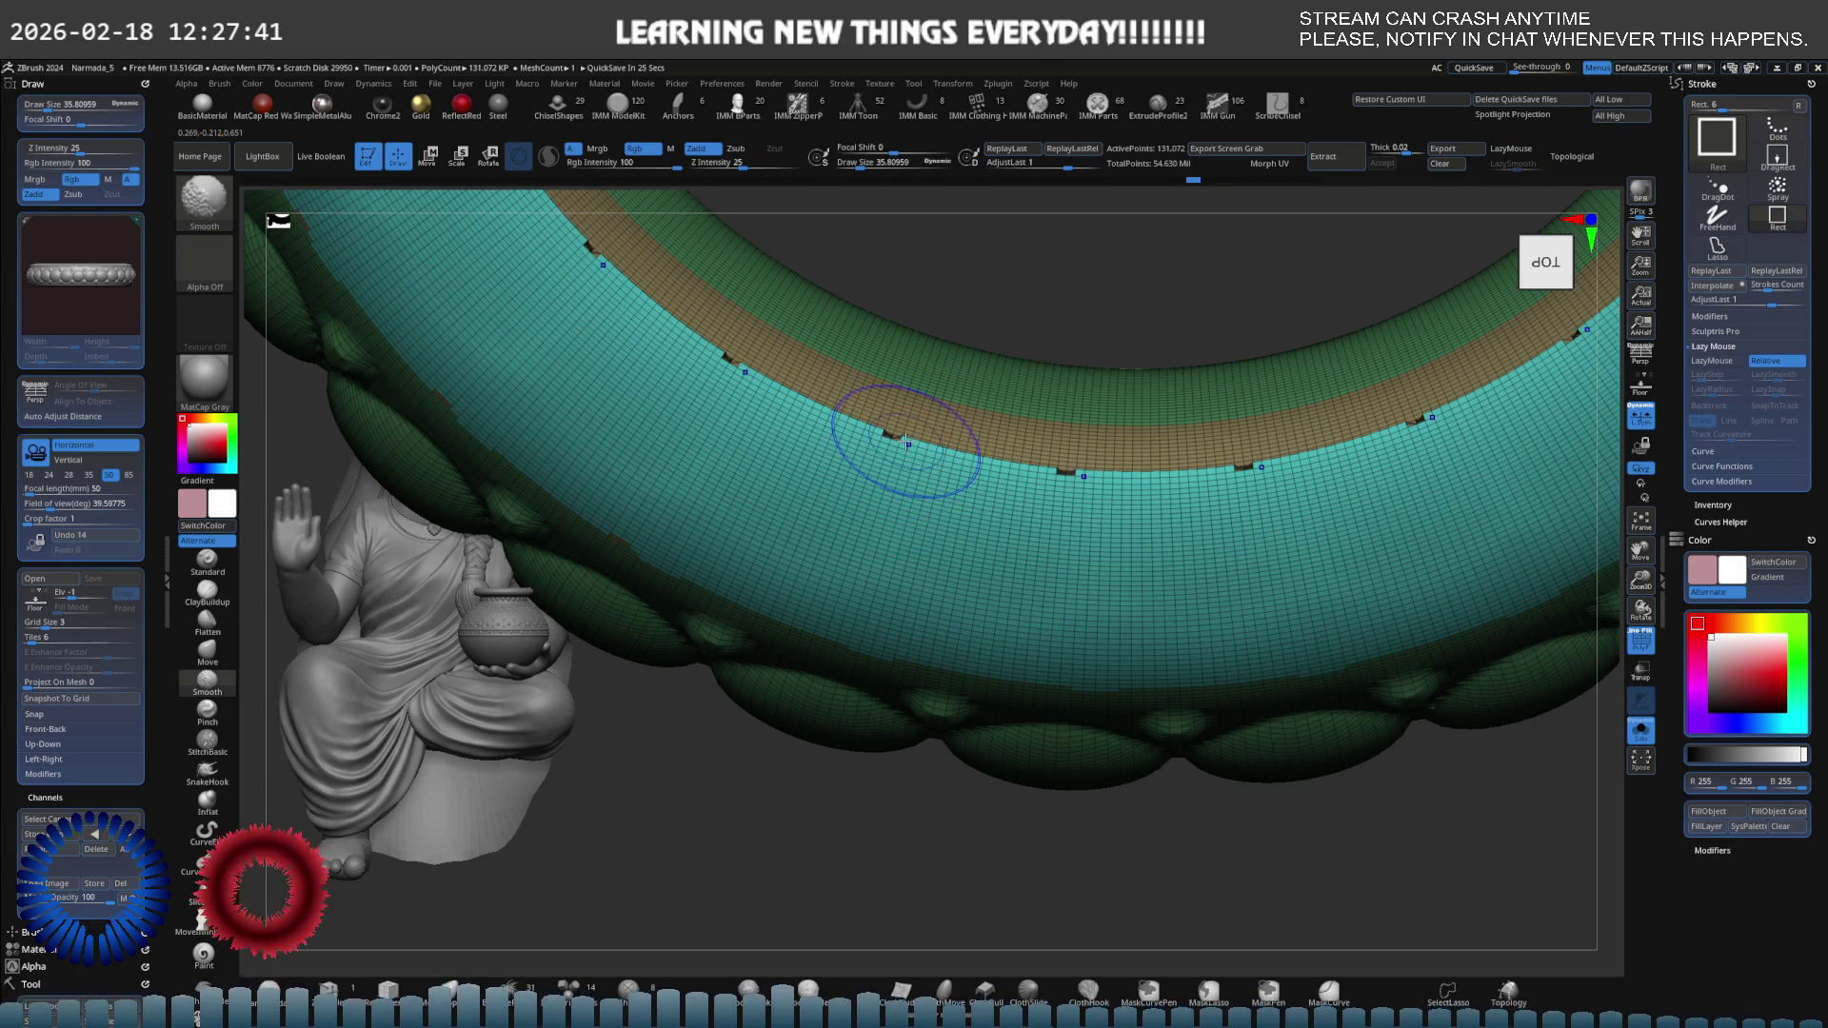
pyautogui.moveTo(931, 443); pyautogui.dragTo(836, 448)
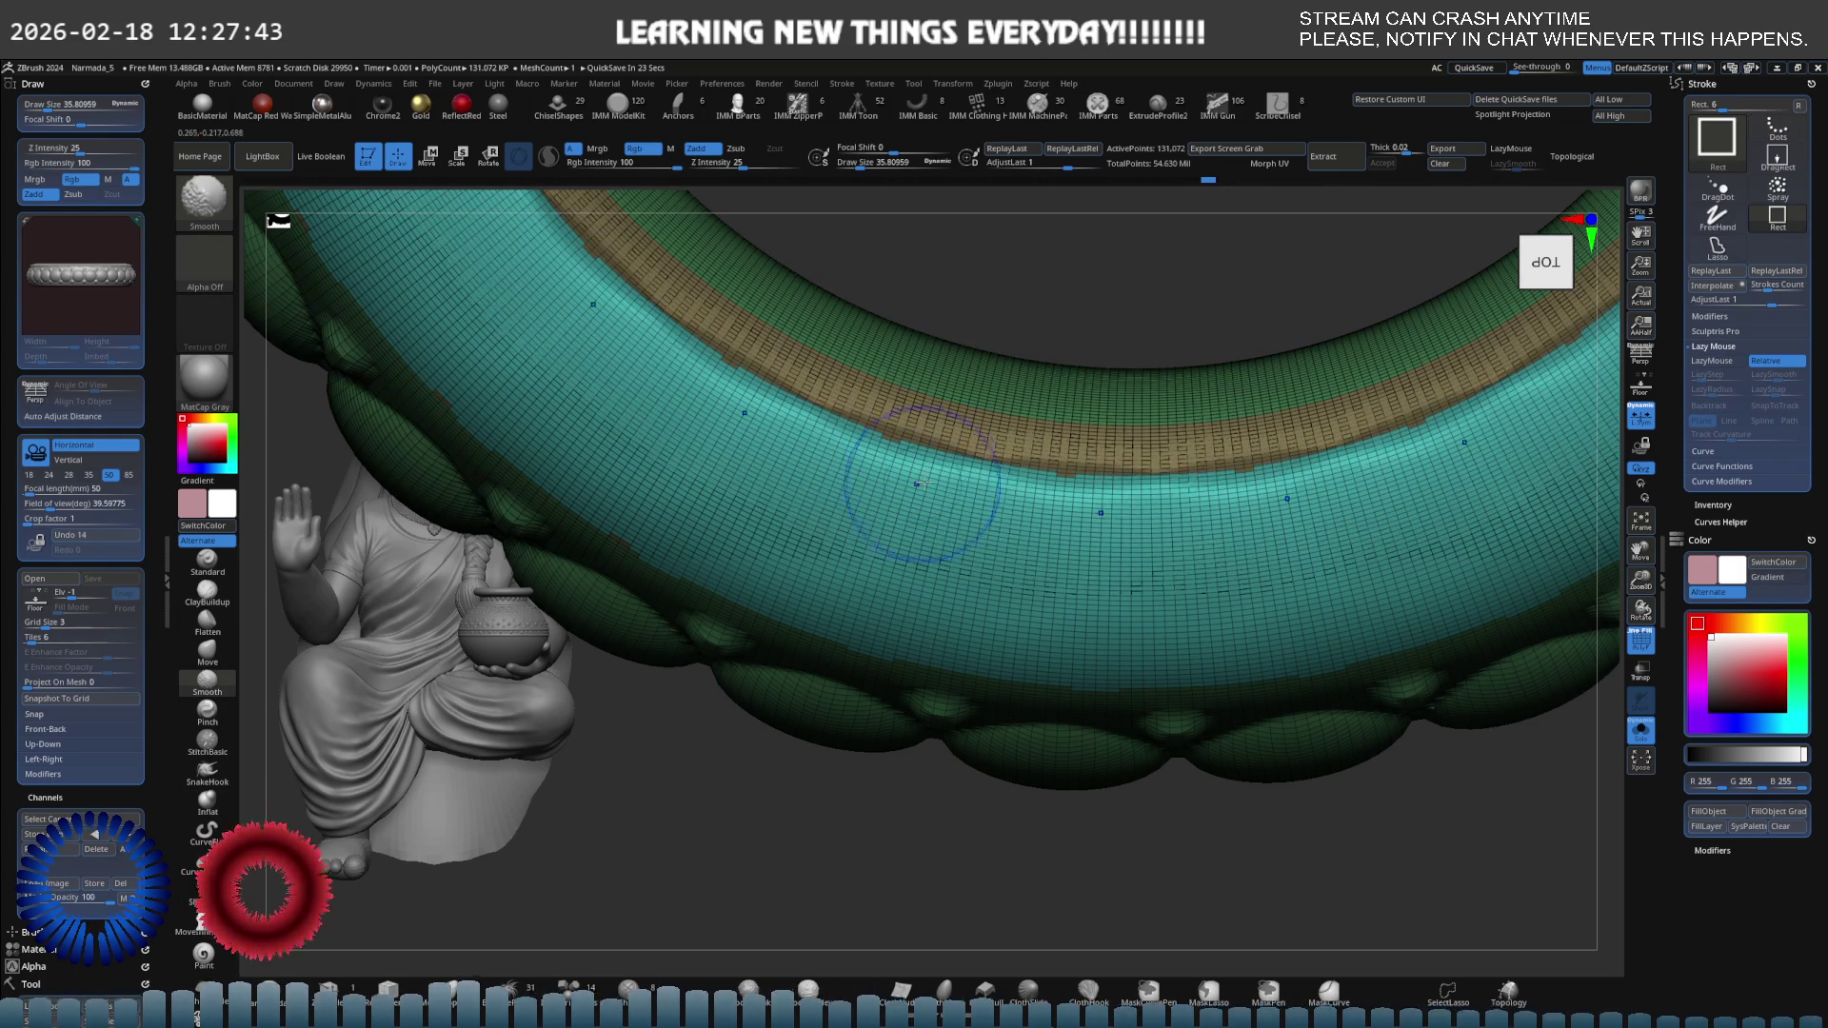
pyautogui.hotkey('shift', 'f')
pyautogui.press('b')
pyautogui.press('i')
pyautogui.press('n')
pyautogui.hotkey('ctrl', 'z')
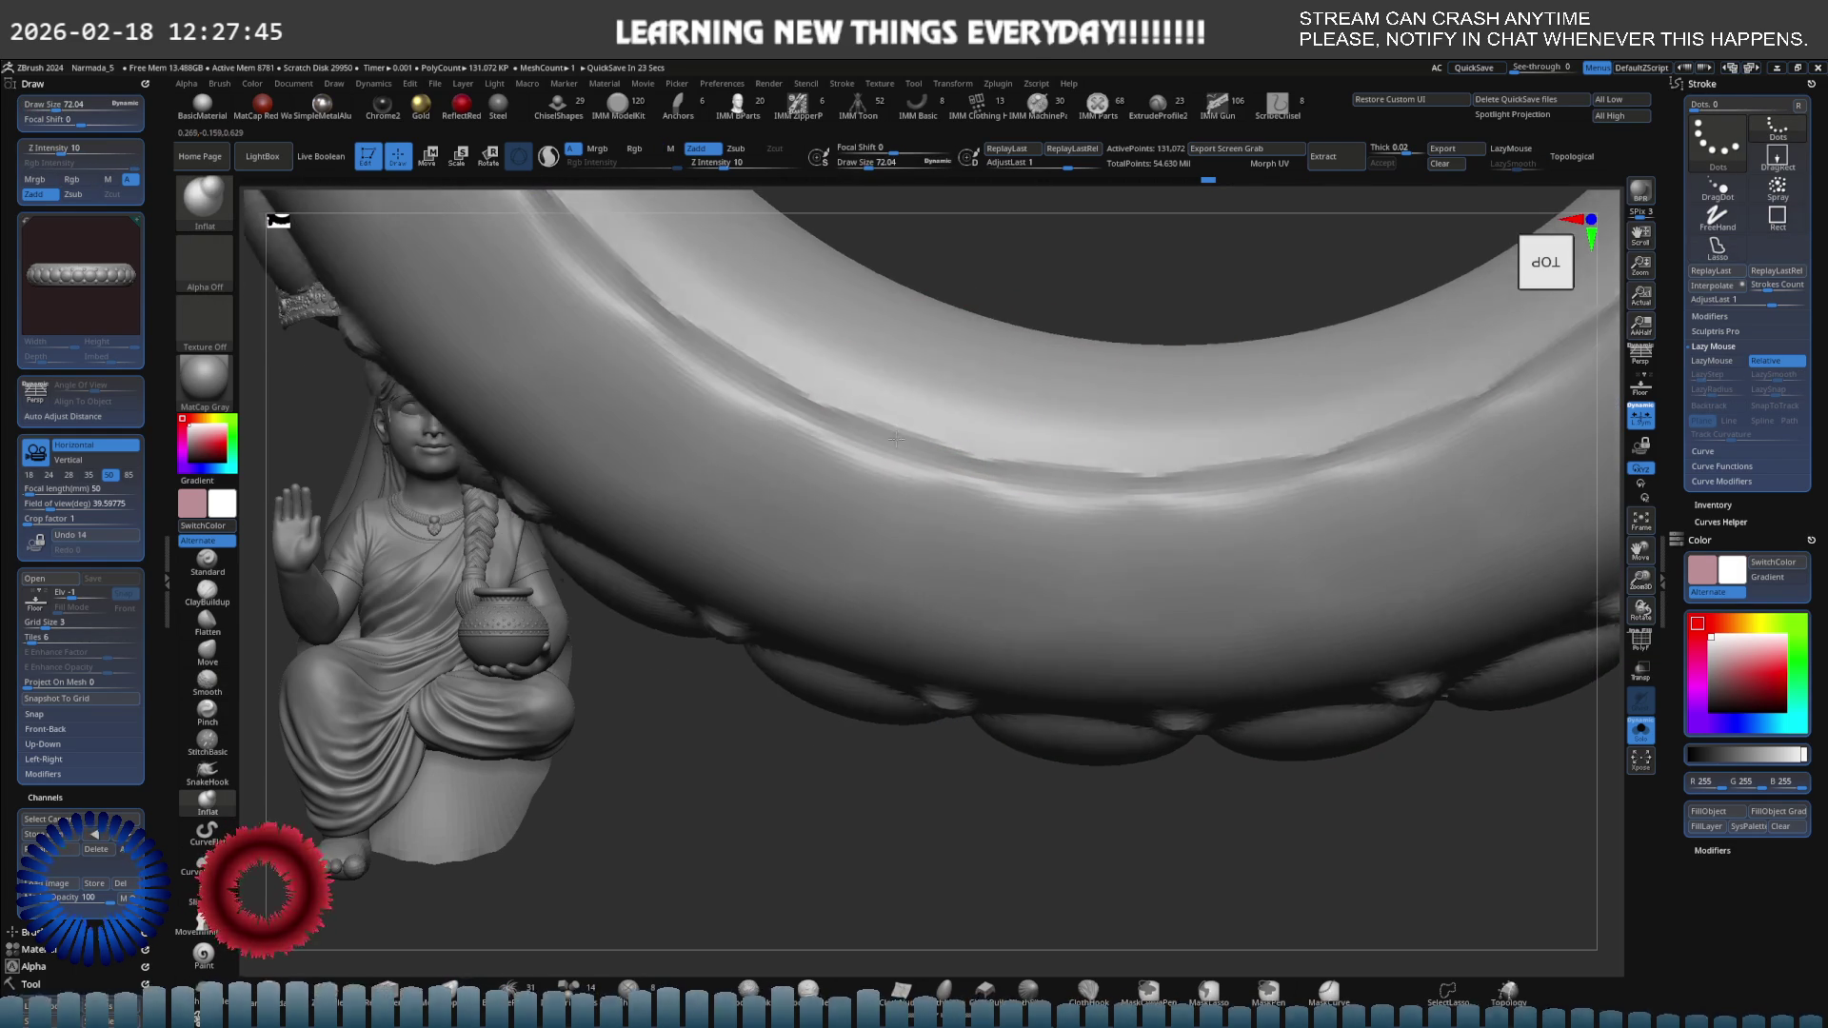
pyautogui.moveTo(895, 438)
pyautogui.keyDown('shift'); pyautogui.mouseDown()
pyautogui.moveTo(866, 409)
pyautogui.moveTo(816, 420)
pyautogui.moveTo(867, 412)
pyautogui.mouseUp(); pyautogui.keyUp('shift')
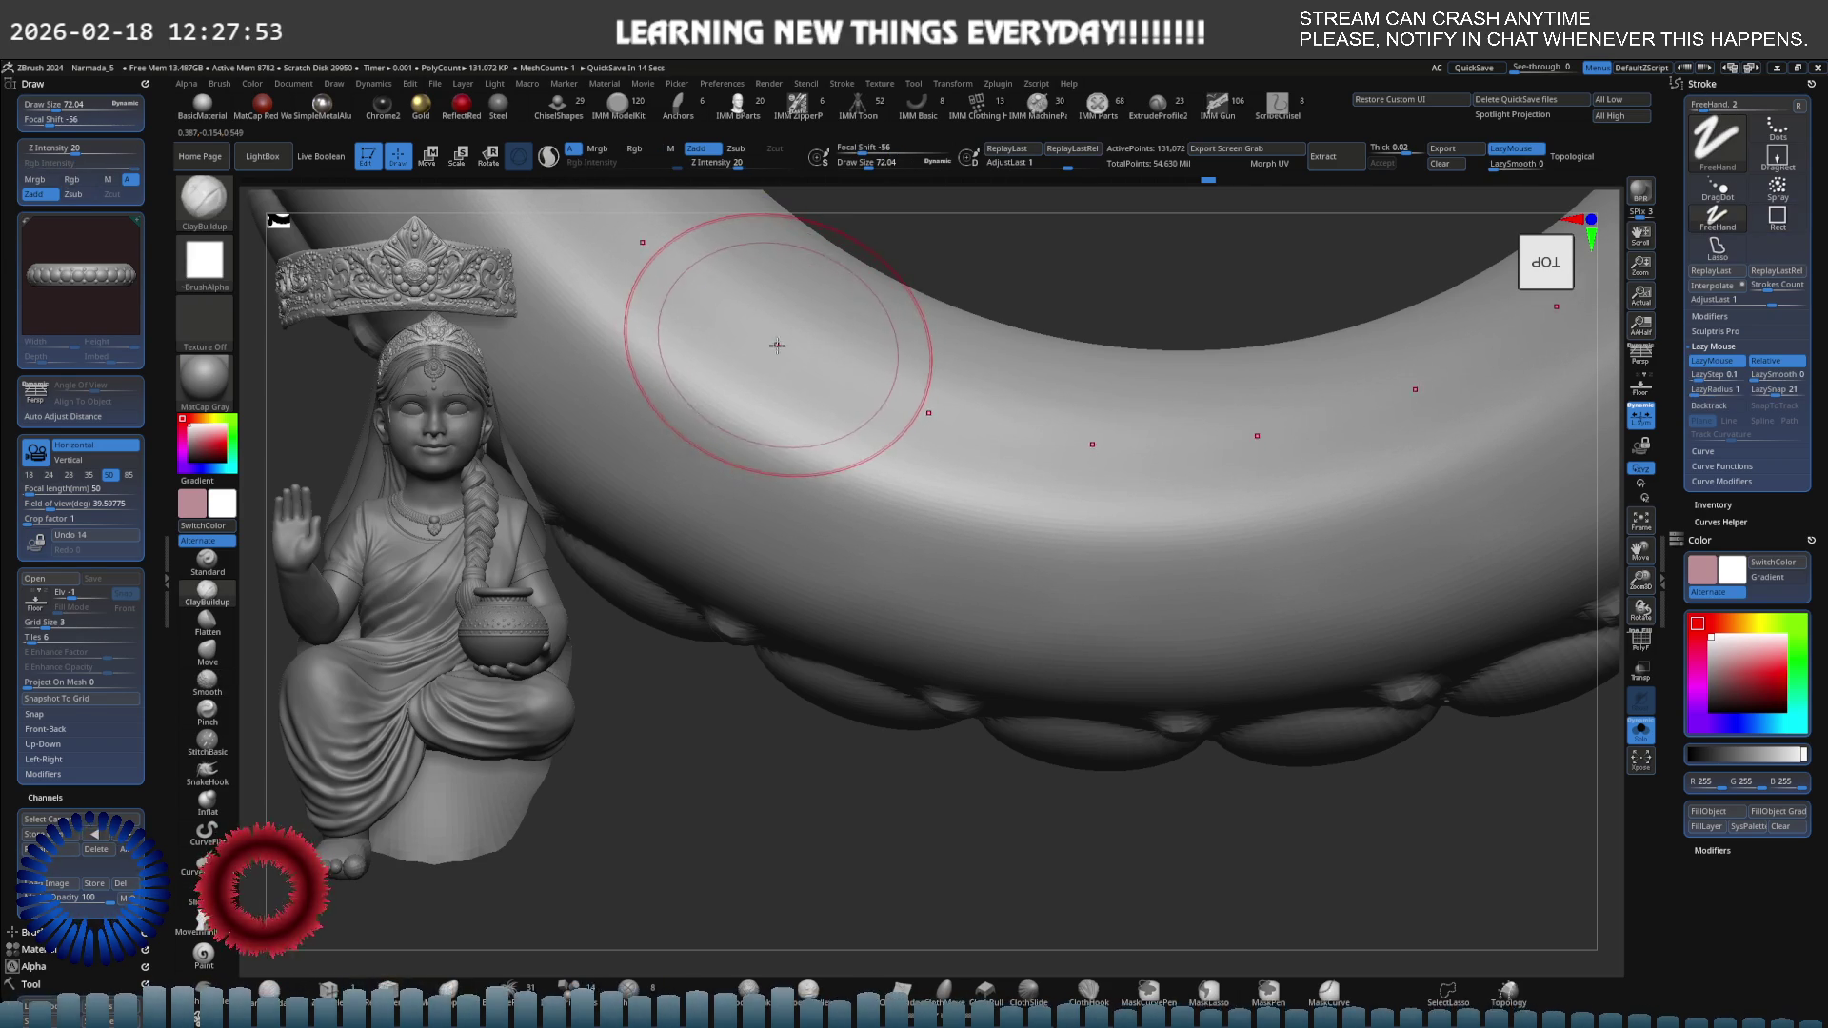
# Stroke ClayBuildup along the ring's arc and rotate to check the finished bangle.
pyautogui.moveTo(1571, 286)
pyautogui.mouseDown()
pyautogui.moveTo(854, 385)
pyautogui.moveTo(908, 392)
pyautogui.moveTo(827, 440)
pyautogui.mouseUp()
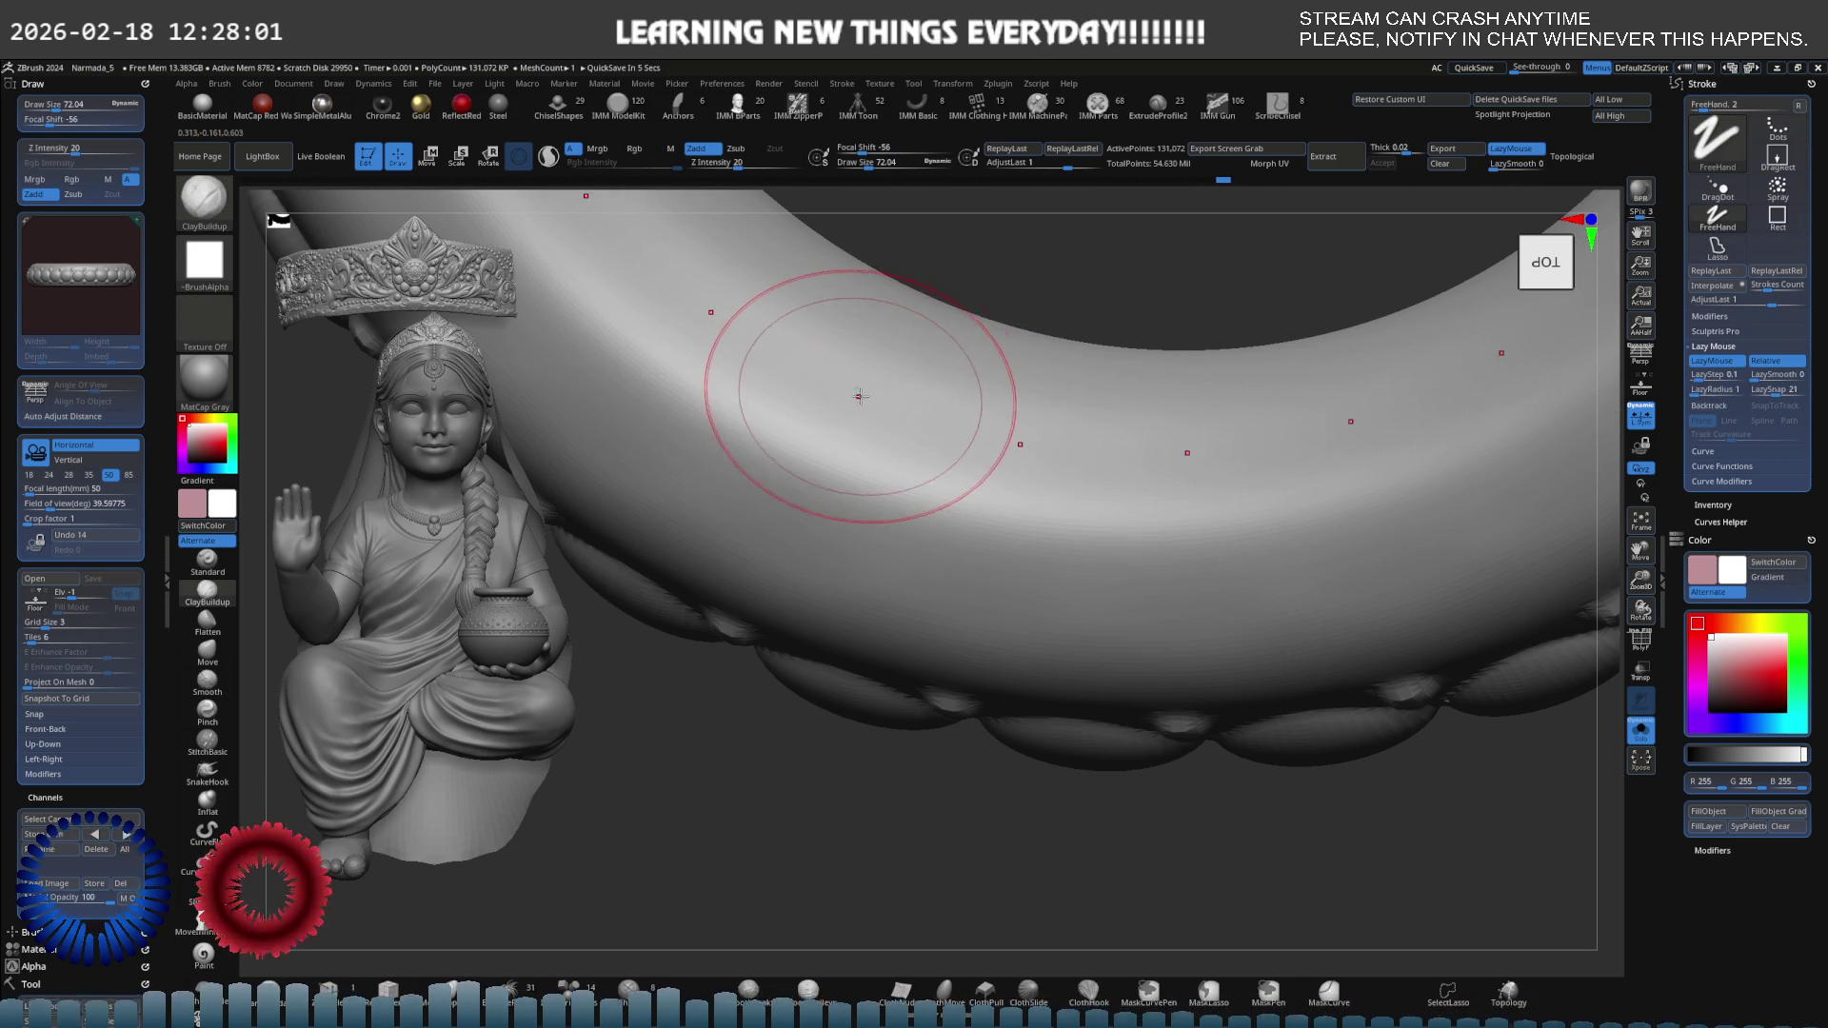
pyautogui.moveTo(857, 388)
pyautogui.mouseDown(button='right')
pyautogui.moveTo(838, 396)
pyautogui.moveTo(960, 319)
pyautogui.moveTo(934, 359)
pyautogui.moveTo(1032, 286)
pyautogui.moveTo(996, 330)
pyautogui.moveTo(1006, 277)
pyautogui.mouseUp(button='right')
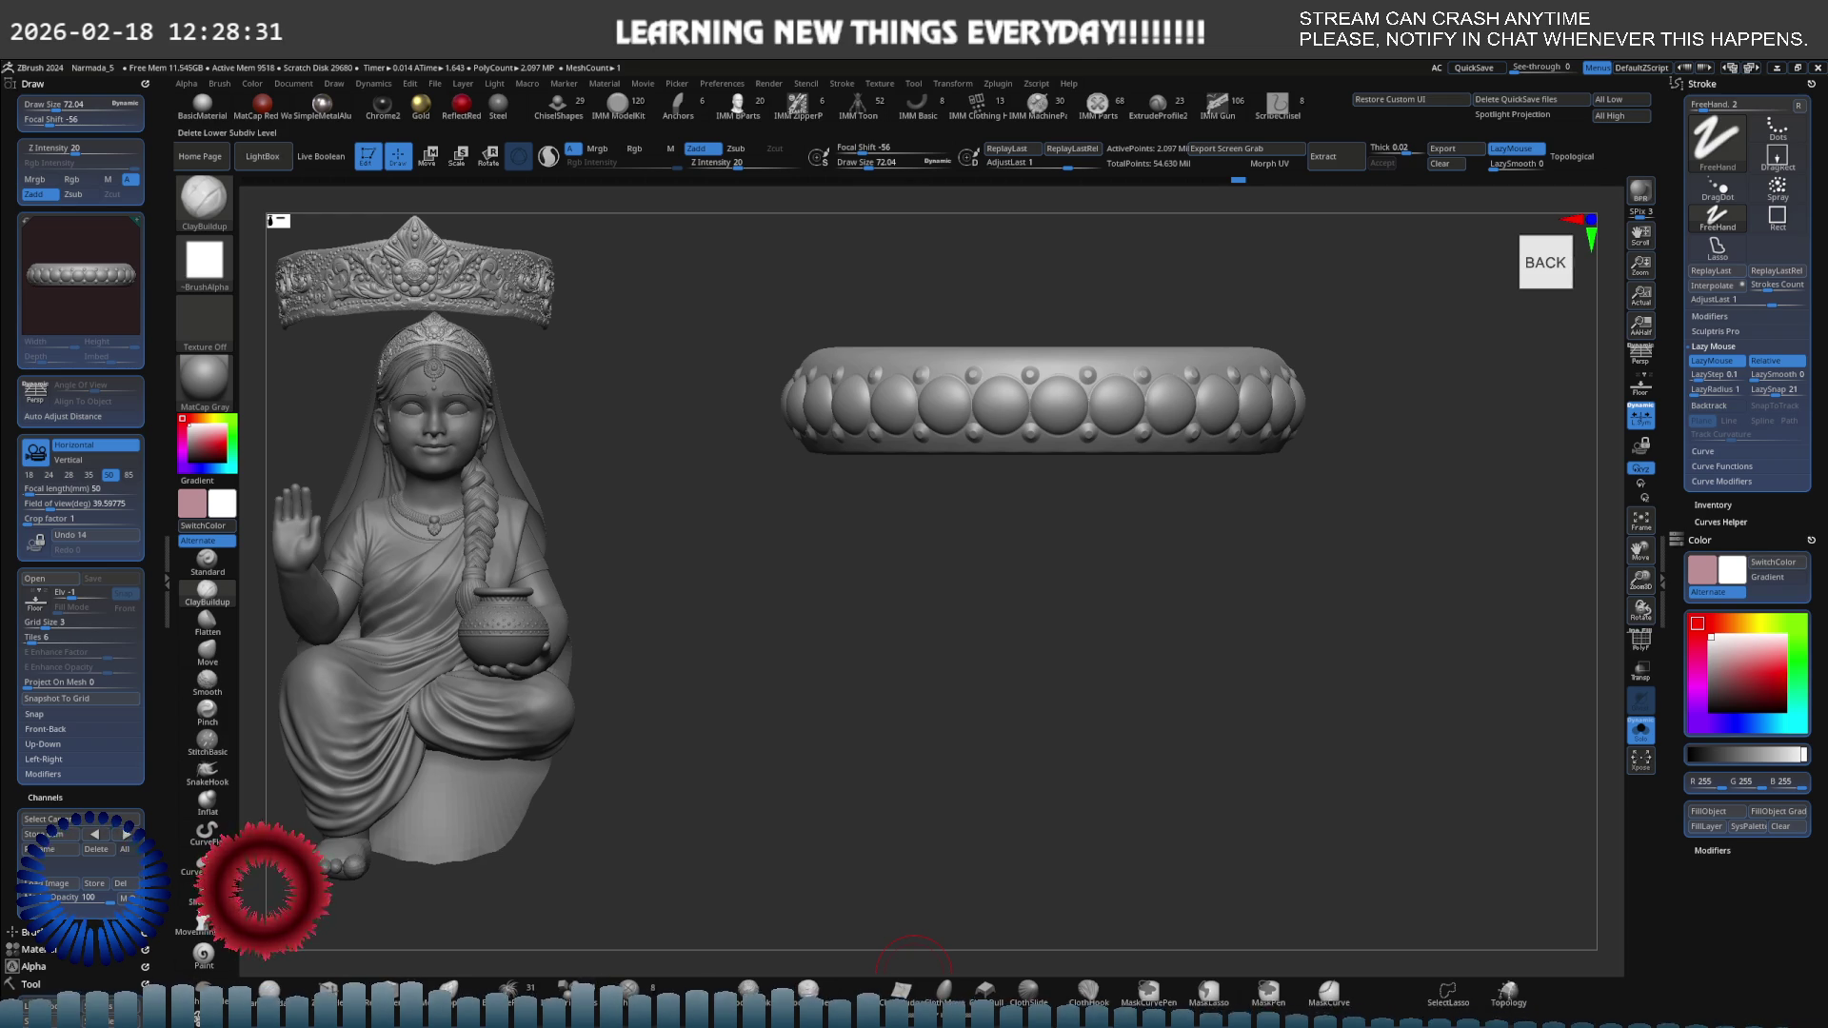
# Adjust the bangle's sphere stud slider and check the result from the top.
pyautogui.moveTo(1238, 179); pyautogui.dragTo(1254, 179)
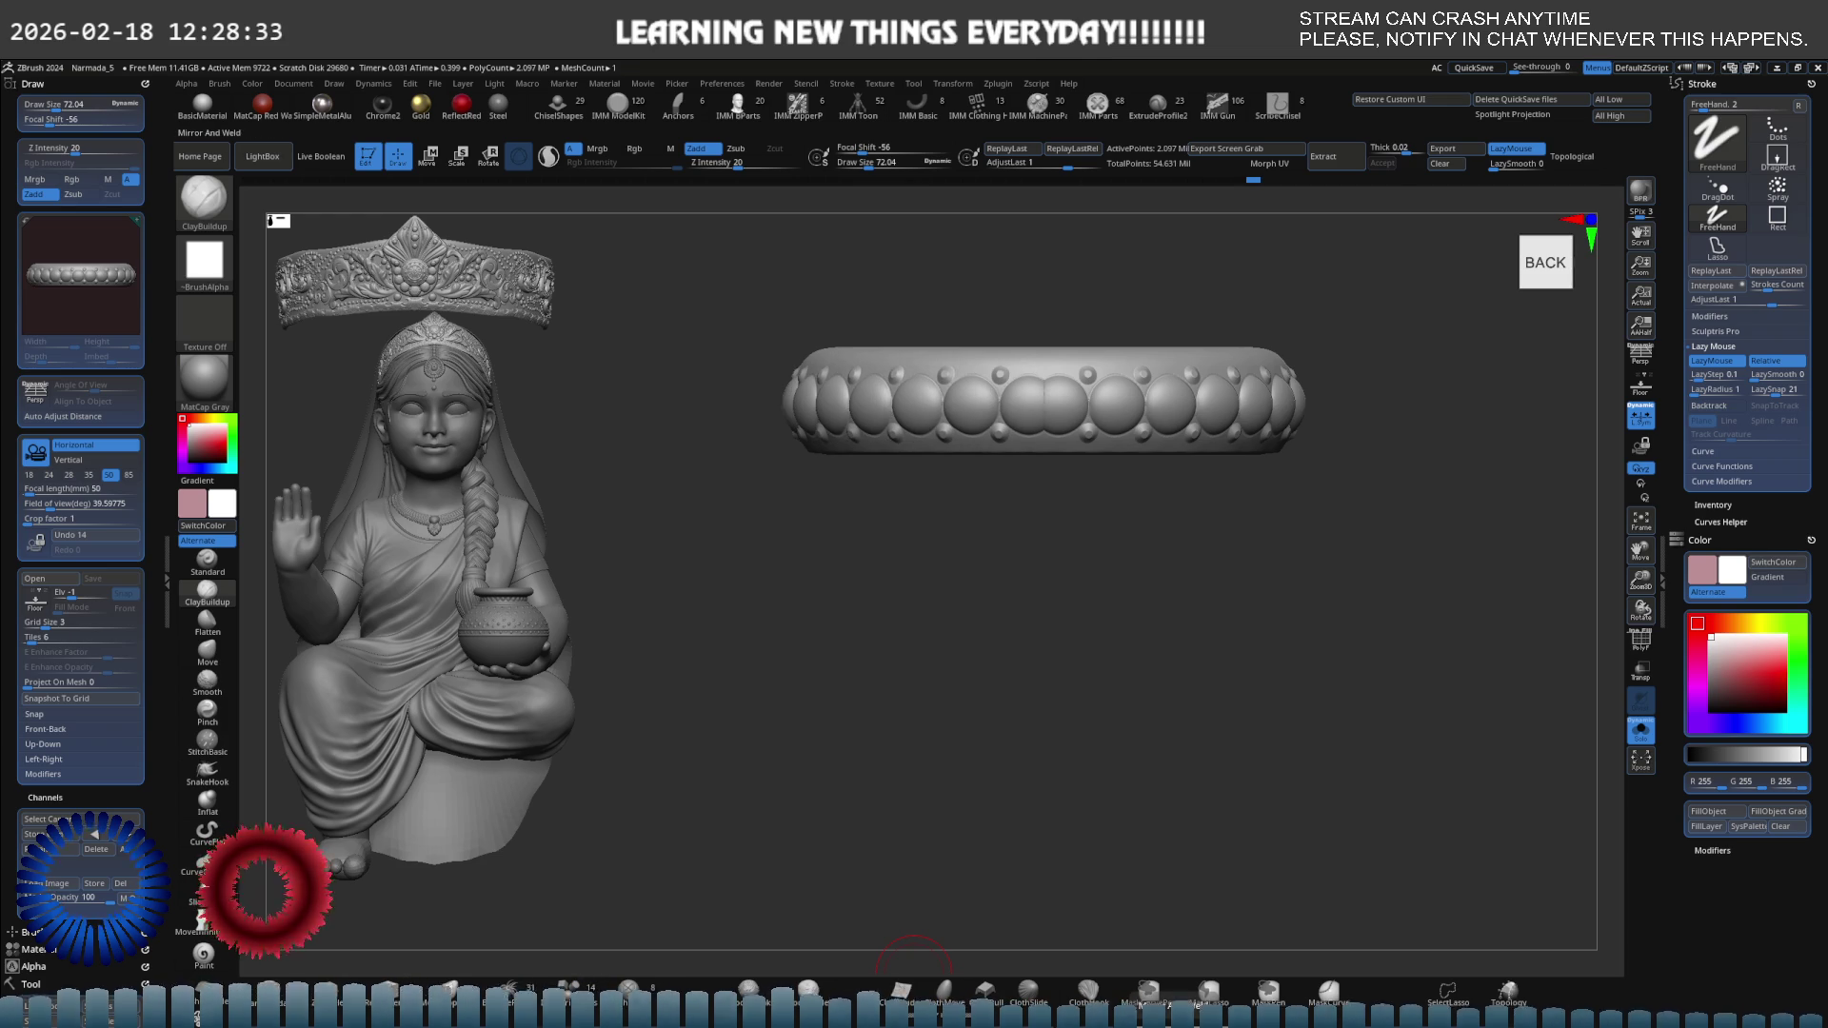
pyautogui.press('e')
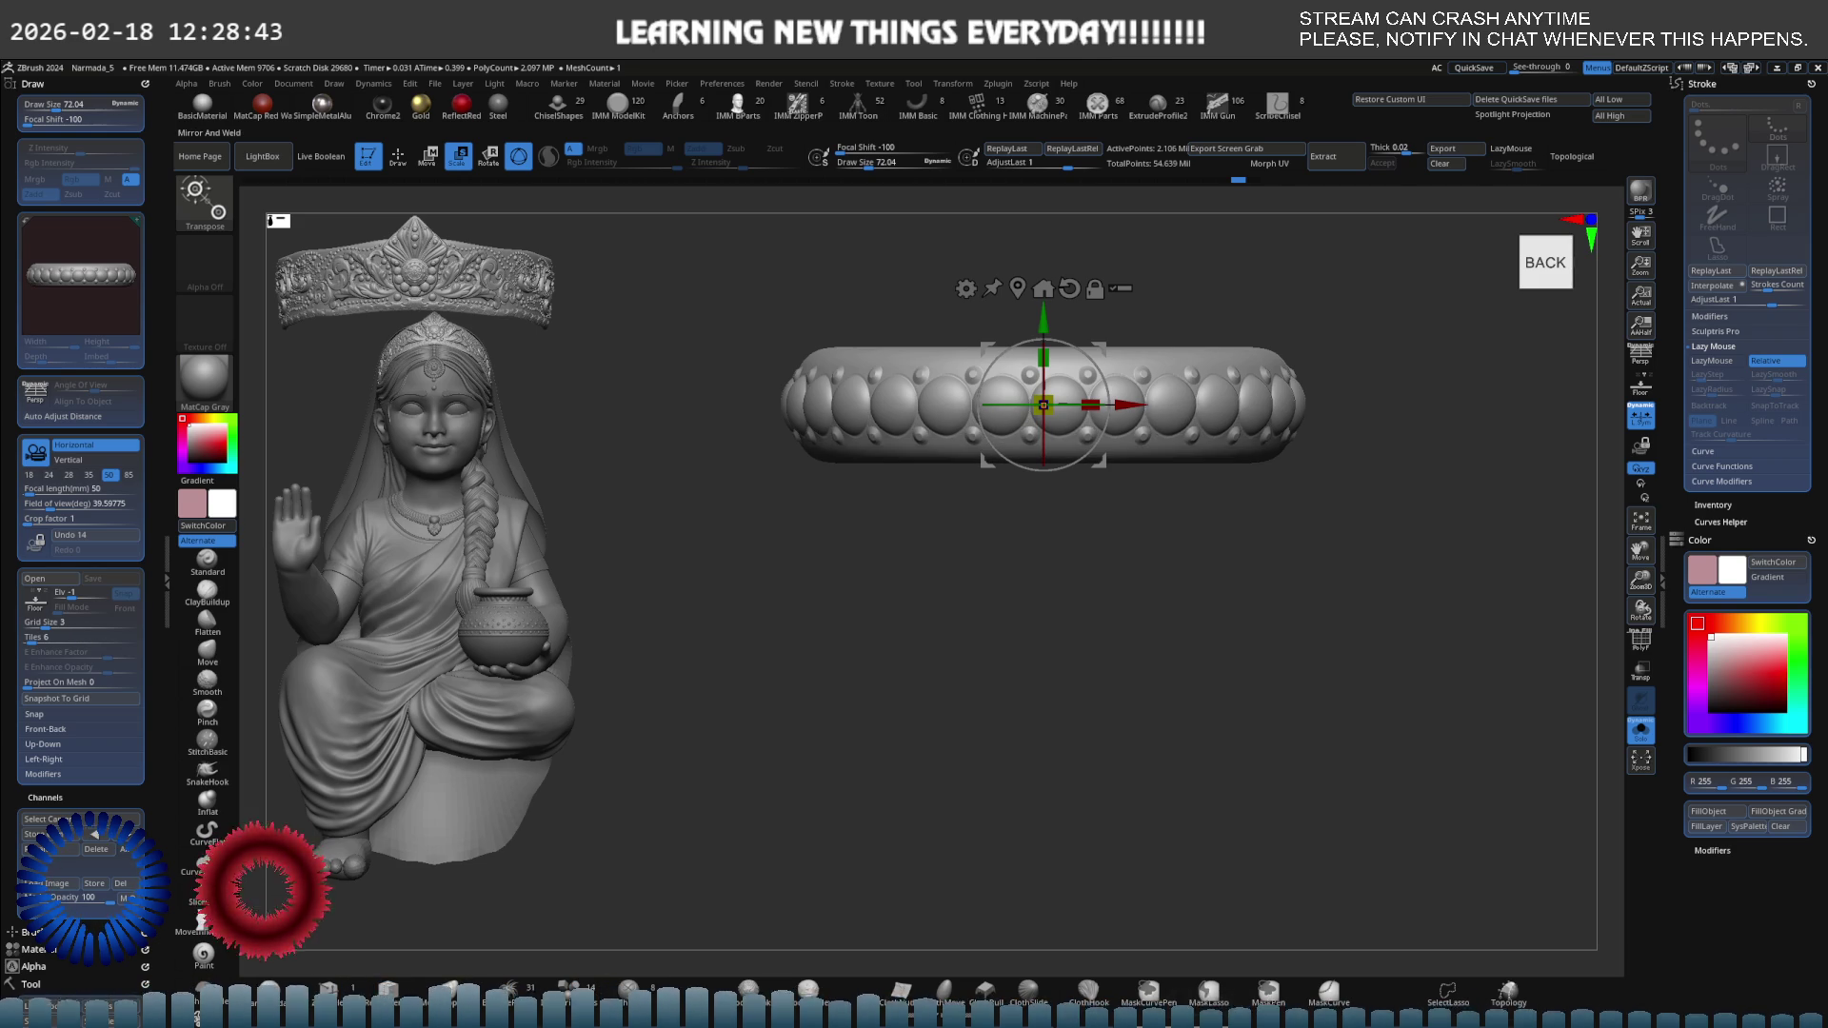
pyautogui.moveTo(1190, 655)
pyautogui.mouseDown()
pyautogui.moveTo(1108, 453)
pyautogui.moveTo(1048, 419)
pyautogui.moveTo(1081, 398)
pyautogui.mouseUp()
pyautogui.press('q')
# Select the Move brush, level to a back view, and open the bangle's Tool settings.
pyautogui.press('s')
pyautogui.press('b')
pyautogui.press('m')
pyautogui.press('v')
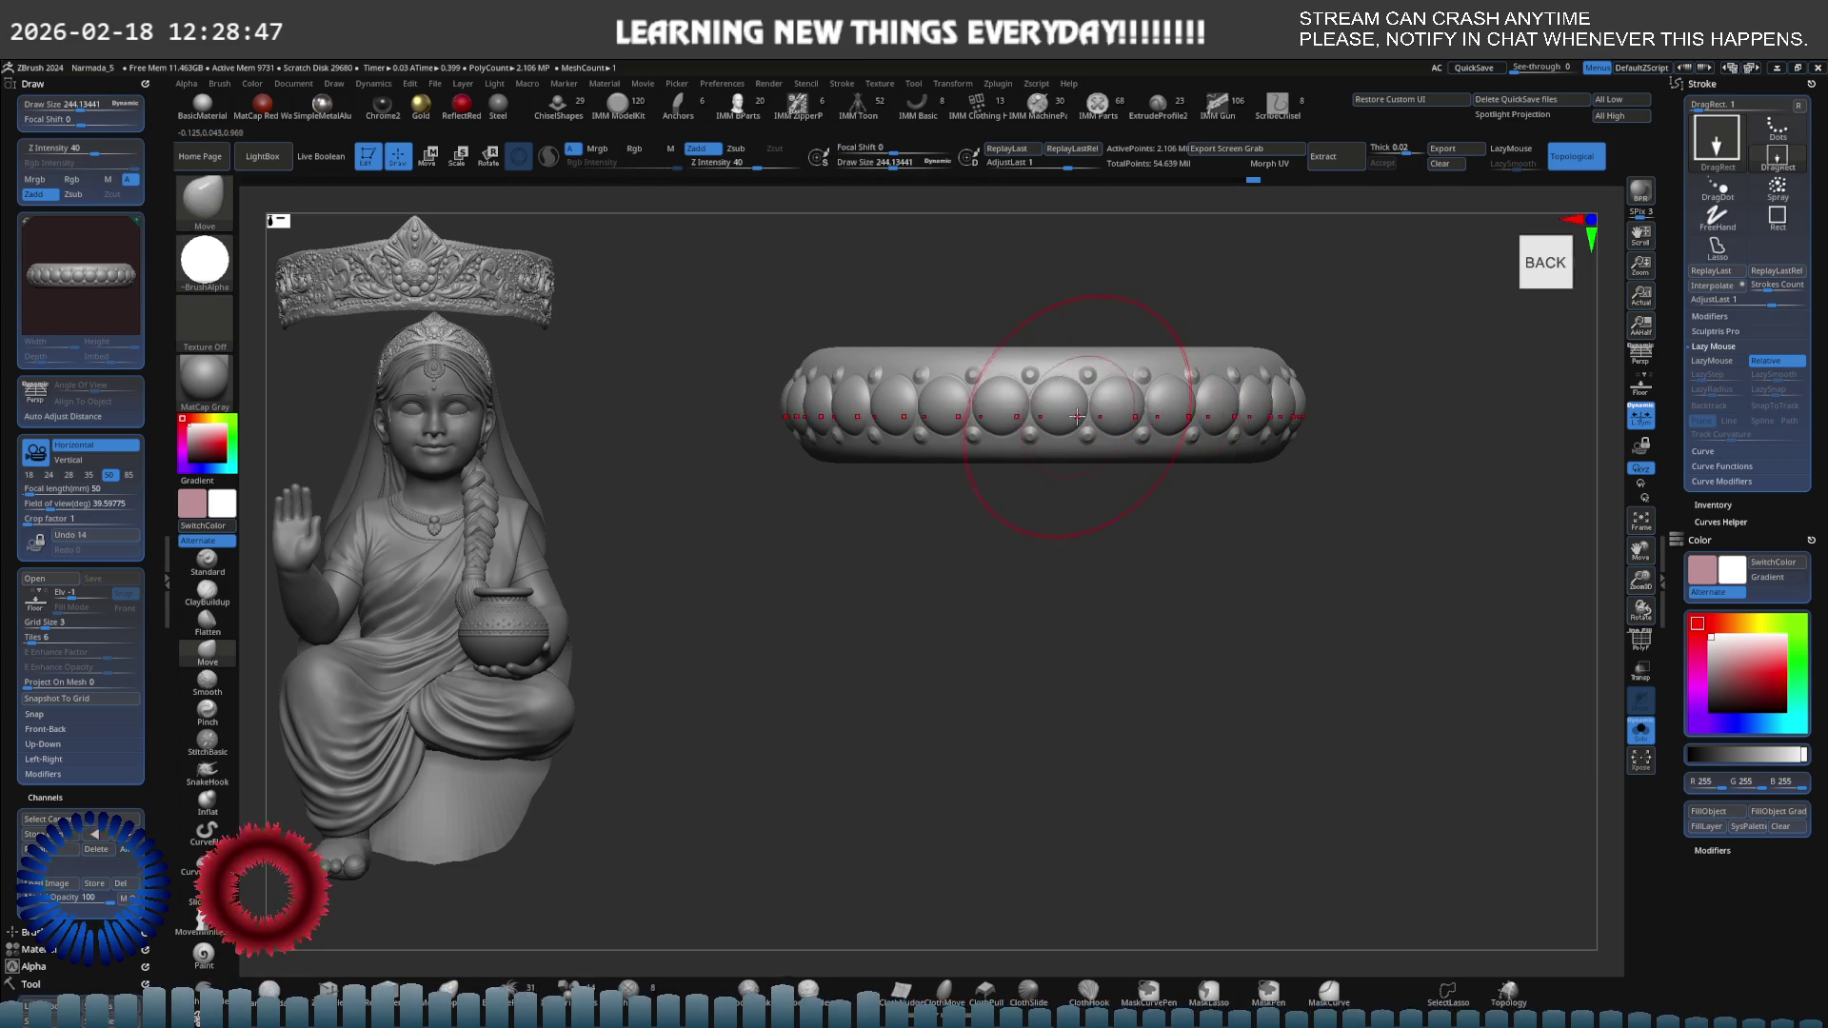
pyautogui.moveTo(1095, 486); pyautogui.dragTo(990, 400)
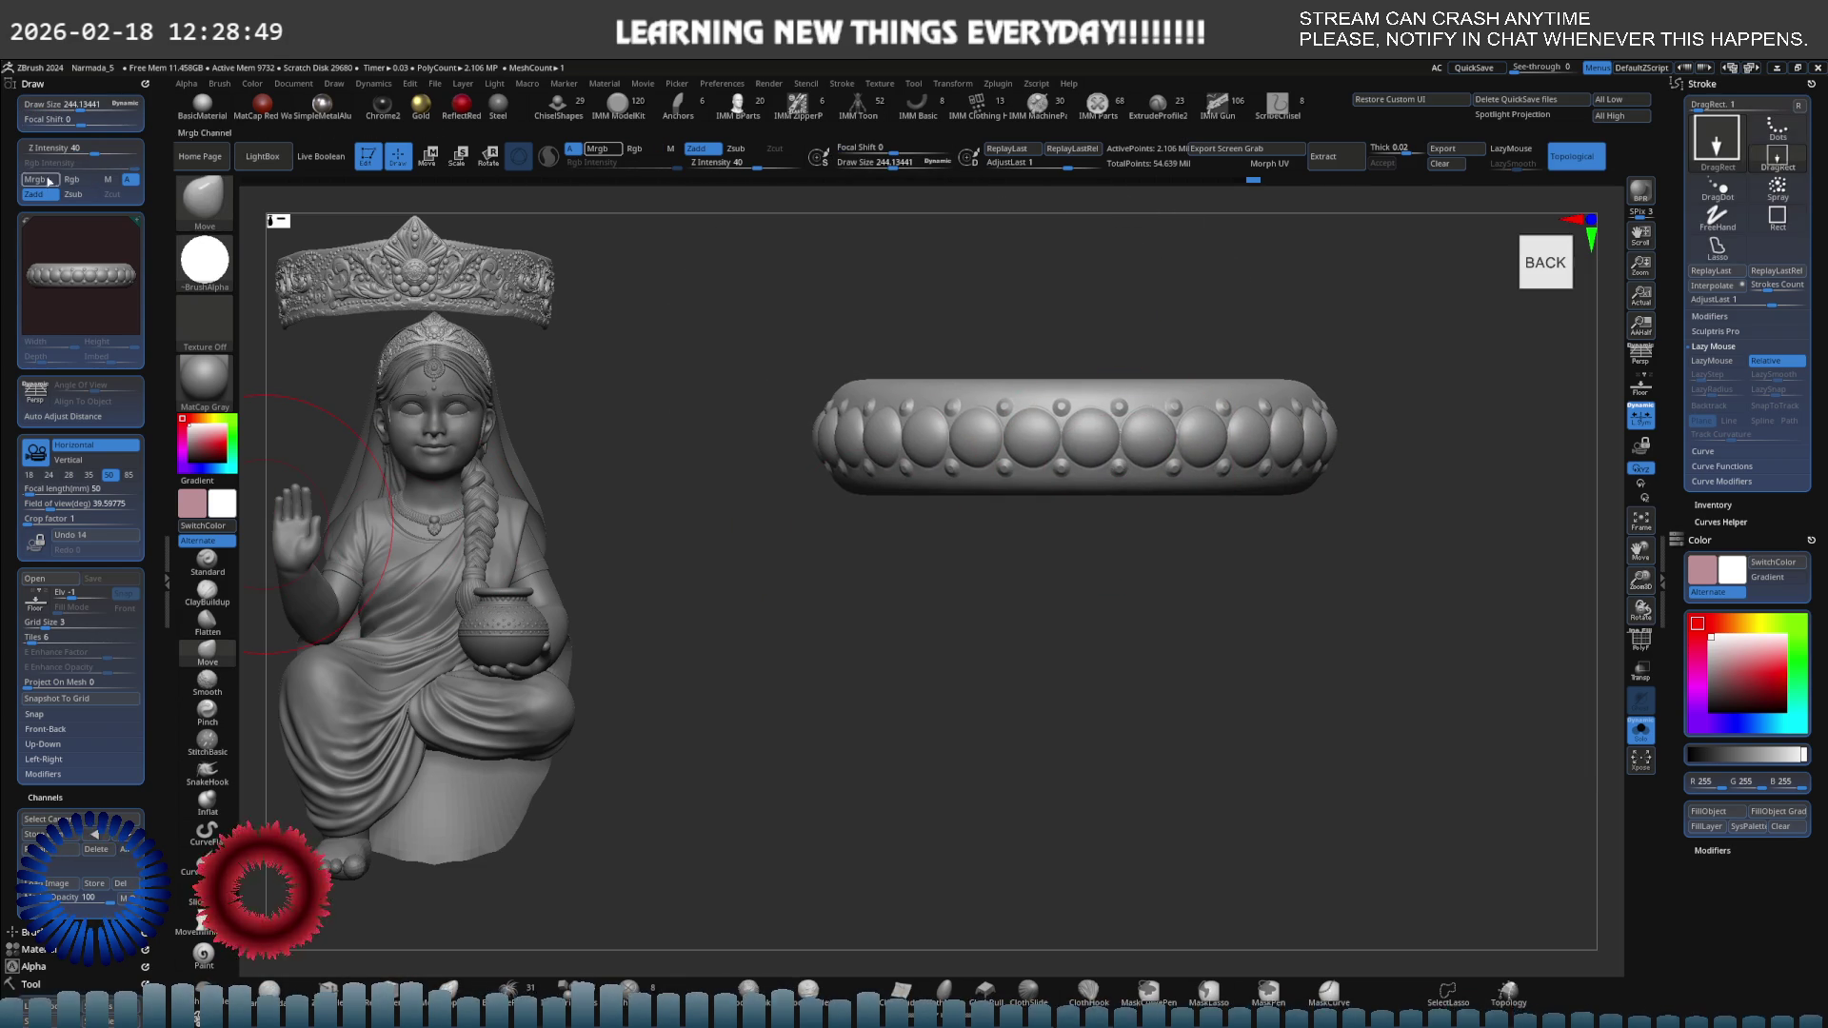
pyautogui.press('F3')
pyautogui.scroll(-3, 30, 590)
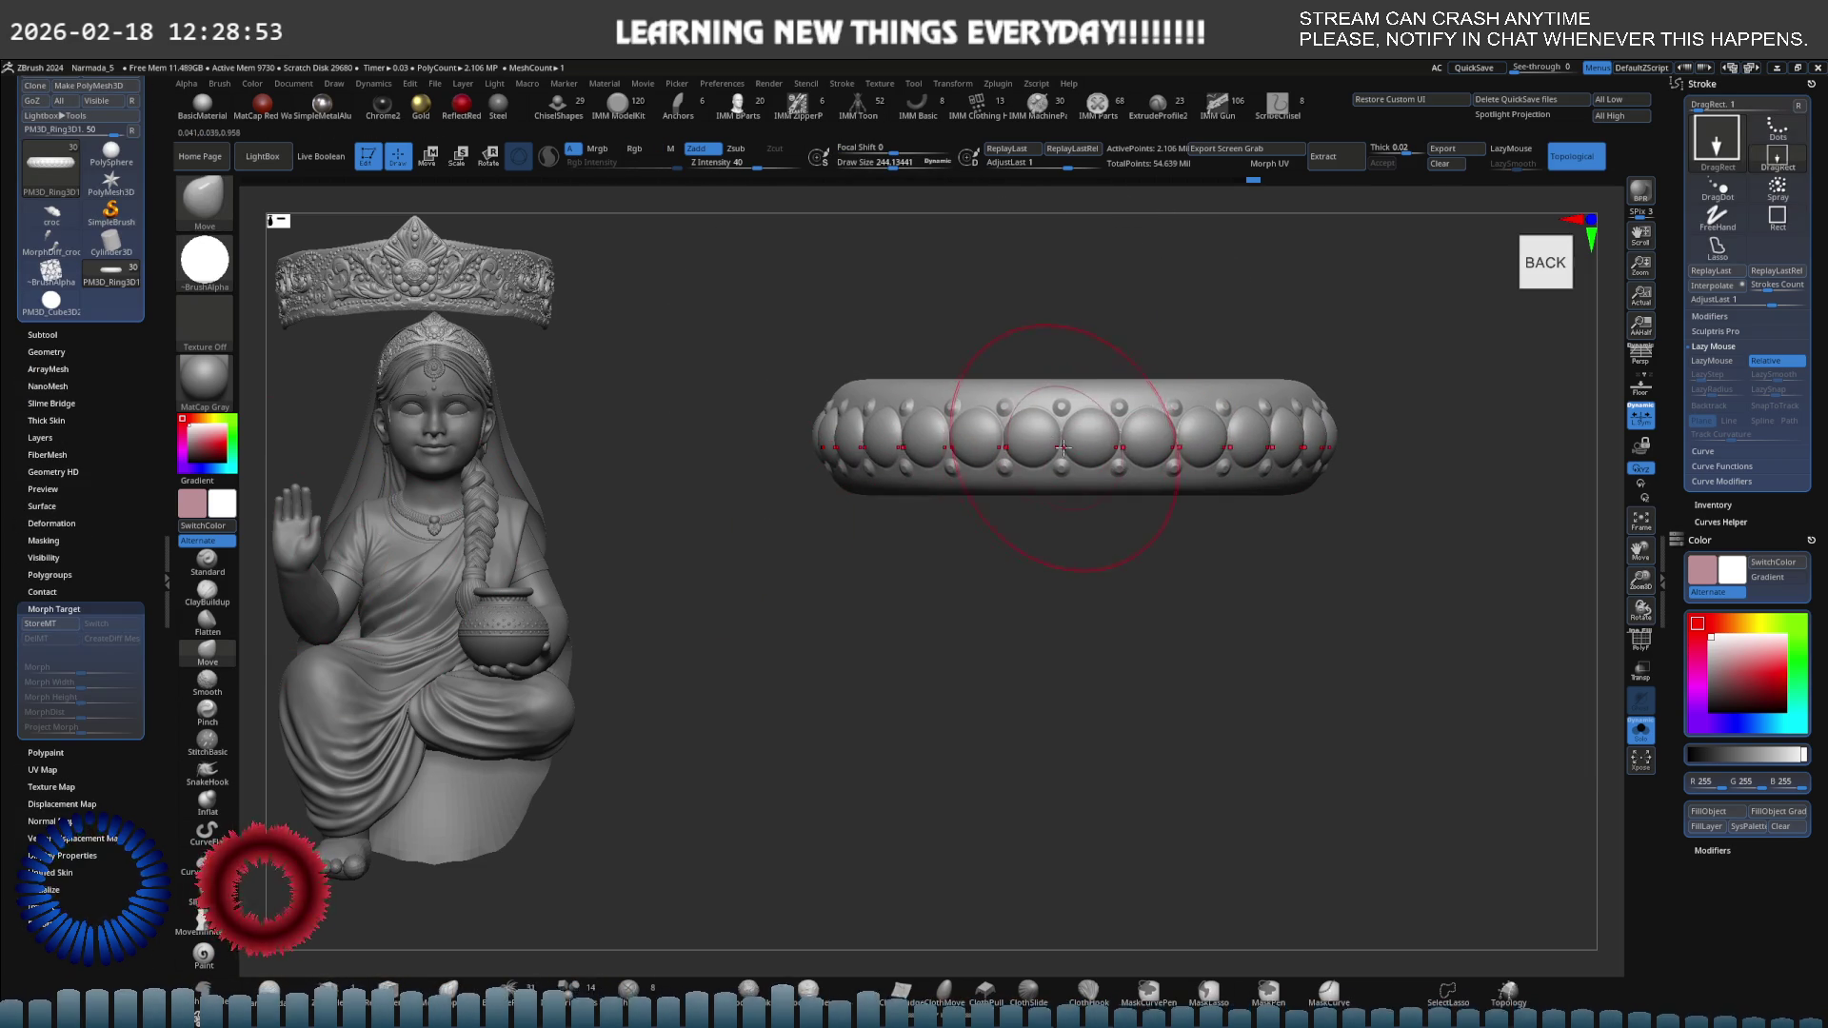
# Show the full figure, turn the studded bangle level, and slide it down onto the wrist.
pyautogui.hotkey('shift', 's')
pyautogui.moveTo(1102, 409)
pyautogui.mouseDown(button='right')
pyautogui.moveTo(1048, 419)
pyautogui.moveTo(1095, 440)
pyautogui.moveTo(1065, 500)
pyautogui.mouseUp(button='right')
pyautogui.press('e')
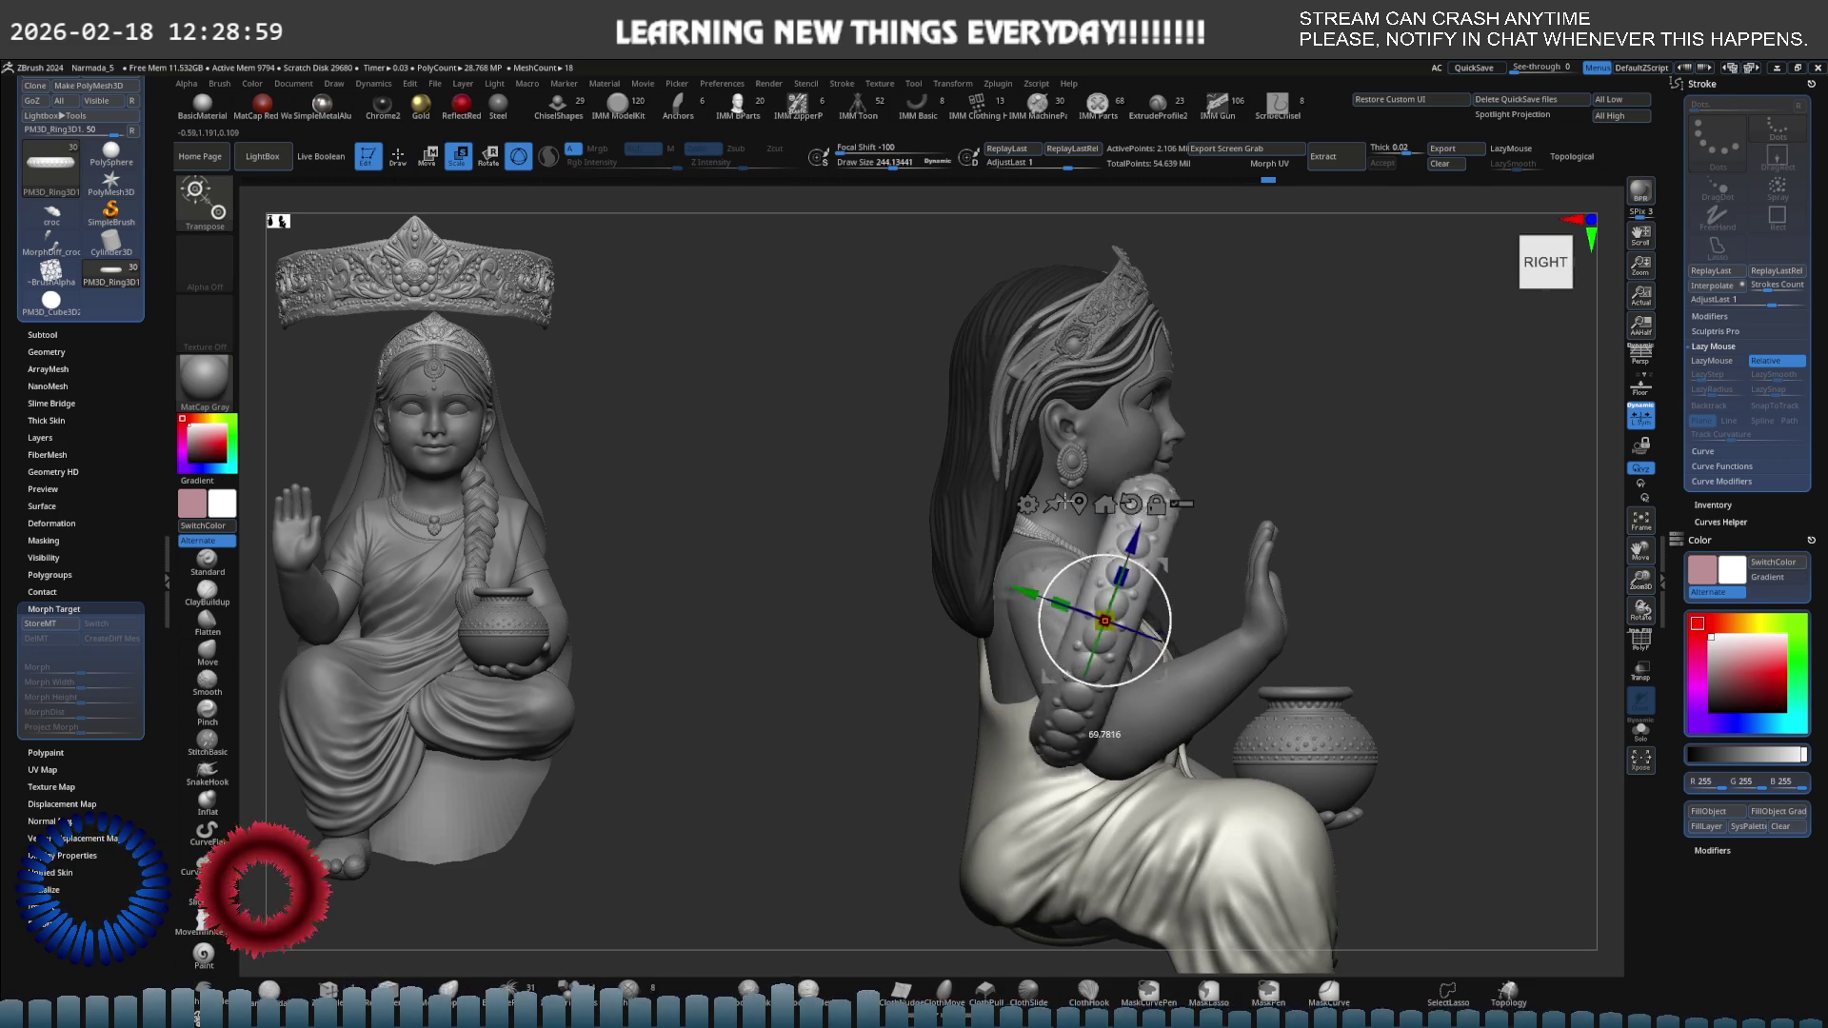
pyautogui.moveTo(1071, 566)
pyautogui.mouseDown()
pyautogui.moveTo(1142, 575)
pyautogui.moveTo(1116, 562)
pyautogui.moveTo(1062, 612)
pyautogui.moveTo(1104, 621)
pyautogui.moveTo(1125, 583)
pyautogui.mouseUp()
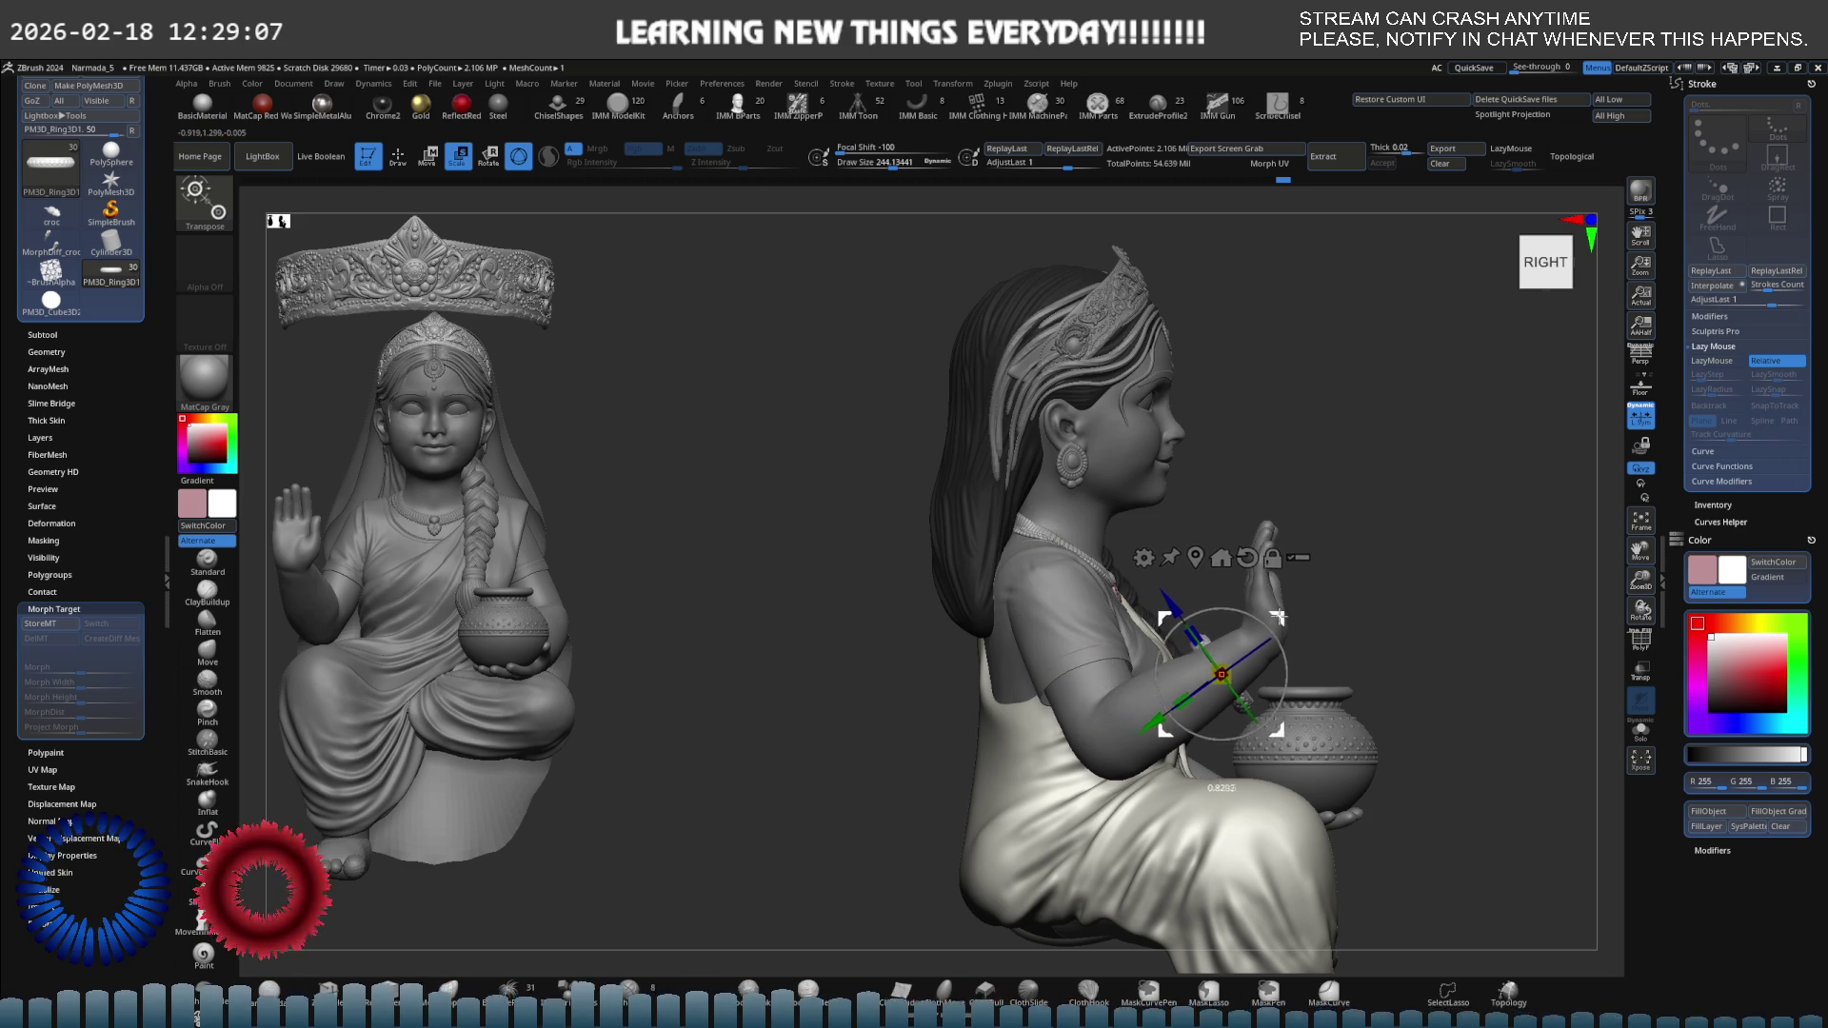
pyautogui.moveTo(1276, 590)
pyautogui.keyDown('ctrl'); pyautogui.mouseDown(button='right')
pyautogui.moveTo(1510, 635)
pyautogui.moveTo(1066, 553)
pyautogui.moveTo(984, 483)
pyautogui.moveTo(1045, 626)
pyautogui.mouseUp(button='right'); pyautogui.keyUp('ctrl')
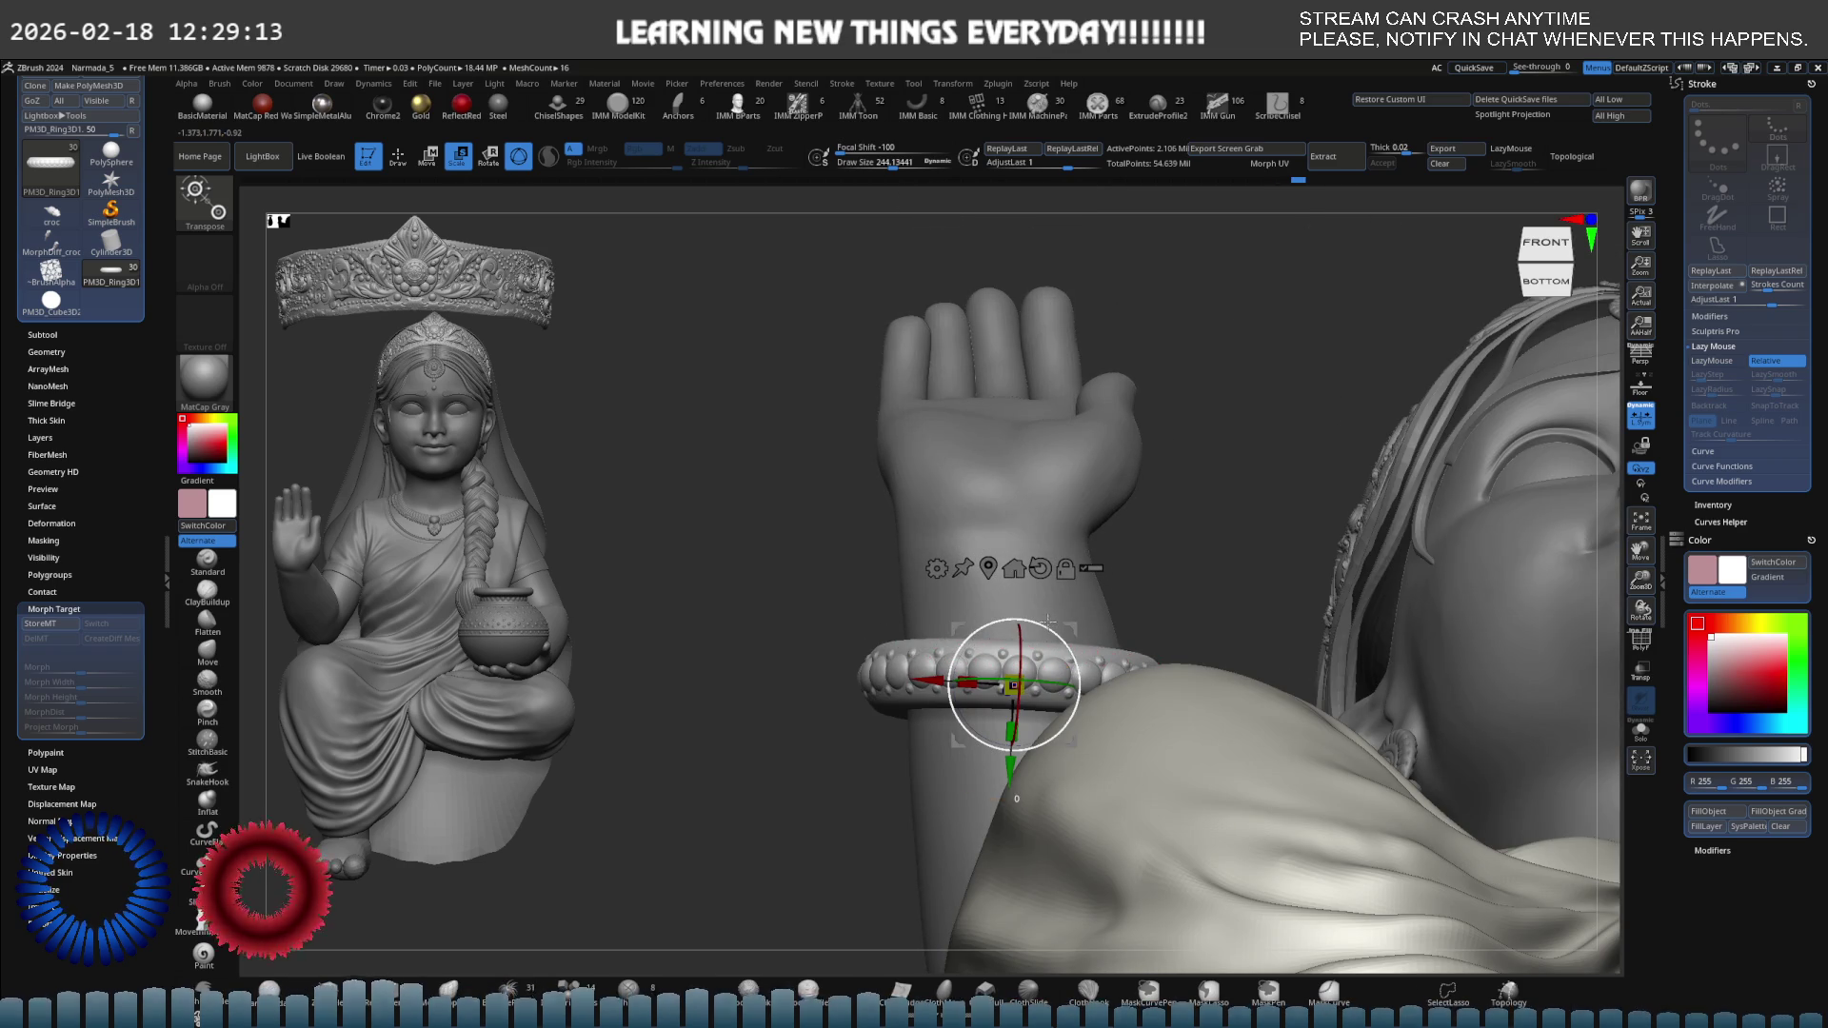
pyautogui.moveTo(1047, 621); pyautogui.dragTo(1044, 618)
pyautogui.moveTo(1043, 617)
pyautogui.mouseDown(button='right')
pyautogui.moveTo(1059, 720)
pyautogui.moveTo(1048, 671)
pyautogui.moveTo(1070, 646)
pyautogui.moveTo(995, 616)
pyautogui.moveTo(1038, 580)
pyautogui.moveTo(953, 610)
pyautogui.moveTo(966, 620)
pyautogui.moveTo(1057, 538)
pyautogui.moveTo(1066, 568)
pyautogui.moveTo(1010, 655)
pyautogui.mouseUp(button='right')
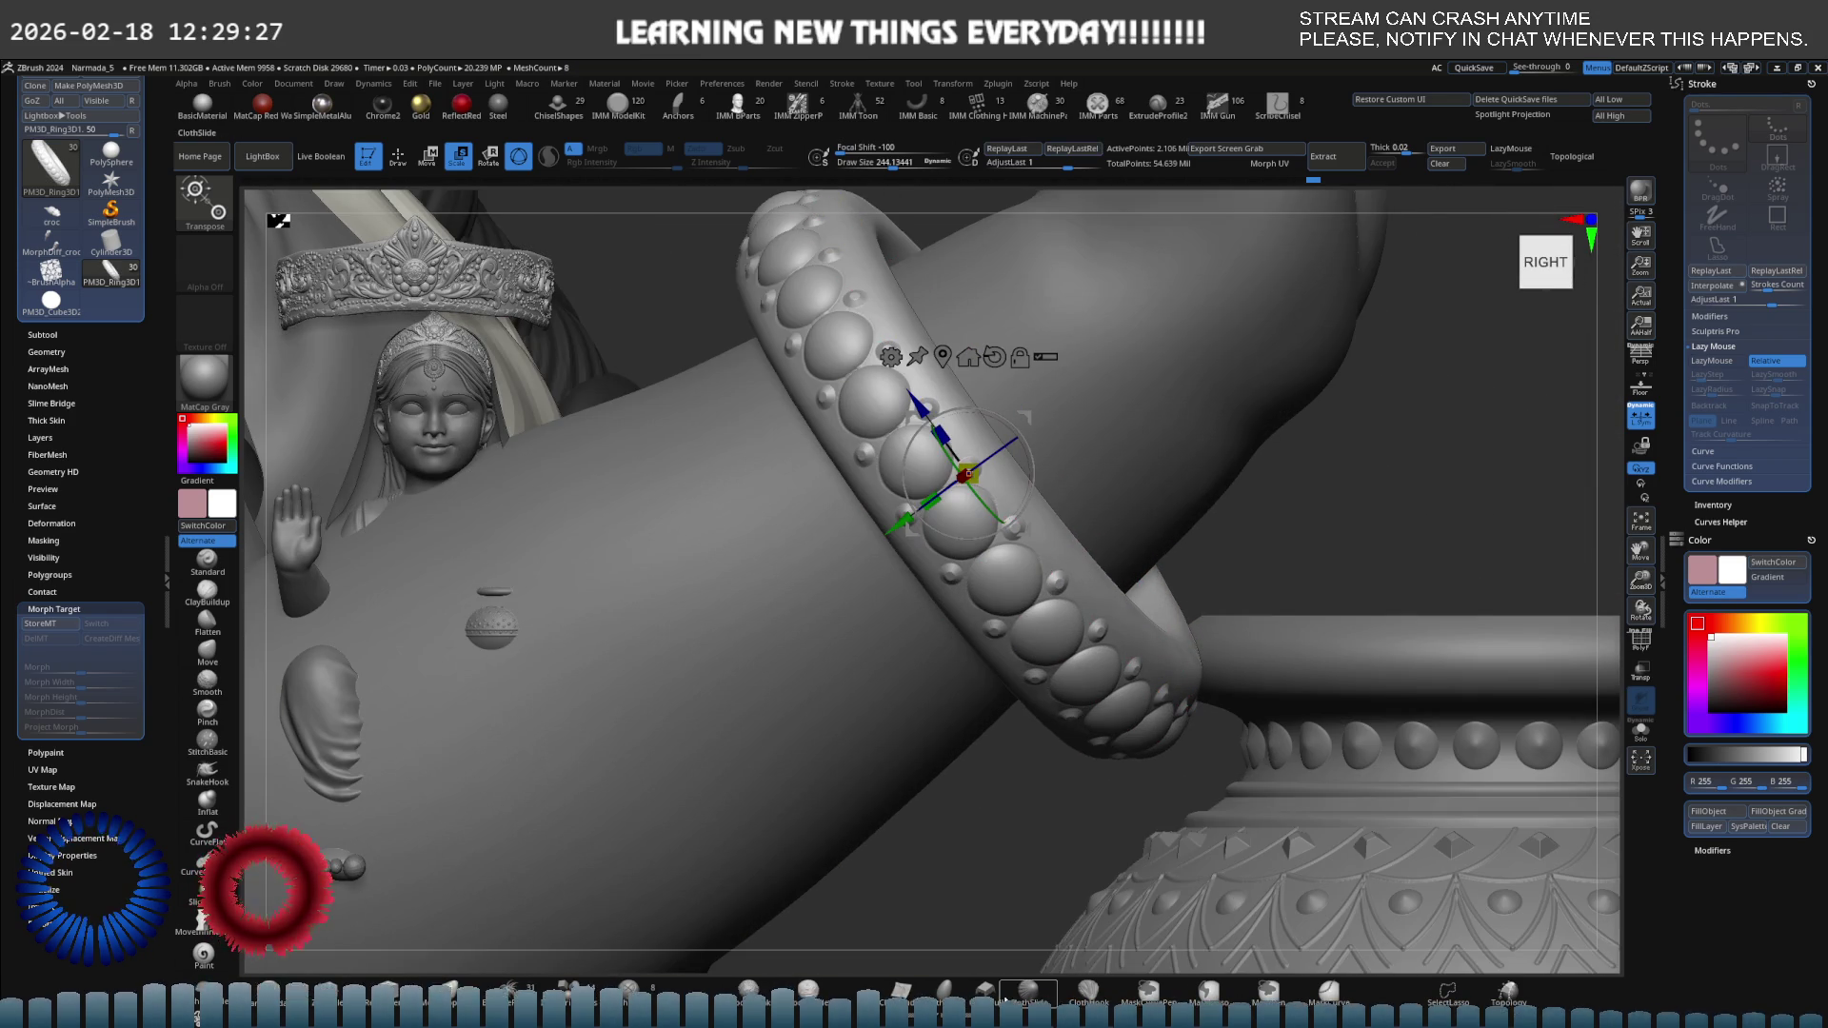
pyautogui.hotkey('shift', 'd')
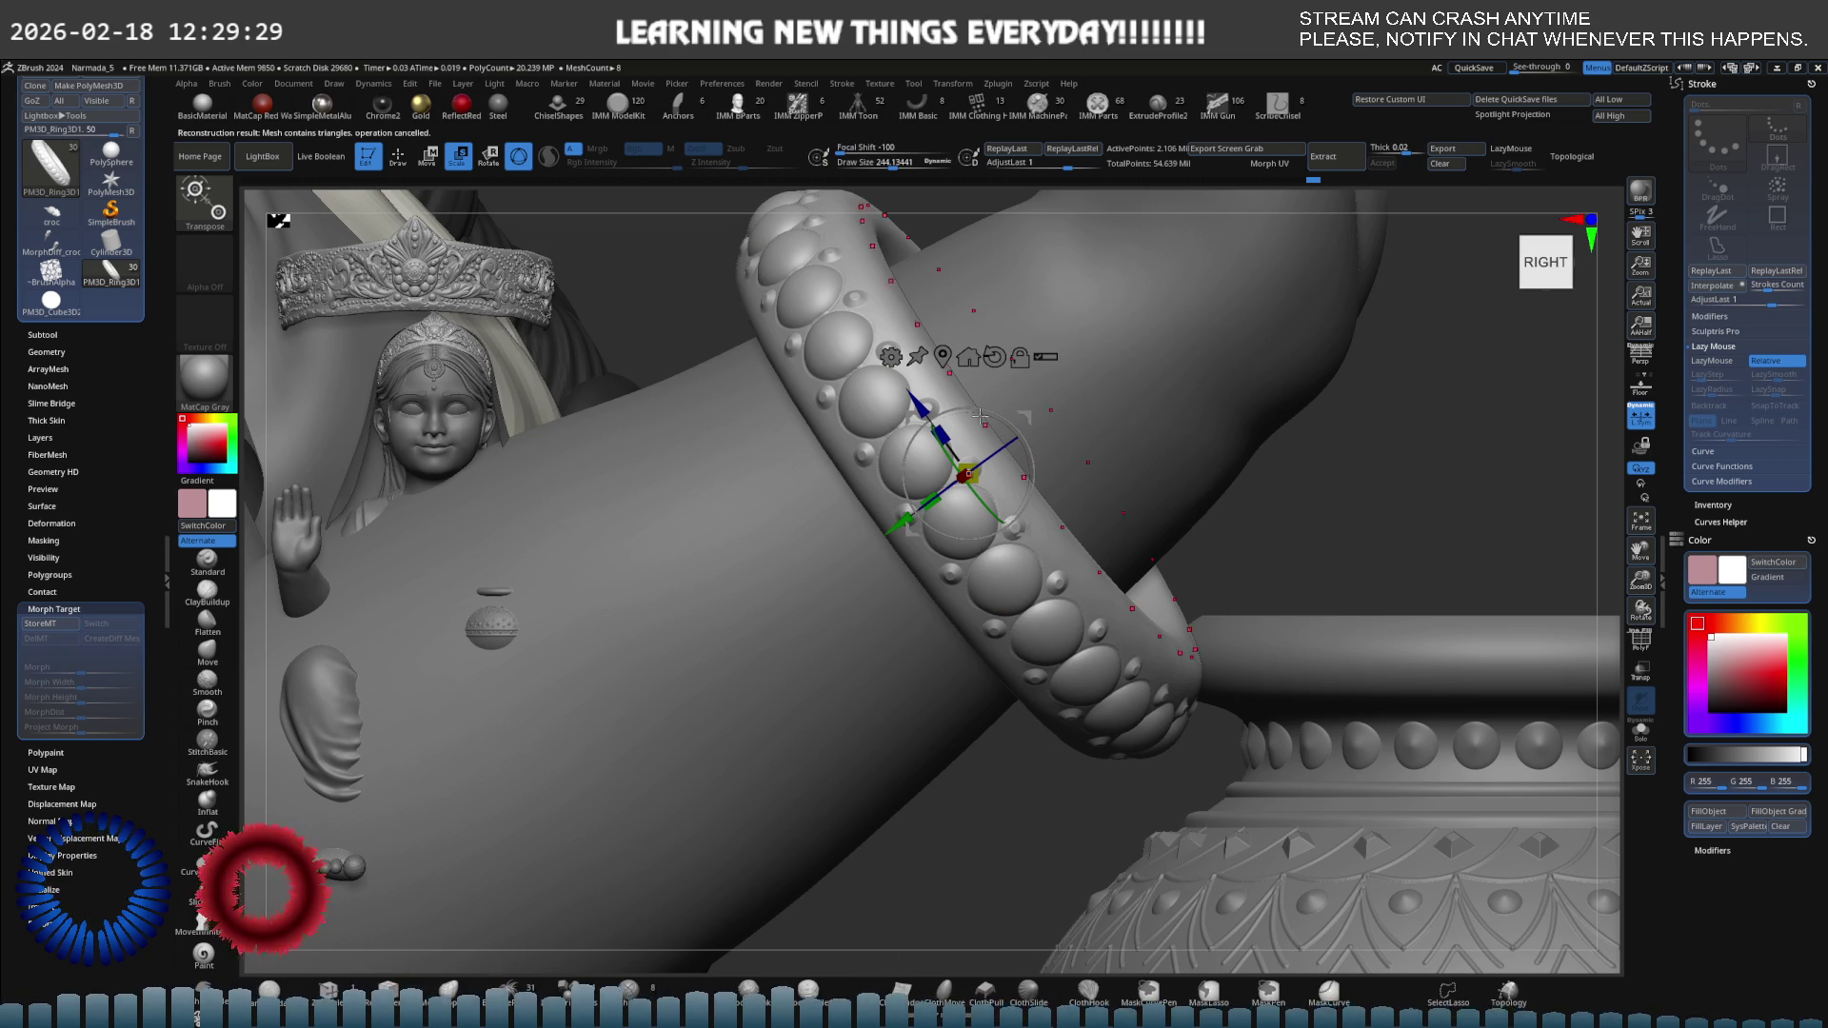
pyautogui.moveTo(981, 416); pyautogui.dragTo(903, 490, button='right')
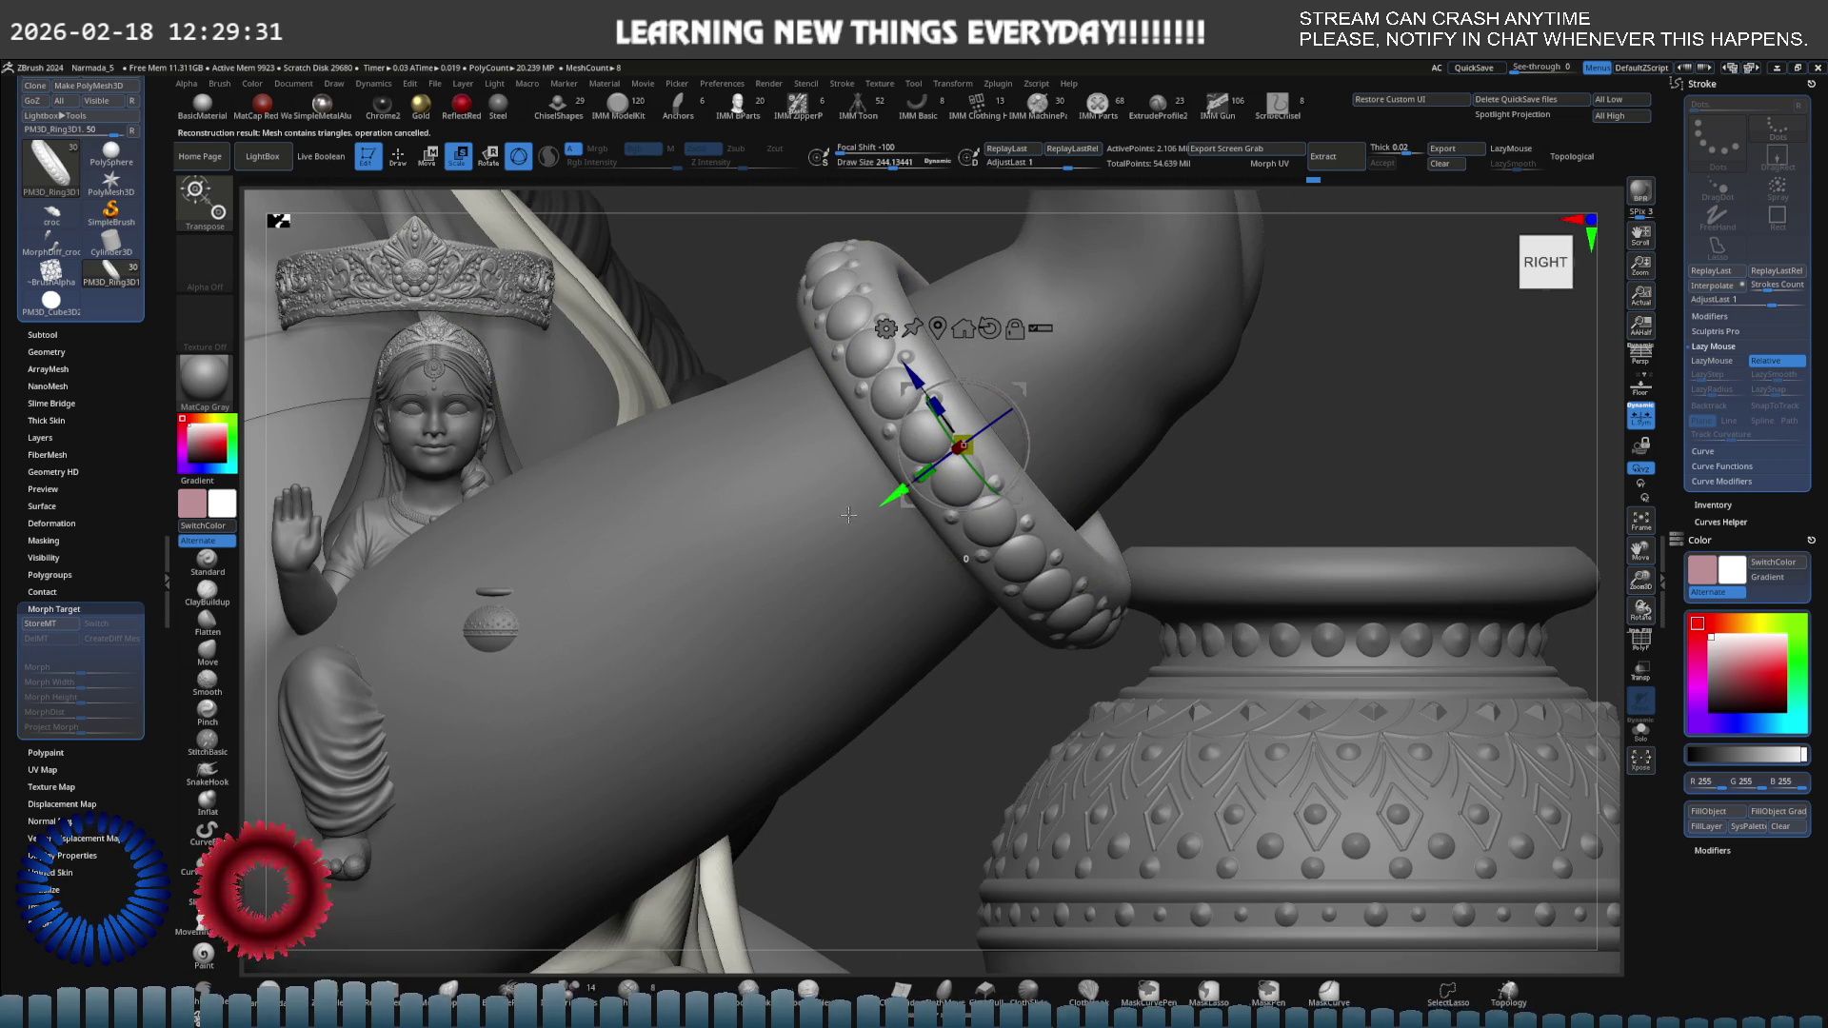
pyautogui.keyDown('ctrl'); pyautogui.moveTo(890, 498); pyautogui.dragTo(796, 555); pyautogui.keyUp('ctrl')
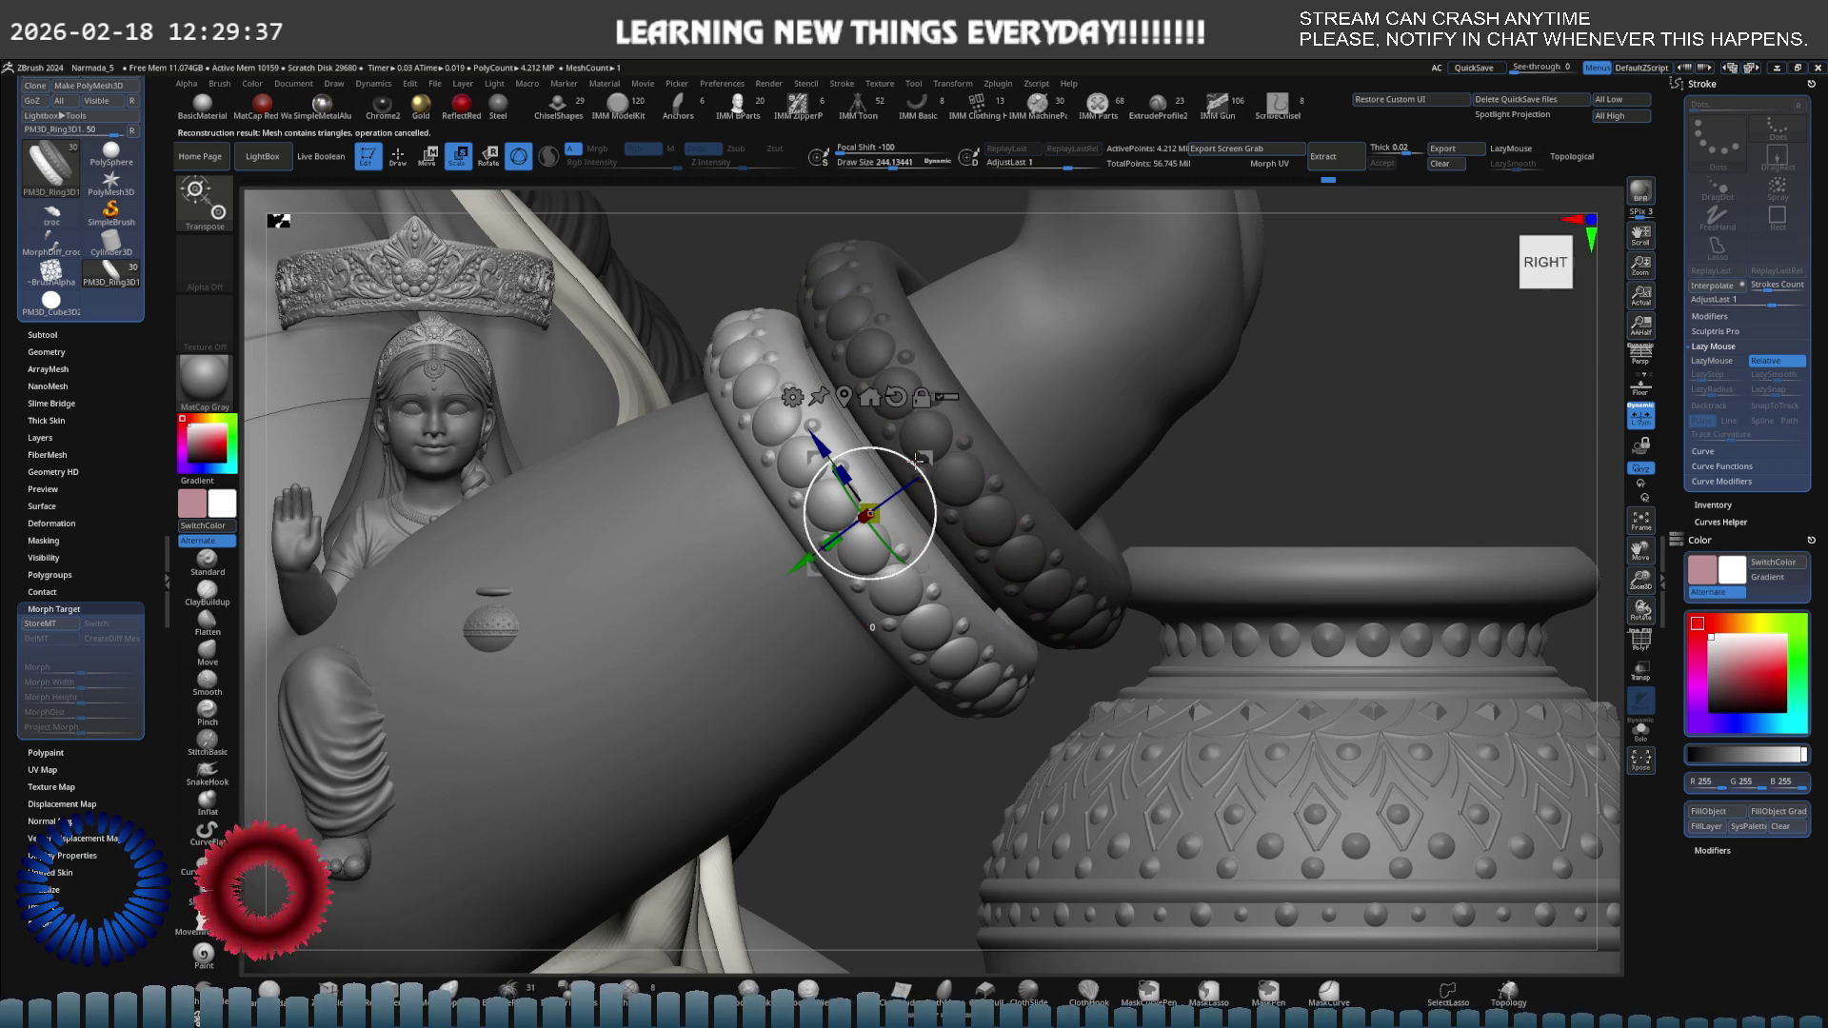
pyautogui.moveTo(917, 461)
pyautogui.mouseDown(button='right')
pyautogui.moveTo(899, 389)
pyautogui.moveTo(986, 470)
pyautogui.mouseUp(button='right')
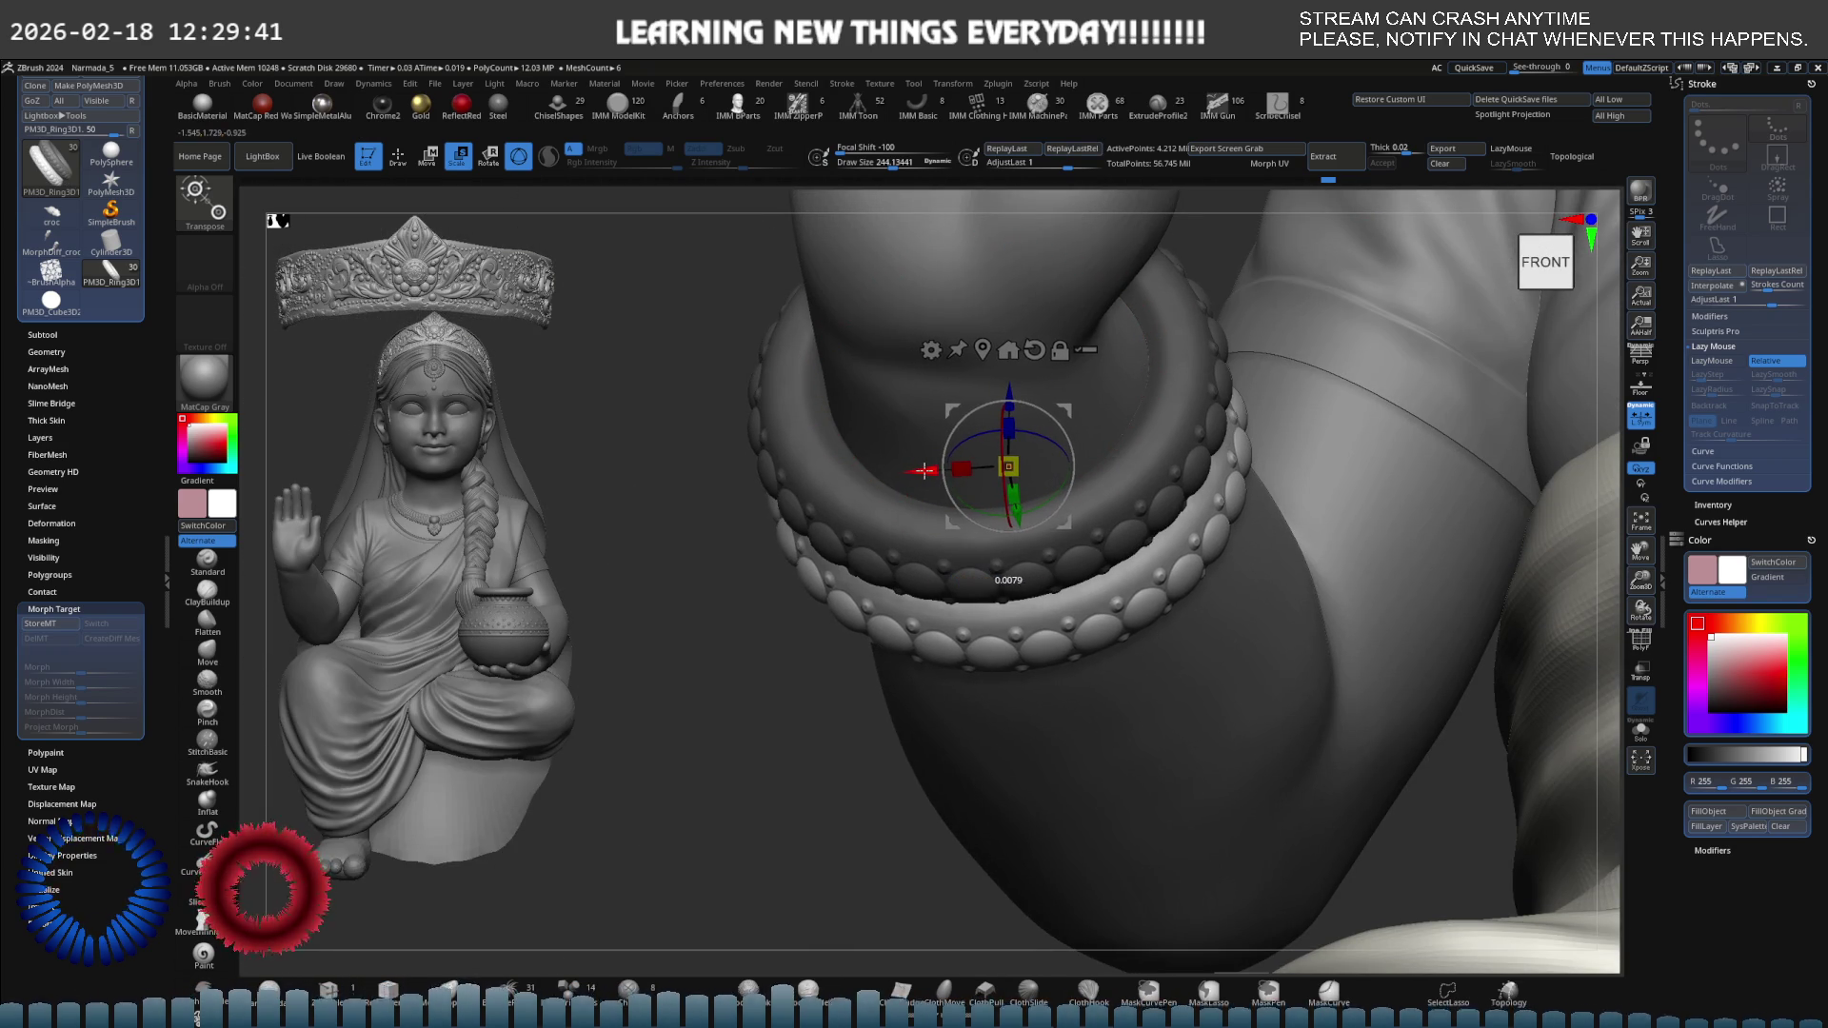
pyautogui.moveTo(1032, 434); pyautogui.dragTo(1027, 432)
pyautogui.moveTo(1026, 432); pyautogui.dragTo(1073, 363, button='right')
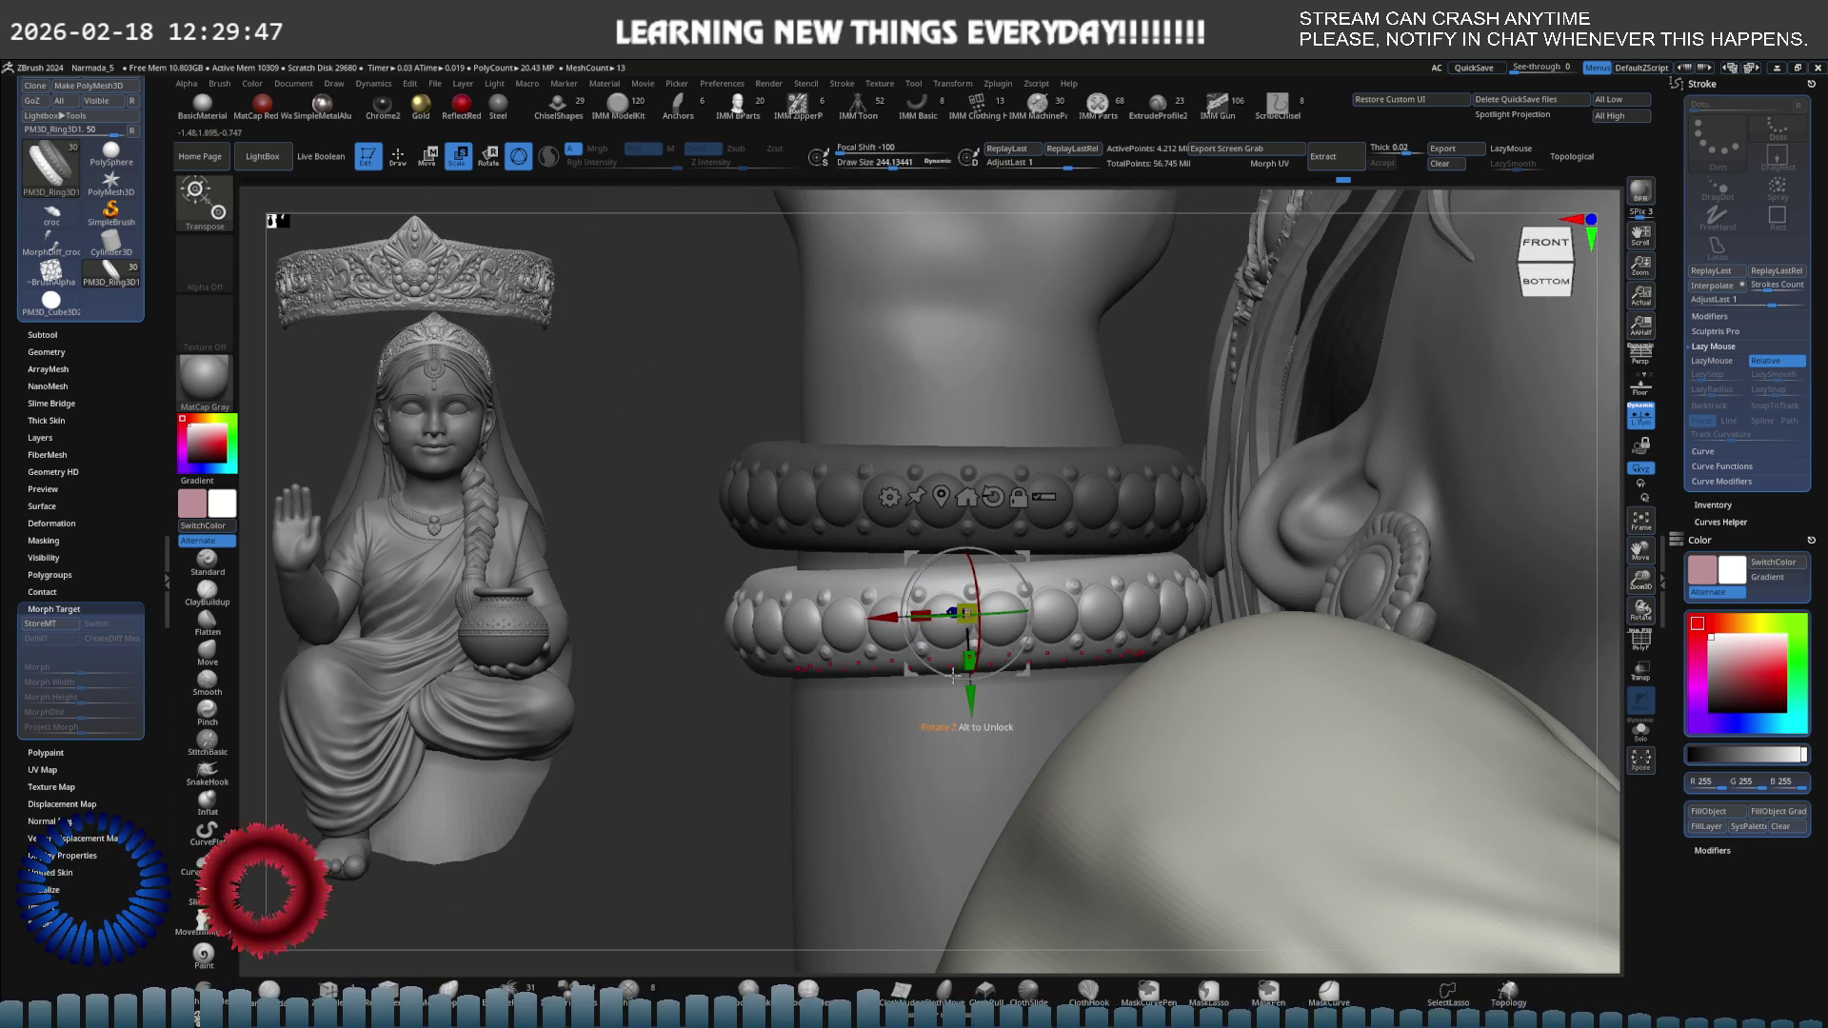
pyautogui.moveTo(978, 698); pyautogui.dragTo(978, 701)
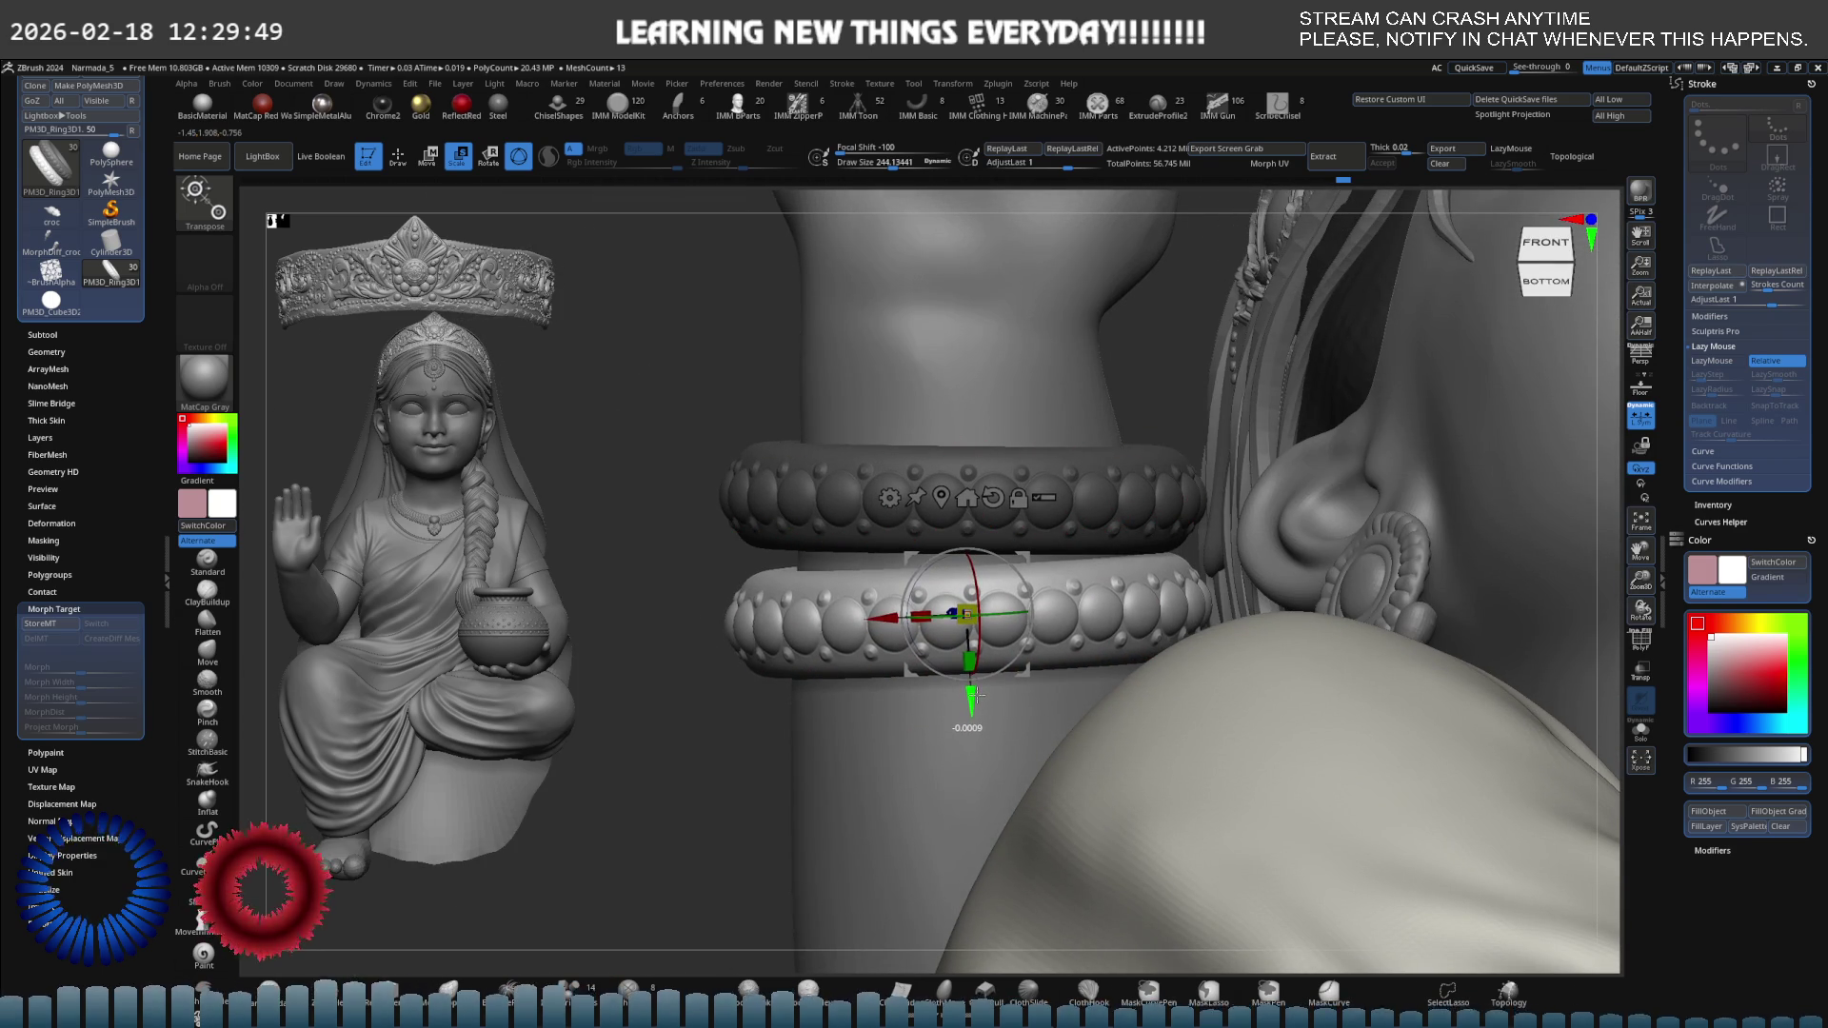
pyautogui.moveTo(978, 695)
pyautogui.mouseDown()
pyautogui.moveTo(1171, 482)
pyautogui.moveTo(1016, 625)
pyautogui.moveTo(1095, 544)
pyautogui.mouseUp()
pyautogui.scroll(-3, 1095, 544)
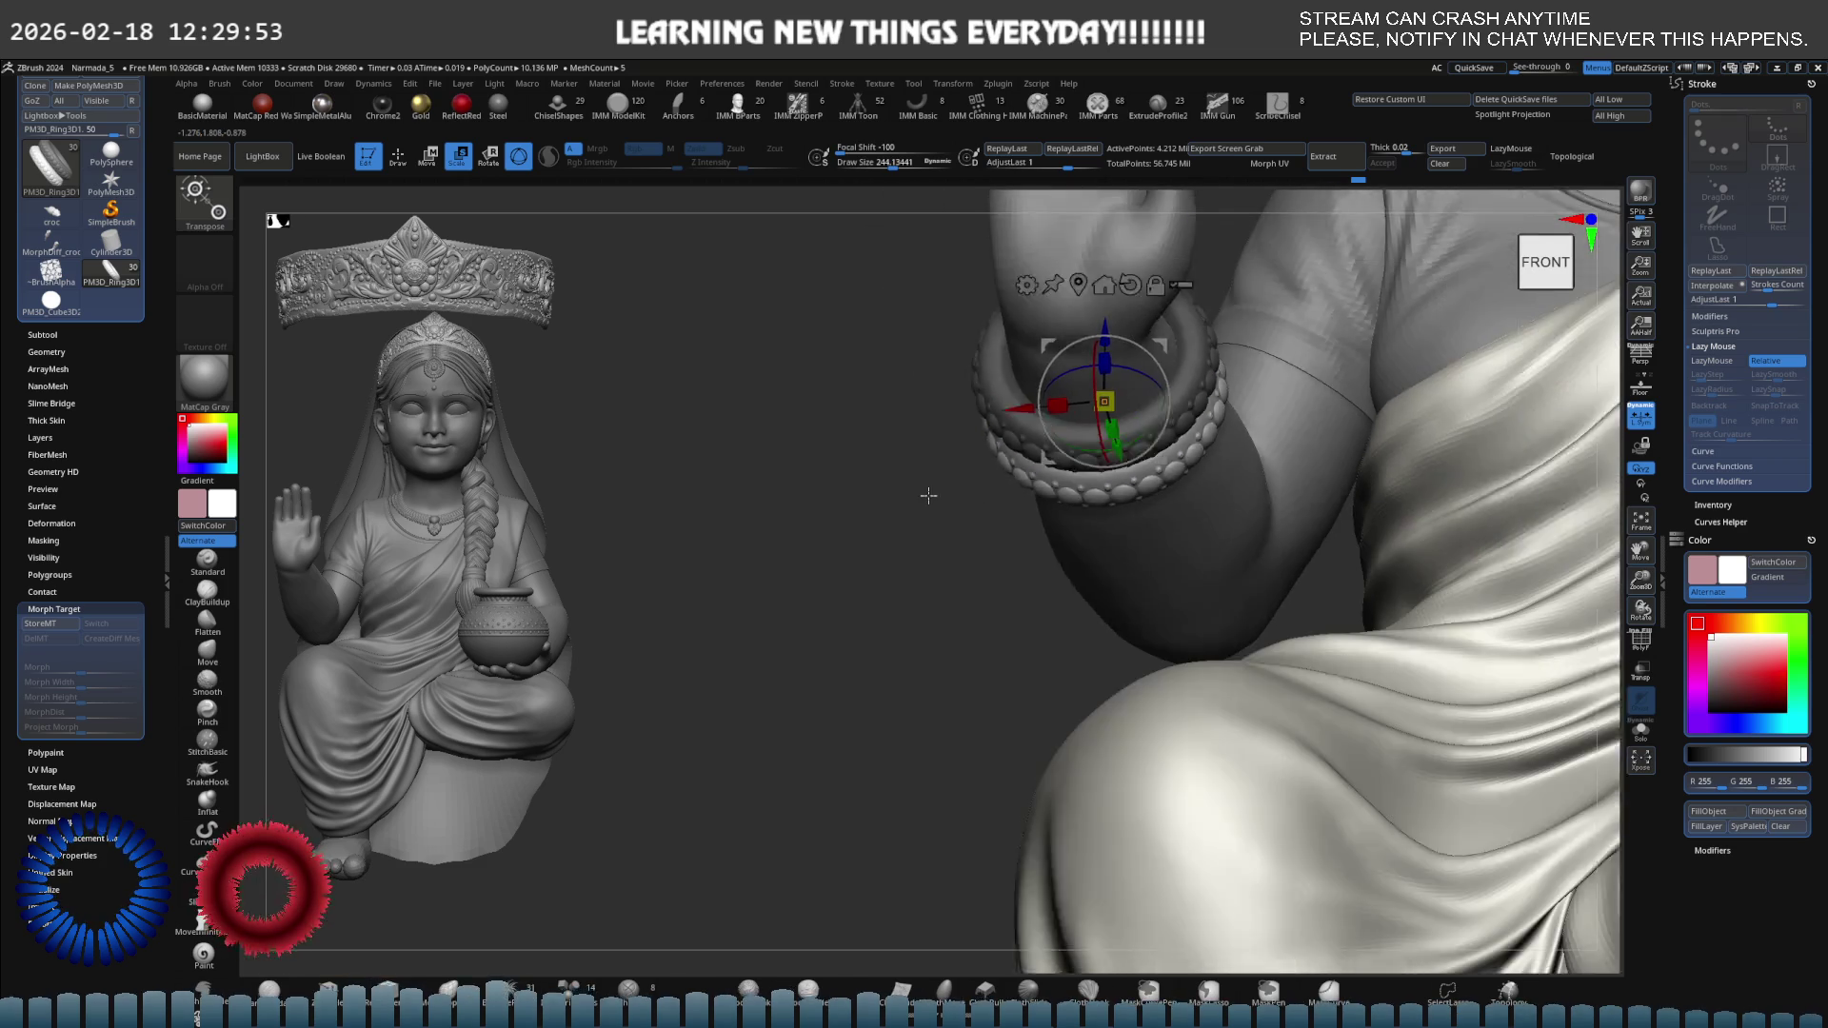
pyautogui.scroll(-3, 914, 514)
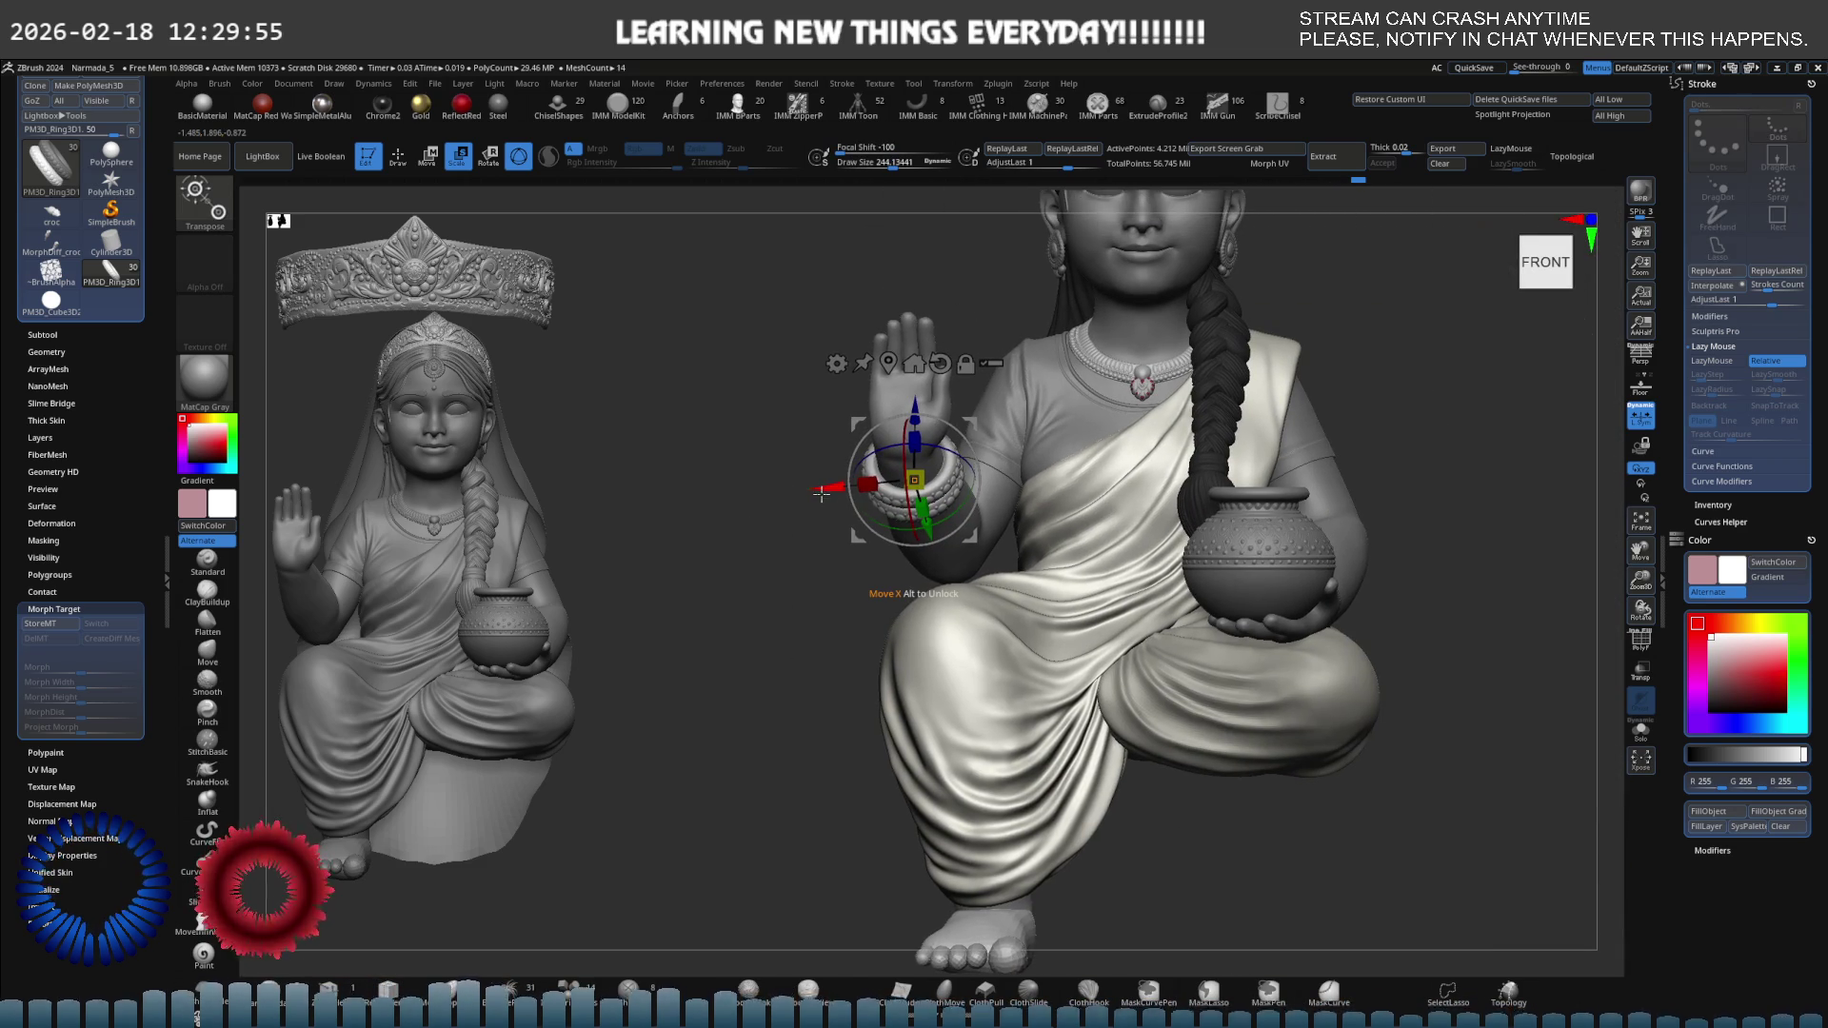
pyautogui.scroll(5, 1250, 473)
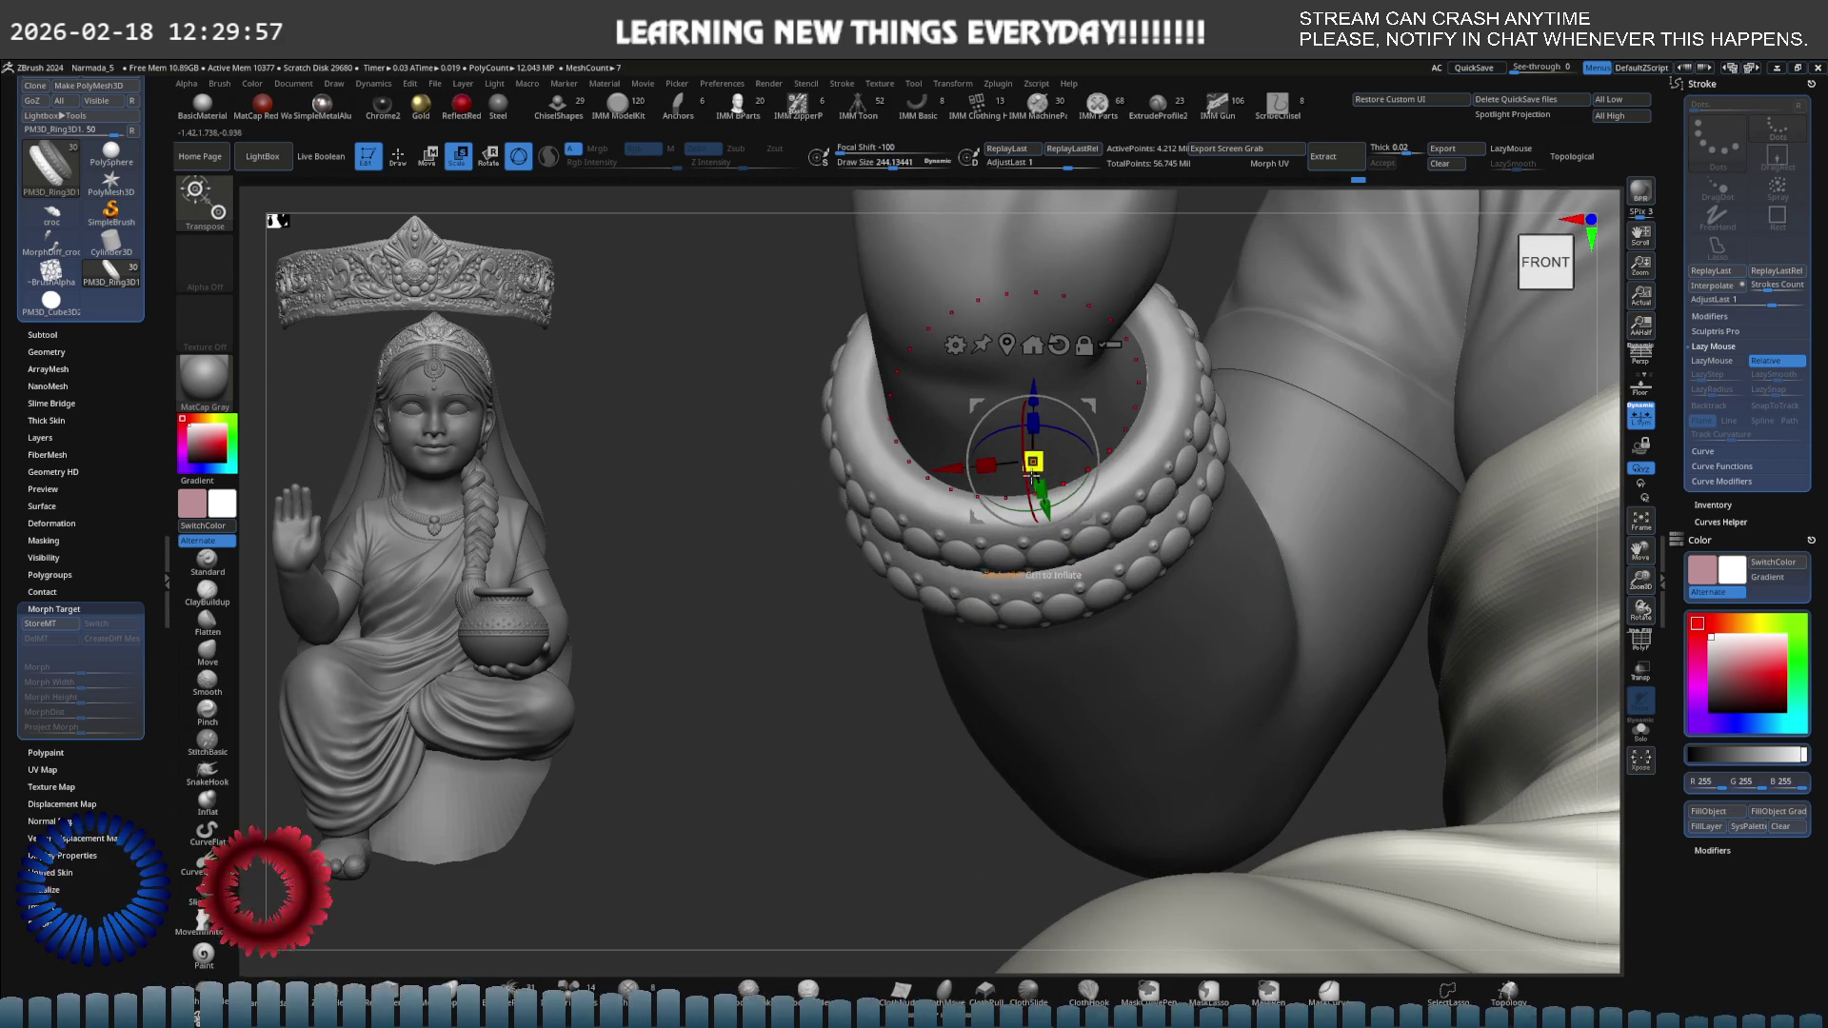
pyautogui.keyDown('alt'); pyautogui.moveTo(1250, 474); pyautogui.dragTo(1272, 468); pyautogui.keyUp('alt')
pyautogui.hotkey('shift', 'f')
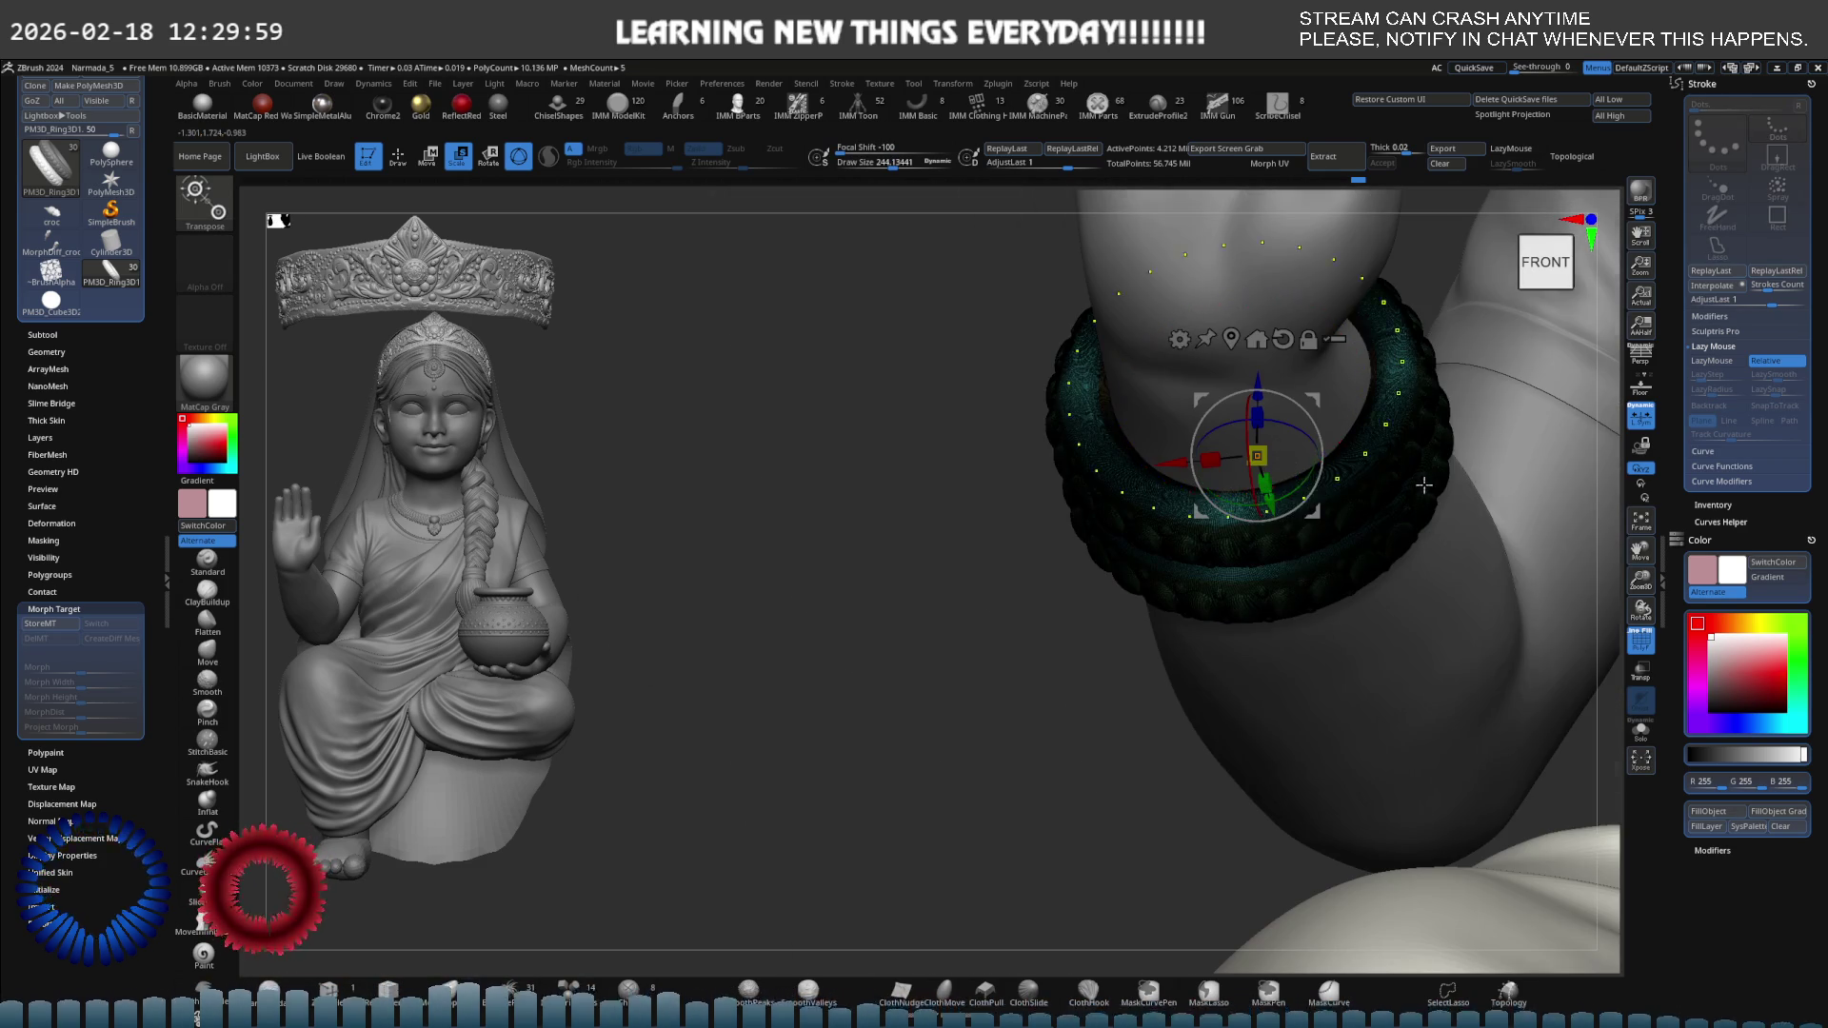
pyautogui.scroll(5, 1271, 469)
pyautogui.scroll(-4, 1271, 469)
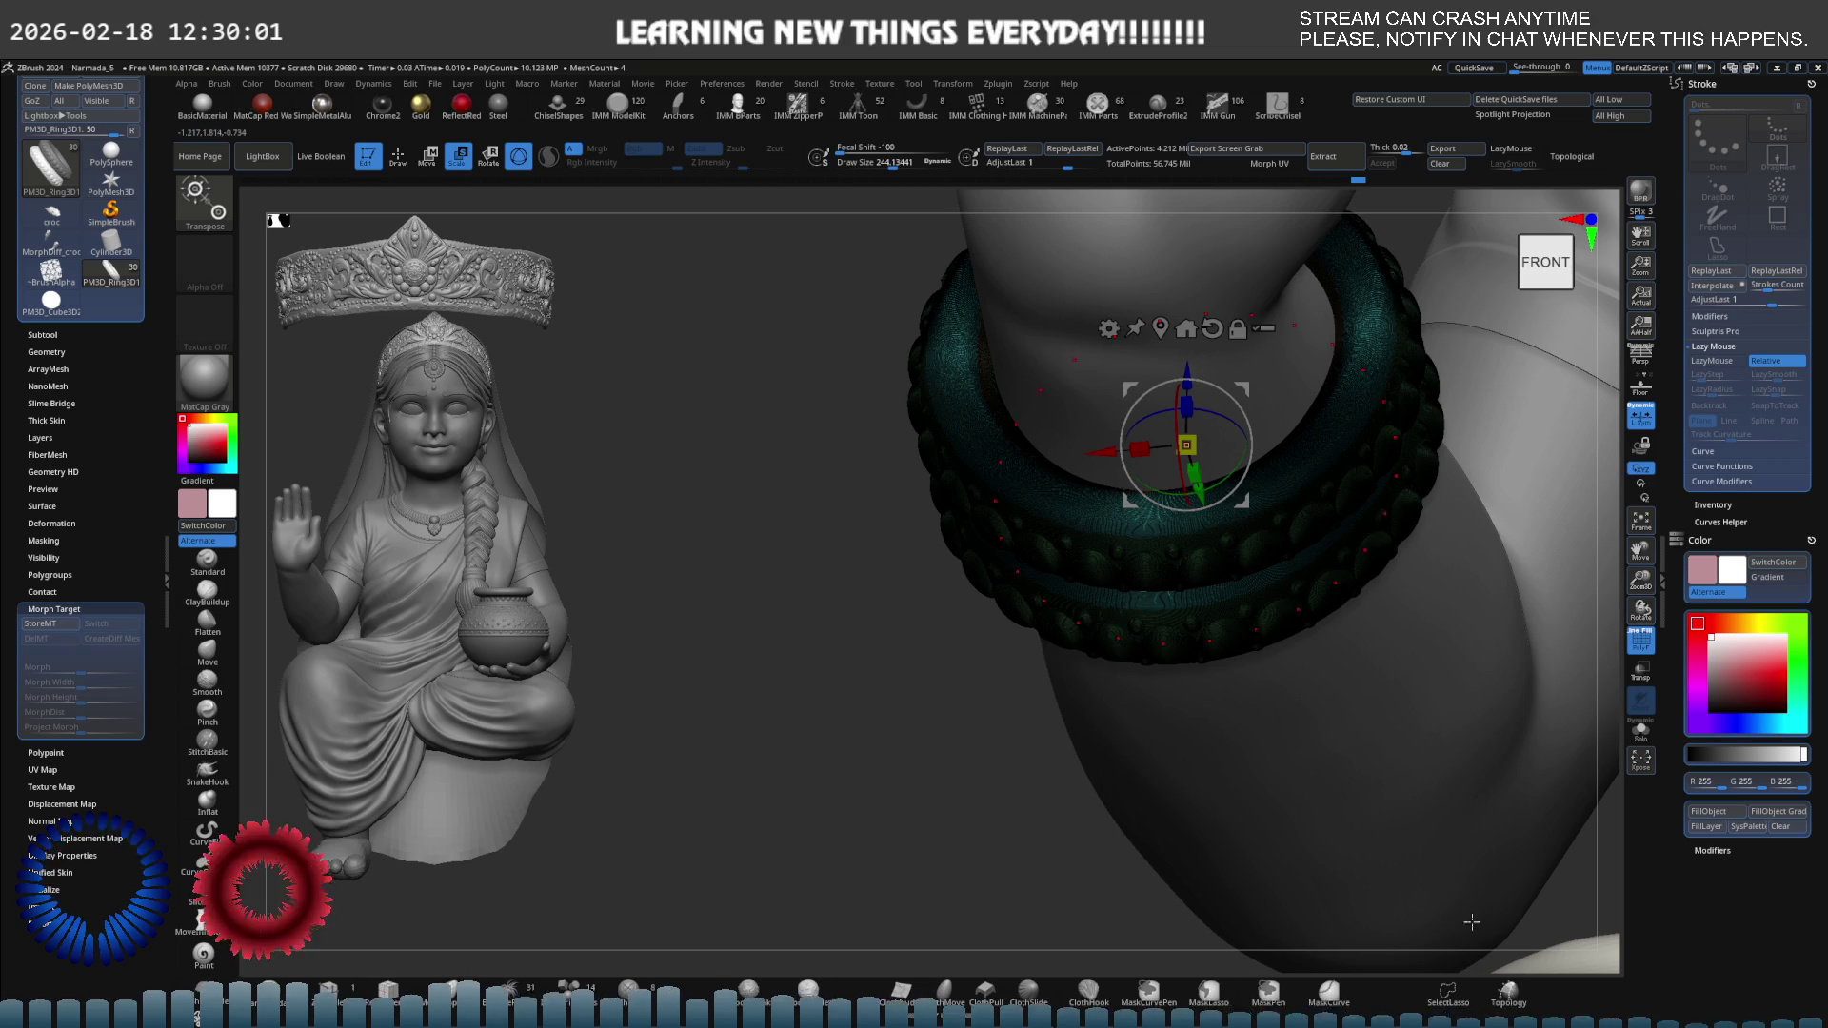
pyautogui.hotkey('shift', 'f')
pyautogui.moveTo(1140, 701); pyautogui.dragTo(1210, 629)
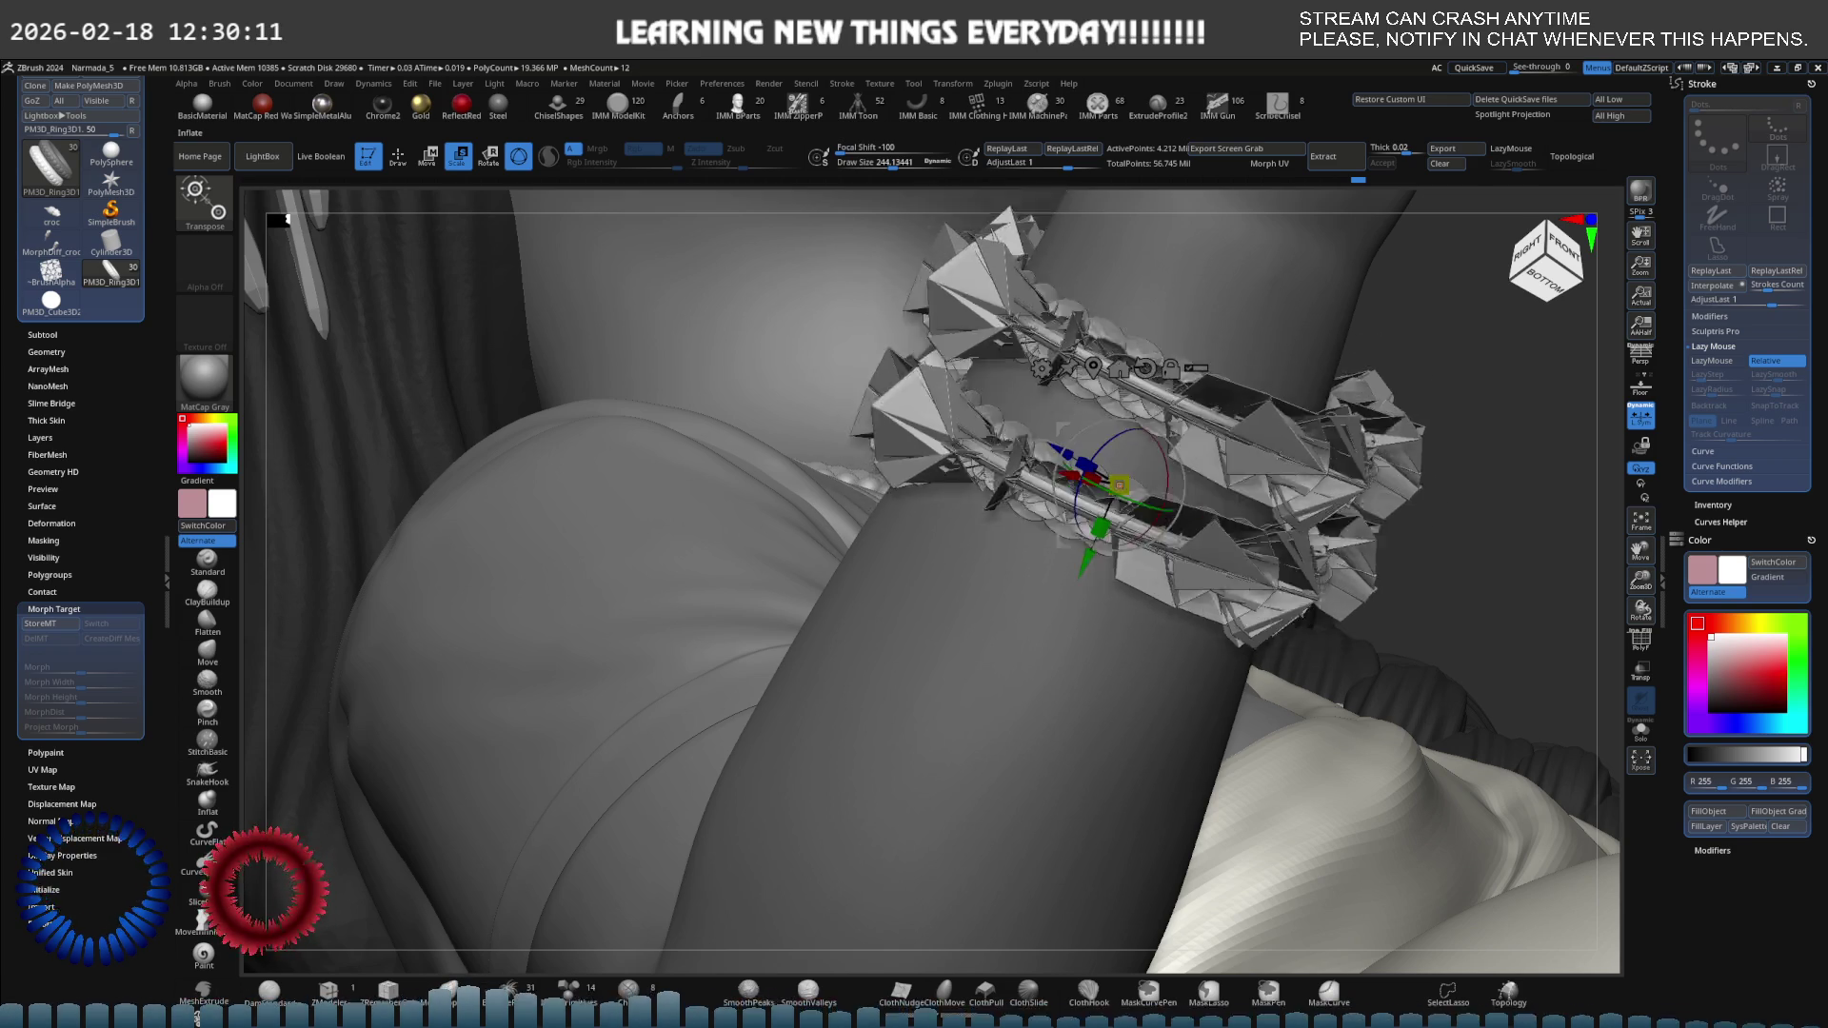
# Set the brush Draw Size to 116, then bring up the gizmo's Transform Type deformer list.
pyautogui.press('q')
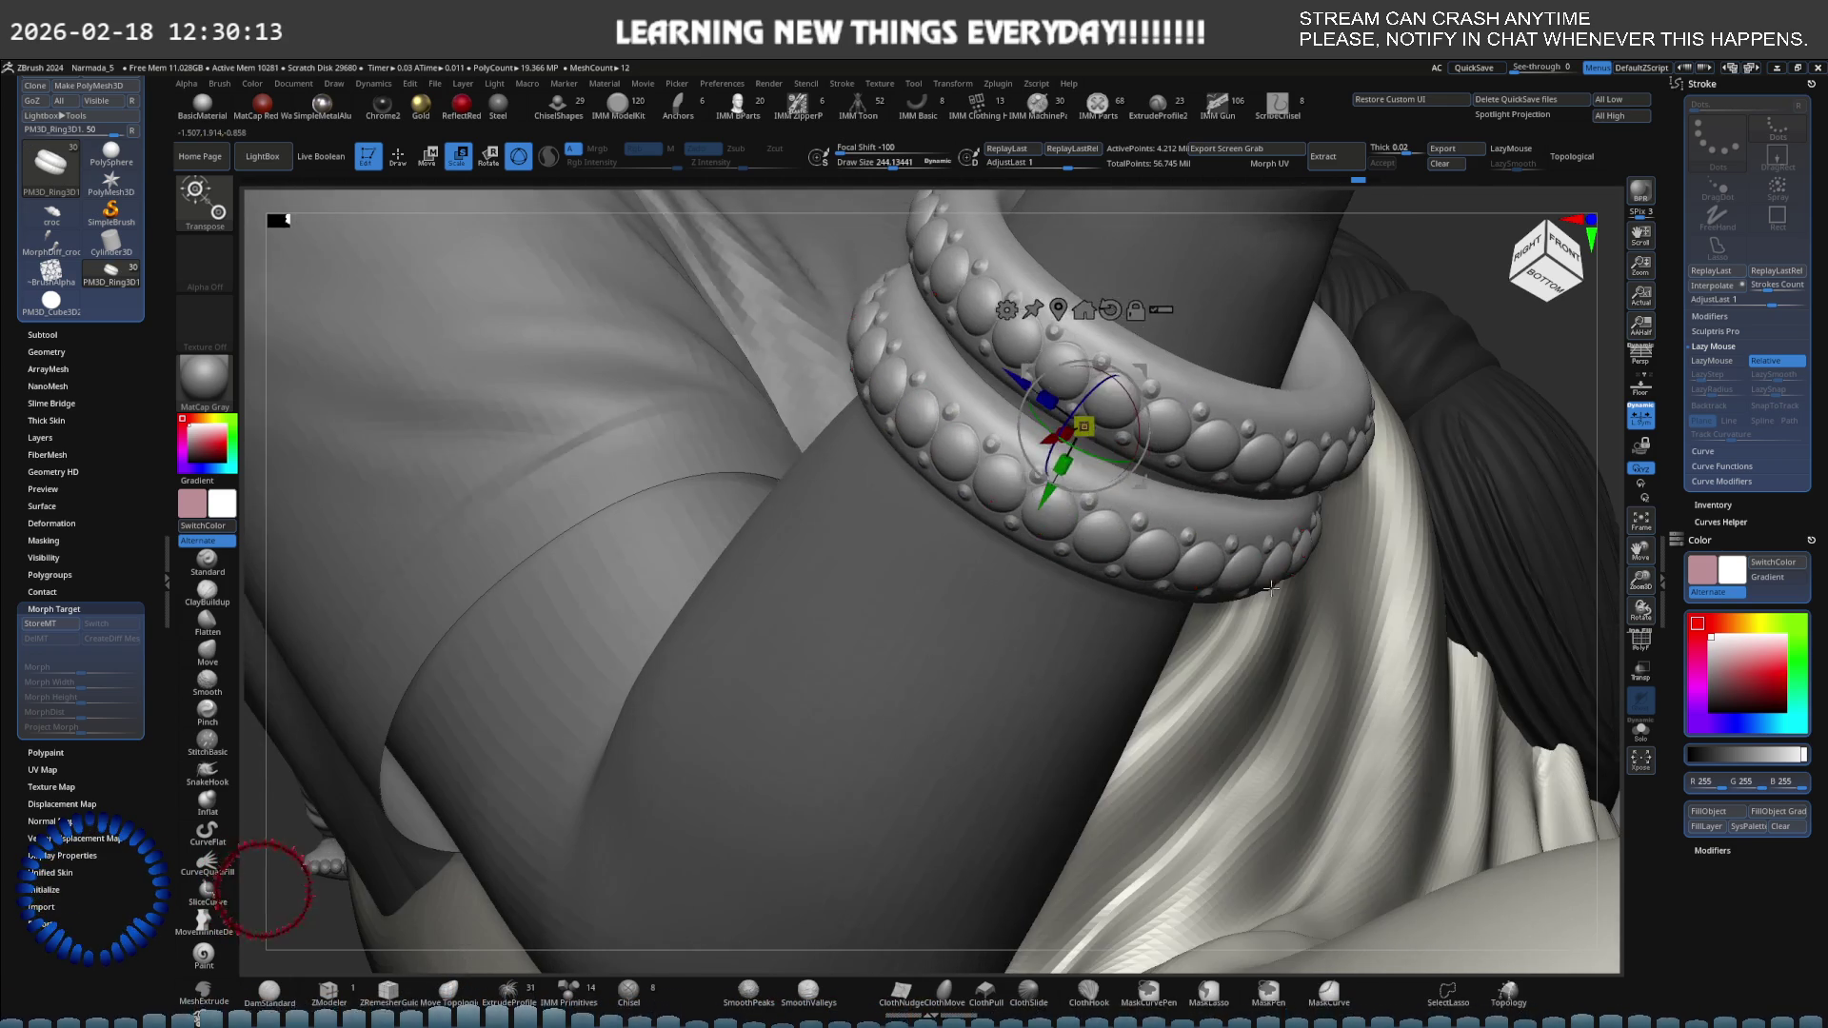
pyautogui.press('s')
pyautogui.moveTo(1200, 482); pyautogui.dragTo(1157, 482)
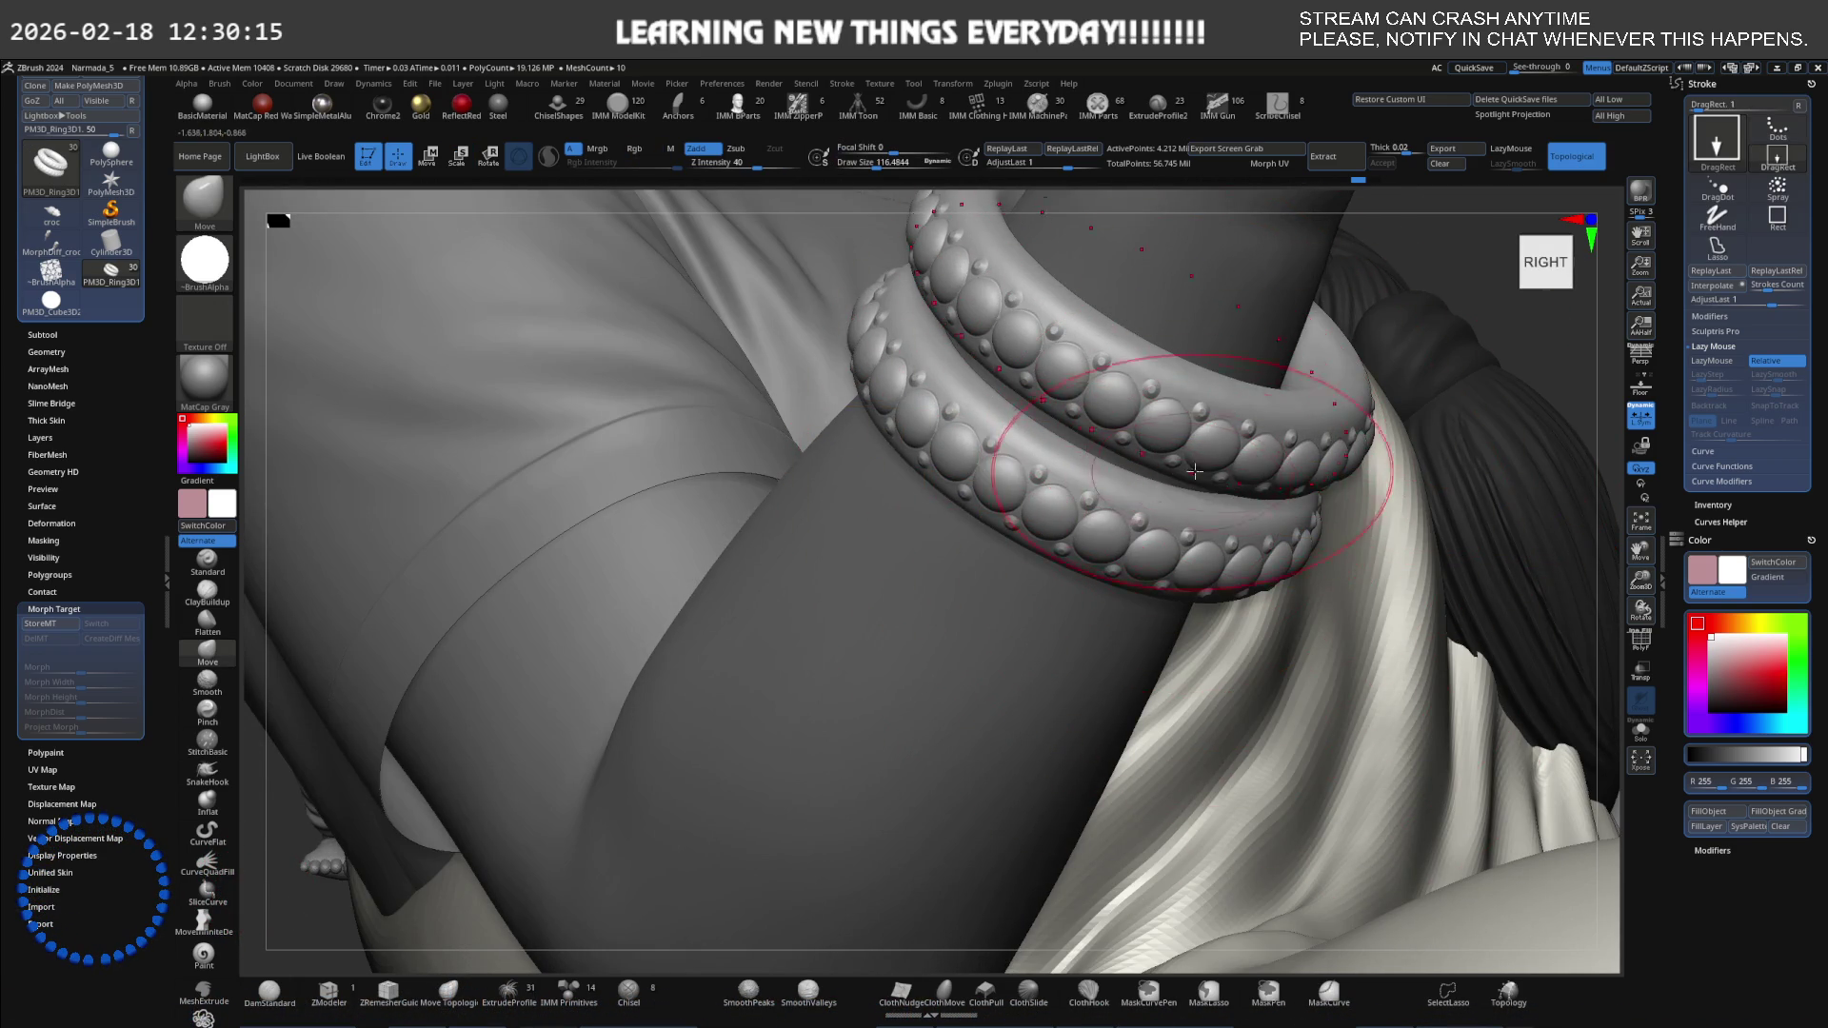
pyautogui.moveTo(1123, 514)
pyautogui.mouseDown(button='right')
pyautogui.moveTo(1158, 441)
pyautogui.moveTo(1120, 437)
pyautogui.mouseUp(button='right')
pyautogui.press('e')
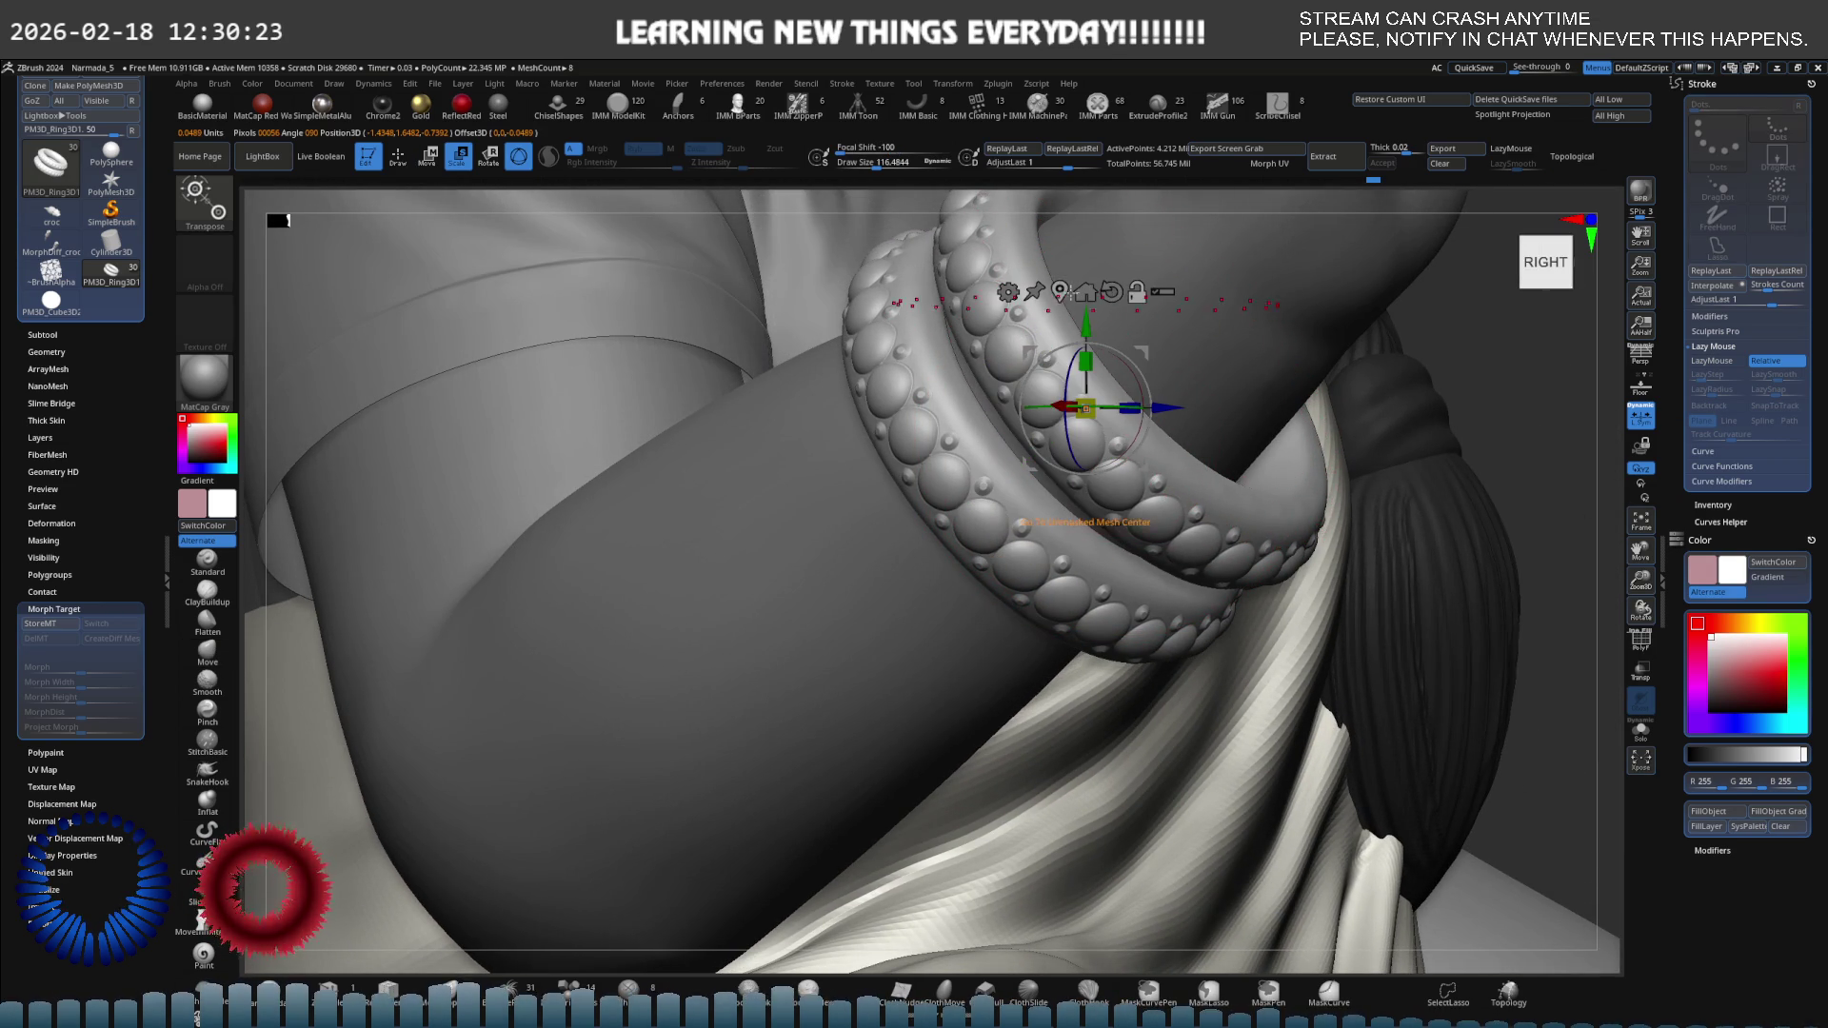
pyautogui.click(1008, 291)
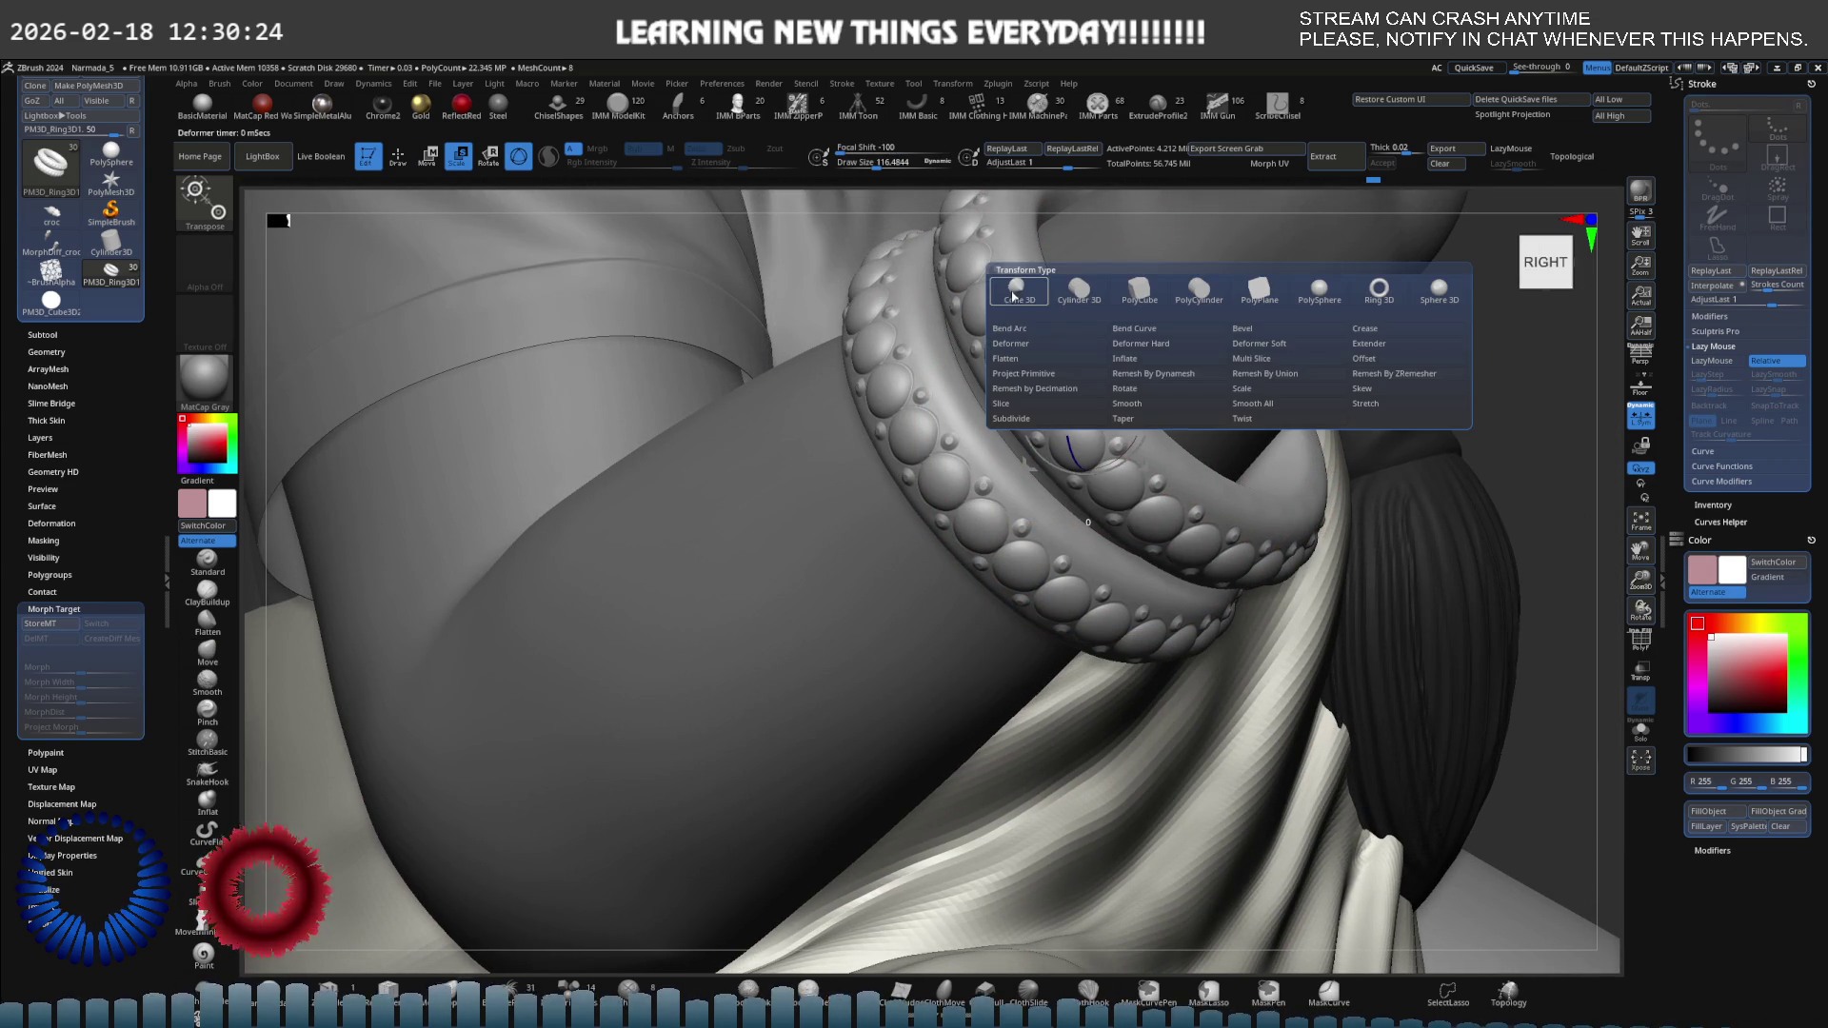
# Apply the Inflate deformer to the bangle and zoom out to view the swollen result.
pyautogui.click(1166, 362)
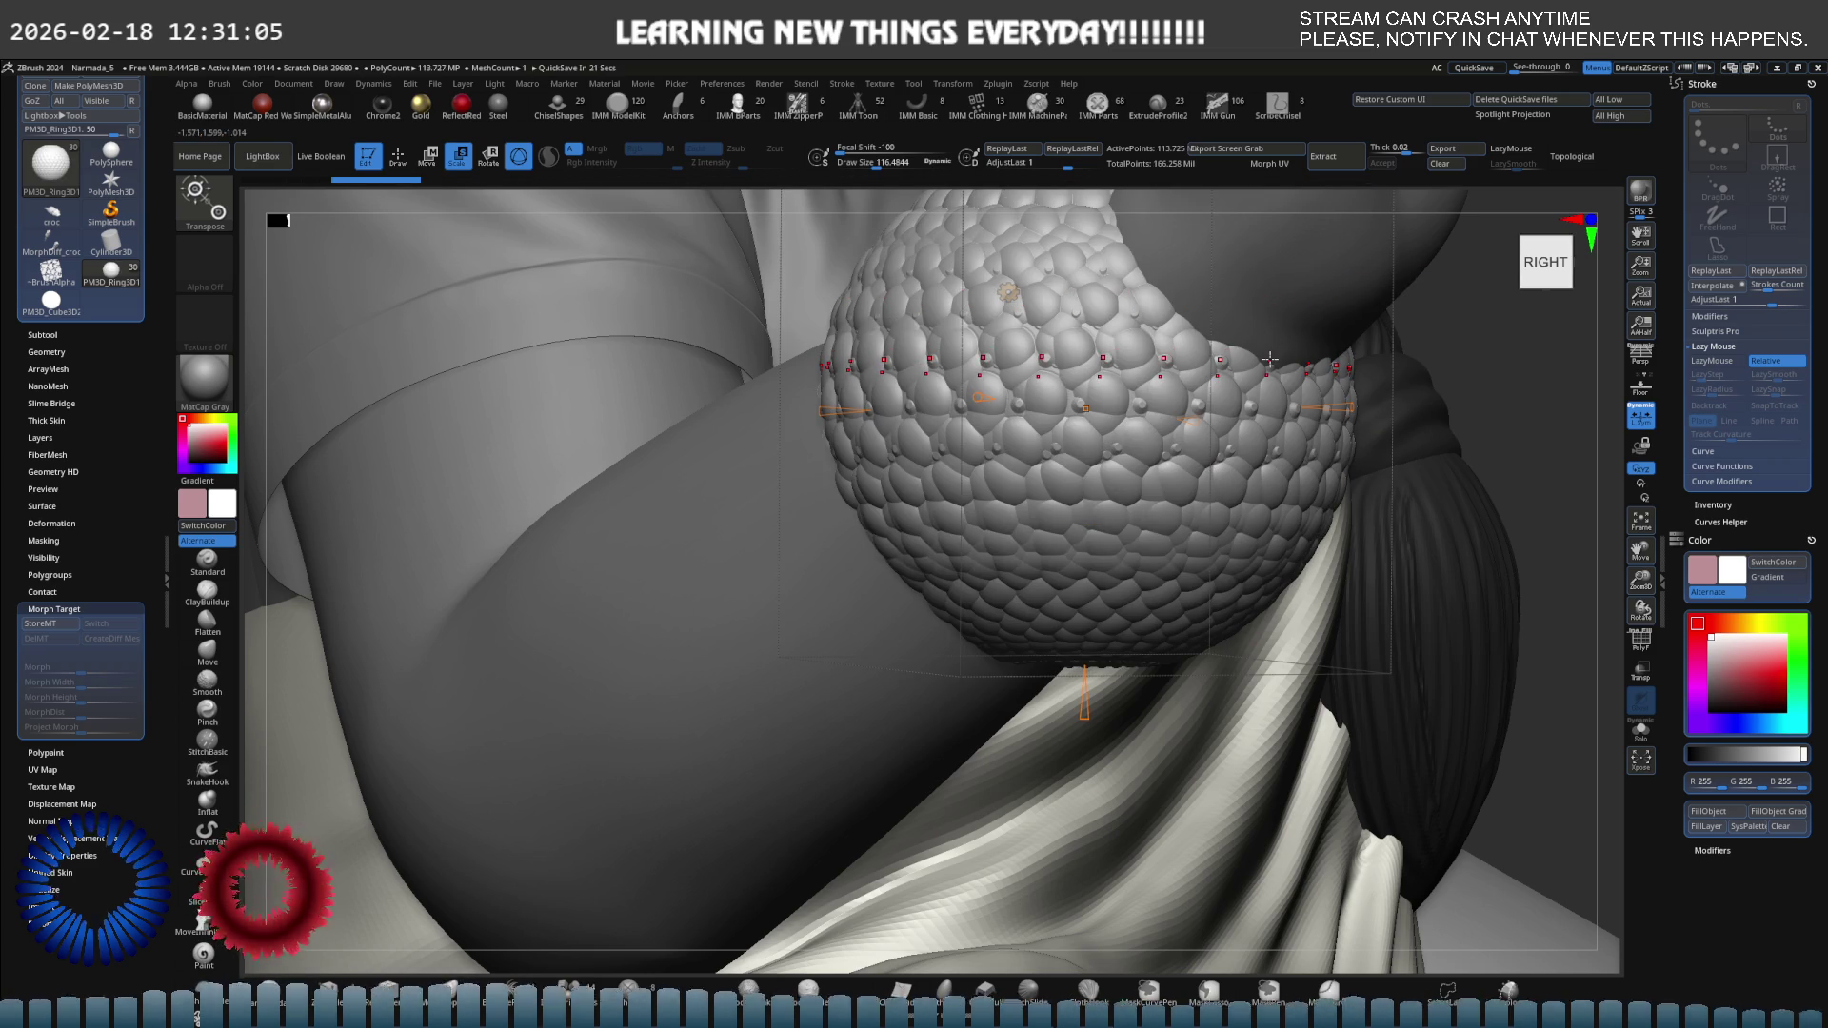
pyautogui.moveTo(1194, 454); pyautogui.dragTo(1174, 401)
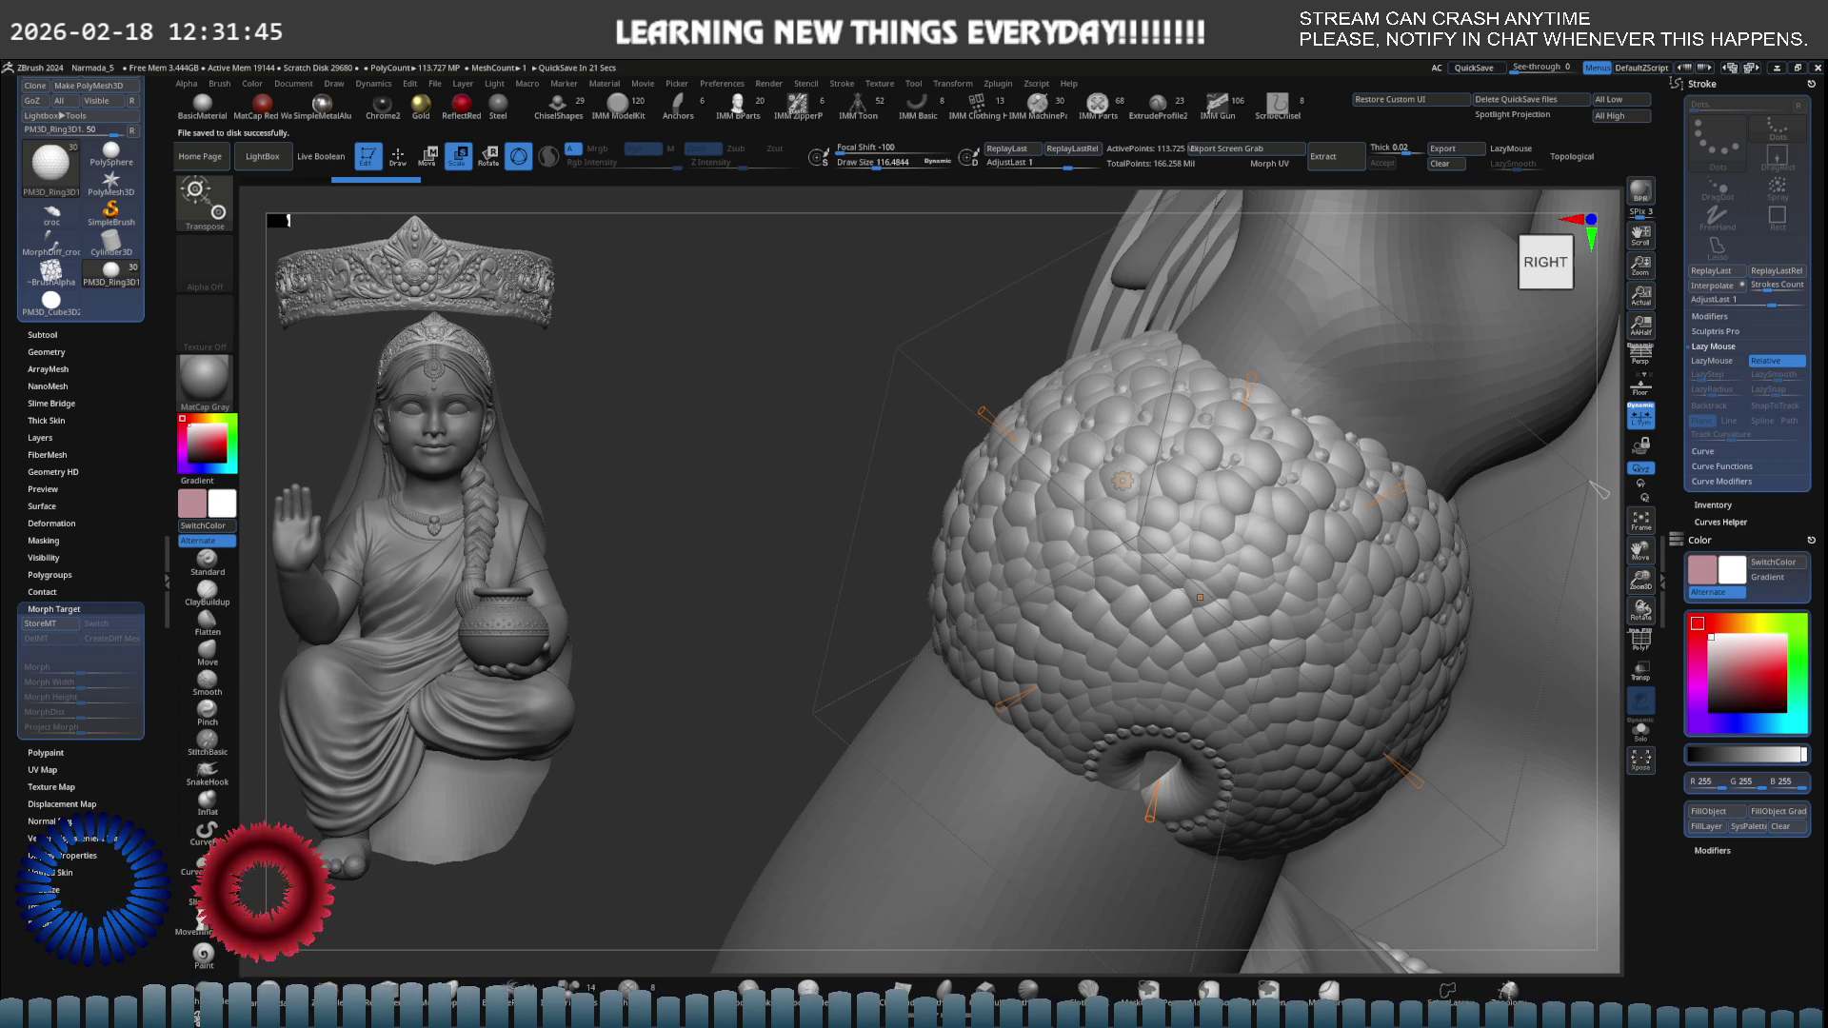
# Save the project file with Ctrl+S.
pyautogui.hotkey('ctrl', 's')
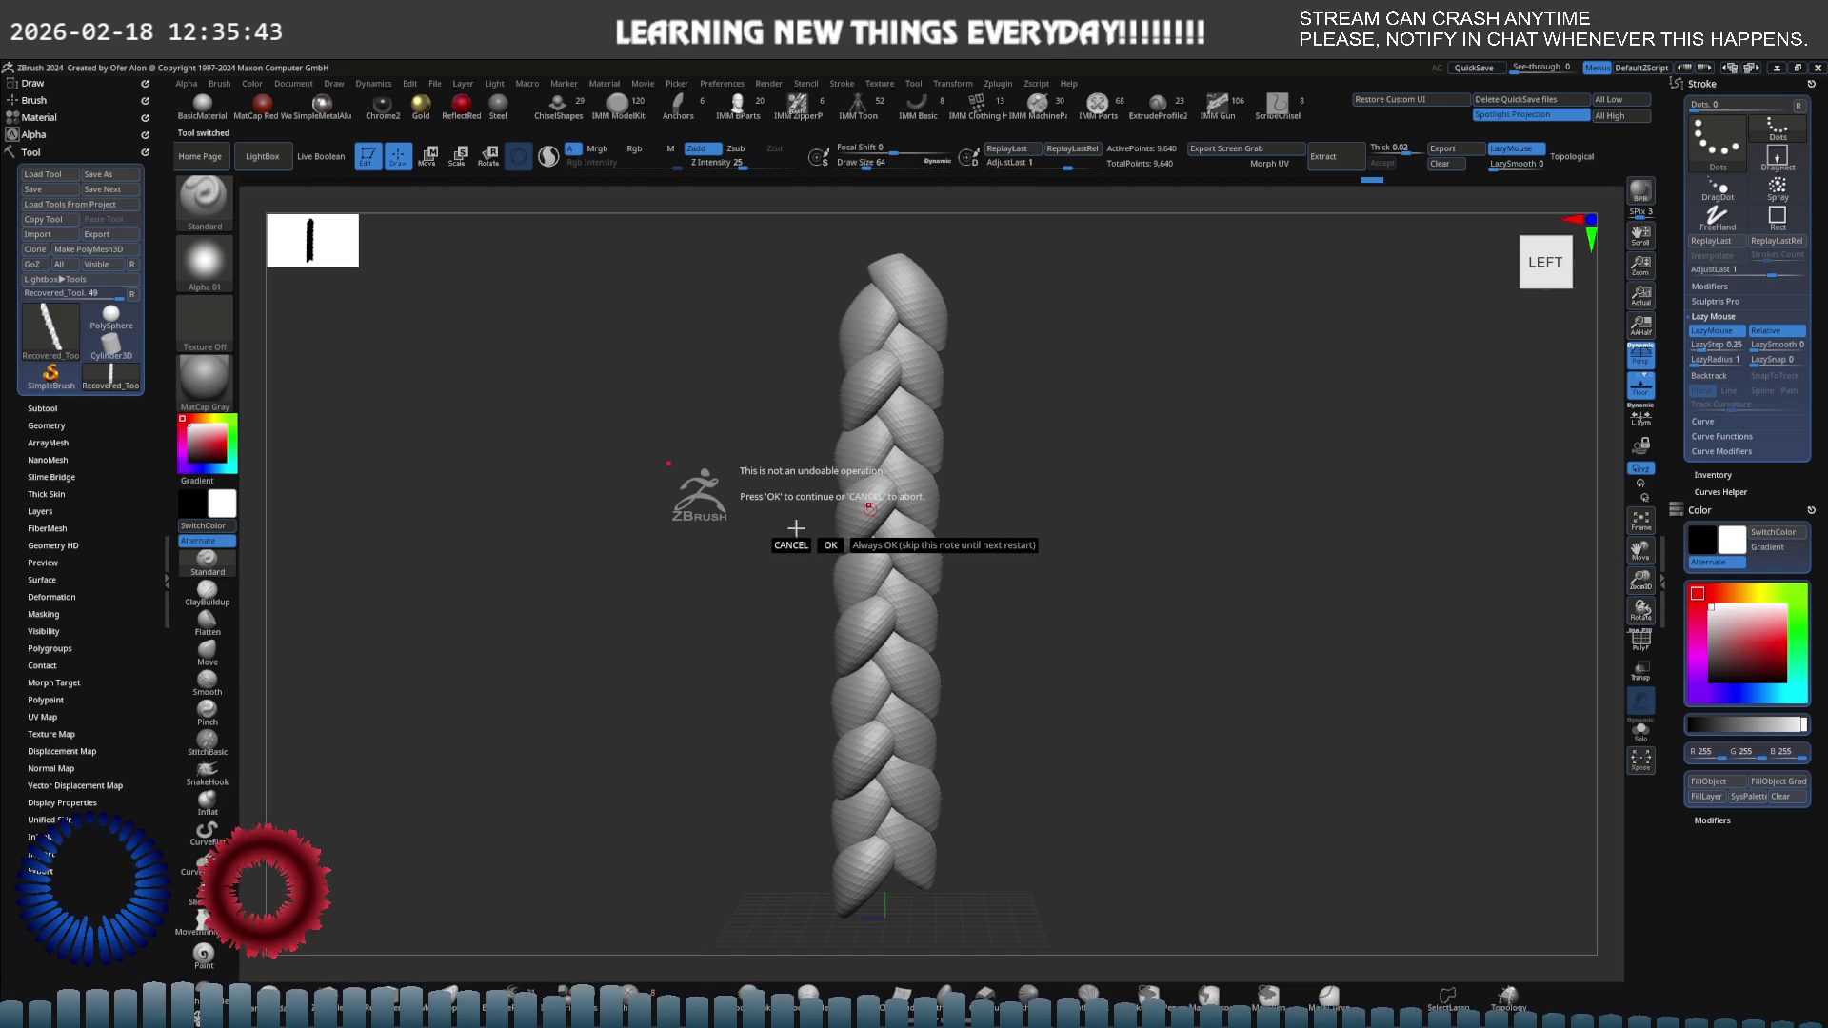
# Confirm the tool switch and load the QS_3861 quick-save project.
pyautogui.click(831, 545)
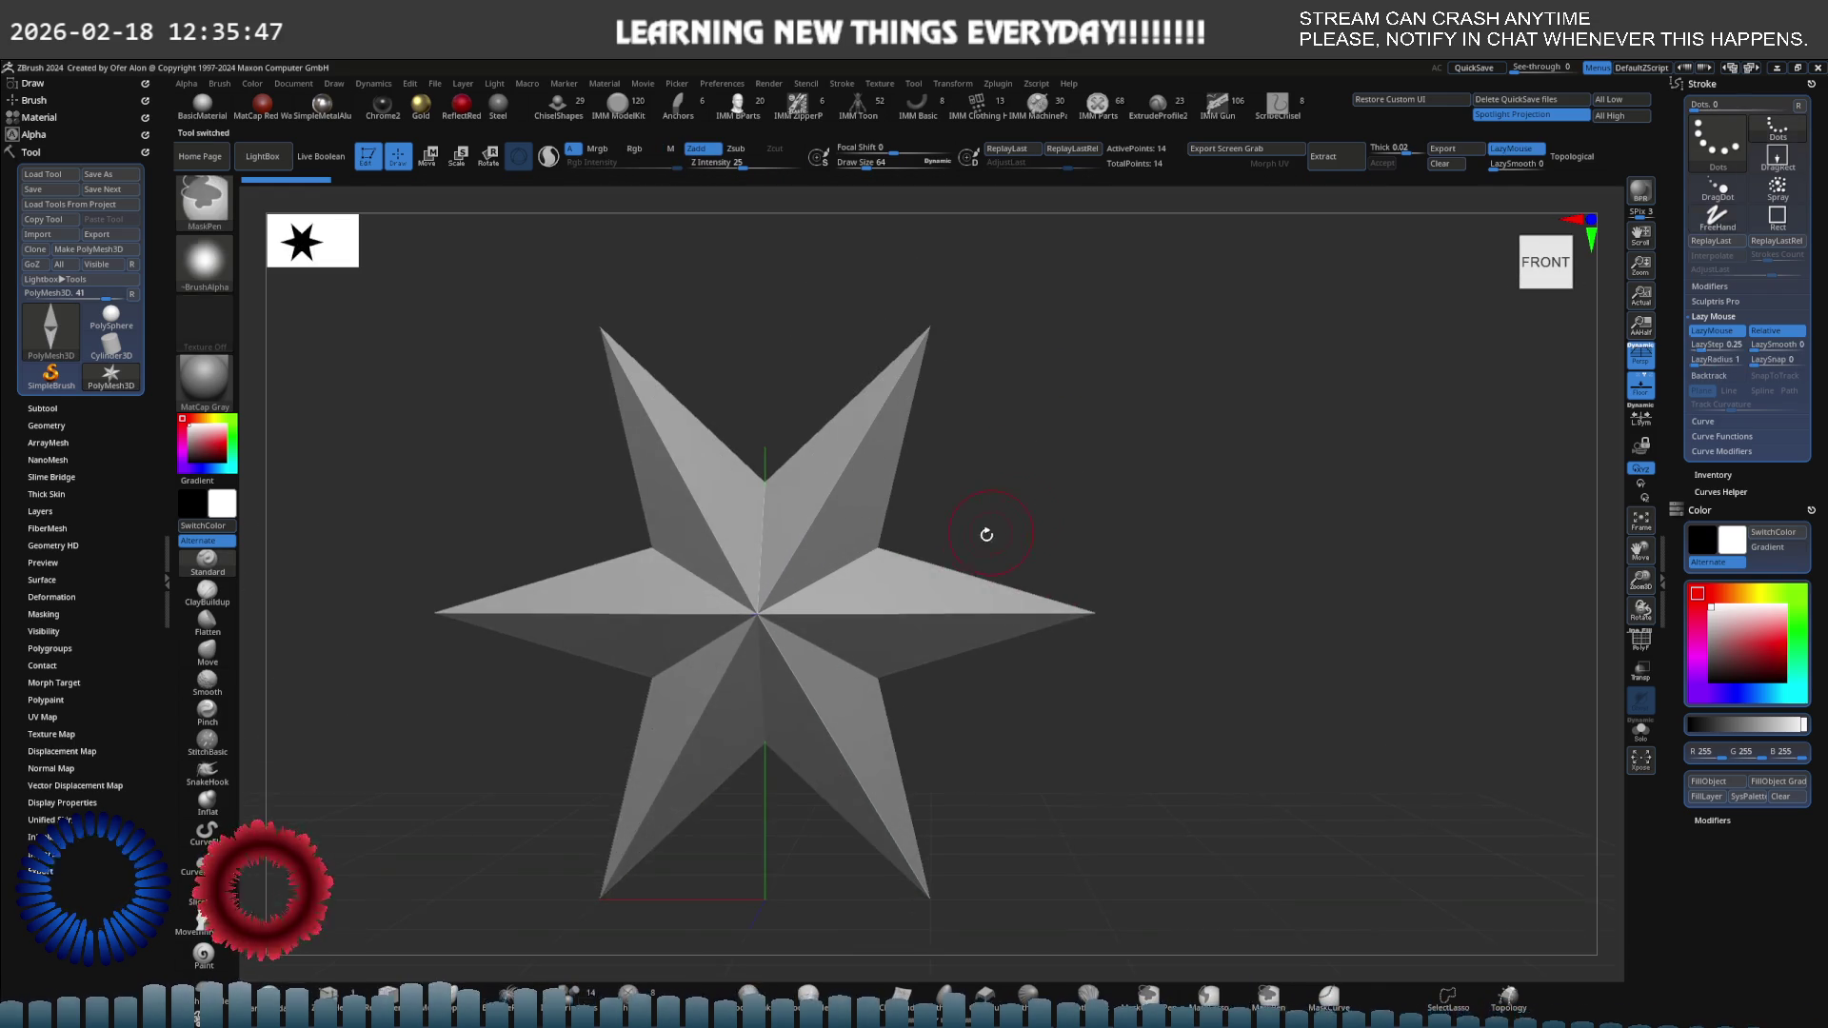
pyautogui.click(262, 156)
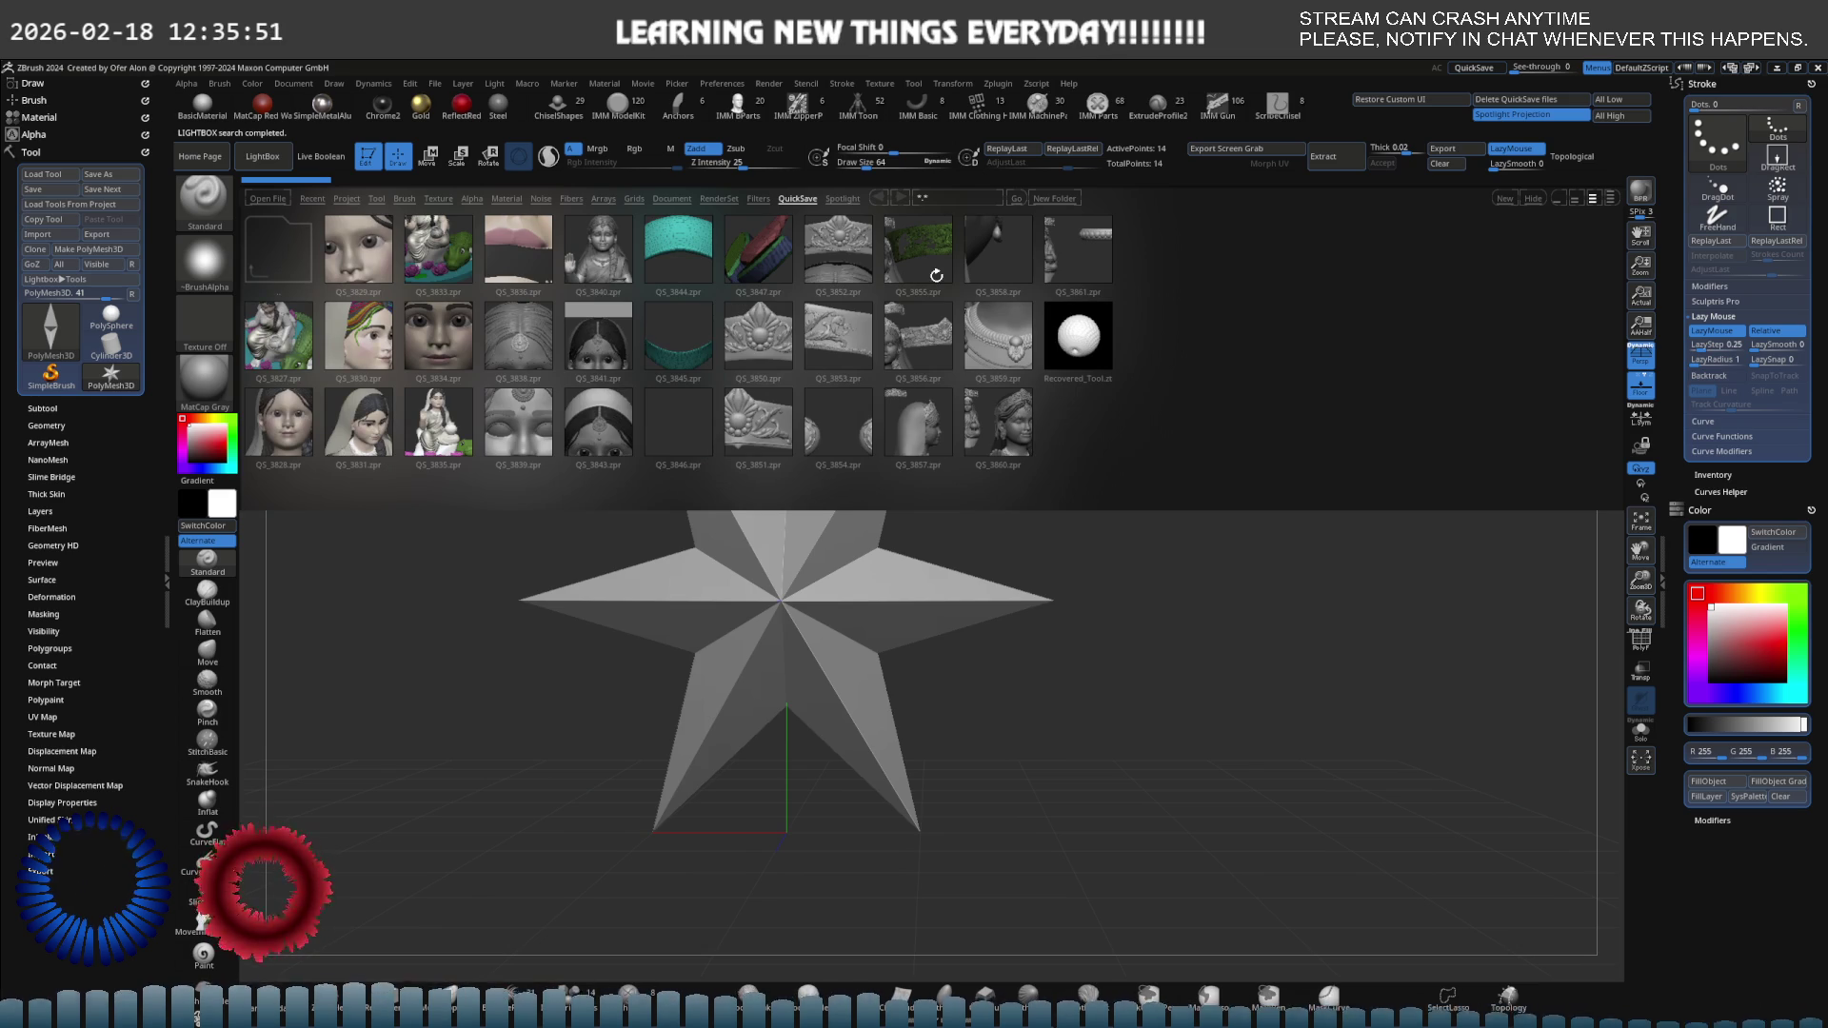
pyautogui.doubleClick(1058, 294)
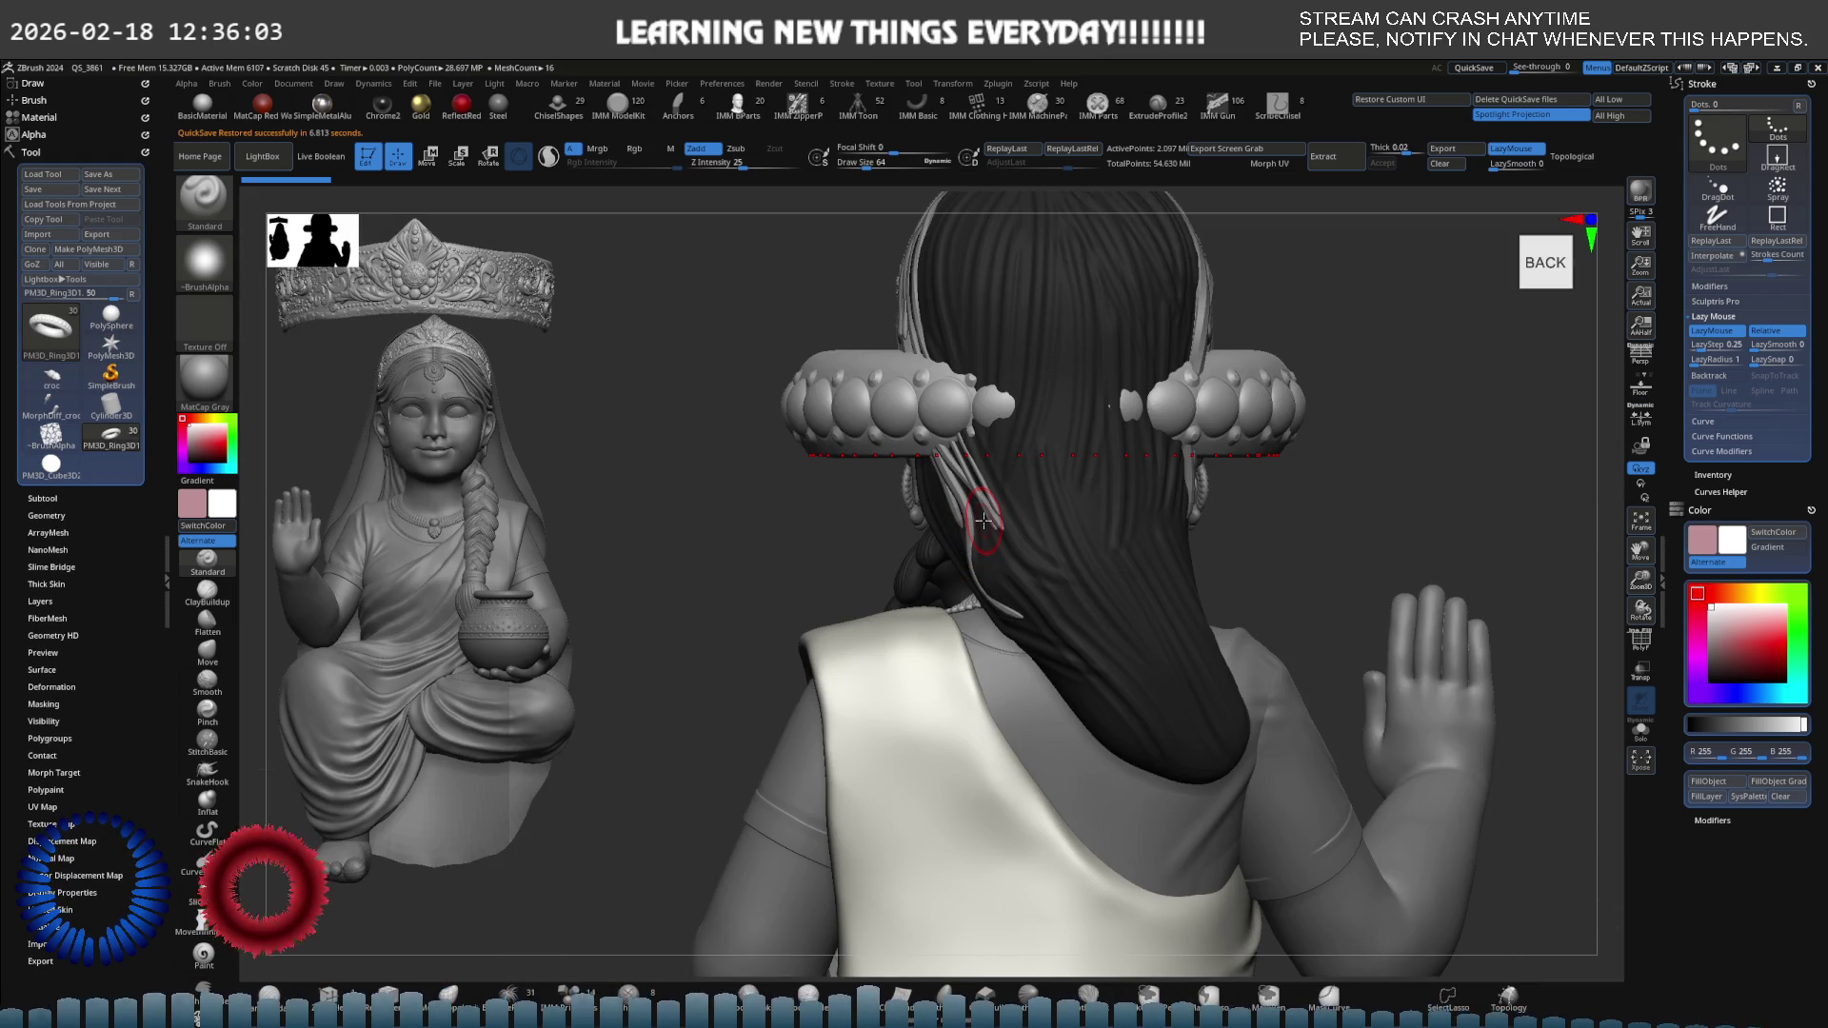
# Inspect the figure from back, side and front, then zoom in on the head and torso.
pyautogui.moveTo(986, 521); pyautogui.dragTo(1141, 529)
pyautogui.press('f')
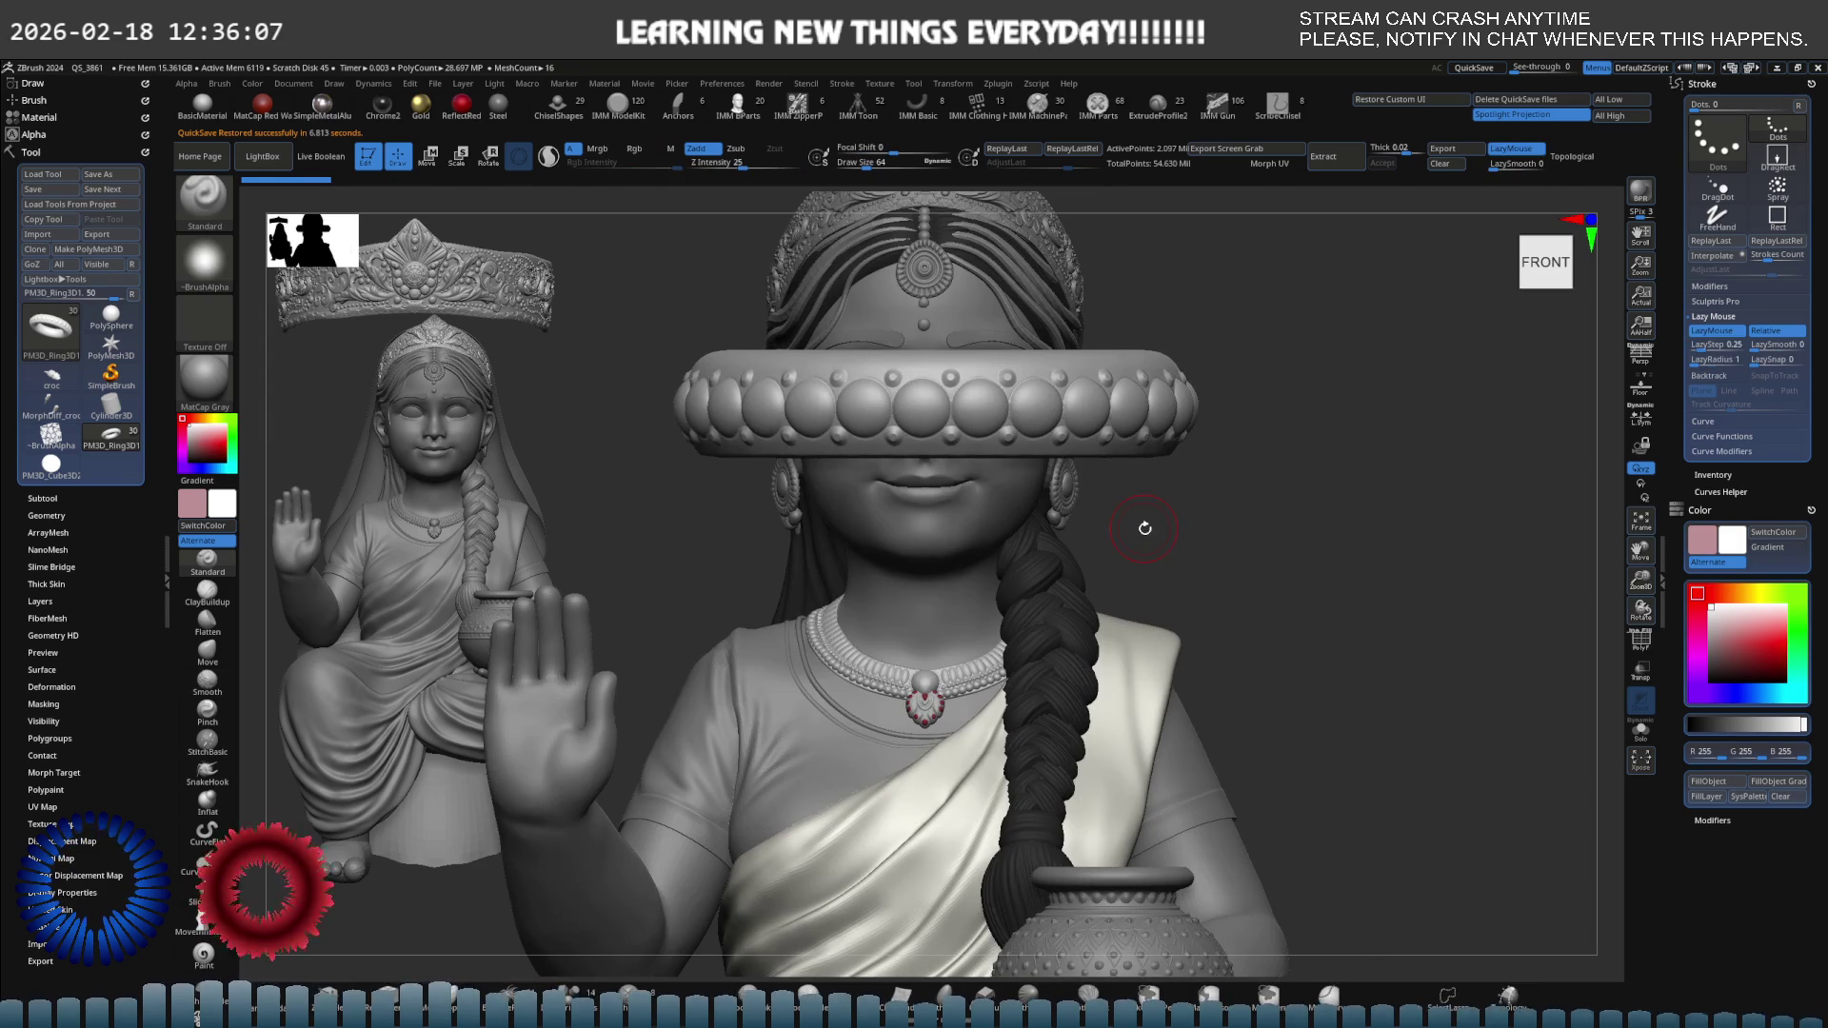
pyautogui.moveTo(1000, 560)
pyautogui.mouseDown()
pyautogui.moveTo(942, 505)
pyautogui.moveTo(1051, 514)
pyautogui.mouseUp()
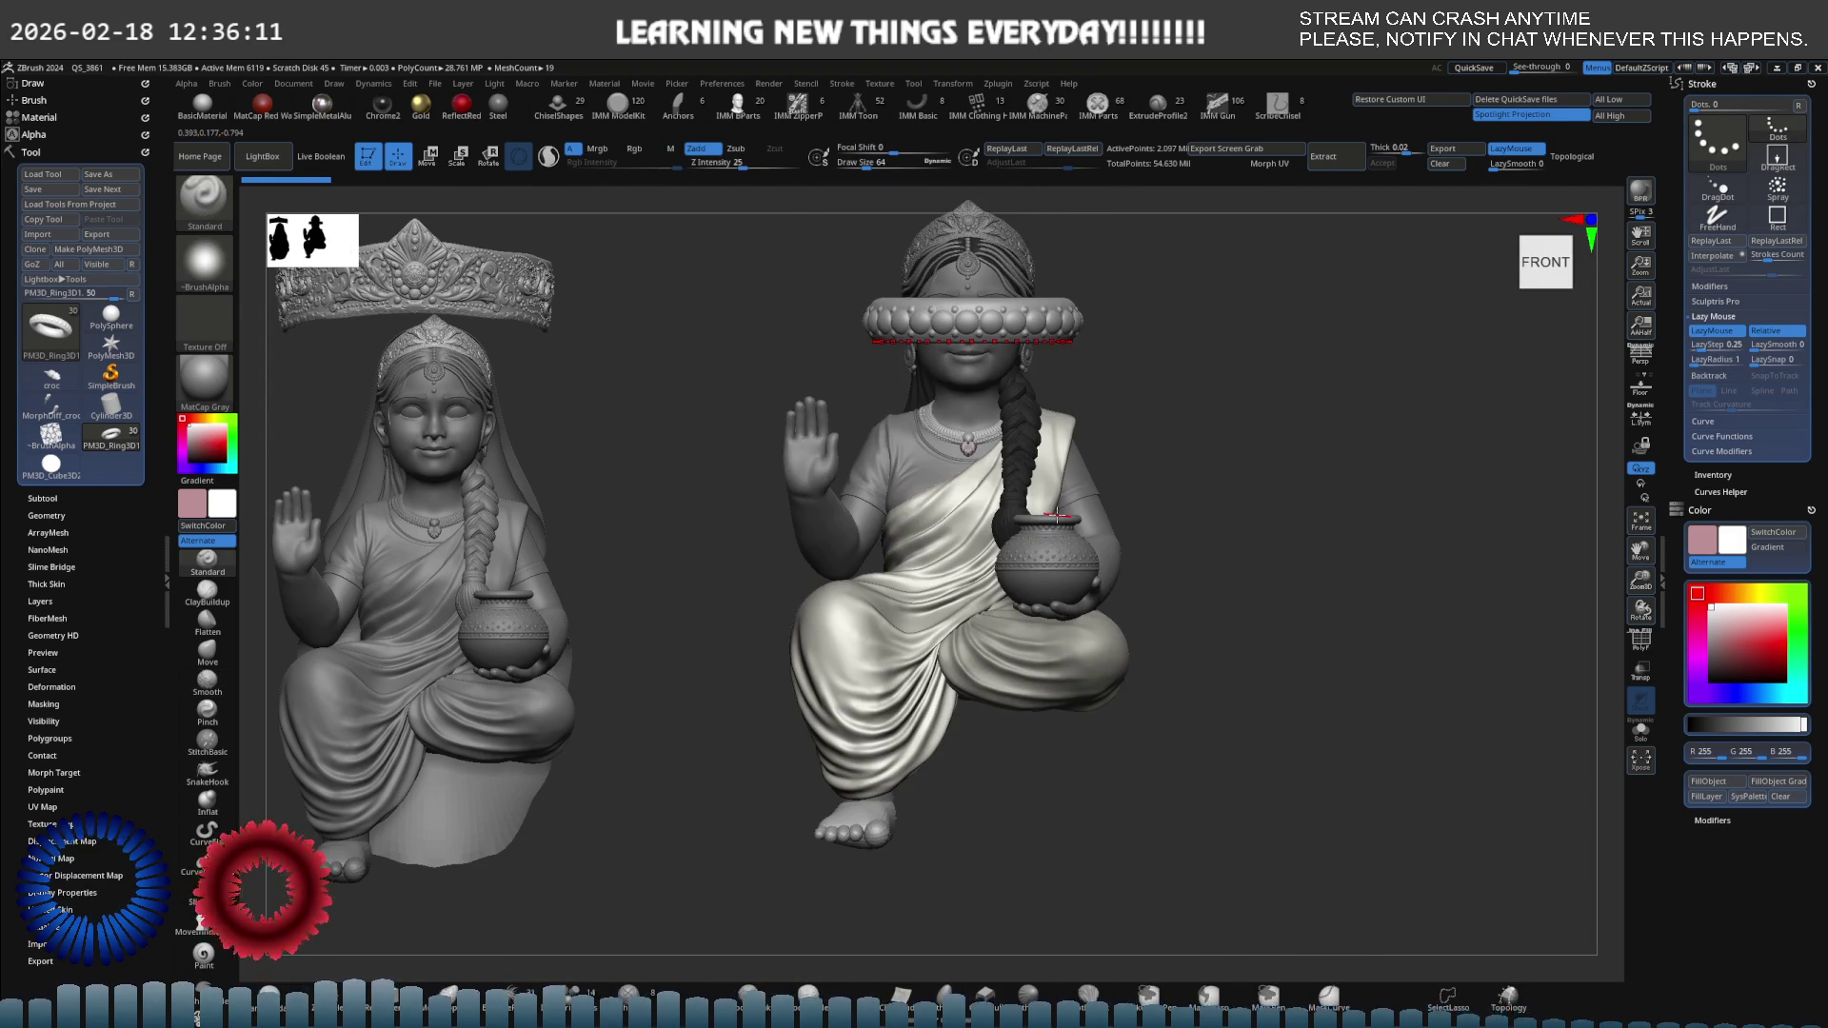
pyautogui.hotkey('shift', 'alt', 's')
pyautogui.hotkey('shift', 'alt', 's')
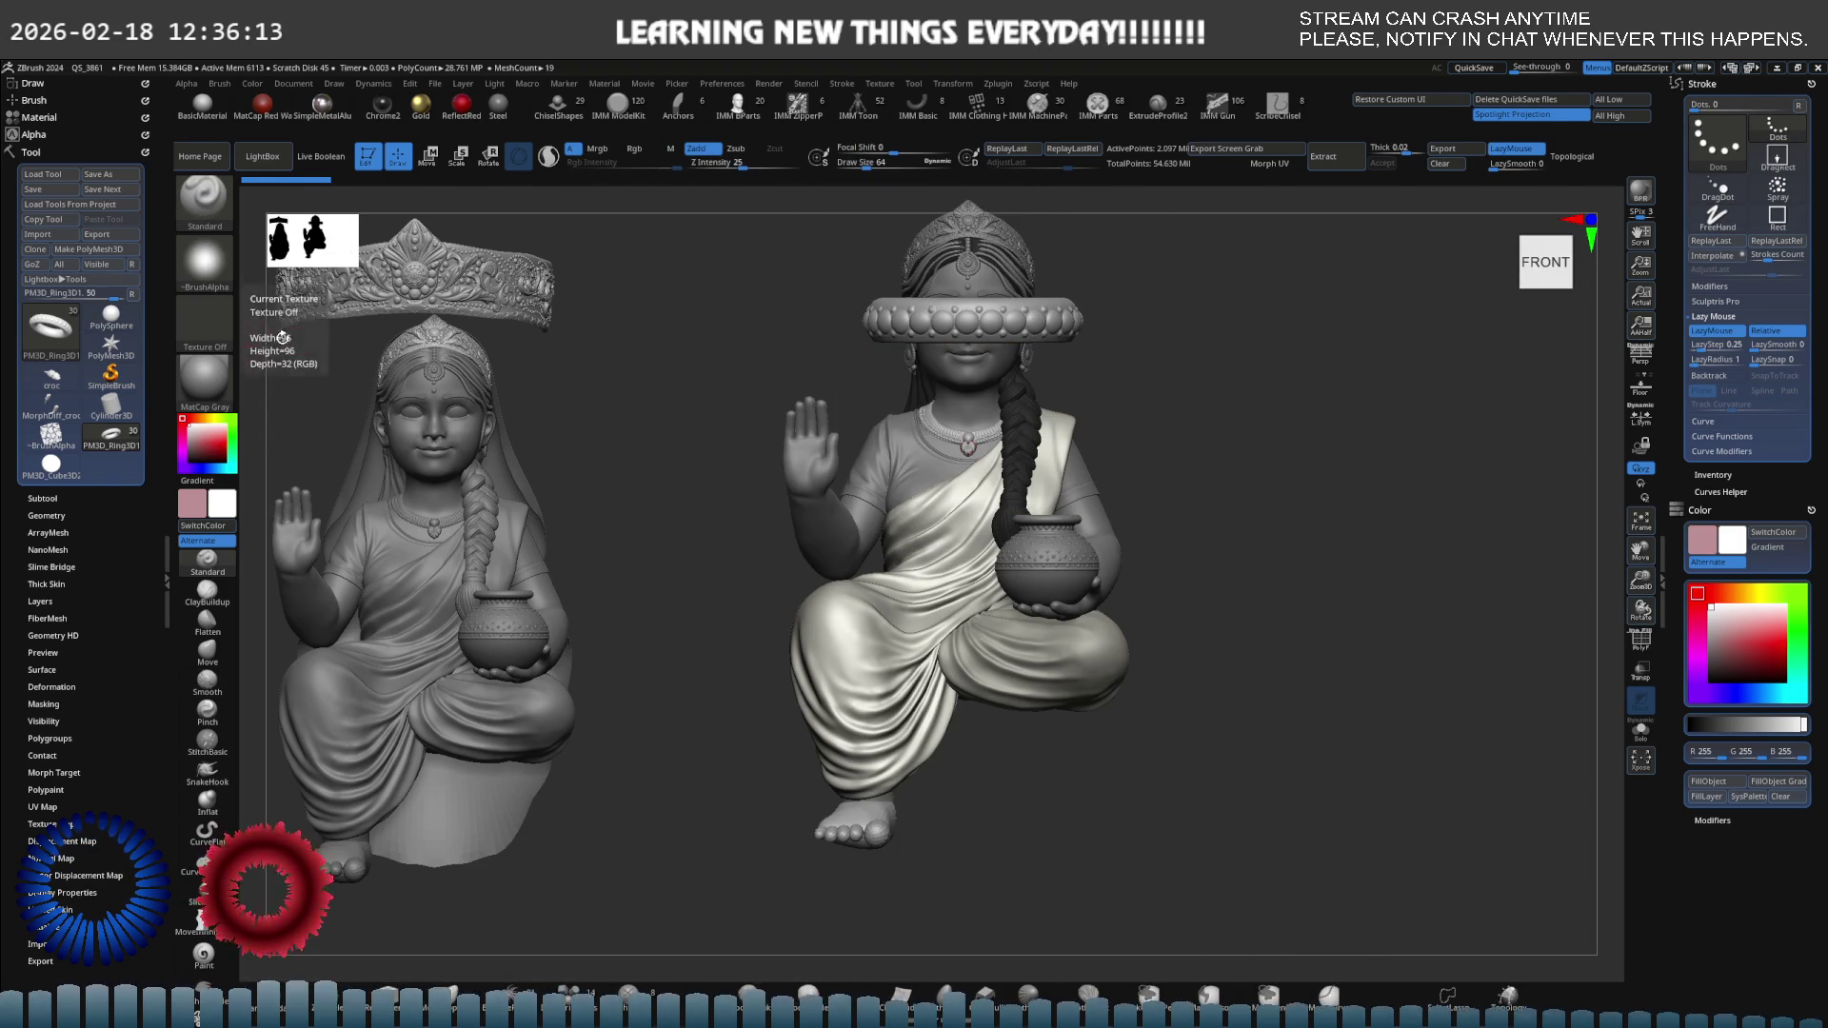
pyautogui.keyDown('ctrl'); pyautogui.moveTo(886, 340); pyautogui.dragTo(964, 419, button='right'); pyautogui.keyUp('ctrl')
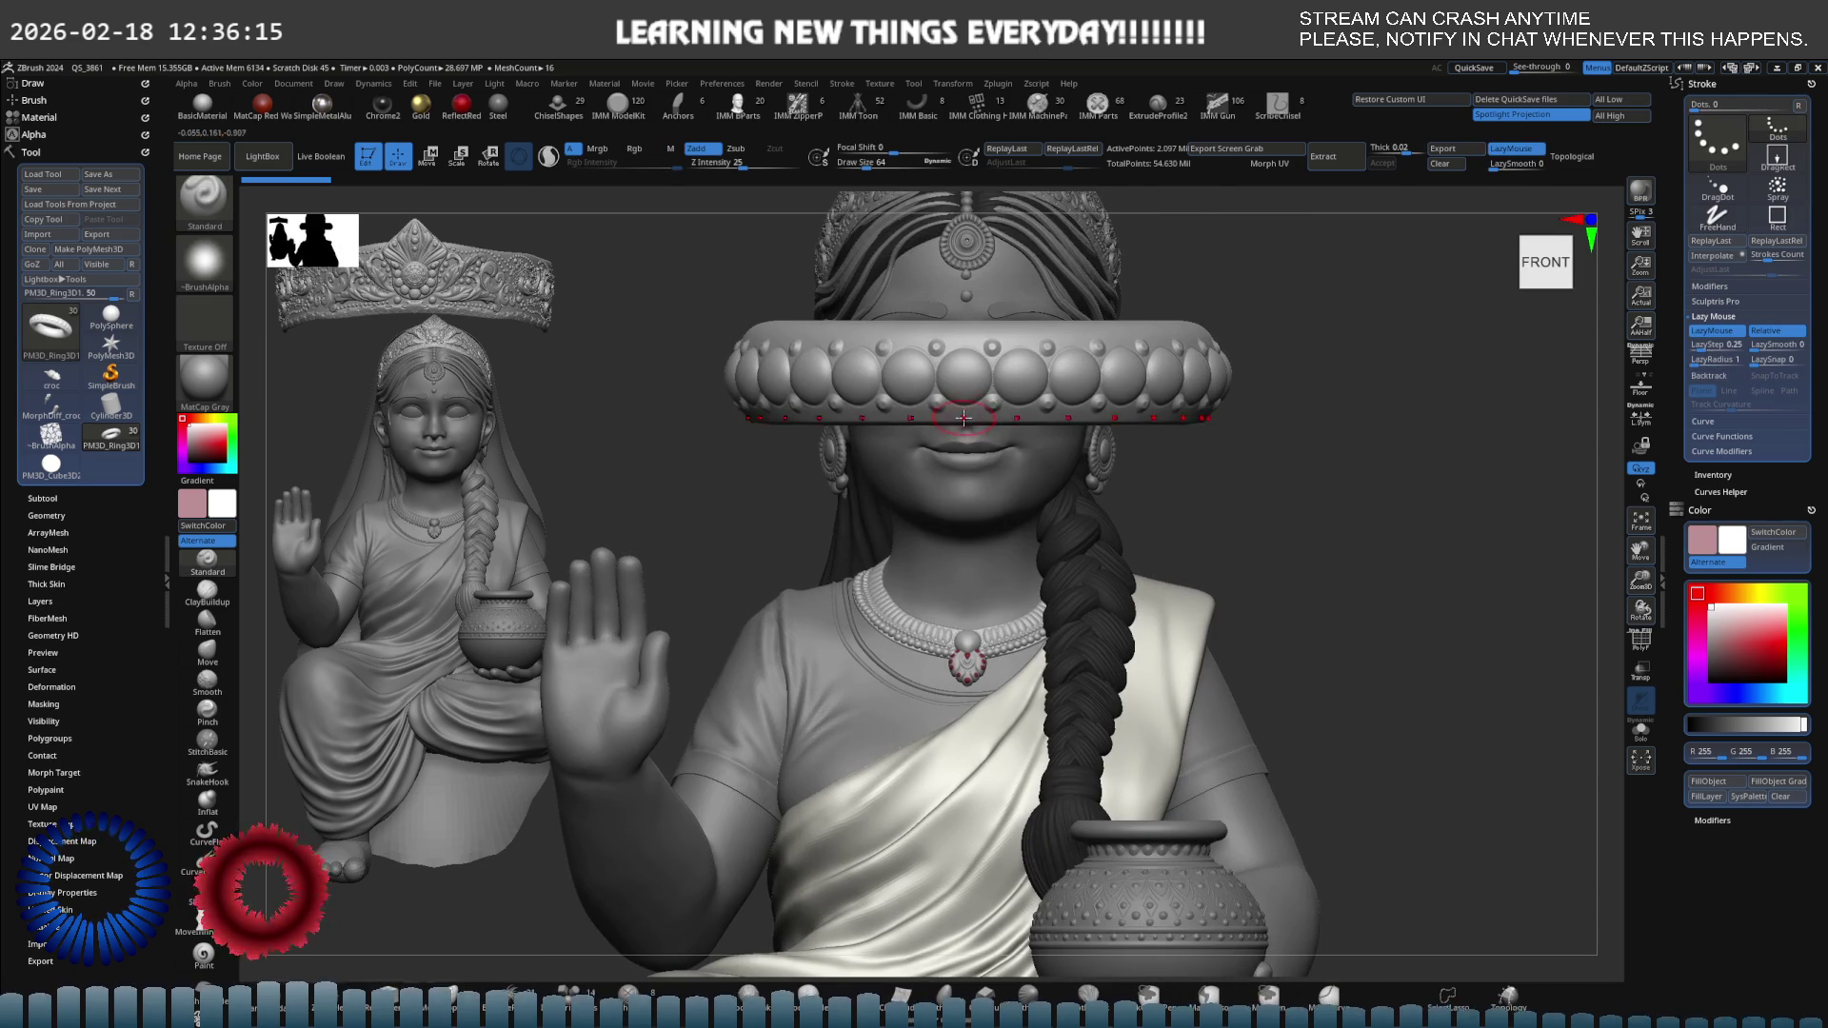
# Select the Extract2, pot and Circle1 subtools in turn, then zoom in on the face and head ring.
pyautogui.keyDown('alt'); pyautogui.click(811, 642); pyautogui.keyUp('alt')
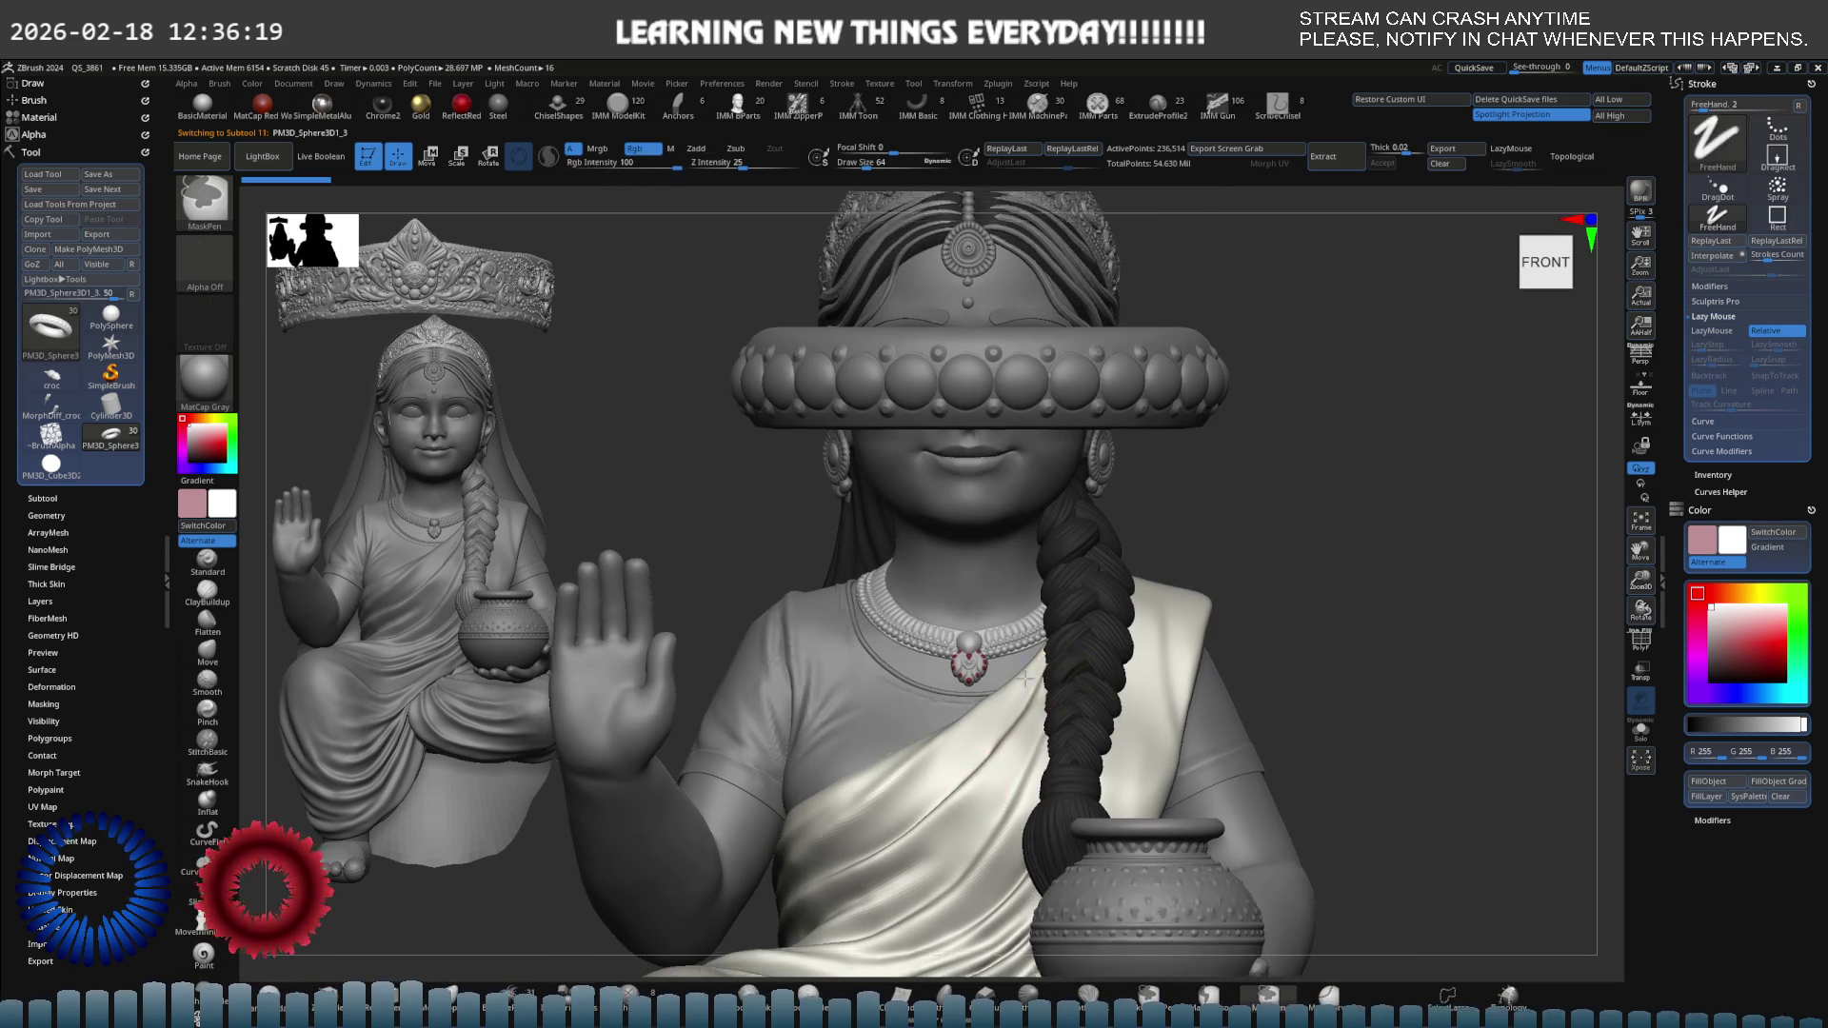
pyautogui.press('f')
pyautogui.keyDown('alt'); pyautogui.click(1000, 731); pyautogui.keyUp('alt')
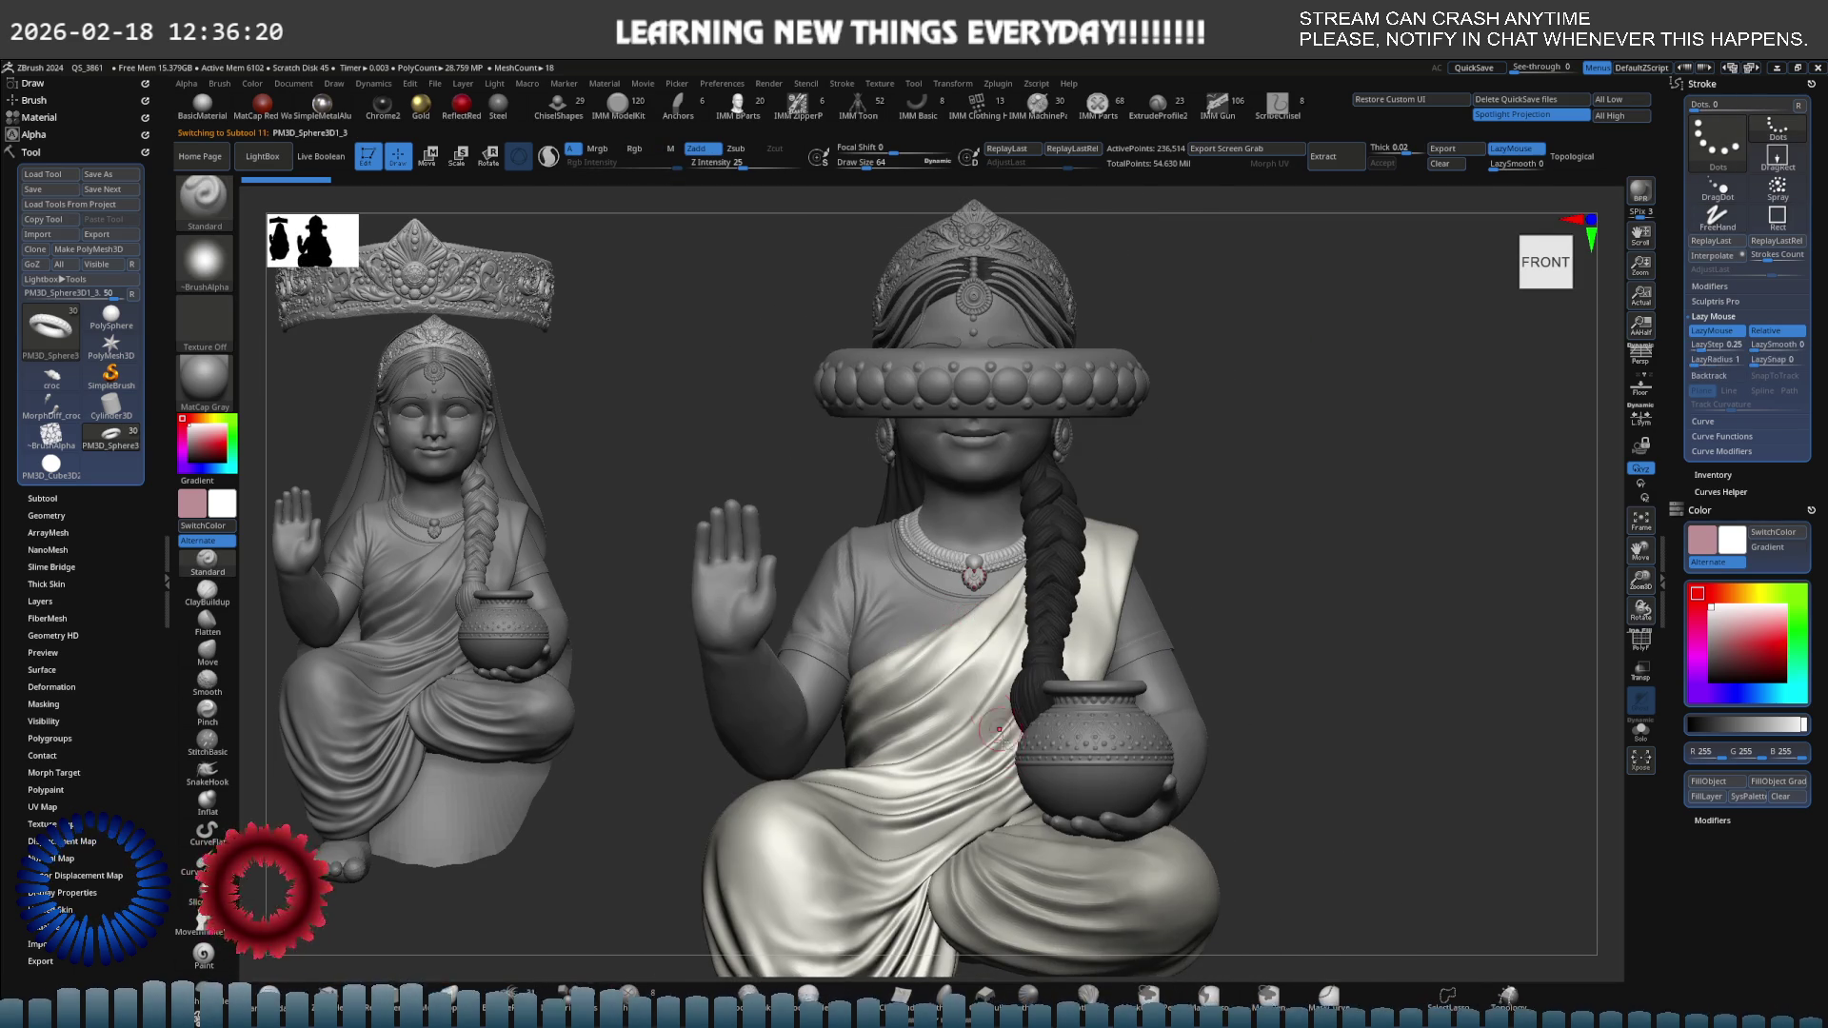
pyautogui.keyDown('alt'); pyautogui.click(1069, 752); pyautogui.keyUp('alt')
pyautogui.moveTo(894, 441)
pyautogui.keyDown('alt'); pyautogui.mouseDown(button='right')
pyautogui.moveTo(838, 381)
pyautogui.moveTo(783, 422)
pyautogui.mouseUp(button='right'); pyautogui.keyUp('alt')
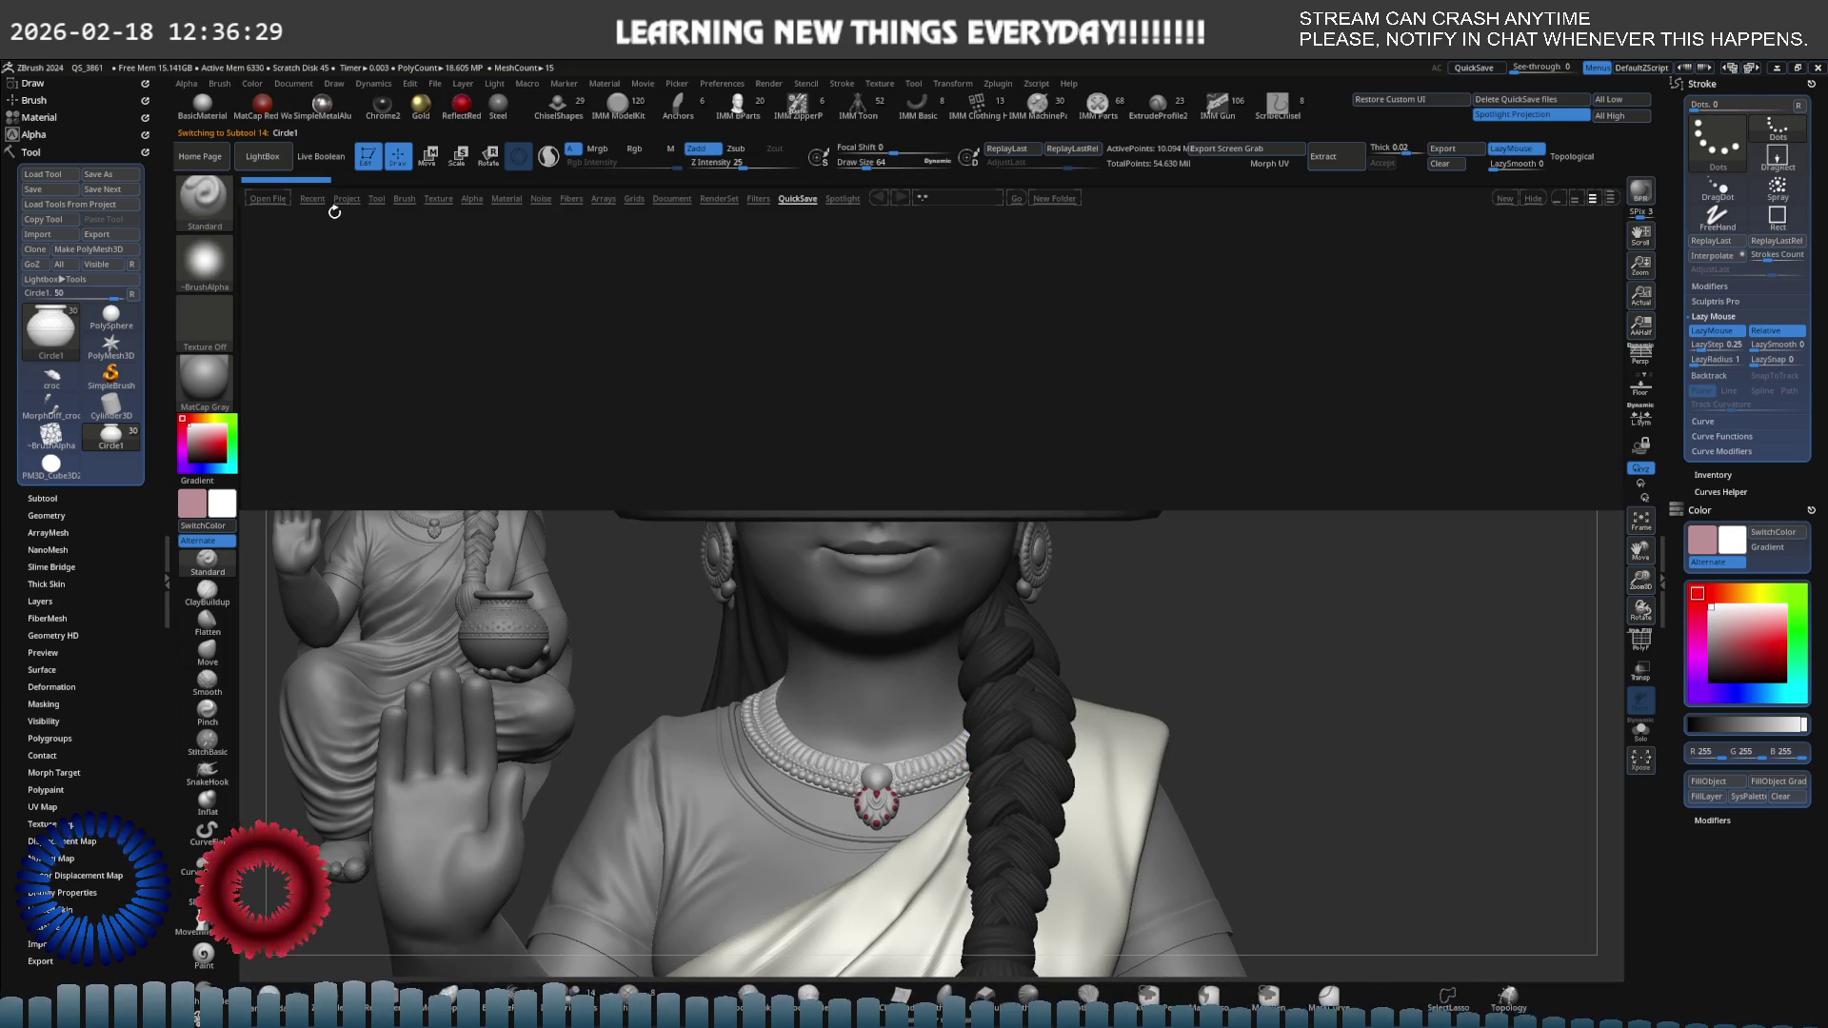
# List the recent files, then select the earring subtool and view the whole head and crown.
pyautogui.click(315, 199)
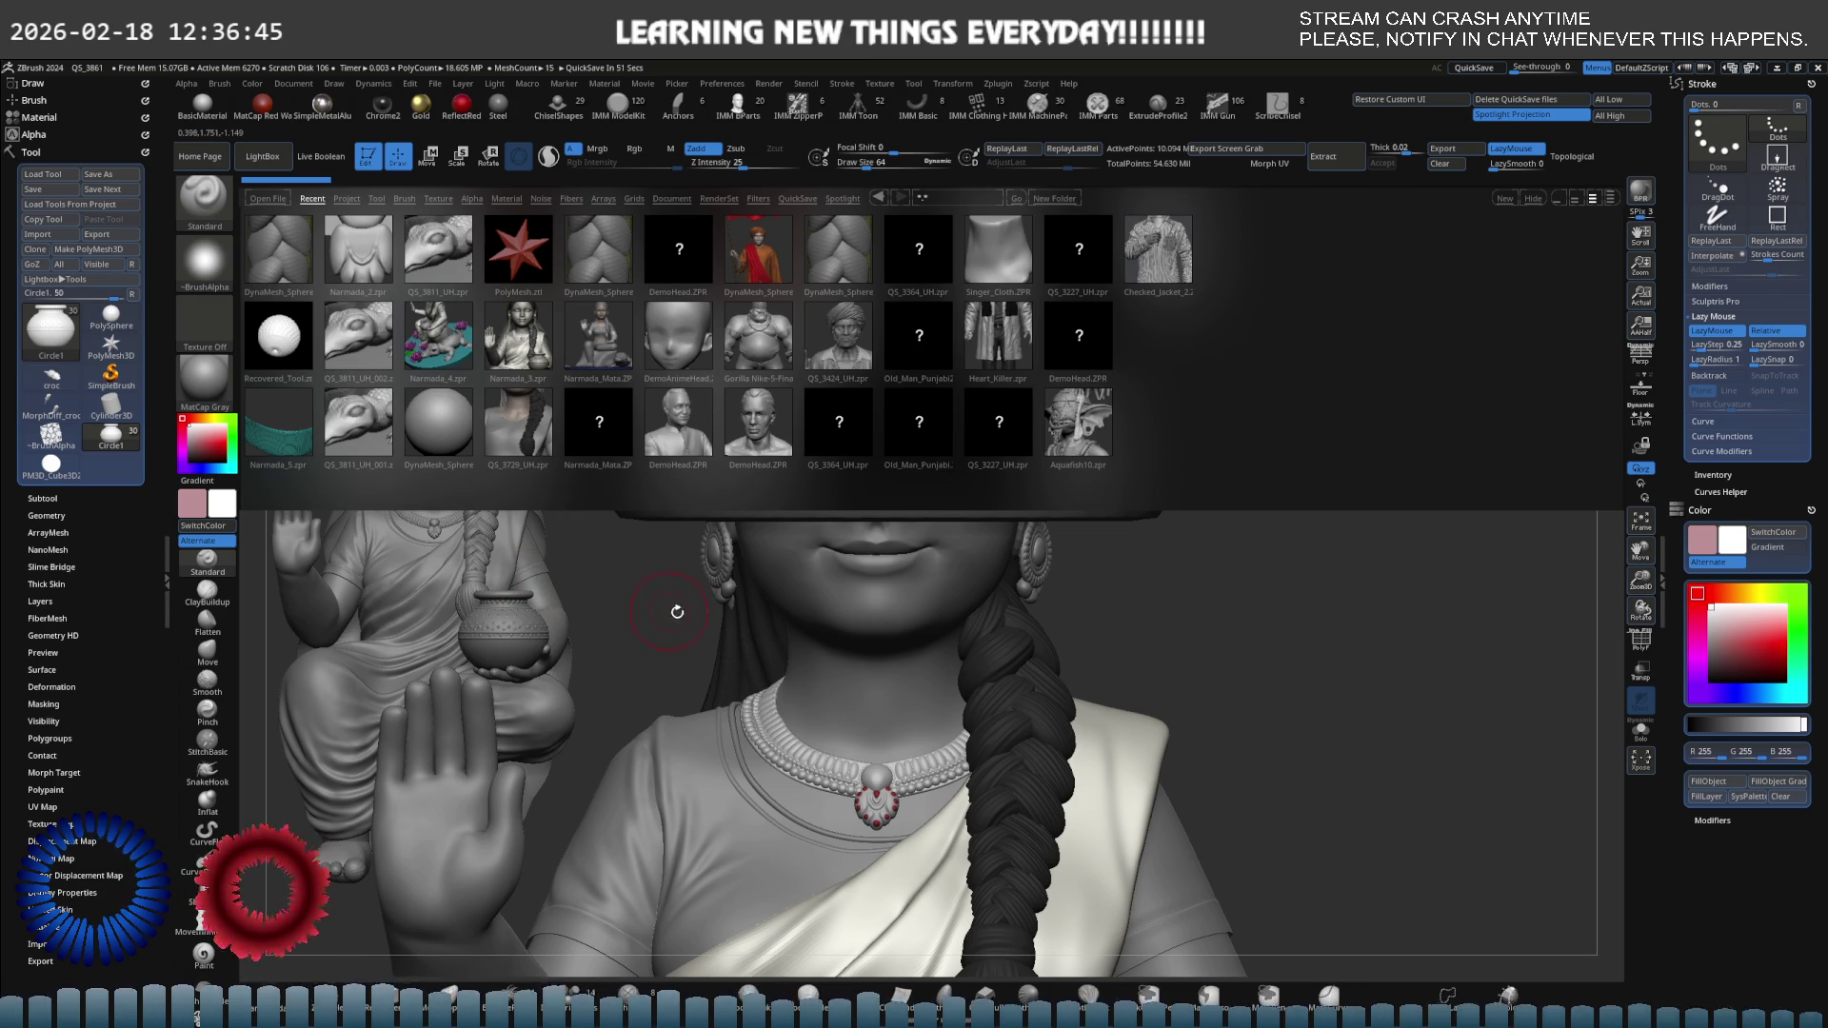
pyautogui.moveTo(748, 619)
pyautogui.mouseDown(button='right')
pyautogui.moveTo(638, 634)
pyautogui.moveTo(739, 681)
pyautogui.mouseUp(button='right')
pyautogui.keyDown('alt'); pyautogui.click(623, 636); pyautogui.keyUp('alt')
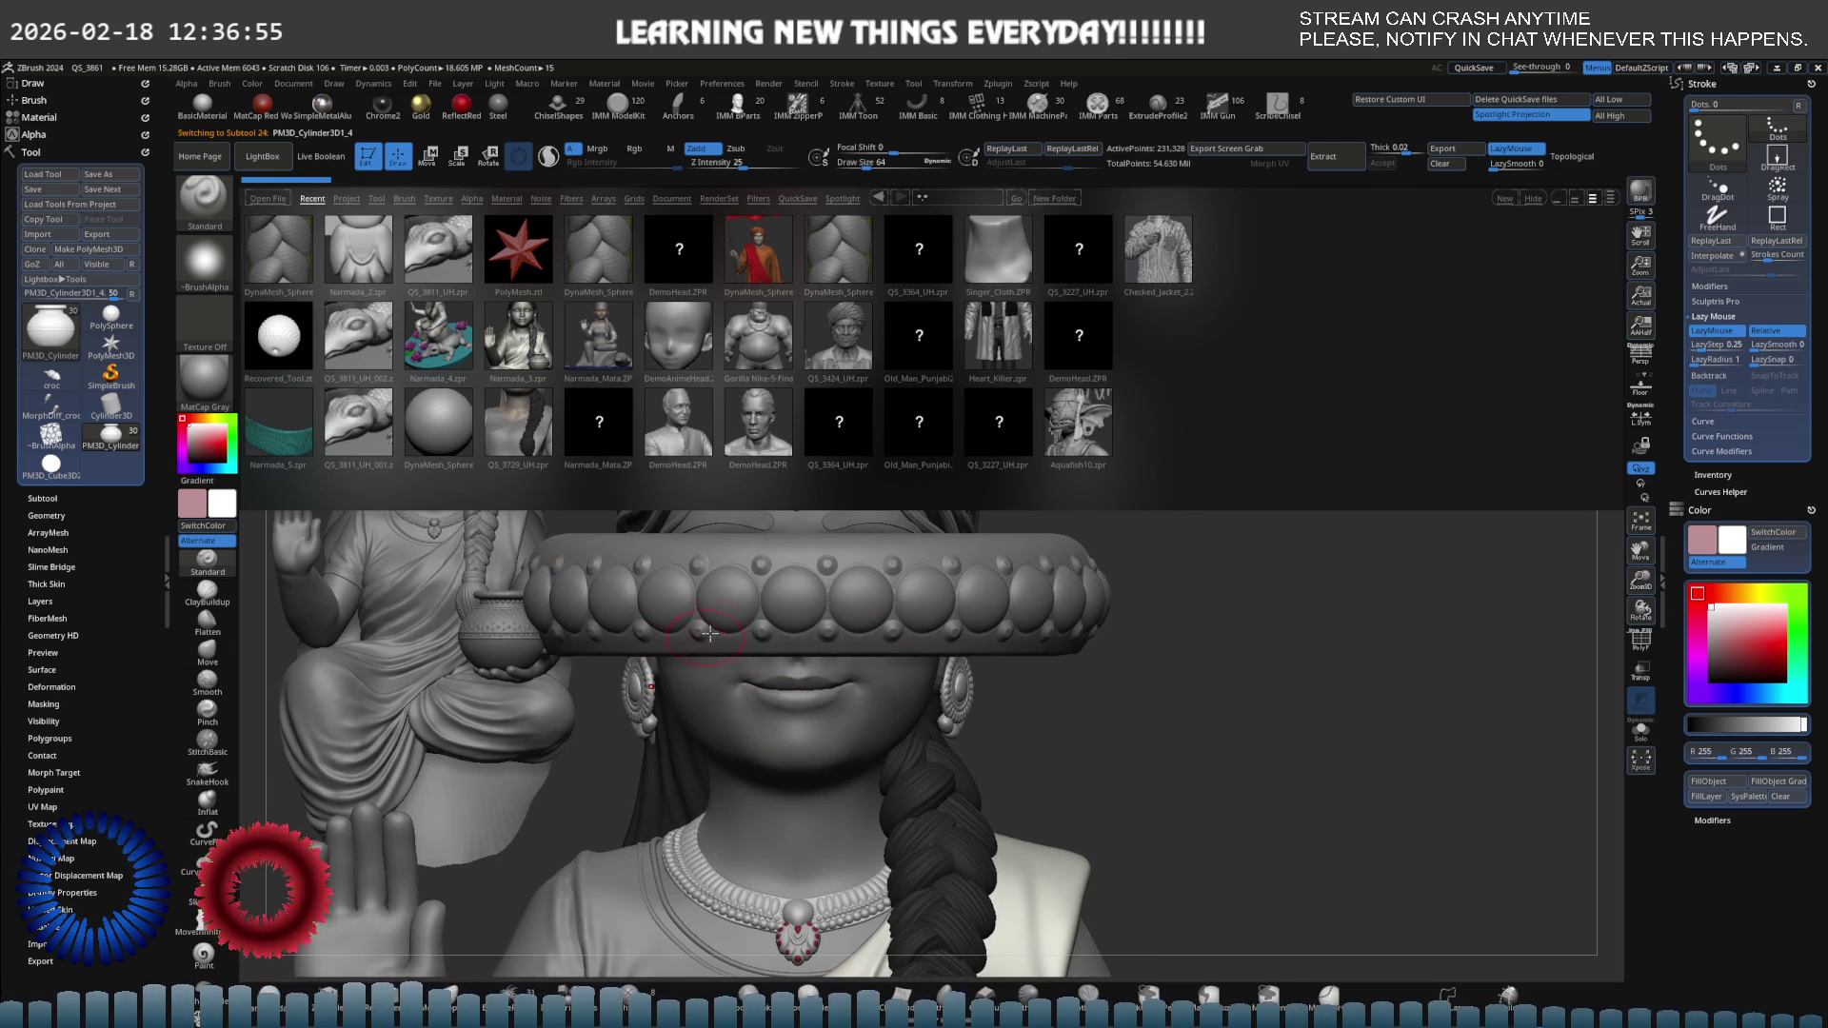
pyautogui.moveTo(709, 633)
pyautogui.keyDown('alt'); pyautogui.mouseDown(button='right')
pyautogui.moveTo(631, 684)
pyautogui.moveTo(655, 639)
pyautogui.moveTo(693, 626)
pyautogui.moveTo(708, 681)
pyautogui.mouseUp(button='right'); pyautogui.keyUp('alt')
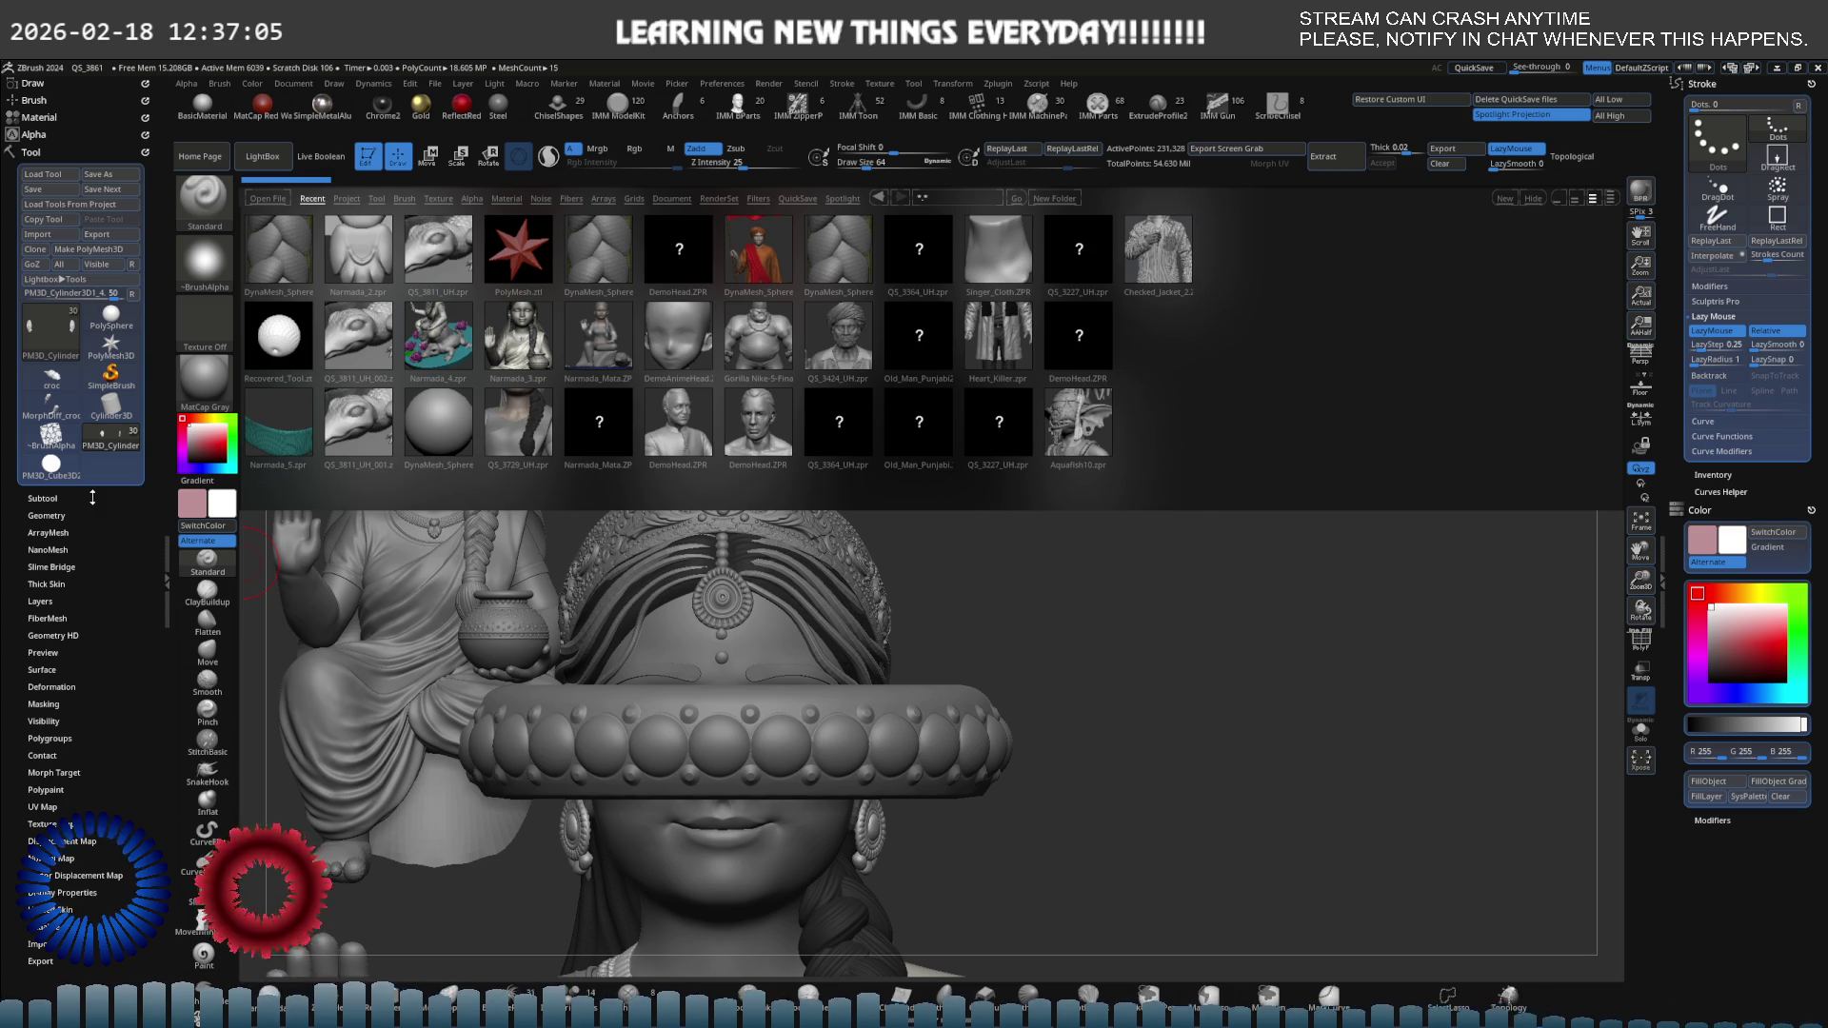
# Undo seven recent changes, returning to the Circle1 pot shown close up.
pyautogui.hotkey('ctrl', 'z')
pyautogui.hotkey('ctrl', 'z')
pyautogui.hotkey('ctrl', 'z')
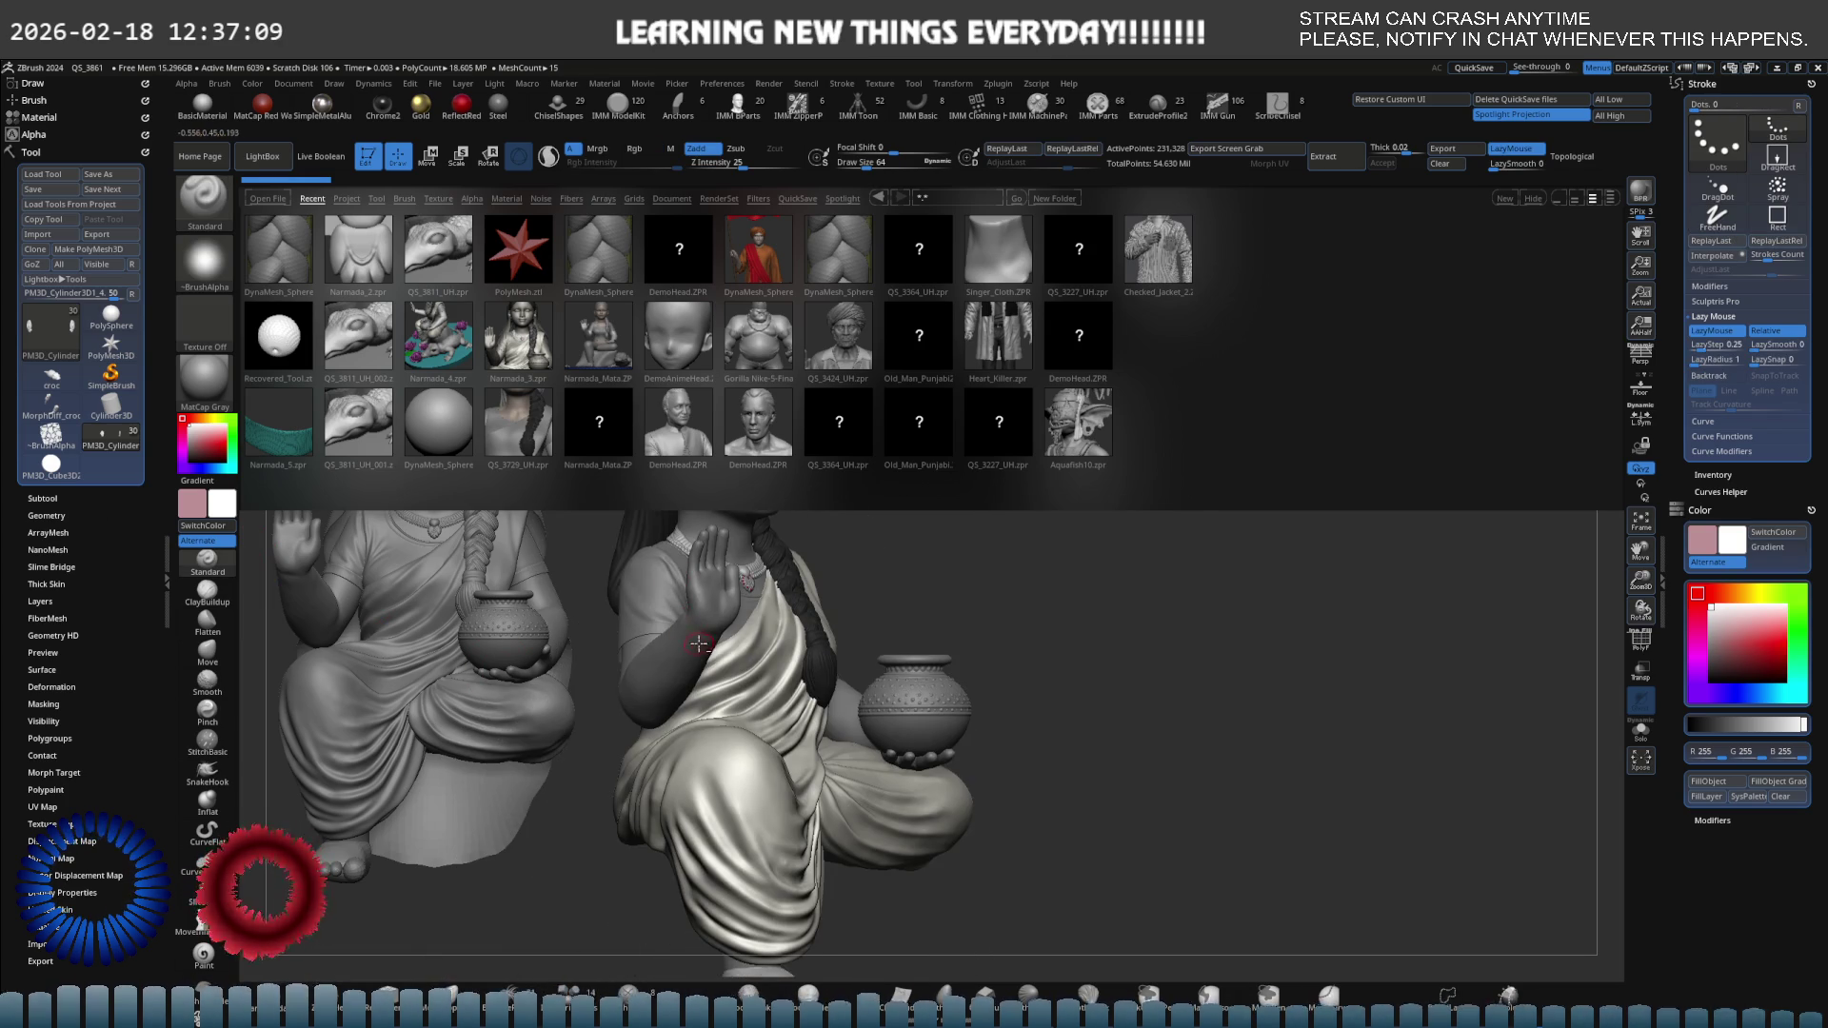
pyautogui.hotkey('ctrl', 'z')
pyautogui.hotkey('ctrl', 'z')
pyautogui.hotkey('ctrl', 'z')
pyautogui.hotkey('ctrl', 'z')
pyautogui.hotkey('ctrl', 'z')
pyautogui.hotkey('ctrl', 'z')
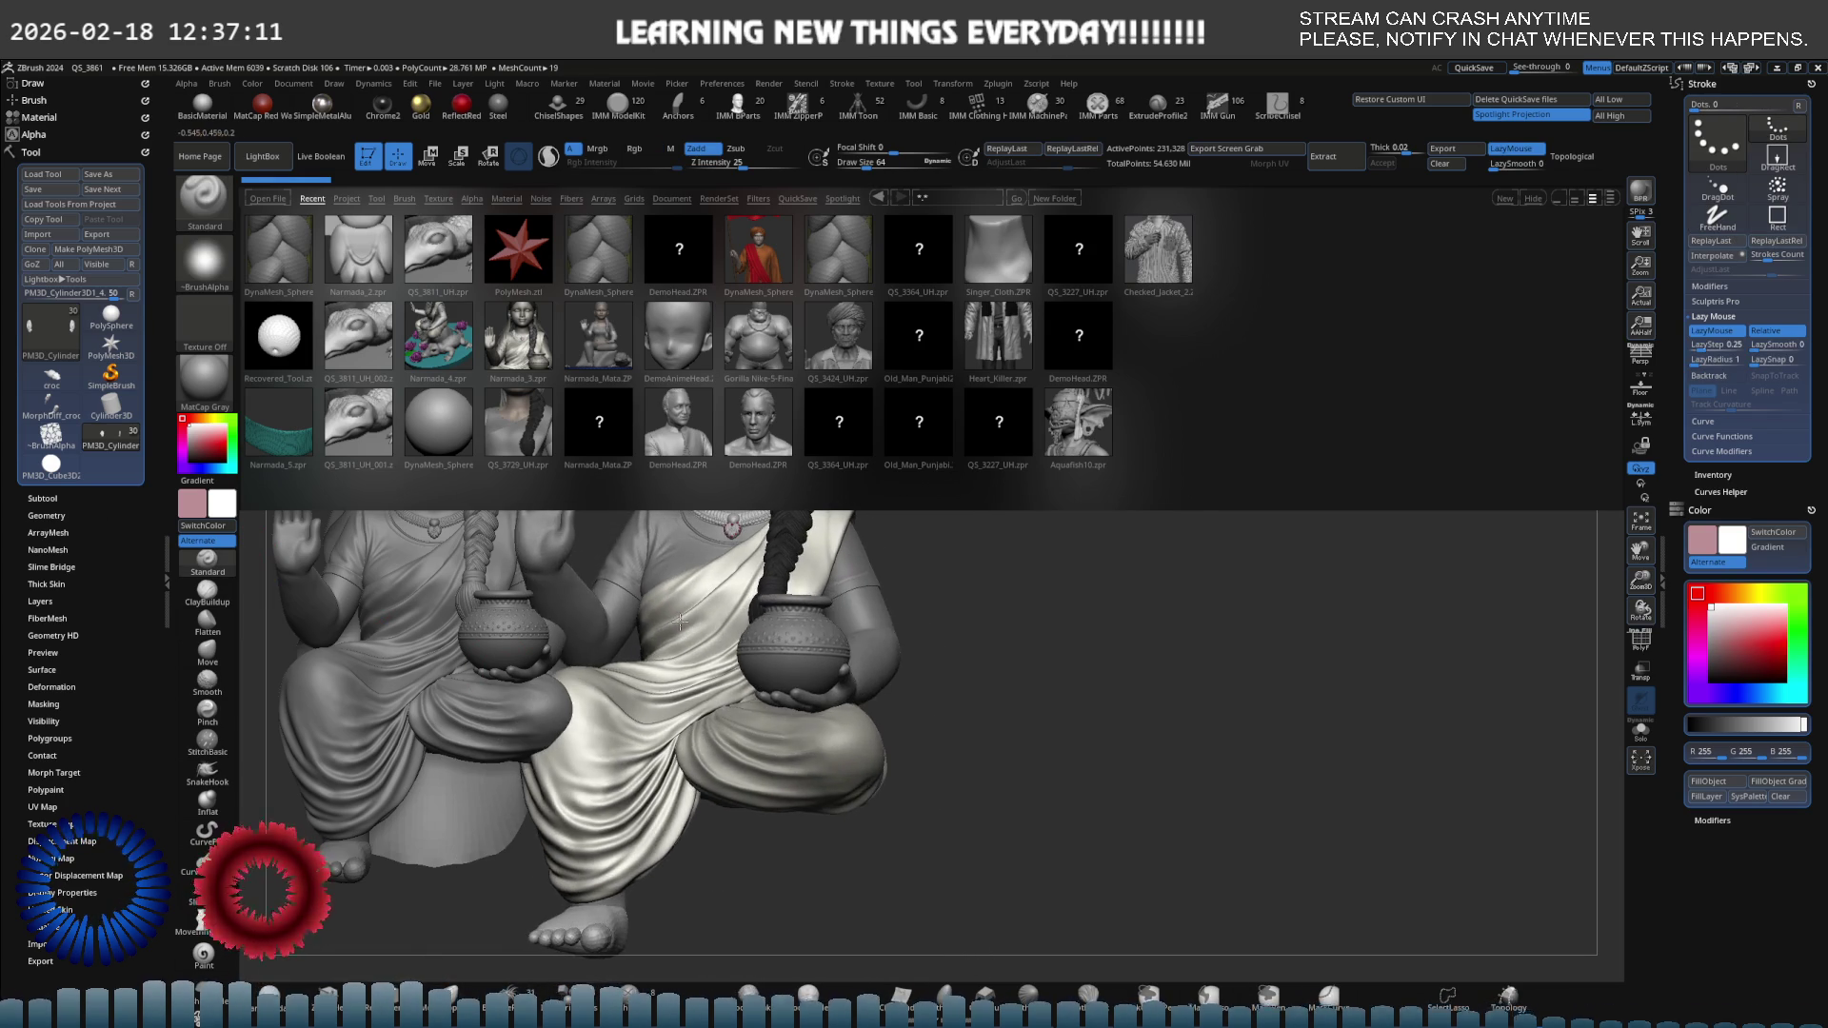
pyautogui.hotkey('ctrl', 'z')
pyautogui.hotkey('ctrl', 'z')
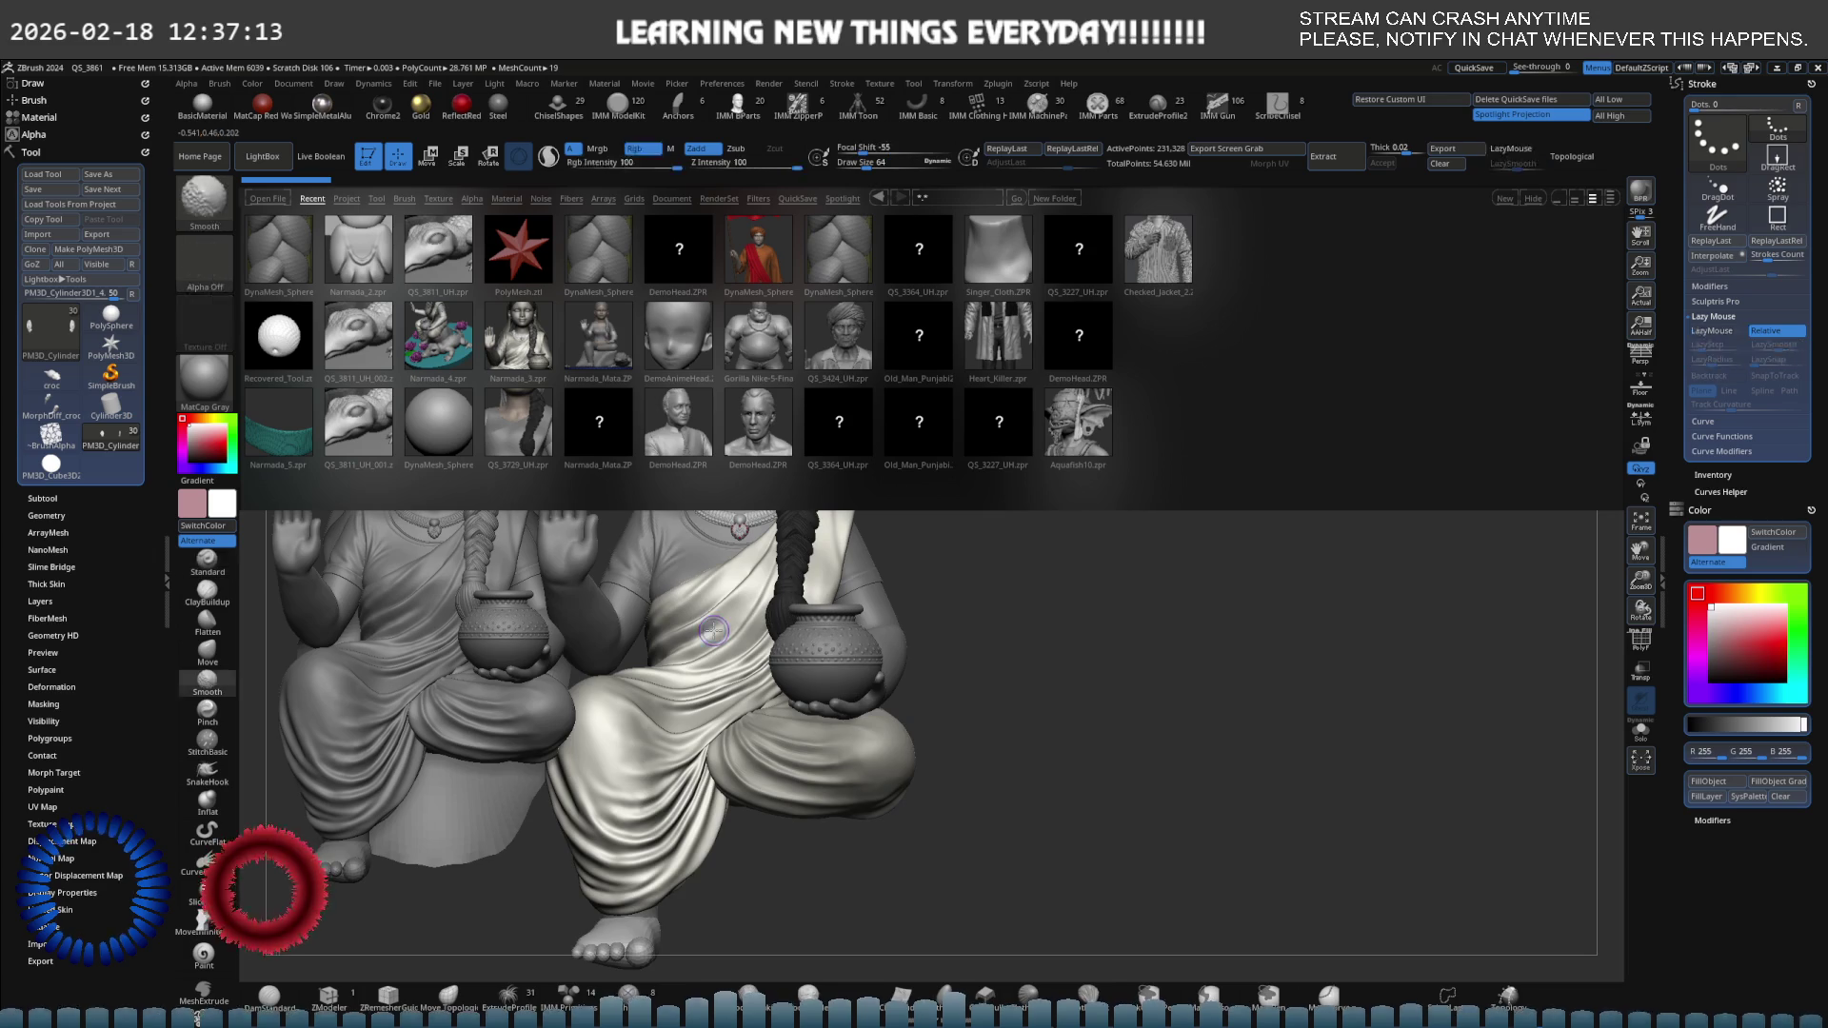
pyautogui.hotkey('ctrl', 'z')
pyautogui.hotkey('ctrl', 'z')
pyautogui.hotkey('ctrl', 'z')
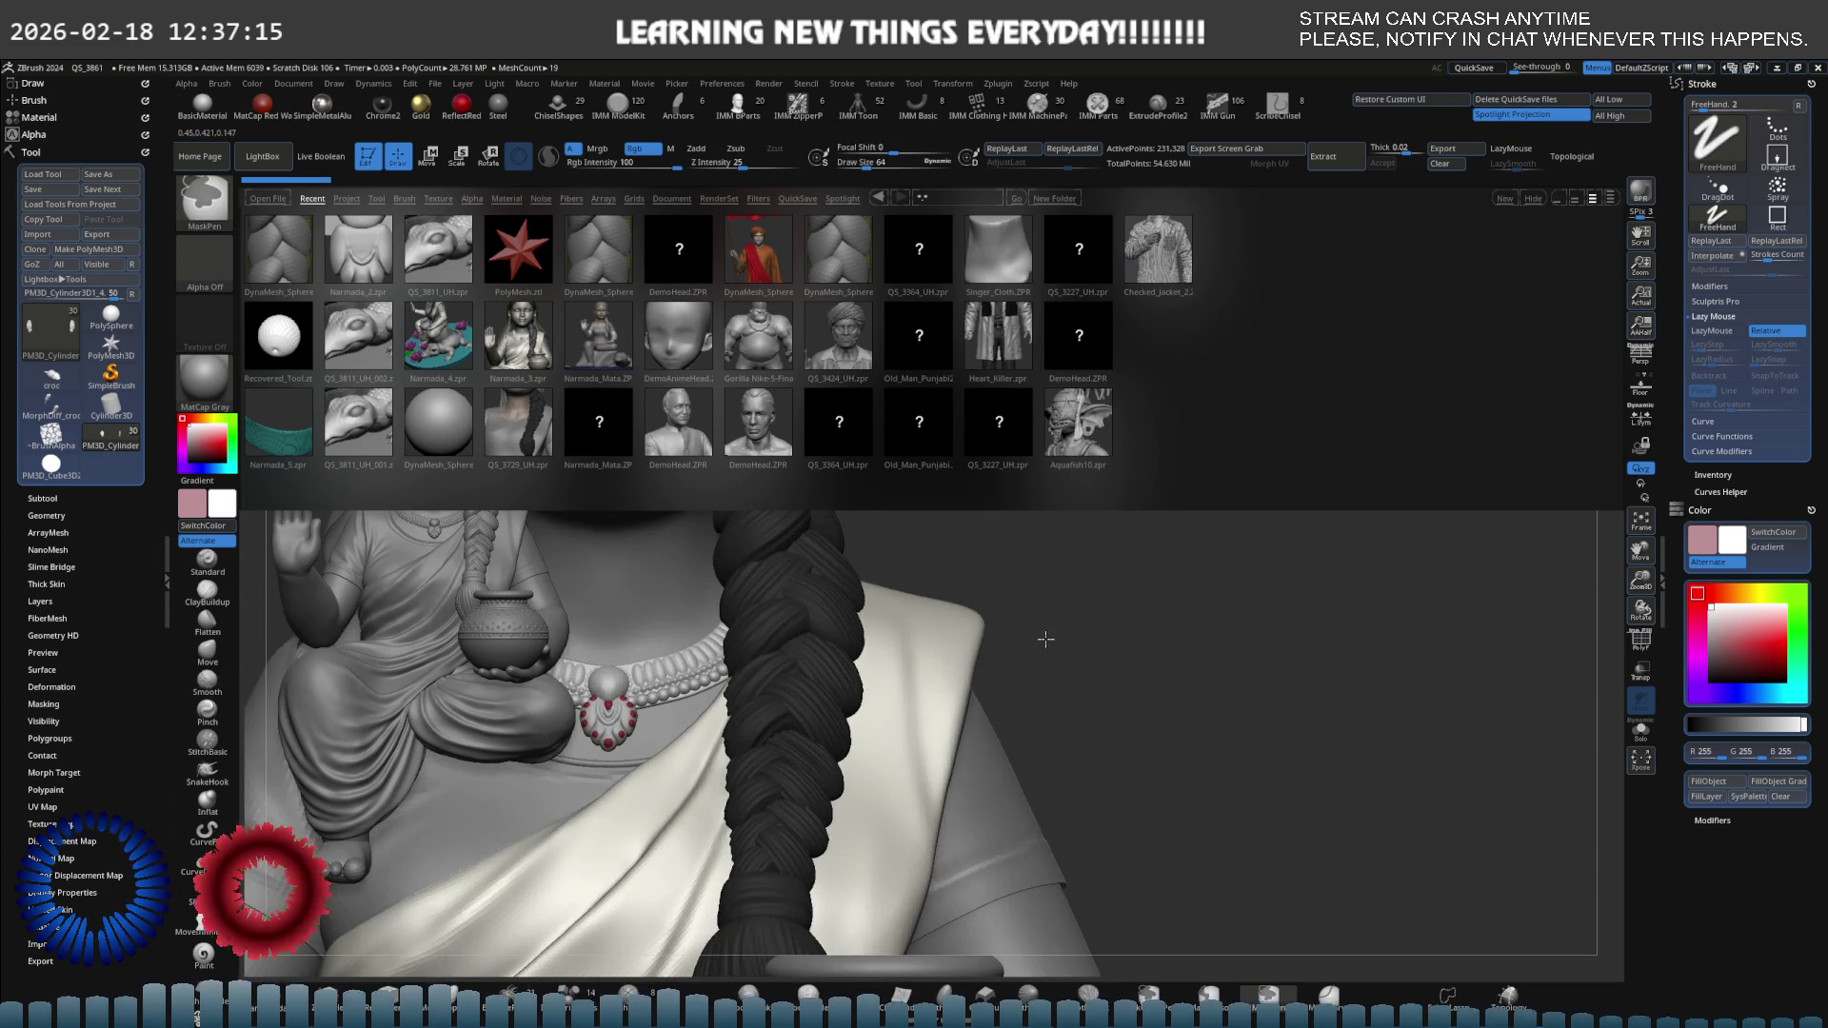
pyautogui.hotkey('ctrl', 'z')
pyautogui.hotkey('ctrl', 'z')
pyautogui.hotkey('ctrl', 'z')
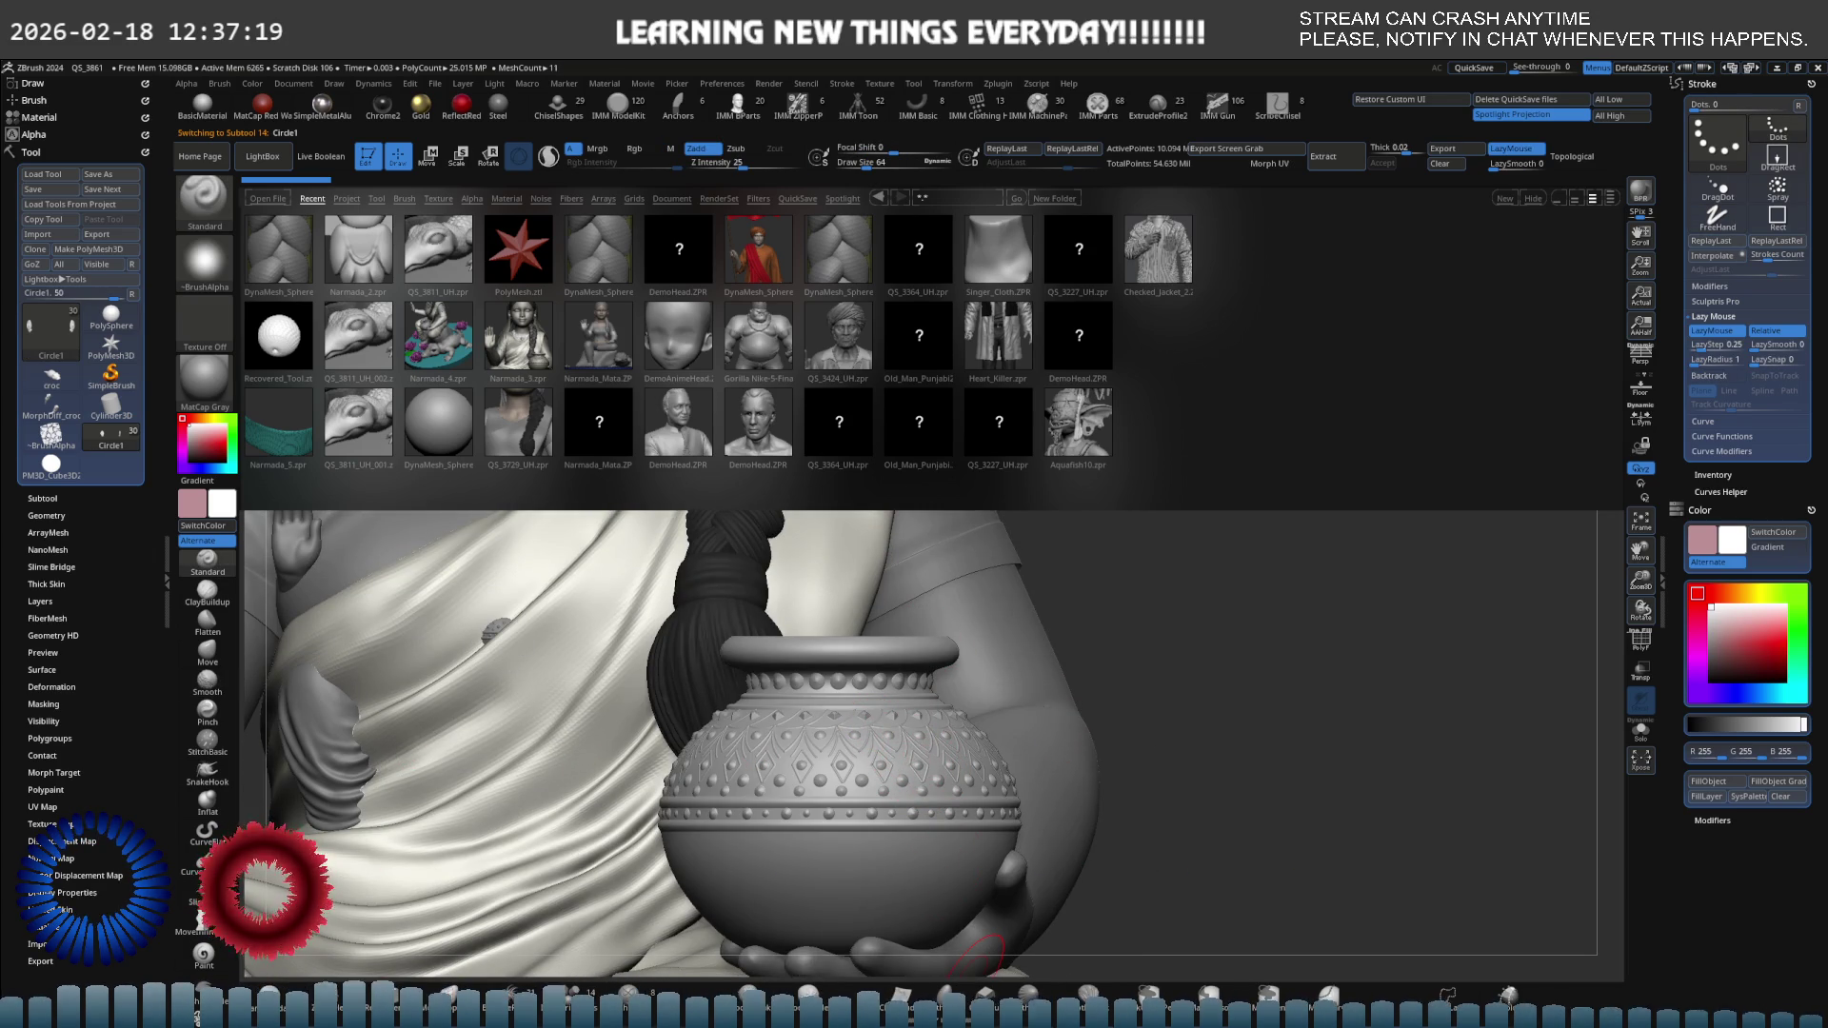
pyautogui.hotkey('ctrl', 'z')
pyautogui.hotkey('ctrl', 'z')
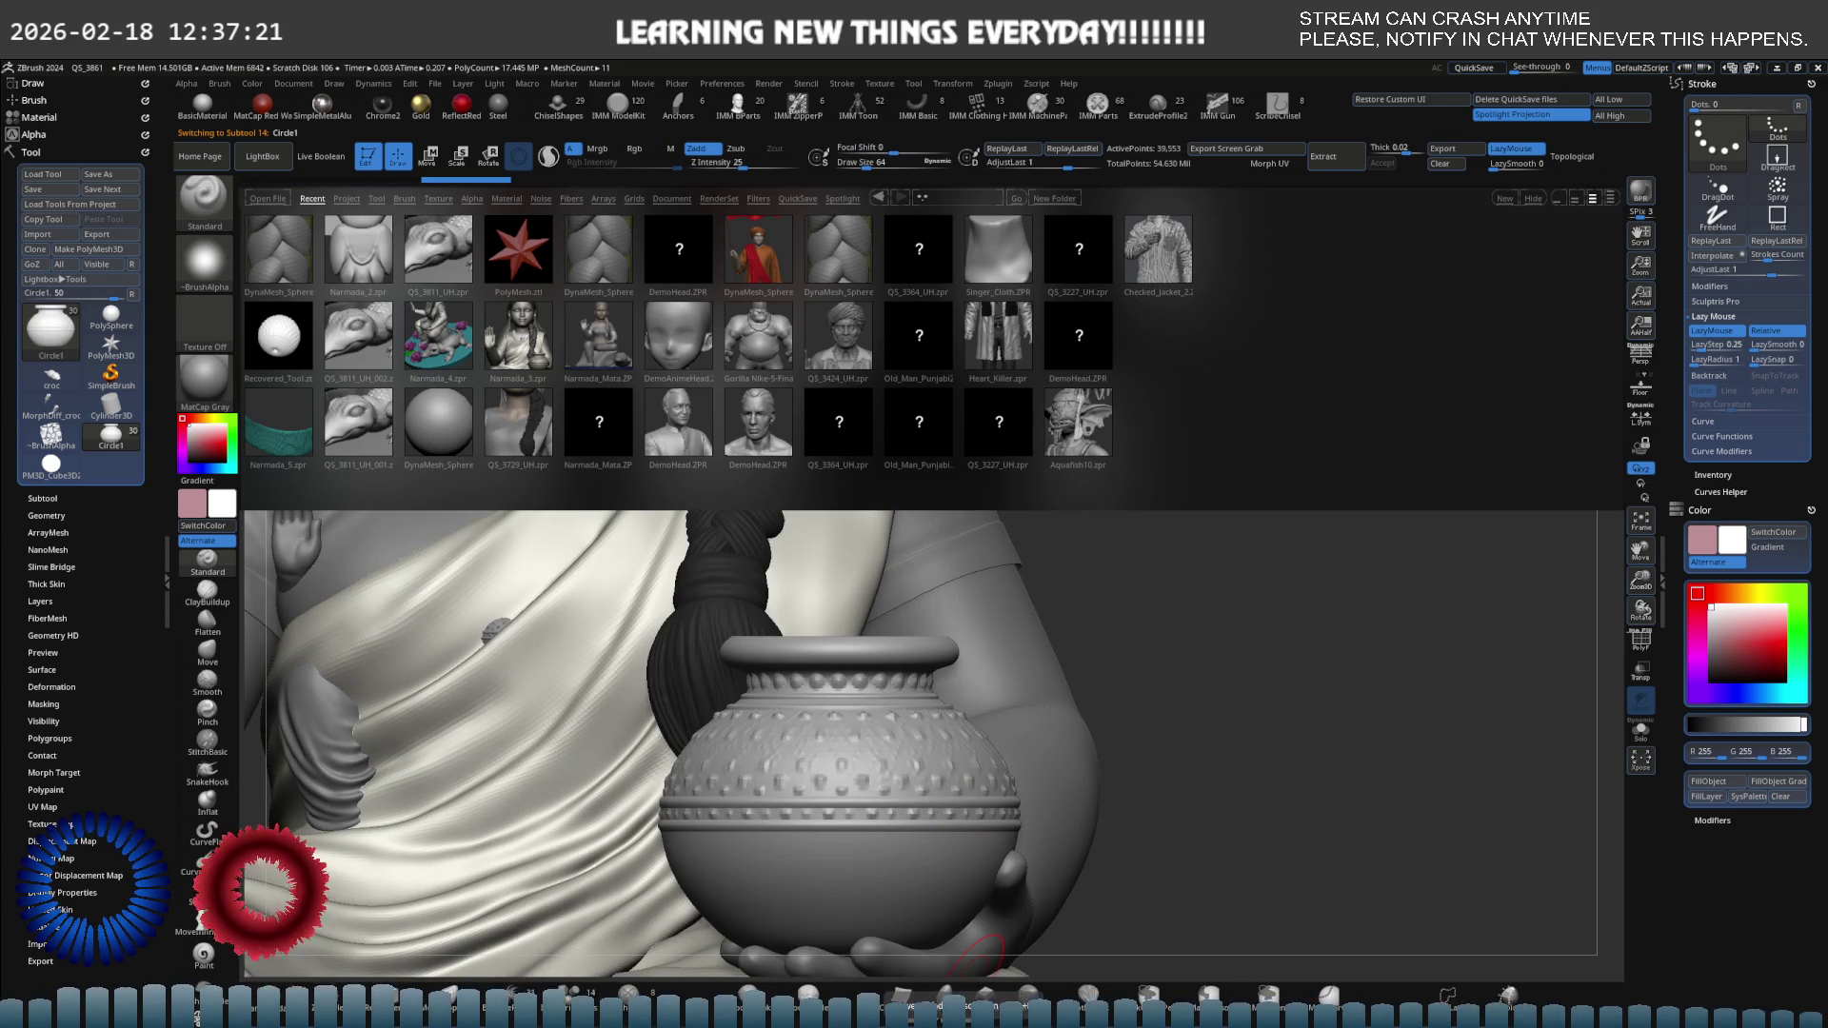
pyautogui.hotkey('ctrl', 'z')
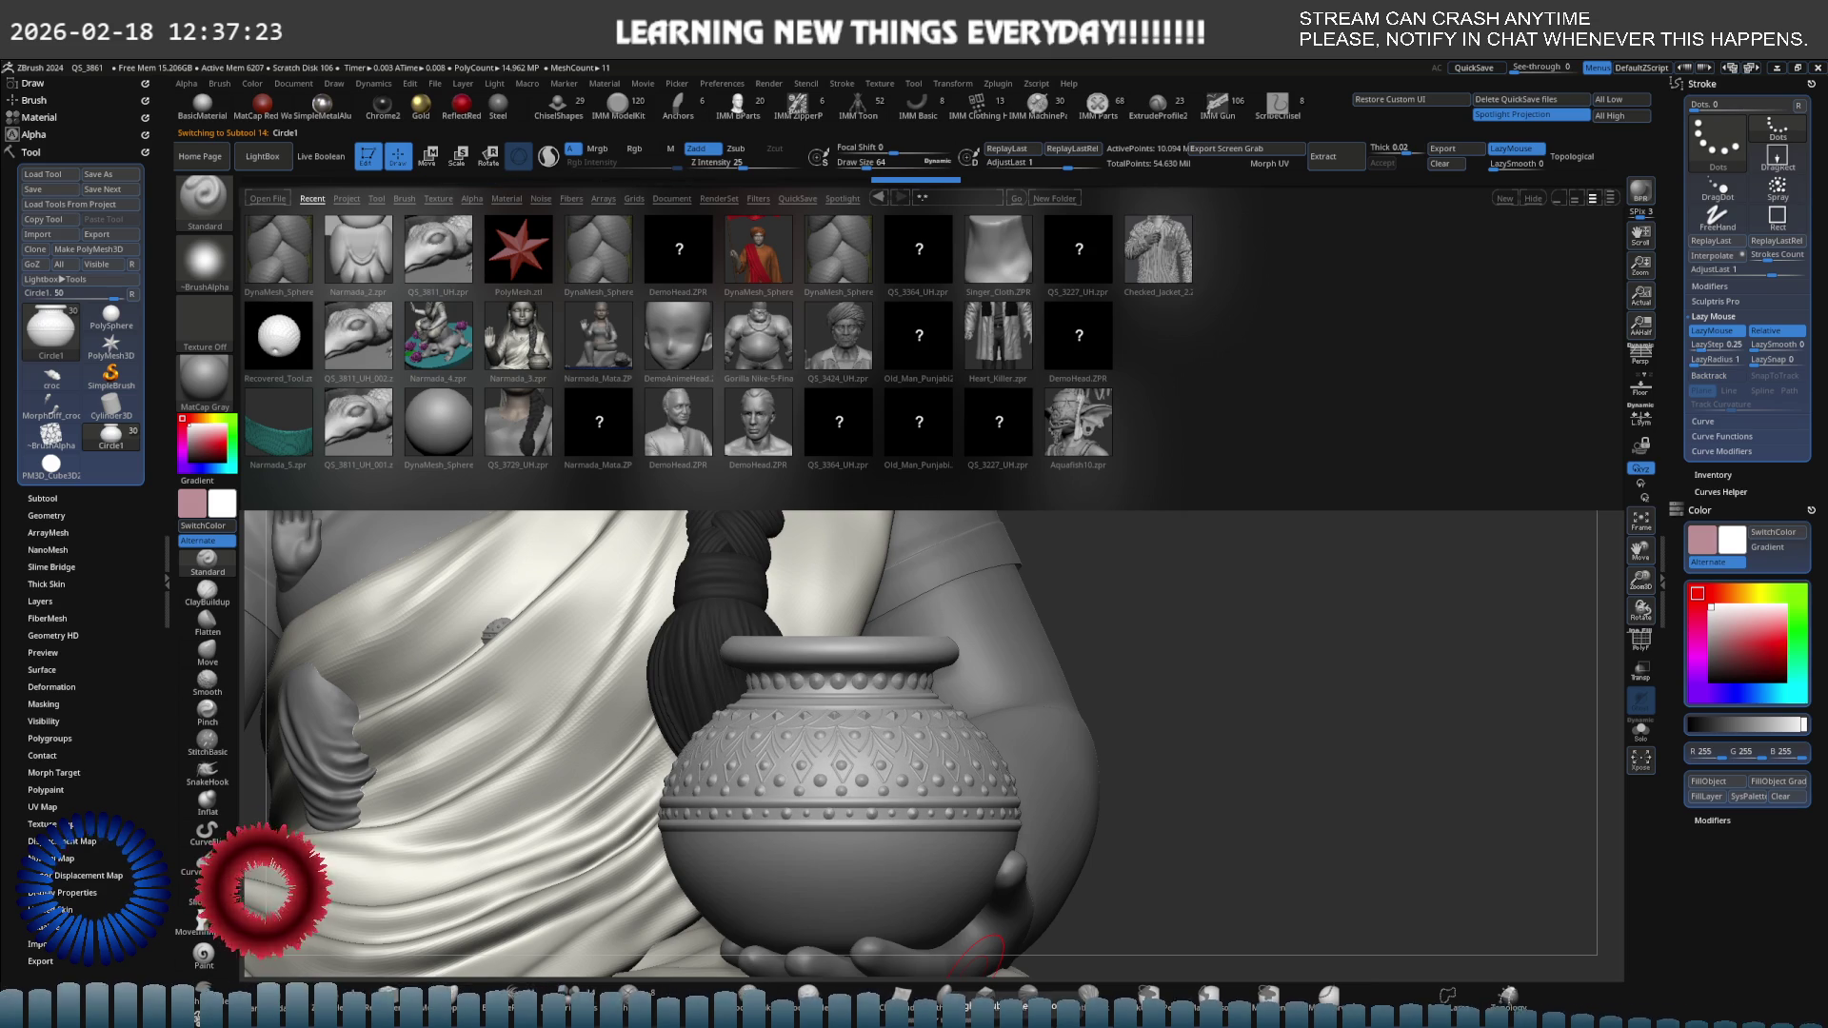
pyautogui.moveTo(984, 740)
pyautogui.mouseDown()
pyautogui.moveTo(948, 684)
pyautogui.moveTo(911, 692)
pyautogui.moveTo(919, 675)
pyautogui.mouseUp()
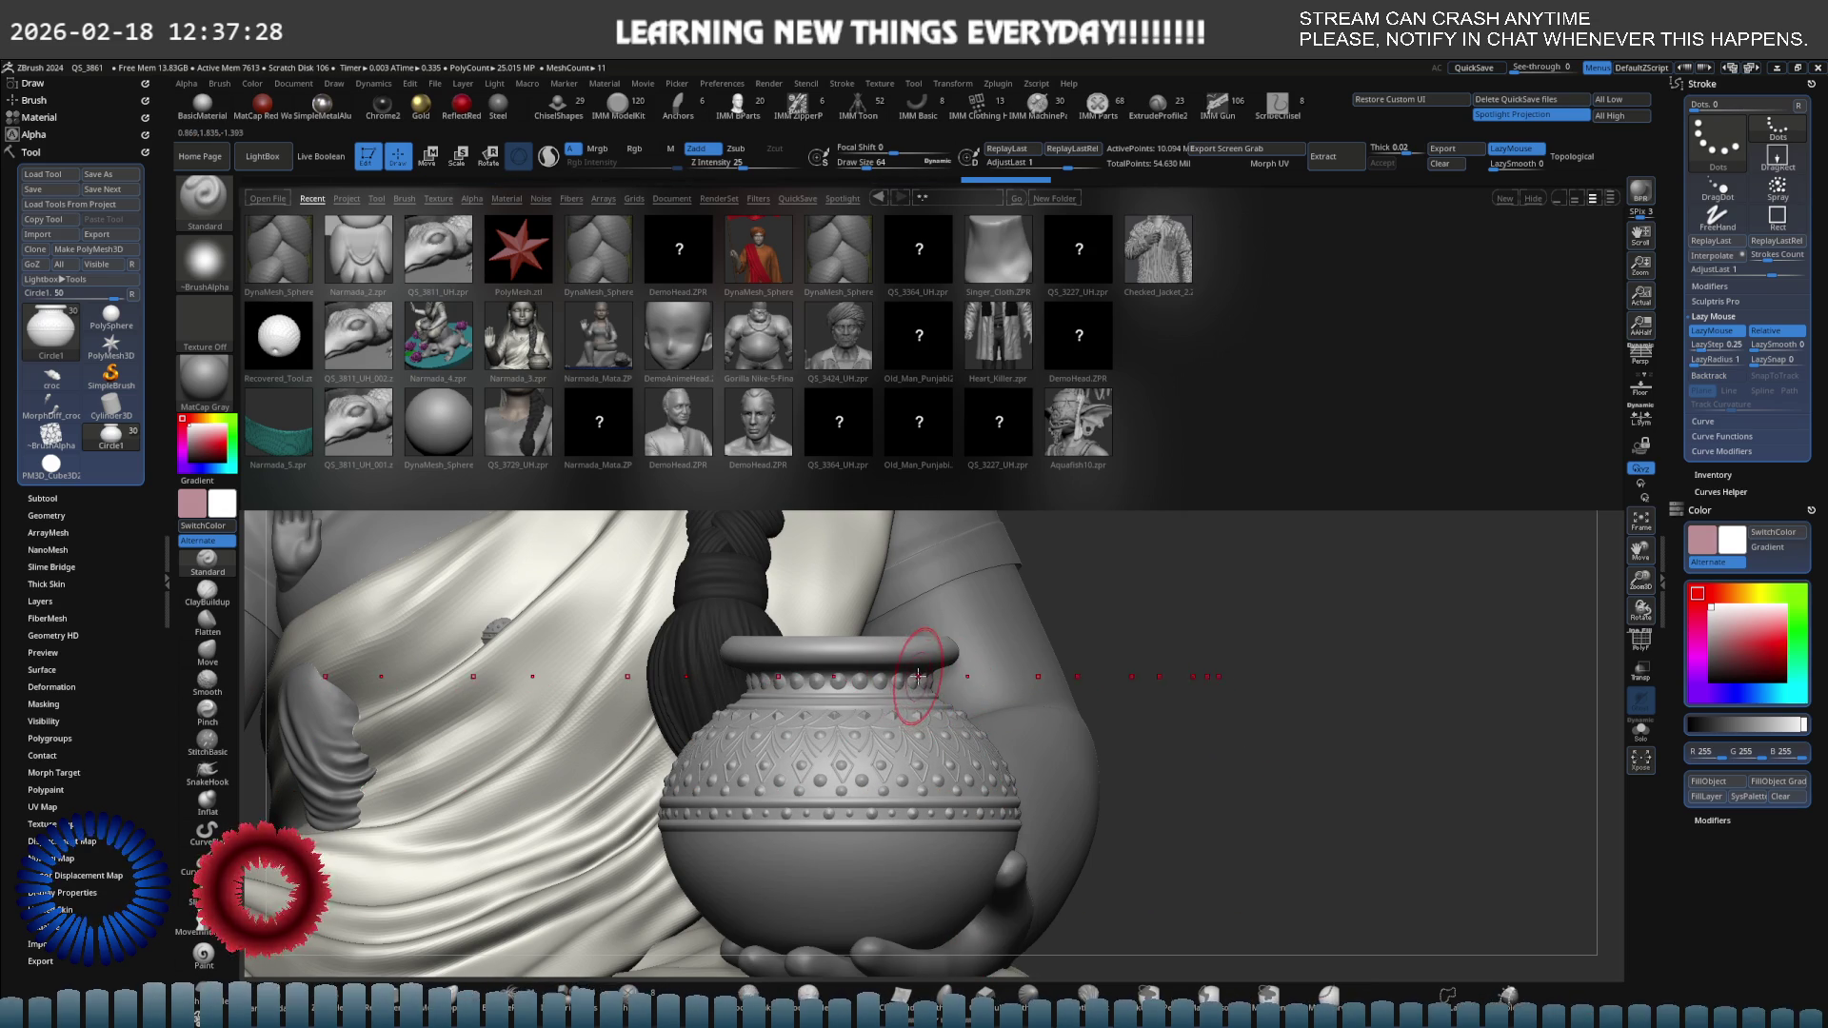
# Close LightBox and select the PM3D_Ring3D1 studded ring subtool.
pyautogui.click(274, 158)
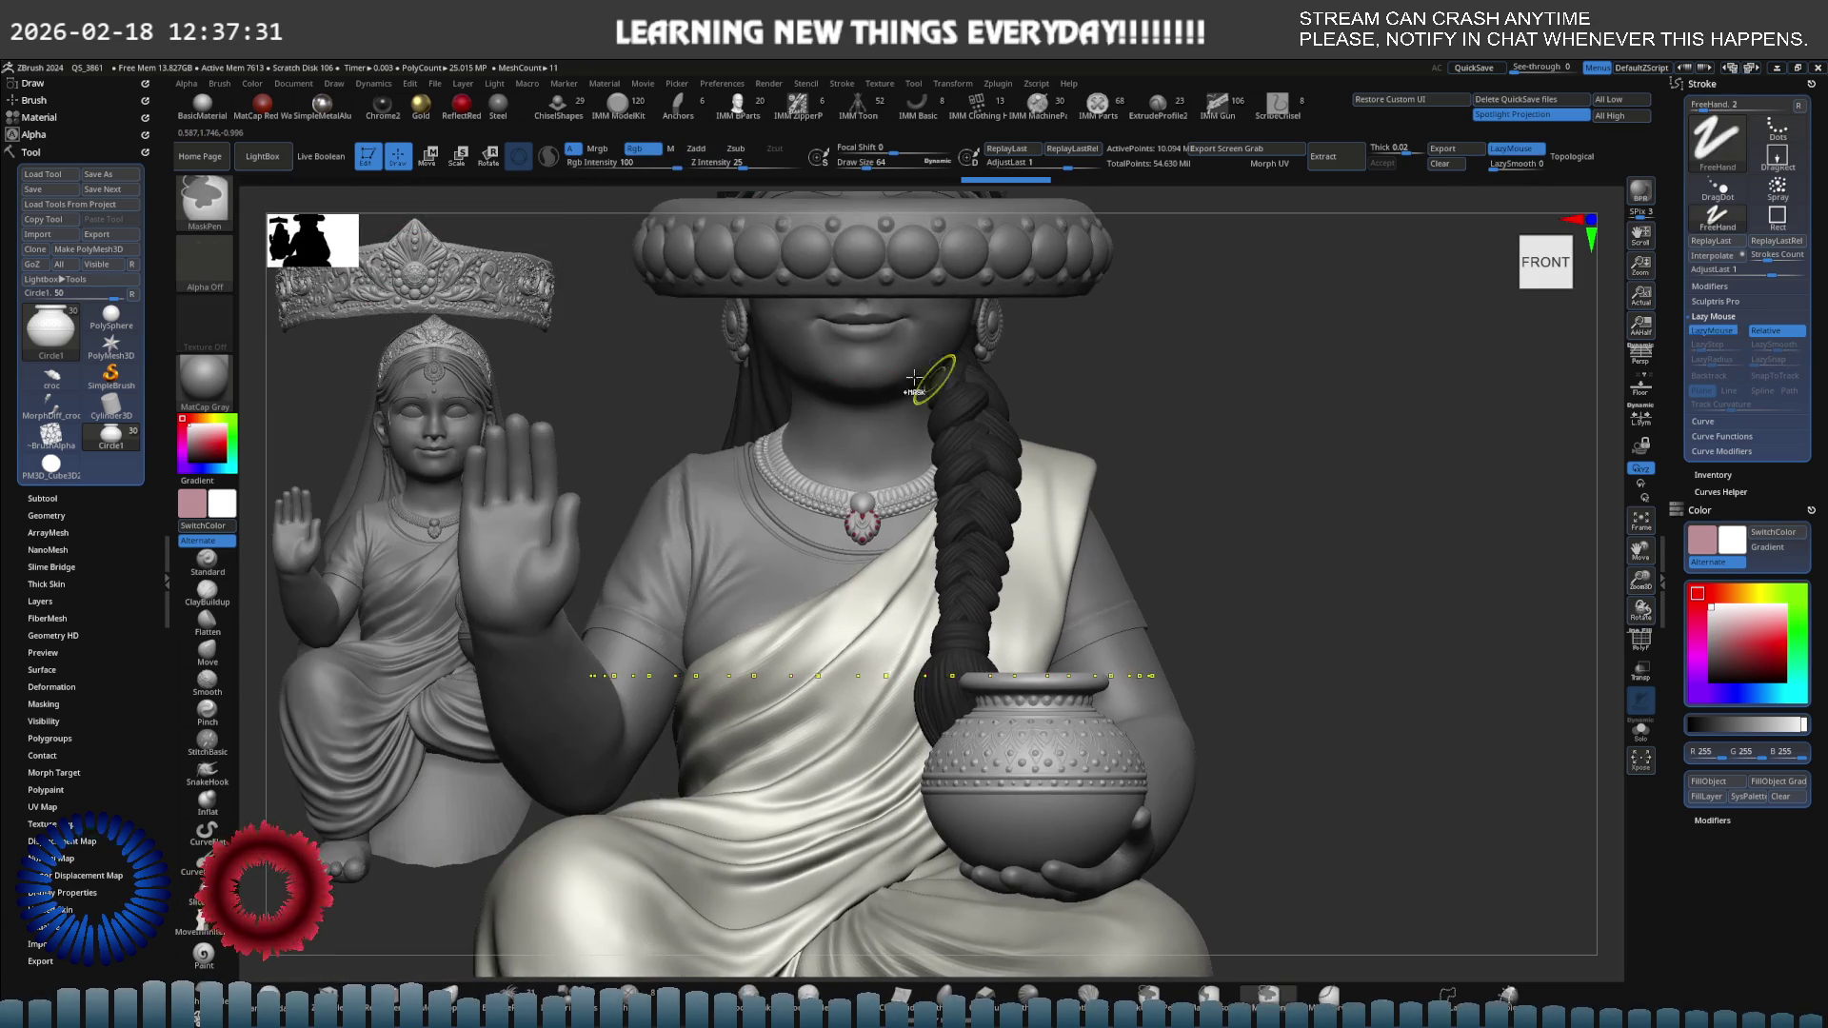
pyautogui.keyDown('ctrl'); pyautogui.moveTo(914, 378); pyautogui.dragTo(973, 408, button='right'); pyautogui.keyUp('ctrl')
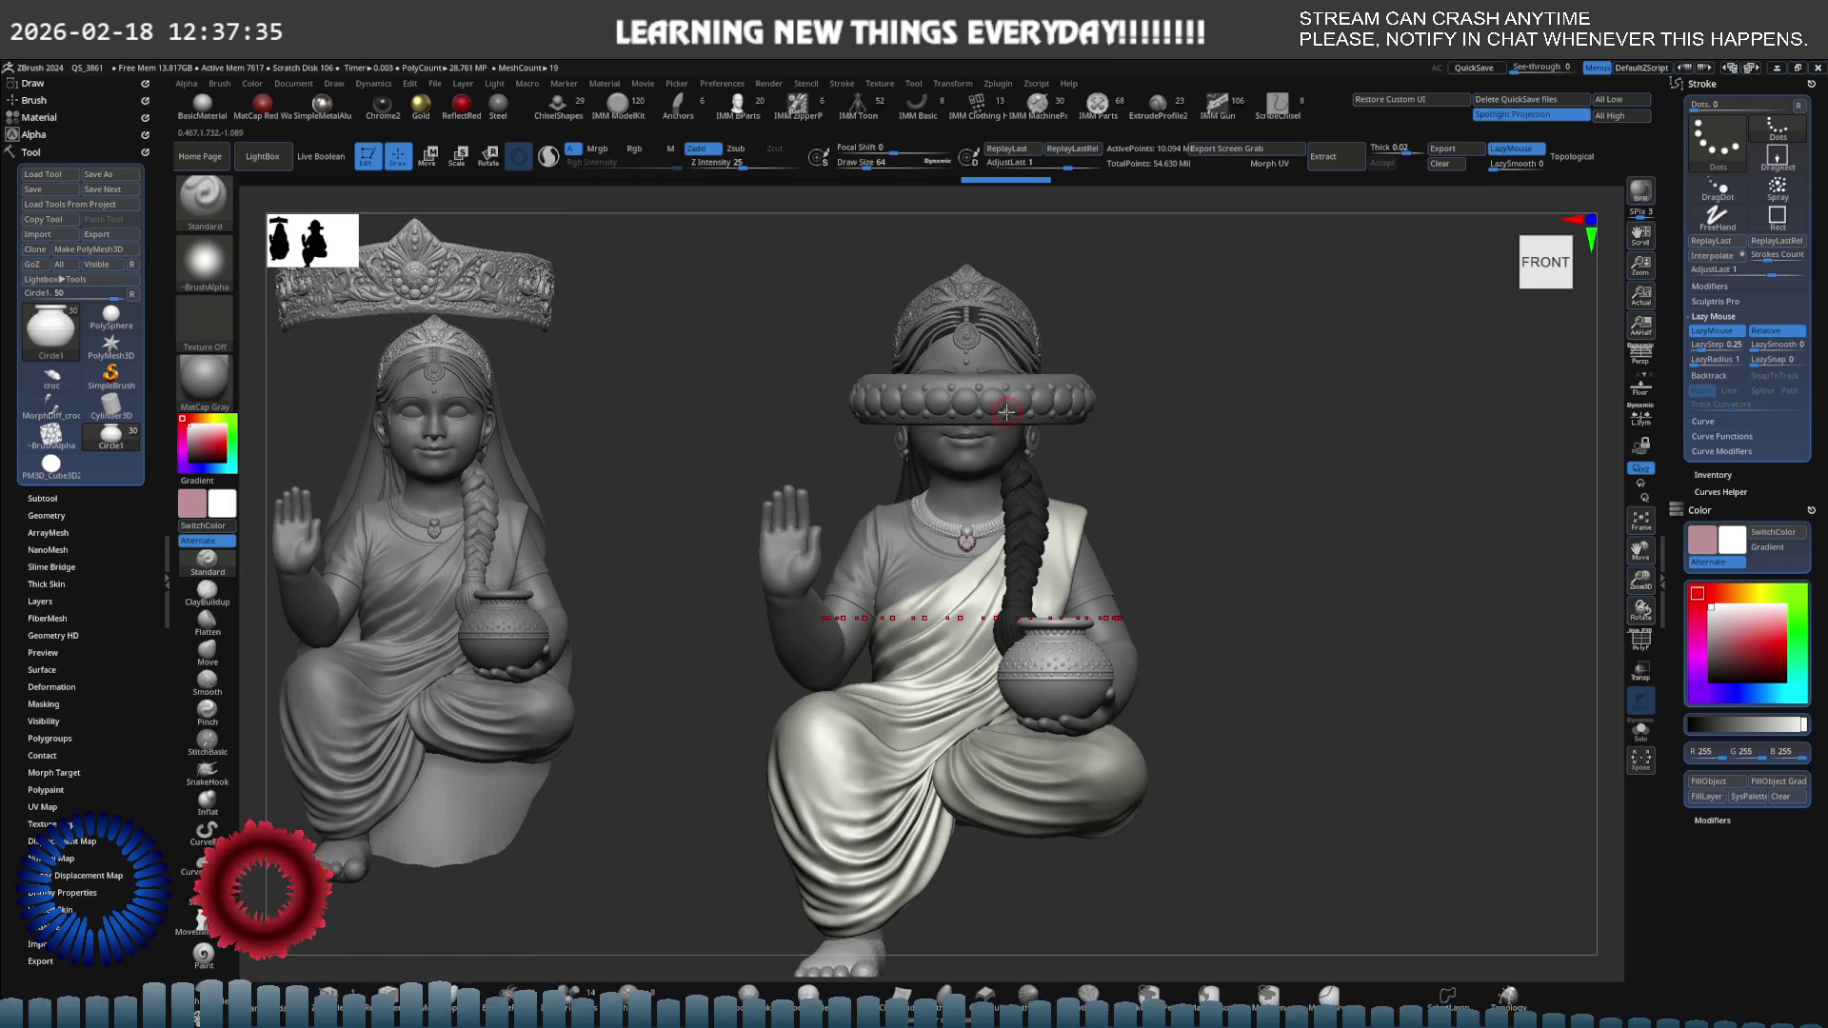
pyautogui.moveTo(1007, 416)
pyautogui.keyDown('ctrl'); pyautogui.mouseDown(button='right')
pyautogui.moveTo(1061, 305)
pyautogui.moveTo(1154, 427)
pyautogui.mouseUp(button='right'); pyautogui.keyUp('ctrl')
pyautogui.keyDown('alt'); pyautogui.click(1045, 319); pyautogui.keyUp('alt')
# Shrink the ring slightly and squash its height with the Transpose gizmo.
pyautogui.press('e')
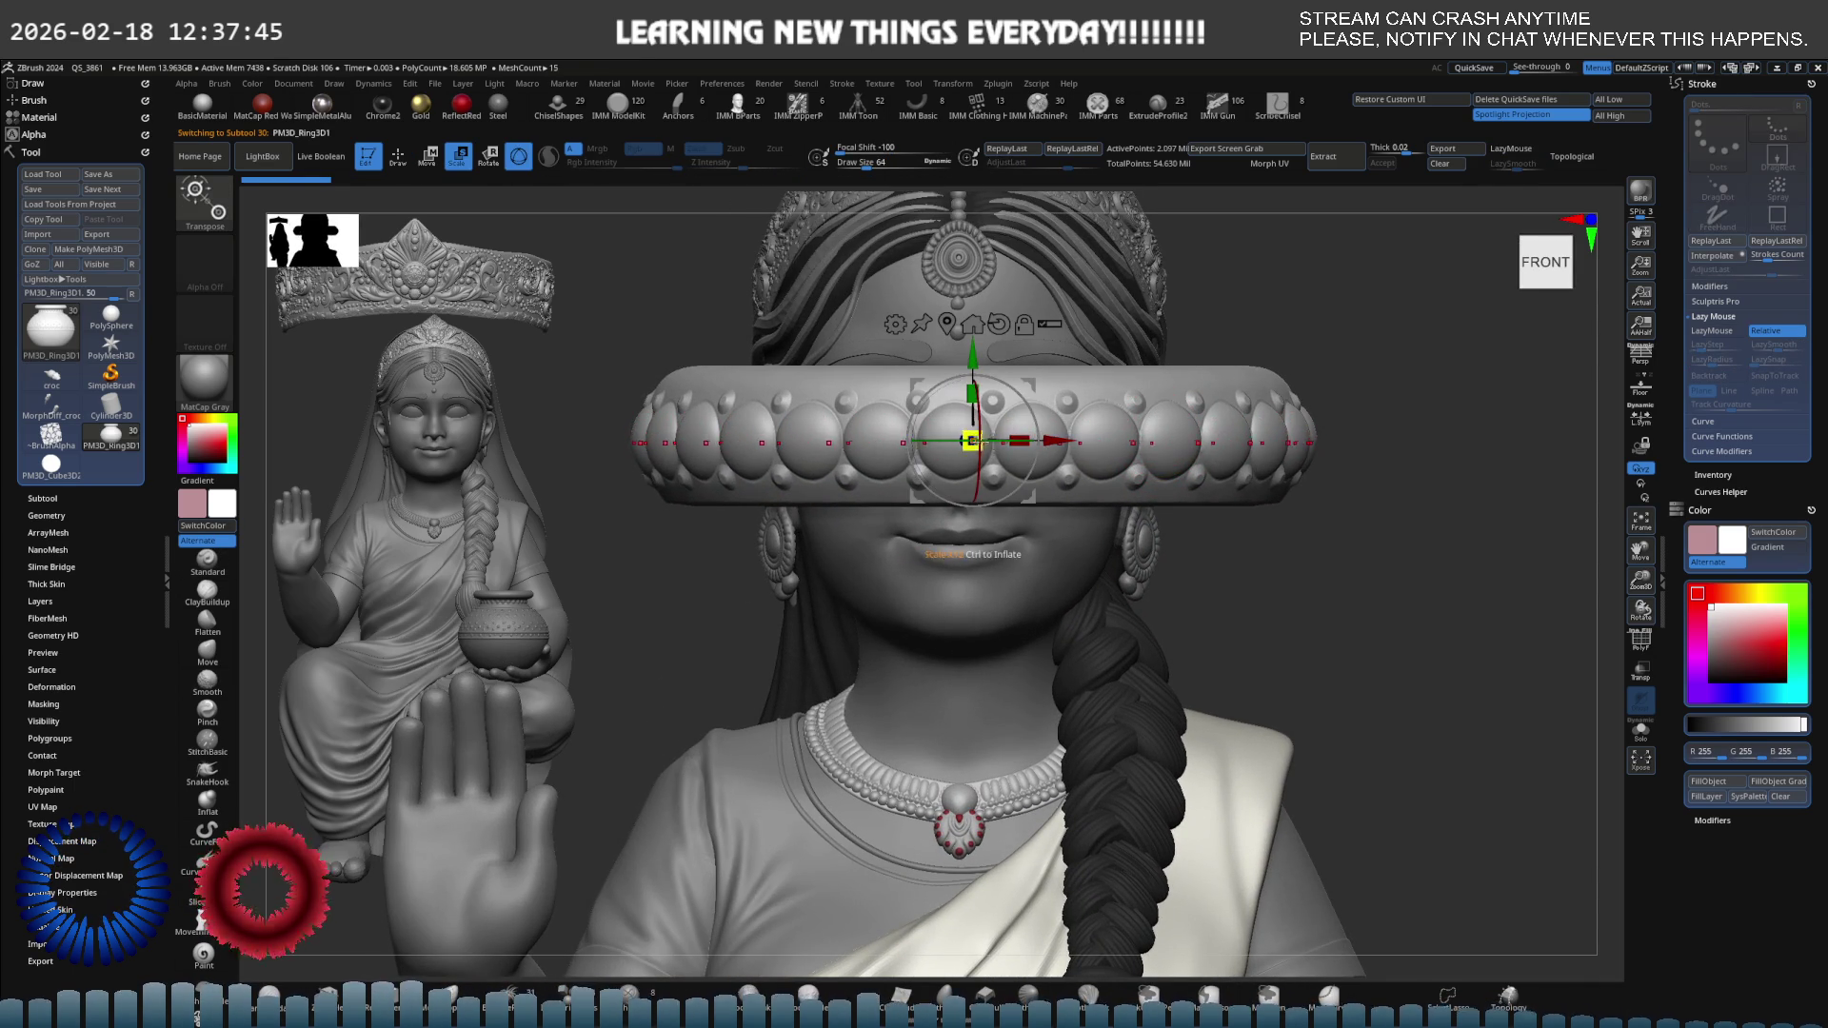
pyautogui.moveTo(974, 440); pyautogui.dragTo(967, 438)
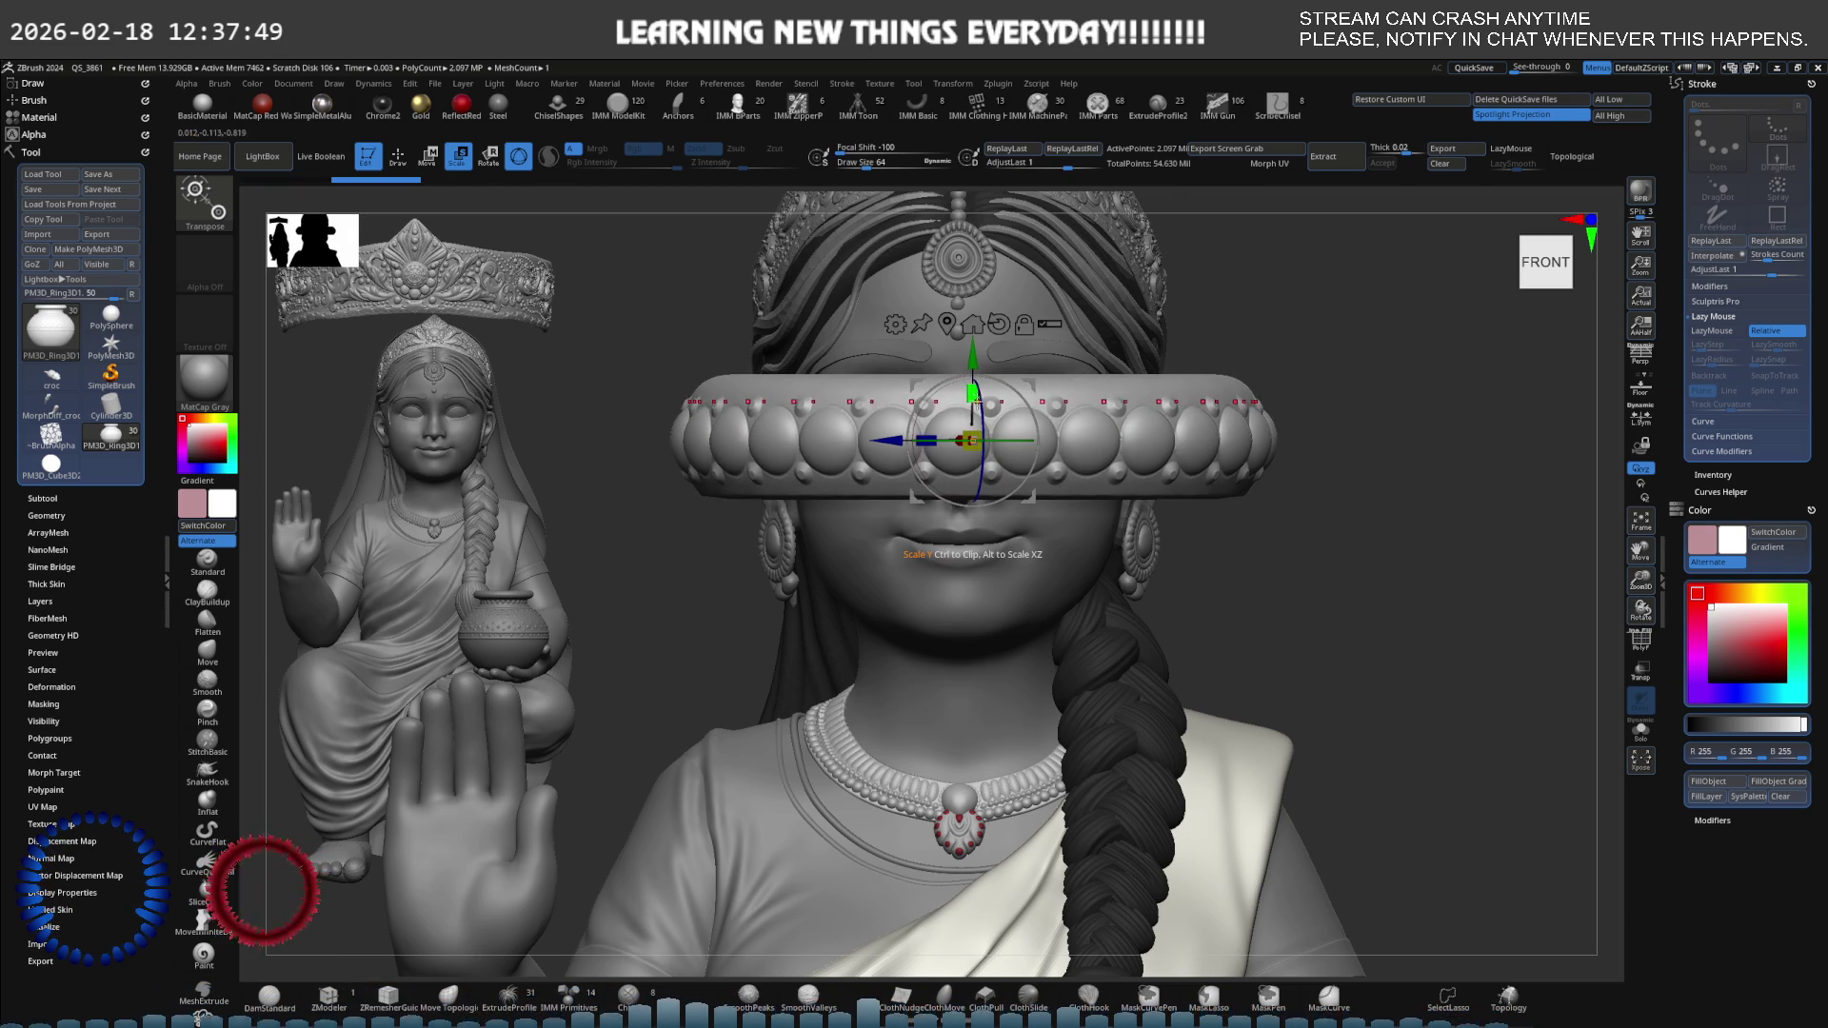
pyautogui.scroll(2, 971, 396)
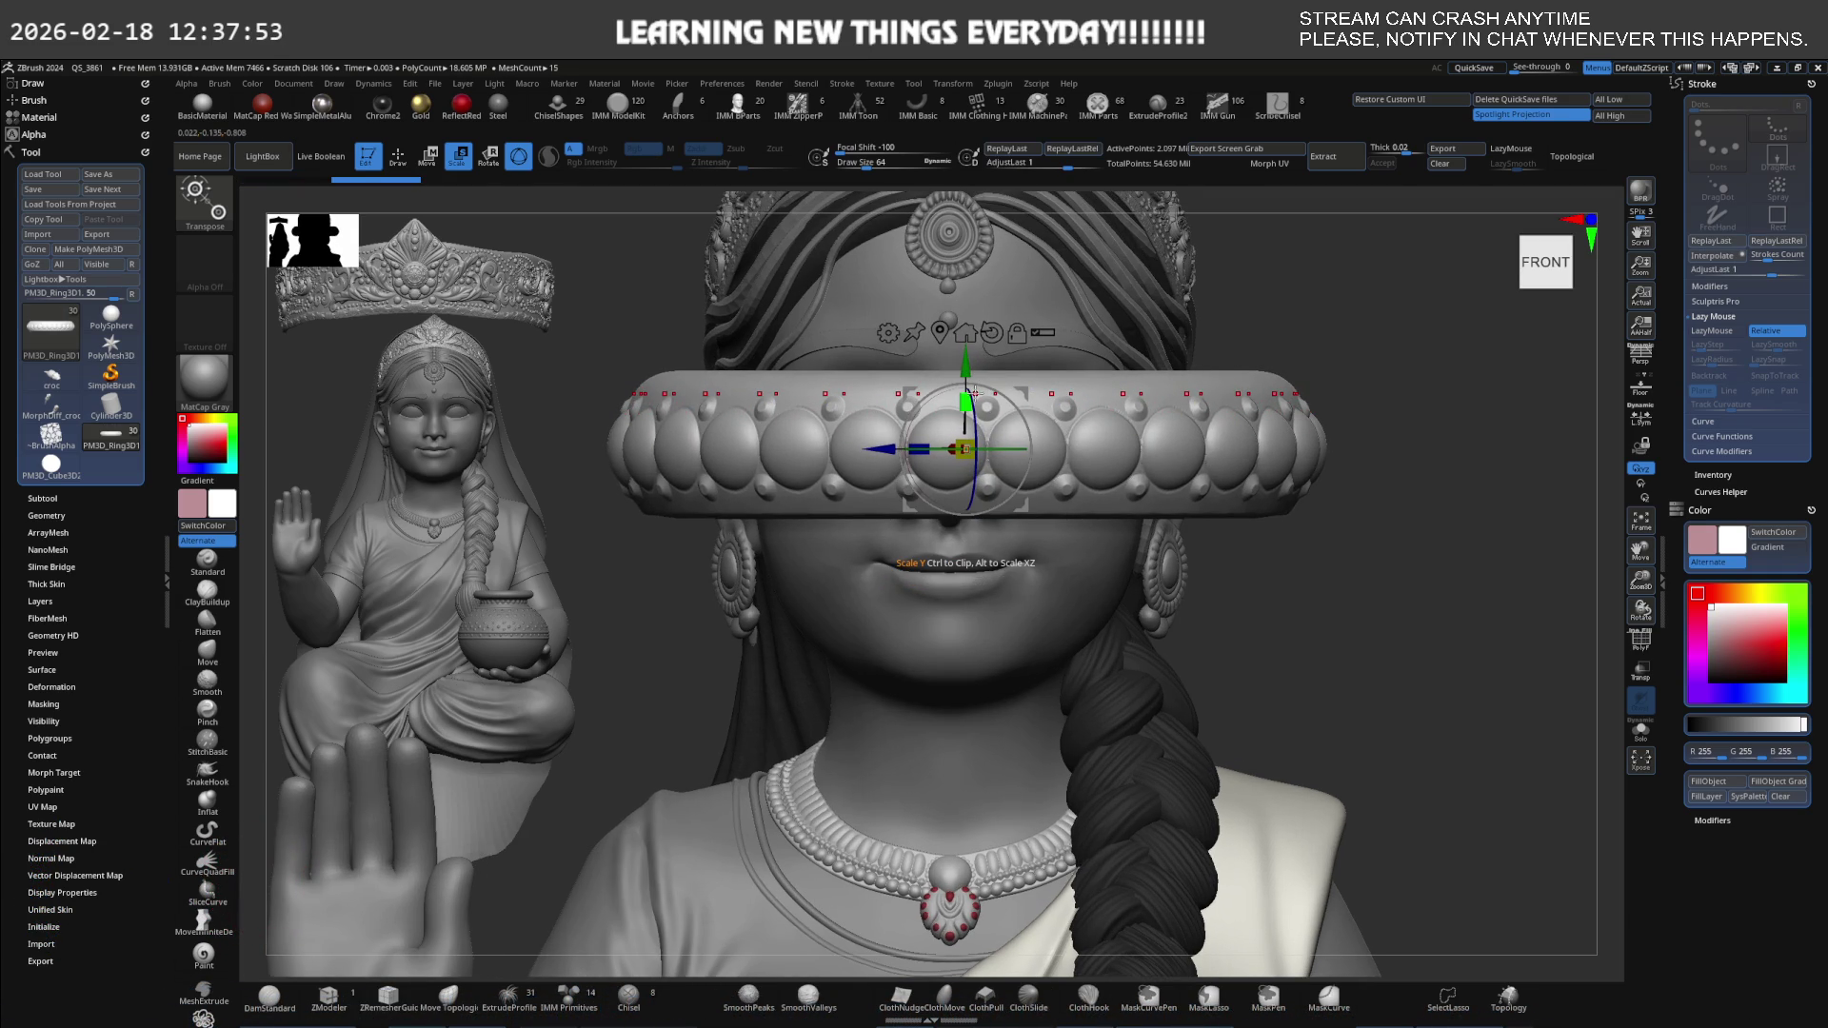
pyautogui.moveTo(973, 375); pyautogui.dragTo(973, 368)
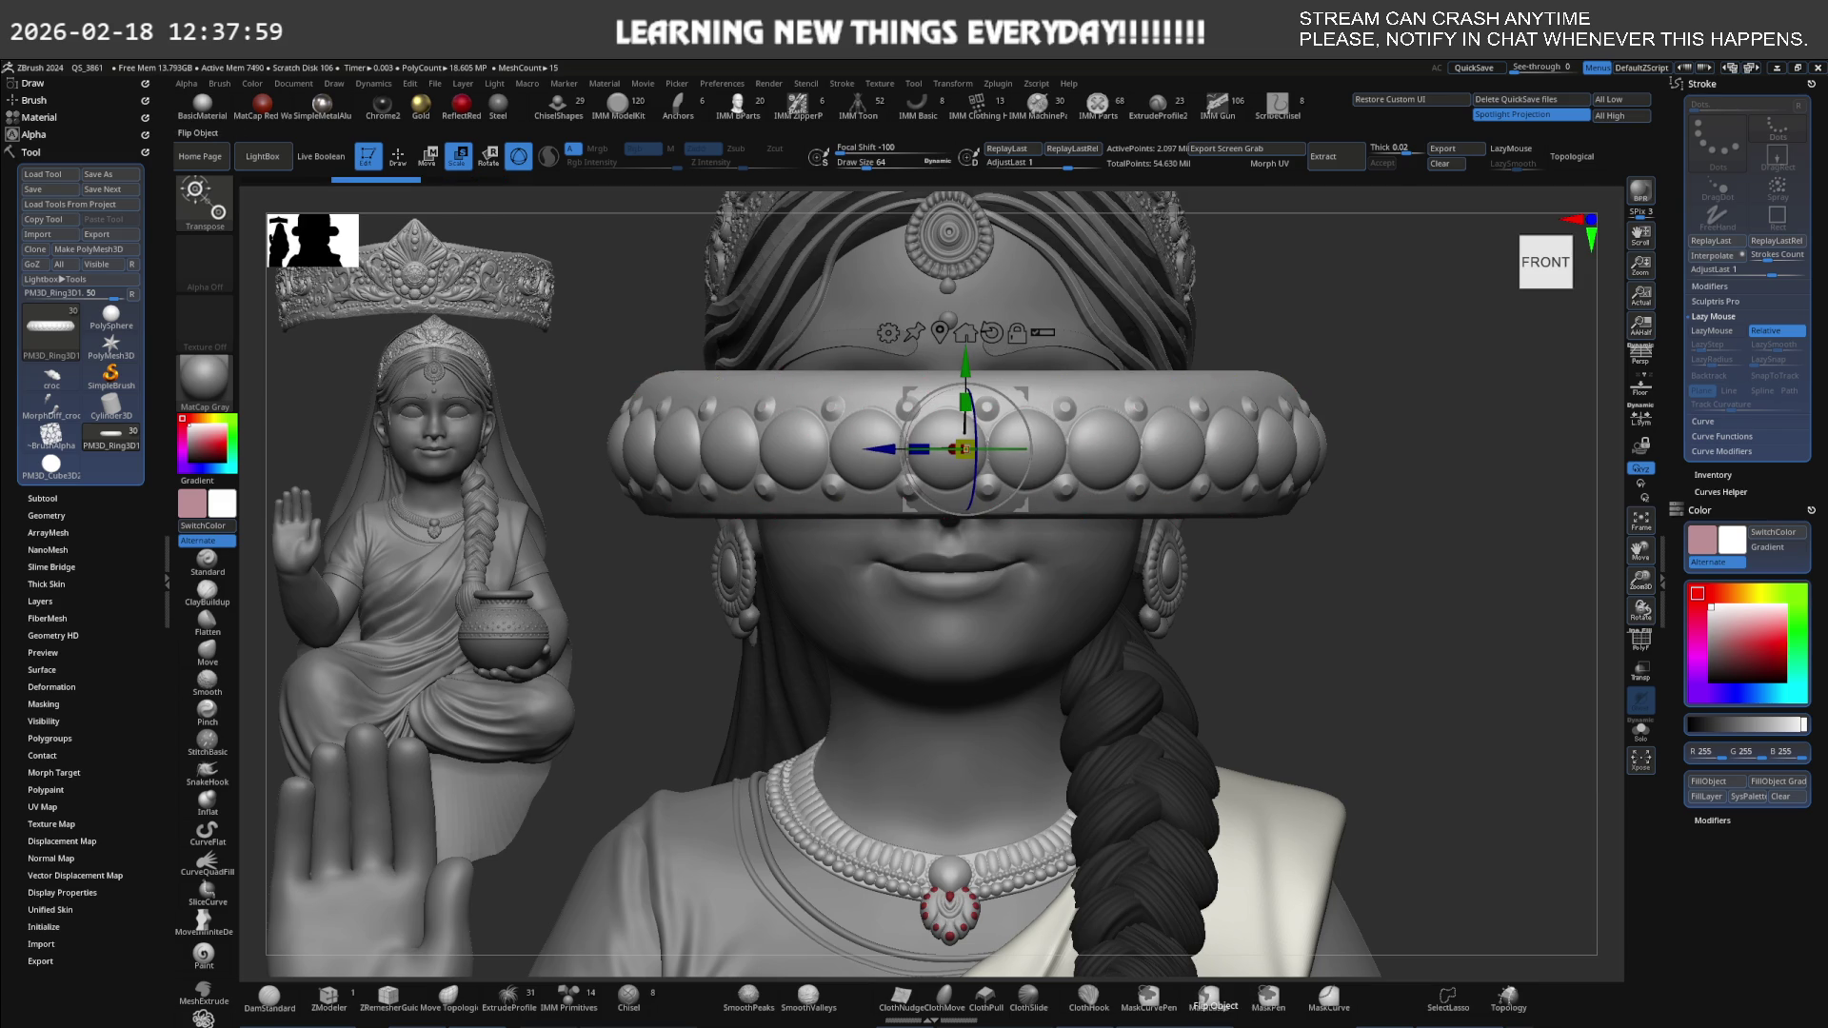
# Apply Flip Object and Mirror And Weld to the ring, then reduce its height a little.
pyautogui.click(1036, 1022)
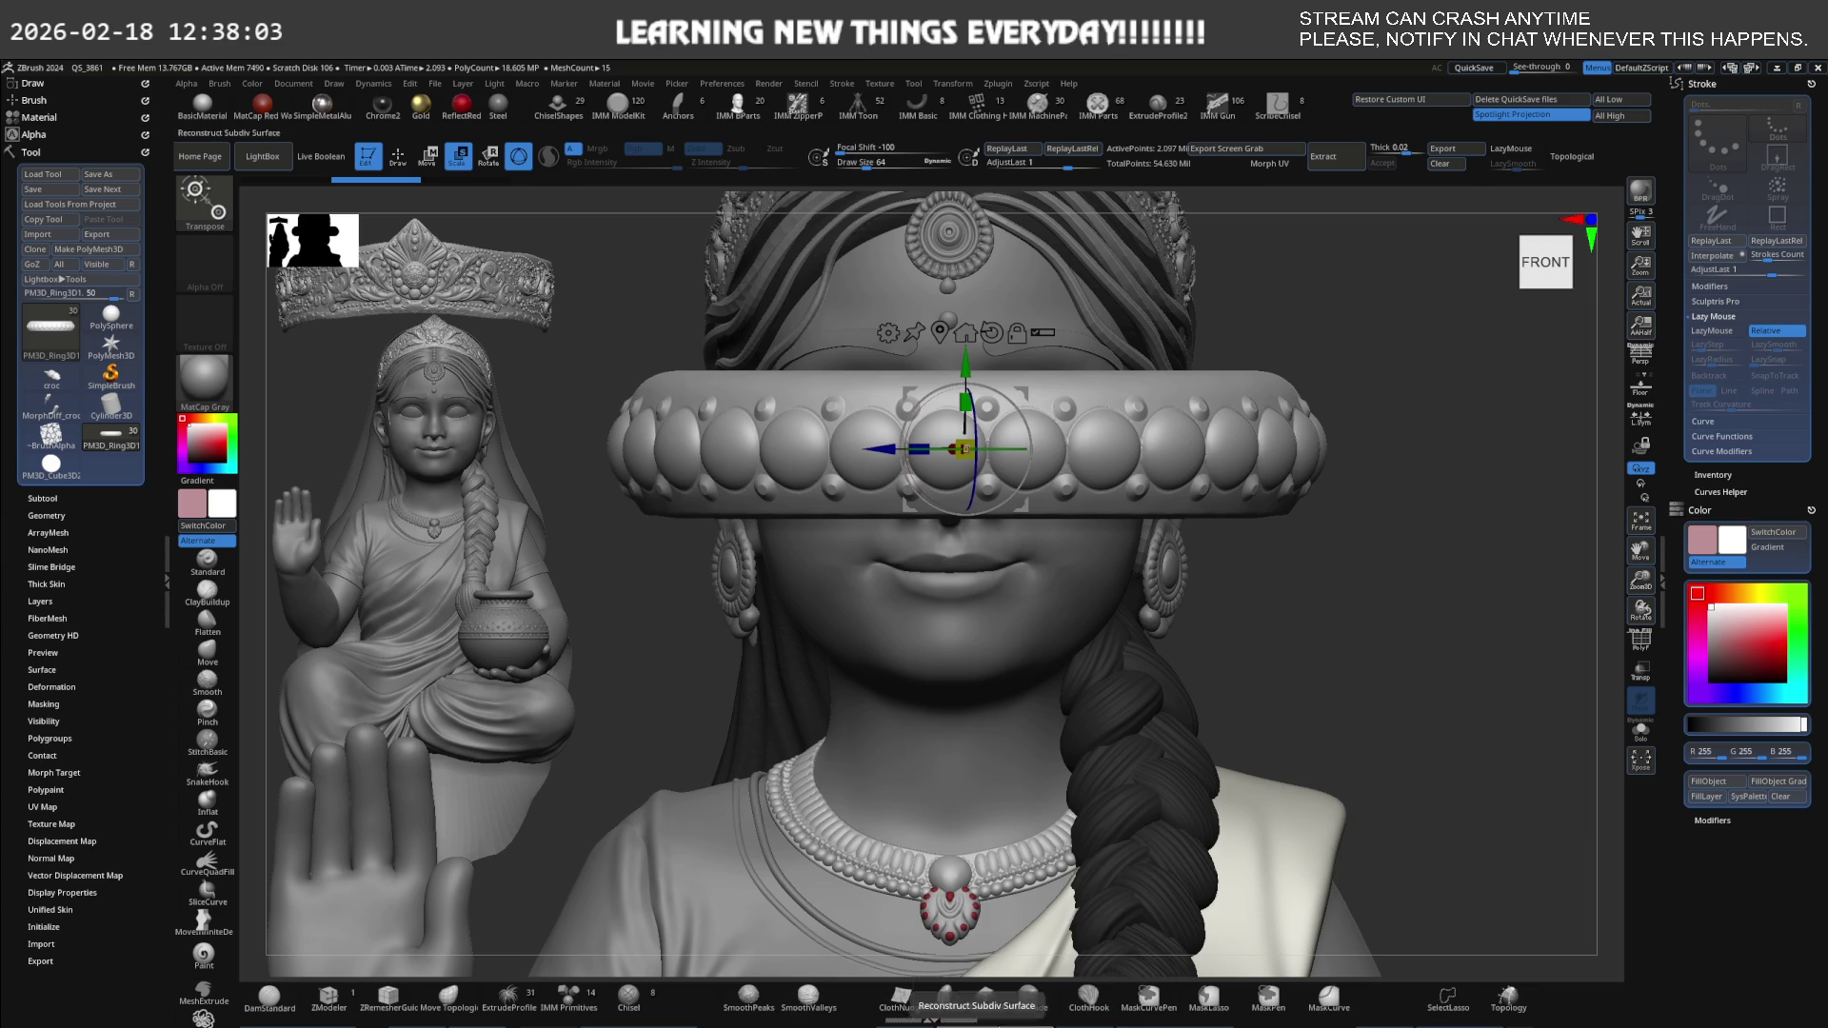
pyautogui.click(1147, 998)
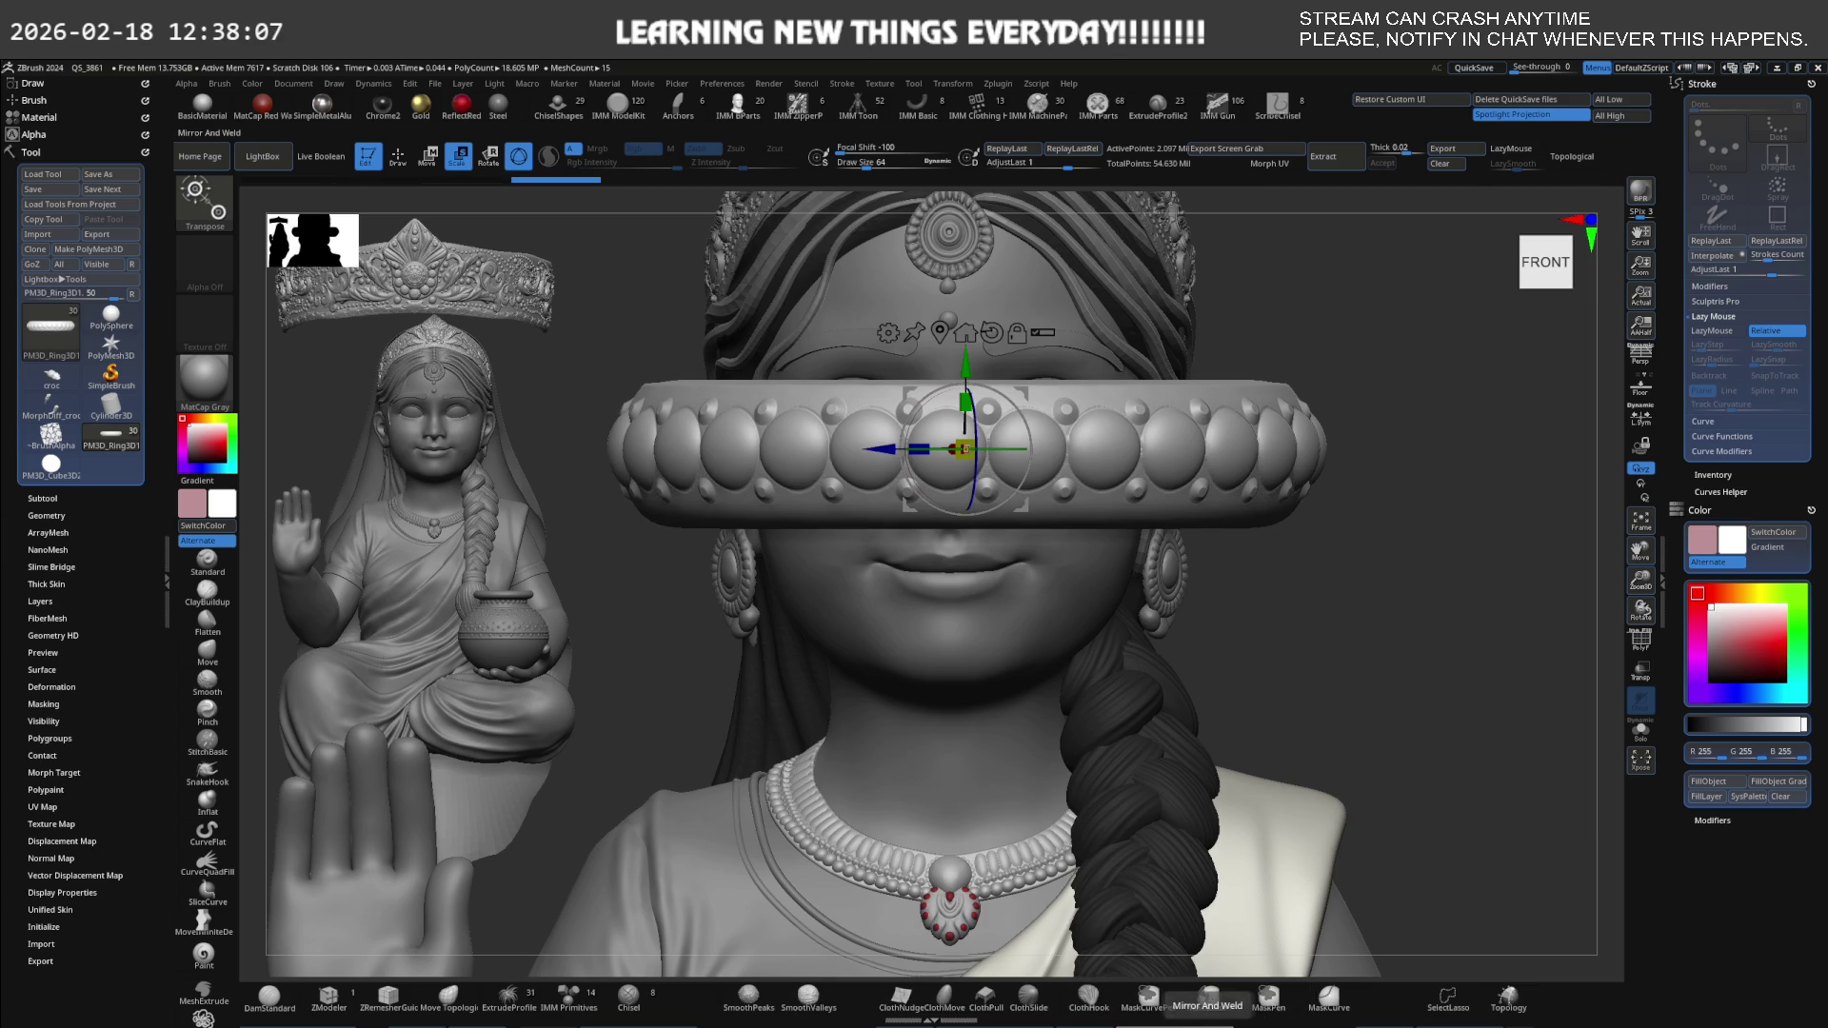
pyautogui.click(1210, 998)
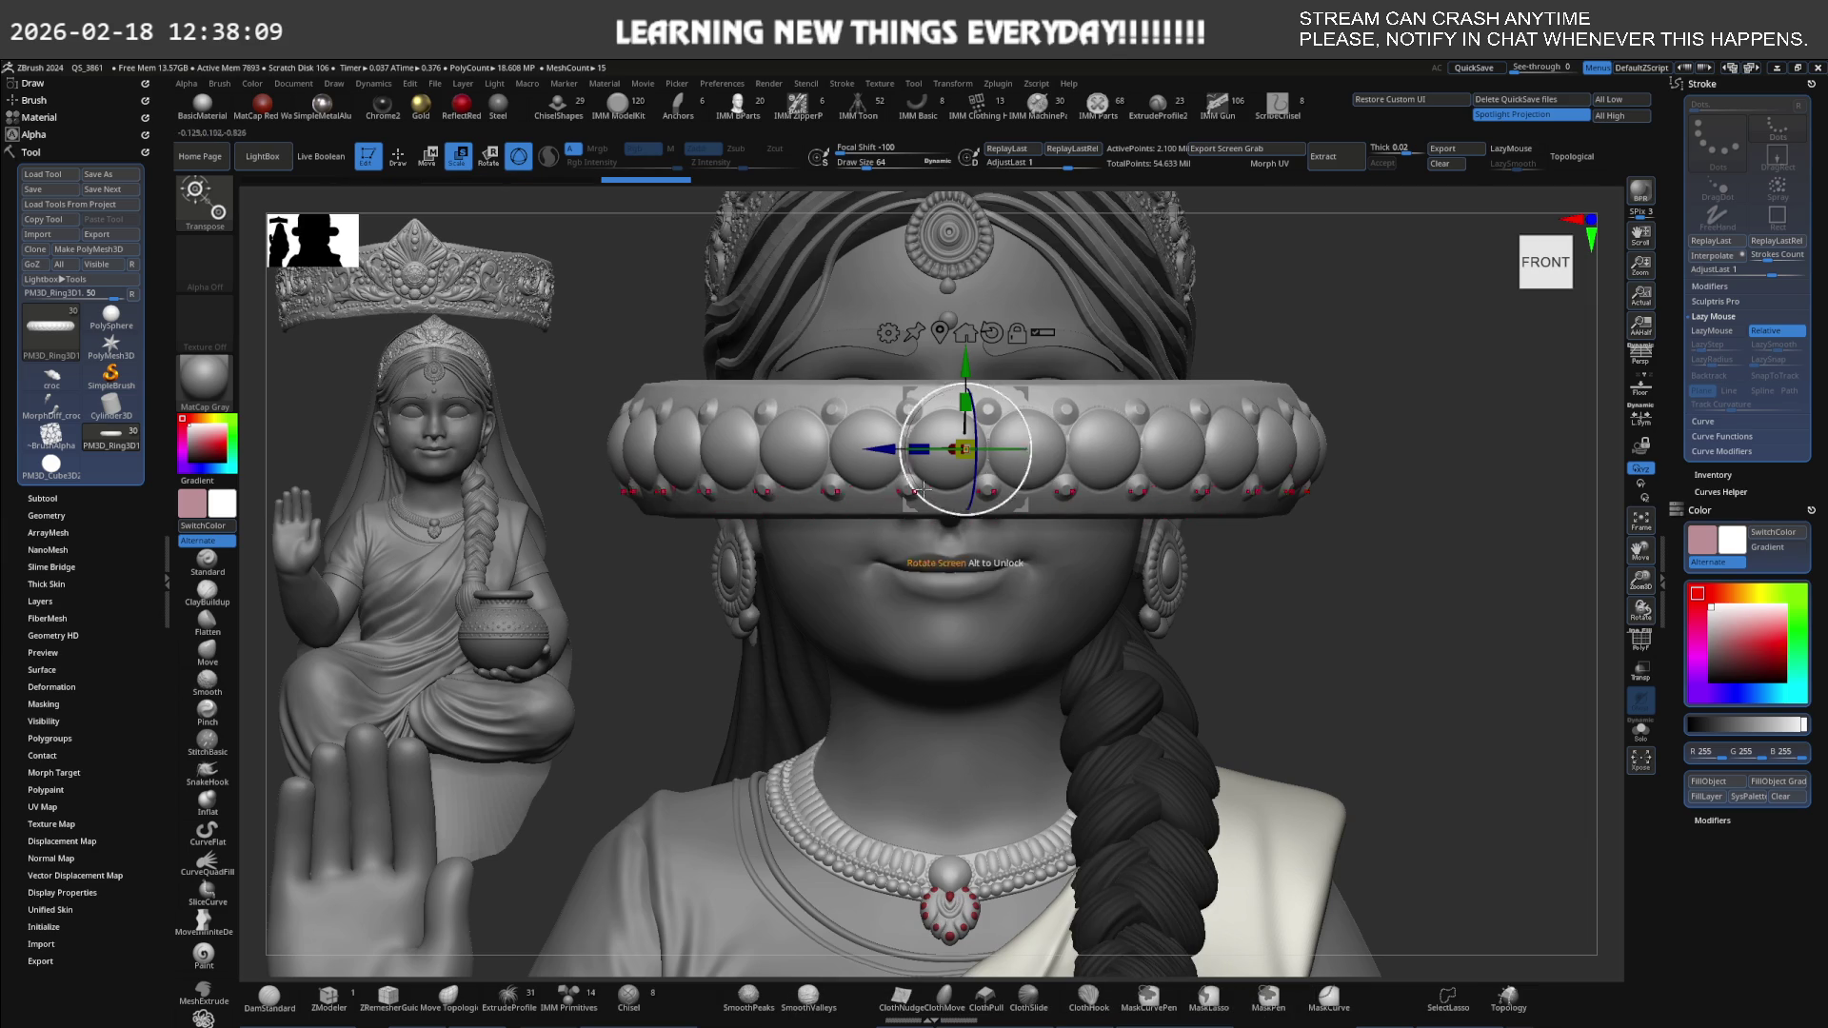
pyautogui.moveTo(965, 398); pyautogui.dragTo(963, 449)
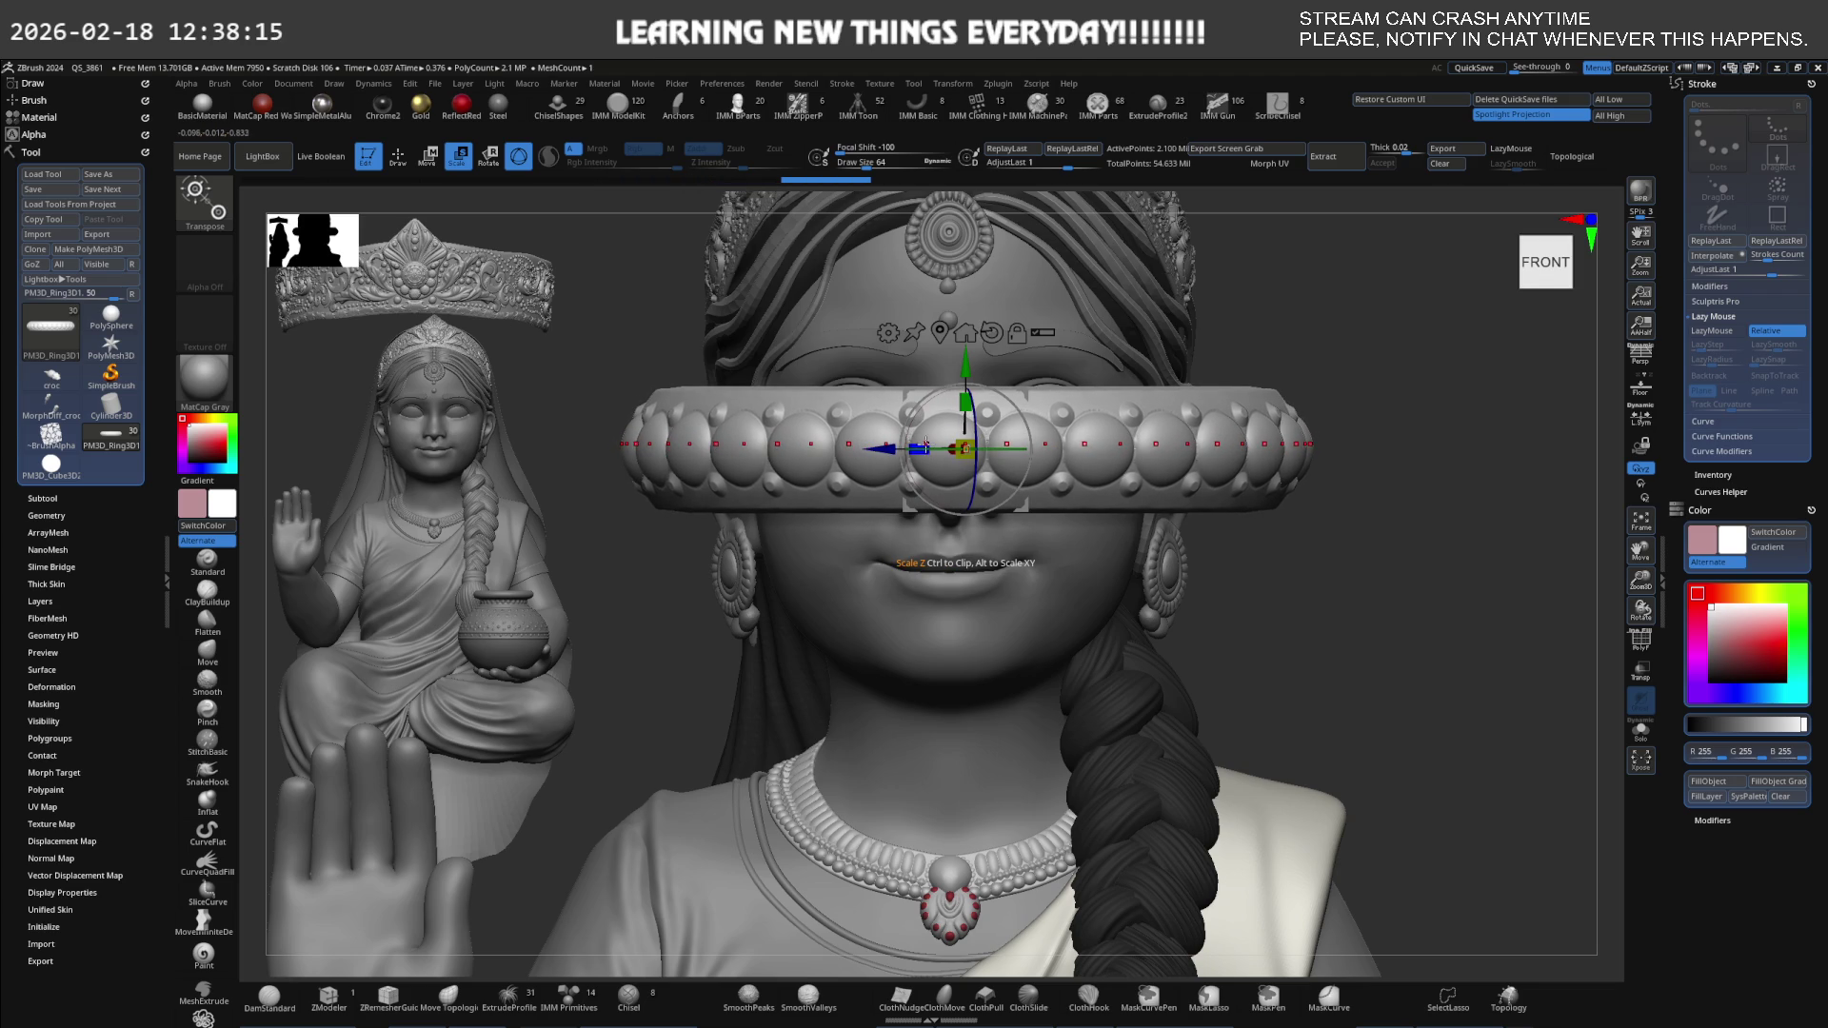
# Rotate the bangle upright and move it onto the raised hand's wrist, adjusting its tilt.
pyautogui.scroll(-3, 1066, 410)
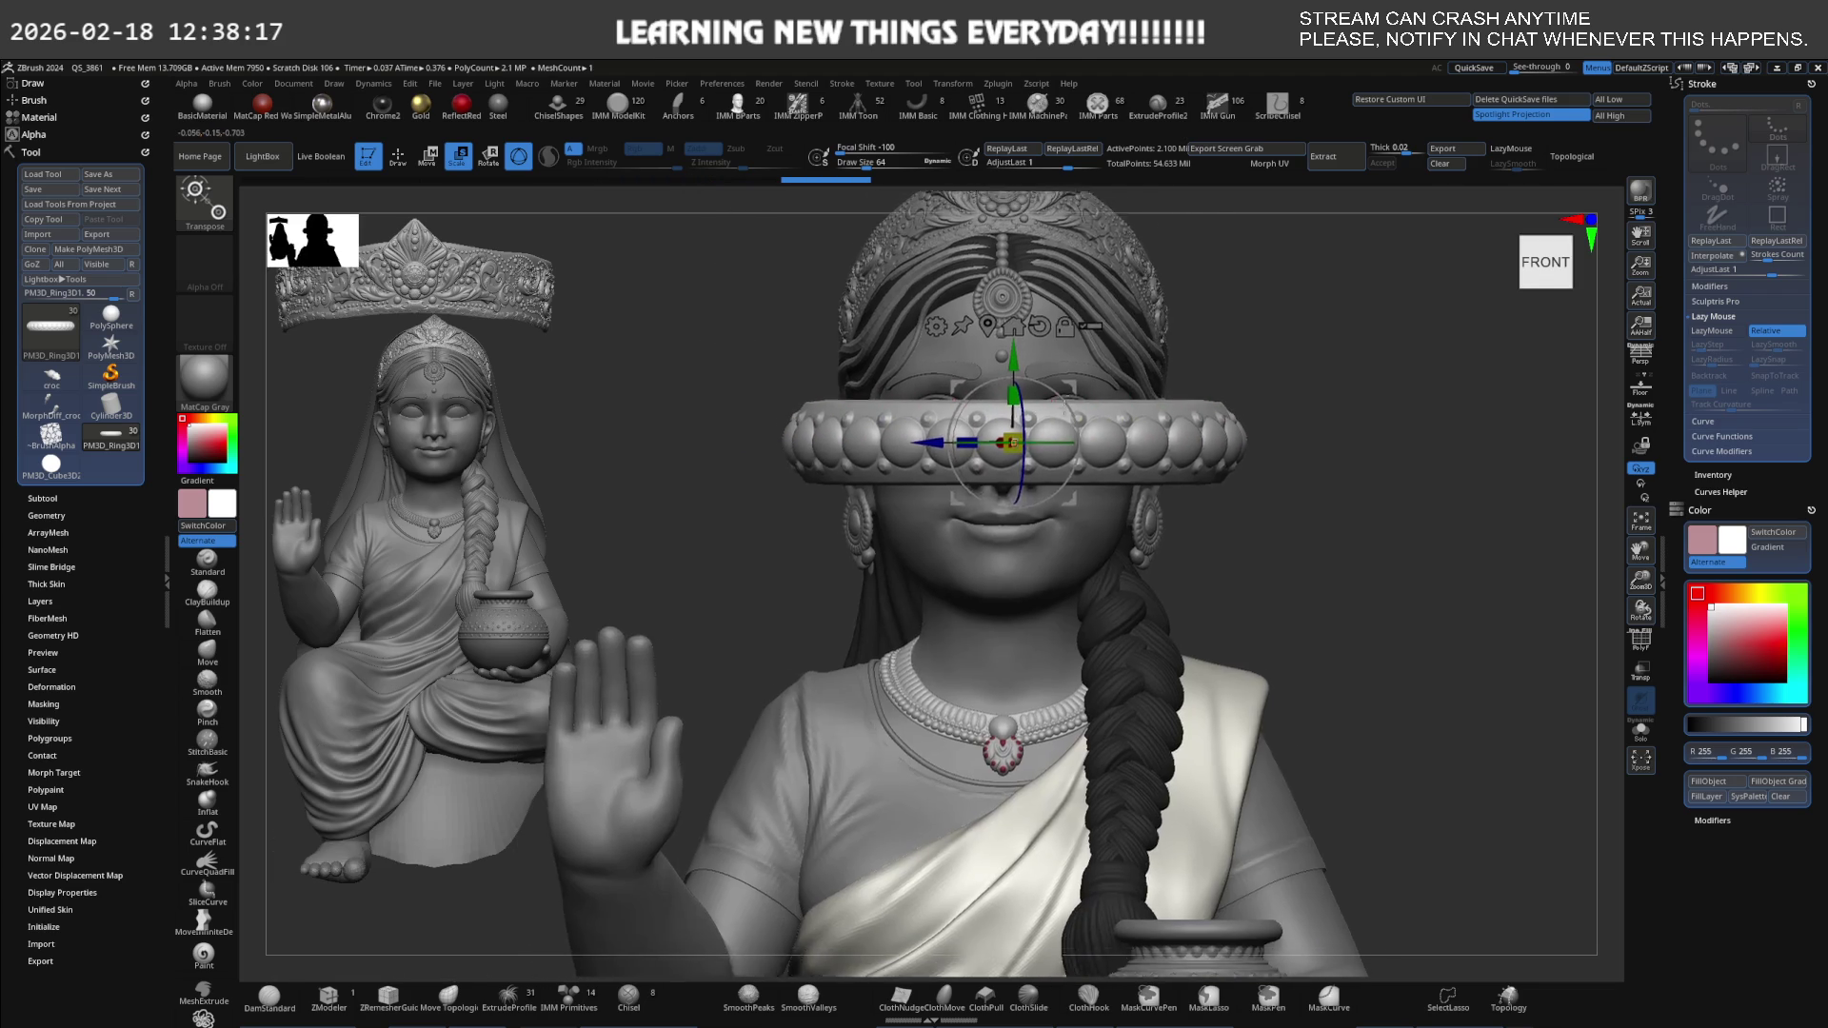
pyautogui.scroll(3, 1102, 441)
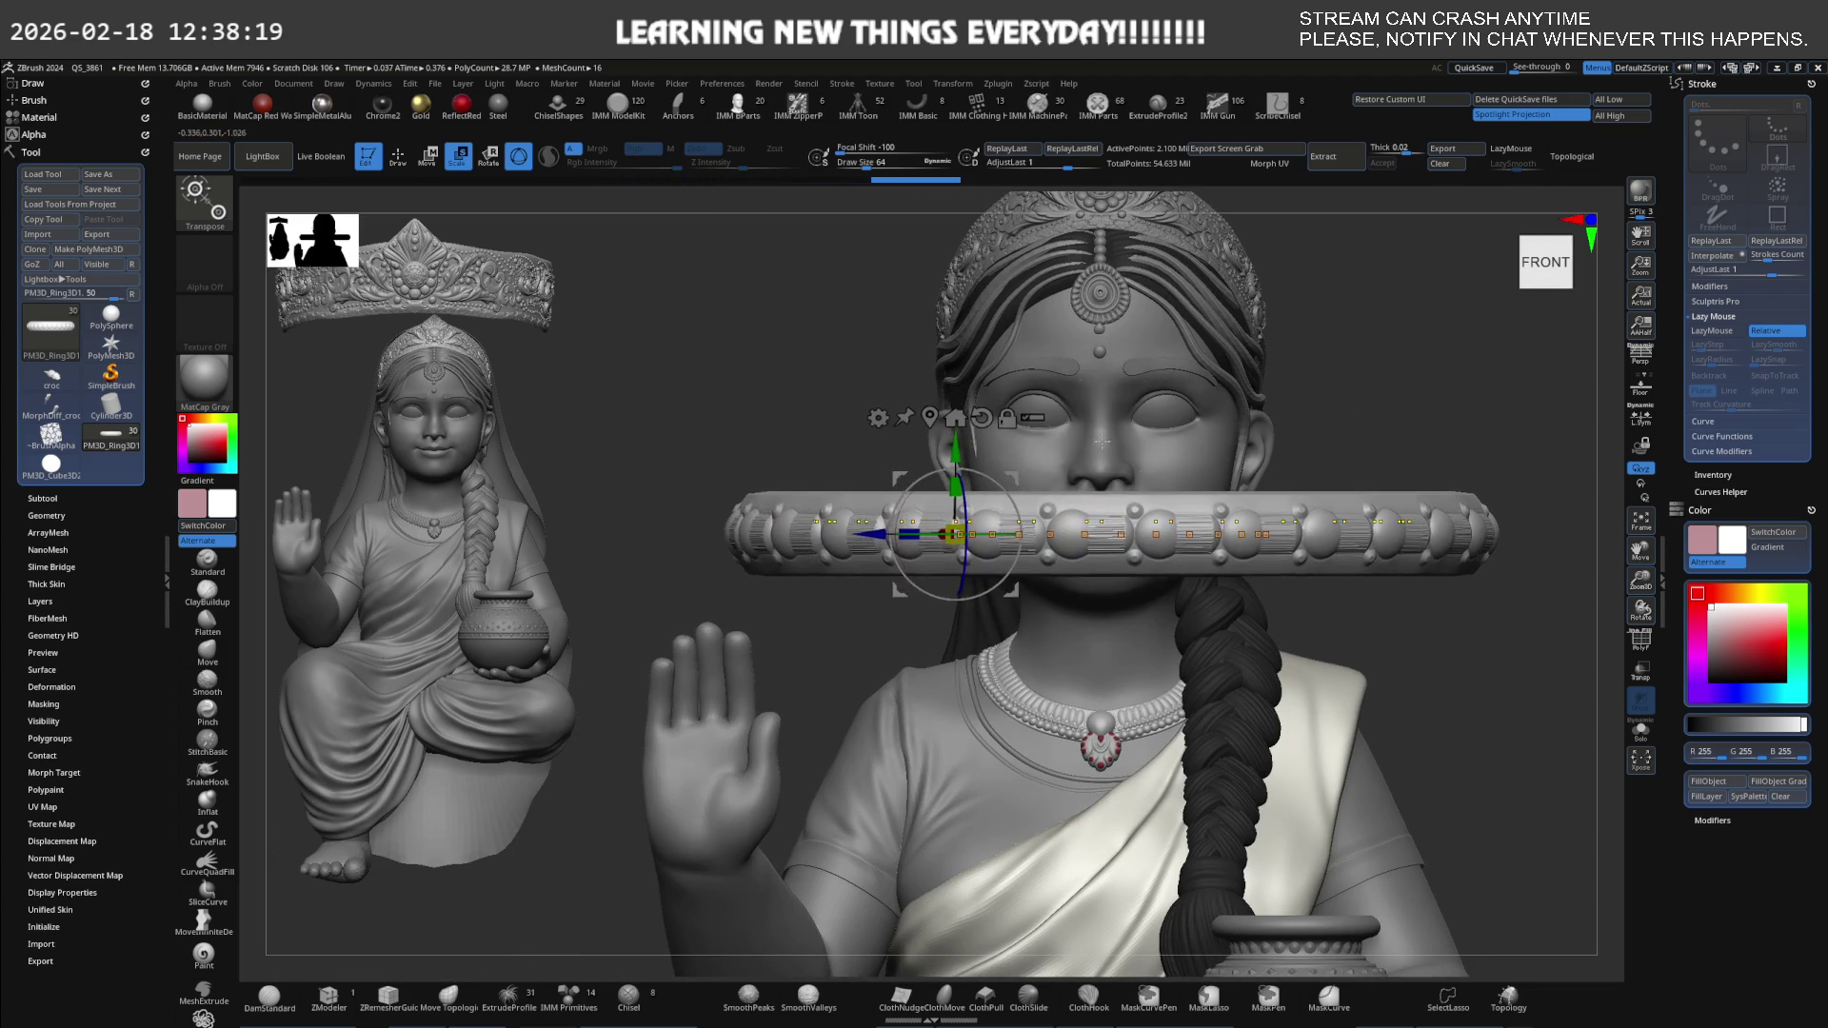
pyautogui.moveTo(1102, 441)
pyautogui.mouseDown(button='right')
pyautogui.moveTo(1022, 592)
pyautogui.moveTo(1079, 657)
pyautogui.mouseUp(button='right')
pyautogui.moveTo(1079, 657)
pyautogui.mouseDown()
pyautogui.moveTo(1157, 605)
pyautogui.moveTo(1257, 638)
pyautogui.mouseUp()
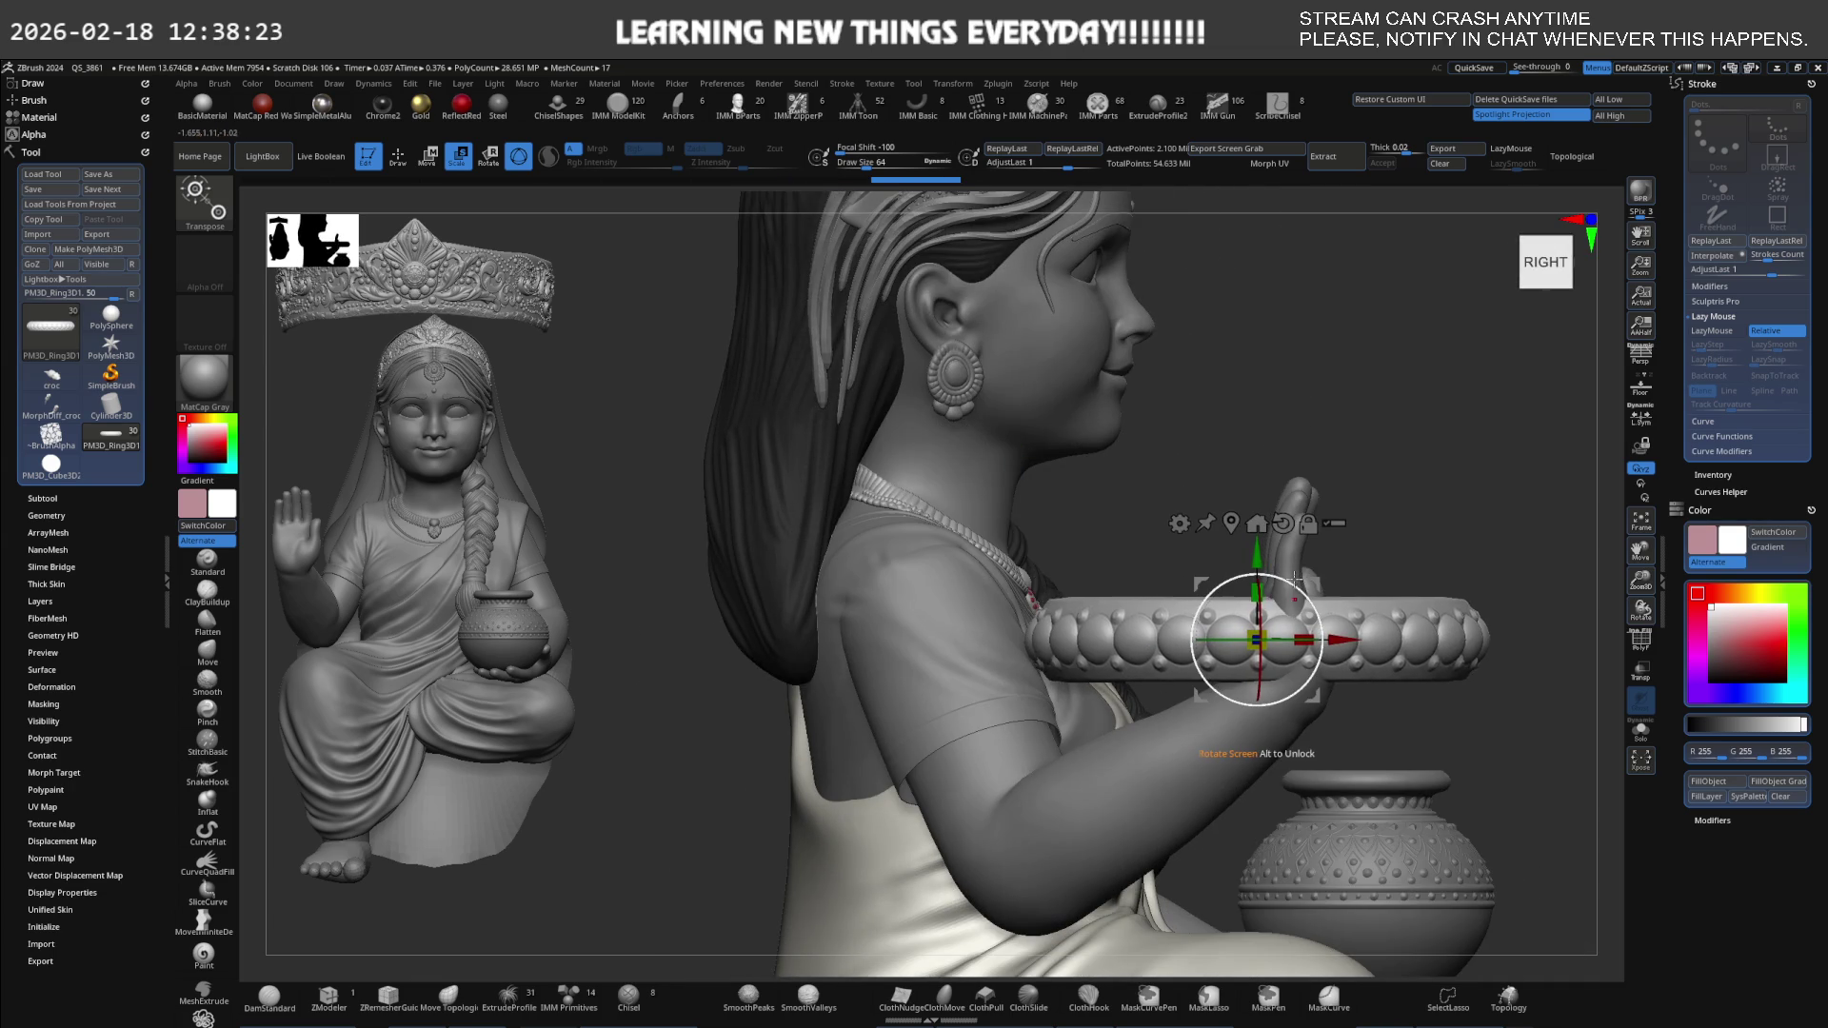
pyautogui.moveTo(1295, 578); pyautogui.dragTo(1330, 666)
pyautogui.moveTo(1381, 609); pyautogui.dragTo(1241, 589, button='right')
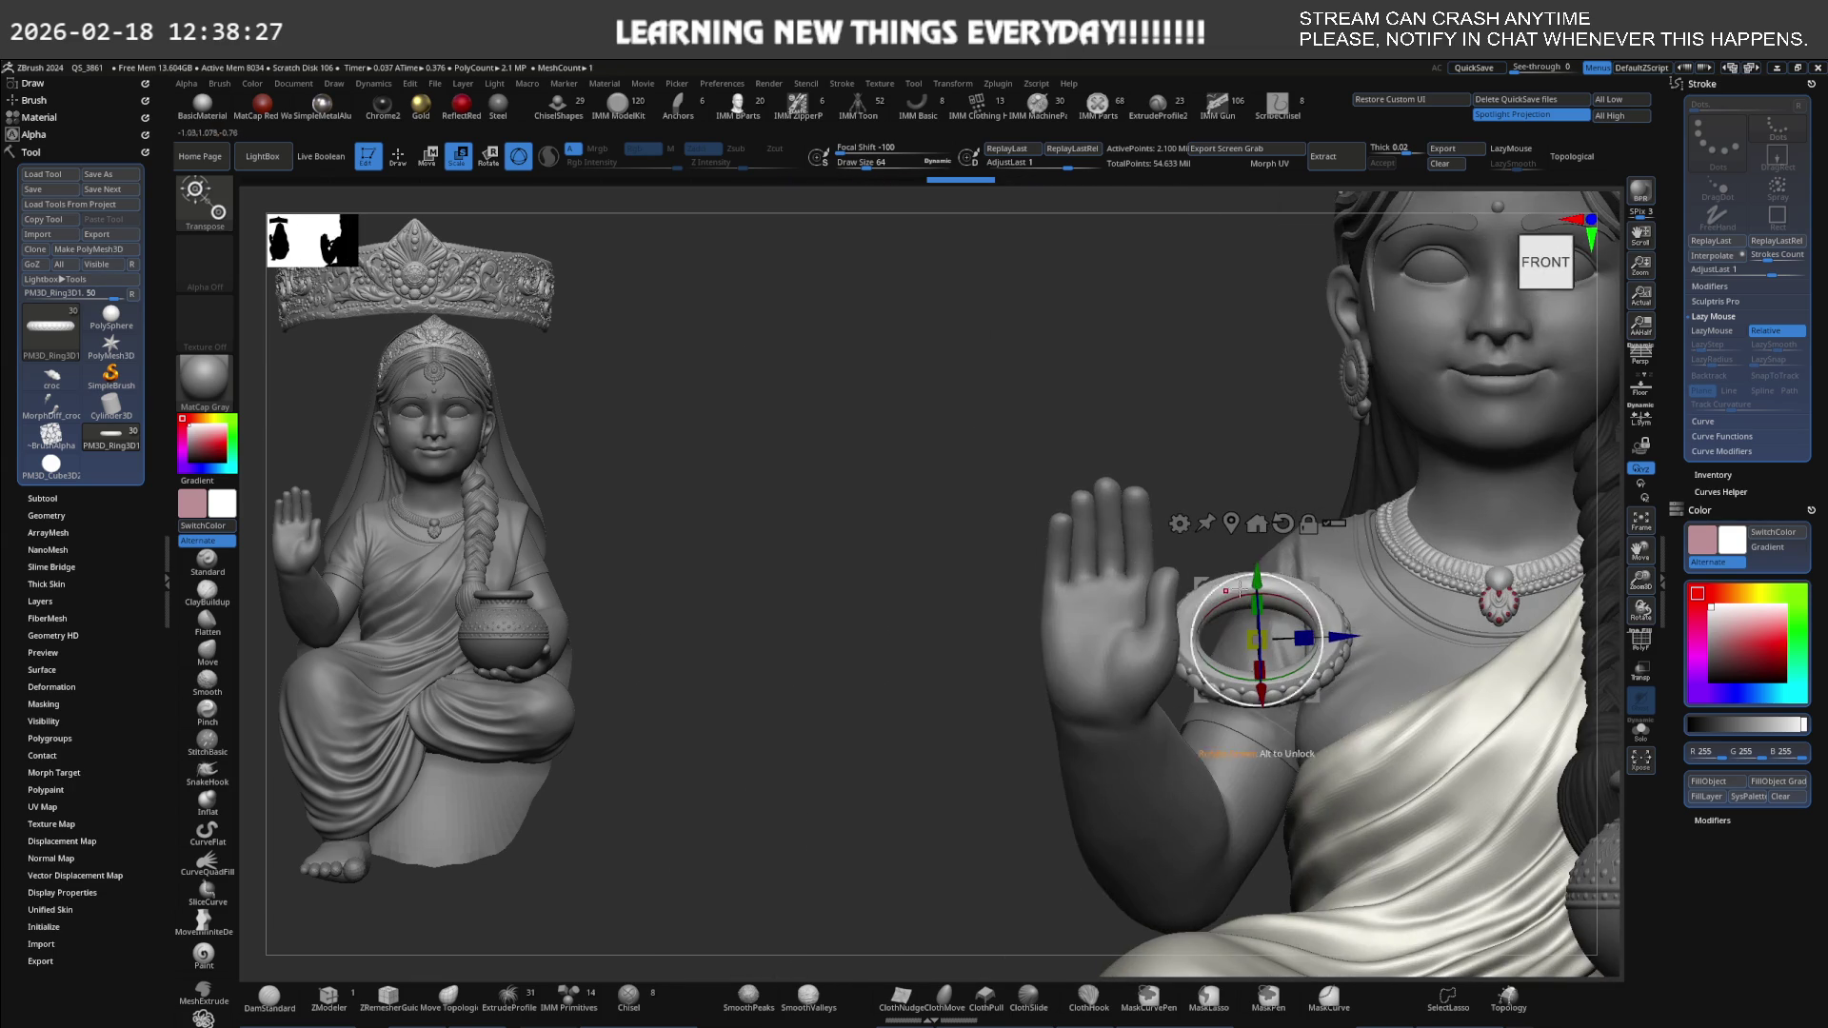
pyautogui.moveTo(1241, 589)
pyautogui.mouseDown()
pyautogui.moveTo(1089, 596)
pyautogui.moveTo(1095, 619)
pyautogui.mouseUp()
pyautogui.moveTo(1068, 449)
pyautogui.mouseDown(button='right')
pyautogui.moveTo(1113, 468)
pyautogui.moveTo(1077, 612)
pyautogui.mouseUp(button='right')
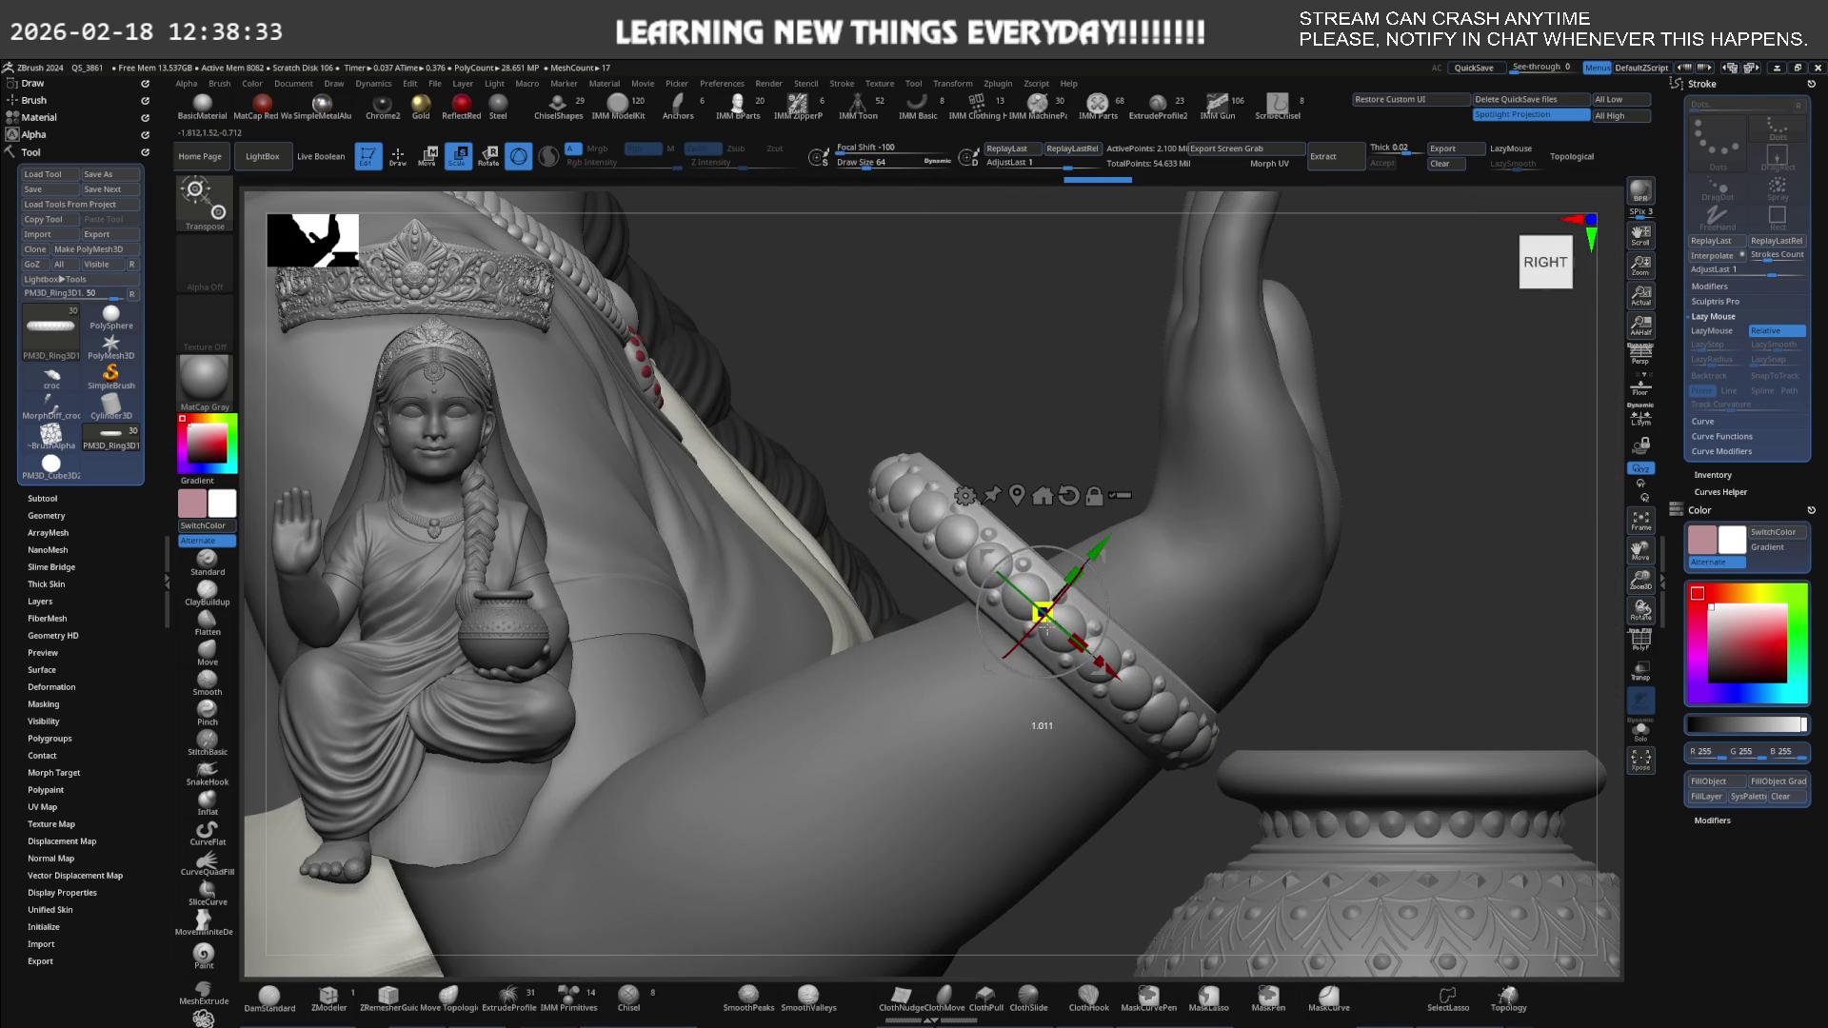
pyautogui.moveTo(981, 619)
pyautogui.mouseDown()
pyautogui.moveTo(1014, 562)
pyautogui.moveTo(1212, 548)
pyautogui.mouseUp()
pyautogui.moveTo(1161, 607); pyautogui.dragTo(1211, 664)
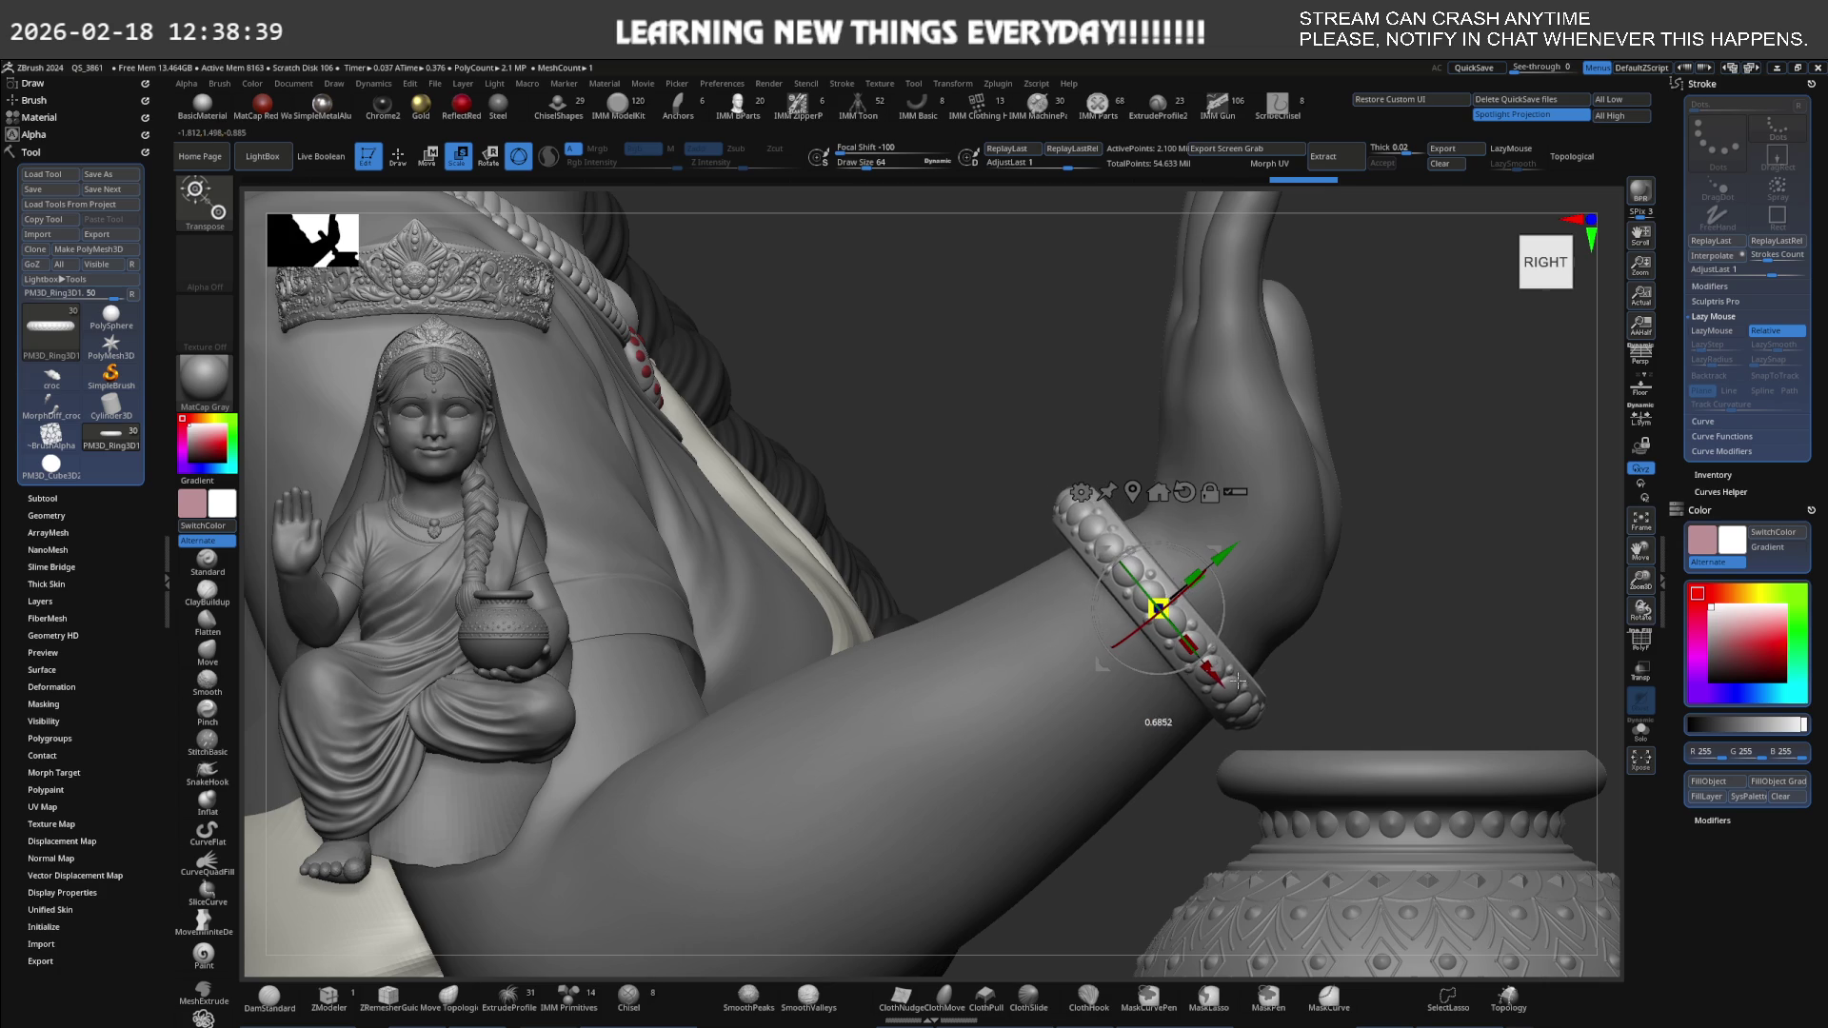
pyautogui.moveTo(1201, 572)
pyautogui.keyDown('shift'); pyautogui.mouseDown()
pyautogui.moveTo(1229, 564)
pyautogui.moveTo(1179, 560)
pyautogui.mouseUp(); pyautogui.keyUp('shift')
# Fine-tune the bangle's size, rotation and position around the wrist.
pyautogui.press('f')
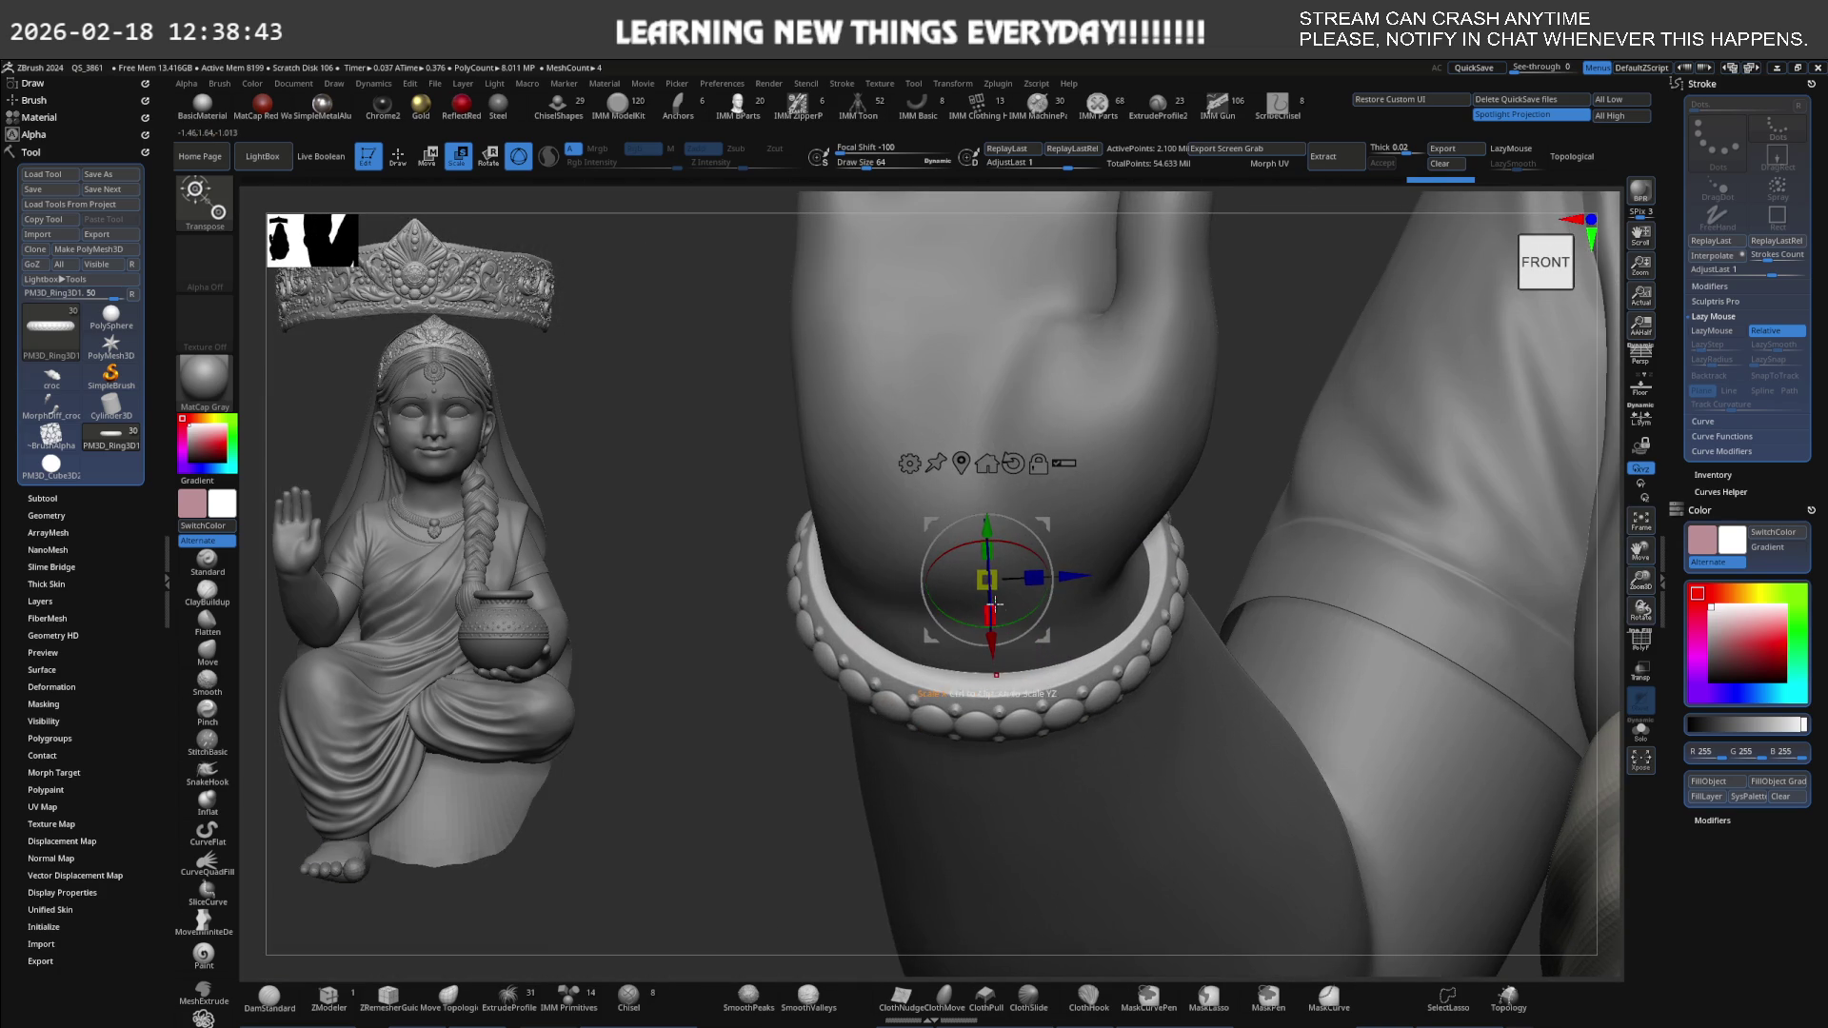
pyautogui.moveTo(995, 603)
pyautogui.keyDown('ctrl'); pyautogui.mouseDown()
pyautogui.moveTo(1044, 554)
pyautogui.moveTo(1045, 491)
pyautogui.moveTo(1051, 594)
pyautogui.mouseUp(); pyautogui.keyUp('ctrl')
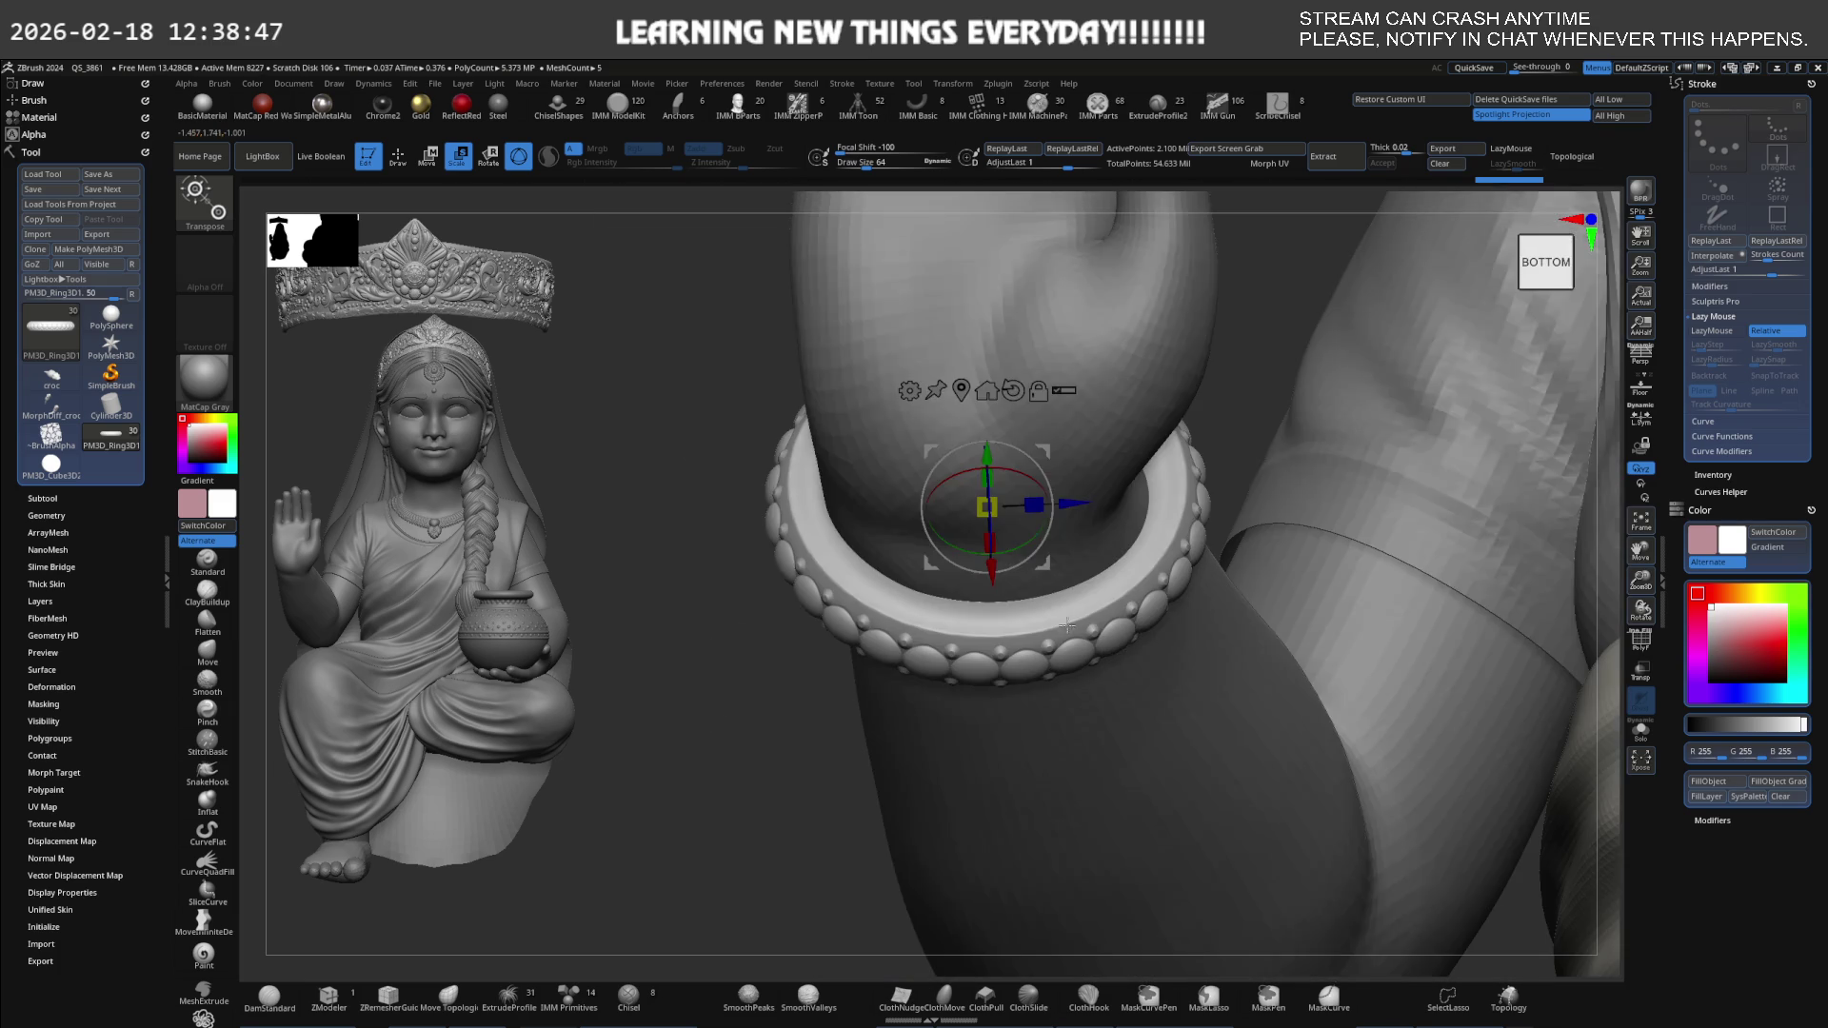
pyautogui.moveTo(1038, 531)
pyautogui.mouseDown()
pyautogui.moveTo(1021, 472)
pyautogui.moveTo(1055, 582)
pyautogui.moveTo(1038, 568)
pyautogui.mouseUp()
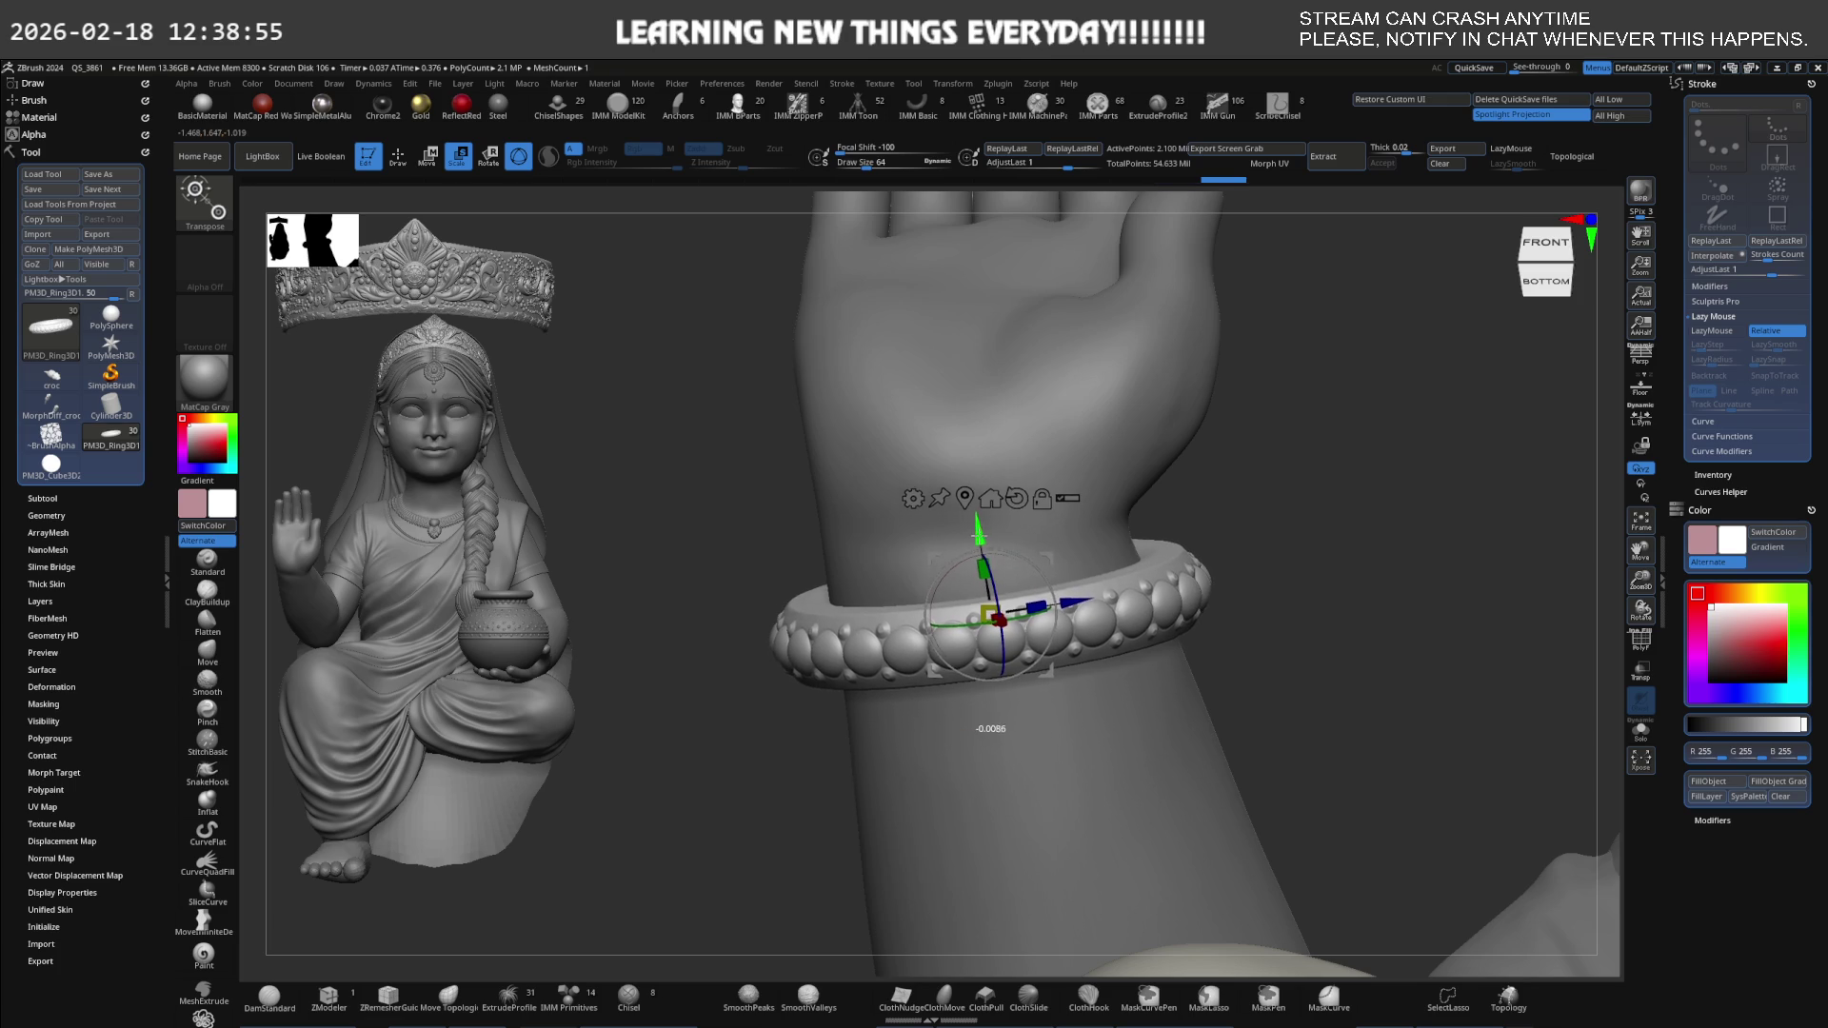
pyautogui.moveTo(979, 538); pyautogui.dragTo(912, 602, button='right')
pyautogui.moveTo(952, 616); pyautogui.dragTo(960, 618)
pyautogui.moveTo(939, 612)
pyautogui.mouseDown(button='right')
pyautogui.moveTo(926, 732)
pyautogui.moveTo(947, 589)
pyautogui.mouseUp(button='right')
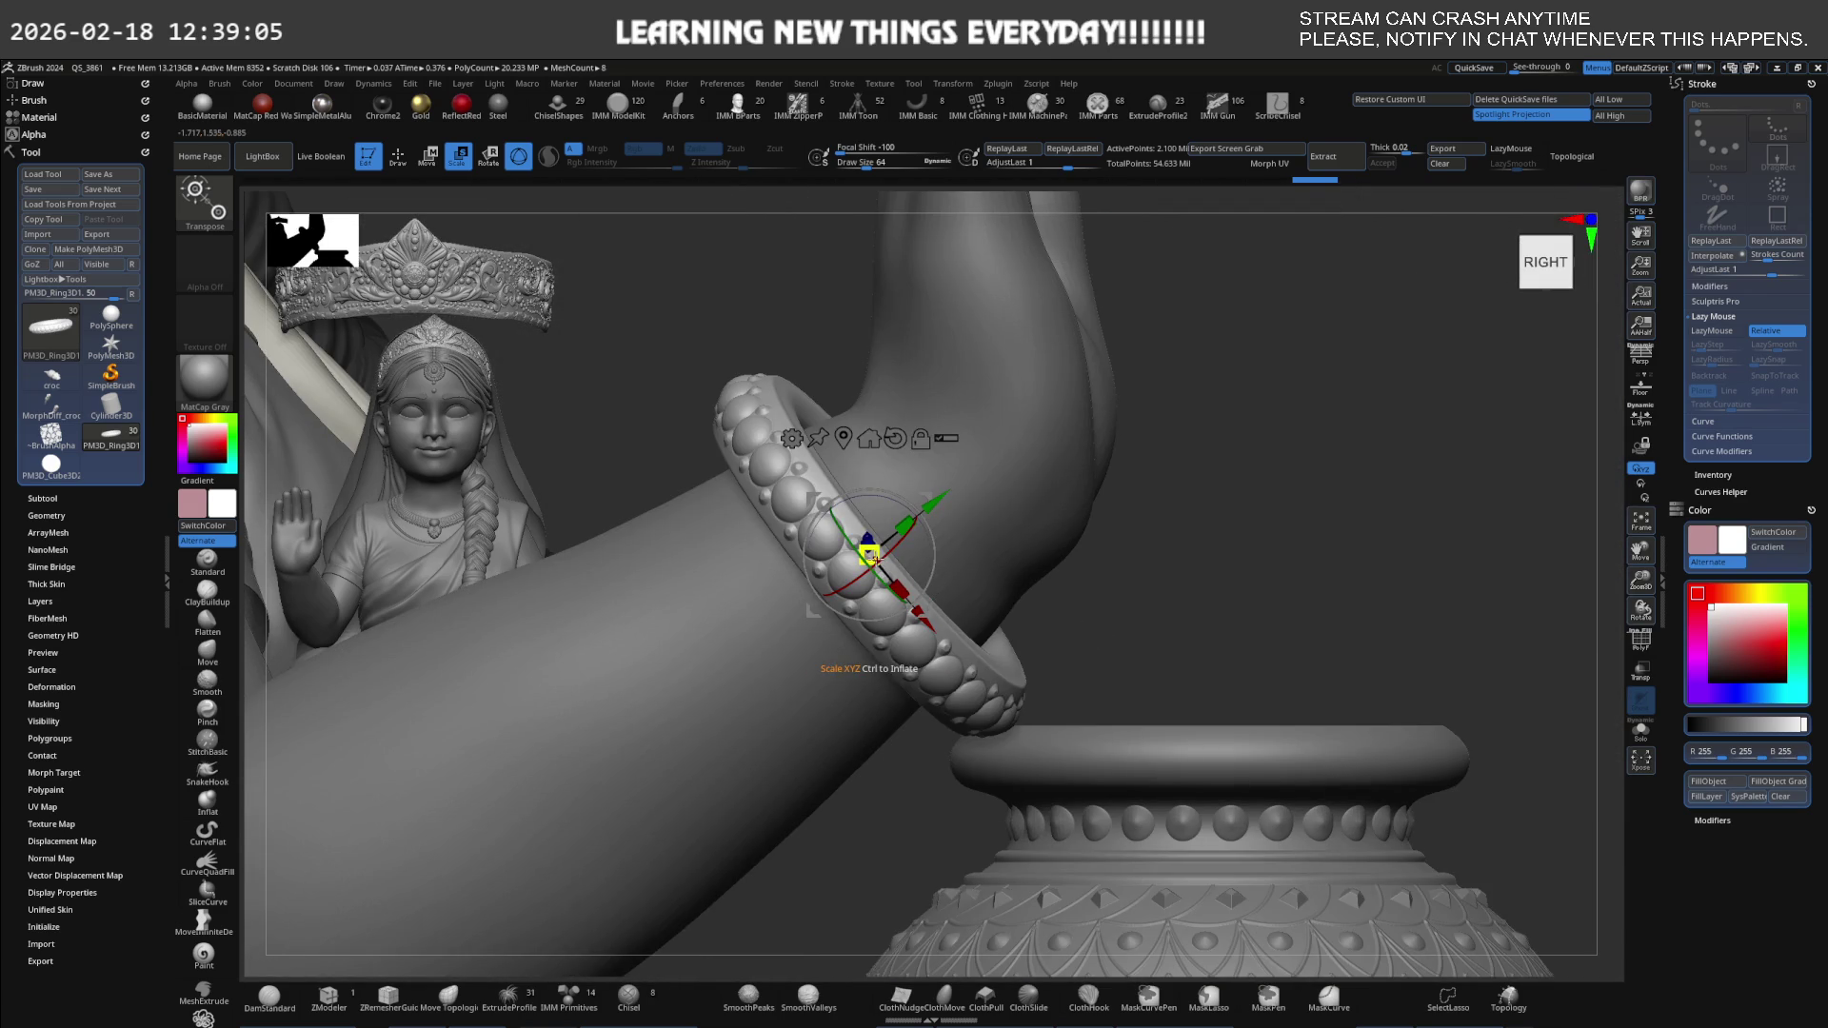
pyautogui.moveTo(869, 554); pyautogui.dragTo(869, 554)
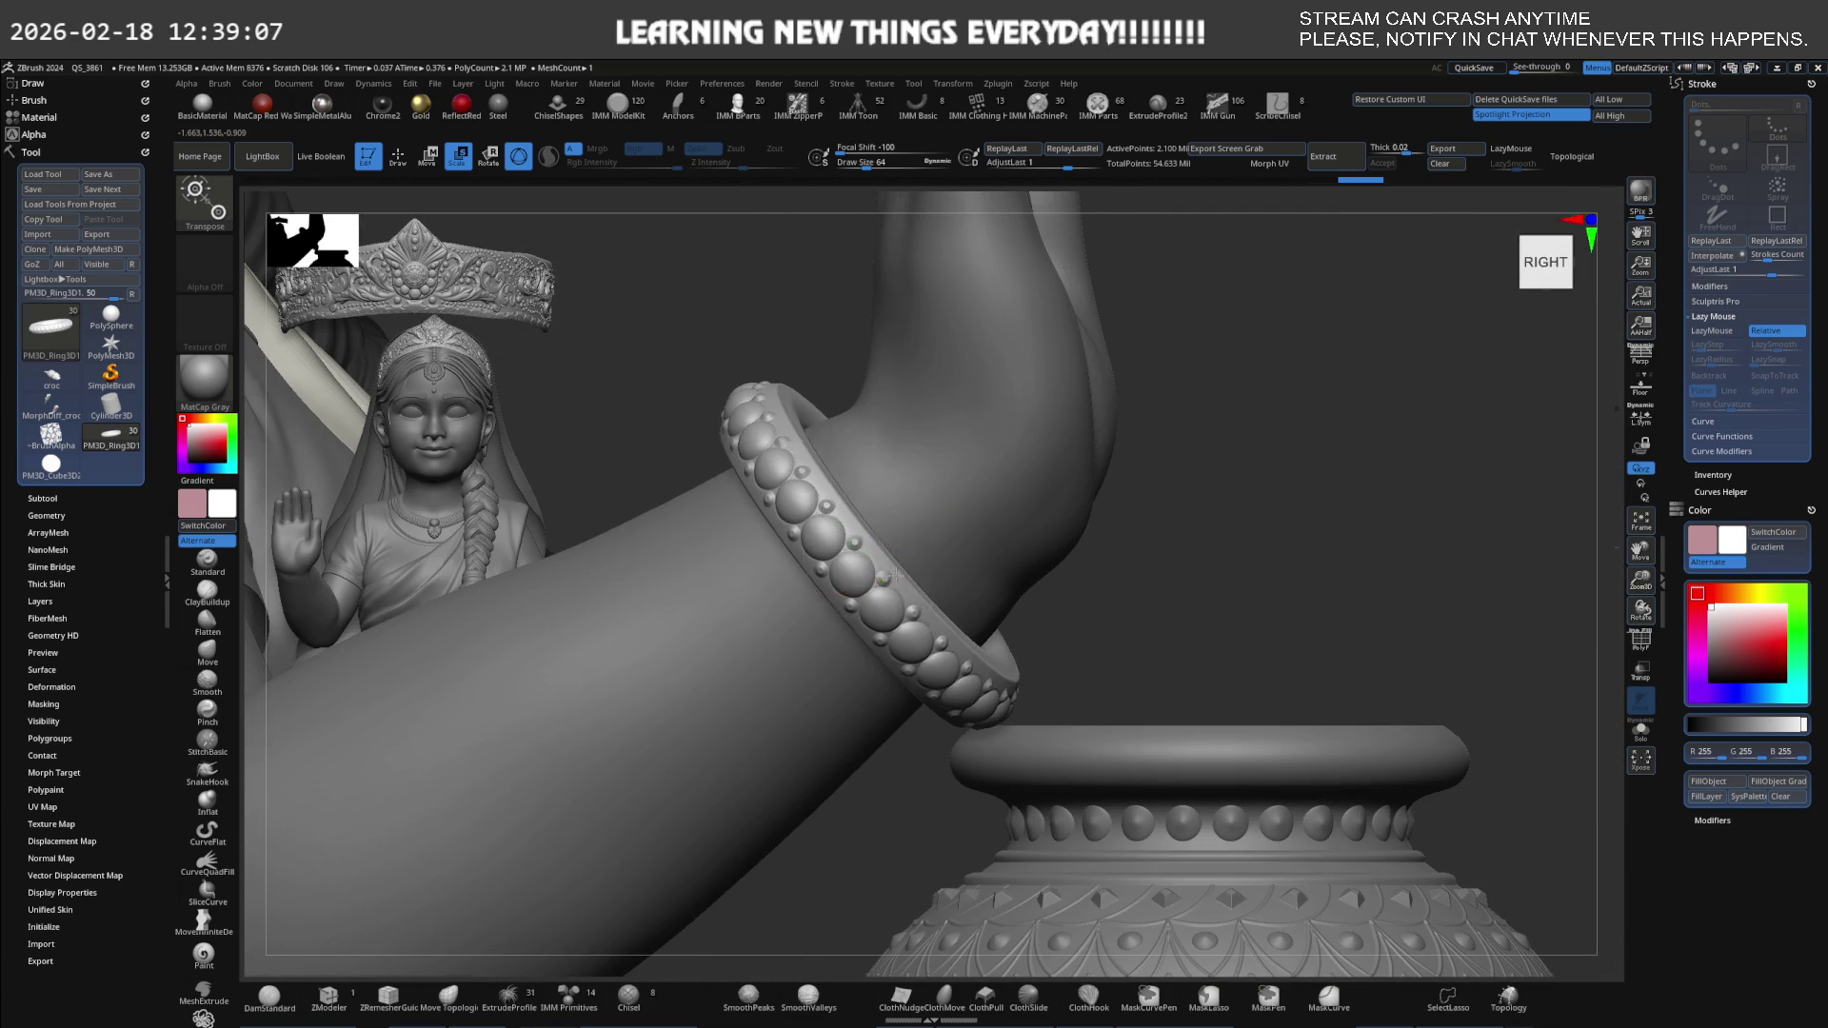
# Duplicate the bangle and slide the copy just below the first on the wrist.
pyautogui.moveTo(857, 572)
pyautogui.mouseDown(button='right')
pyautogui.moveTo(828, 625)
pyautogui.moveTo(892, 532)
pyautogui.mouseUp(button='right')
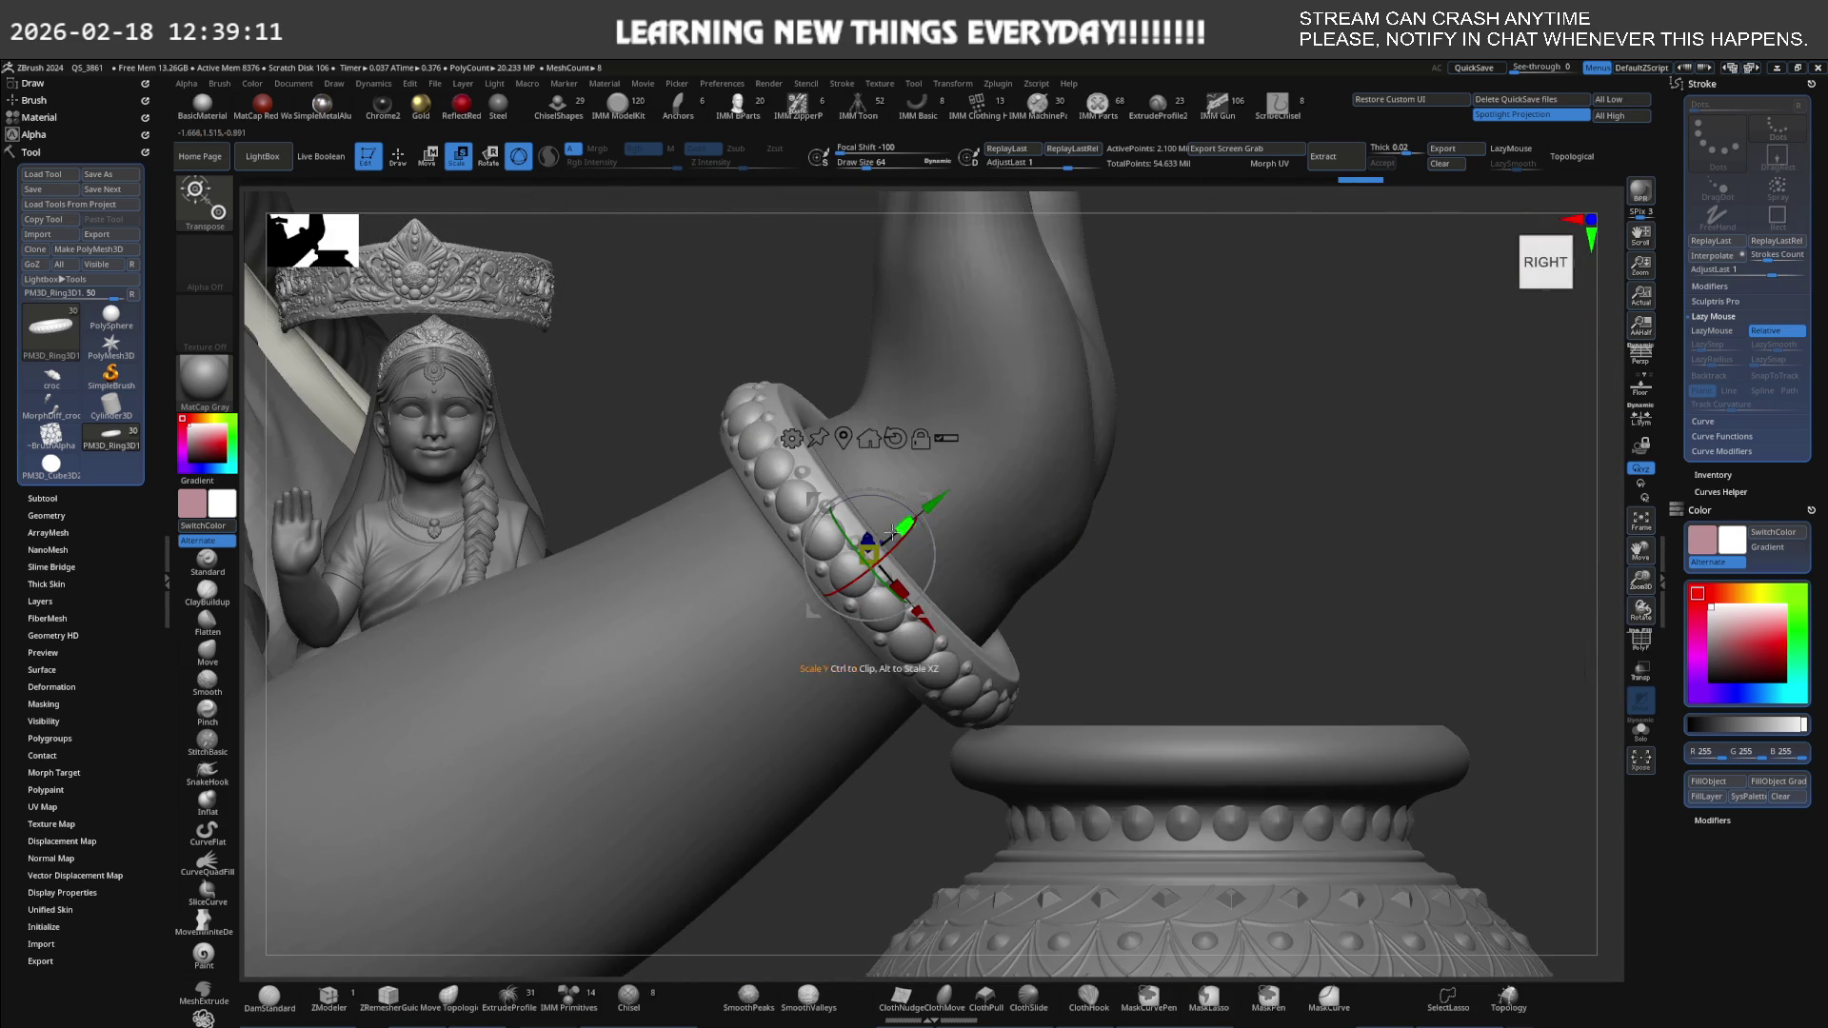
pyautogui.keyDown('ctrl'); pyautogui.moveTo(923, 493); pyautogui.dragTo(844, 555); pyautogui.keyUp('ctrl')
pyautogui.moveTo(844, 556)
pyautogui.mouseDown(button='right')
pyautogui.moveTo(902, 466)
pyautogui.moveTo(1009, 538)
pyautogui.moveTo(978, 659)
pyautogui.mouseUp(button='right')
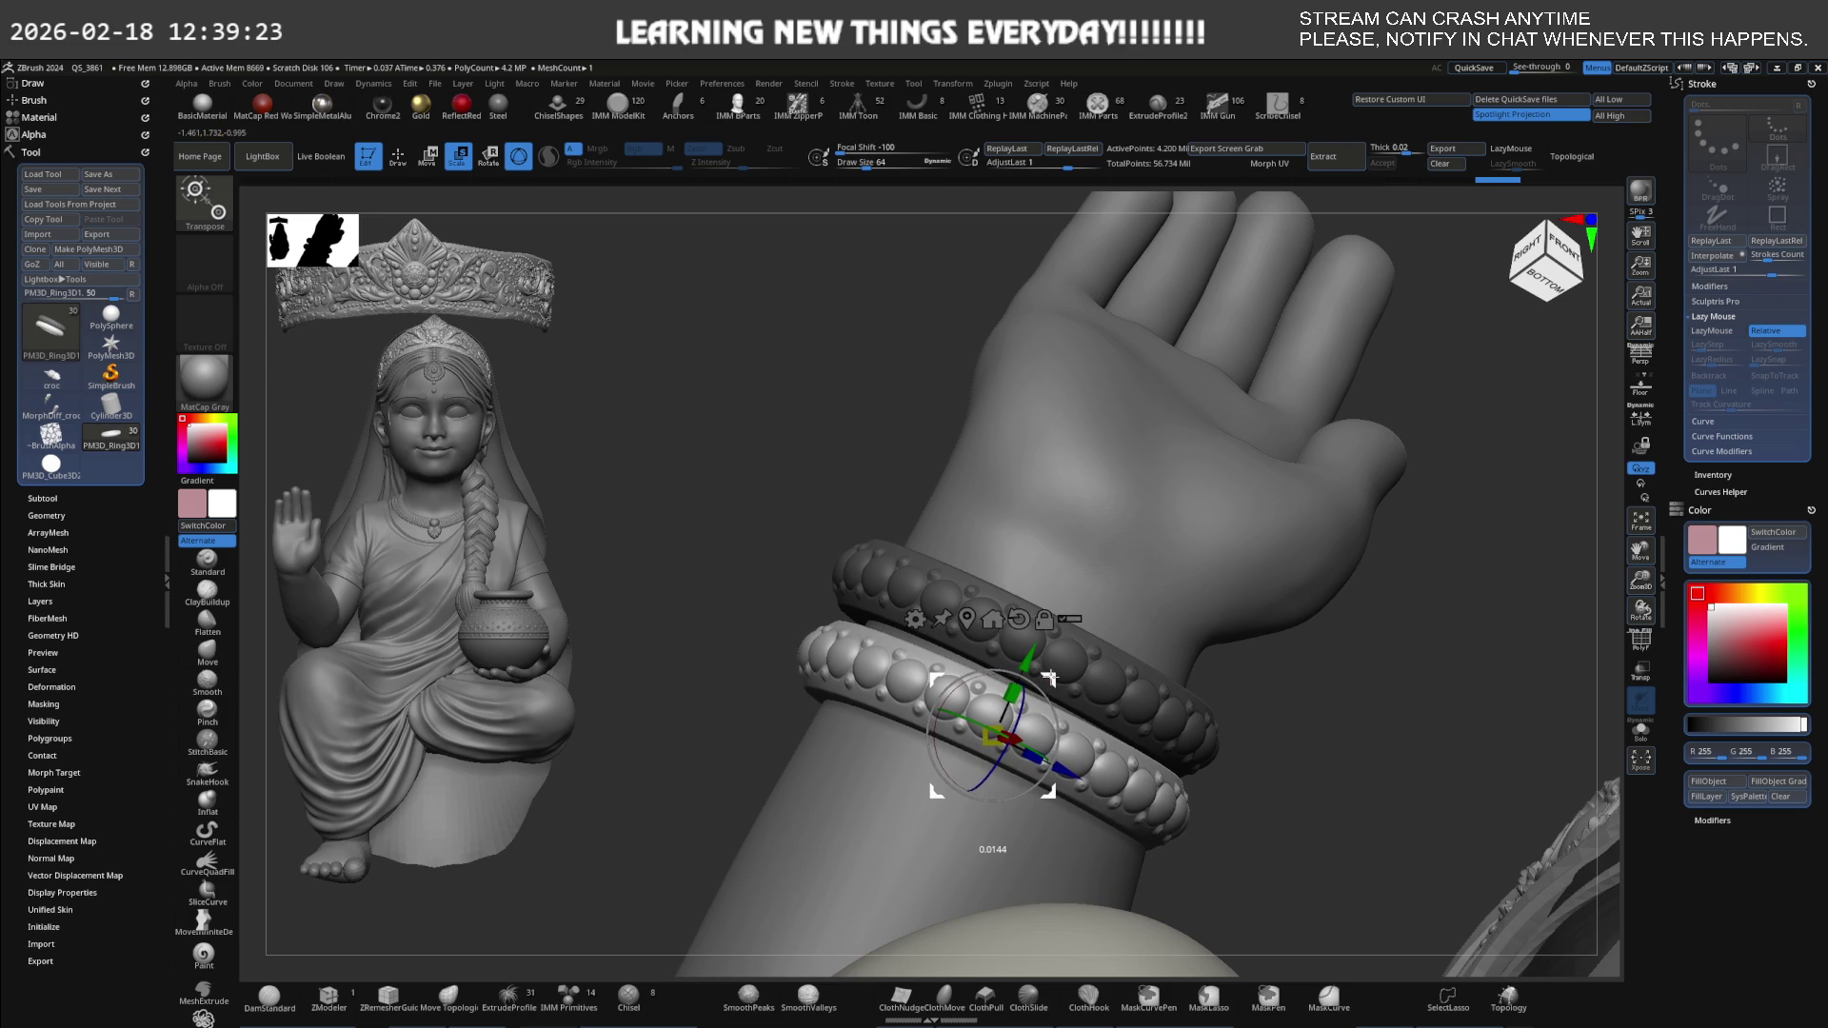
# Enlarge the lower bangle and fine-tune its size around the wrist.
pyautogui.moveTo(1050, 675); pyautogui.dragTo(1051, 674)
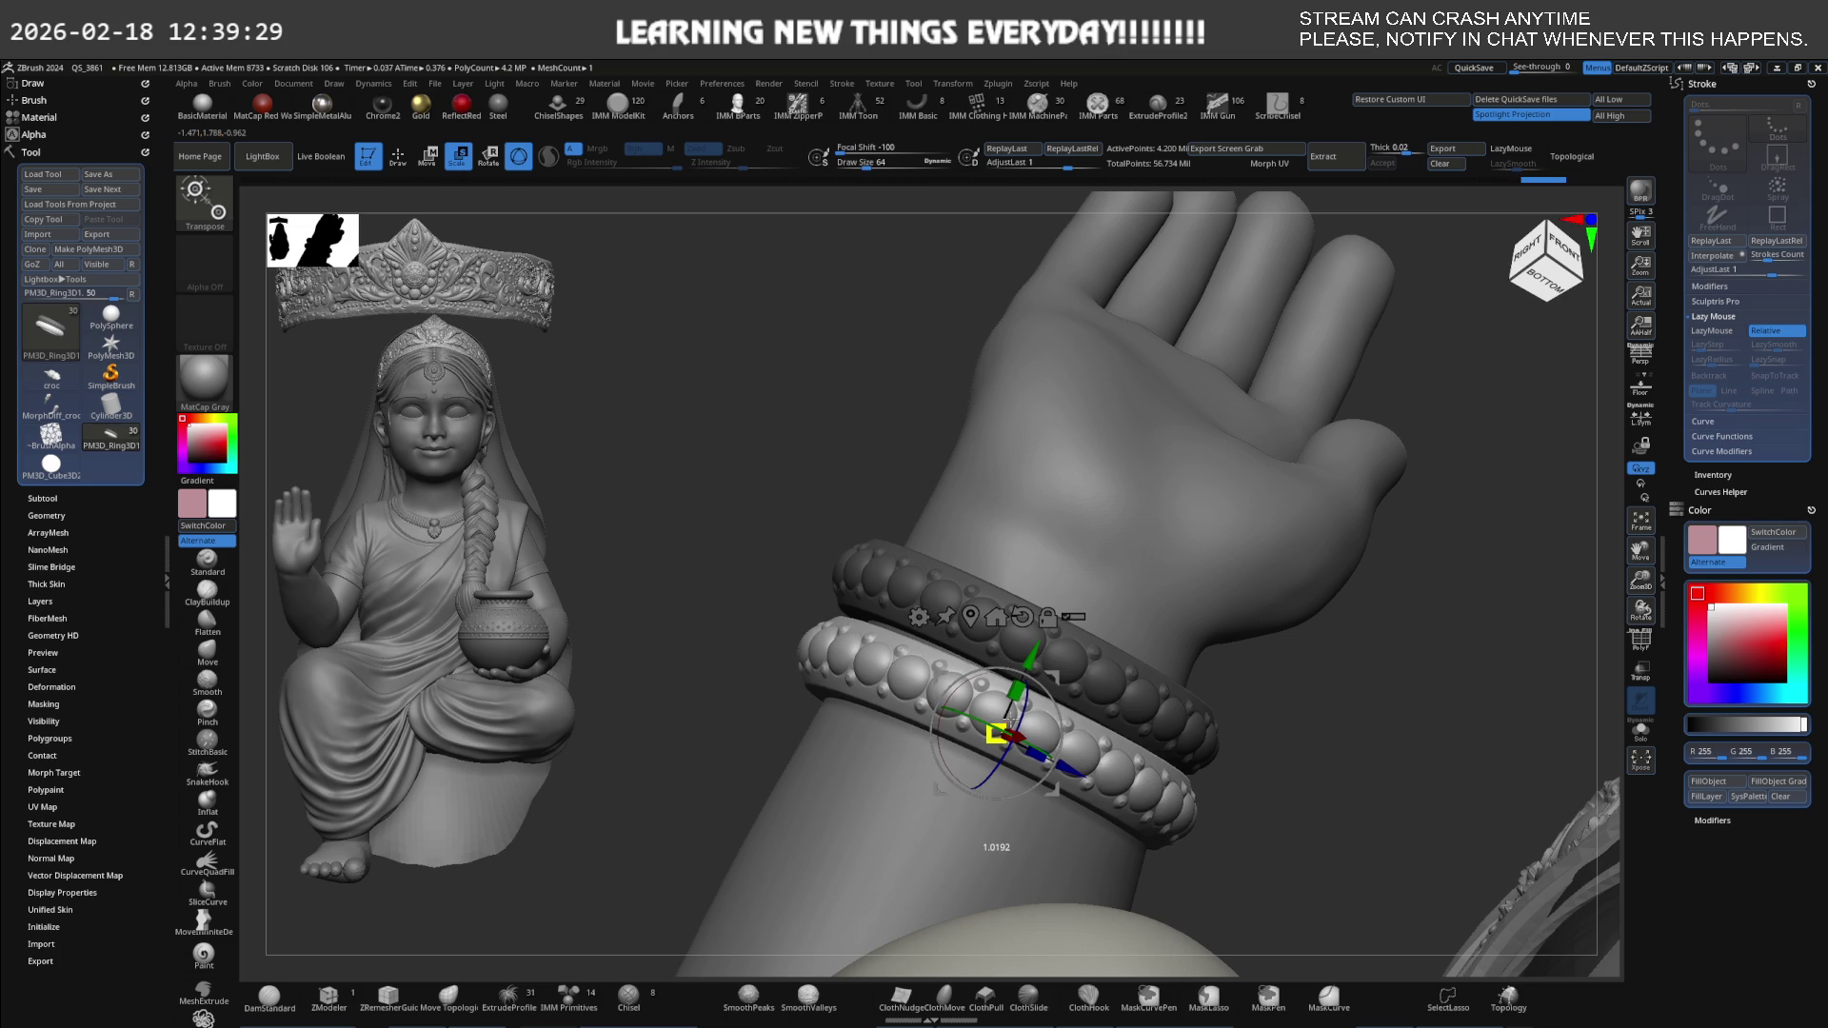
pyautogui.moveTo(1074, 615)
pyautogui.mouseDown()
pyautogui.moveTo(1118, 579)
pyautogui.moveTo(1133, 604)
pyautogui.moveTo(1157, 596)
pyautogui.moveTo(1162, 633)
pyautogui.moveTo(829, 657)
pyautogui.moveTo(865, 575)
pyautogui.moveTo(962, 588)
pyautogui.moveTo(910, 603)
pyautogui.mouseUp()
pyautogui.press('q')
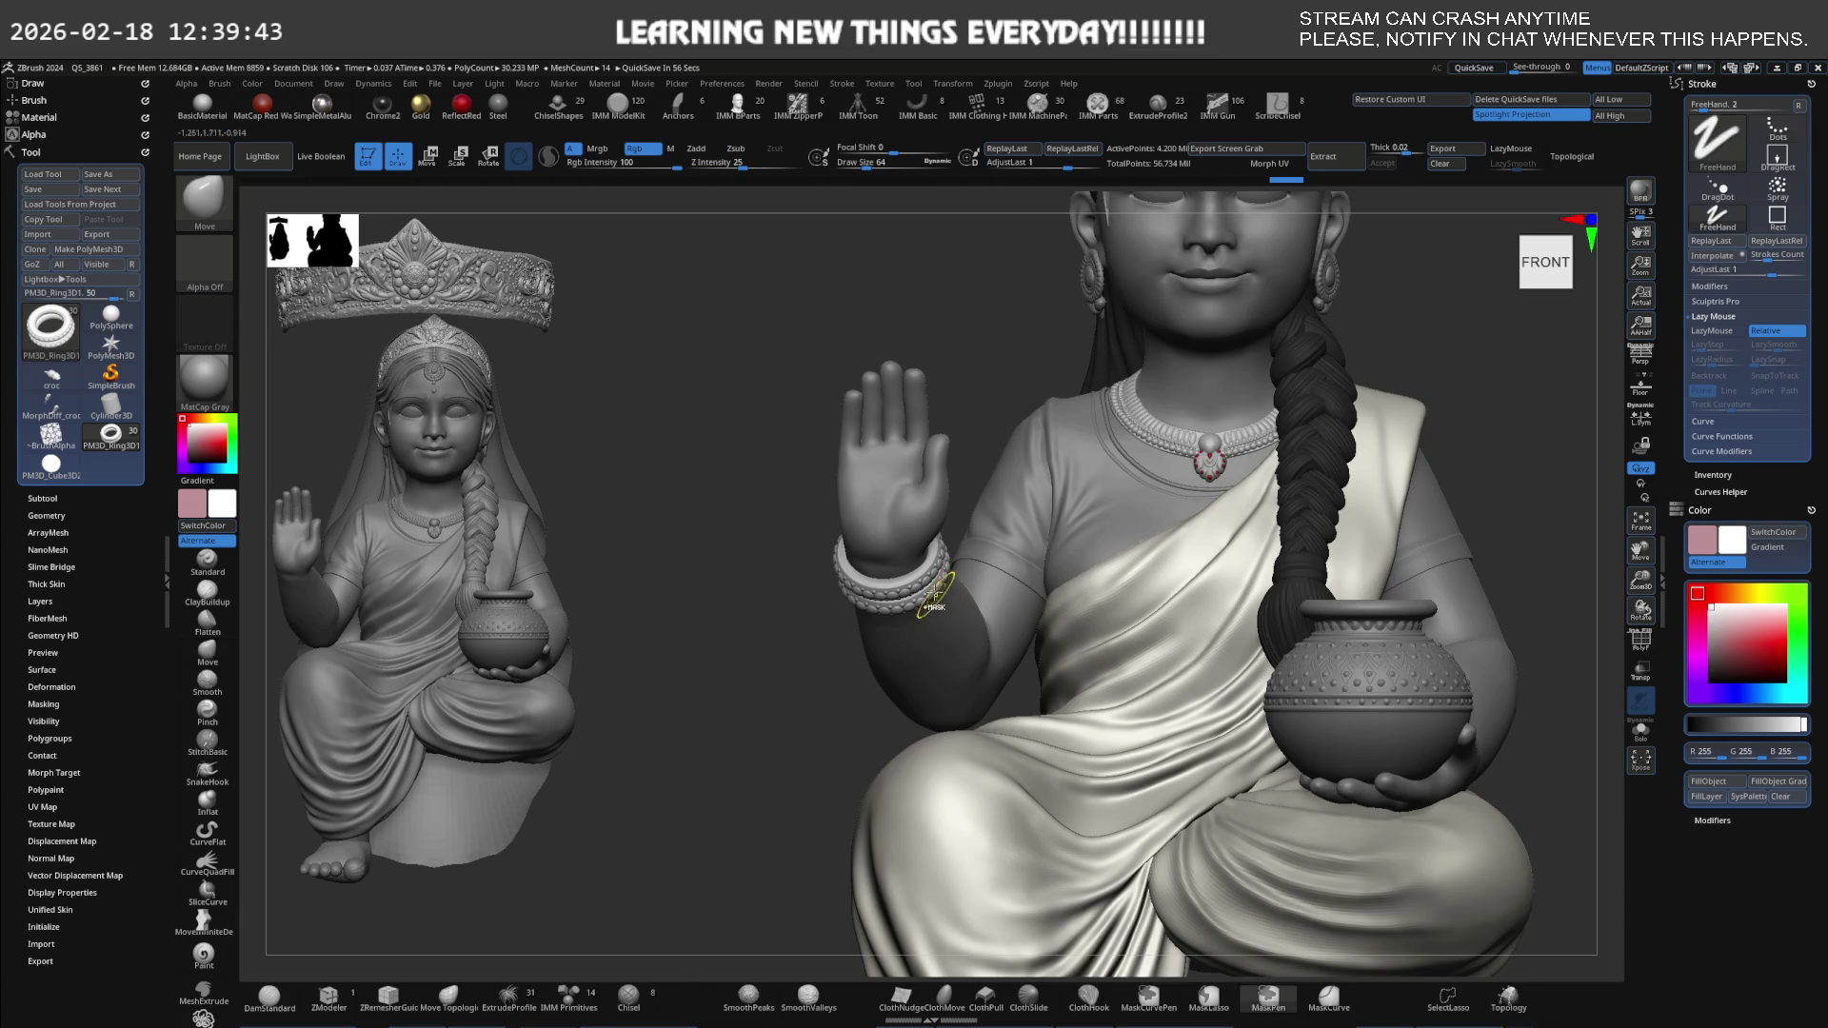
pyautogui.keyDown('alt'); pyautogui.moveTo(978, 575); pyautogui.dragTo(834, 540); pyautogui.keyUp('alt')
pyautogui.press('e')
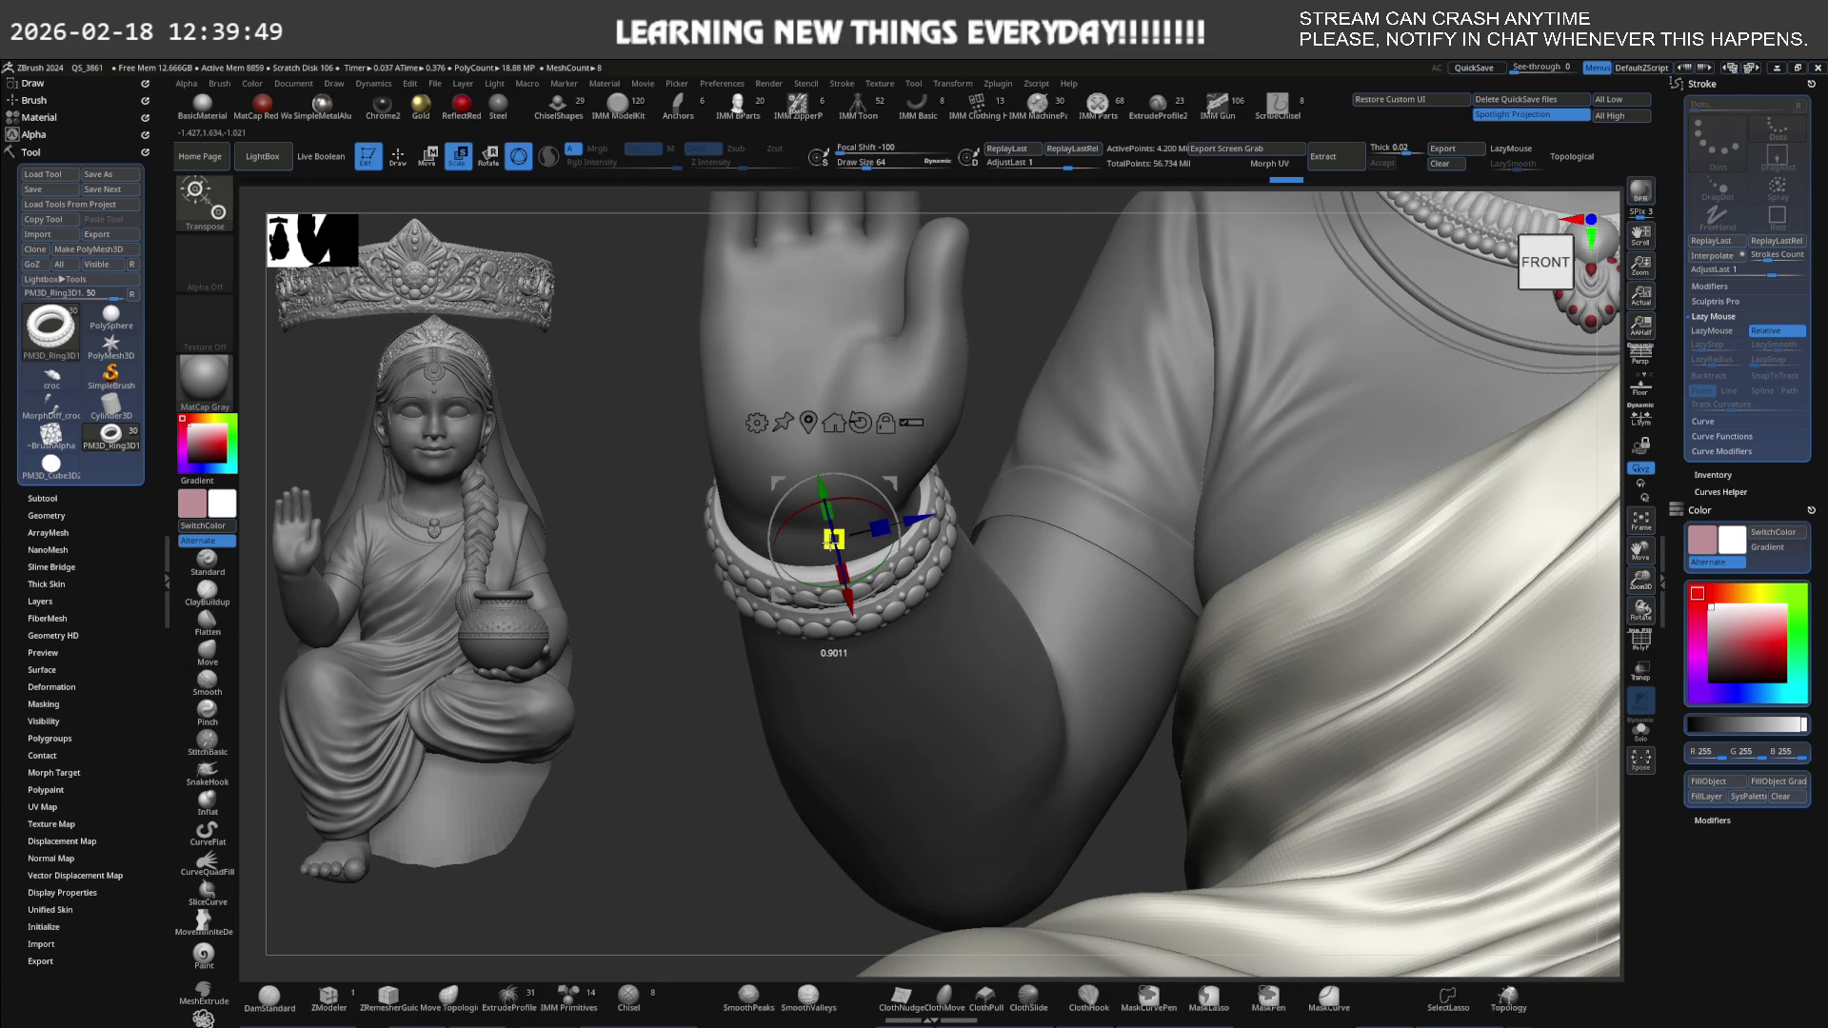
pyautogui.moveTo(831, 539); pyautogui.dragTo(832, 540)
# Tilt the upper and lower bangles to follow the wrist's angle.
pyautogui.moveTo(833, 540)
pyautogui.mouseDown(button='right')
pyautogui.moveTo(878, 540)
pyautogui.moveTo(887, 591)
pyautogui.moveTo(857, 619)
pyautogui.mouseUp(button='right')
pyautogui.press('q')
pyautogui.press('e')
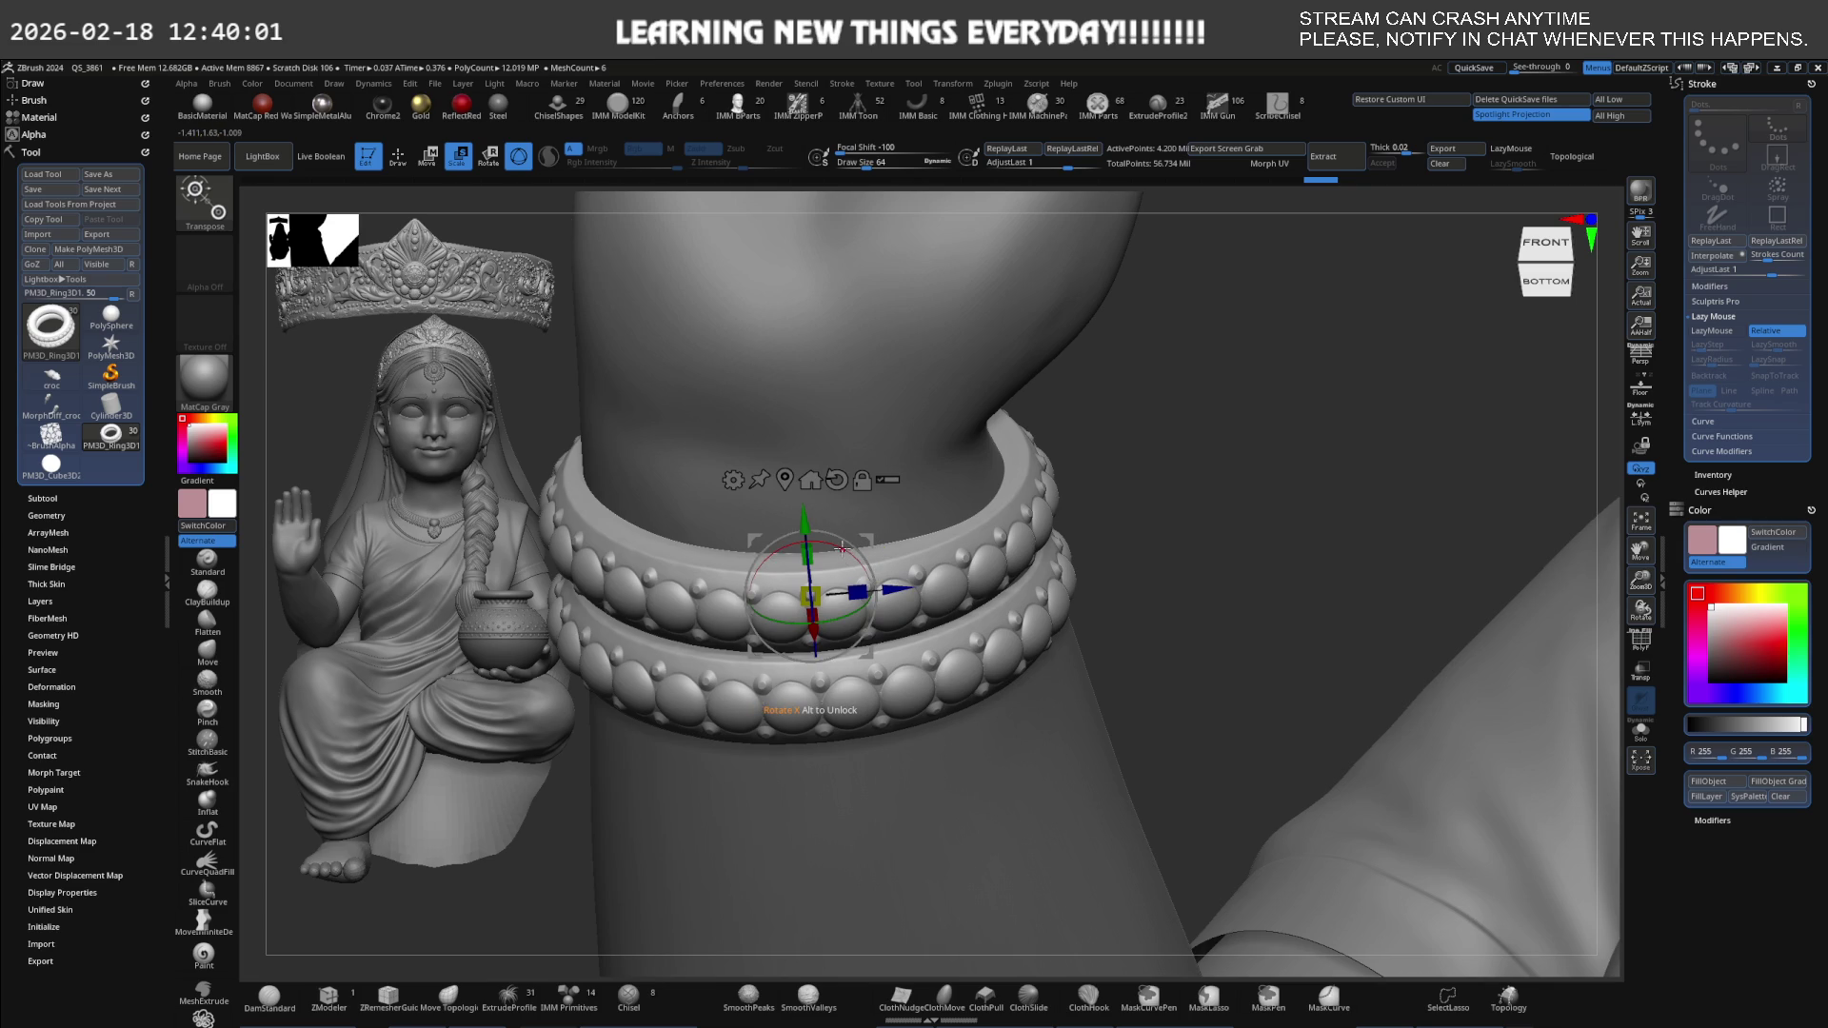
pyautogui.moveTo(843, 548); pyautogui.dragTo(842, 547)
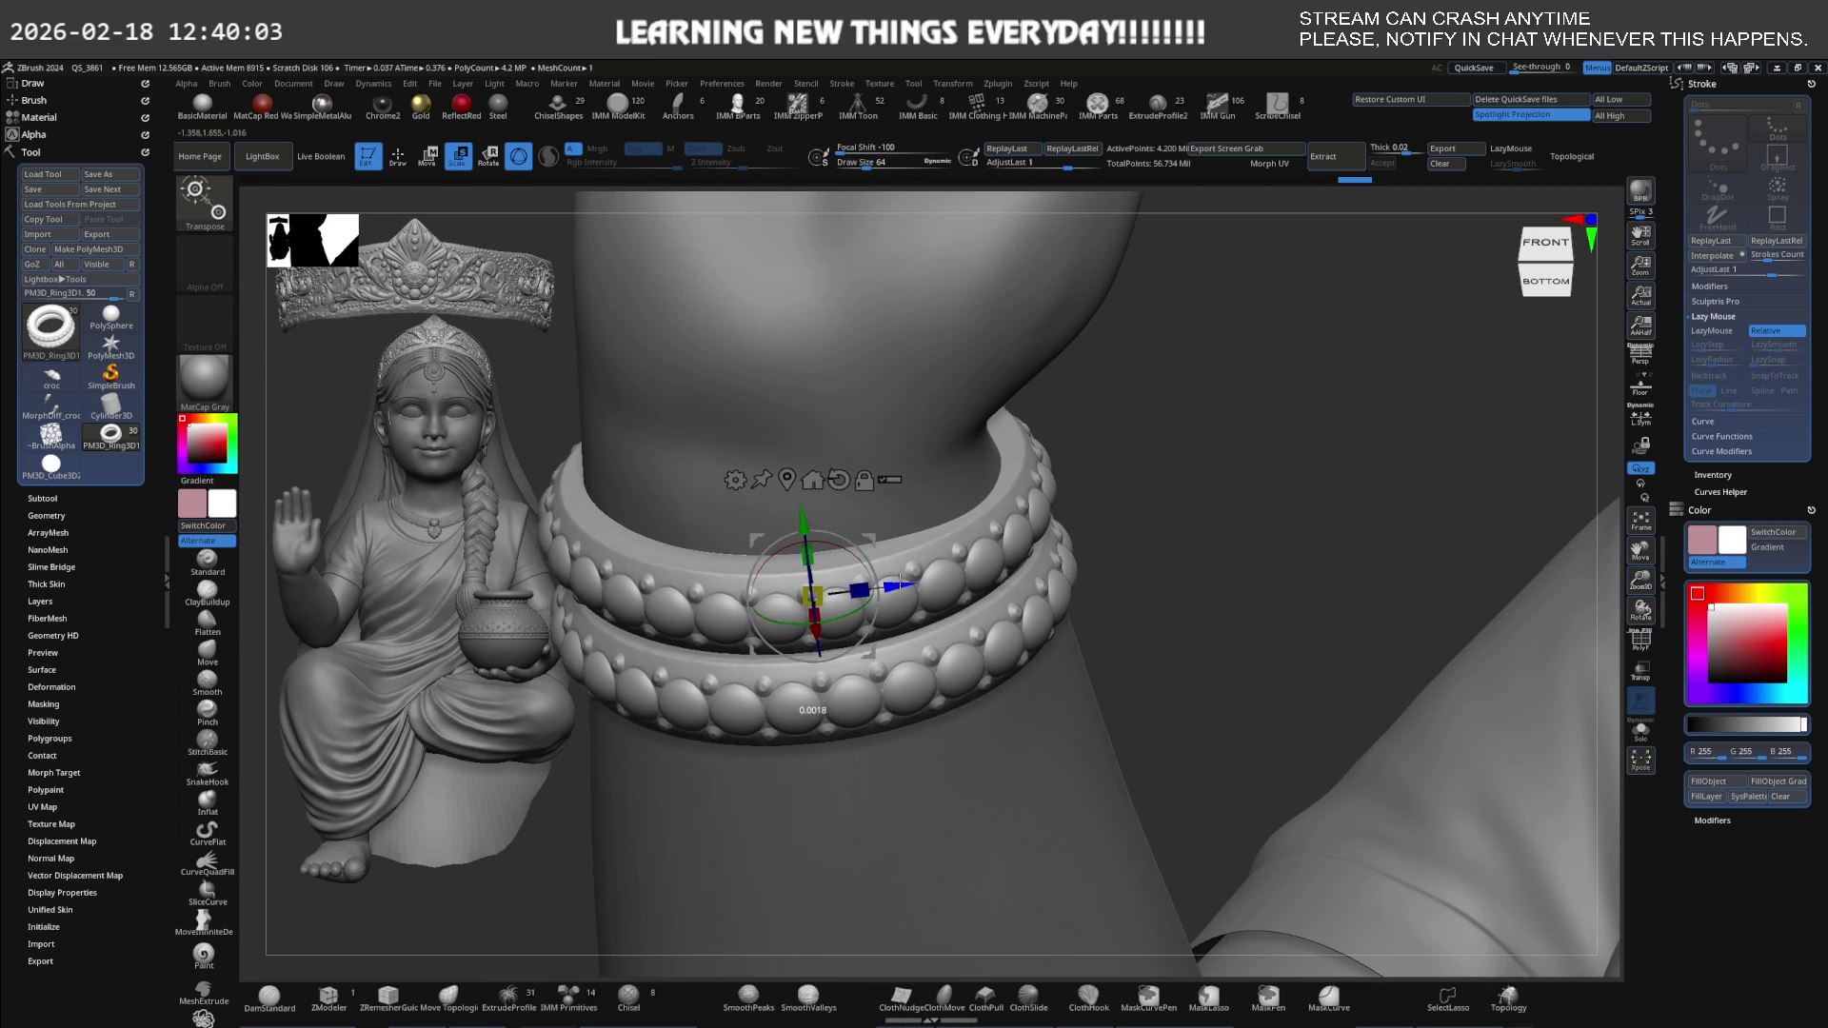
pyautogui.moveTo(893, 574)
pyautogui.mouseDown(button='right')
pyautogui.moveTo(971, 514)
pyautogui.moveTo(914, 508)
pyautogui.mouseUp(button='right')
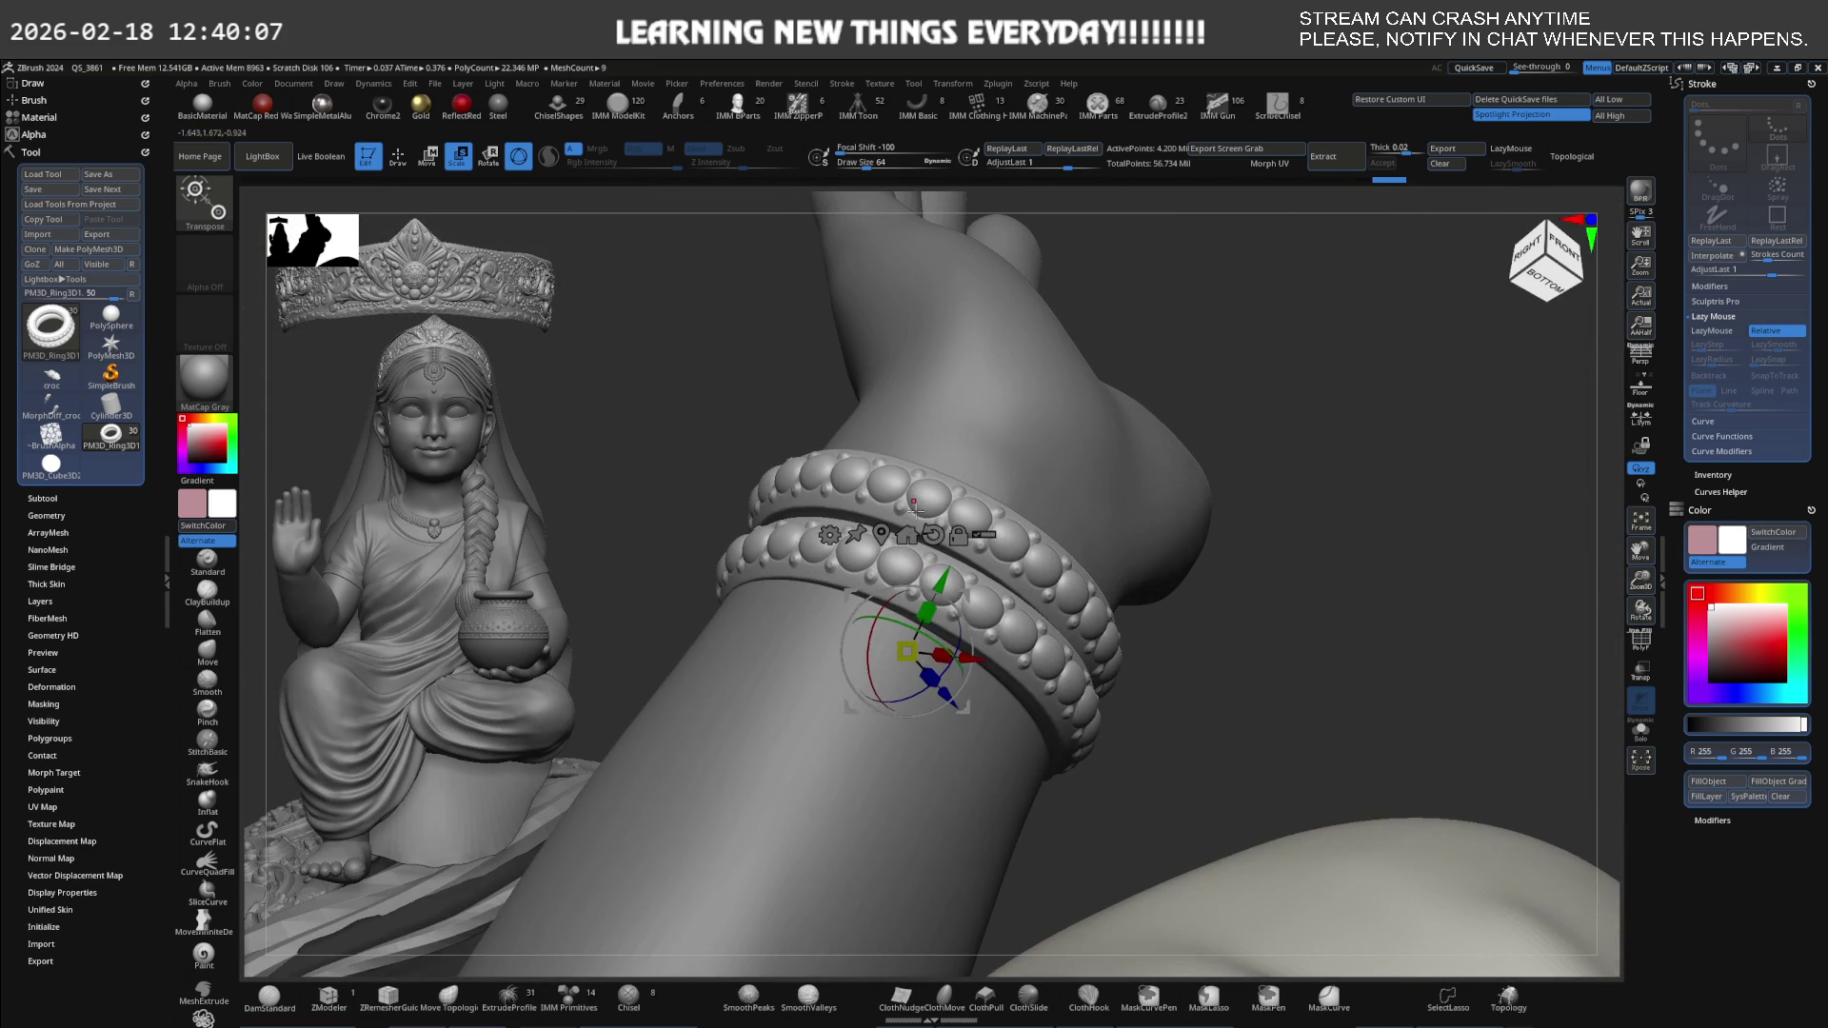
pyautogui.moveTo(886, 603); pyautogui.dragTo(889, 601)
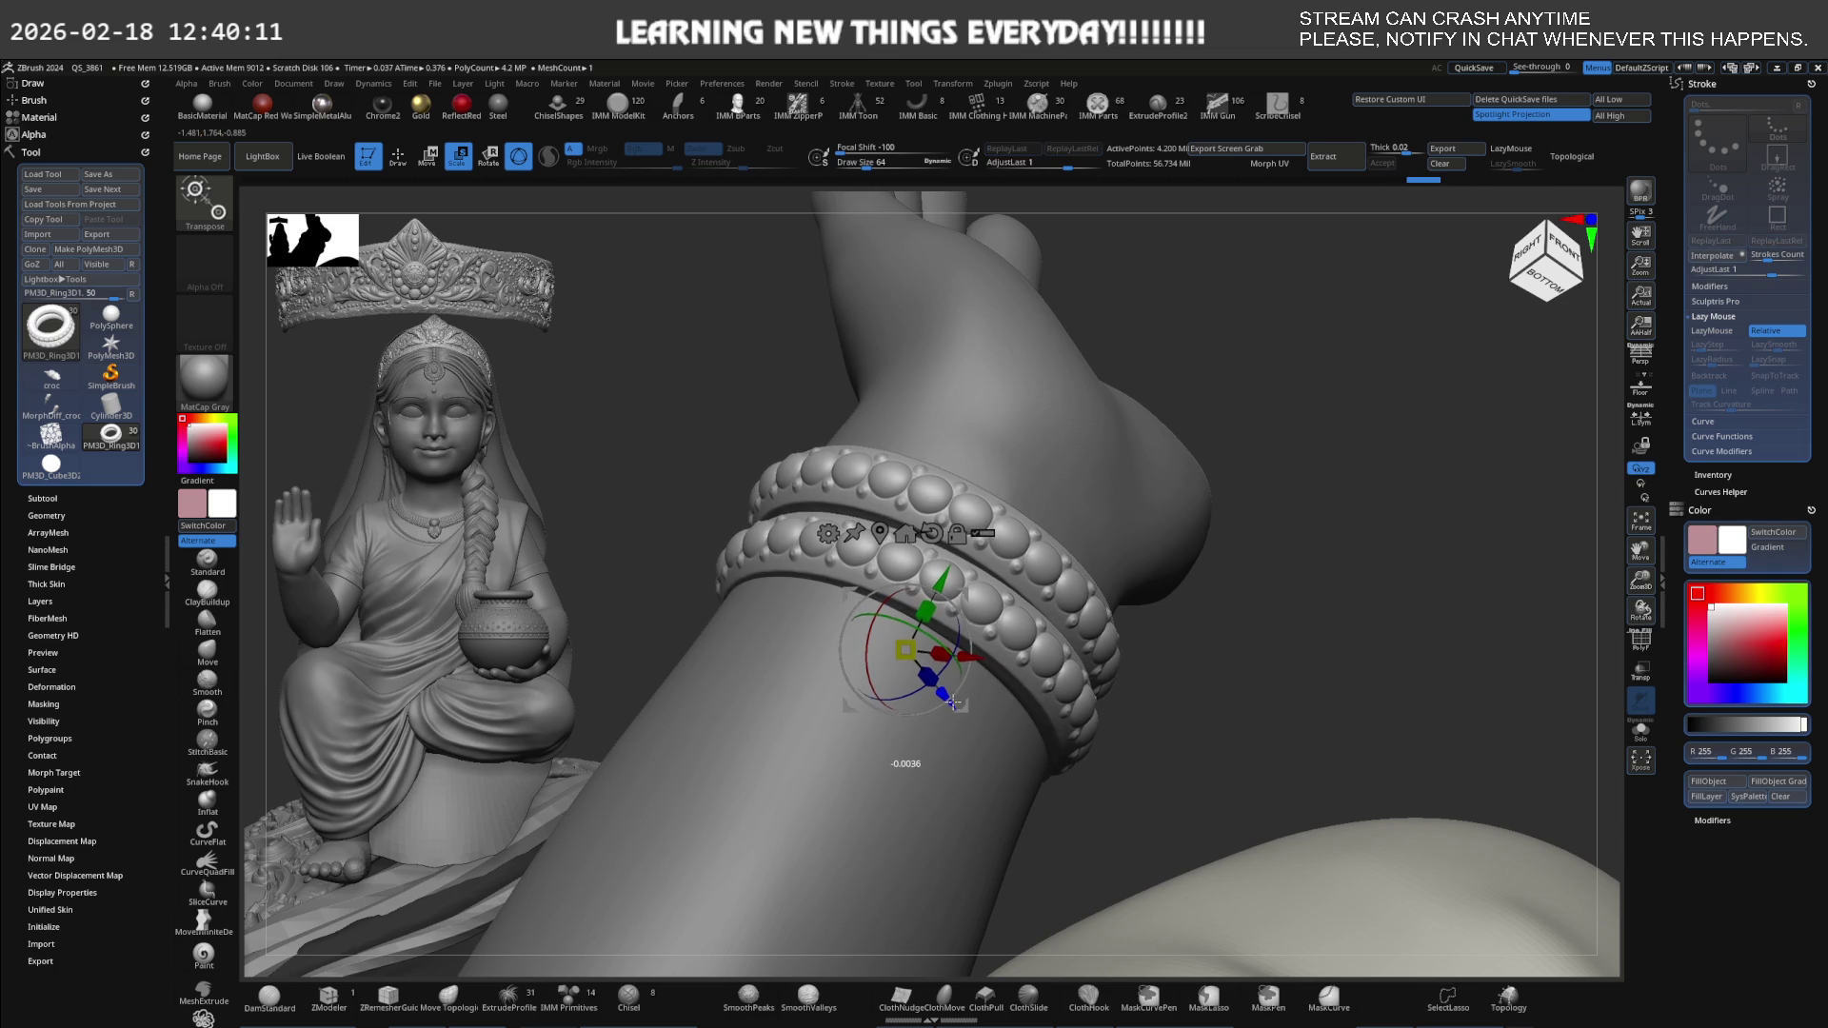
pyautogui.moveTo(953, 705)
pyautogui.mouseDown(button='right')
pyautogui.moveTo(958, 605)
pyautogui.moveTo(971, 614)
pyautogui.moveTo(987, 637)
pyautogui.moveTo(899, 546)
pyautogui.moveTo(830, 587)
pyautogui.mouseUp(button='right')
# Check the whole figure, then nudge the bangle slightly along the wrist.
pyautogui.press('q')
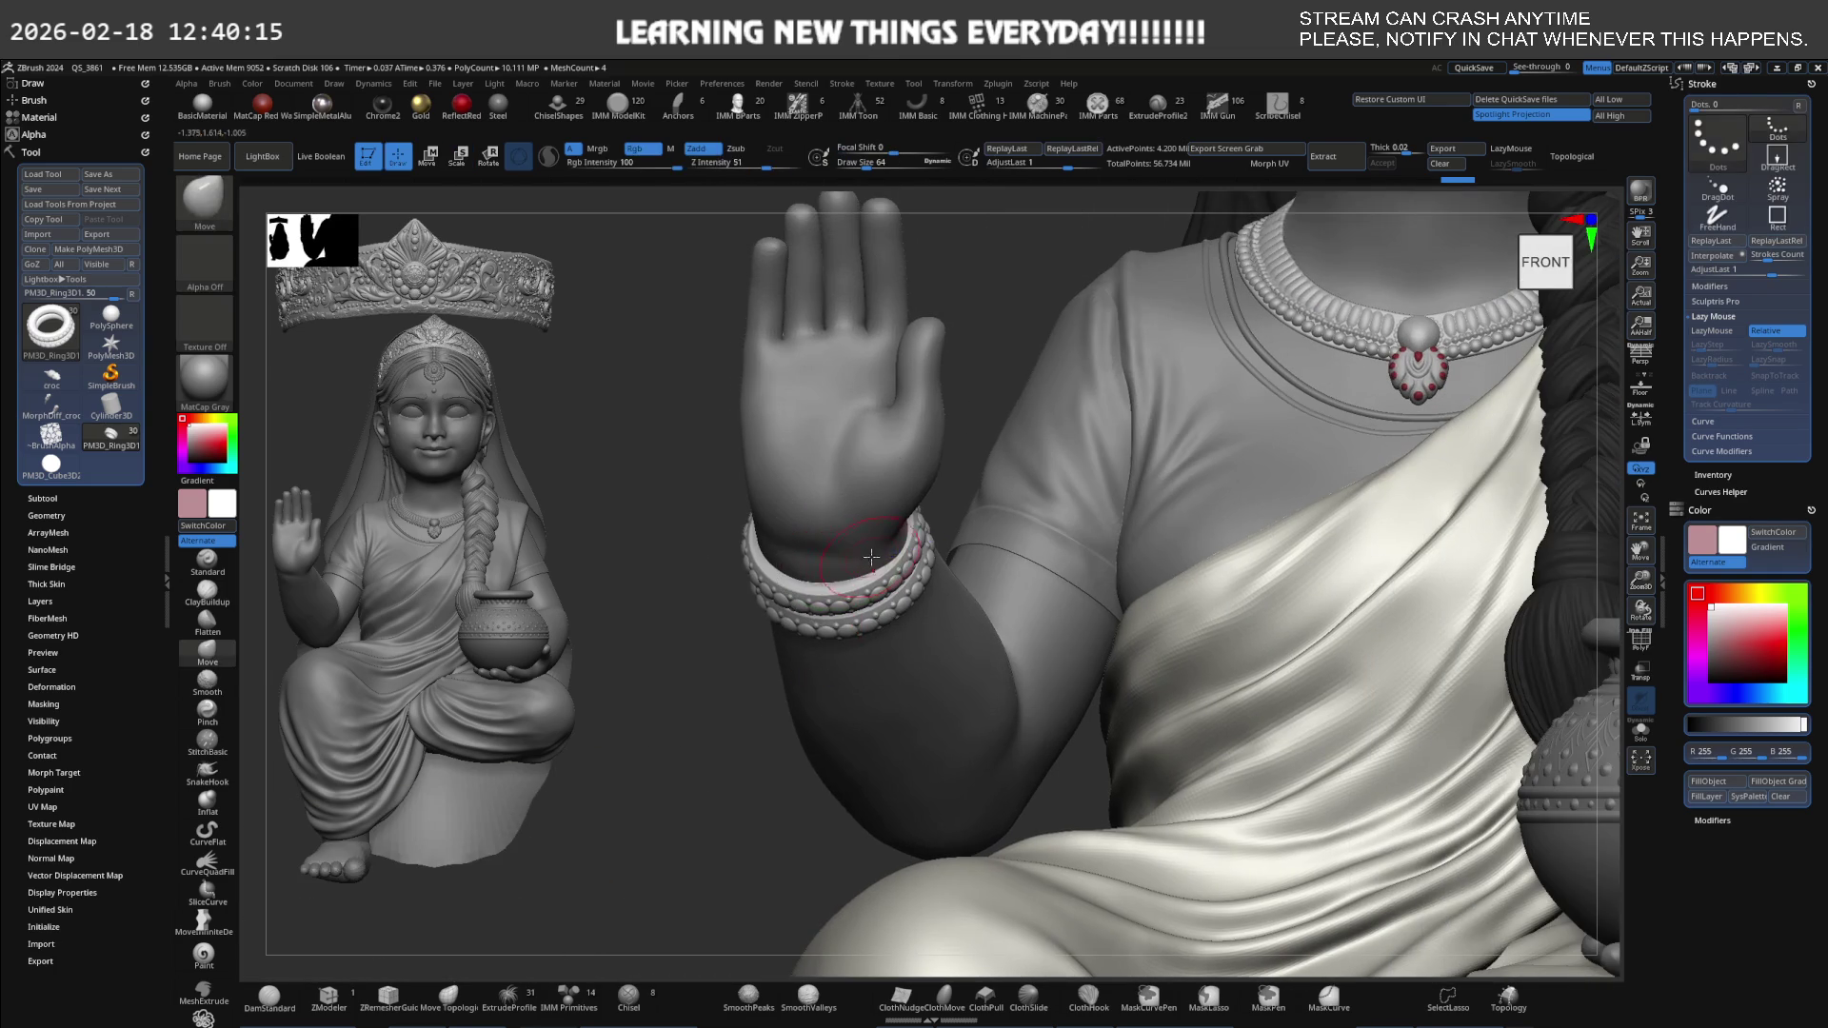
pyautogui.moveTo(951, 510)
pyautogui.keyDown('ctrl'); pyautogui.mouseDown(button='right')
pyautogui.moveTo(941, 581)
pyautogui.moveTo(1041, 518)
pyautogui.moveTo(1016, 653)
pyautogui.moveTo(970, 593)
pyautogui.moveTo(1225, 514)
pyautogui.moveTo(1118, 584)
pyautogui.mouseUp(button='right'); pyautogui.keyUp('ctrl')
pyautogui.press('e')
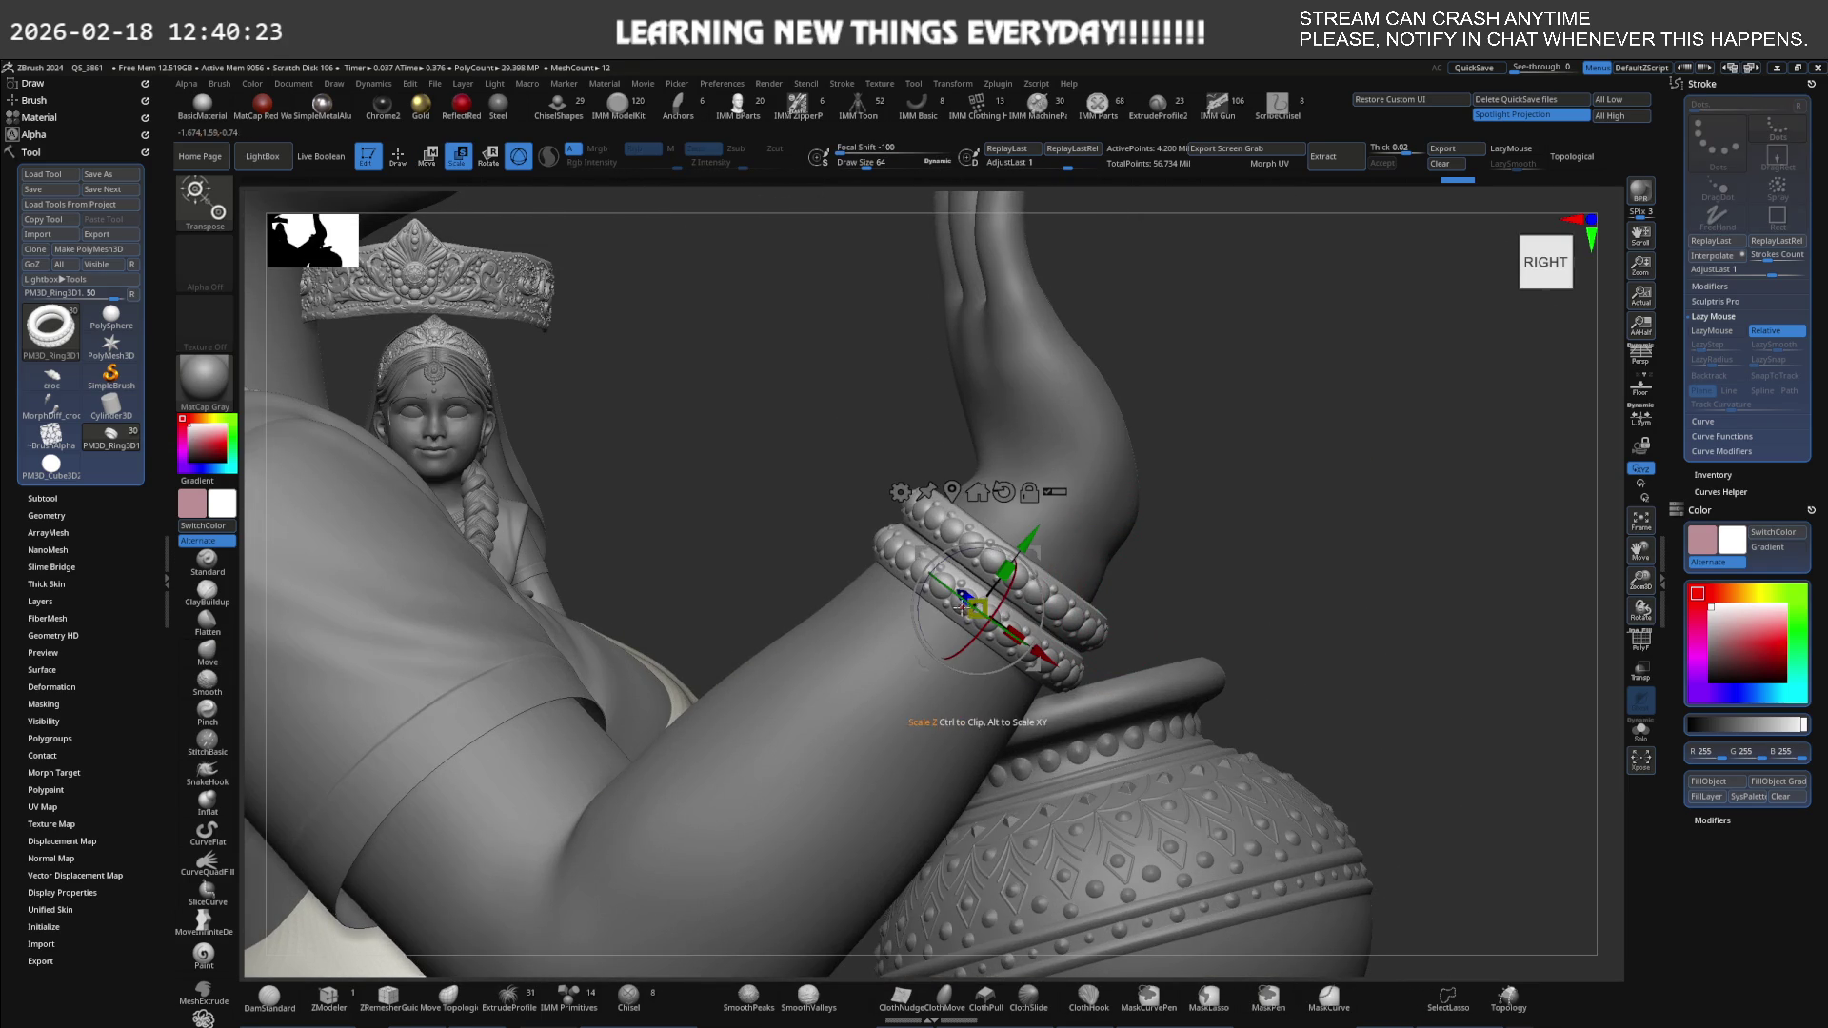
pyautogui.moveTo(1047, 654); pyautogui.dragTo(1038, 649)
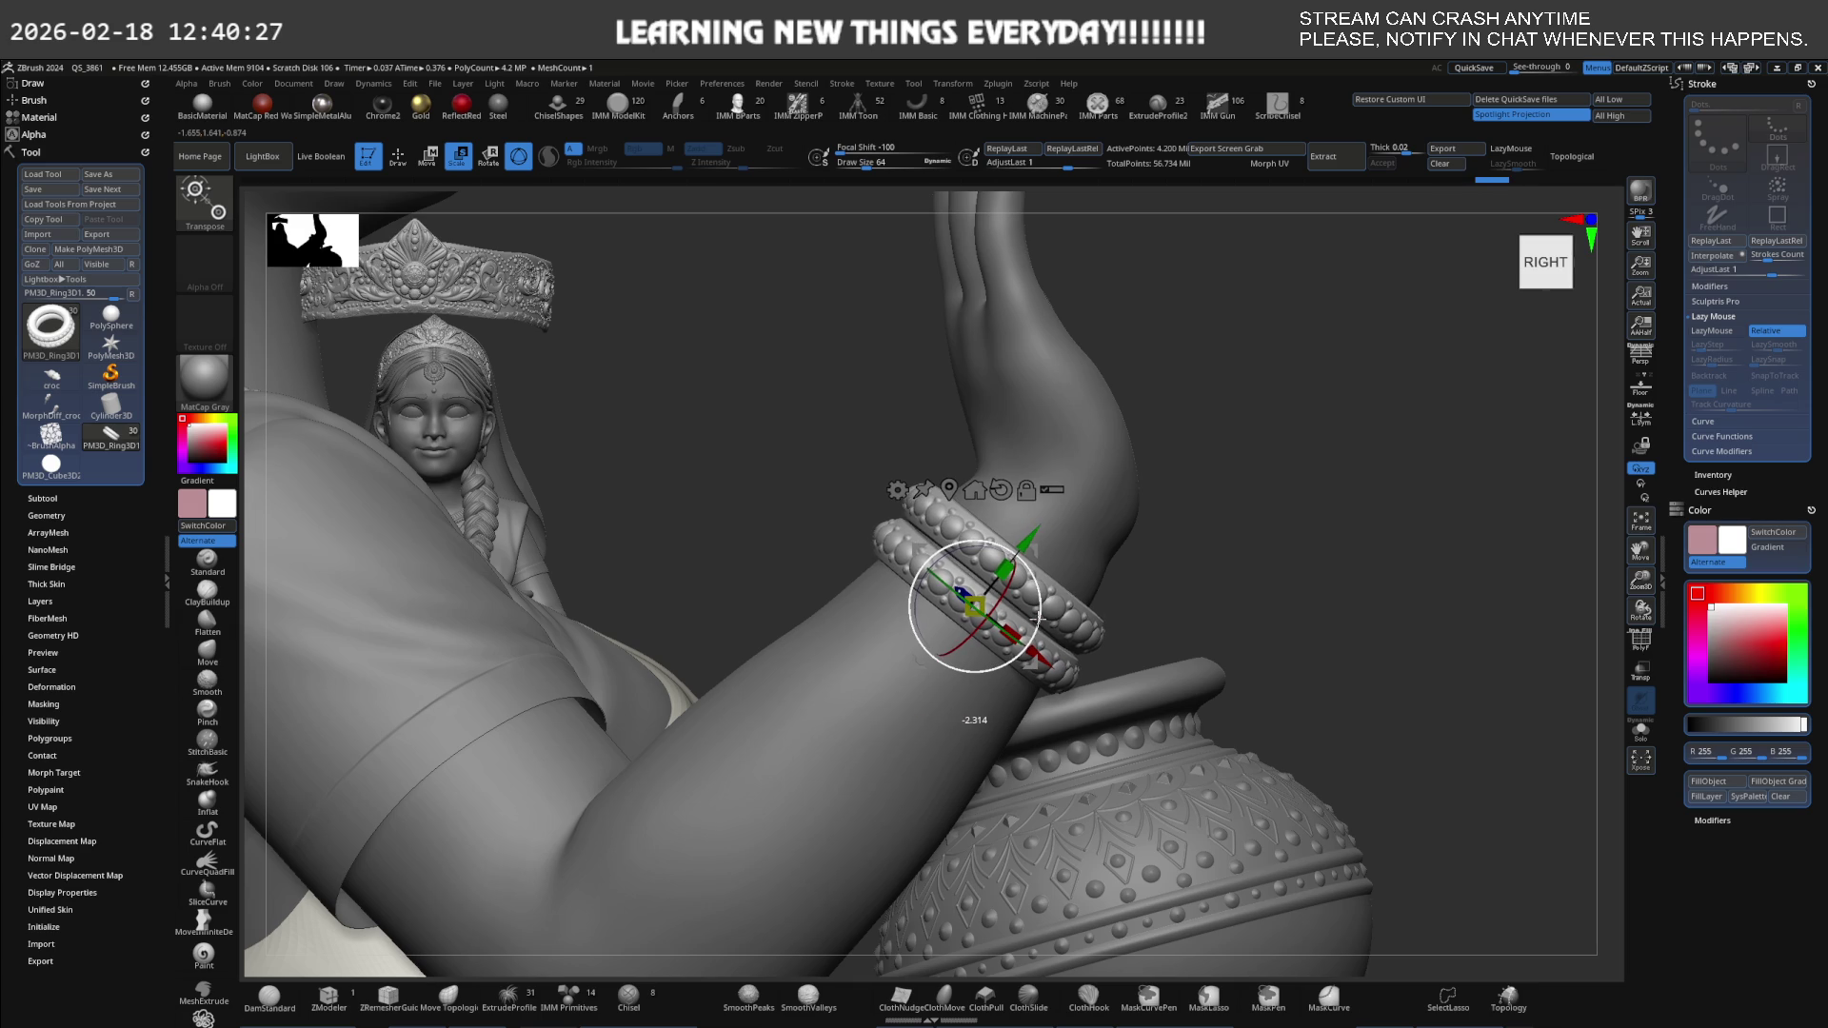
pyautogui.moveTo(1038, 616)
pyautogui.mouseDown(button='right')
pyautogui.moveTo(1058, 579)
pyautogui.moveTo(965, 658)
pyautogui.moveTo(1178, 614)
pyautogui.mouseUp(button='right')
# Select the Head1 body subtool, subdivide it one level, and pick the Move brush.
pyautogui.keyDown('alt'); pyautogui.click(1202, 618); pyautogui.keyUp('alt')
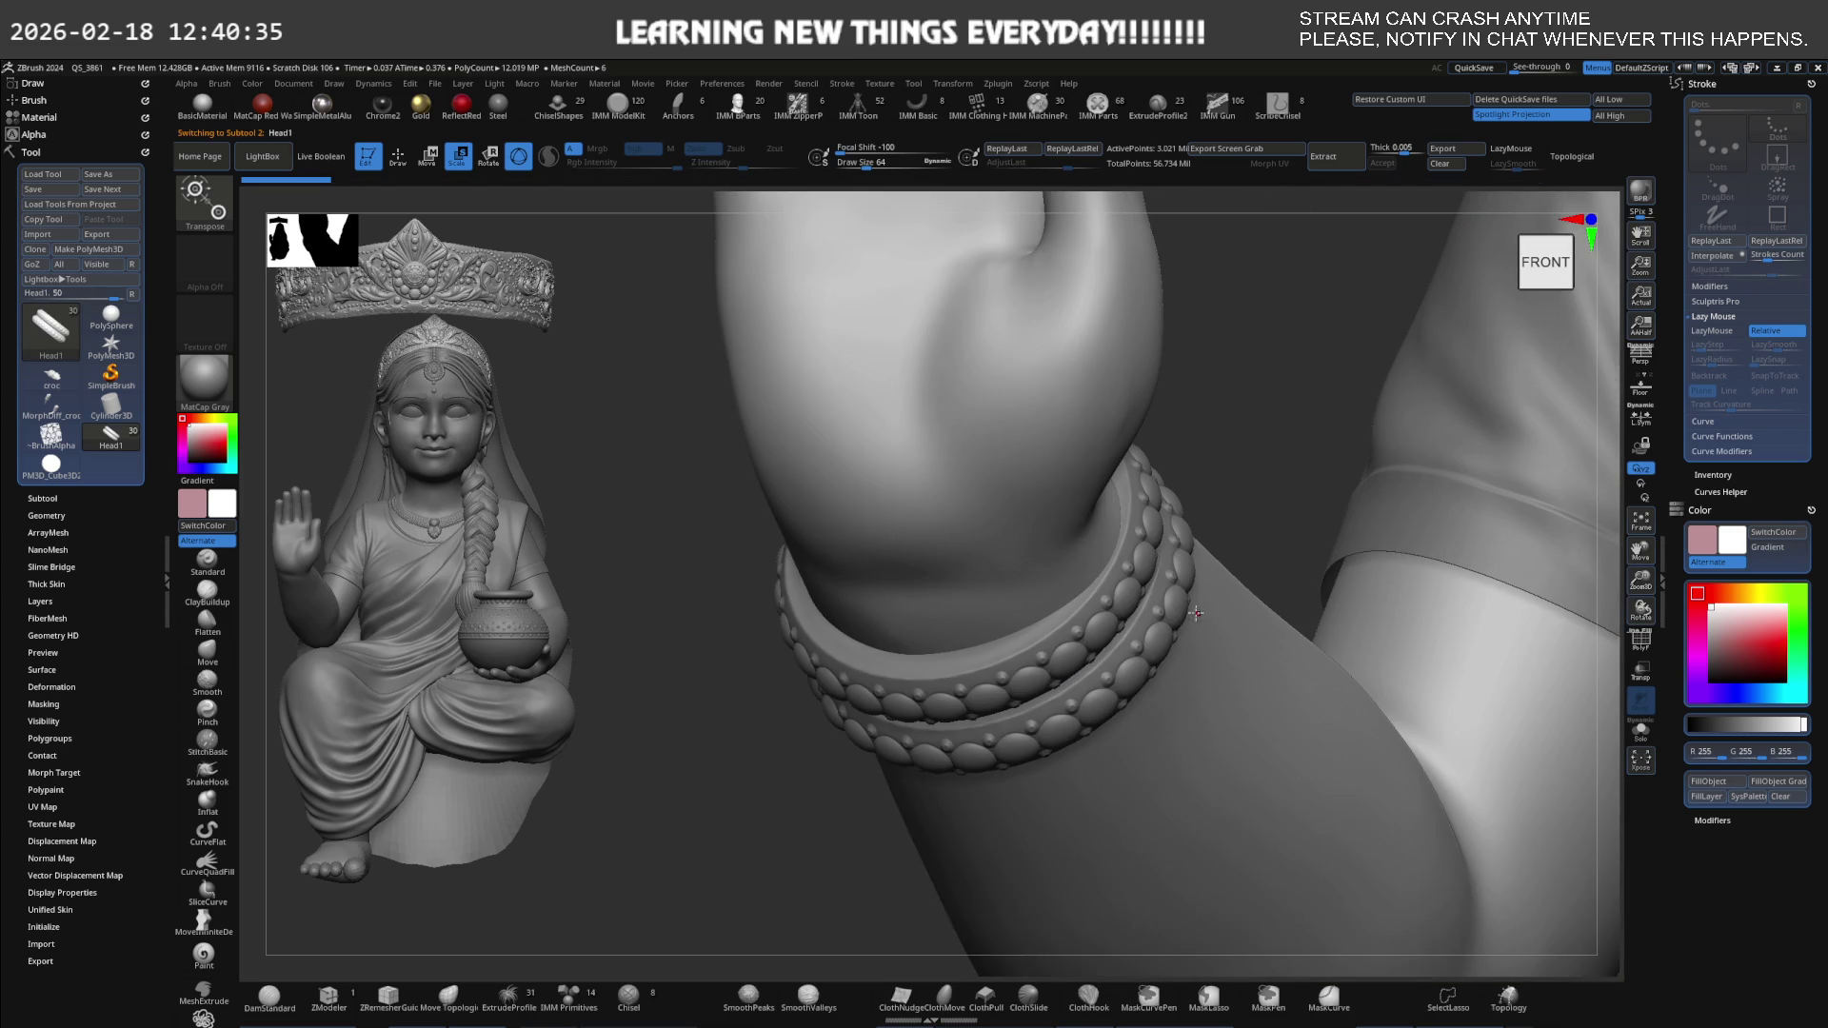
pyautogui.press('q')
pyautogui.press('shift')
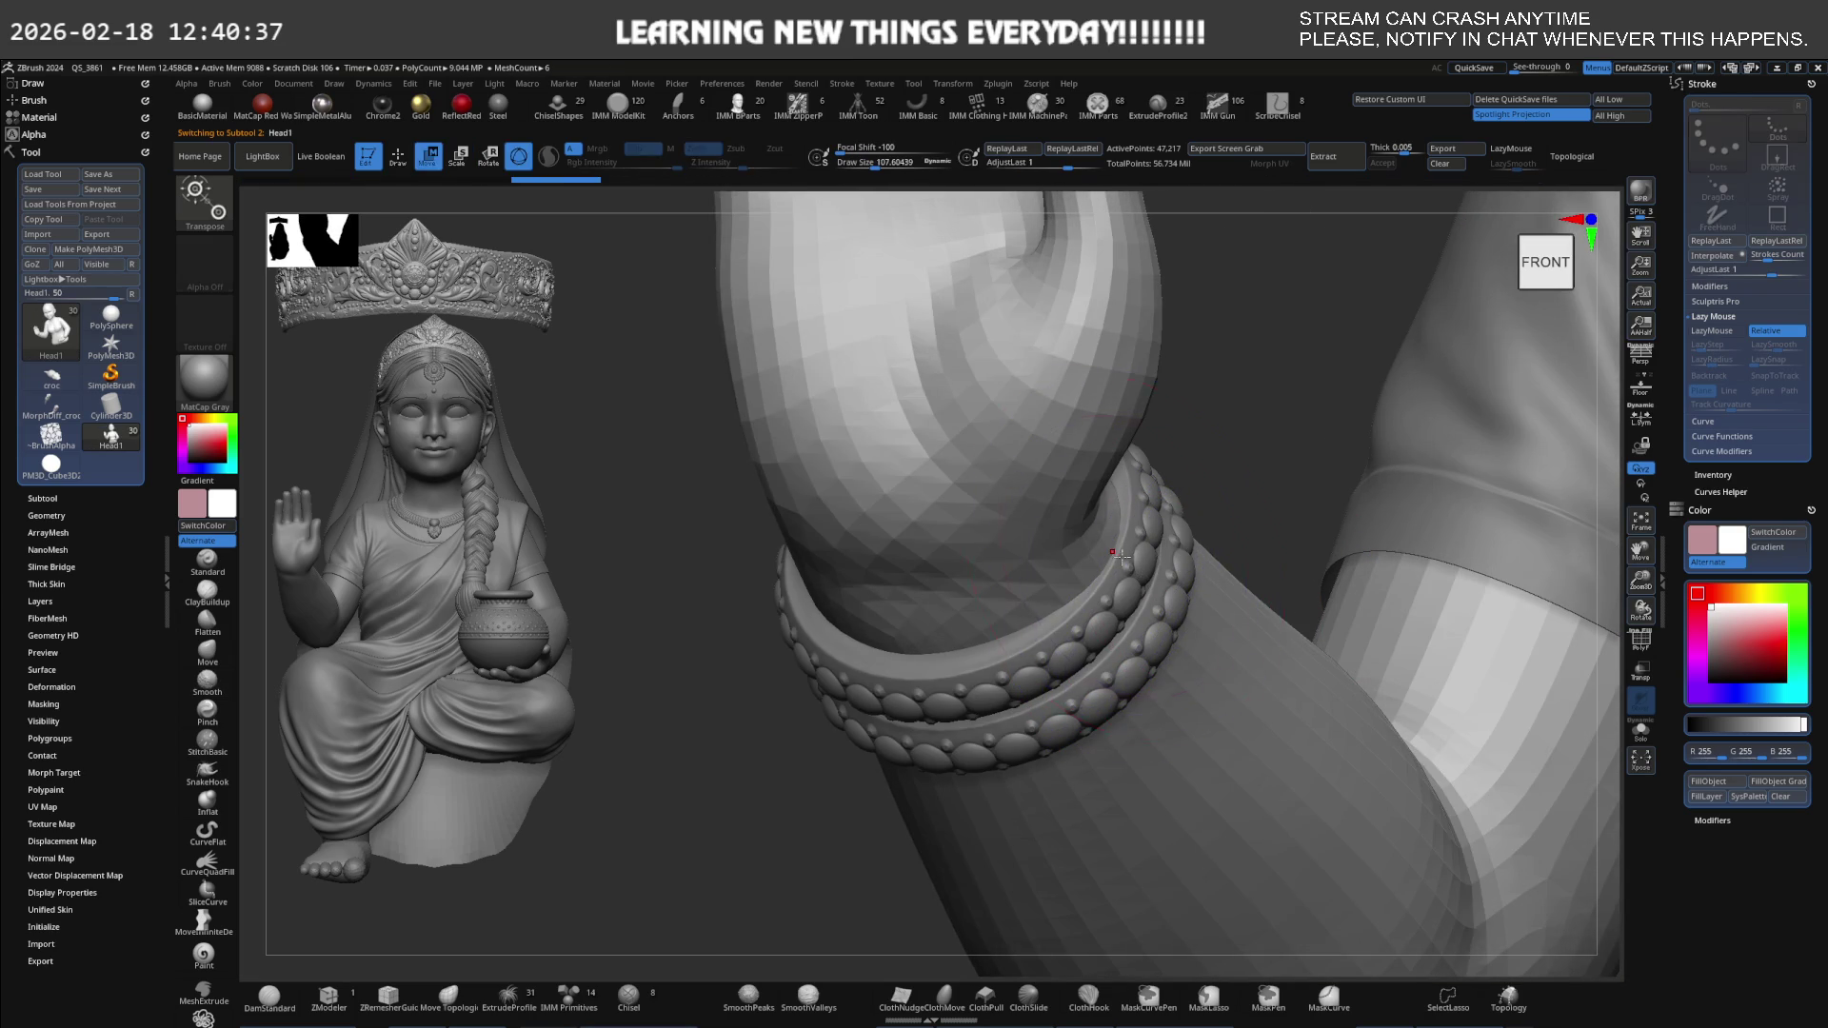
pyautogui.press('d')
pyautogui.press('b')
pyautogui.press('m')
pyautogui.press('v')
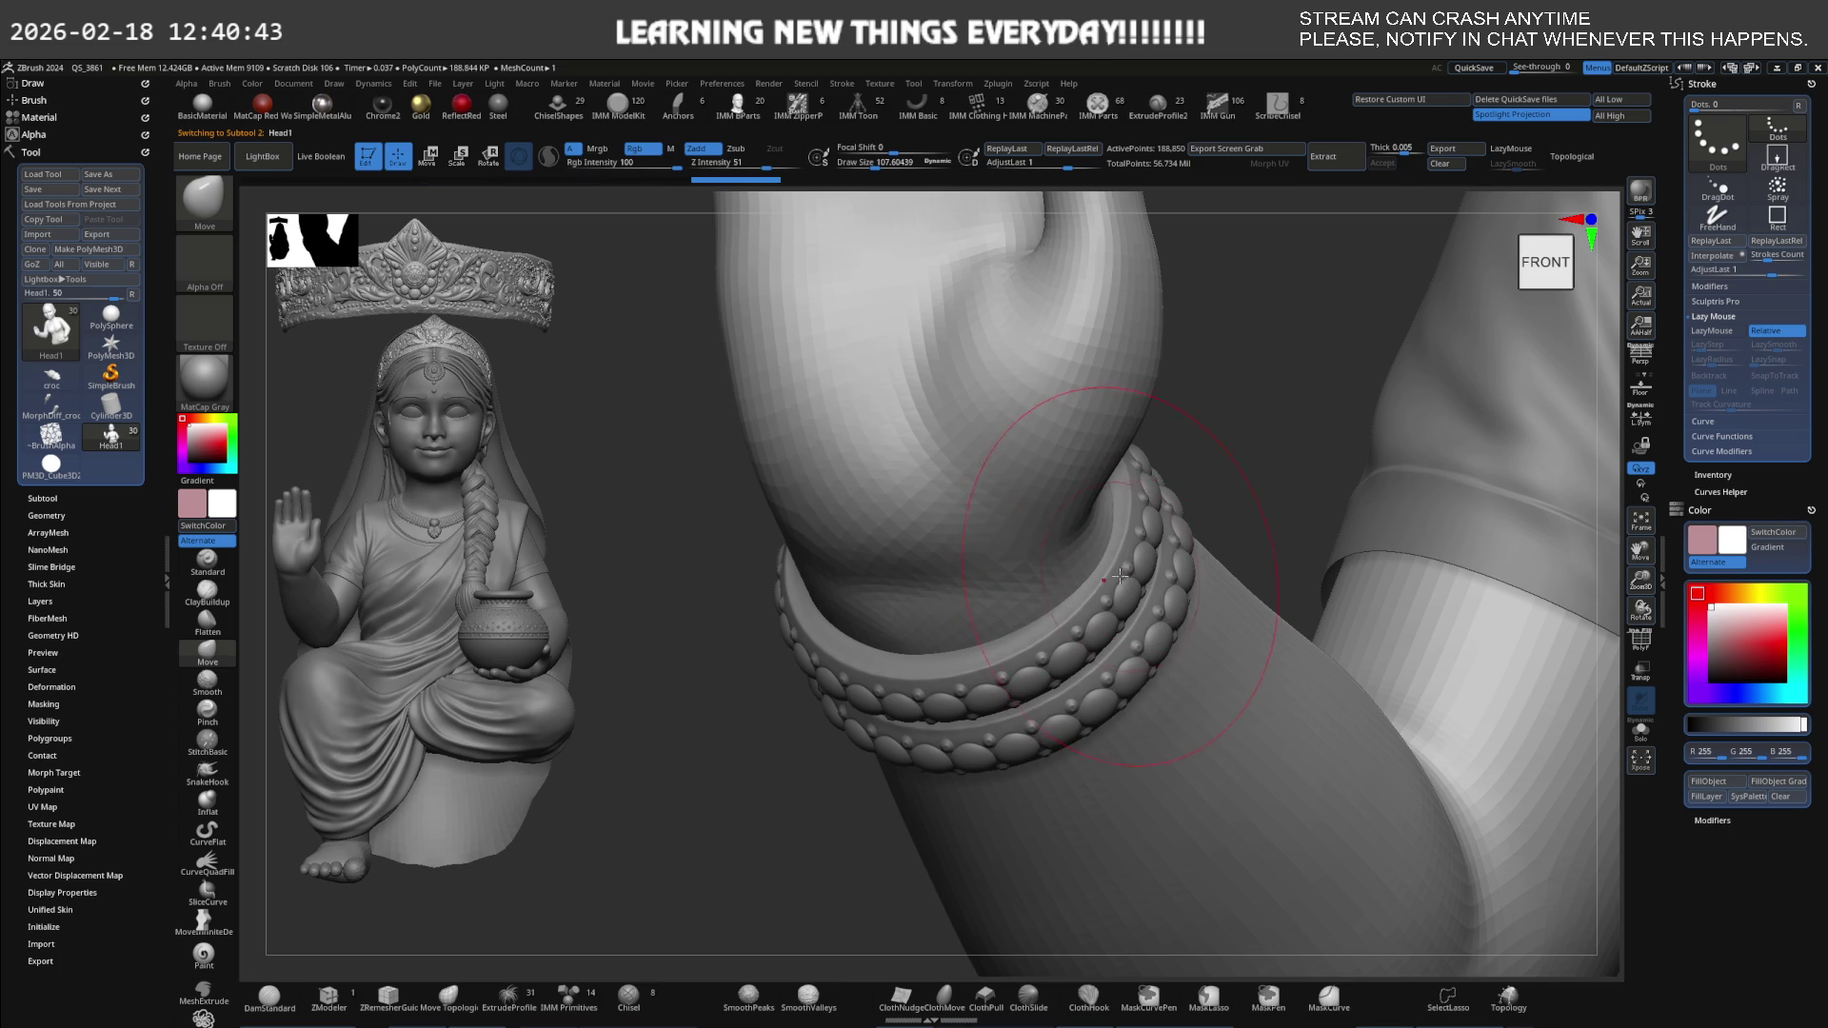
# Bring the bangles into view and enlarge the brush to push the wrist surface.
pyautogui.moveTo(1127, 572)
pyautogui.mouseDown(button='right')
pyautogui.moveTo(1098, 591)
pyautogui.moveTo(1204, 537)
pyautogui.moveTo(896, 650)
pyautogui.mouseUp(button='right')
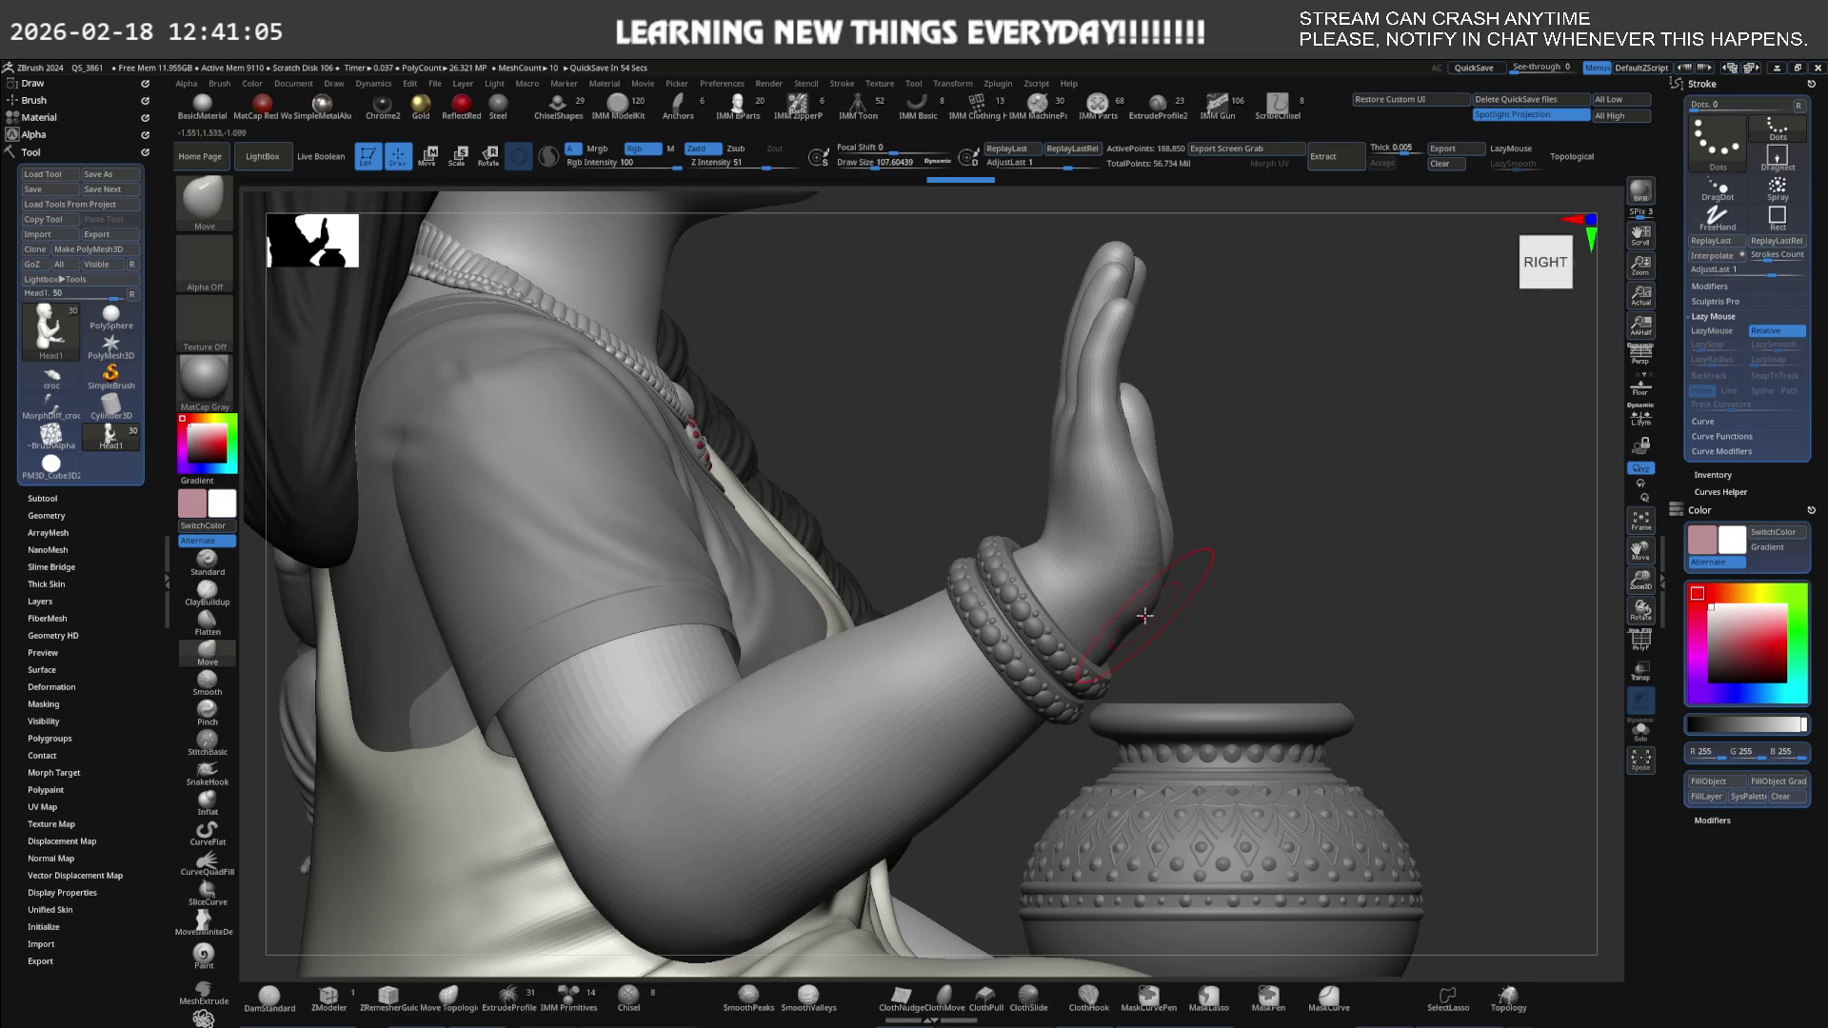
pyautogui.press('space')
pyautogui.press('s')
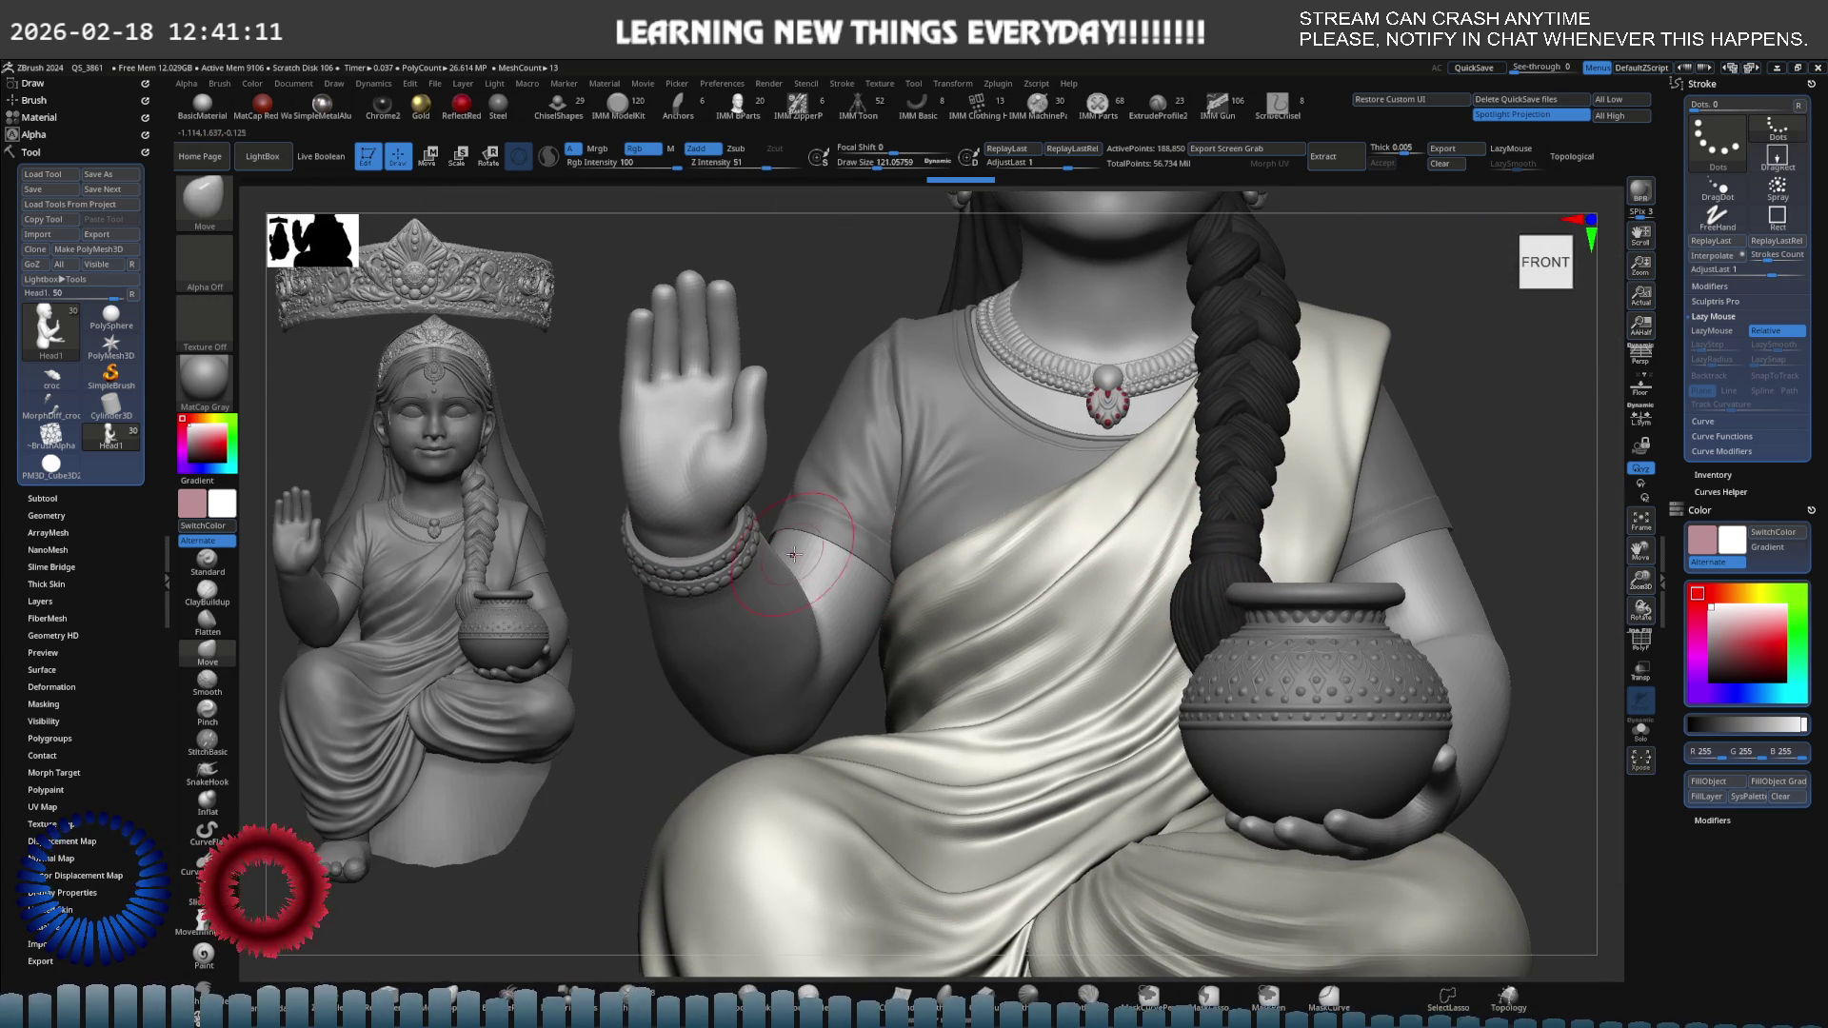
# Duplicate the studded bangle pair across onto the pot-holding hand's wrist with a world-aligned gizmo.
pyautogui.press('e')
pyautogui.keyDown('alt'); pyautogui.click(742, 562); pyautogui.keyUp('alt')
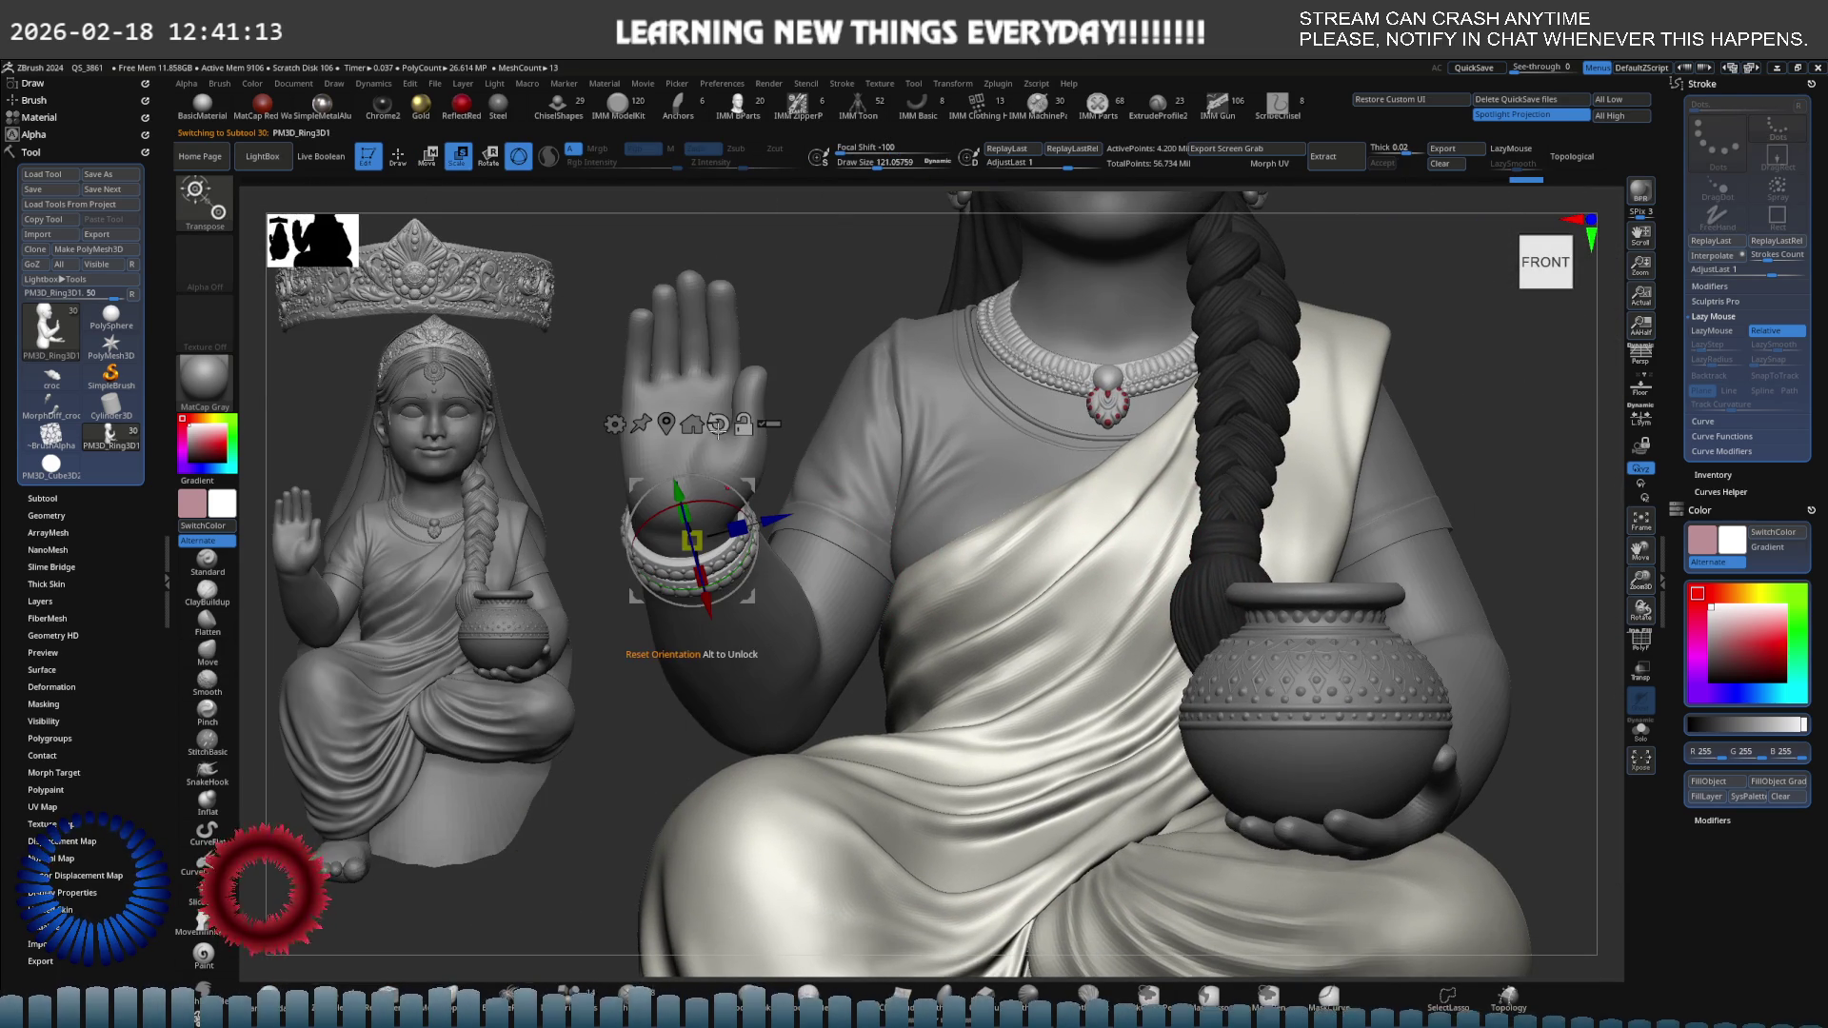
pyautogui.click(716, 420)
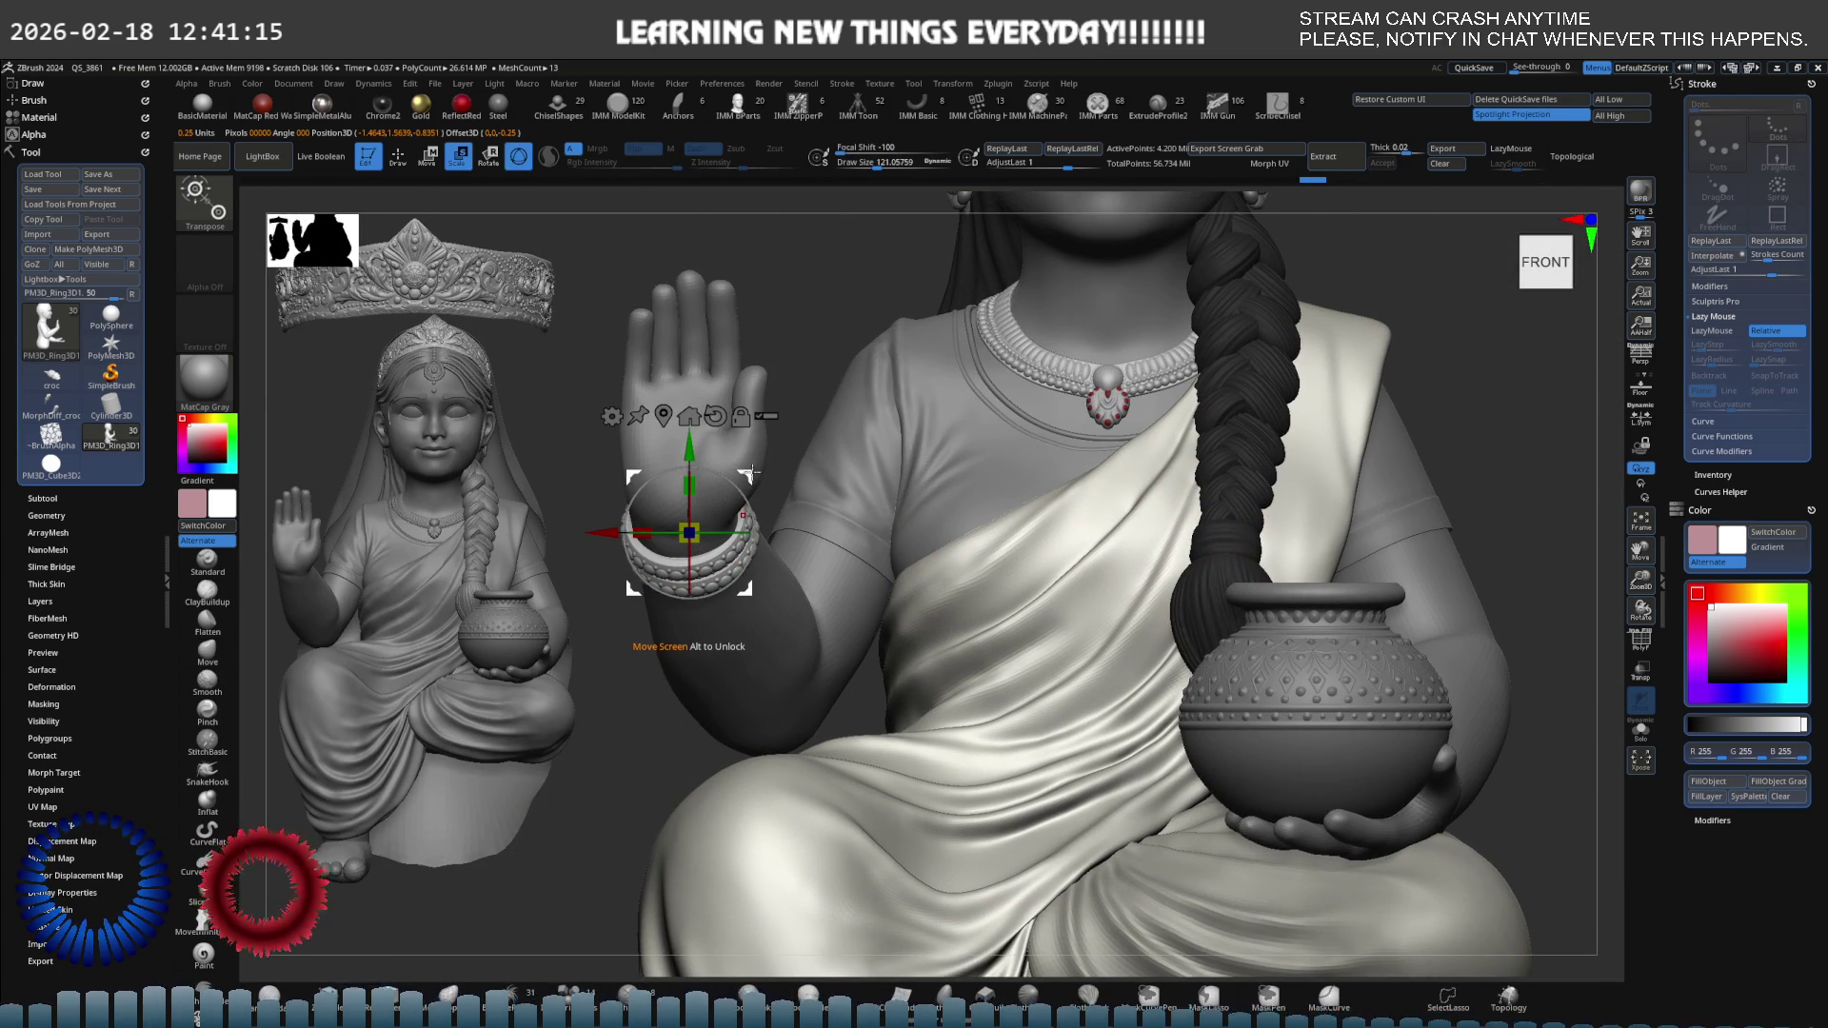
pyautogui.moveTo(689, 533)
pyautogui.keyDown('ctrl'); pyautogui.mouseDown()
pyautogui.moveTo(1411, 656)
pyautogui.moveTo(1524, 728)
pyautogui.moveTo(1228, 629)
pyautogui.moveTo(1134, 568)
pyautogui.moveTo(1095, 610)
pyautogui.moveTo(1057, 609)
pyautogui.moveTo(1153, 574)
pyautogui.moveTo(1101, 509)
pyautogui.moveTo(1135, 511)
pyautogui.moveTo(1343, 602)
pyautogui.moveTo(1395, 602)
pyautogui.moveTo(1366, 682)
pyautogui.mouseUp(); pyautogui.keyUp('ctrl')
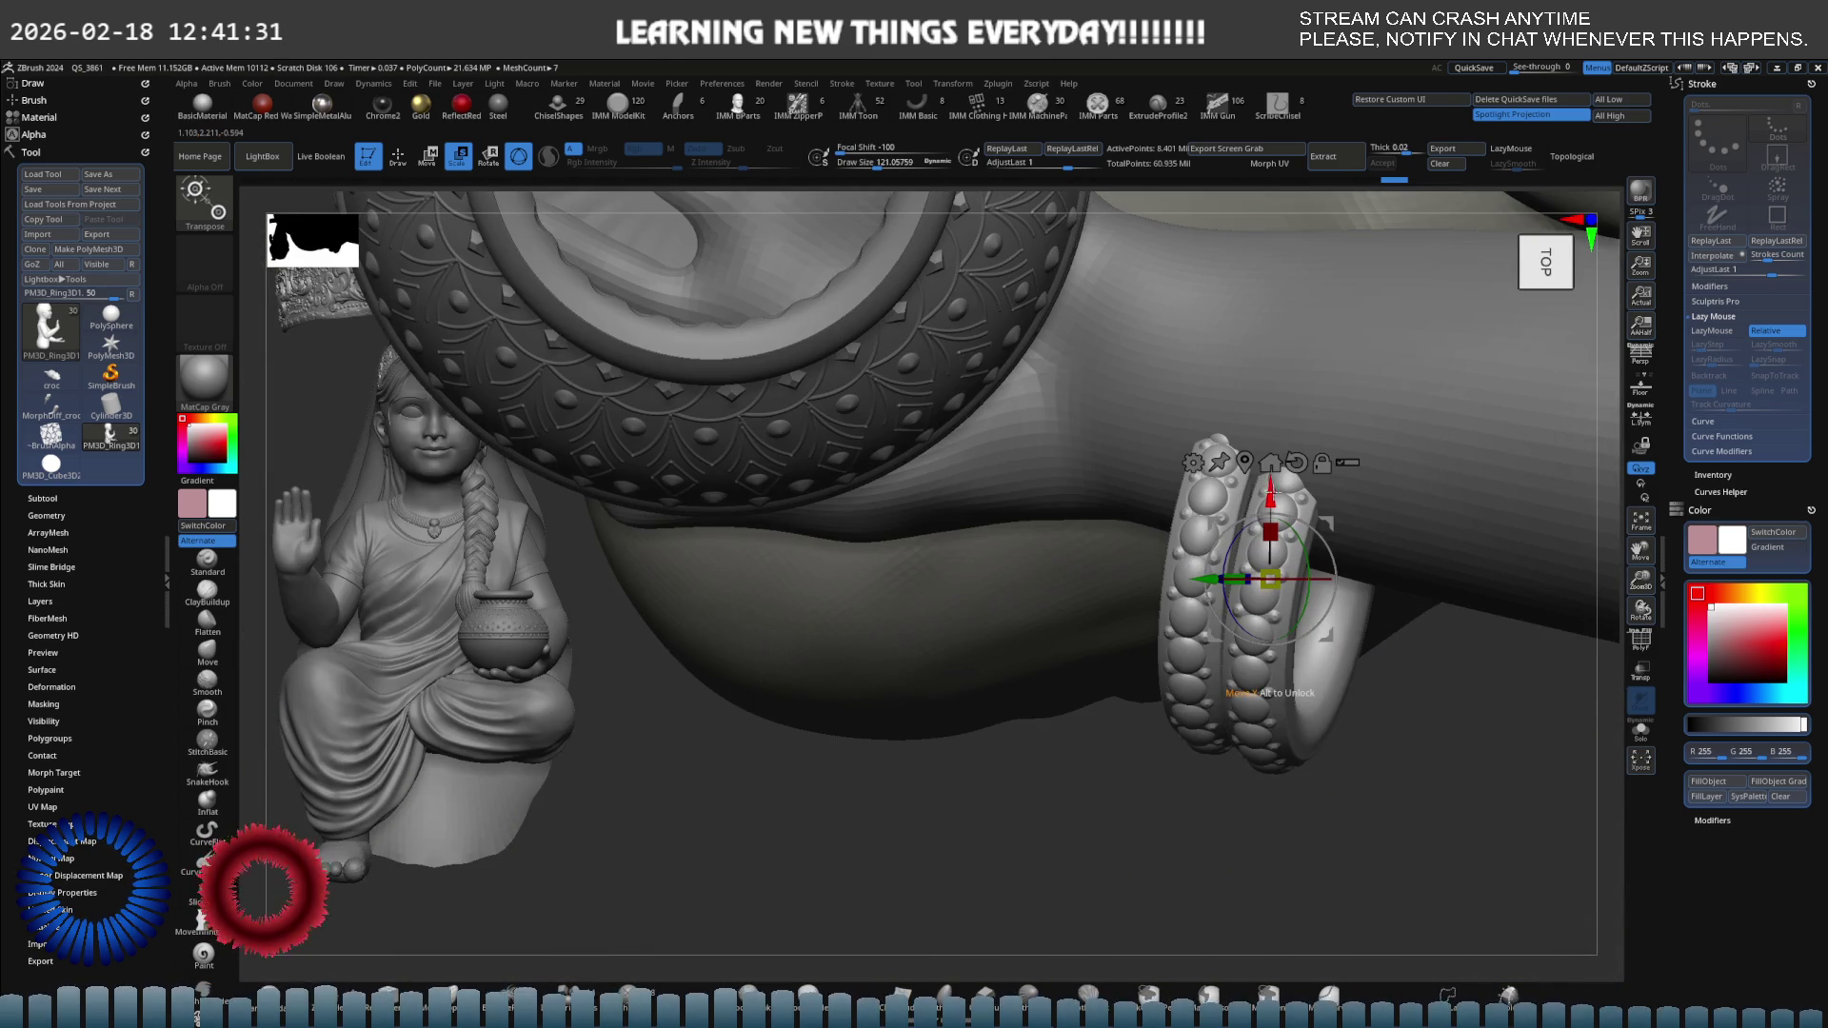
# Slide the bangle copies up the wrist and scale them up to fit around it.
pyautogui.moveTo(1276, 492); pyautogui.dragTo(1284, 302)
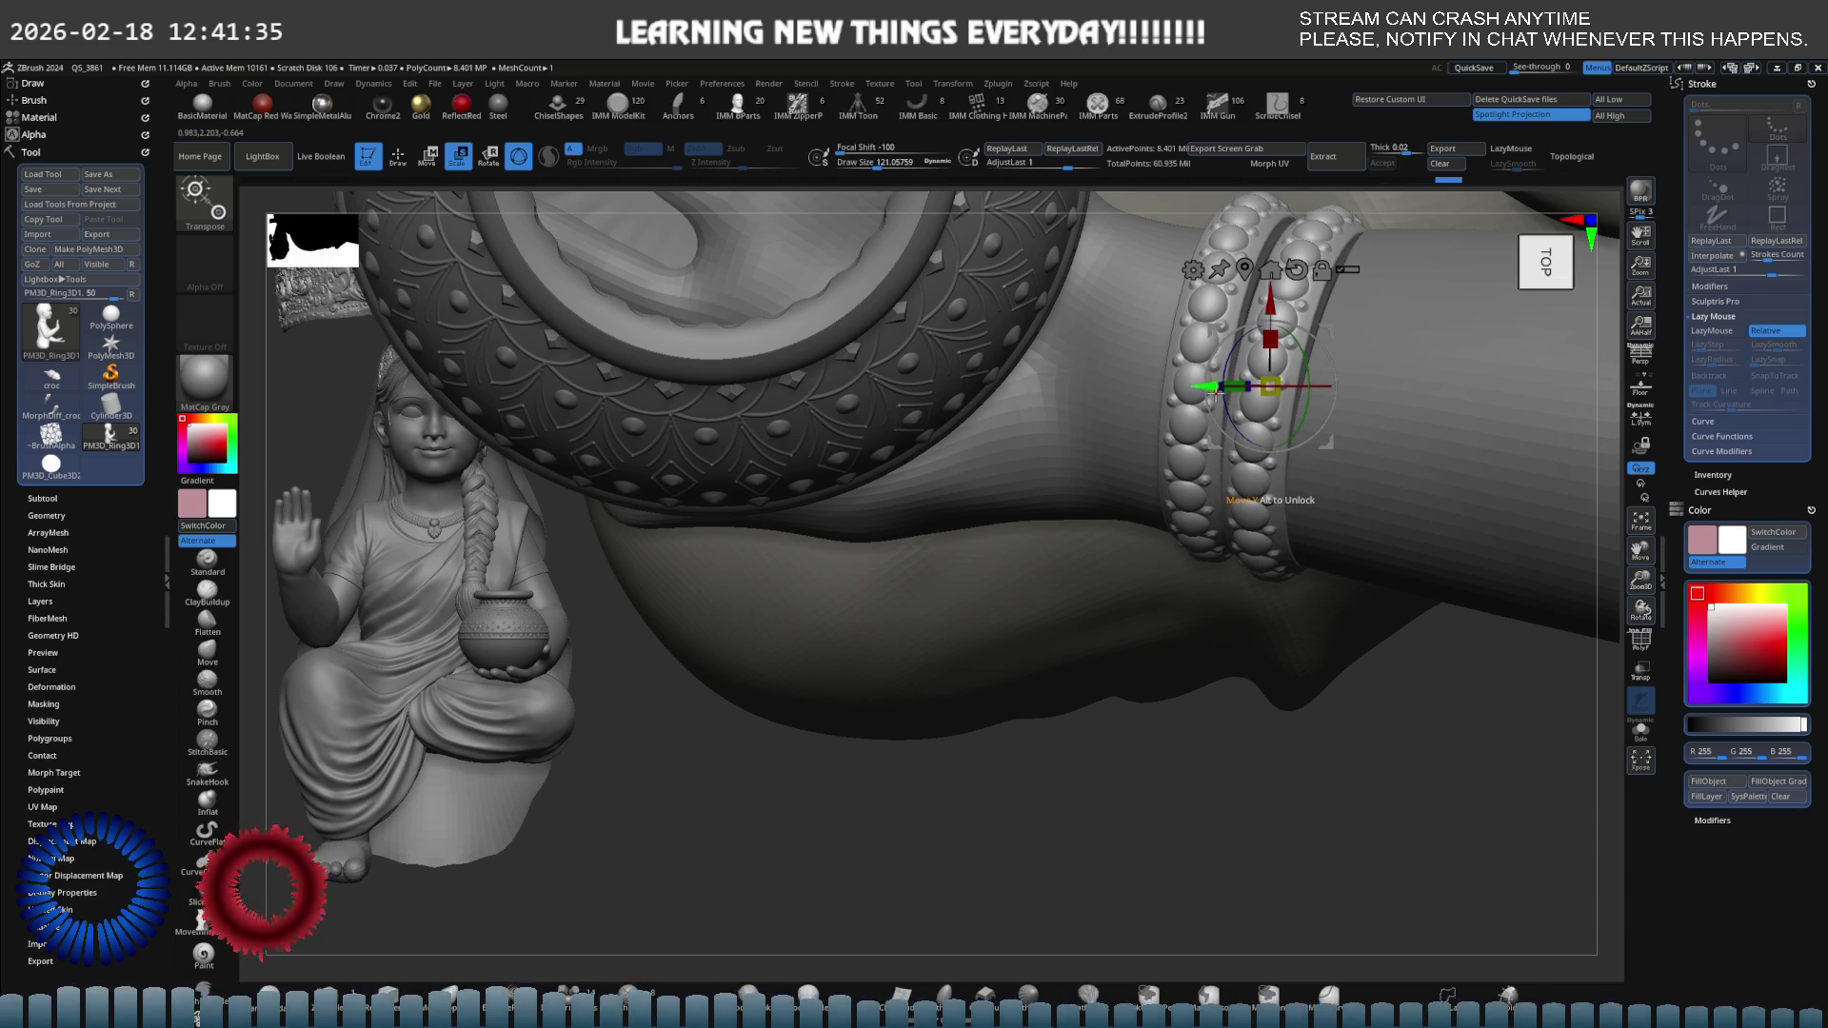
pyautogui.moveTo(1208, 385)
pyautogui.mouseDown()
pyautogui.moveTo(1219, 338)
pyautogui.moveTo(1298, 523)
pyautogui.moveTo(1309, 610)
pyautogui.moveTo(1414, 440)
pyautogui.mouseUp()
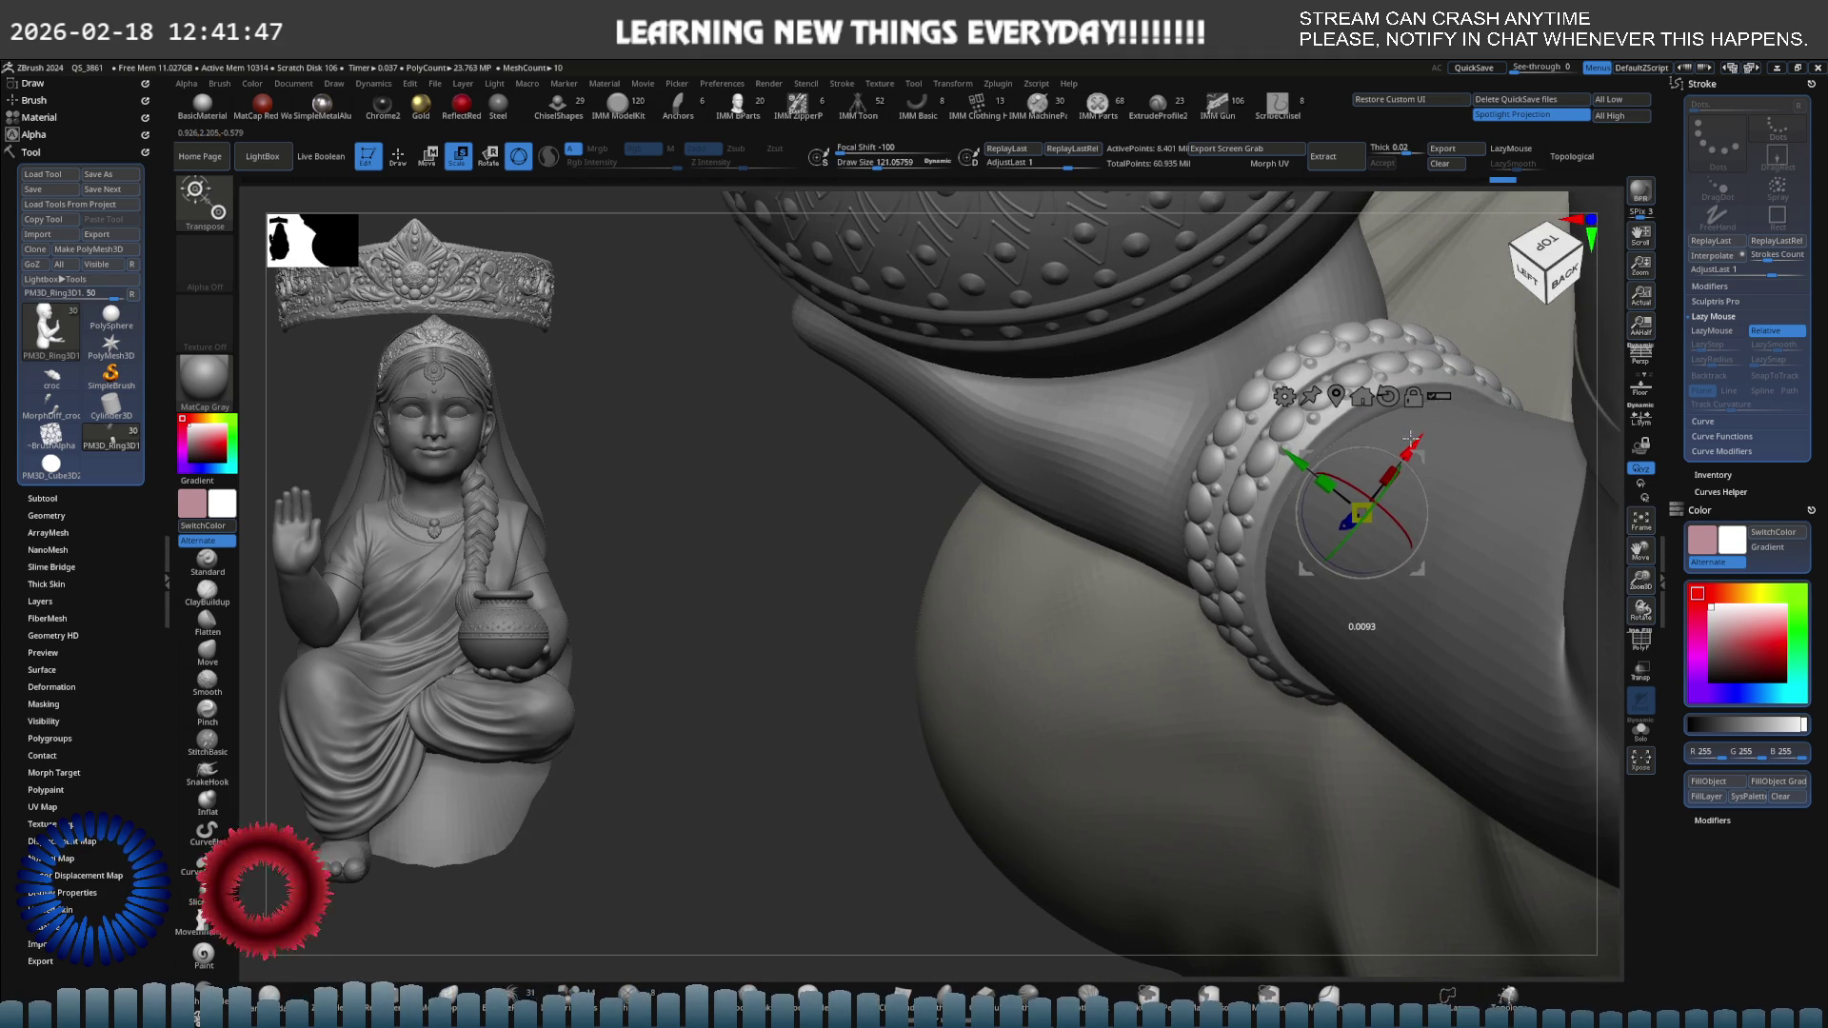
pyautogui.keyDown('shift'); pyautogui.moveTo(1428, 353); pyautogui.dragTo(1443, 463); pyautogui.keyUp('shift')
pyautogui.press('q')
pyautogui.moveTo(1443, 463)
pyautogui.mouseDown(button='right')
pyautogui.moveTo(1347, 565)
pyautogui.moveTo(1225, 552)
pyautogui.moveTo(1122, 578)
pyautogui.mouseUp(button='right')
pyautogui.press('e')
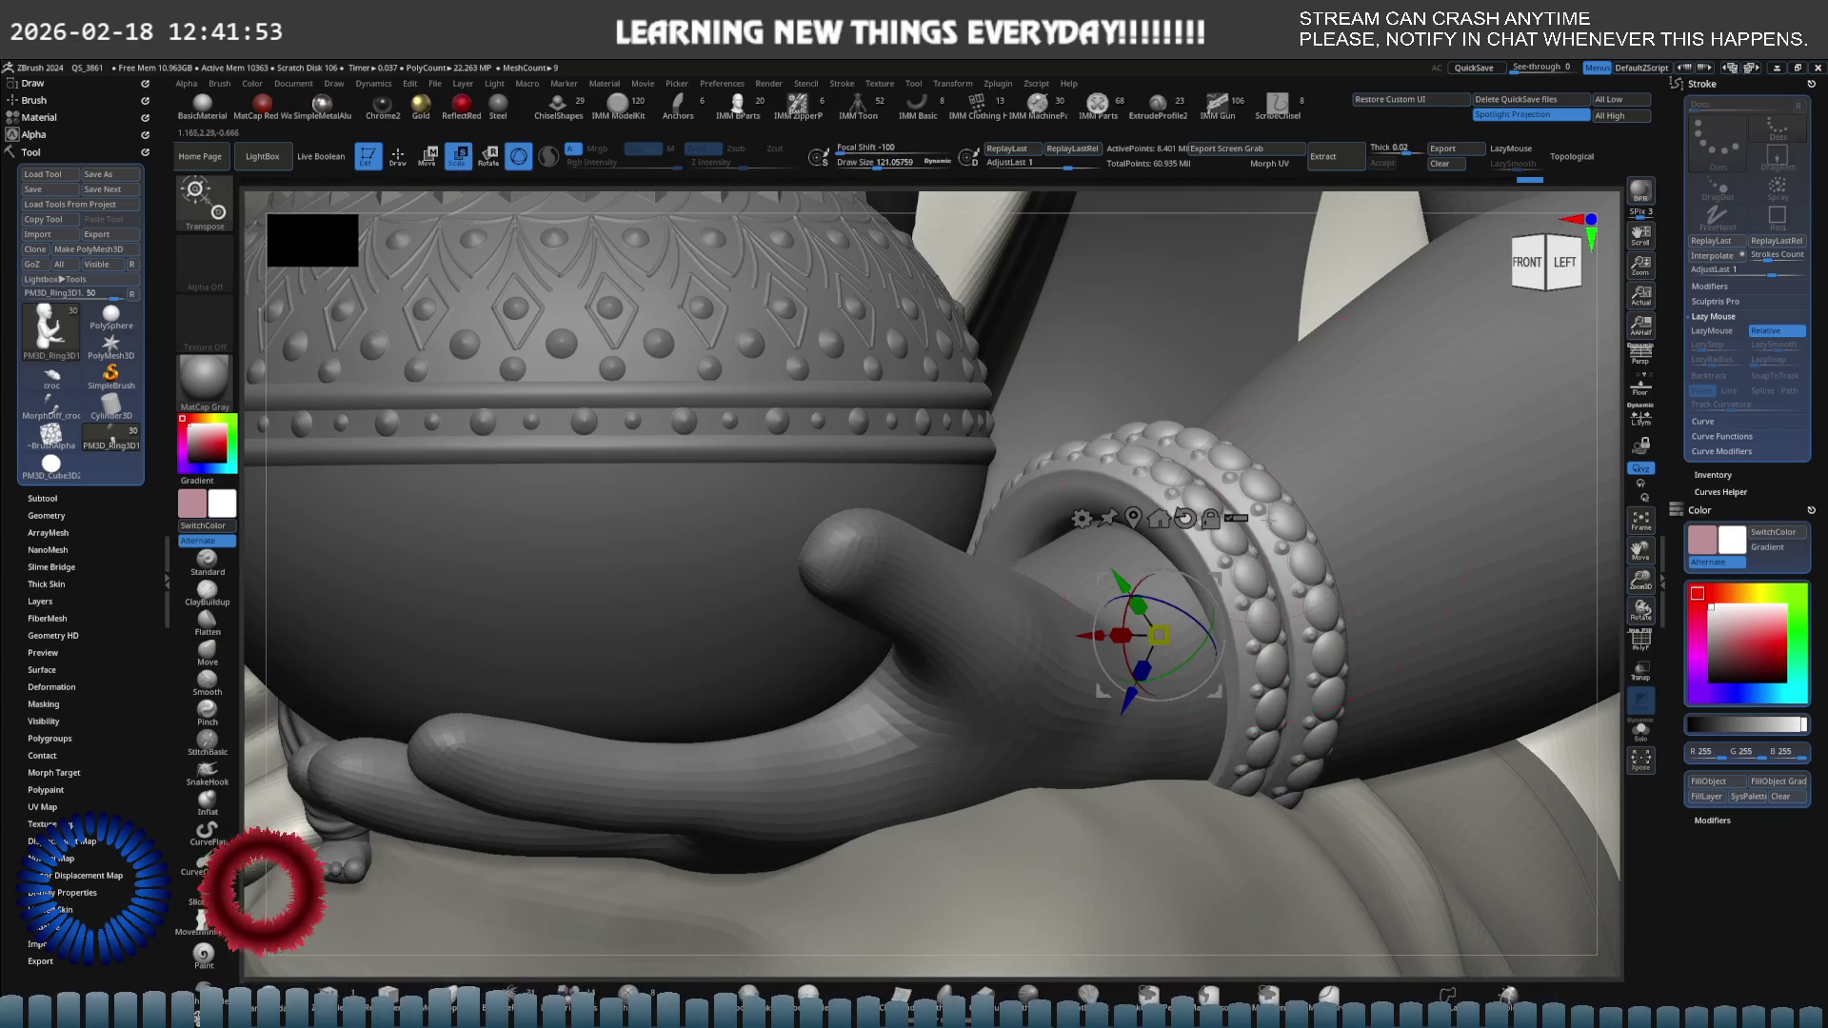
pyautogui.moveTo(1122, 578)
pyautogui.mouseDown()
pyautogui.moveTo(1143, 593)
pyautogui.moveTo(1121, 617)
pyautogui.moveTo(1139, 604)
pyautogui.mouseUp()
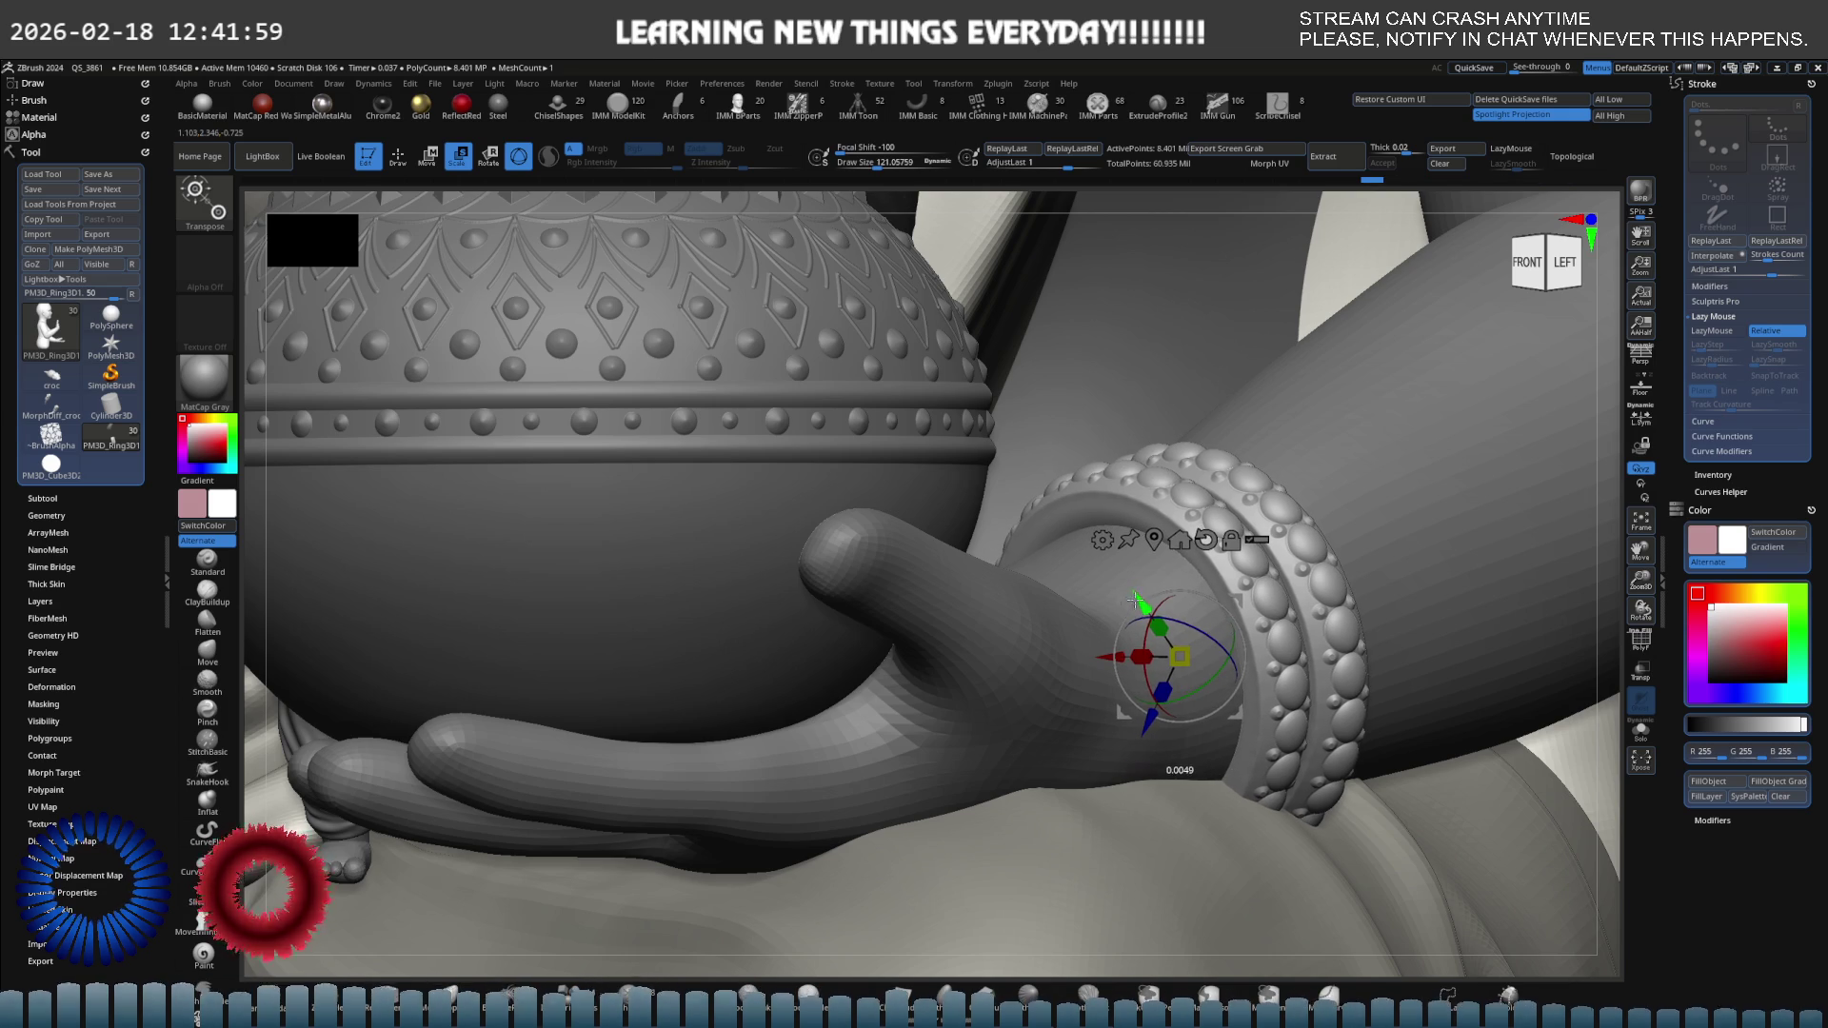
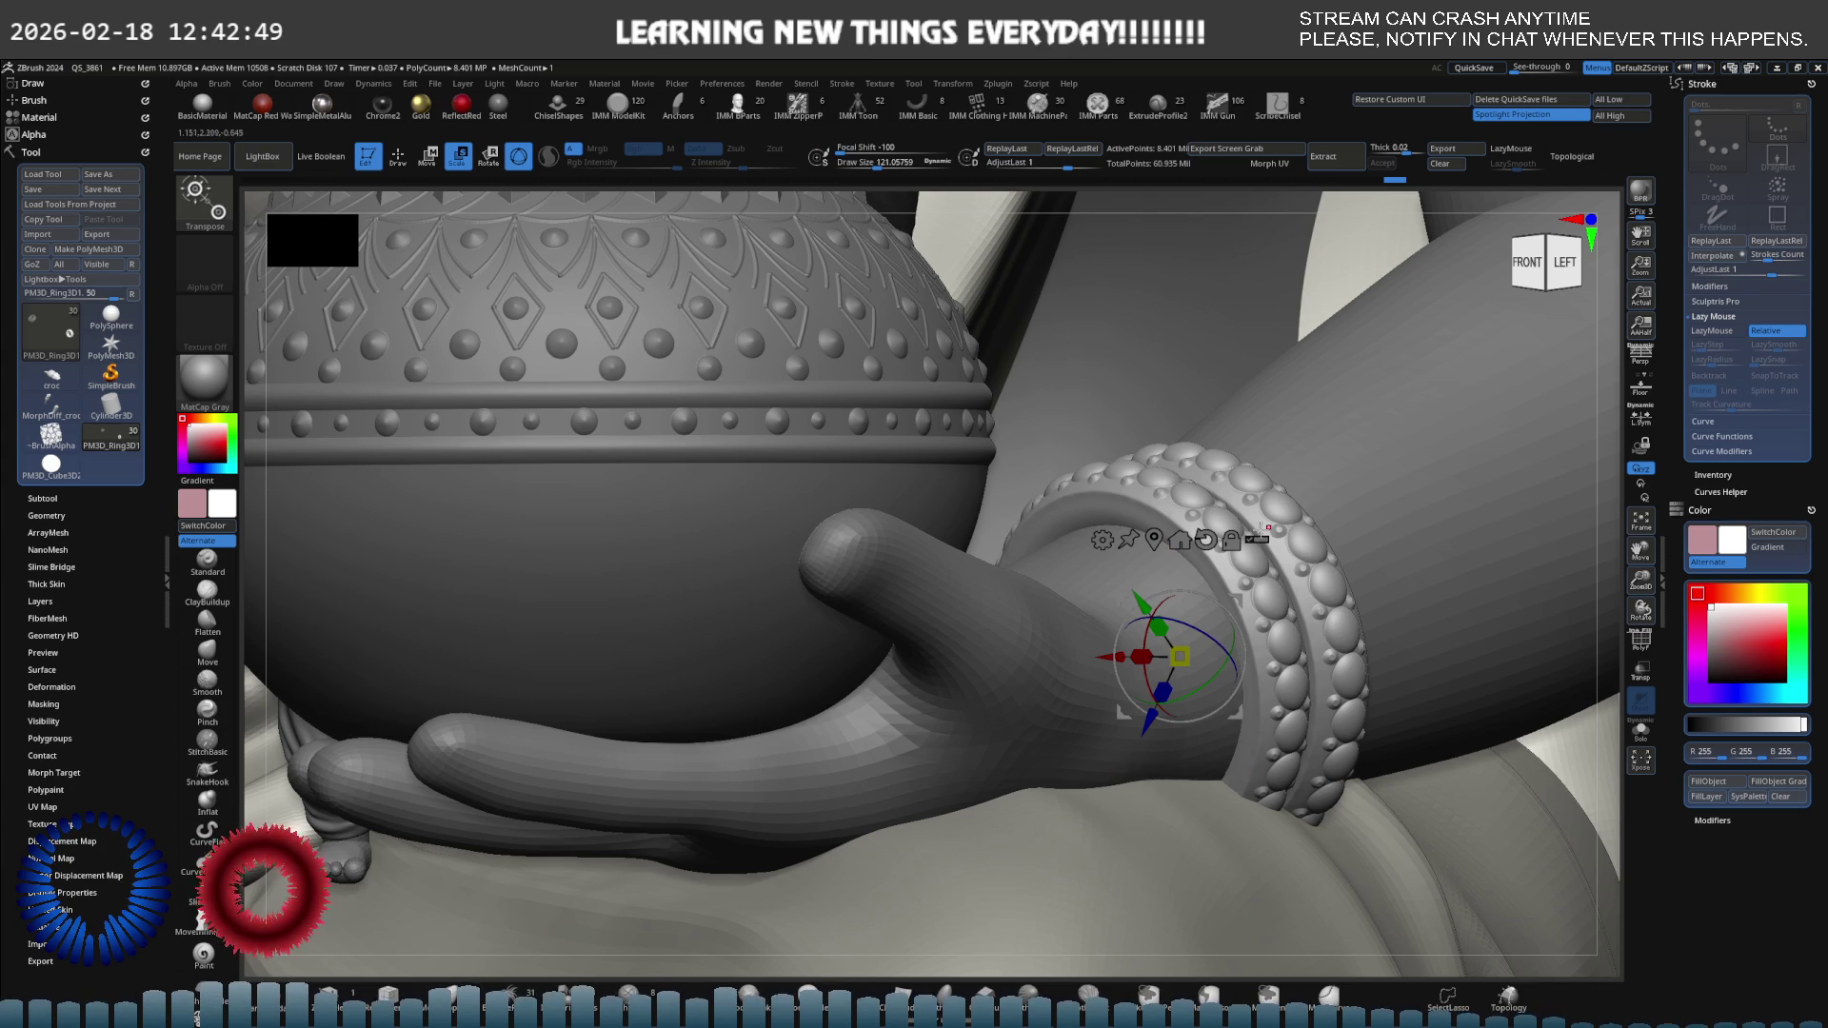
# Orbit the figure round to a left side view of the wrist.
pyautogui.scroll(-3, 1264, 530)
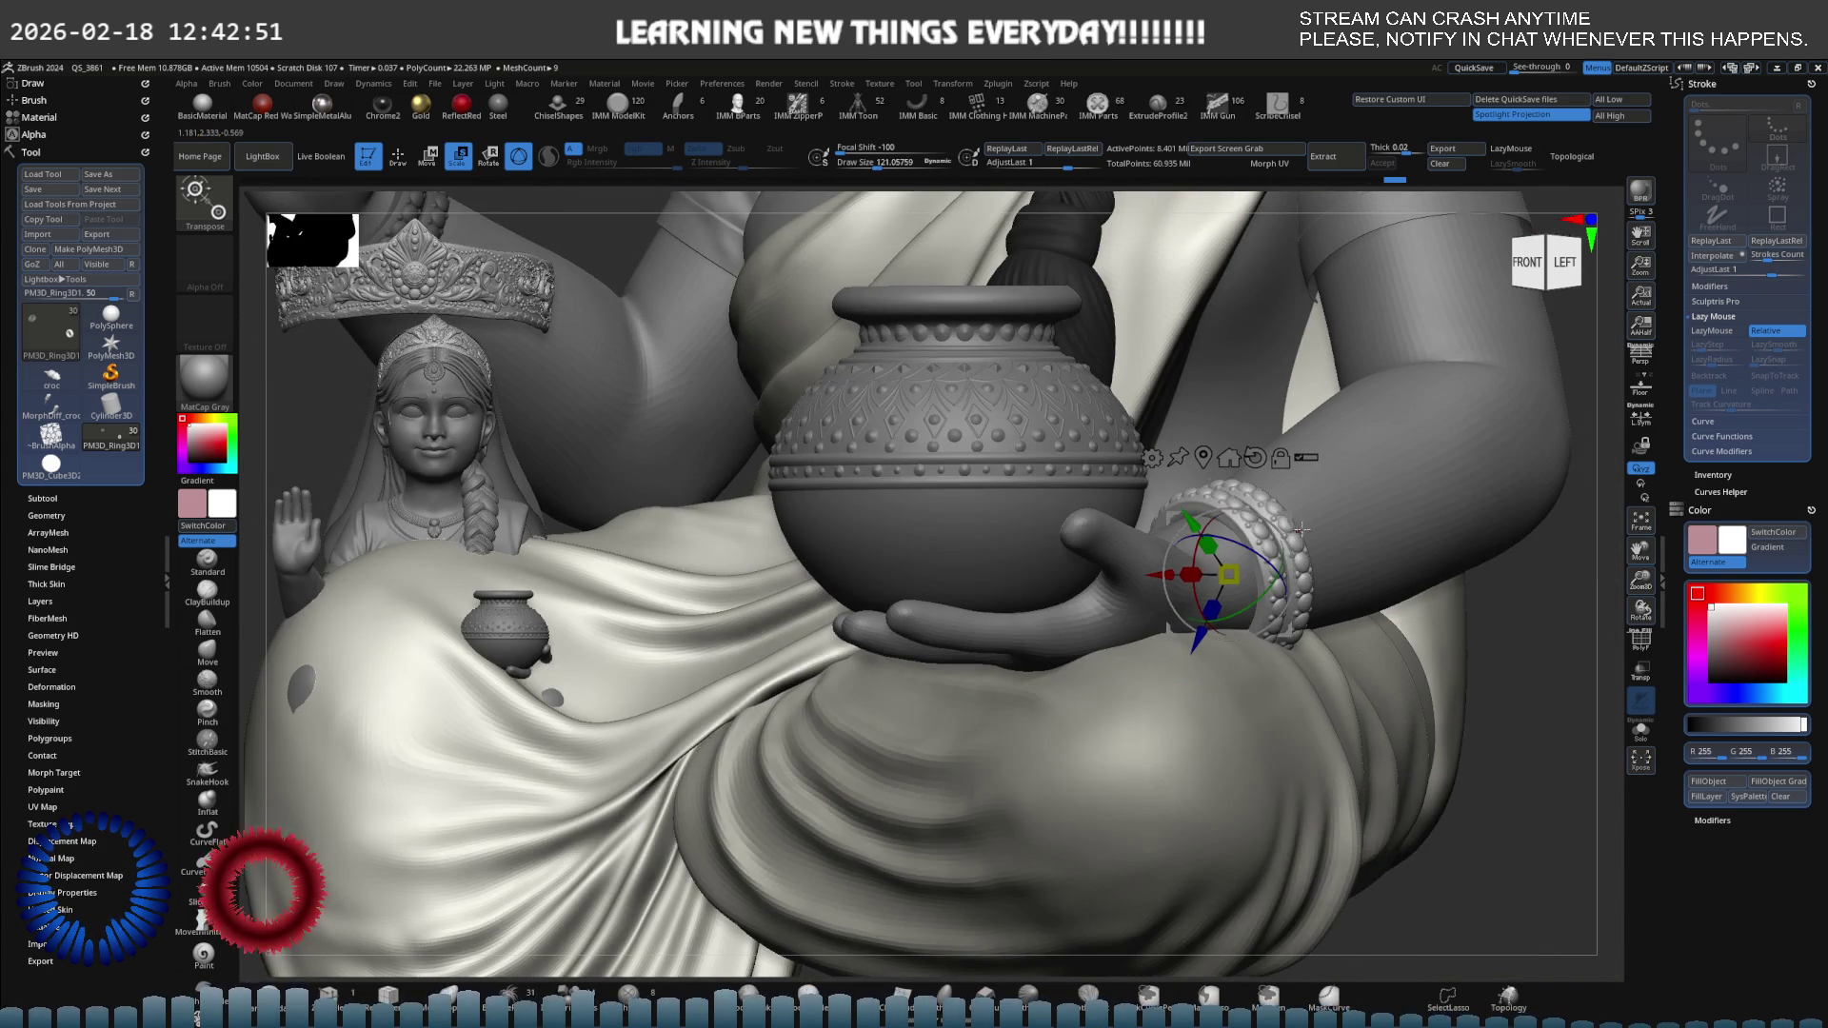
pyautogui.scroll(-5, 1266, 534)
pyautogui.press('q')
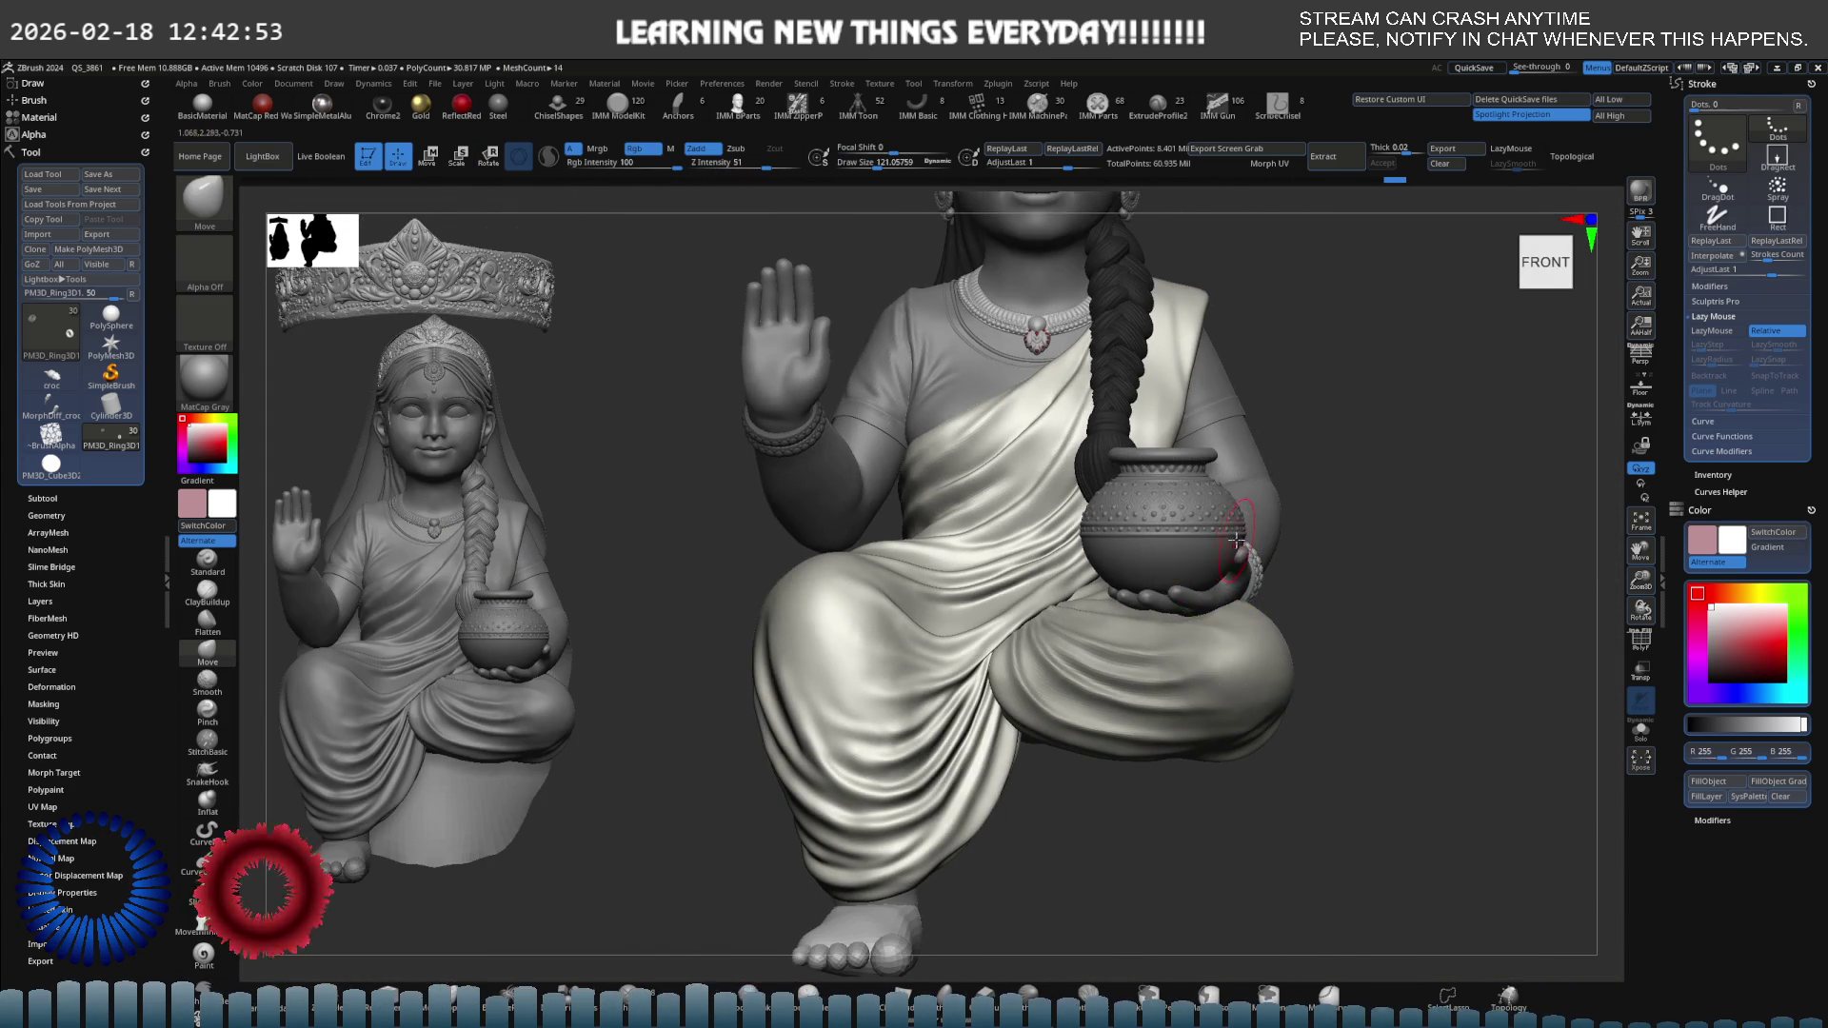
pyautogui.moveTo(1543, 600); pyautogui.dragTo(1429, 600)
pyautogui.moveTo(1292, 568); pyautogui.dragTo(1243, 568)
pyautogui.scroll(5, 1243, 569)
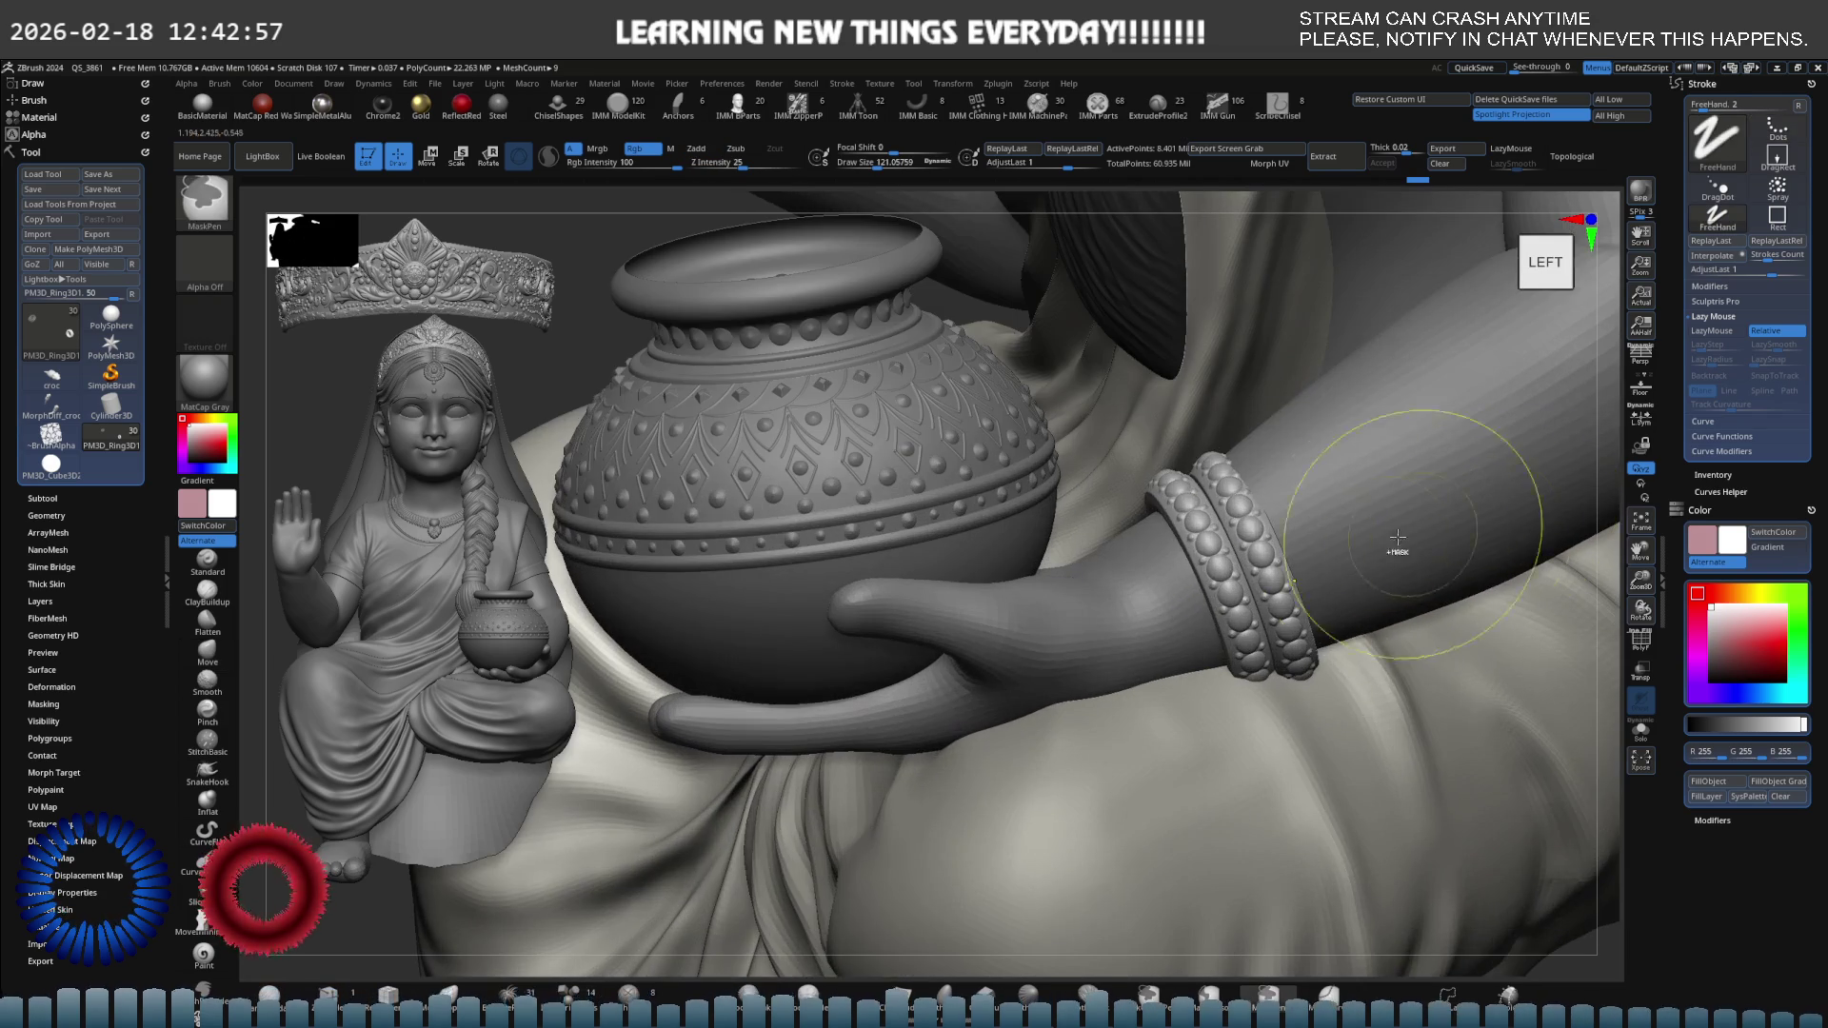
# Inspect the bangles from a front-left angle, briefly isolating them from the figure.
pyautogui.press('e')
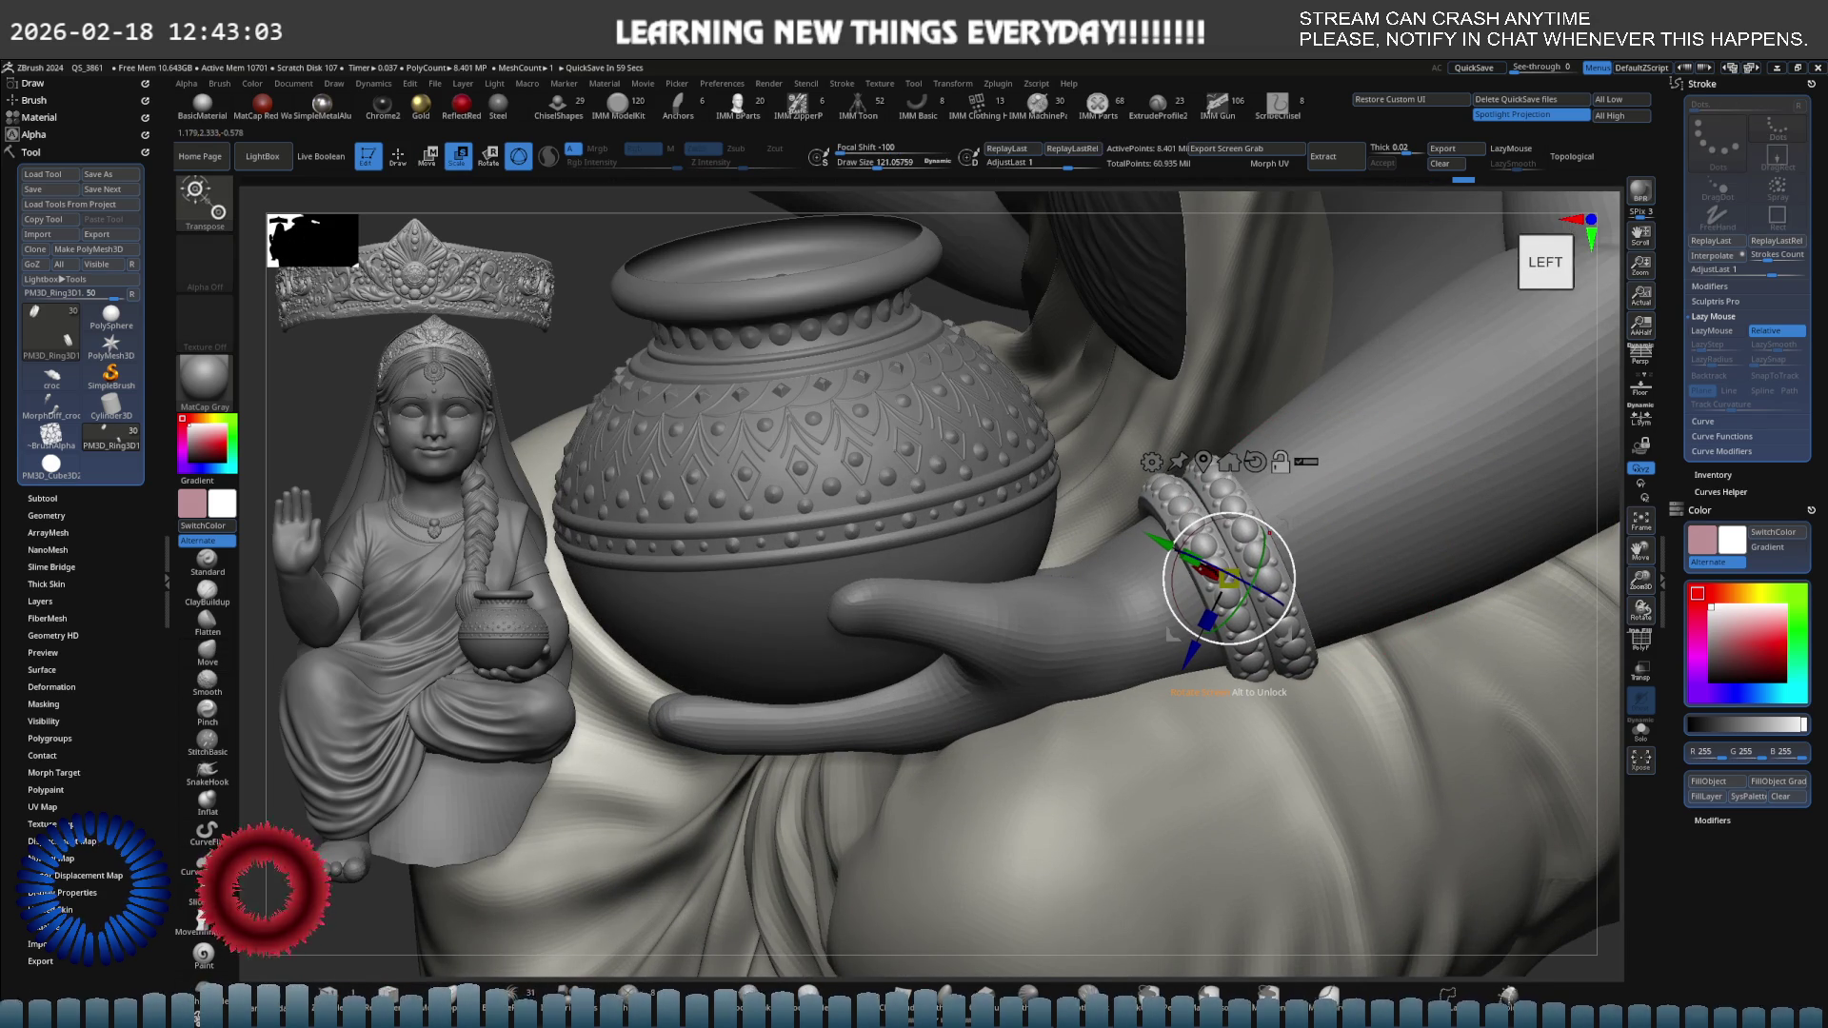
pyautogui.scroll(-5, 1314, 507)
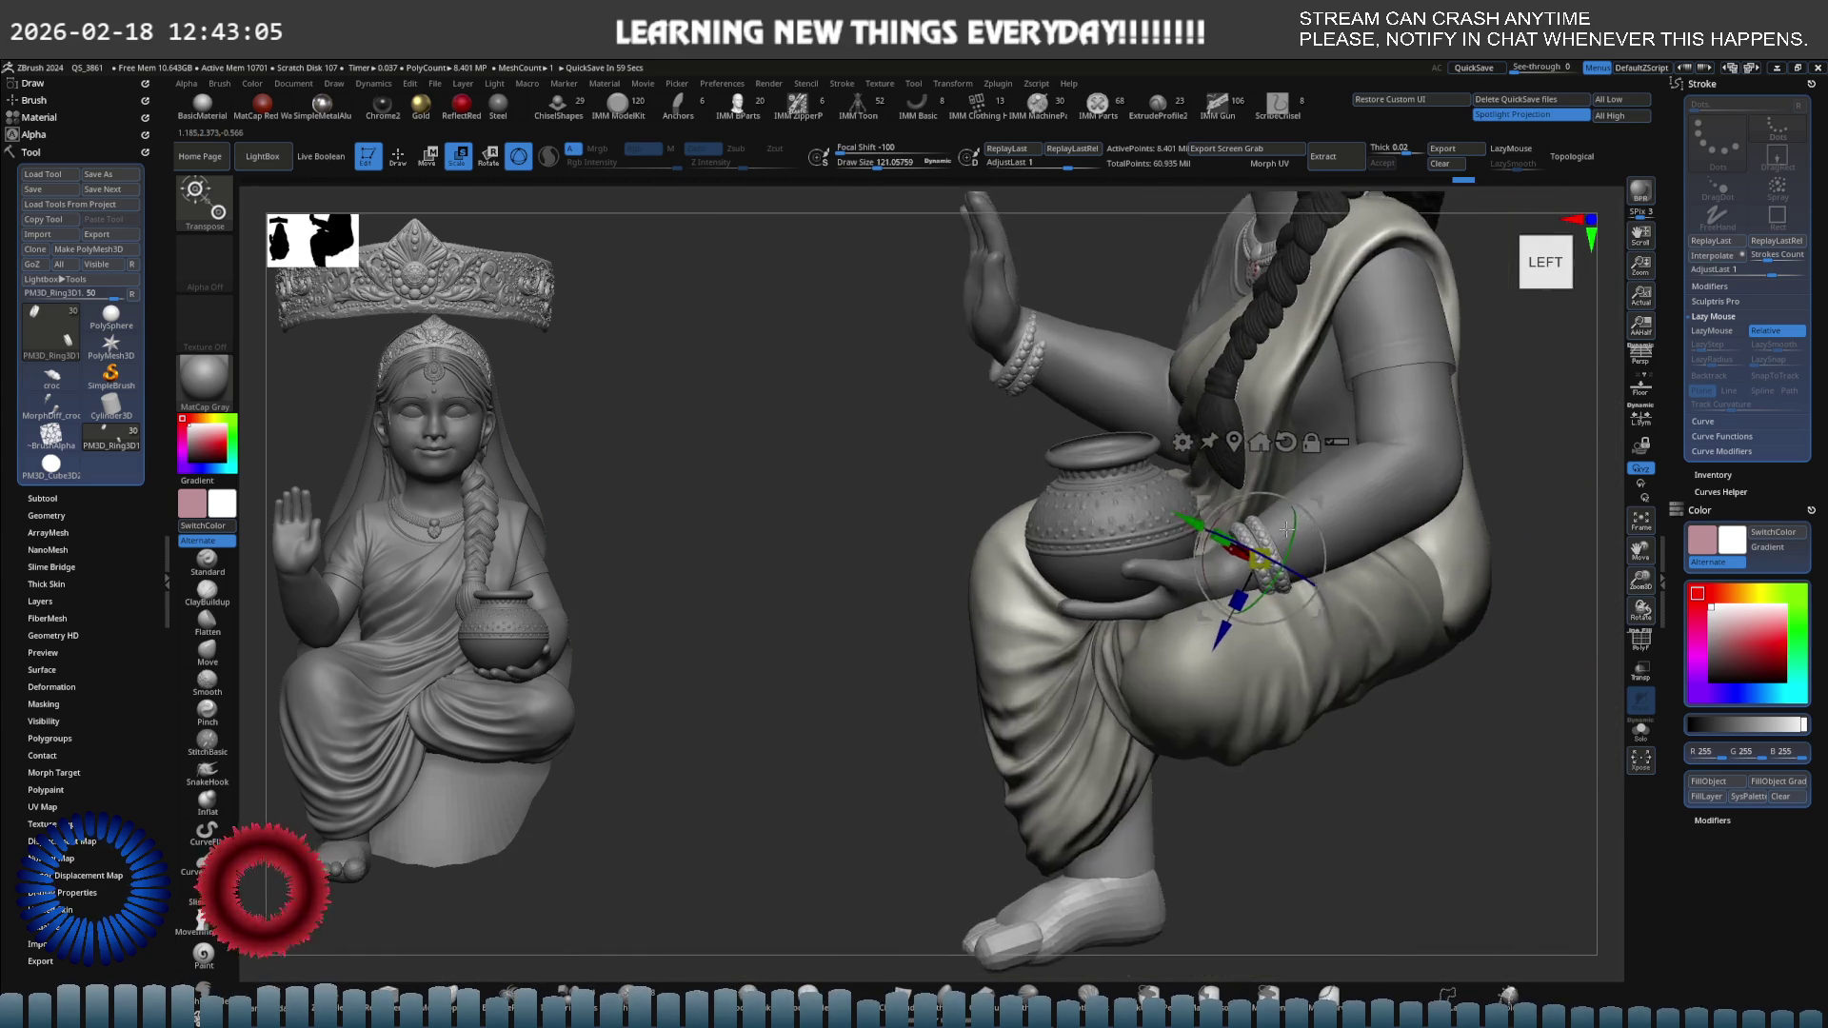
pyautogui.press('q')
pyautogui.moveTo(1317, 505); pyautogui.dragTo(1118, 482, button='right')
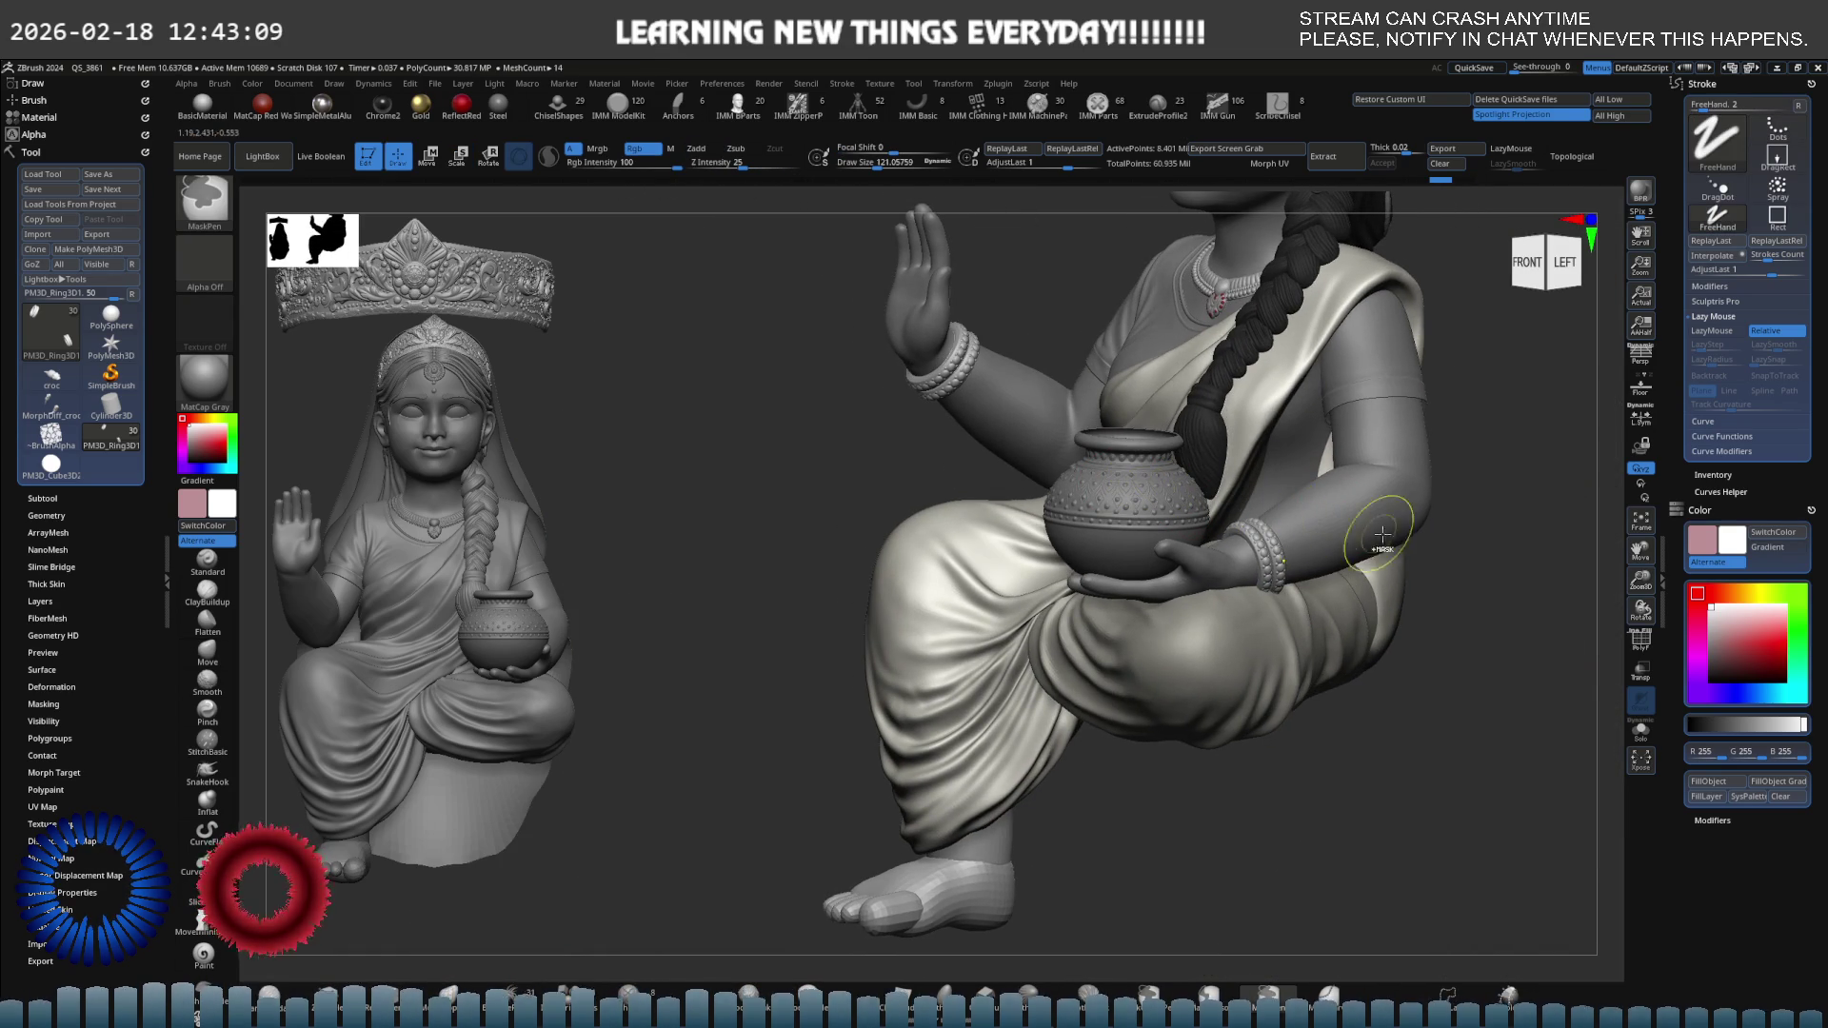
pyautogui.hotkey('alt', 's')
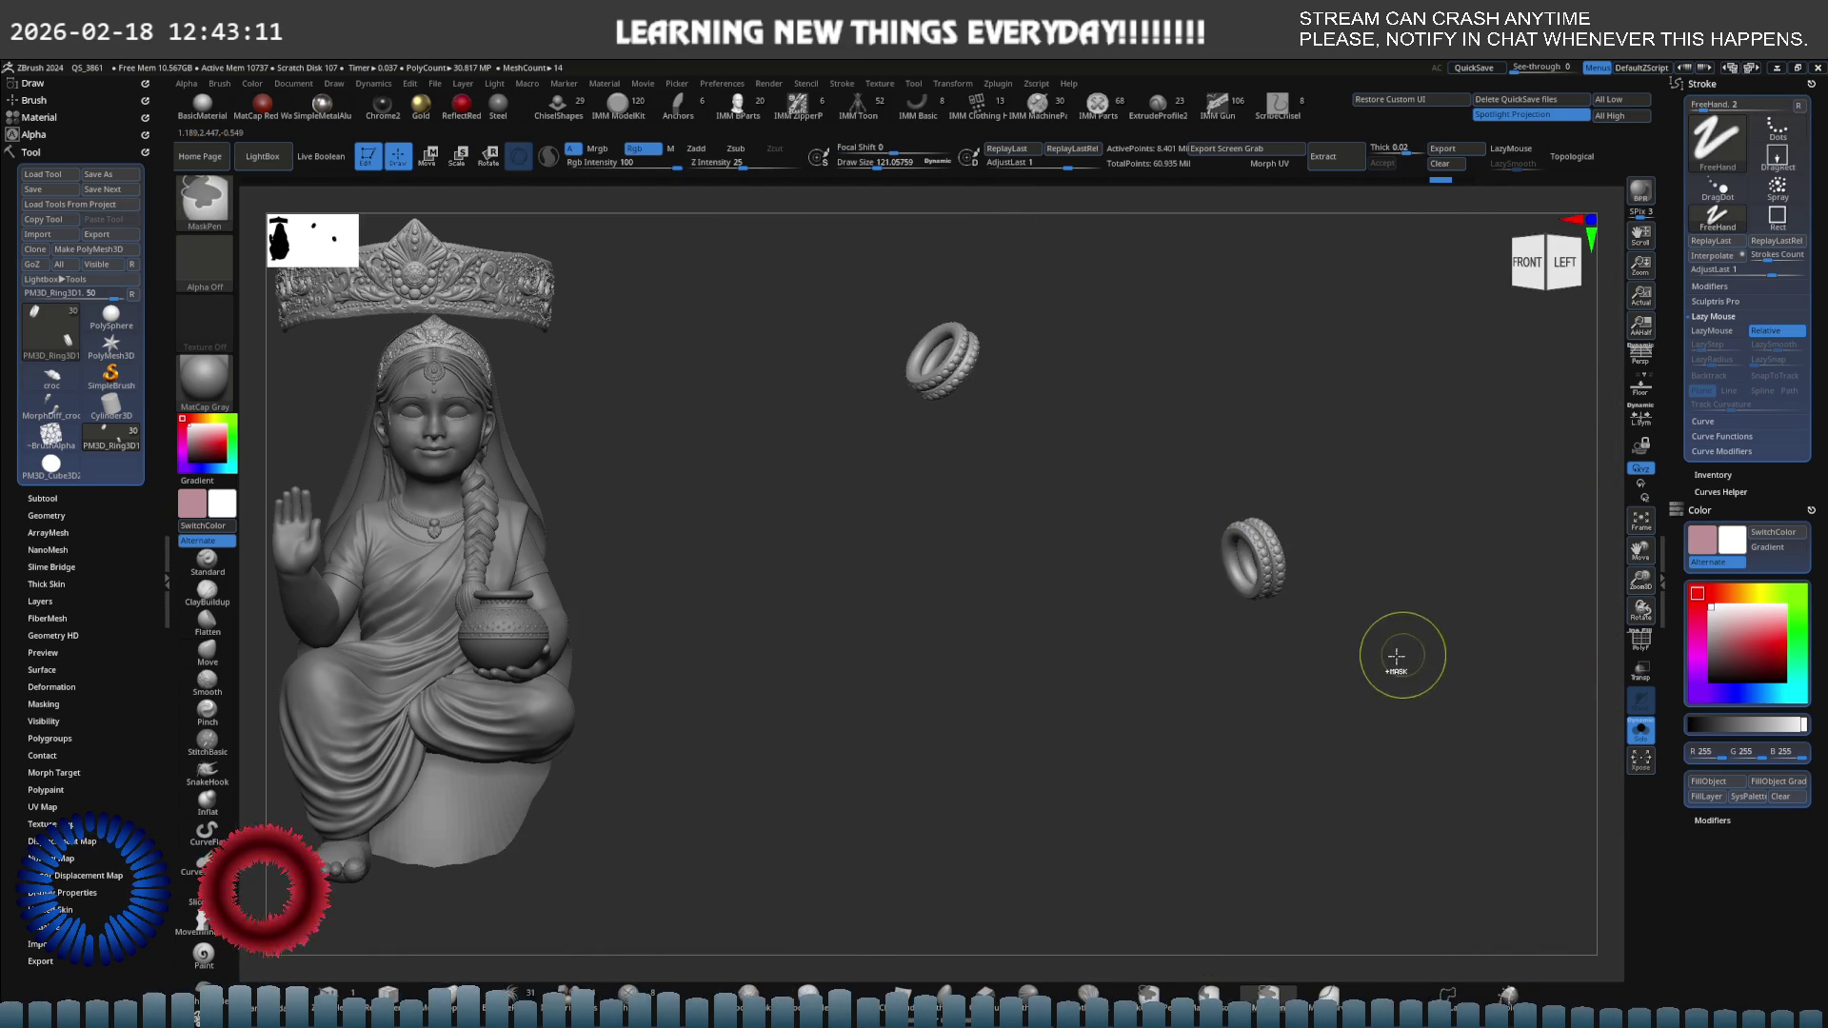
pyautogui.moveTo(1156, 760)
pyautogui.mouseDown(button='right')
pyautogui.moveTo(1275, 604)
pyautogui.moveTo(1399, 538)
pyautogui.mouseUp(button='right')
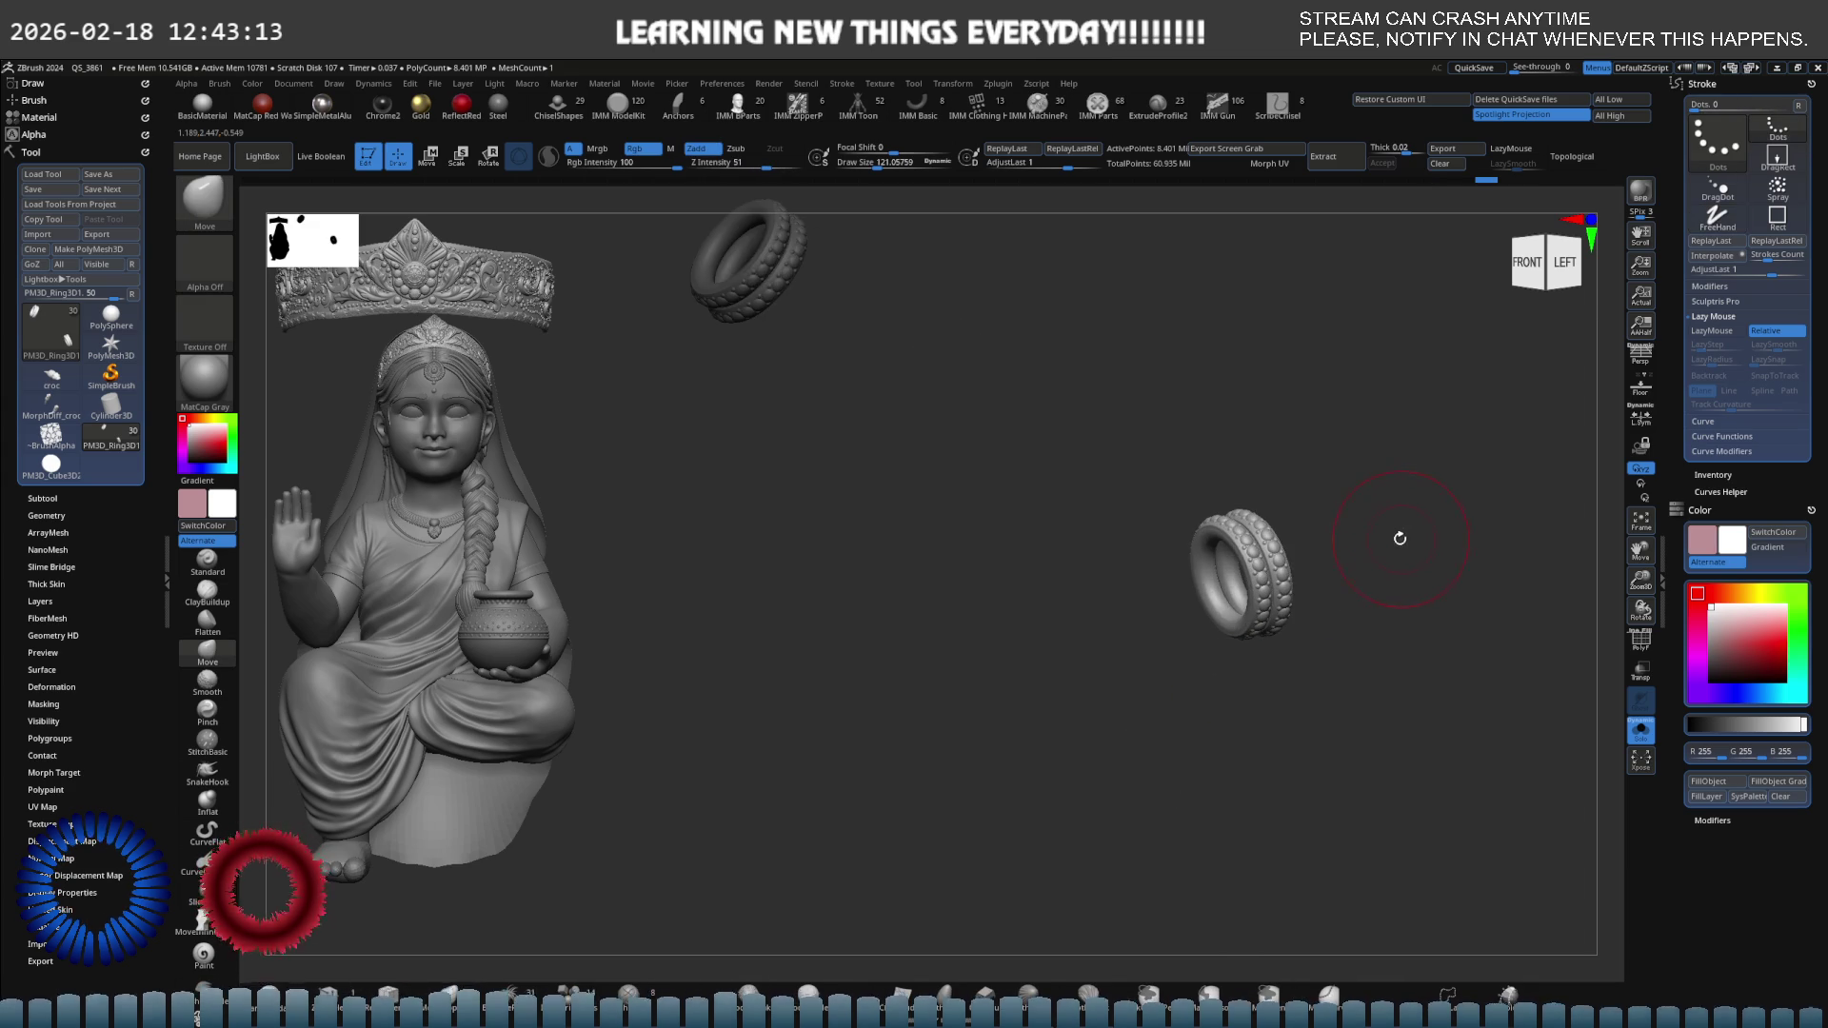
pyautogui.hotkey('alt', 's')
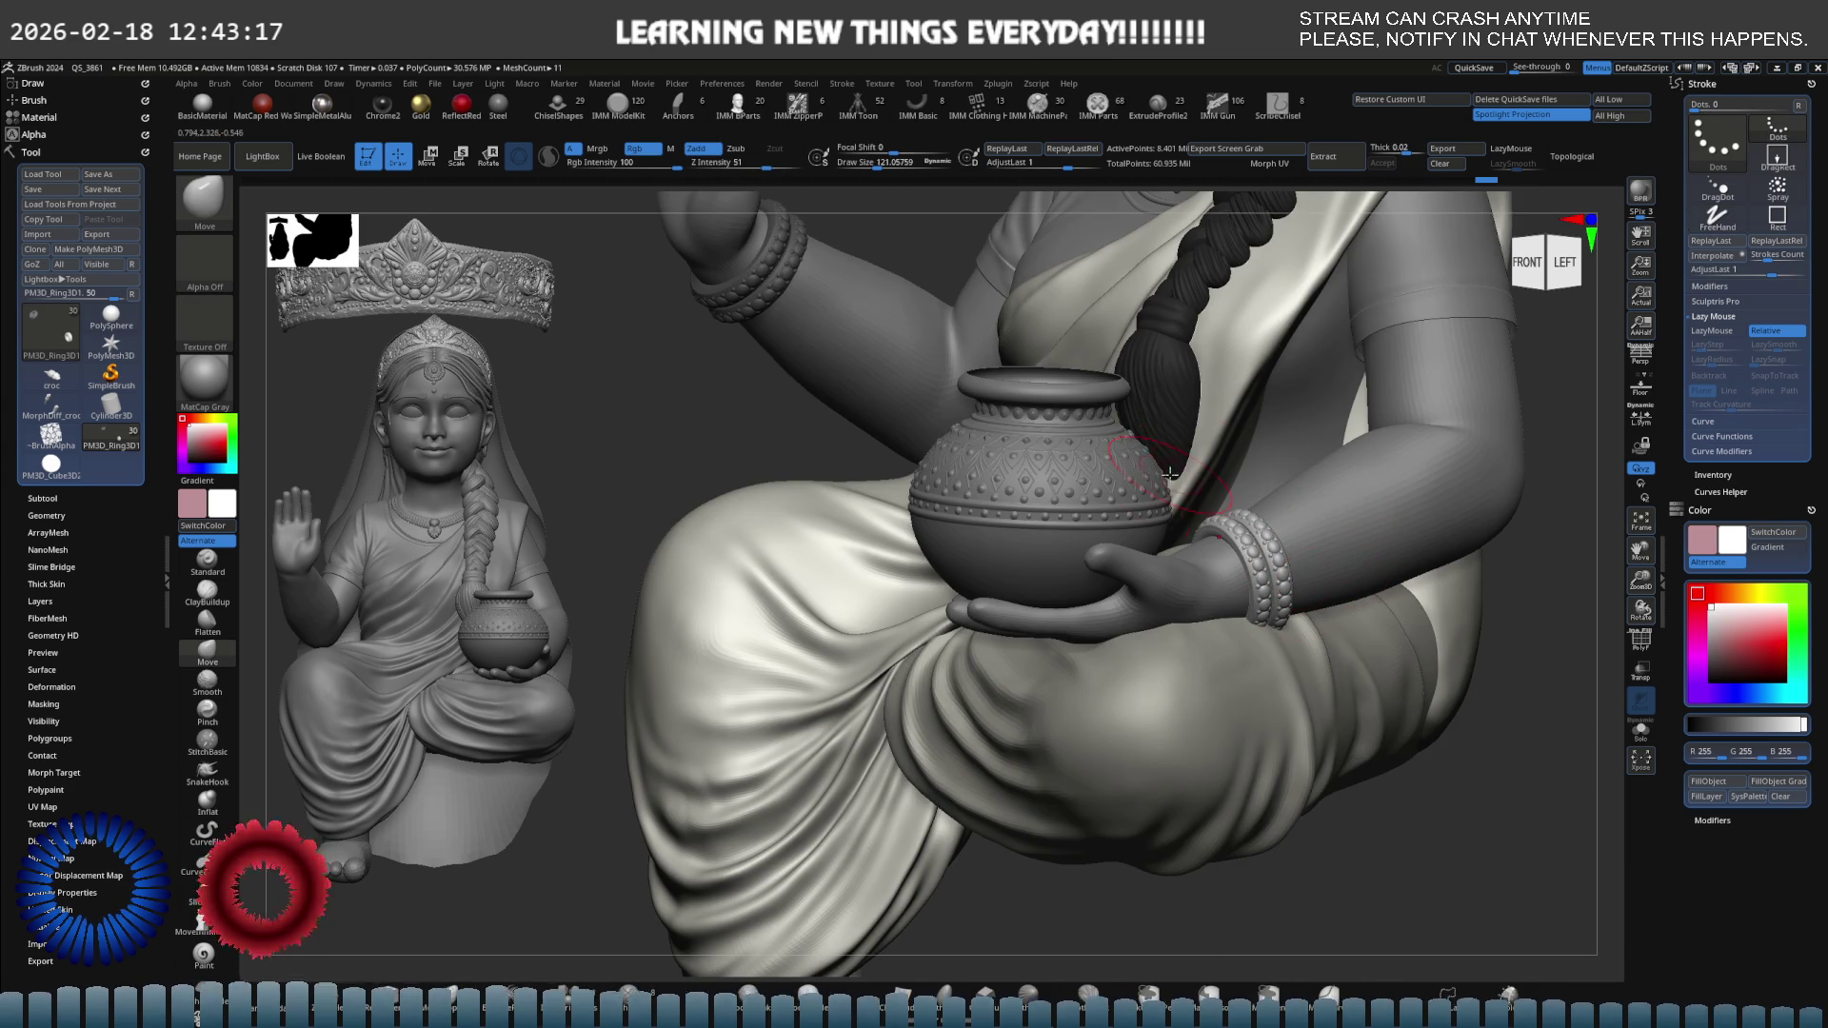
# Tilt the pair of beaded bangles slightly on the wrist.
pyautogui.scroll(5, 1169, 473)
pyautogui.press('e')
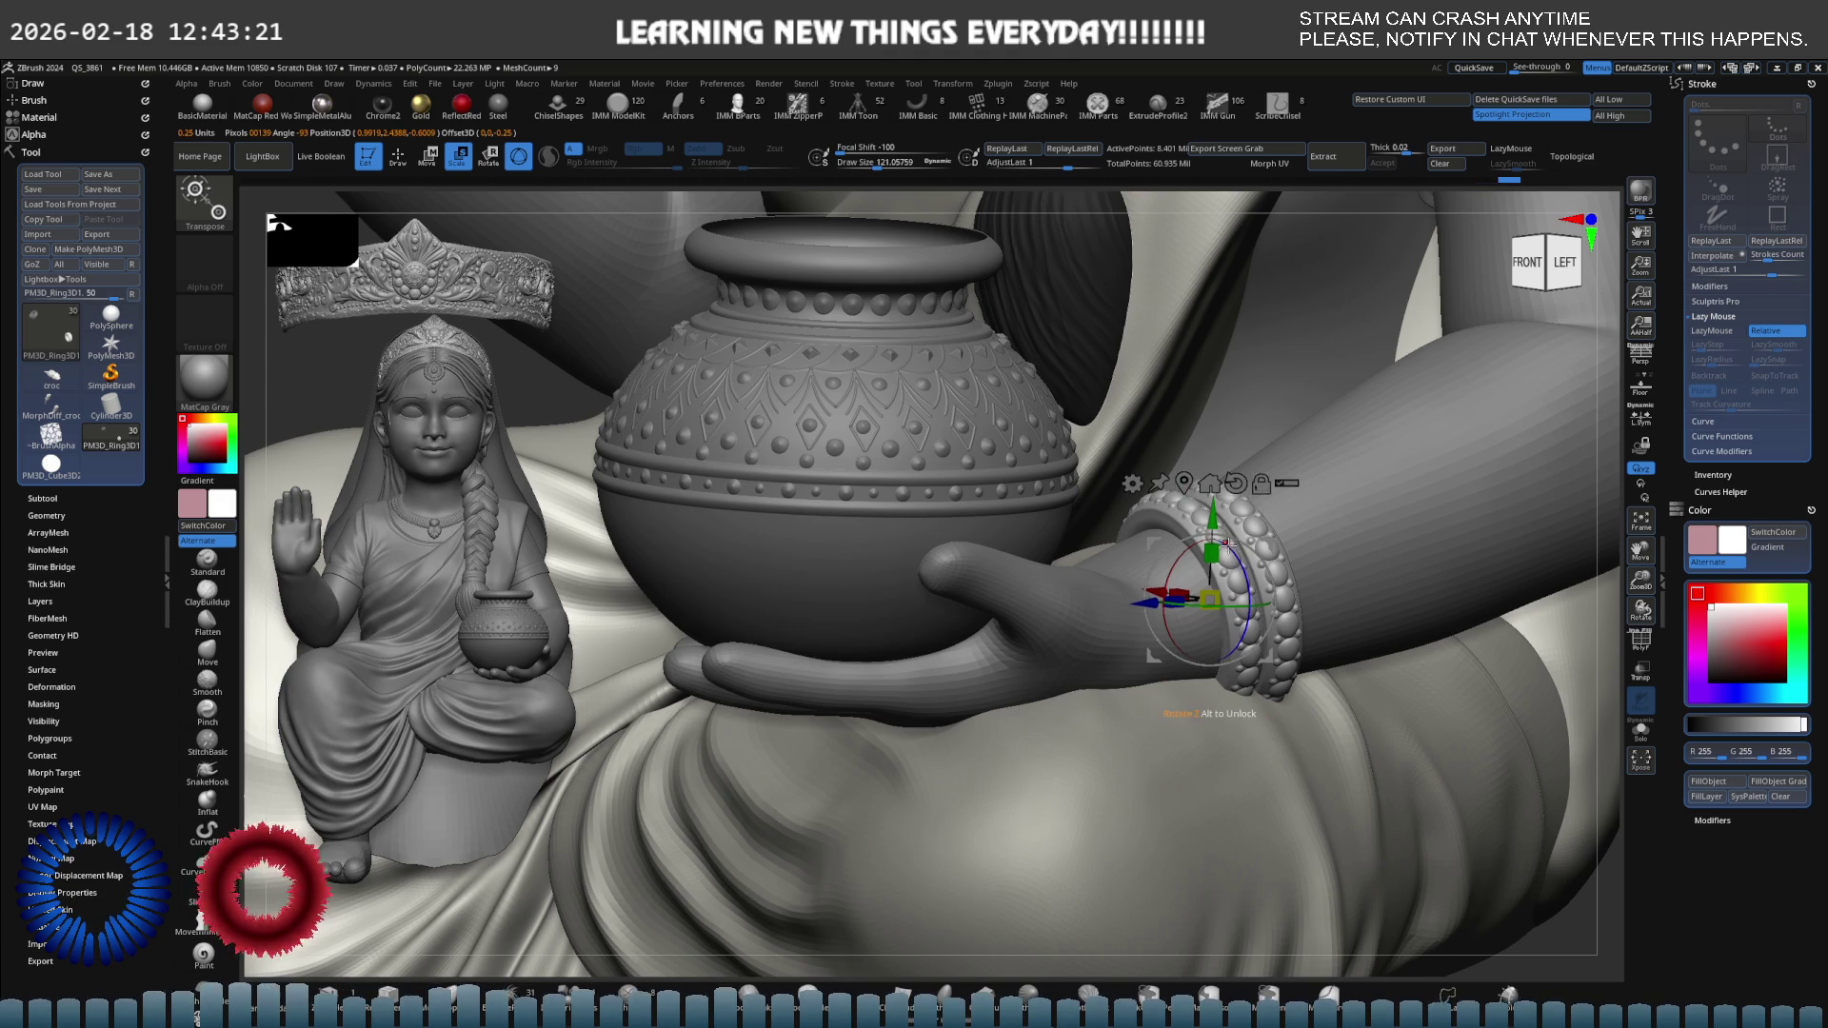
pyautogui.scroll(8, 1228, 545)
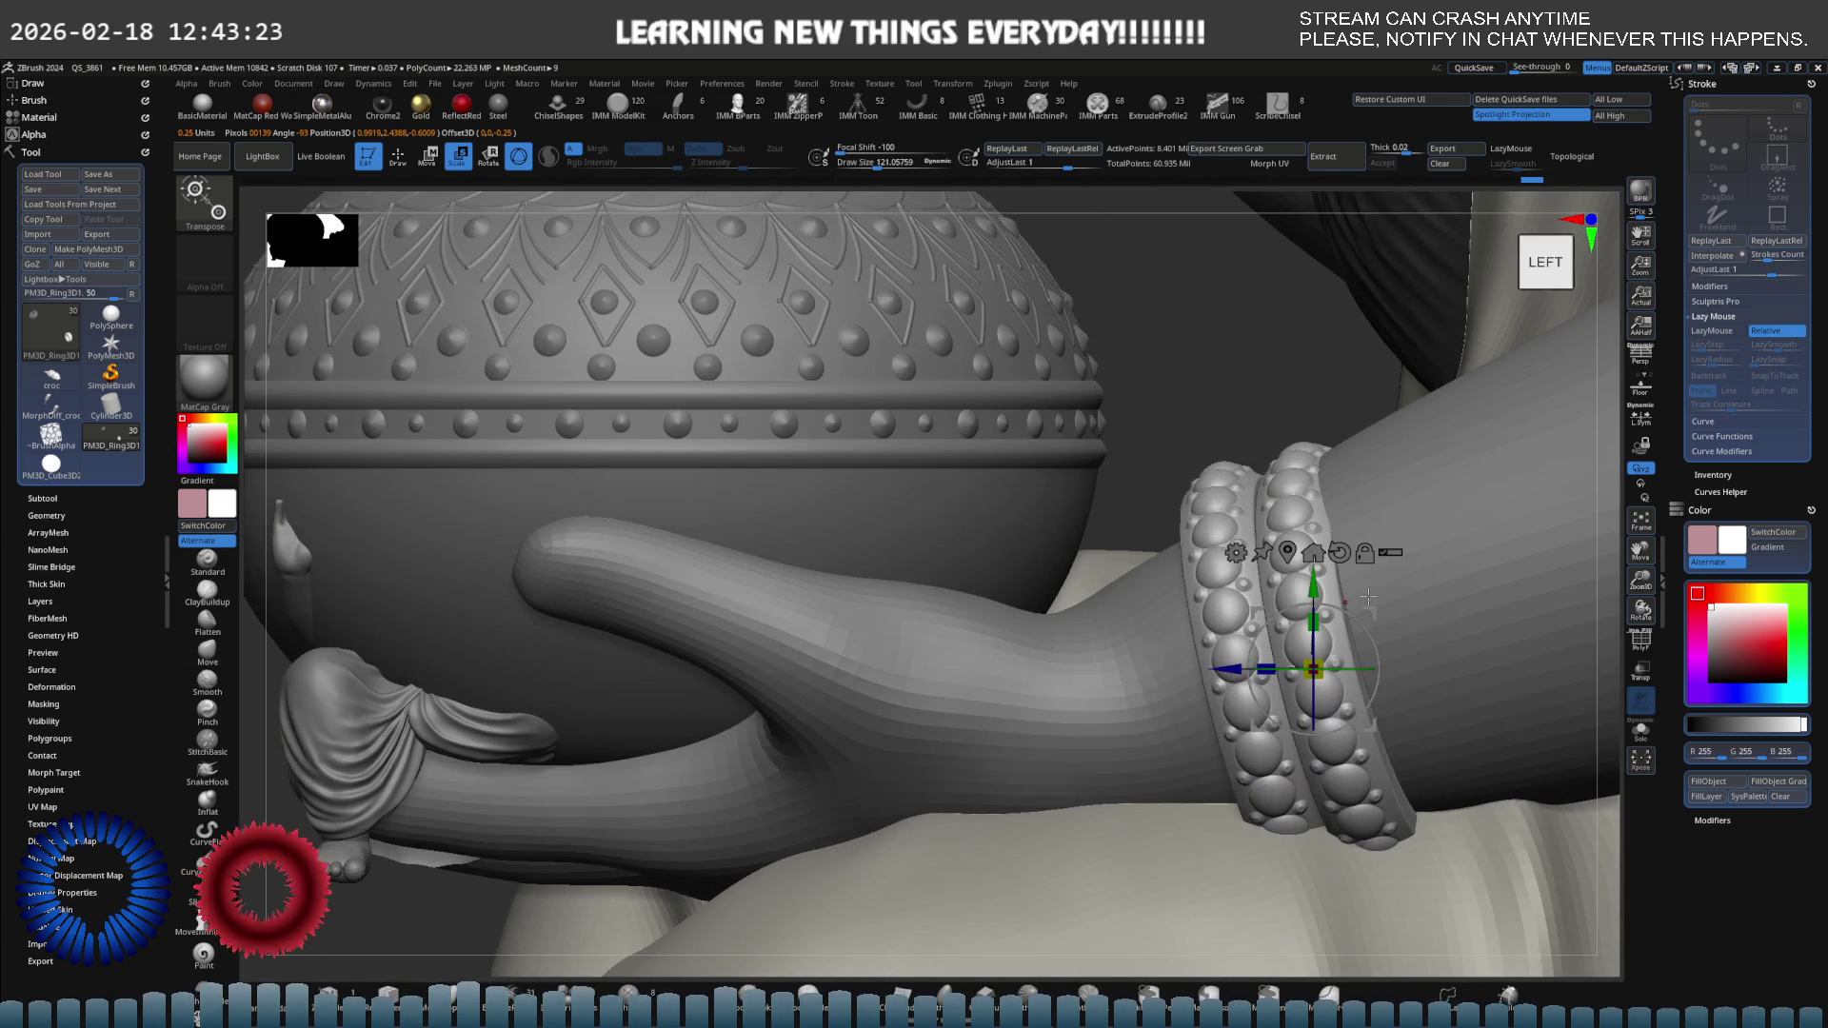
pyautogui.moveTo(1344, 614); pyautogui.dragTo(1344, 607)
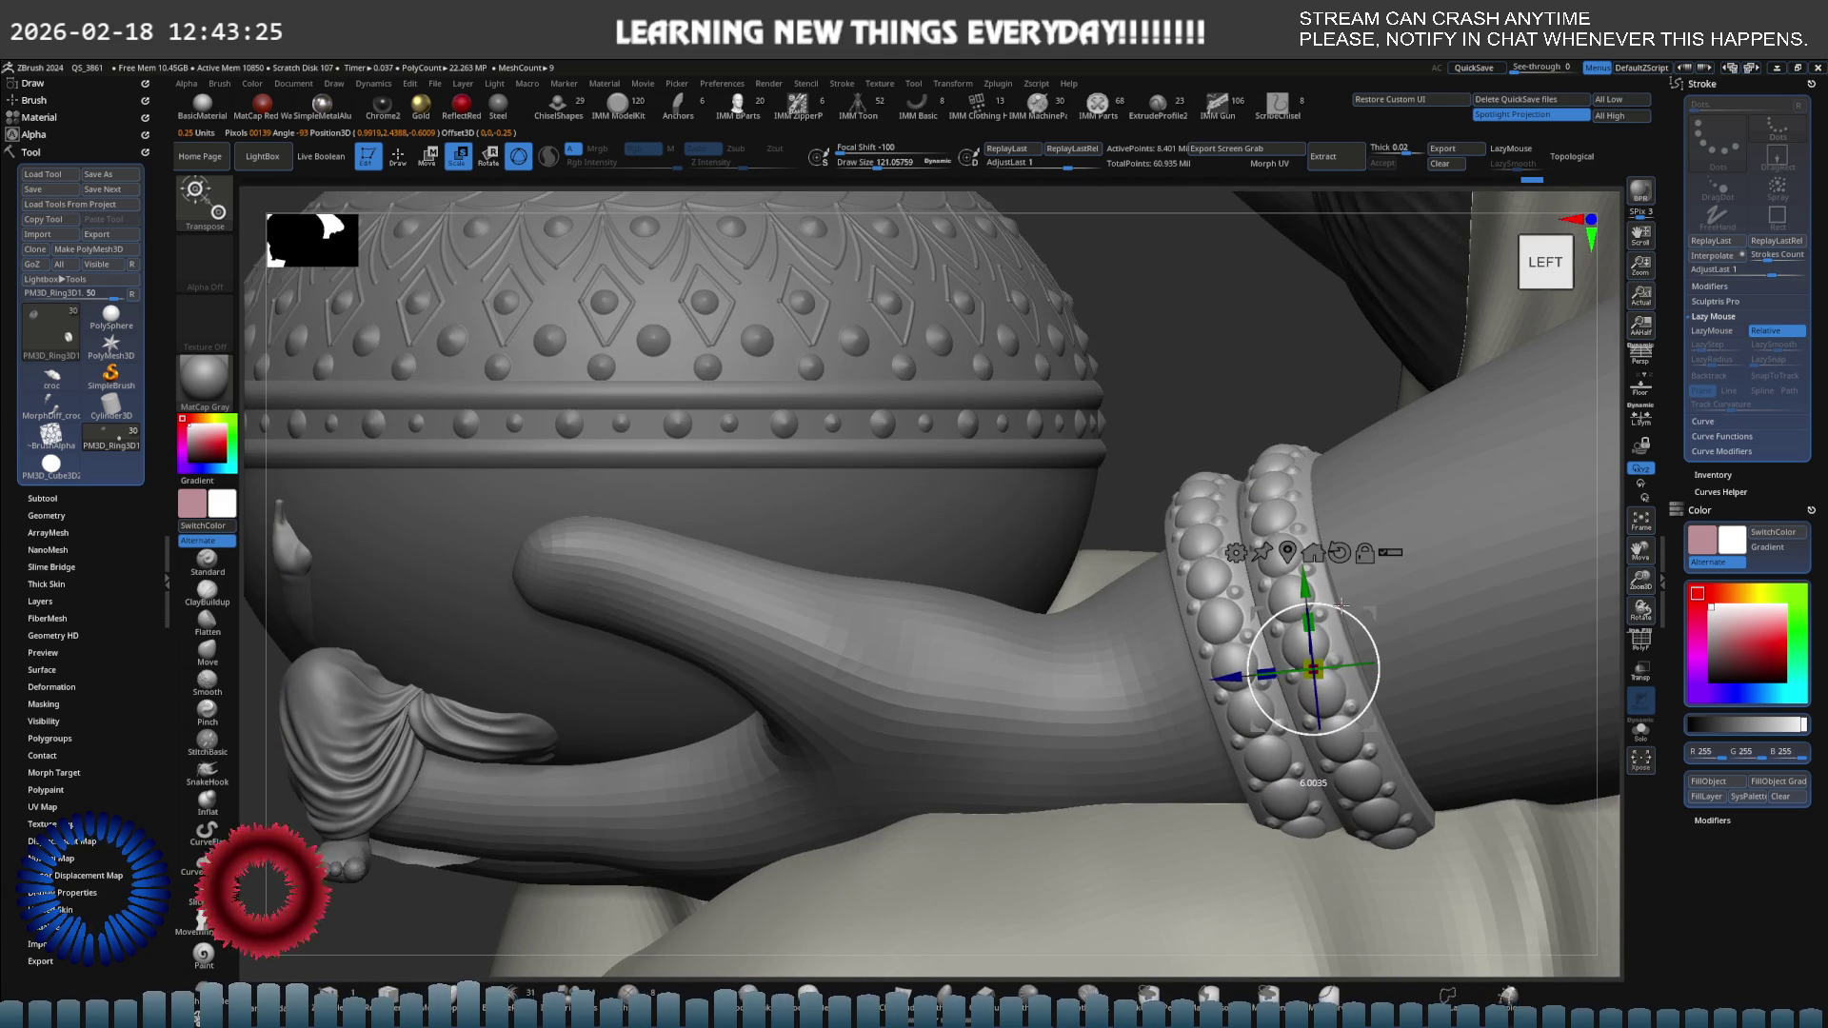
# Enlarge the bangles to about 1.05 scale so they ring the wrist.
pyautogui.moveTo(1341, 606)
pyautogui.mouseDown(button='right')
pyautogui.moveTo(1369, 554)
pyautogui.moveTo(1303, 647)
pyautogui.moveTo(1349, 597)
pyautogui.moveTo(1444, 606)
pyautogui.moveTo(1466, 581)
pyautogui.mouseUp(button='right')
pyautogui.moveTo(1349, 556)
pyautogui.keyDown('shift'); pyautogui.mouseDown(button='right')
pyautogui.moveTo(1259, 569)
pyautogui.moveTo(1299, 603)
pyautogui.moveTo(1380, 599)
pyautogui.moveTo(1437, 652)
pyautogui.moveTo(1229, 667)
pyautogui.moveTo(1207, 700)
pyautogui.moveTo(1309, 598)
pyautogui.mouseUp(button='right'); pyautogui.keyUp('shift')
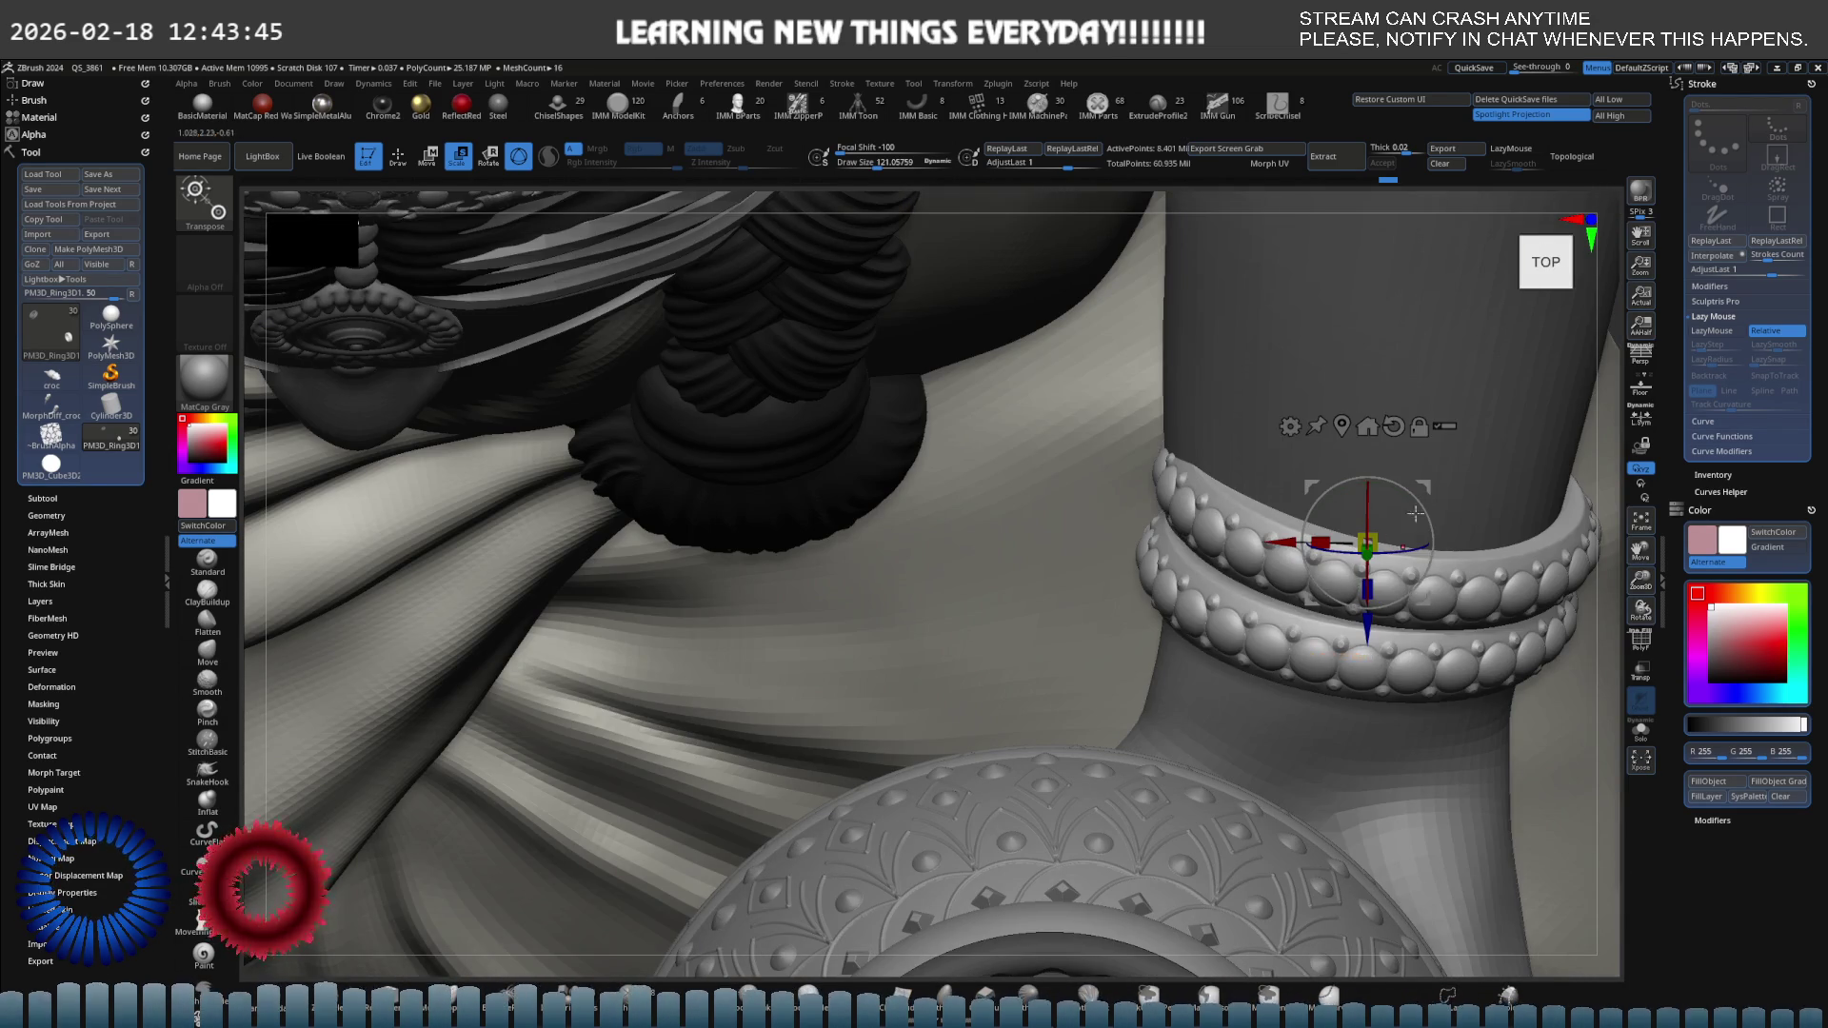
pyautogui.moveTo(1421, 511); pyautogui.dragTo(1420, 489)
pyautogui.moveTo(1425, 499); pyautogui.dragTo(1448, 485, button='right')
# Make the Head1 body mesh active and step down one subdivision level.
pyautogui.press('q')
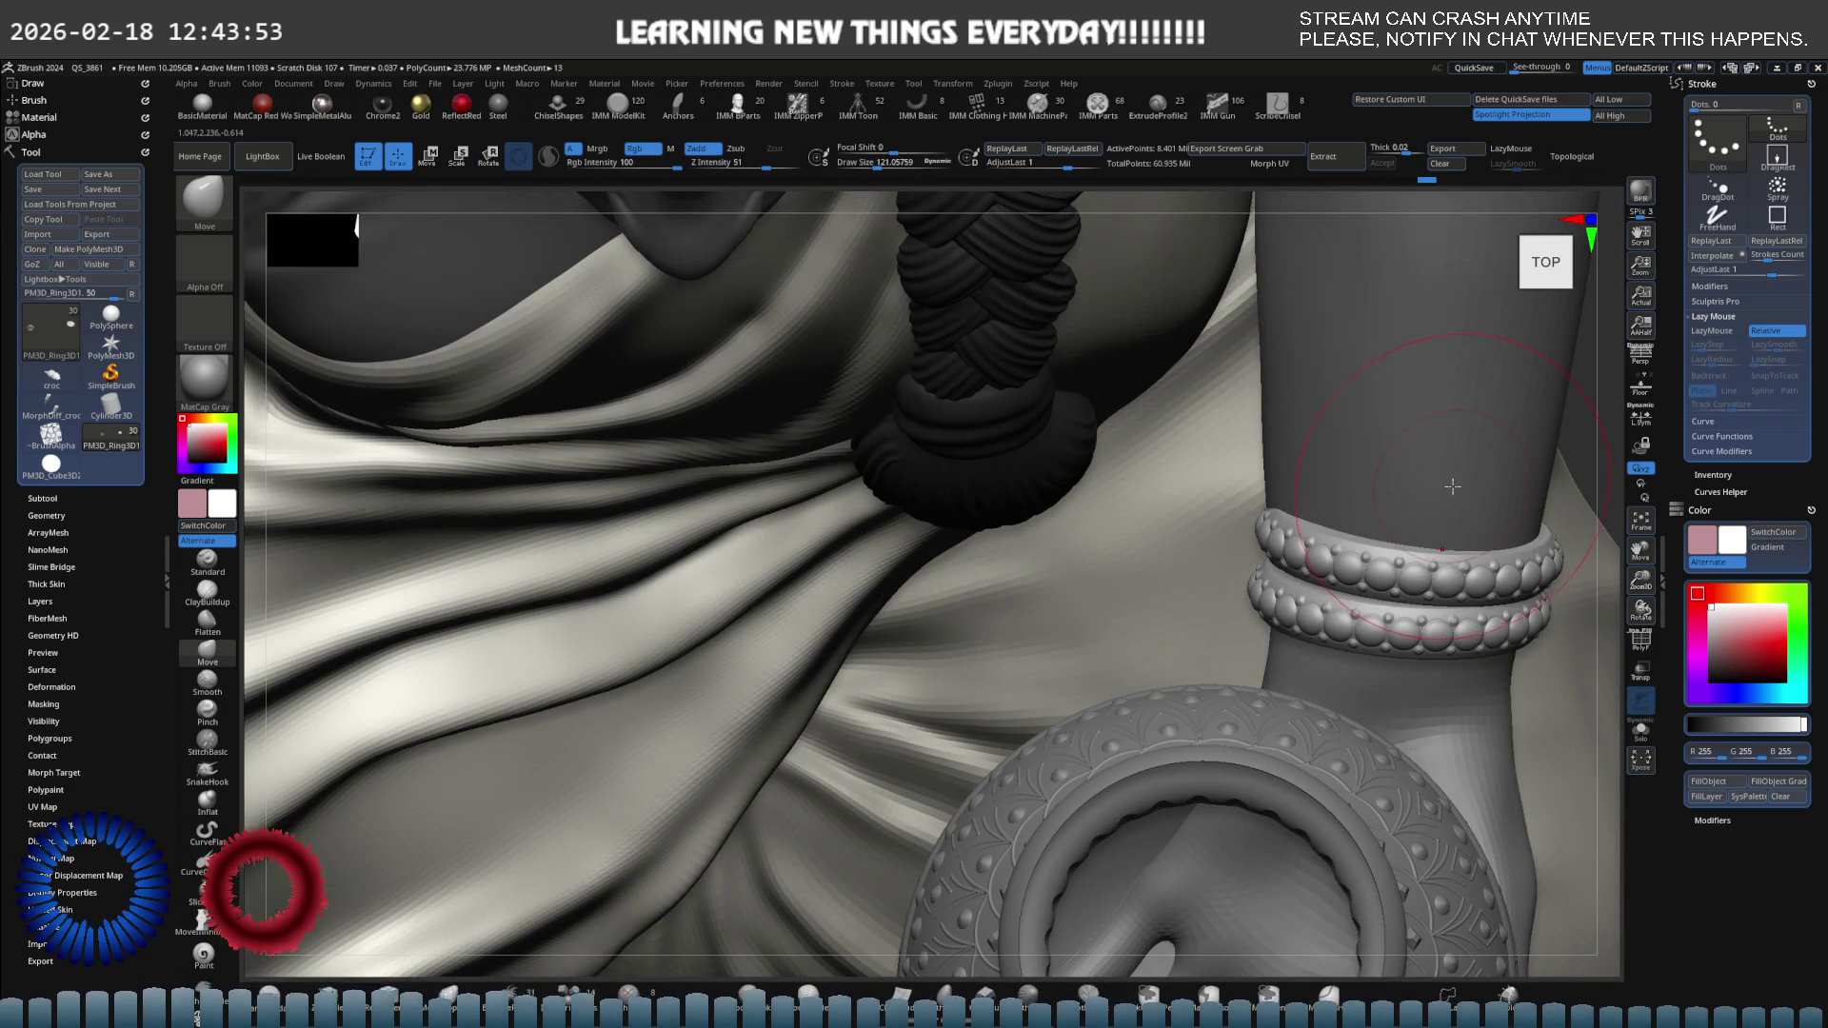
pyautogui.keyDown('alt'); pyautogui.click(1420, 503); pyautogui.keyUp('alt')
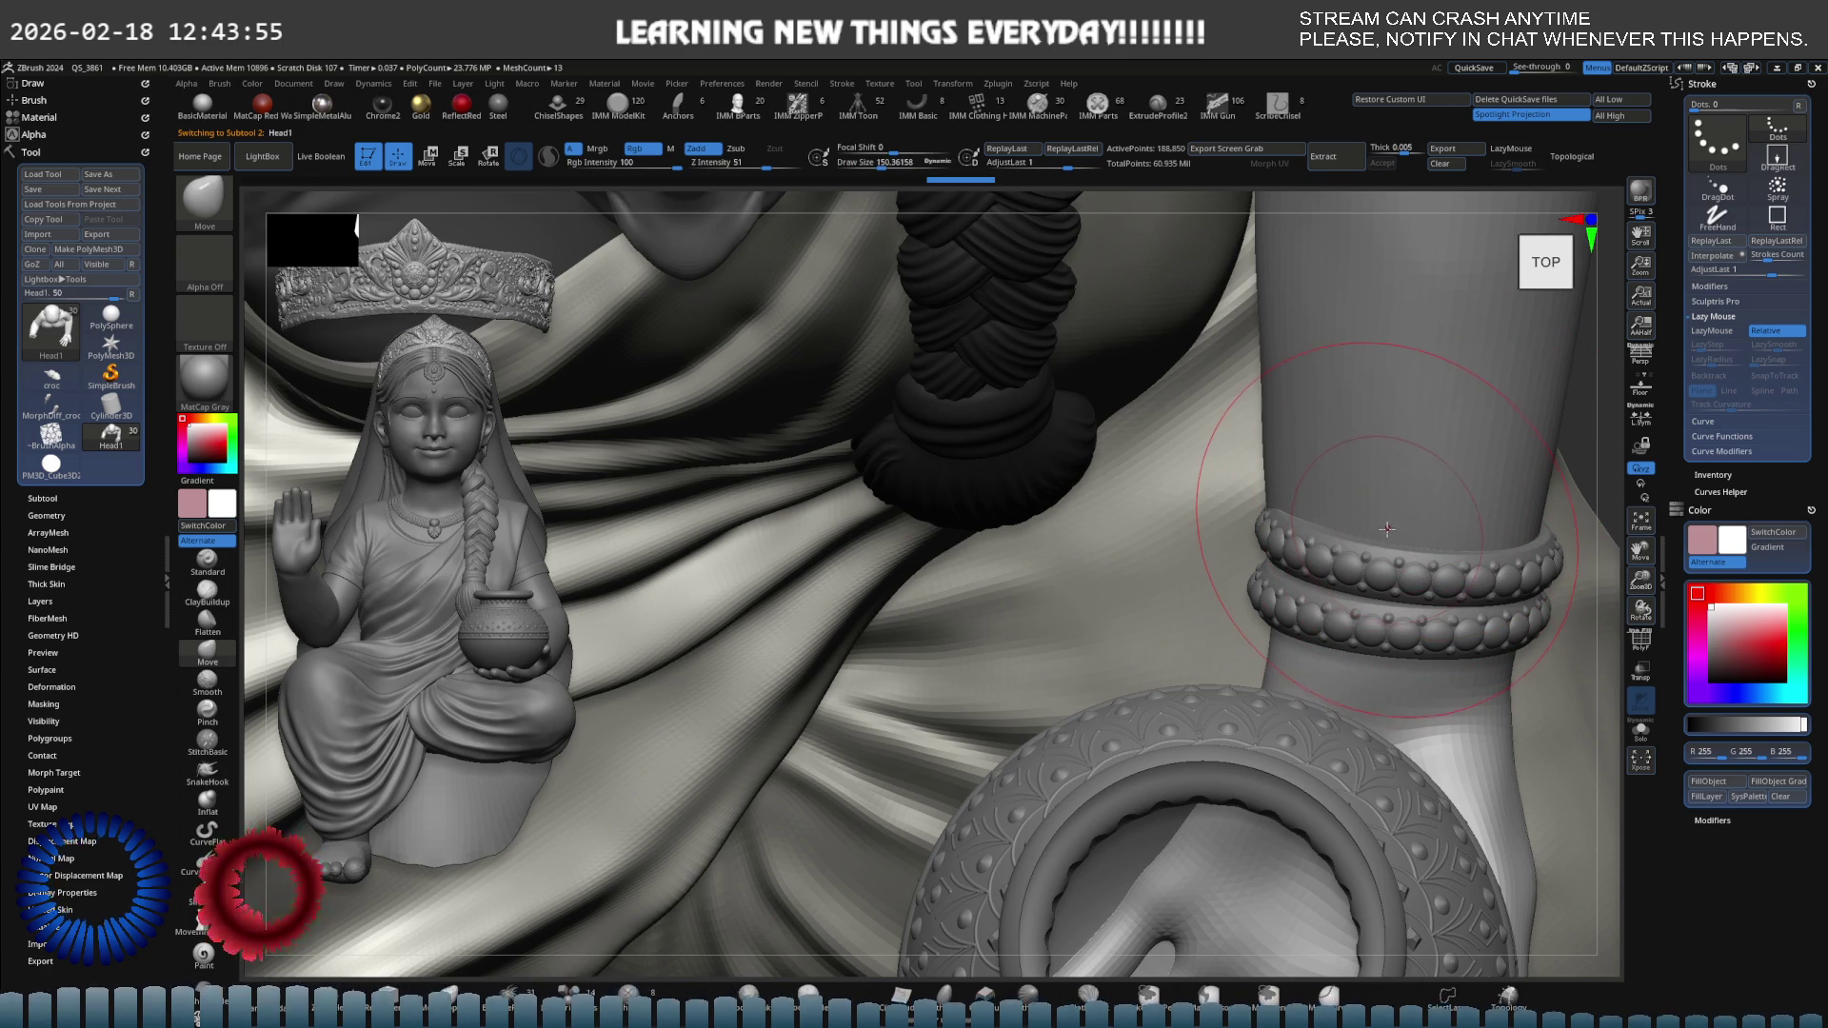
pyautogui.hotkey('shift', 'd')
pyautogui.keyDown('ctrl'); pyautogui.moveTo(1285, 470); pyautogui.dragTo(1263, 462, button='right'); pyautogui.keyUp('ctrl')
pyautogui.press('space')
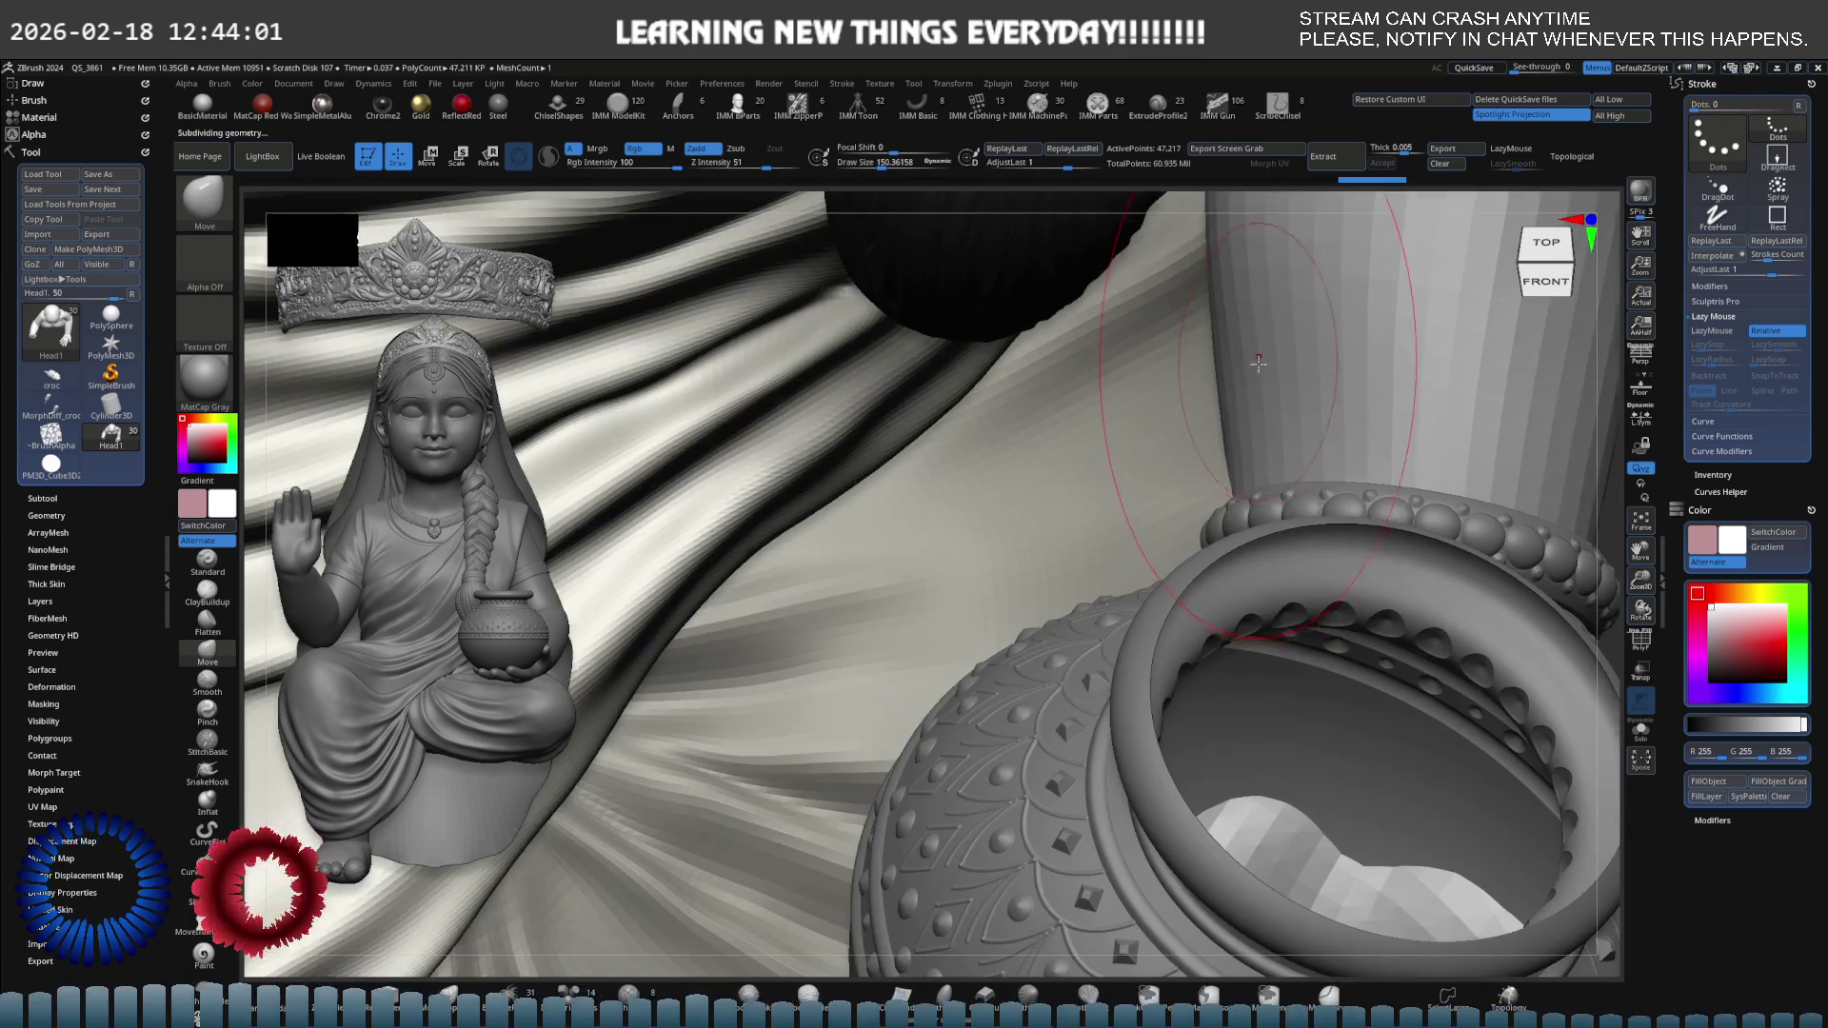
# Smooth the upper arm's surface around the bangles.
pyautogui.moveTo(1237, 468)
pyautogui.mouseDown(button='right')
pyautogui.moveTo(1208, 423)
pyautogui.moveTo(1245, 583)
pyautogui.moveTo(1279, 414)
pyautogui.moveTo(1216, 639)
pyautogui.moveTo(1349, 551)
pyautogui.mouseUp(button='right')
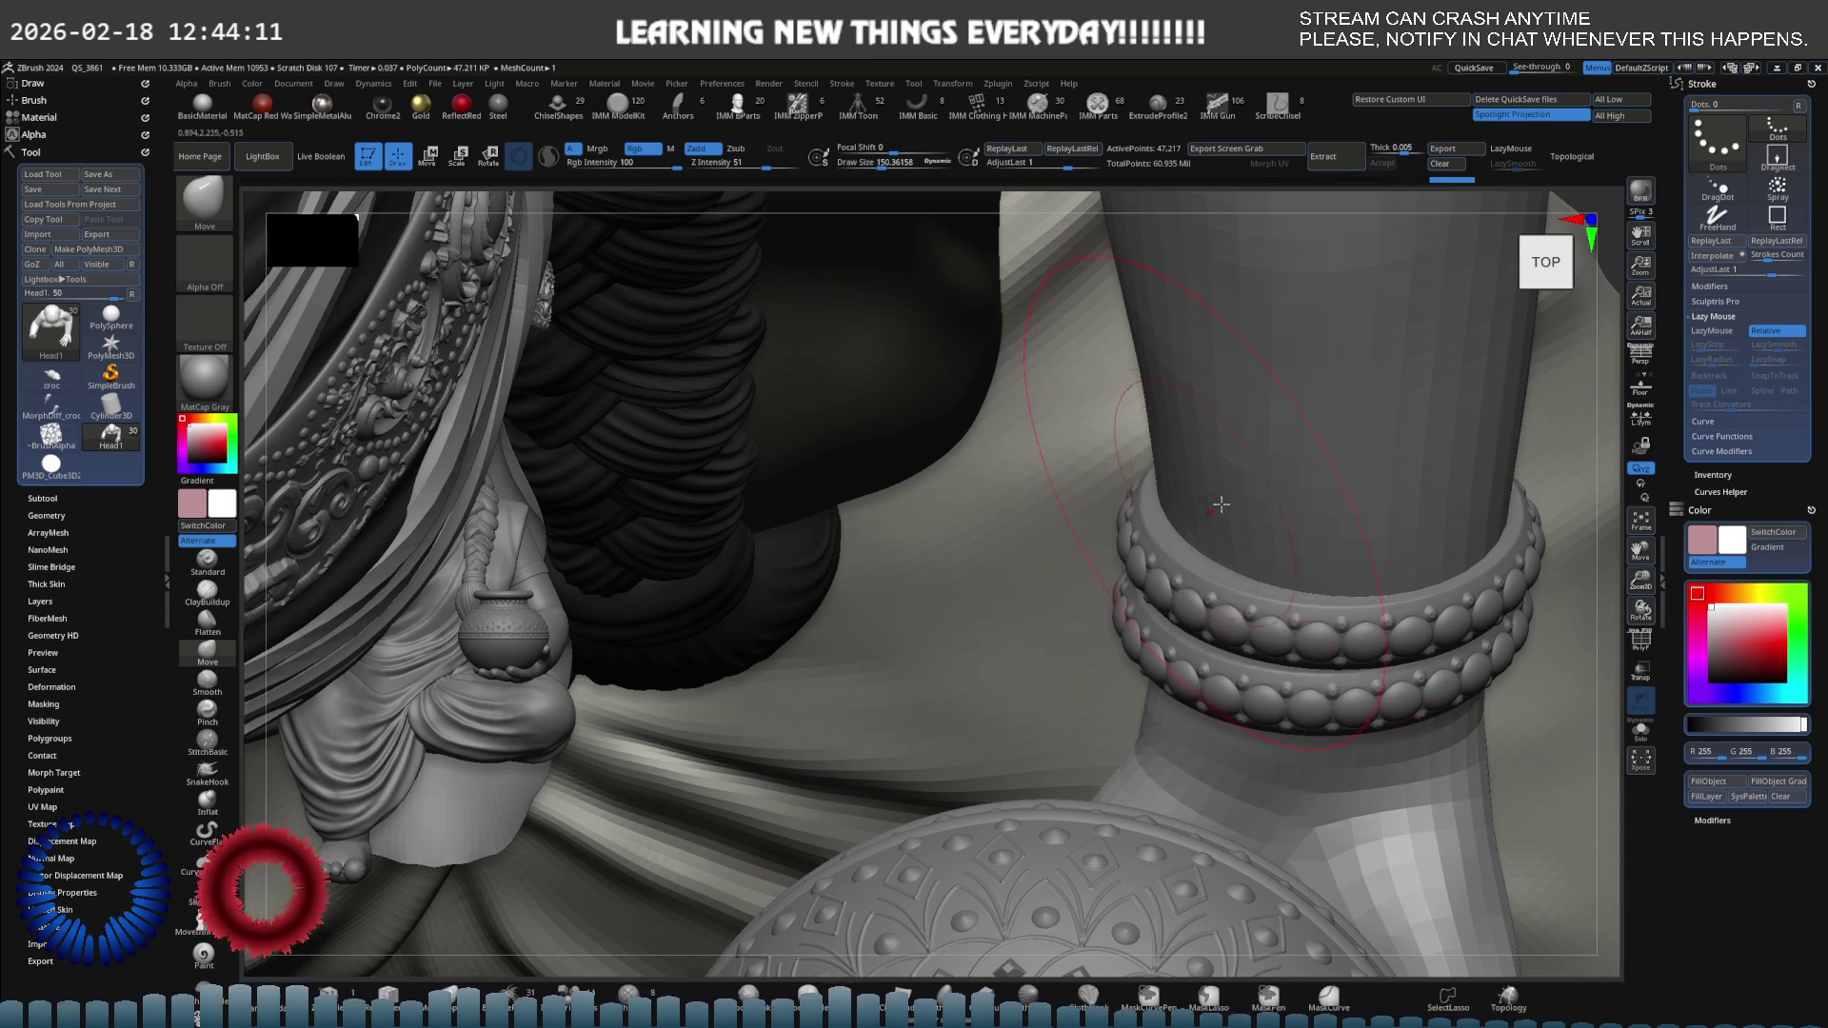
pyautogui.moveTo(1375, 577)
pyautogui.mouseDown(button='right')
pyautogui.moveTo(1330, 577)
pyautogui.moveTo(1225, 342)
pyautogui.moveTo(1064, 458)
pyautogui.mouseUp(button='right')
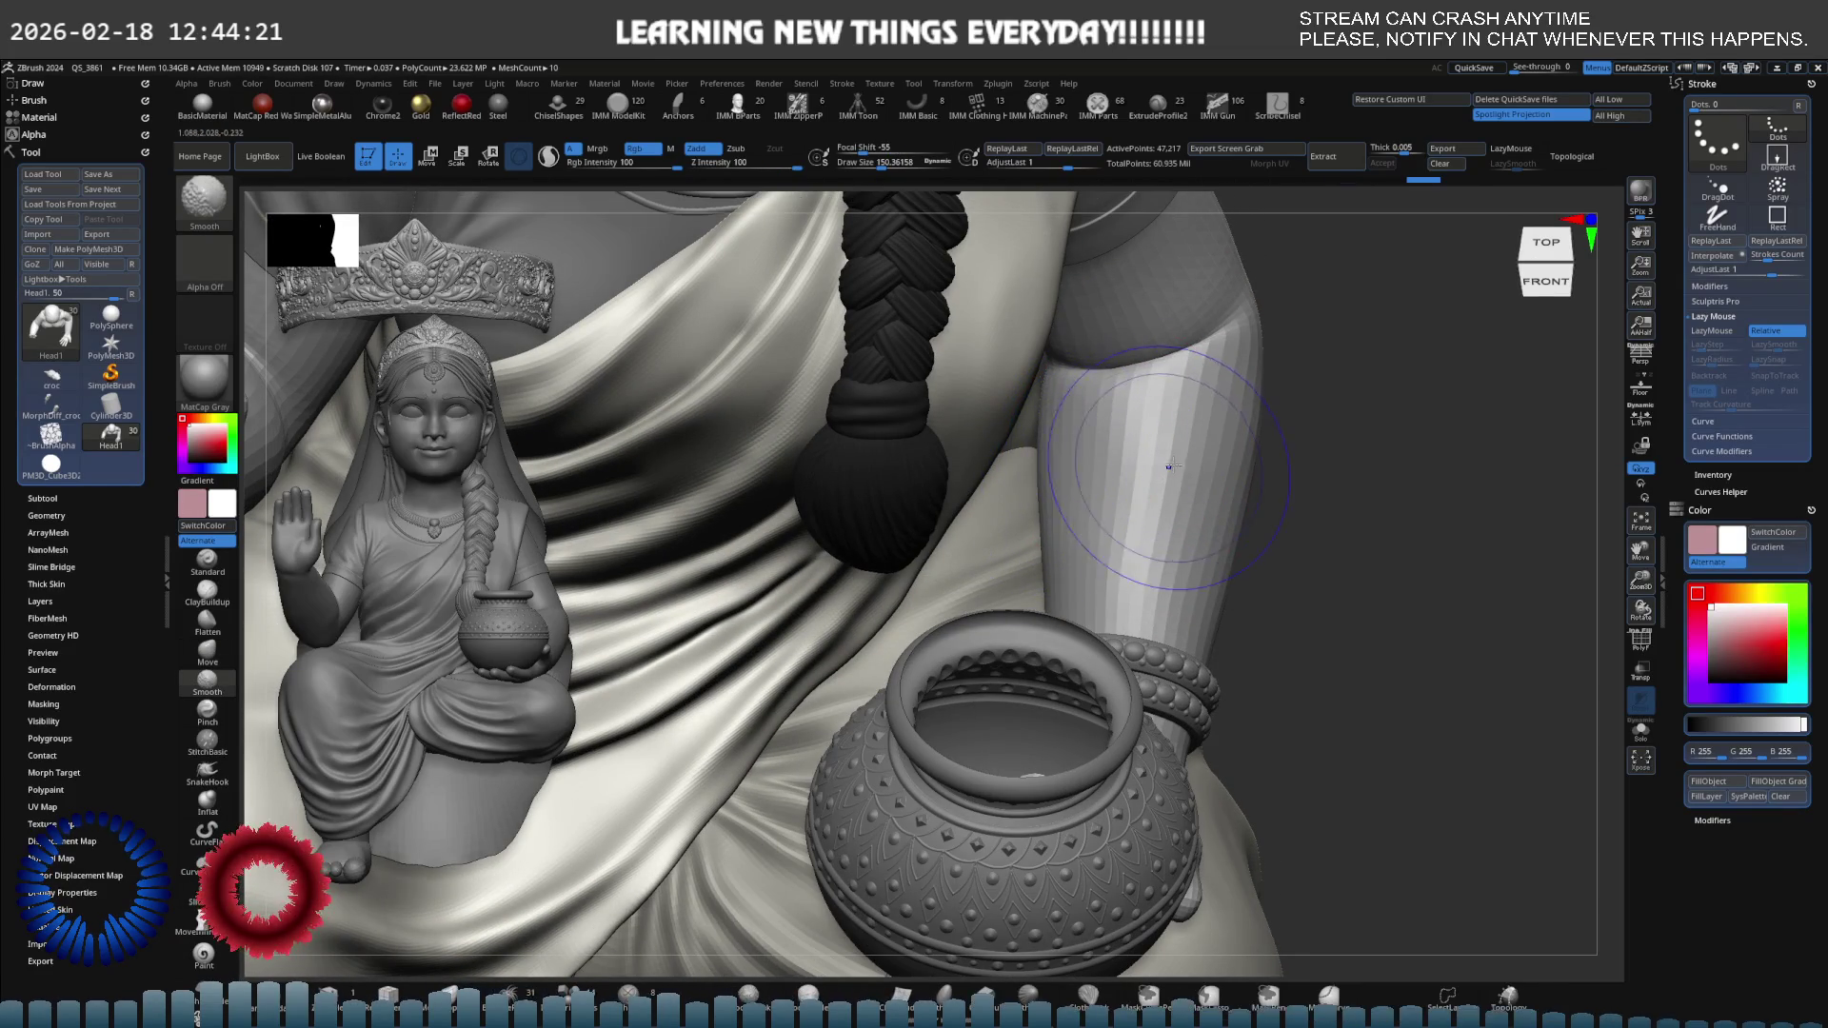
pyautogui.keyDown('shift'); pyautogui.moveTo(1240, 454); pyautogui.dragTo(1248, 423); pyautogui.keyUp('shift')
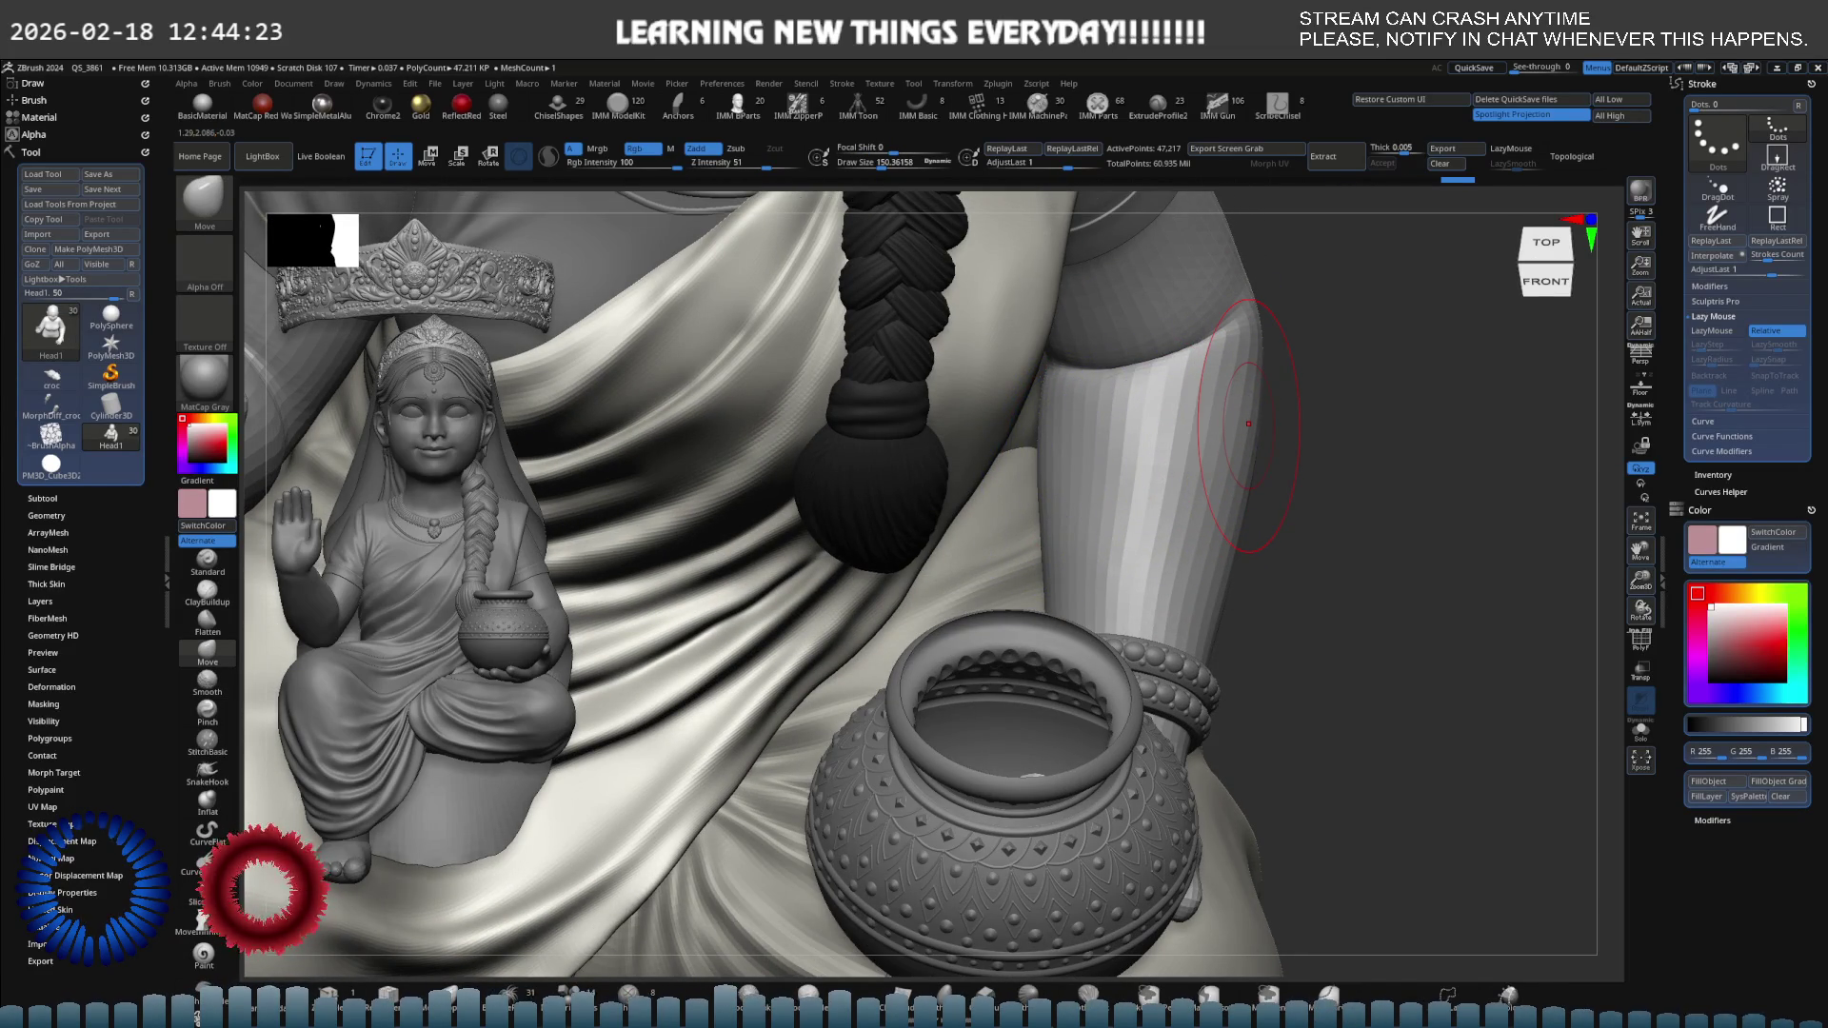
pyautogui.moveTo(1249, 423); pyautogui.dragTo(1223, 408, button='right')
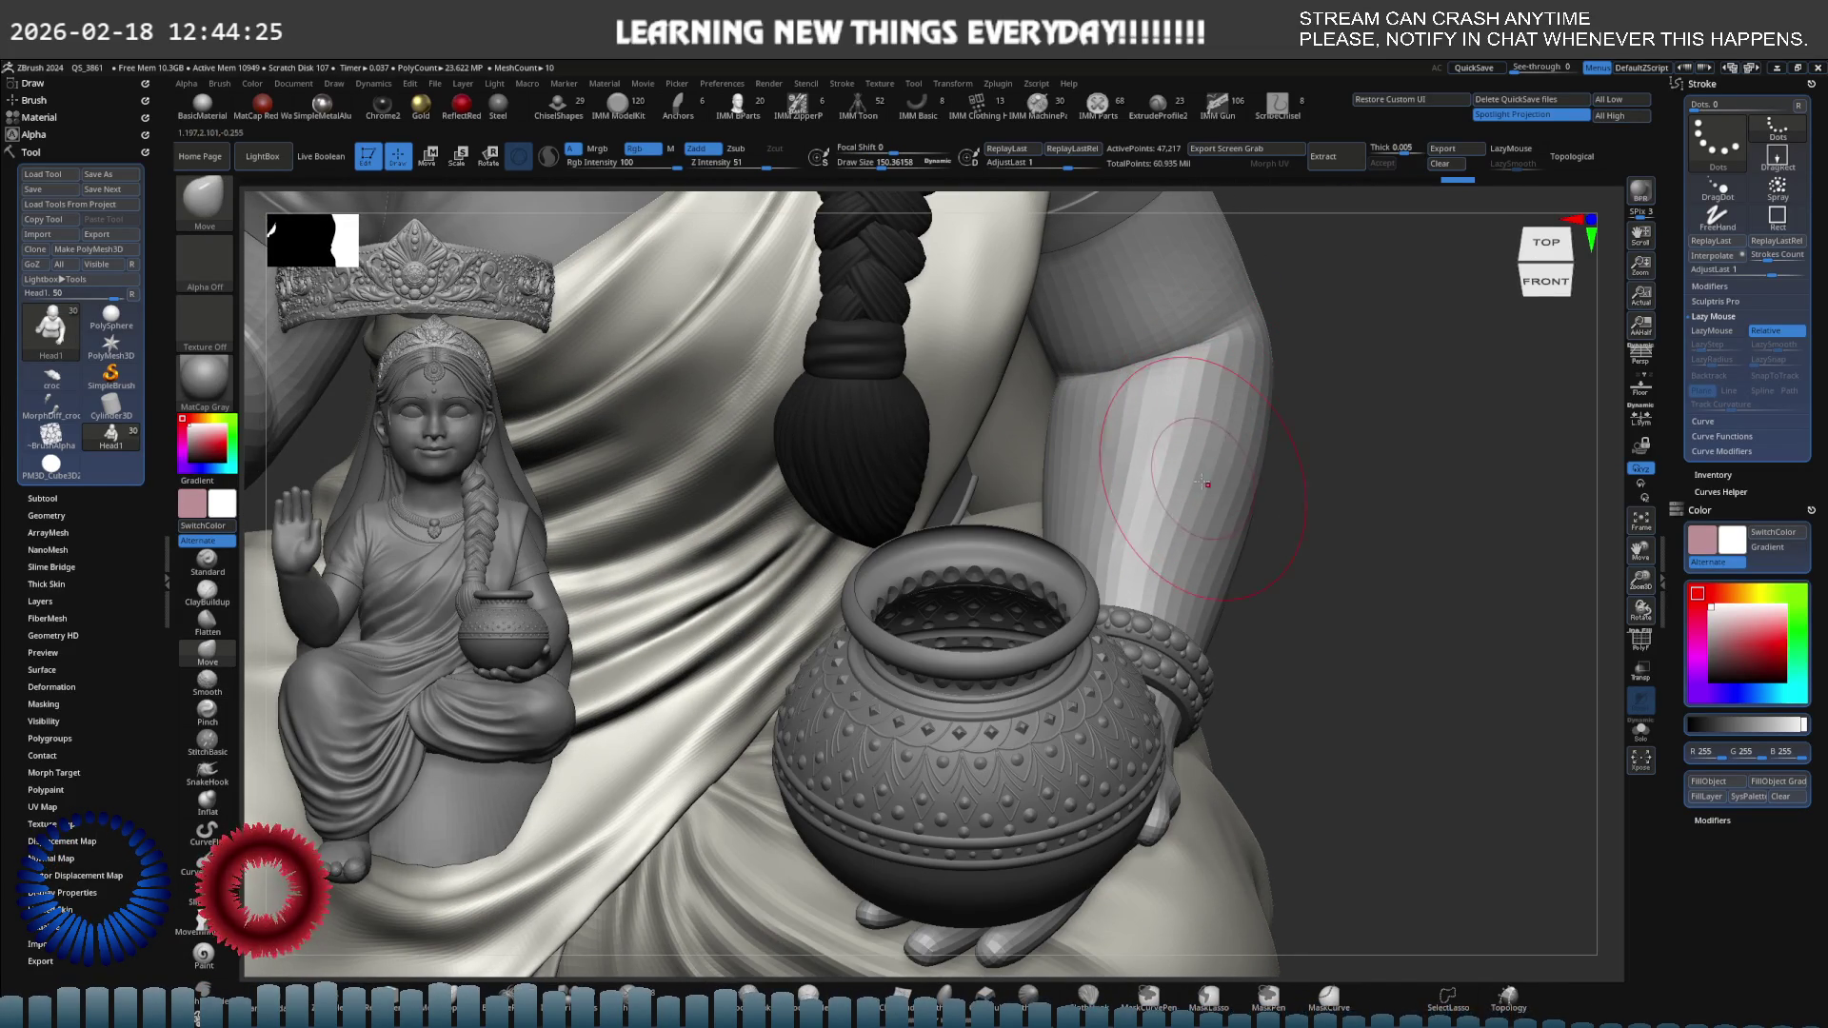
pyautogui.moveTo(1204, 484)
pyautogui.mouseDown(button='right')
pyautogui.moveTo(1205, 422)
pyautogui.moveTo(1240, 463)
pyautogui.moveTo(1266, 427)
pyautogui.moveTo(1238, 414)
pyautogui.moveTo(1231, 365)
pyautogui.moveTo(1243, 468)
pyautogui.moveTo(1227, 454)
pyautogui.mouseUp(button='right')
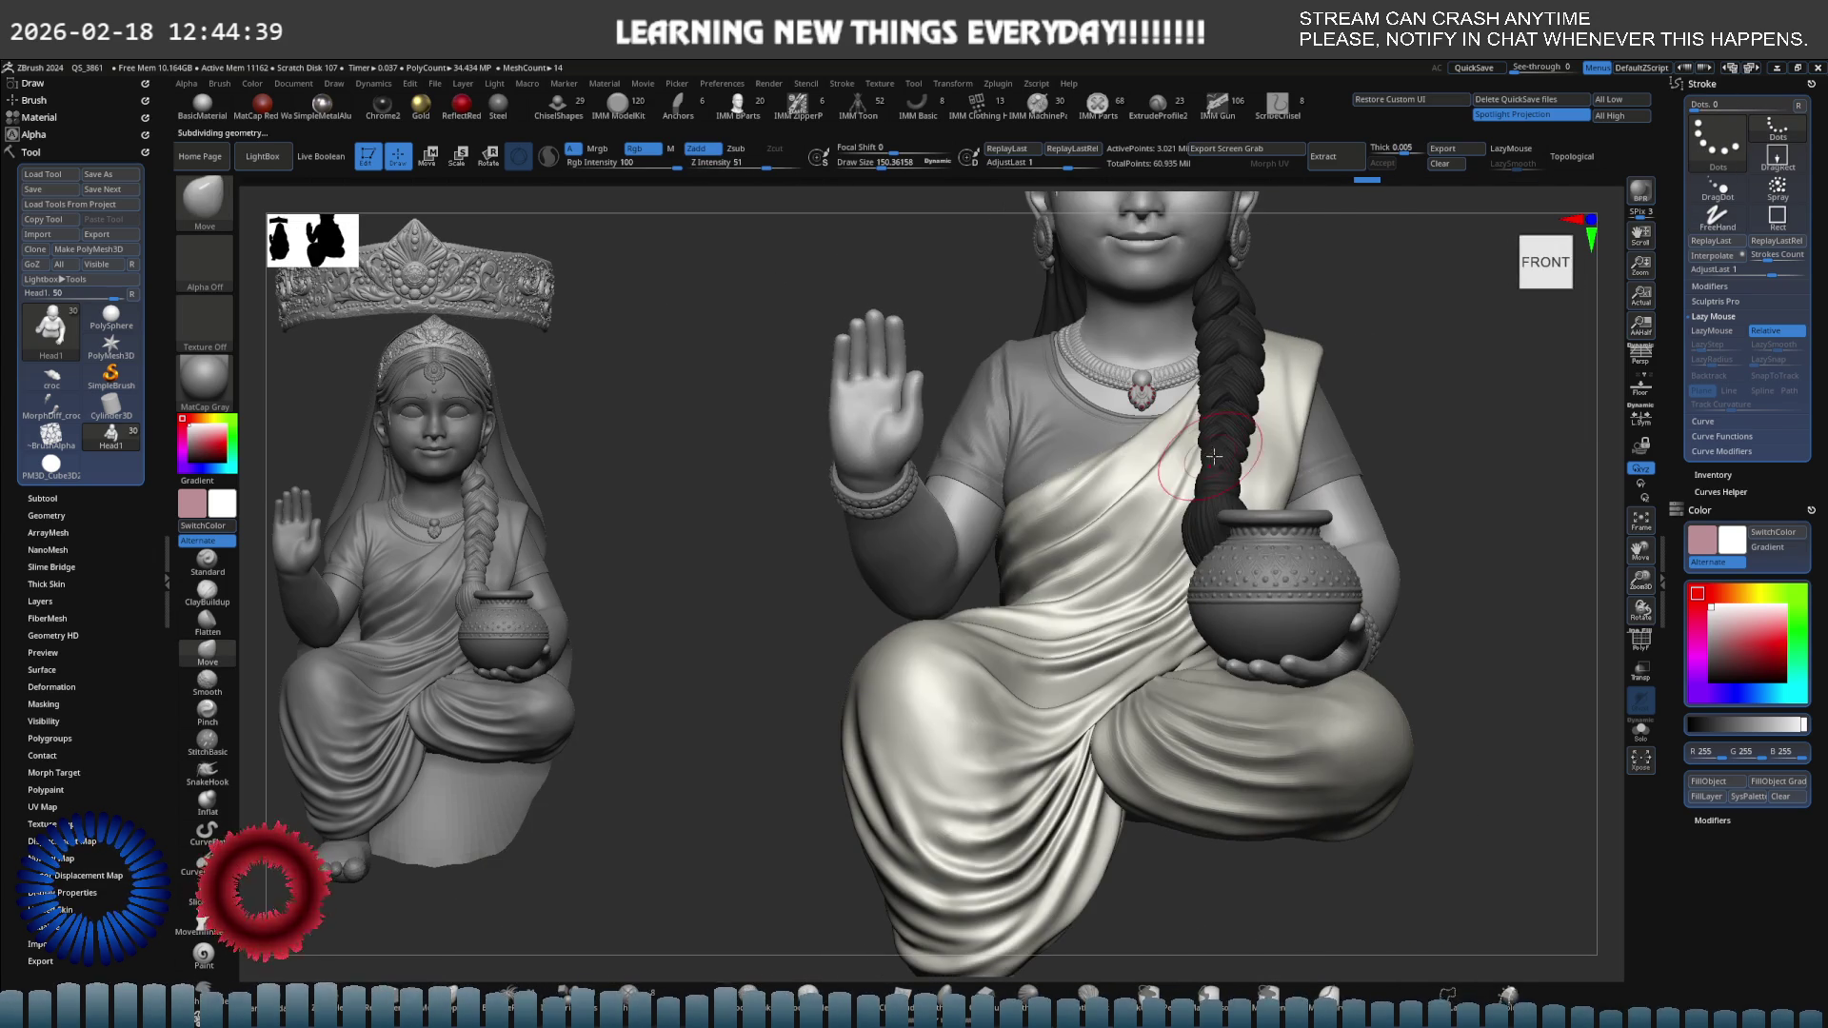
# Select the hair_trail braid subtool and show it alone with Solo.
pyautogui.keyDown('alt'); pyautogui.click(884, 507); pyautogui.keyUp('alt')
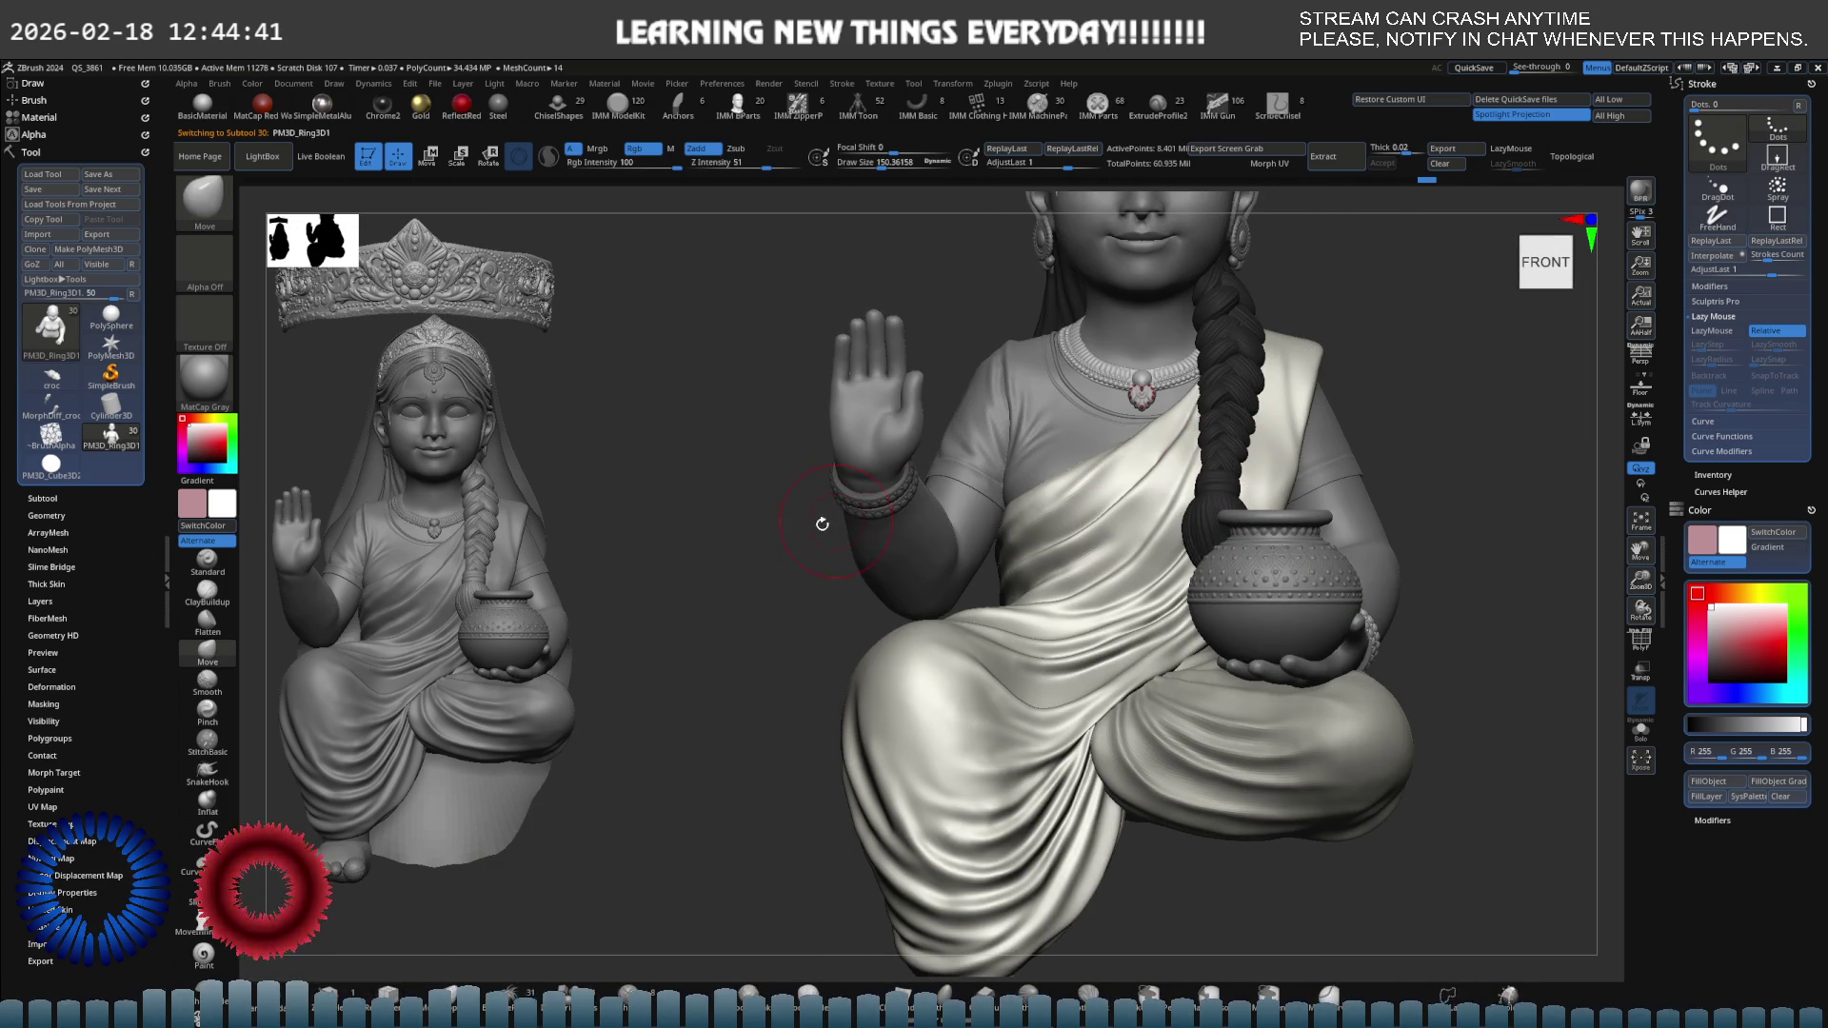
pyautogui.keyDown('alt'); pyautogui.moveTo(816, 506); pyautogui.dragTo(750, 702, button='right'); pyautogui.keyUp('alt')
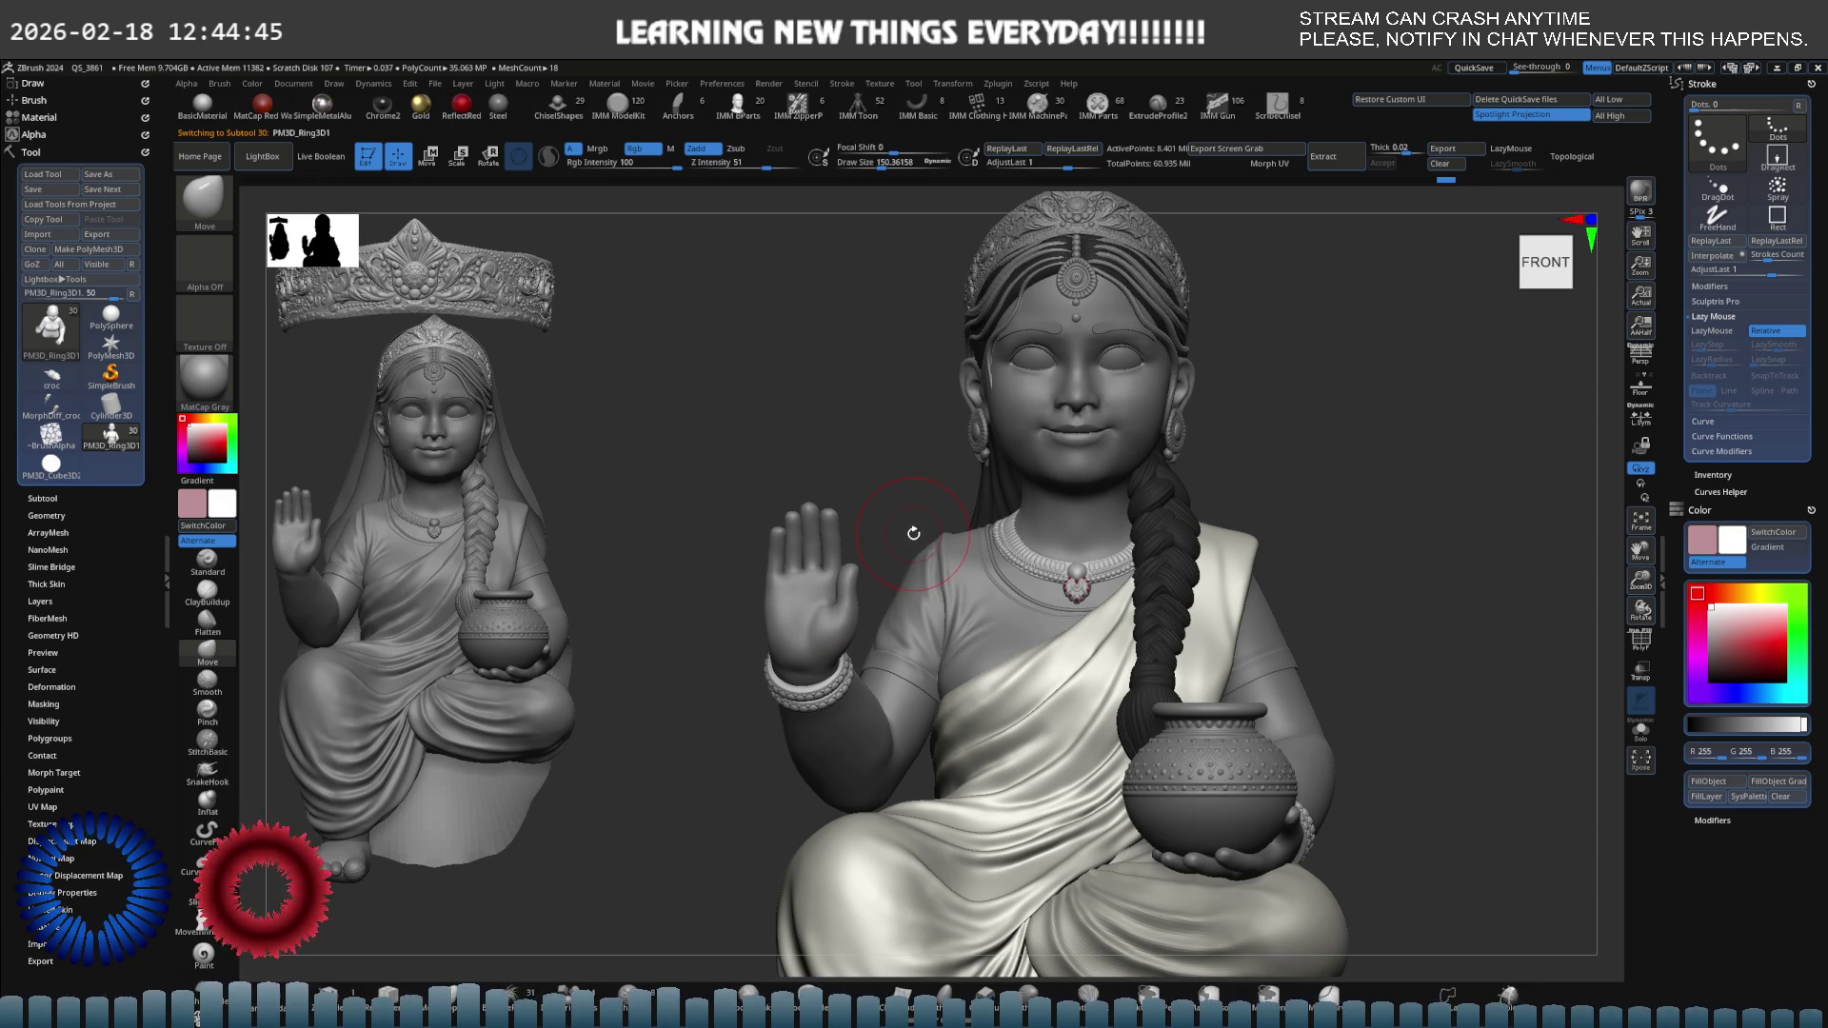
pyautogui.moveTo(1149, 553)
pyautogui.keyDown('ctrl'); pyautogui.mouseDown(button='right')
pyautogui.moveTo(1090, 546)
pyautogui.moveTo(1238, 524)
pyautogui.mouseUp(button='right'); pyautogui.keyUp('ctrl')
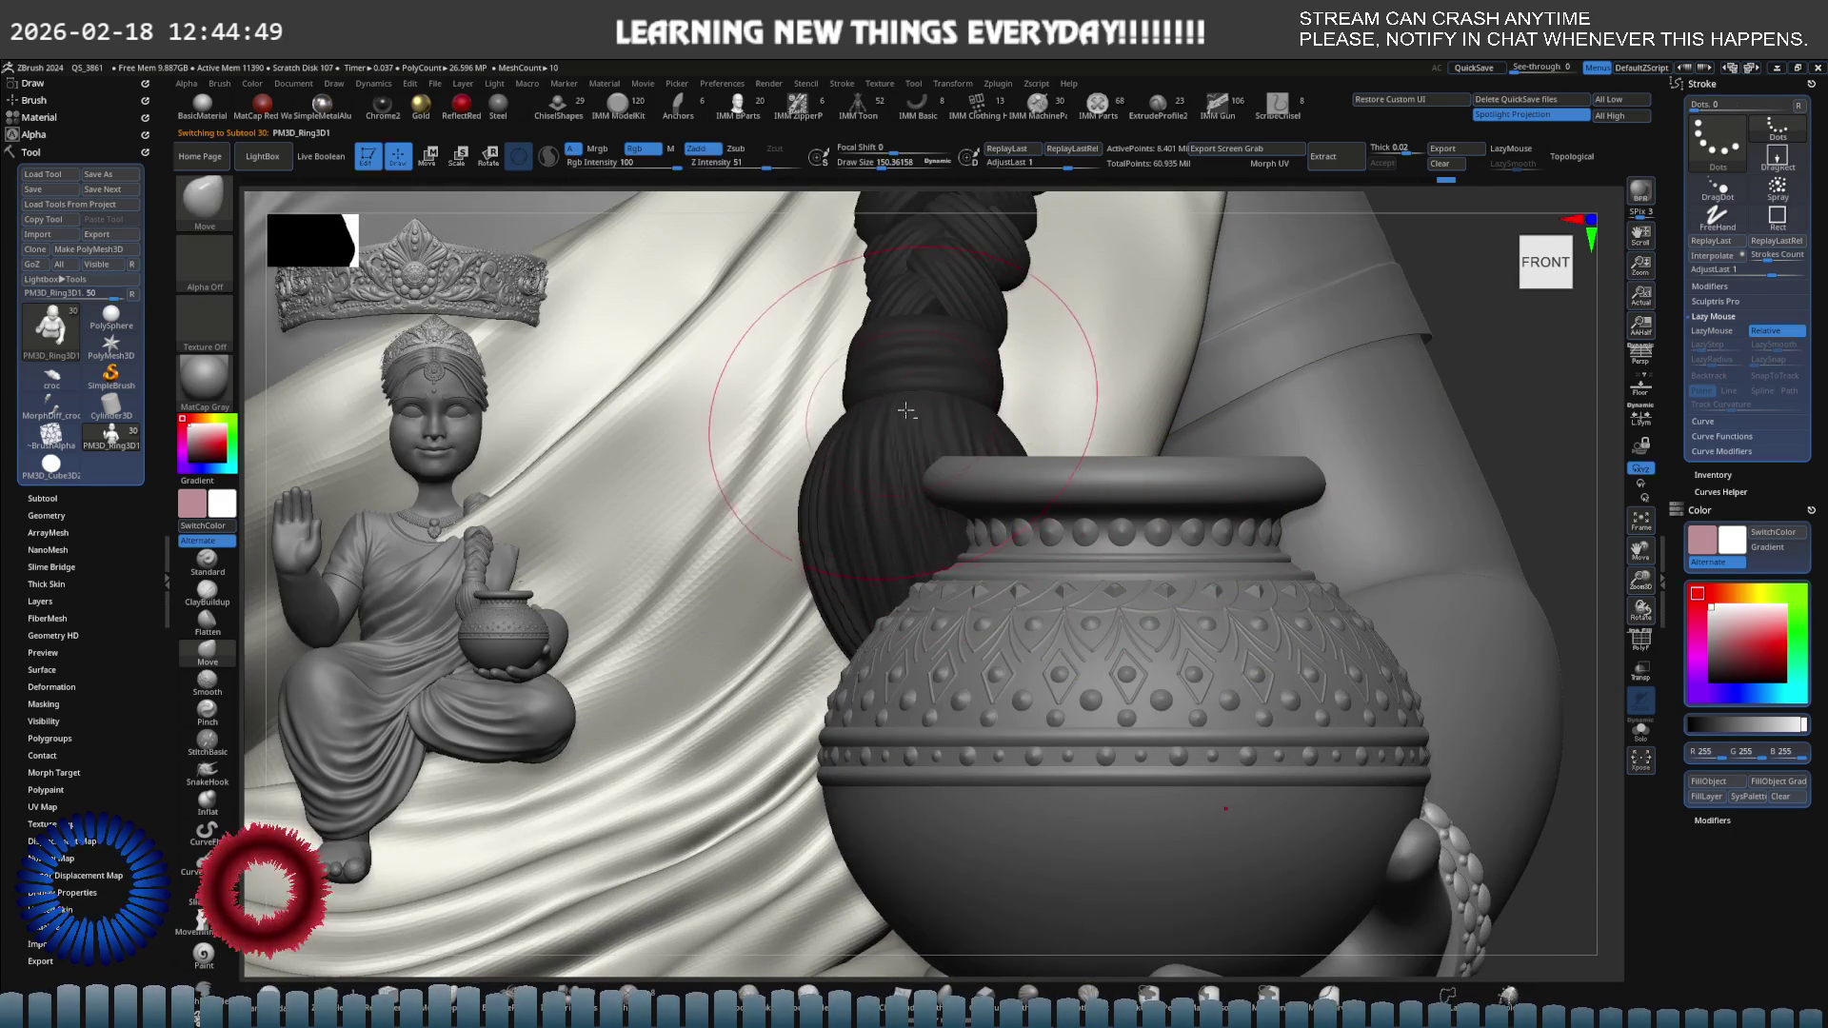
pyautogui.keyDown('alt'); pyautogui.click(838, 409); pyautogui.keyUp('alt')
pyautogui.hotkey('ctrl', 'shift', 's')
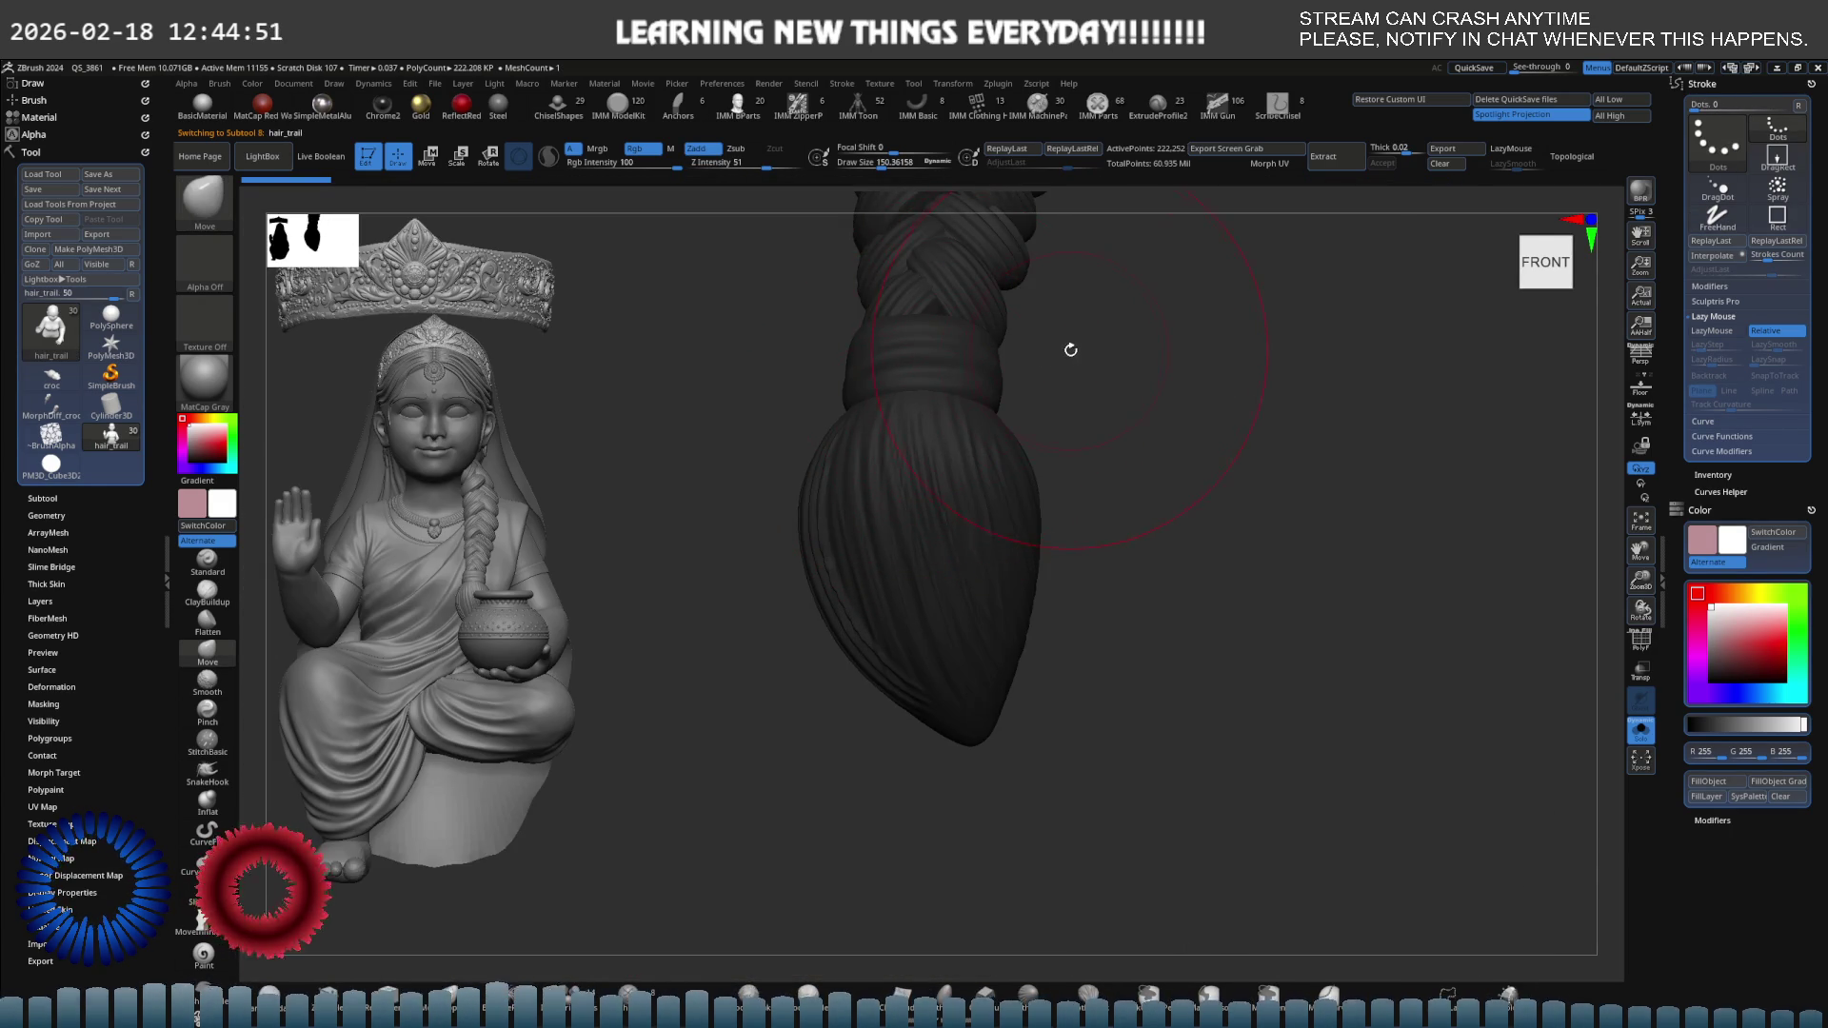
pyautogui.moveTo(1070, 348)
pyautogui.keyDown('ctrl'); pyautogui.mouseDown(button='right')
pyautogui.moveTo(719, 441)
pyautogui.moveTo(1091, 458)
pyautogui.moveTo(1083, 494)
pyautogui.moveTo(1176, 465)
pyautogui.mouseUp(button='right'); pyautogui.keyUp('ctrl')
# Lower Draw Size to 28.75 and zoom onto the braid's lower wrapped band.
pyautogui.press('s')
pyautogui.moveTo(1177, 491); pyautogui.dragTo(1171, 490)
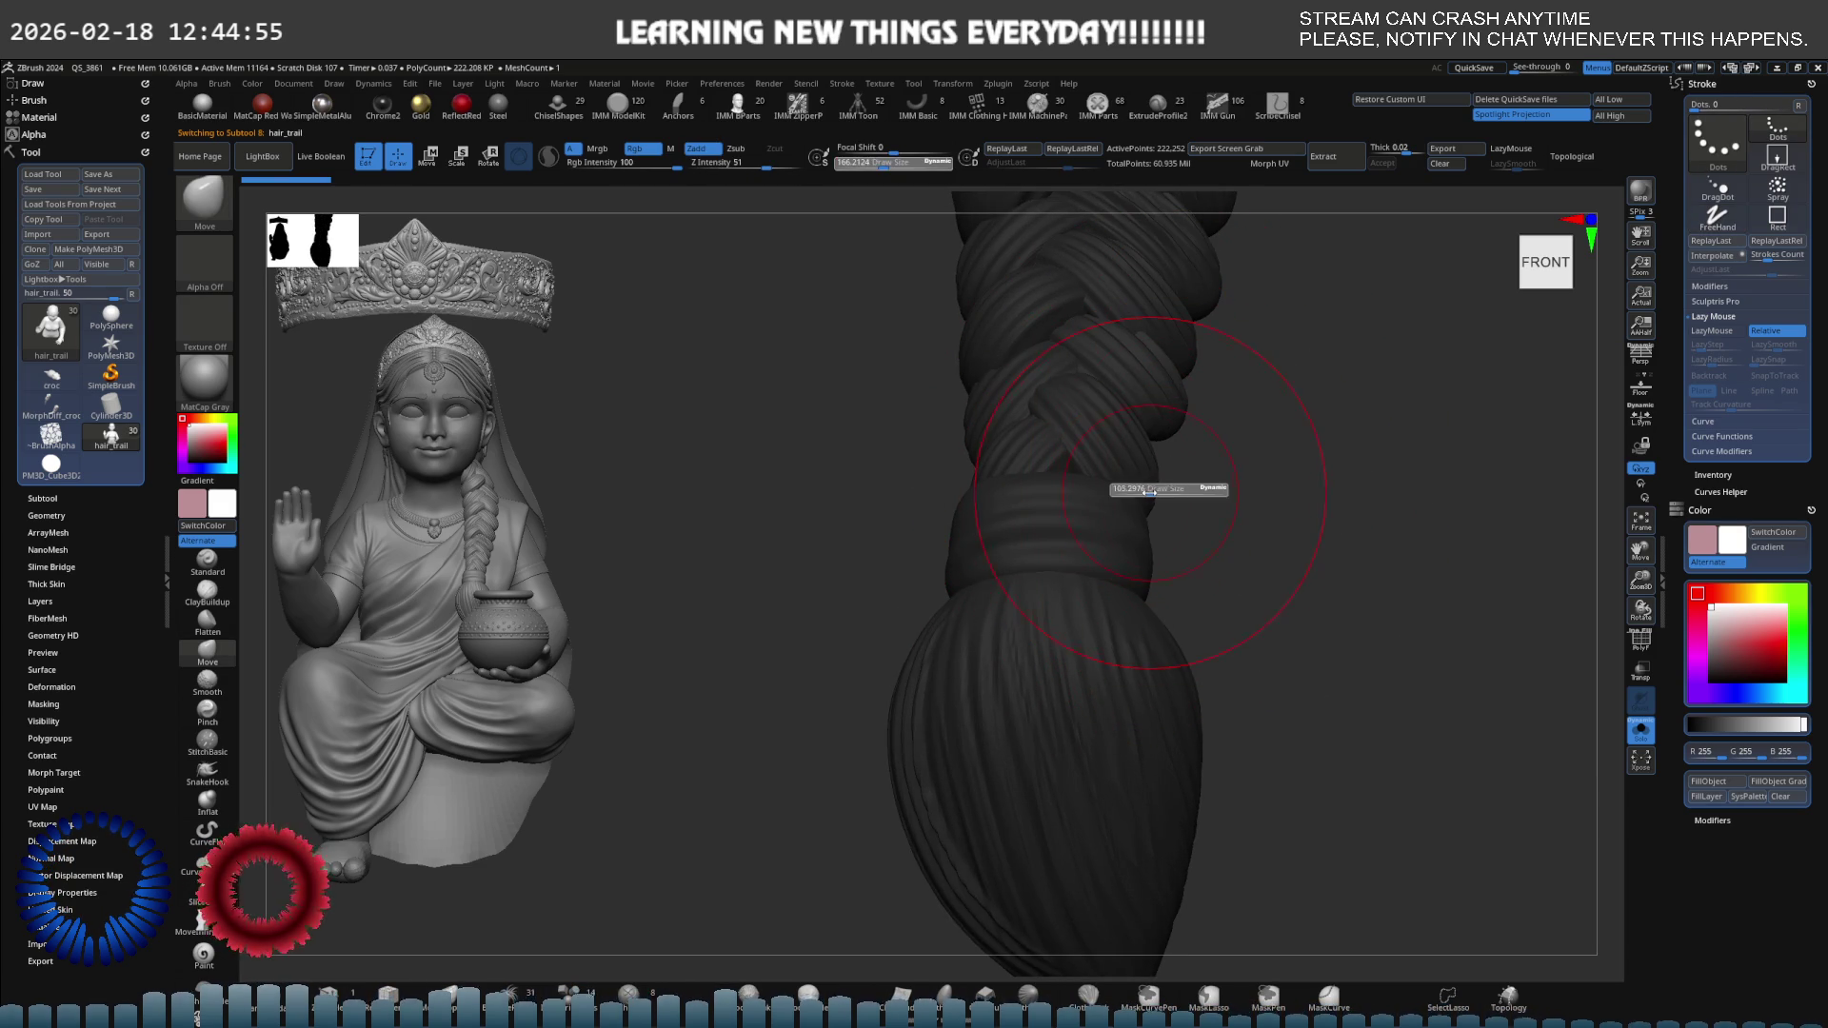
pyautogui.moveTo(1066, 529)
pyautogui.keyDown('ctrl'); pyautogui.mouseDown(button='right')
pyautogui.moveTo(1147, 506)
pyautogui.moveTo(1093, 534)
pyautogui.mouseUp(button='right'); pyautogui.keyUp('ctrl')
pyautogui.press('s')
pyautogui.moveTo(1087, 536); pyautogui.dragTo(1081, 531)
pyautogui.moveTo(1082, 532); pyautogui.dragTo(1020, 529, button='right')
pyautogui.moveTo(1065, 448)
pyautogui.keyDown('ctrl'); pyautogui.mouseDown(button='right')
pyautogui.moveTo(1059, 471)
pyautogui.moveTo(1096, 464)
pyautogui.moveTo(1032, 473)
pyautogui.moveTo(1142, 449)
pyautogui.moveTo(977, 482)
pyautogui.mouseUp(button='right'); pyautogui.keyUp('ctrl')
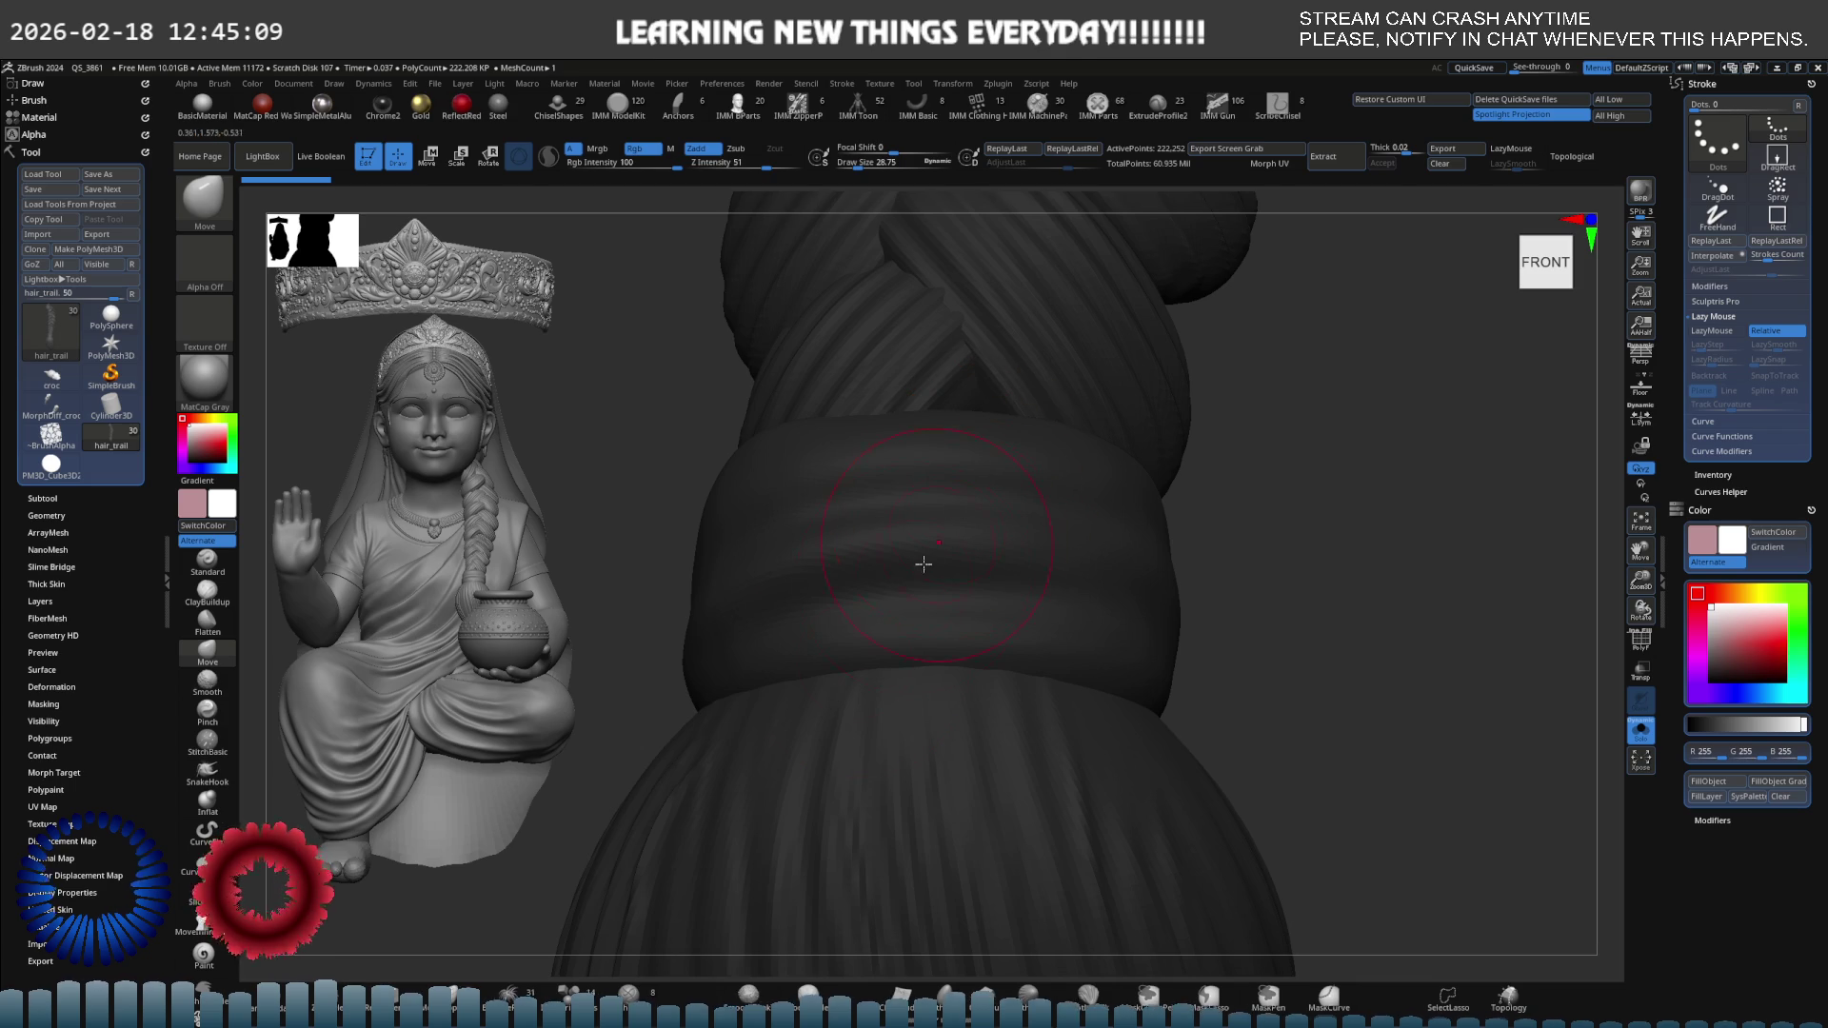
pyautogui.moveTo(924, 564); pyautogui.dragTo(802, 976)
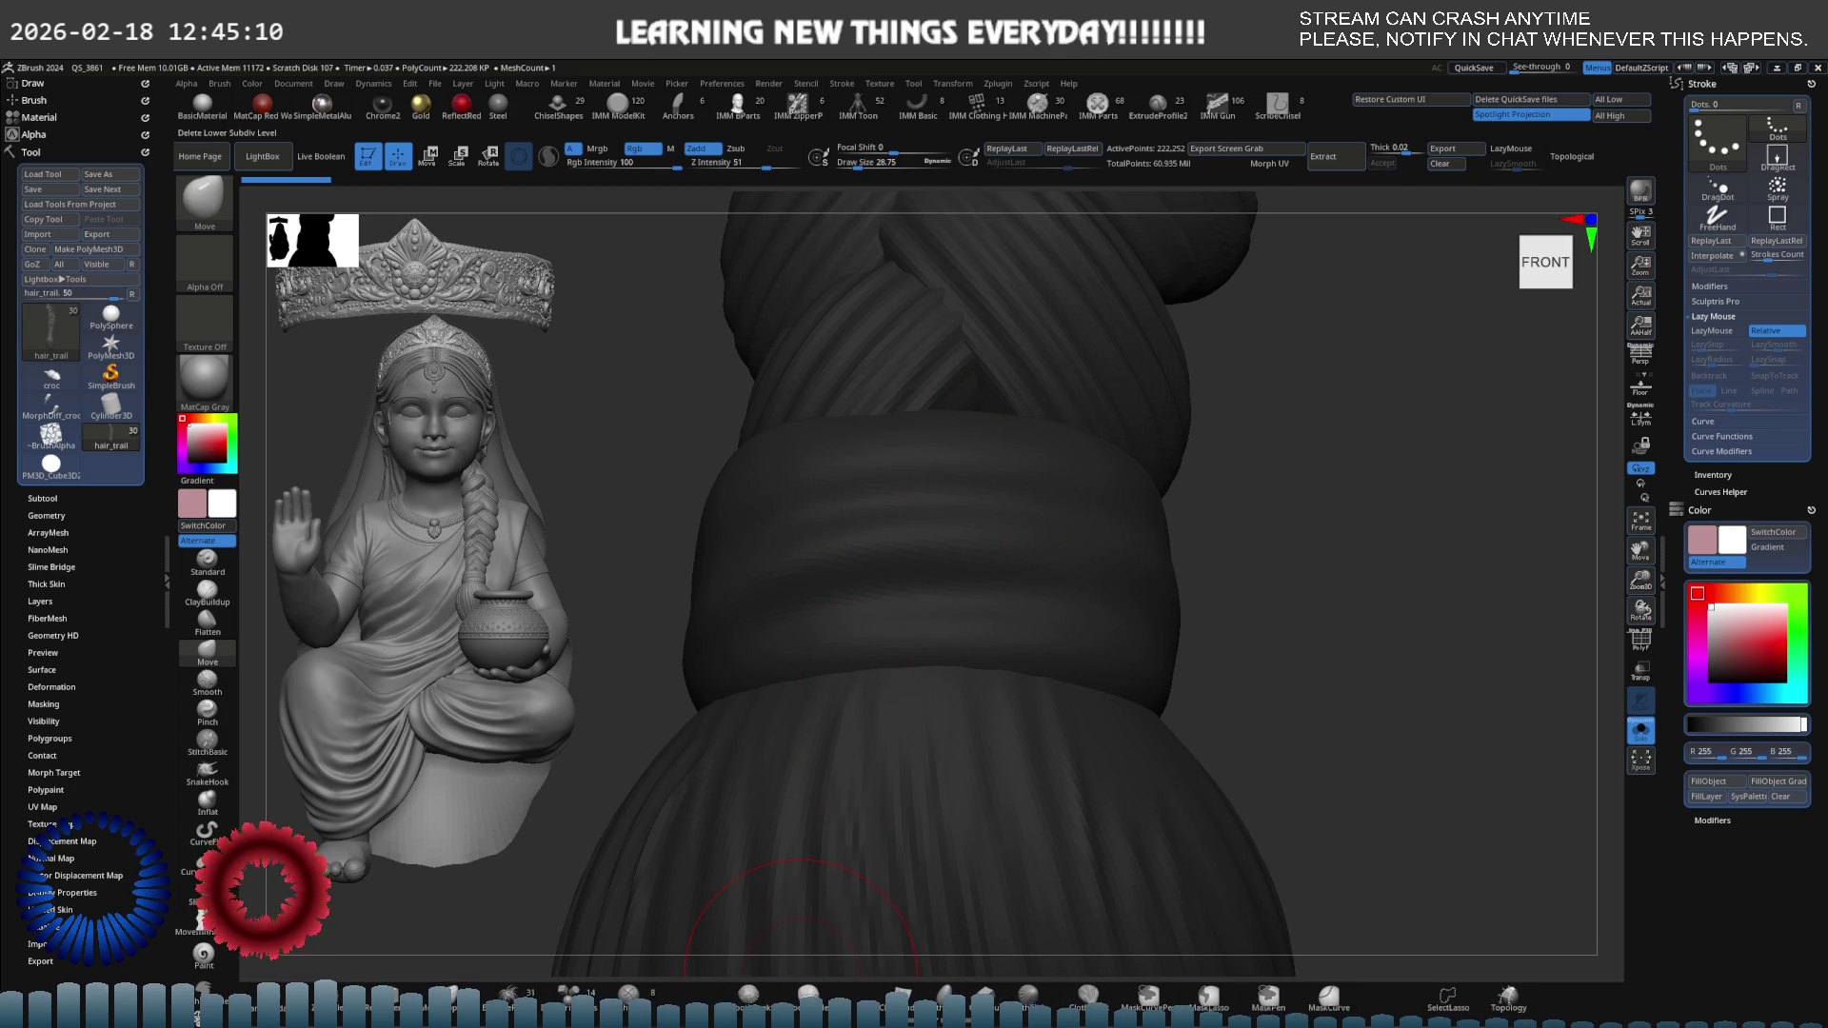
# Set the IMM insert brush to Dots with LazyMouse, LazySmooth 8, cylinder mesh, draw size 8.5.
pyautogui.click(577, 997)
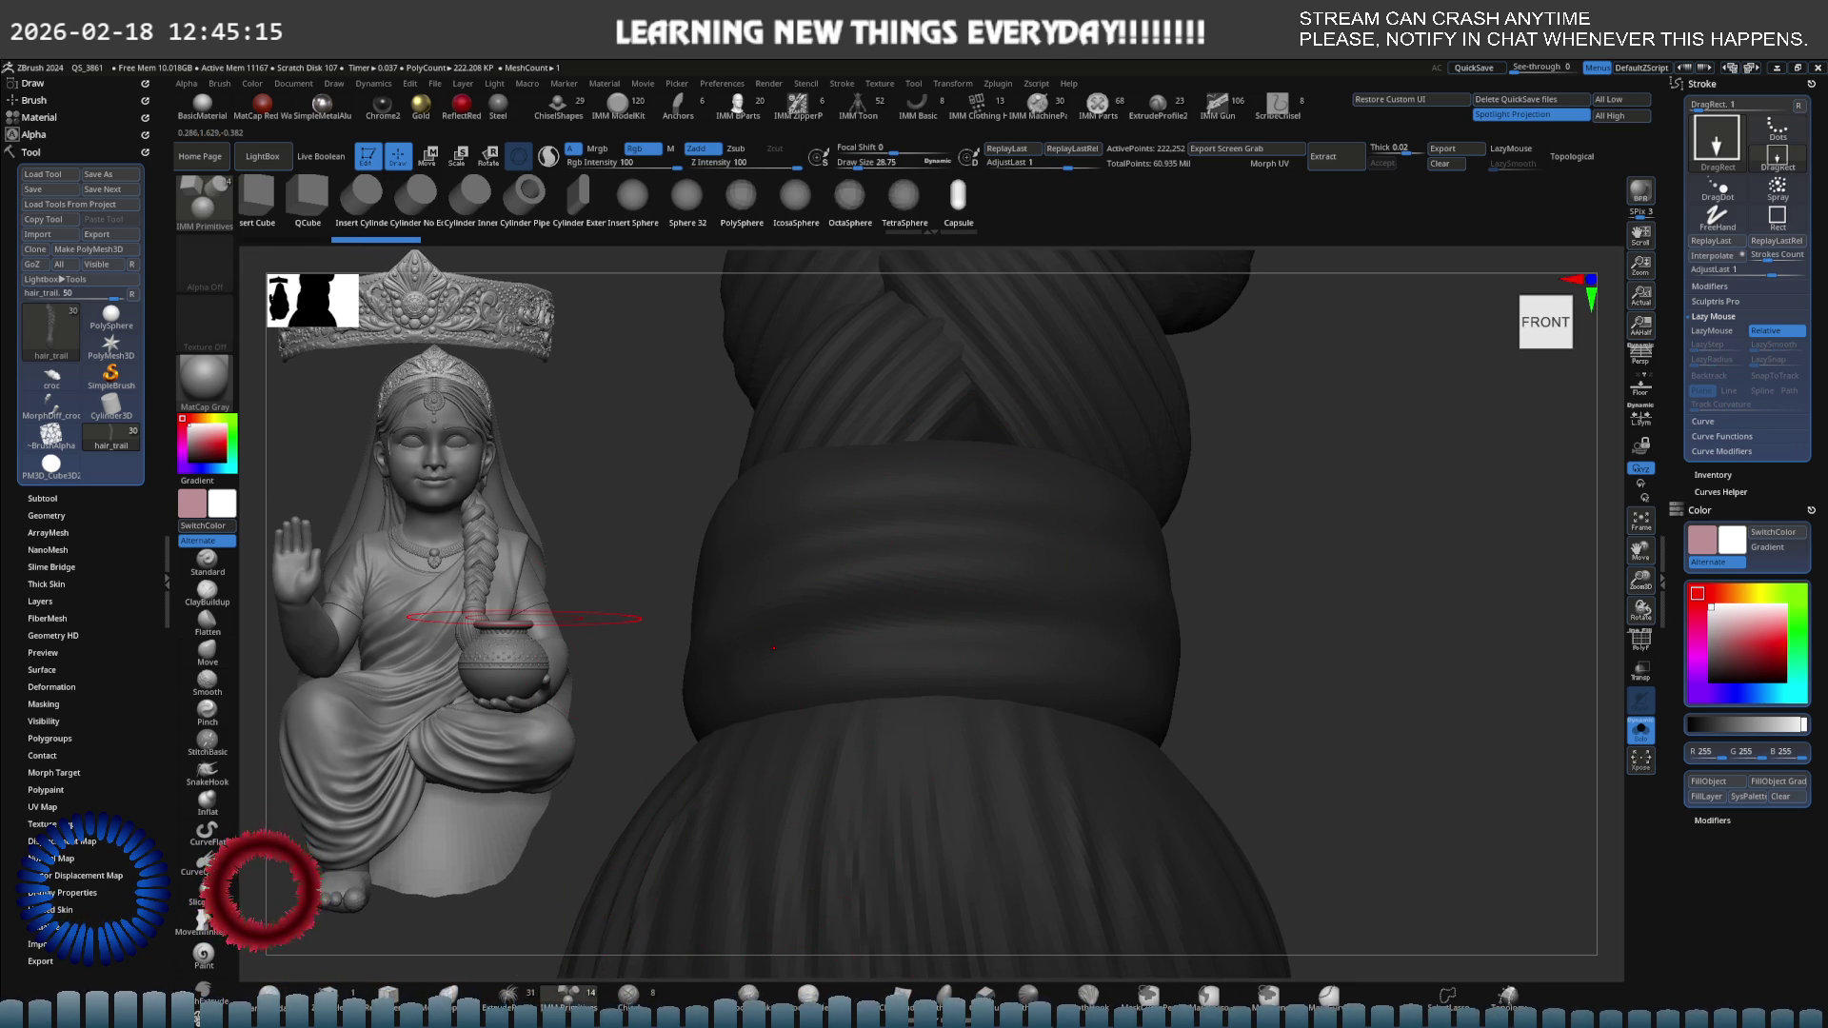
pyautogui.click(1757, 135)
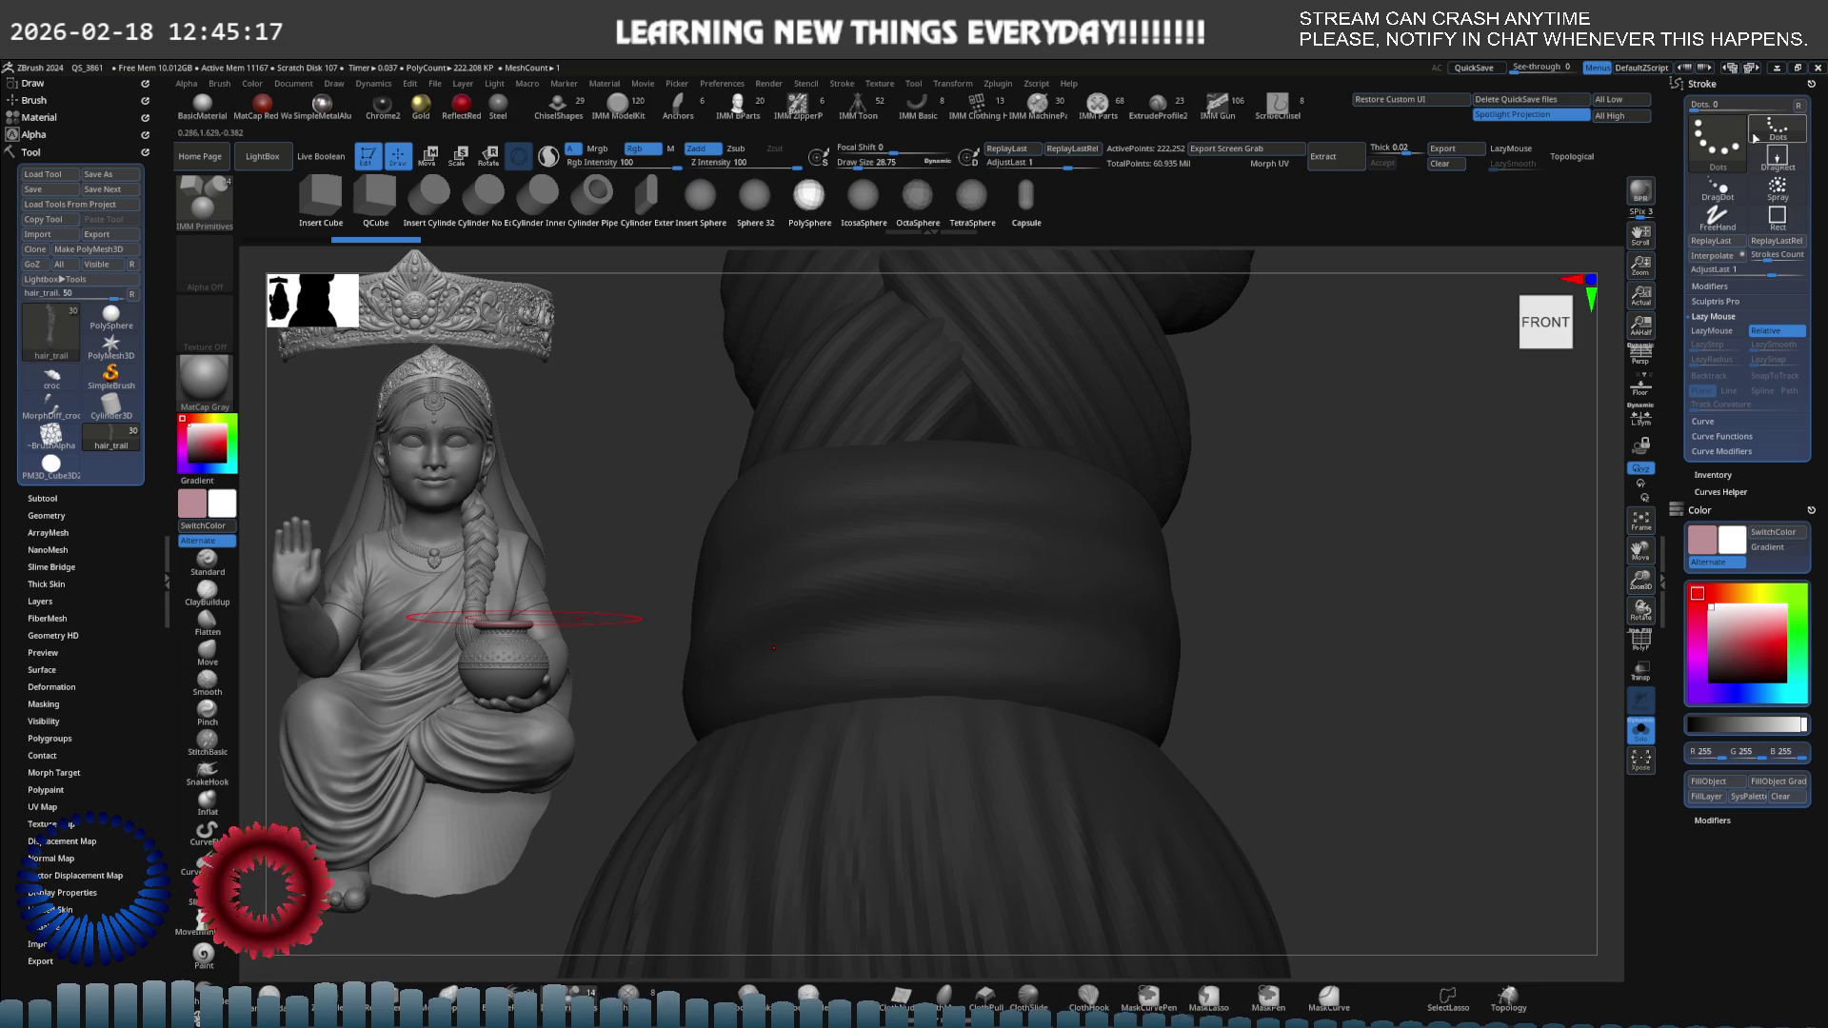
pyautogui.click(1705, 329)
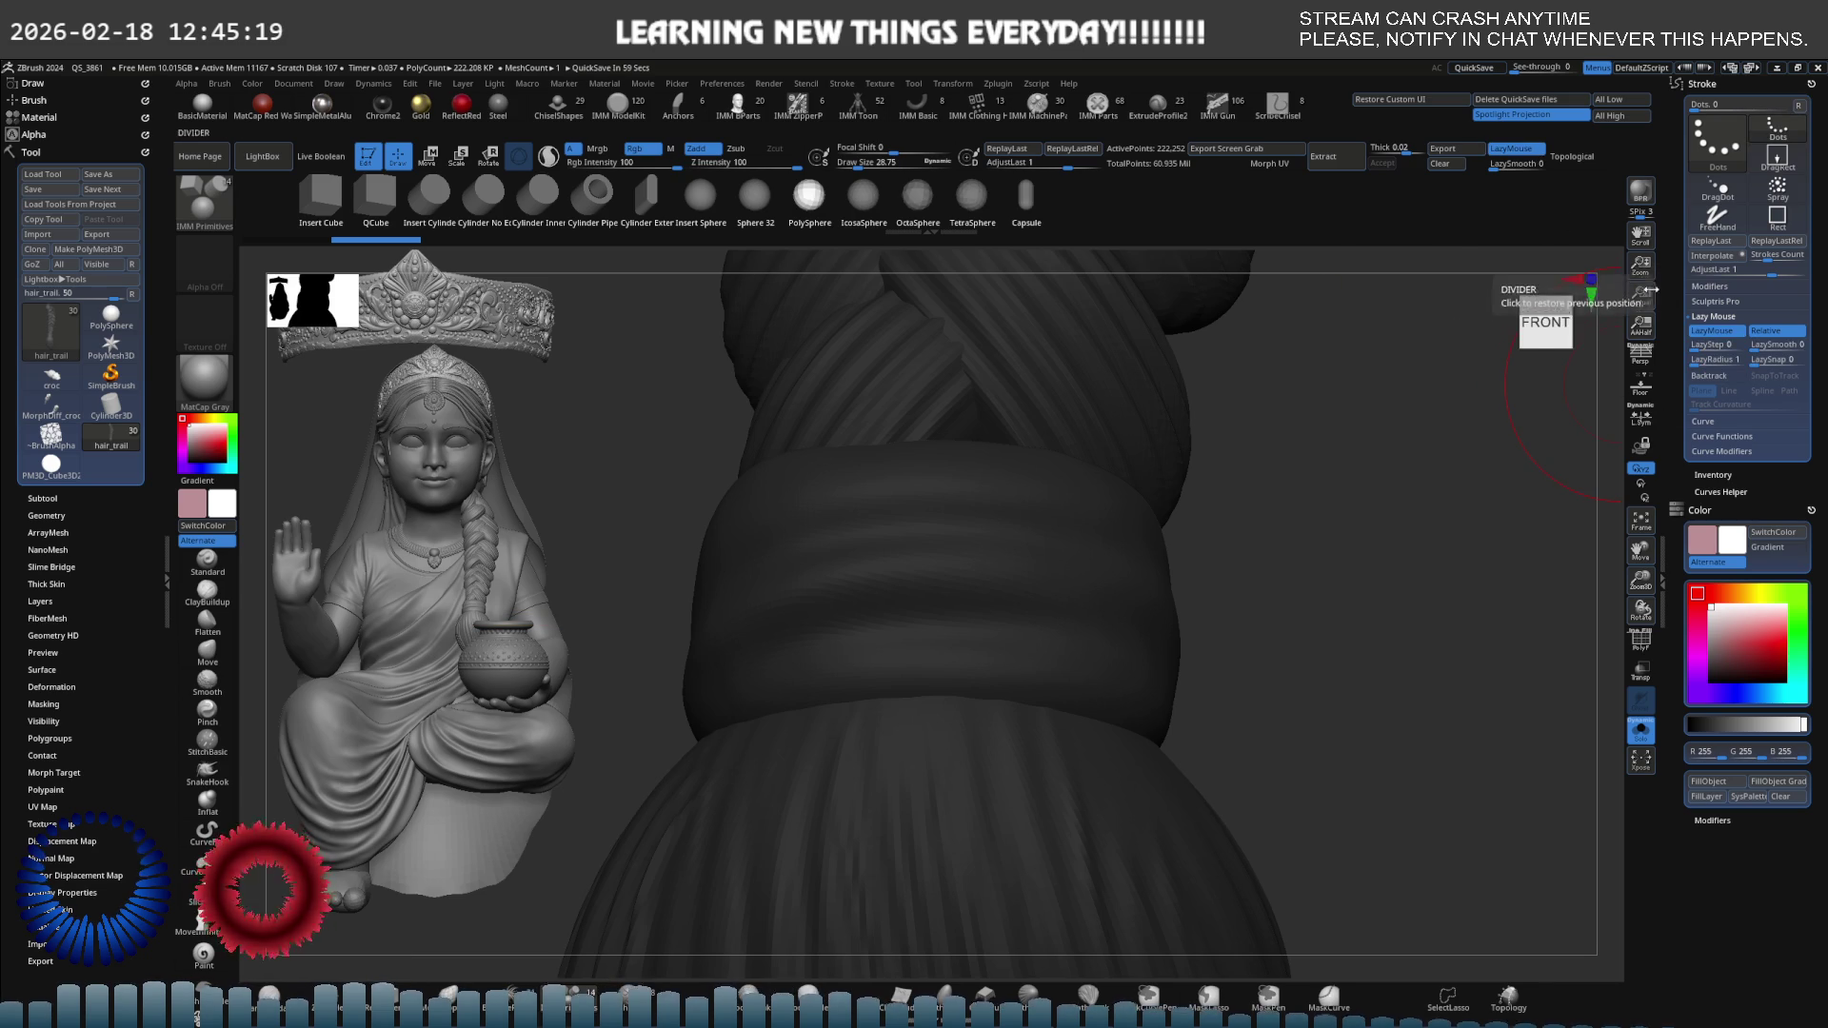
pyautogui.moveTo(1514, 166); pyautogui.dragTo(1544, 205)
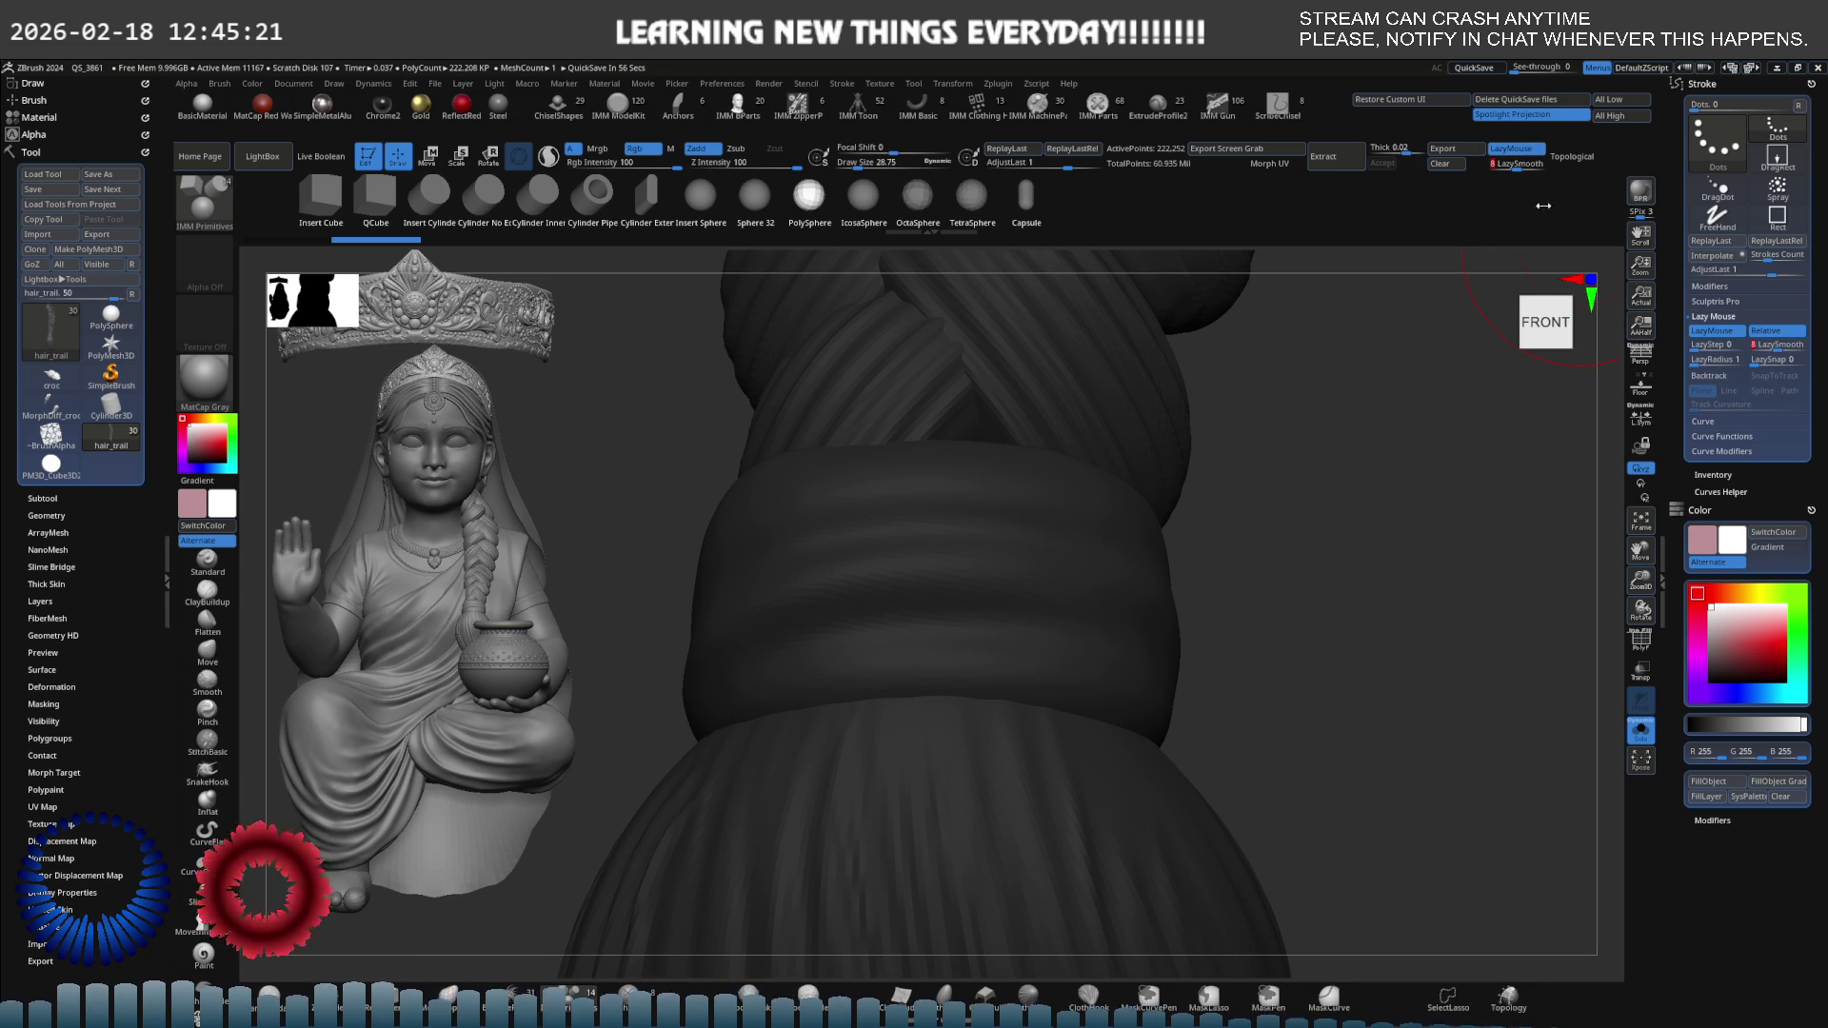
pyautogui.click(429, 198)
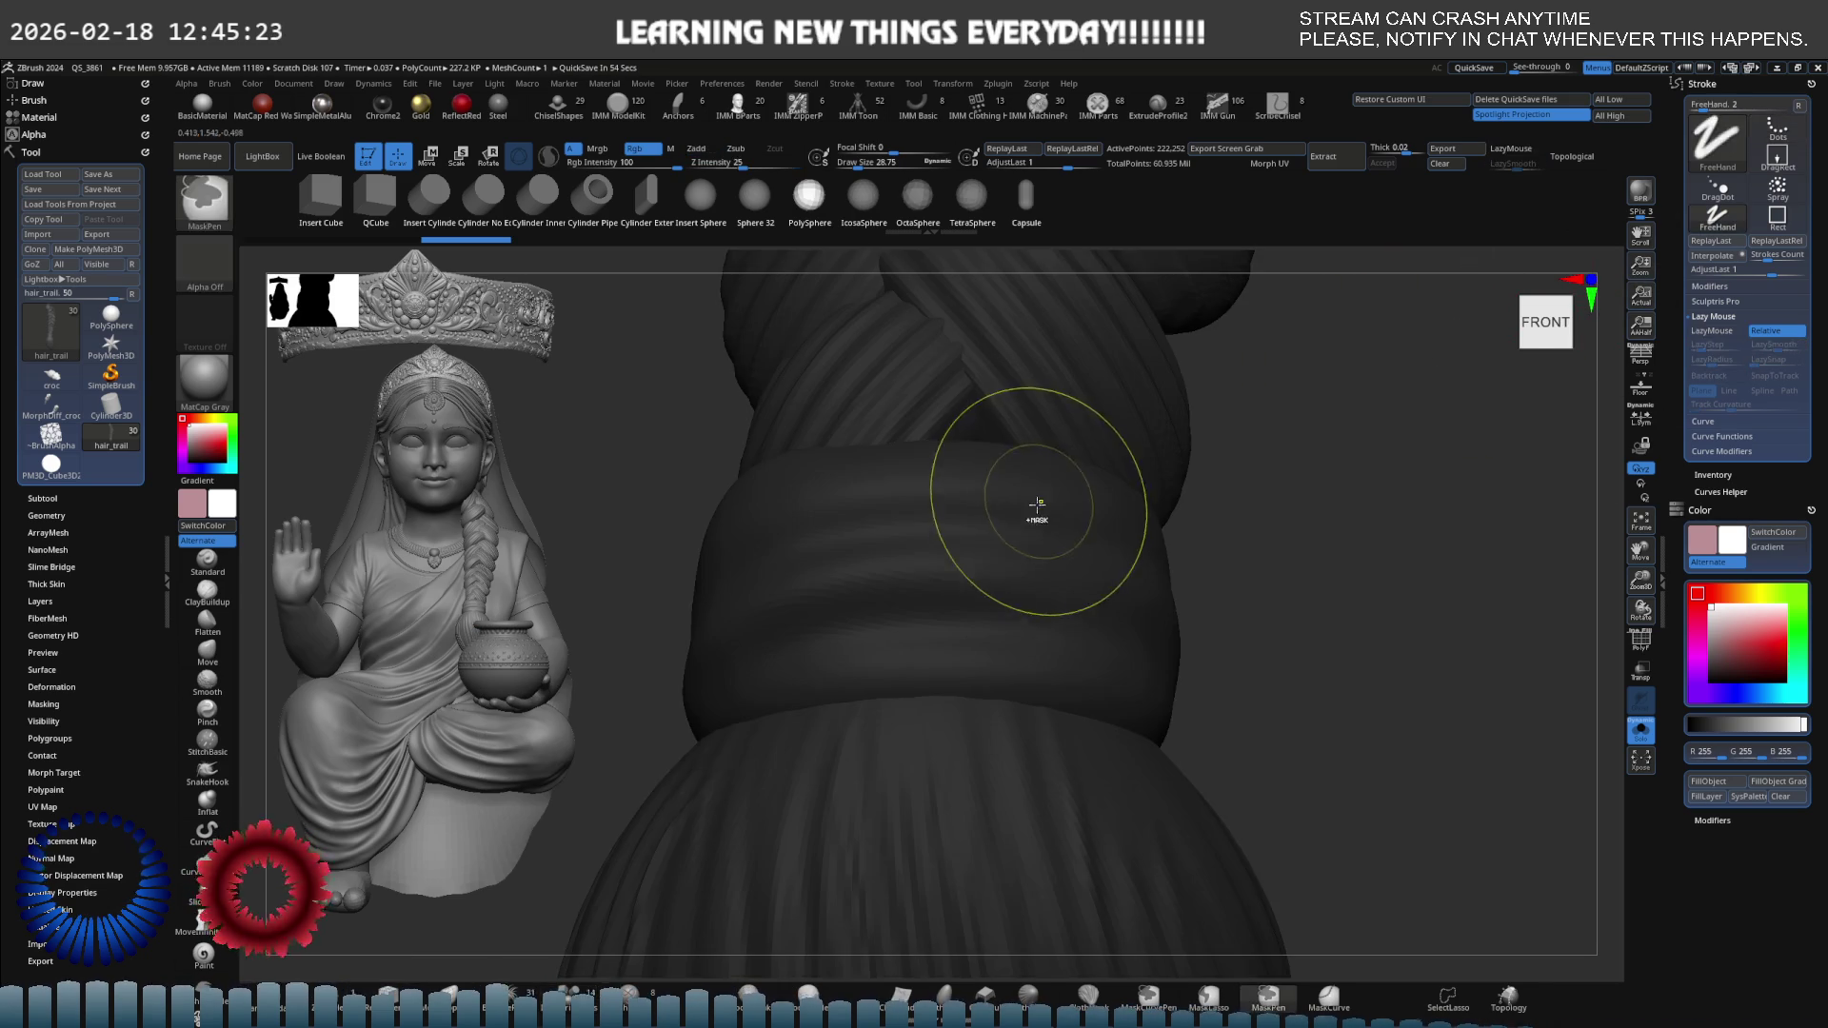
pyautogui.press('s')
pyautogui.moveTo(1020, 514); pyautogui.dragTo(1014, 514)
# Test cylinder inserts on the band, raise LazySmooth to 16, and undo the test tube.
pyautogui.moveTo(857, 519); pyautogui.dragTo(990, 509)
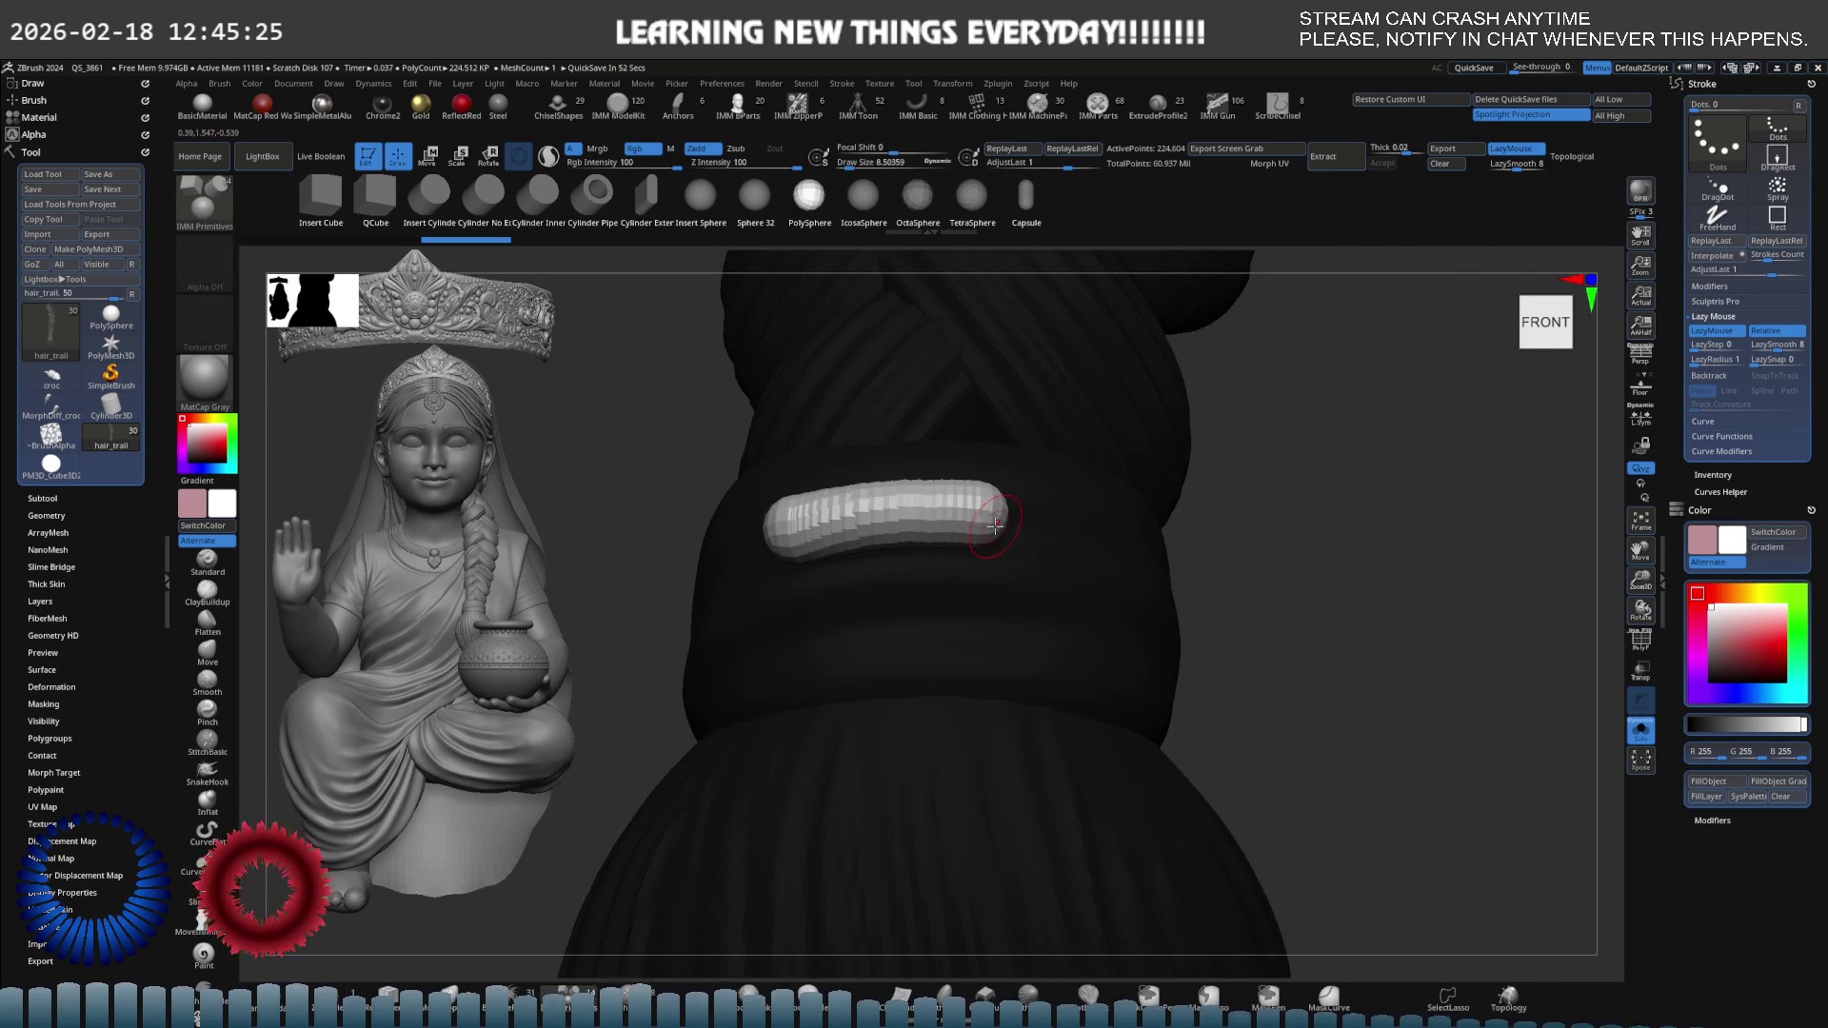
pyautogui.moveTo(930, 503)
pyautogui.mouseDown(button='right')
pyautogui.moveTo(976, 448)
pyautogui.moveTo(788, 592)
pyautogui.mouseUp(button='right')
pyautogui.moveTo(965, 572)
pyautogui.mouseDown(button='right')
pyautogui.moveTo(967, 640)
pyautogui.moveTo(887, 580)
pyautogui.mouseUp(button='right')
pyautogui.moveTo(1516, 164); pyautogui.dragTo(1553, 164)
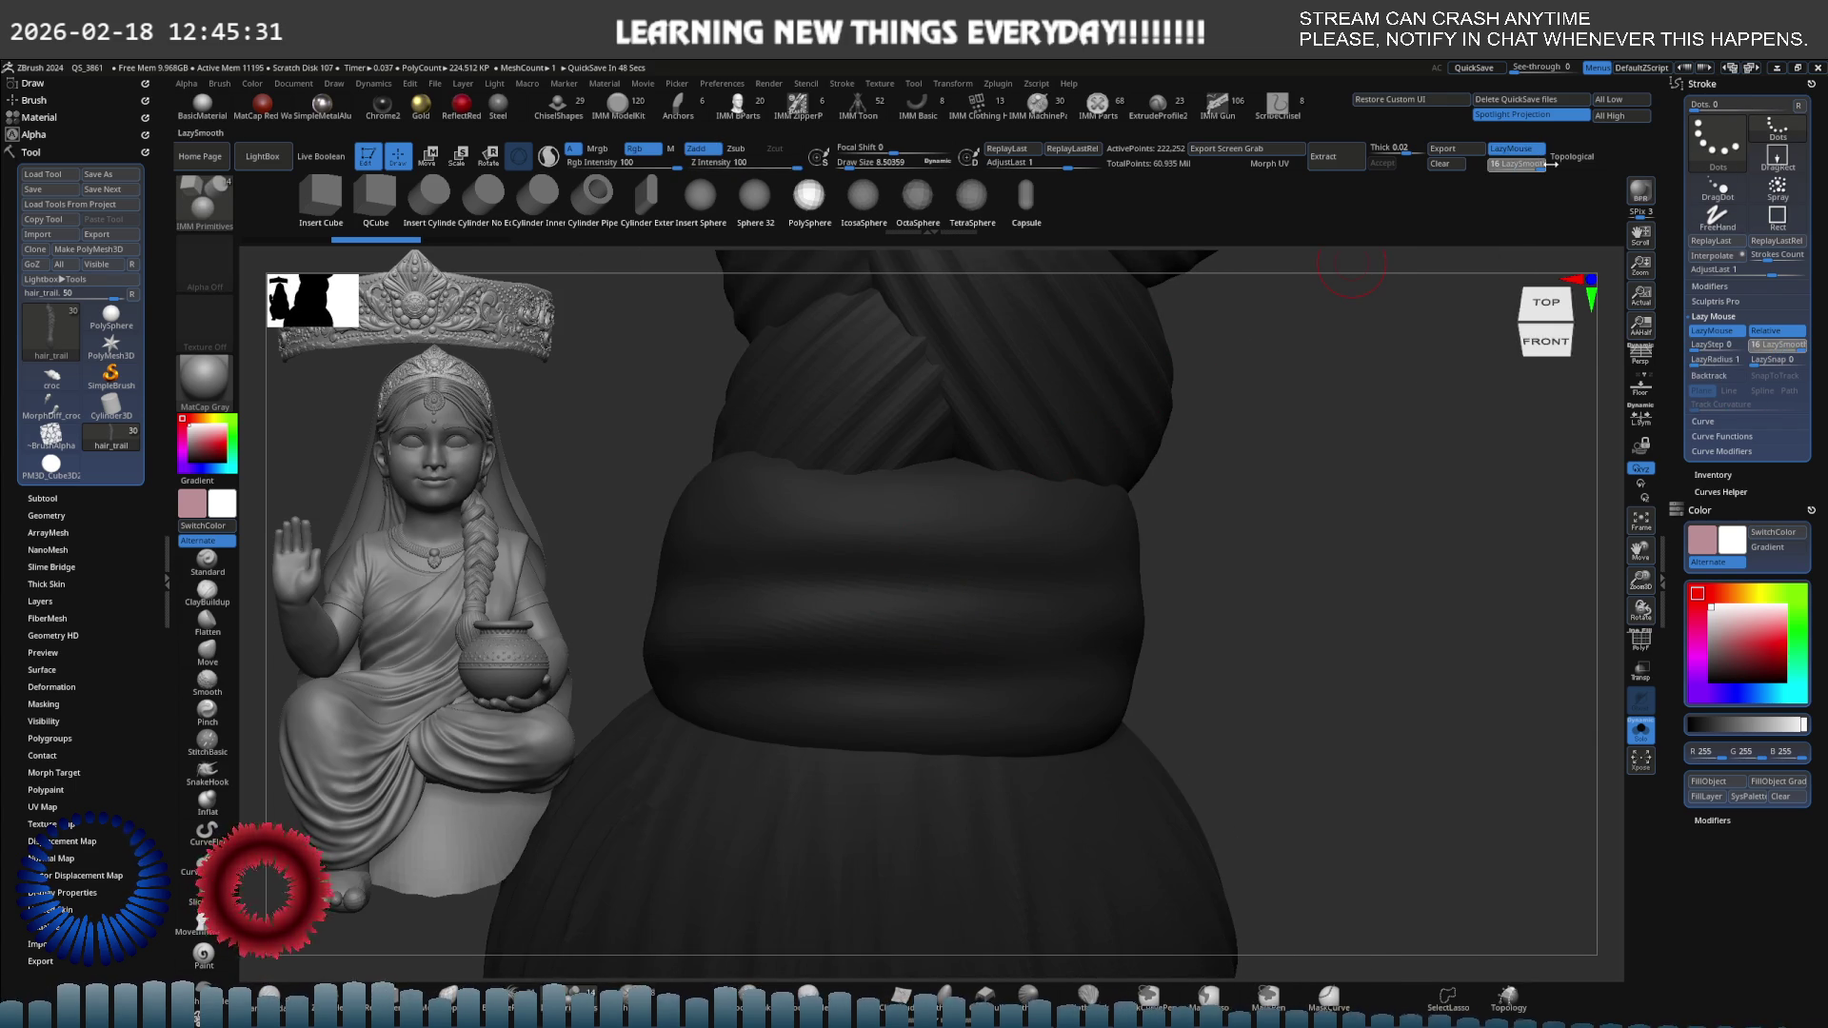
pyautogui.moveTo(746, 570)
pyautogui.mouseDown()
pyautogui.moveTo(995, 571)
pyautogui.moveTo(1071, 553)
pyautogui.moveTo(1068, 483)
pyautogui.moveTo(805, 493)
pyautogui.mouseUp()
pyautogui.hotkey('ctrl', 'z')
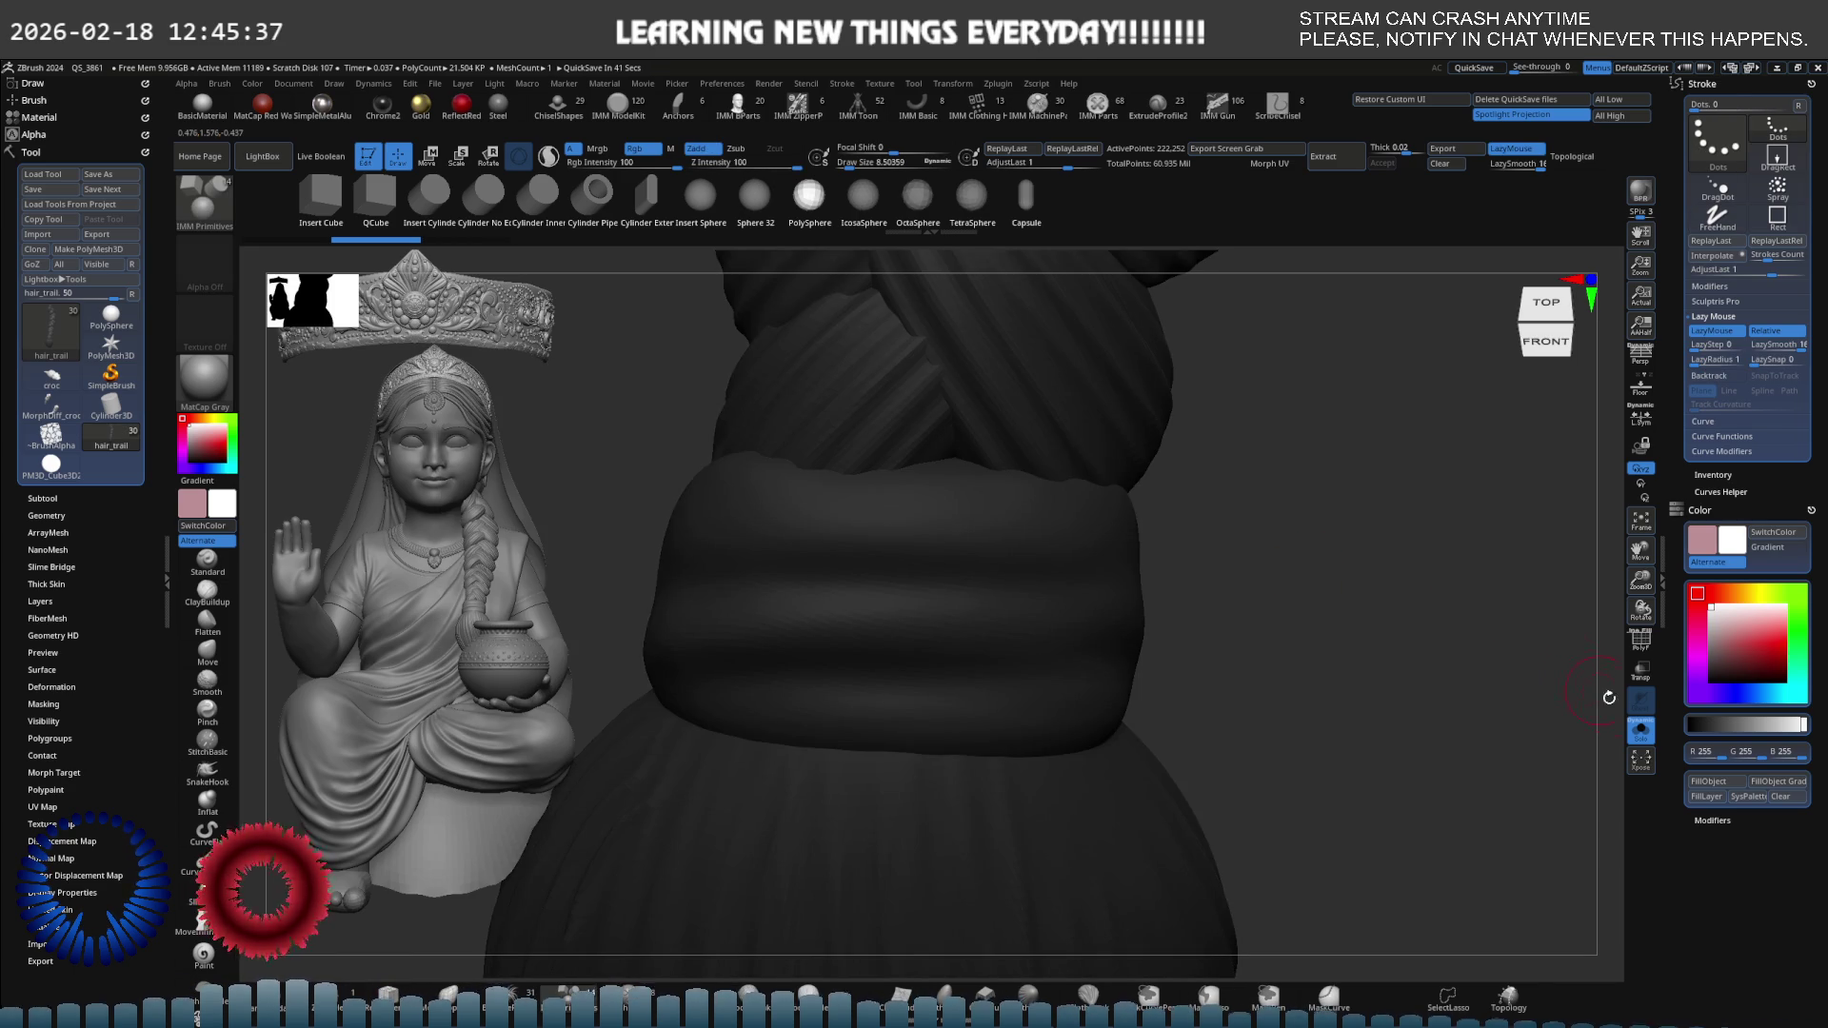
# Solo the band mesh, raise LazyStep above zero, and undo further test tubes.
pyautogui.click(1650, 731)
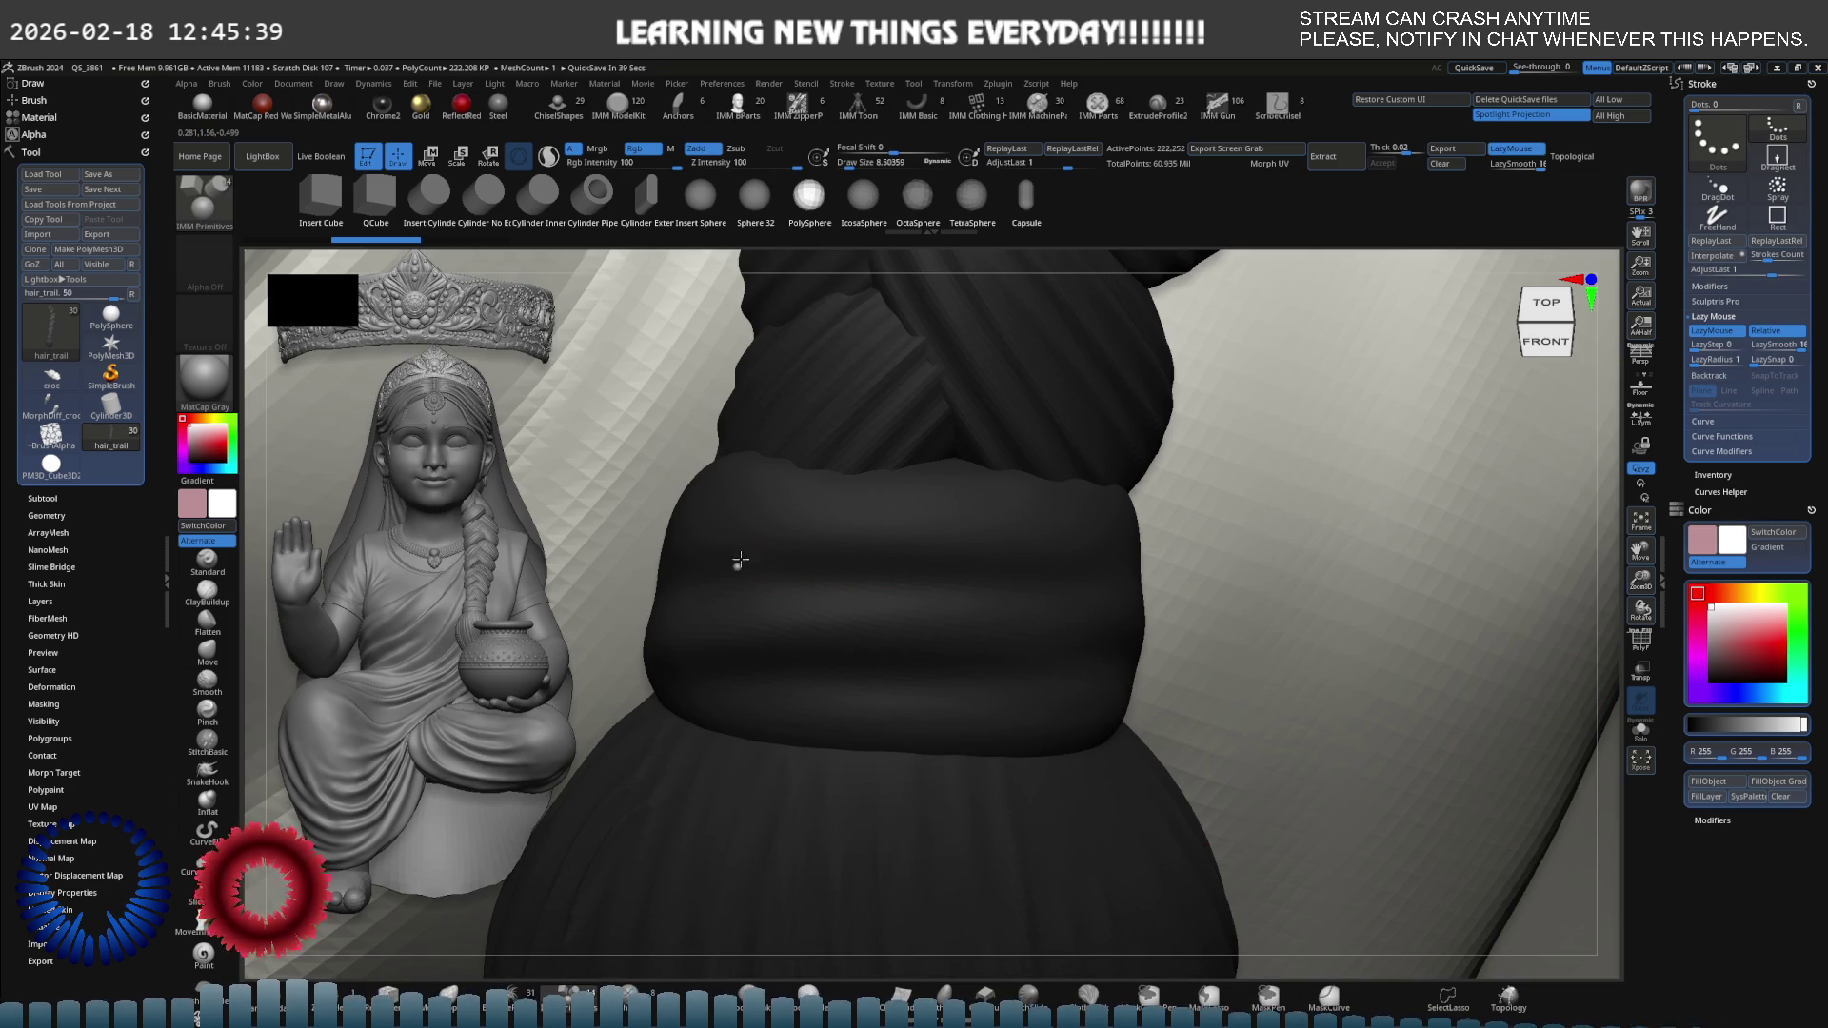
pyautogui.moveTo(740, 562)
pyautogui.mouseDown()
pyautogui.moveTo(1045, 539)
pyautogui.moveTo(687, 617)
pyautogui.mouseUp()
pyautogui.hotkey('ctrl', 'z')
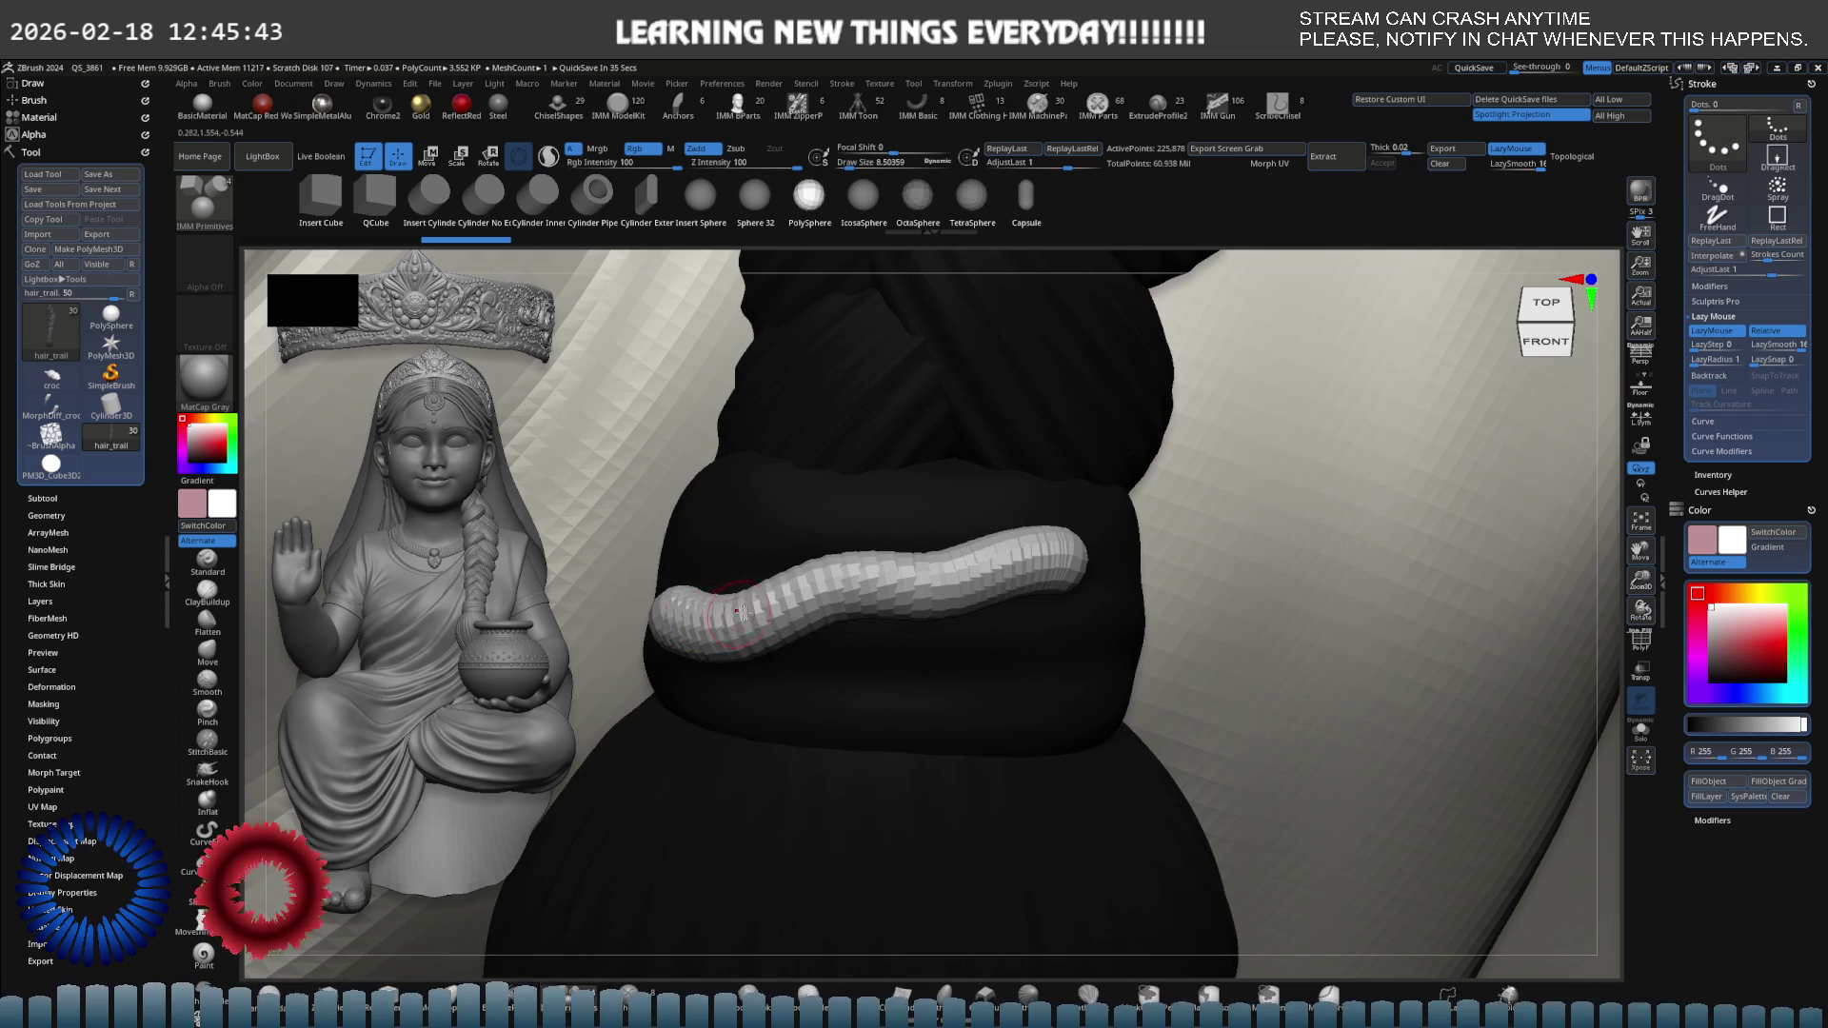
pyautogui.hotkey('ctrl', 'z')
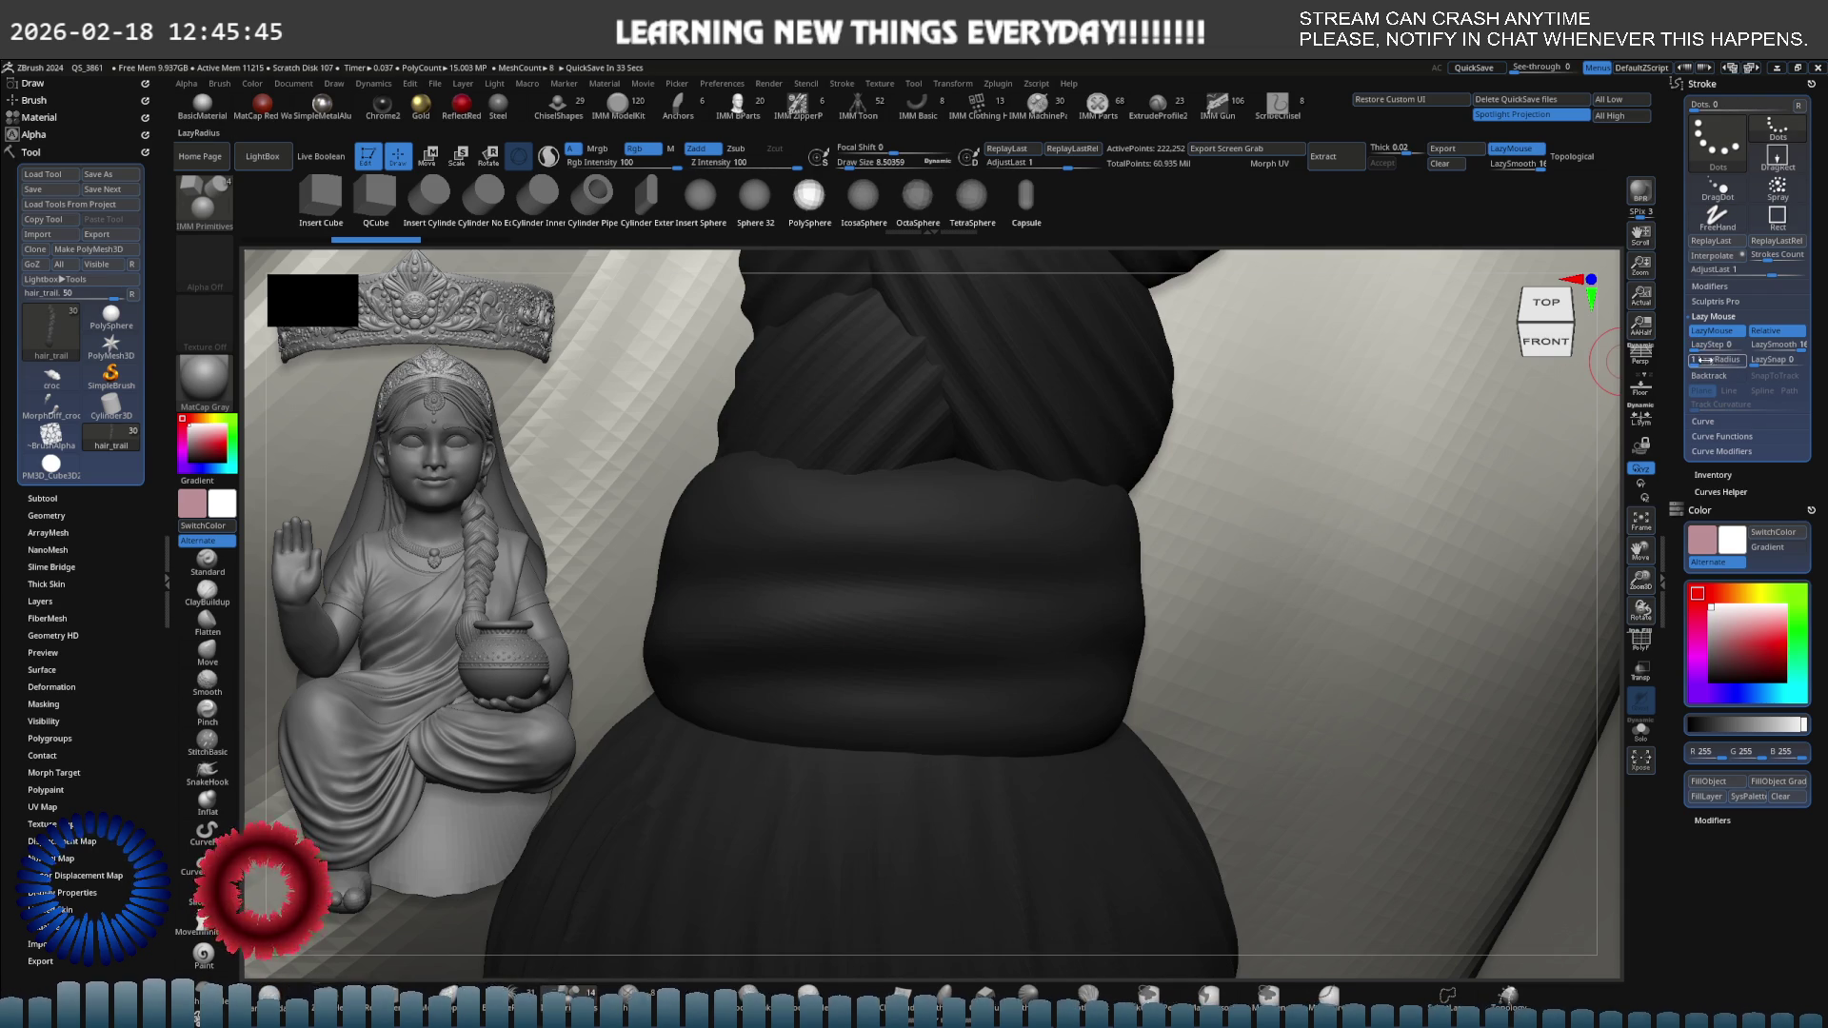
pyautogui.click(1698, 346)
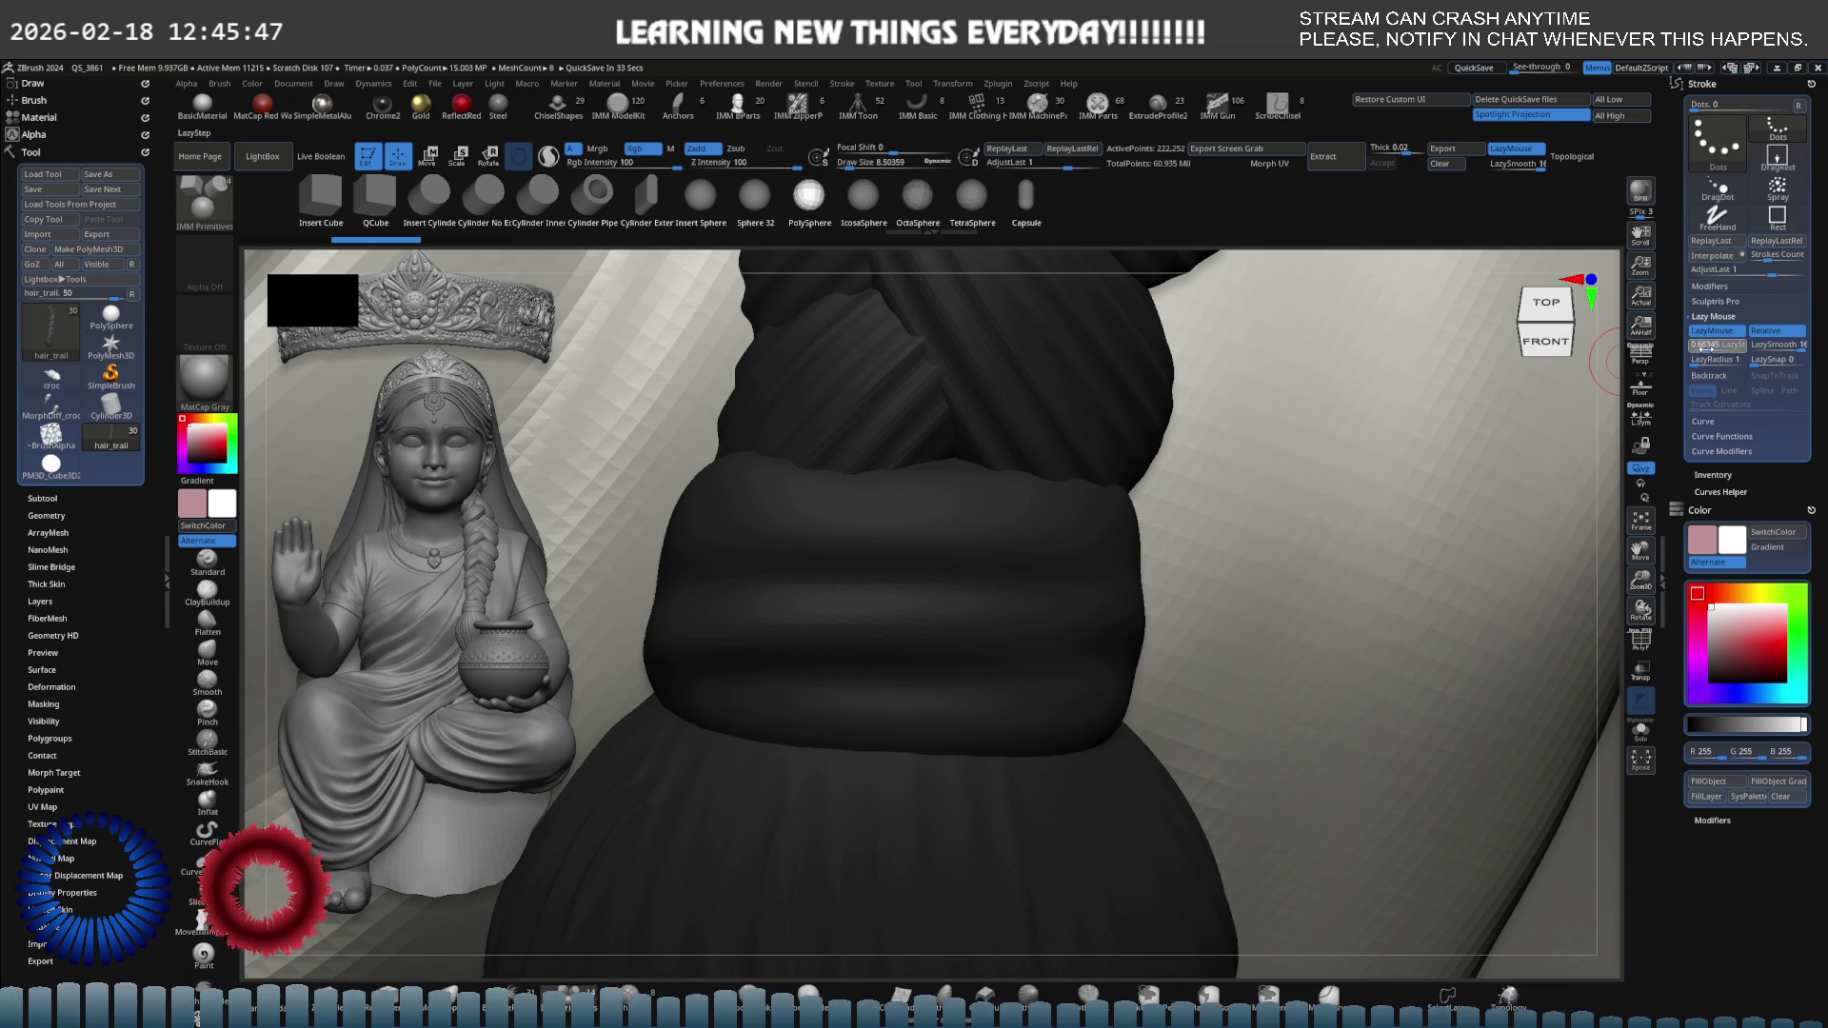
pyautogui.moveTo(1120, 553); pyautogui.dragTo(817, 583)
pyautogui.hotkey('ctrl', 'z')
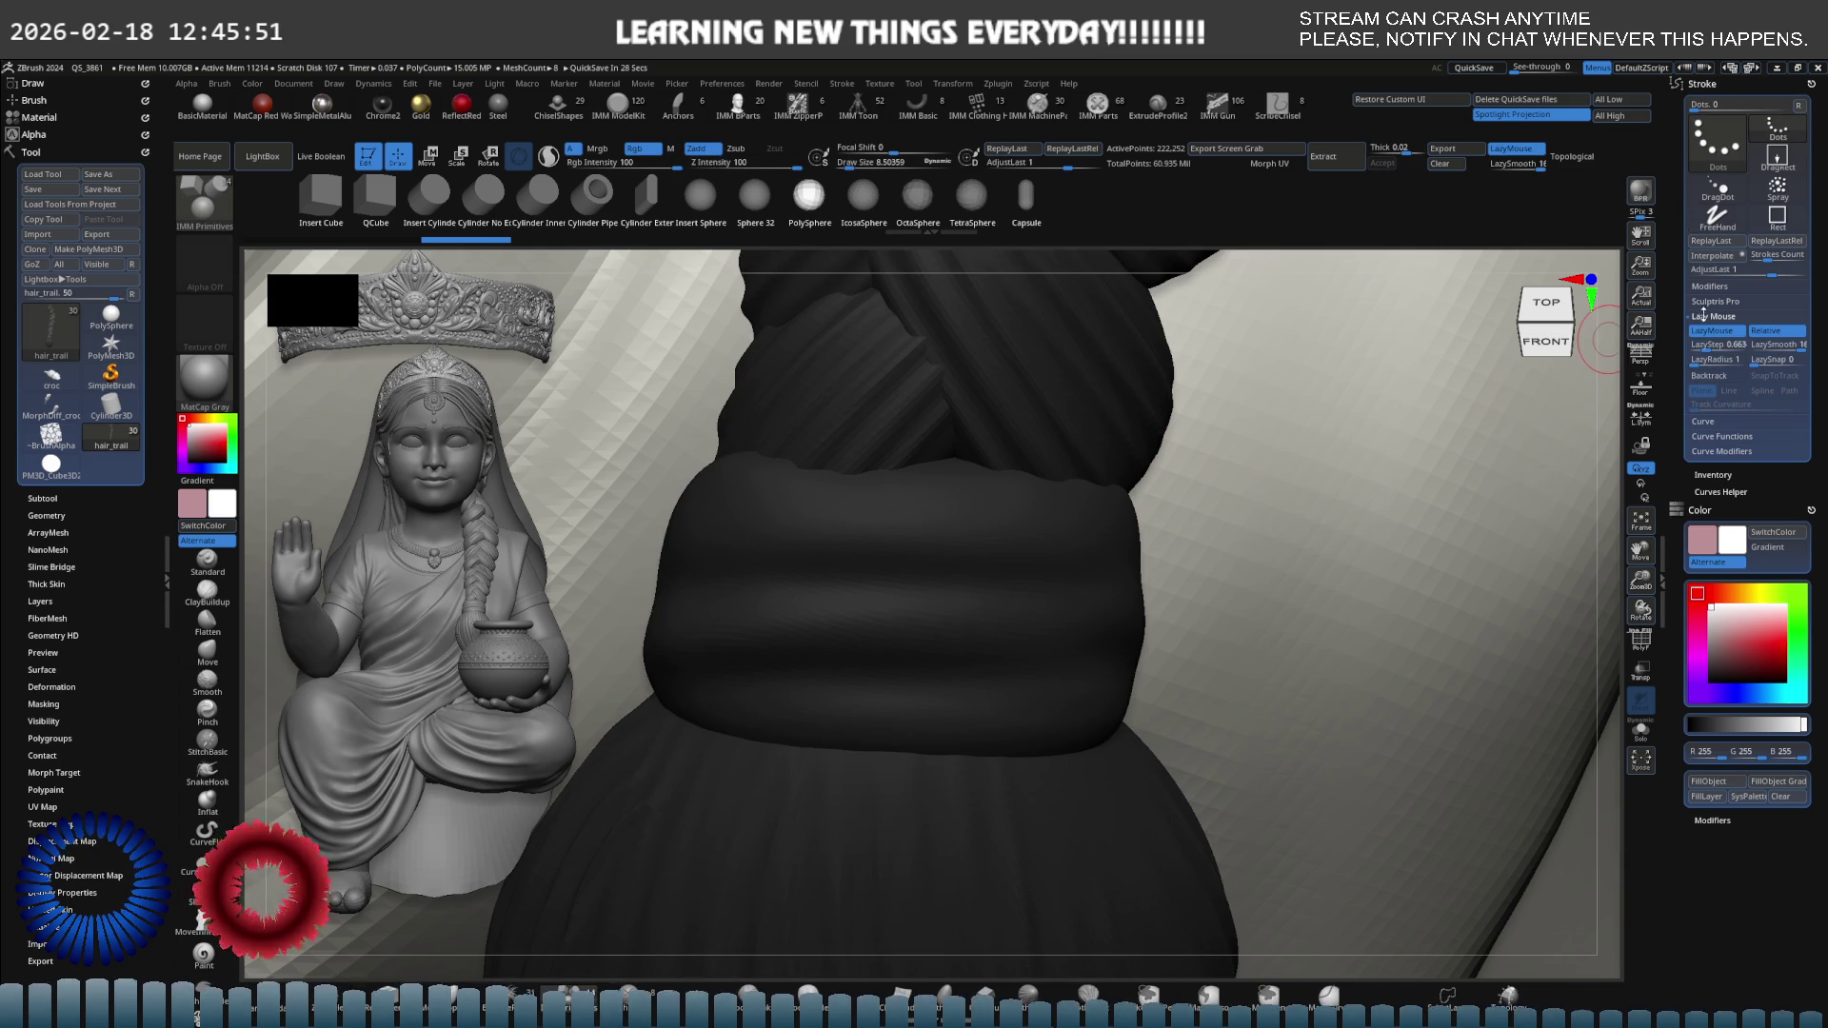
# Try LazyStep 2.81221 with a test sphere row, then settle on LazyStep 1.32231.
pyautogui.click(1705, 348)
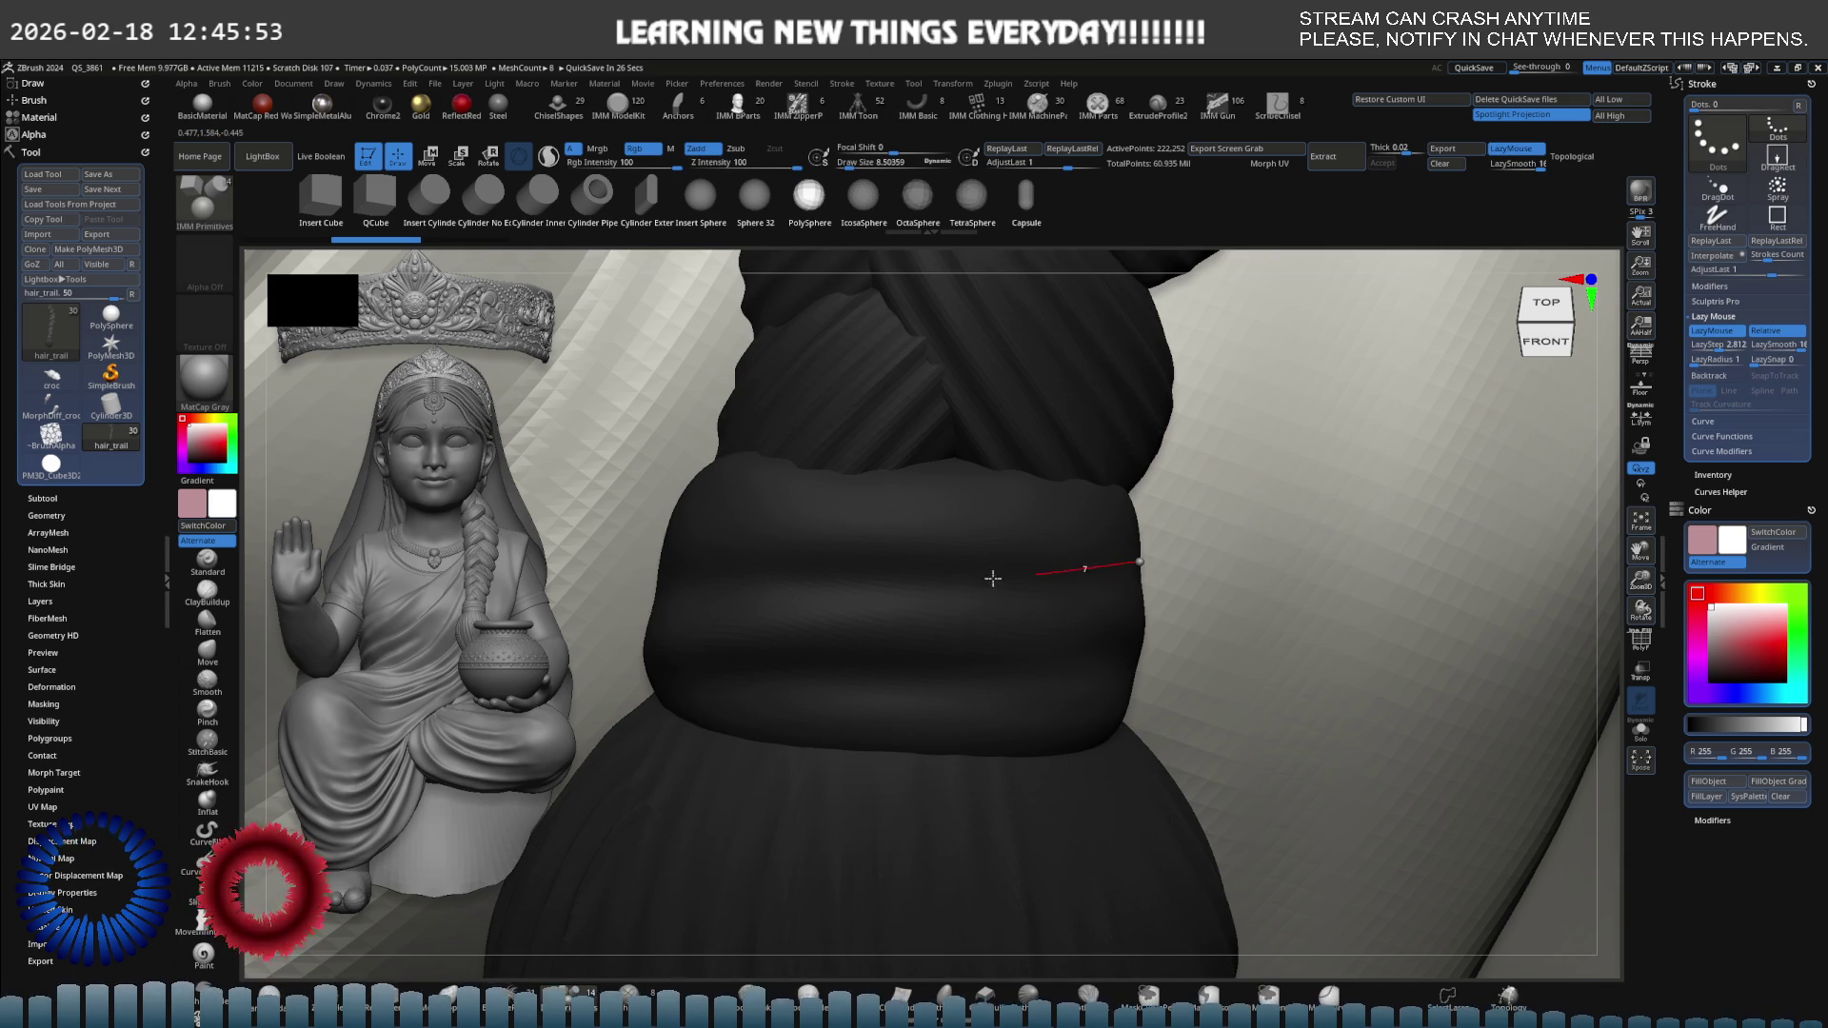
pyautogui.moveTo(993, 578); pyautogui.dragTo(703, 595)
pyautogui.hotkey('ctrl', 'z')
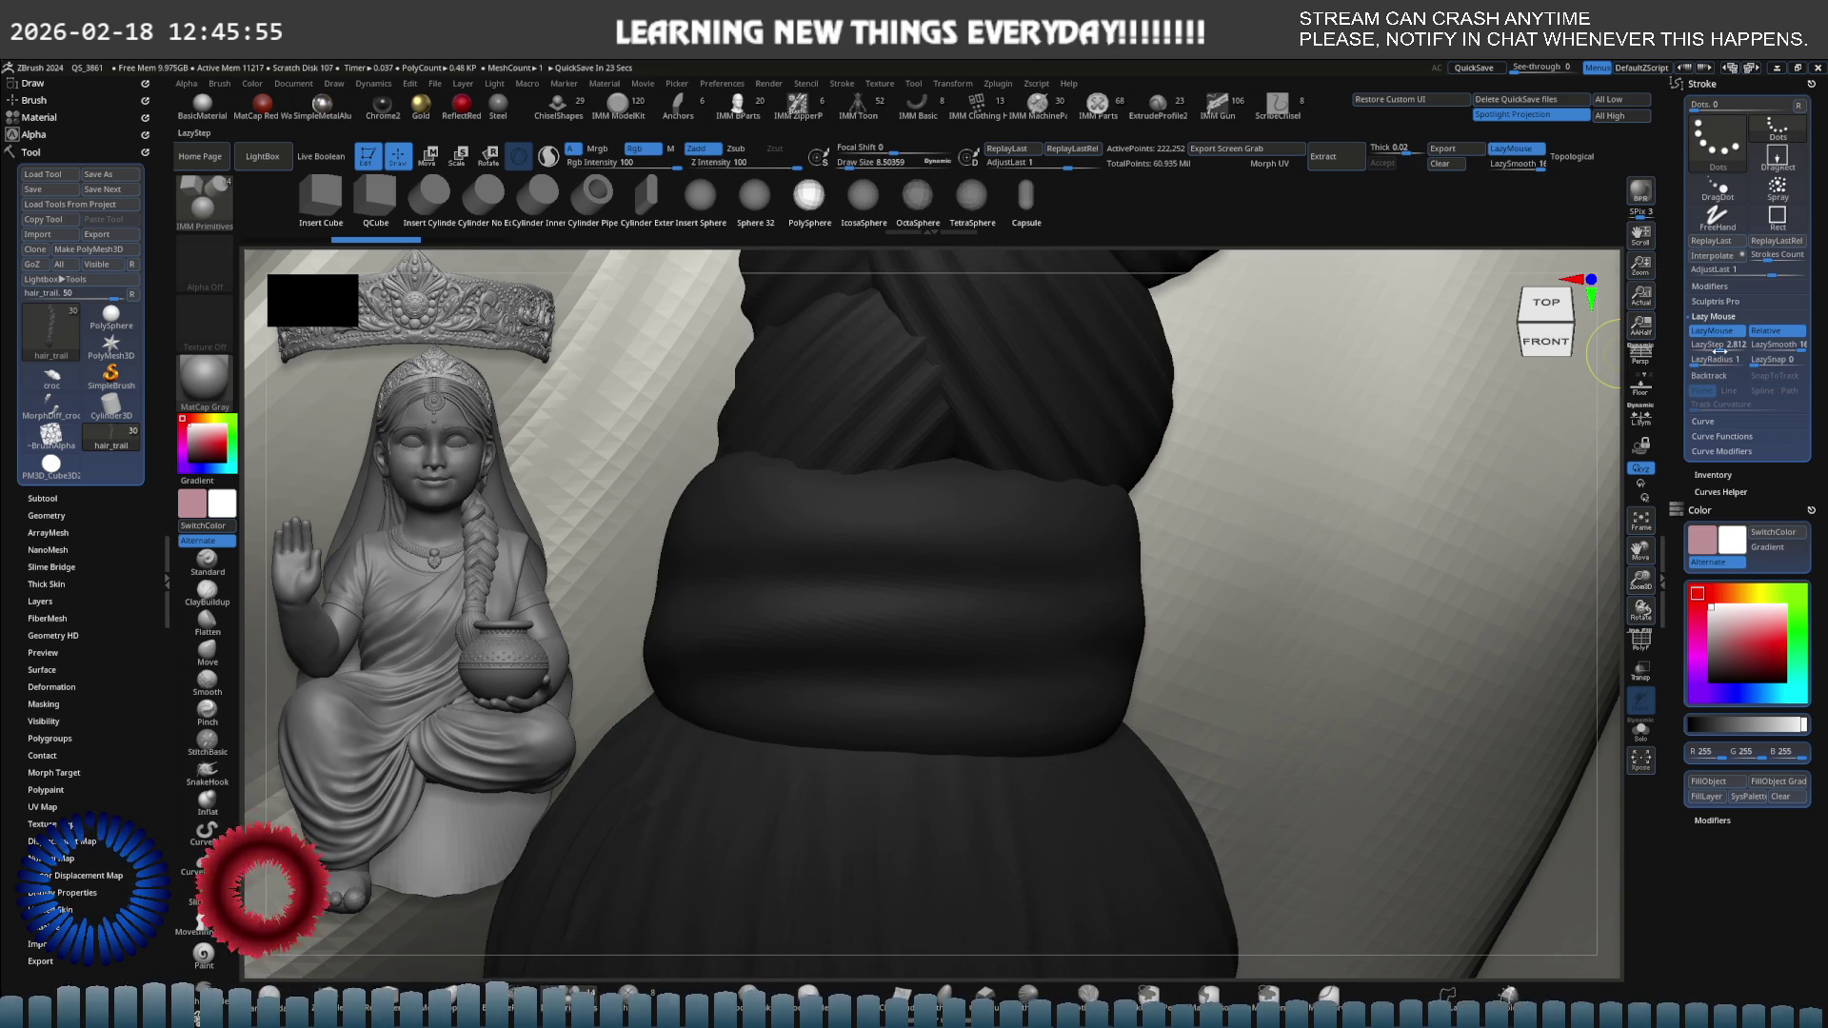
pyautogui.click(1716, 349)
pyautogui.write('1.32231')
pyautogui.press('Return')
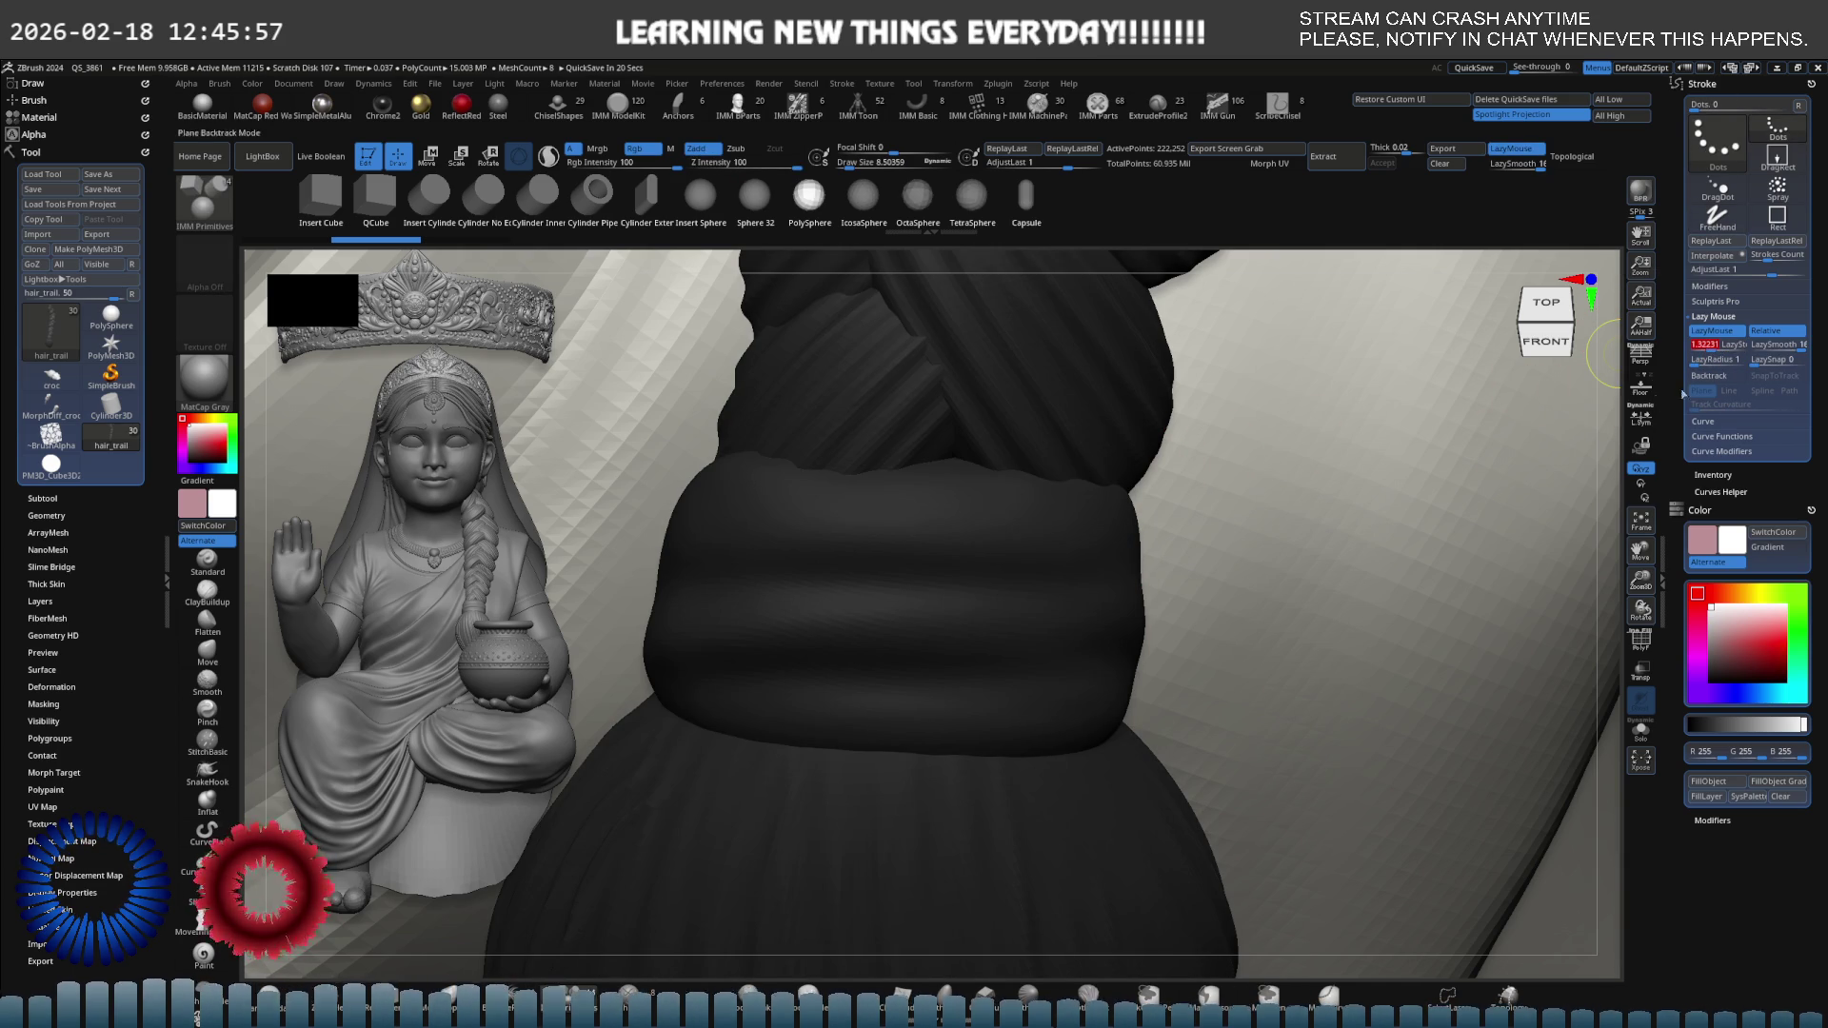
# Set LazySmooth to 0, then 4, testing and undoing sphere inserts on the band.
pyautogui.moveTo(1780, 344); pyautogui.dragTo(1729, 345)
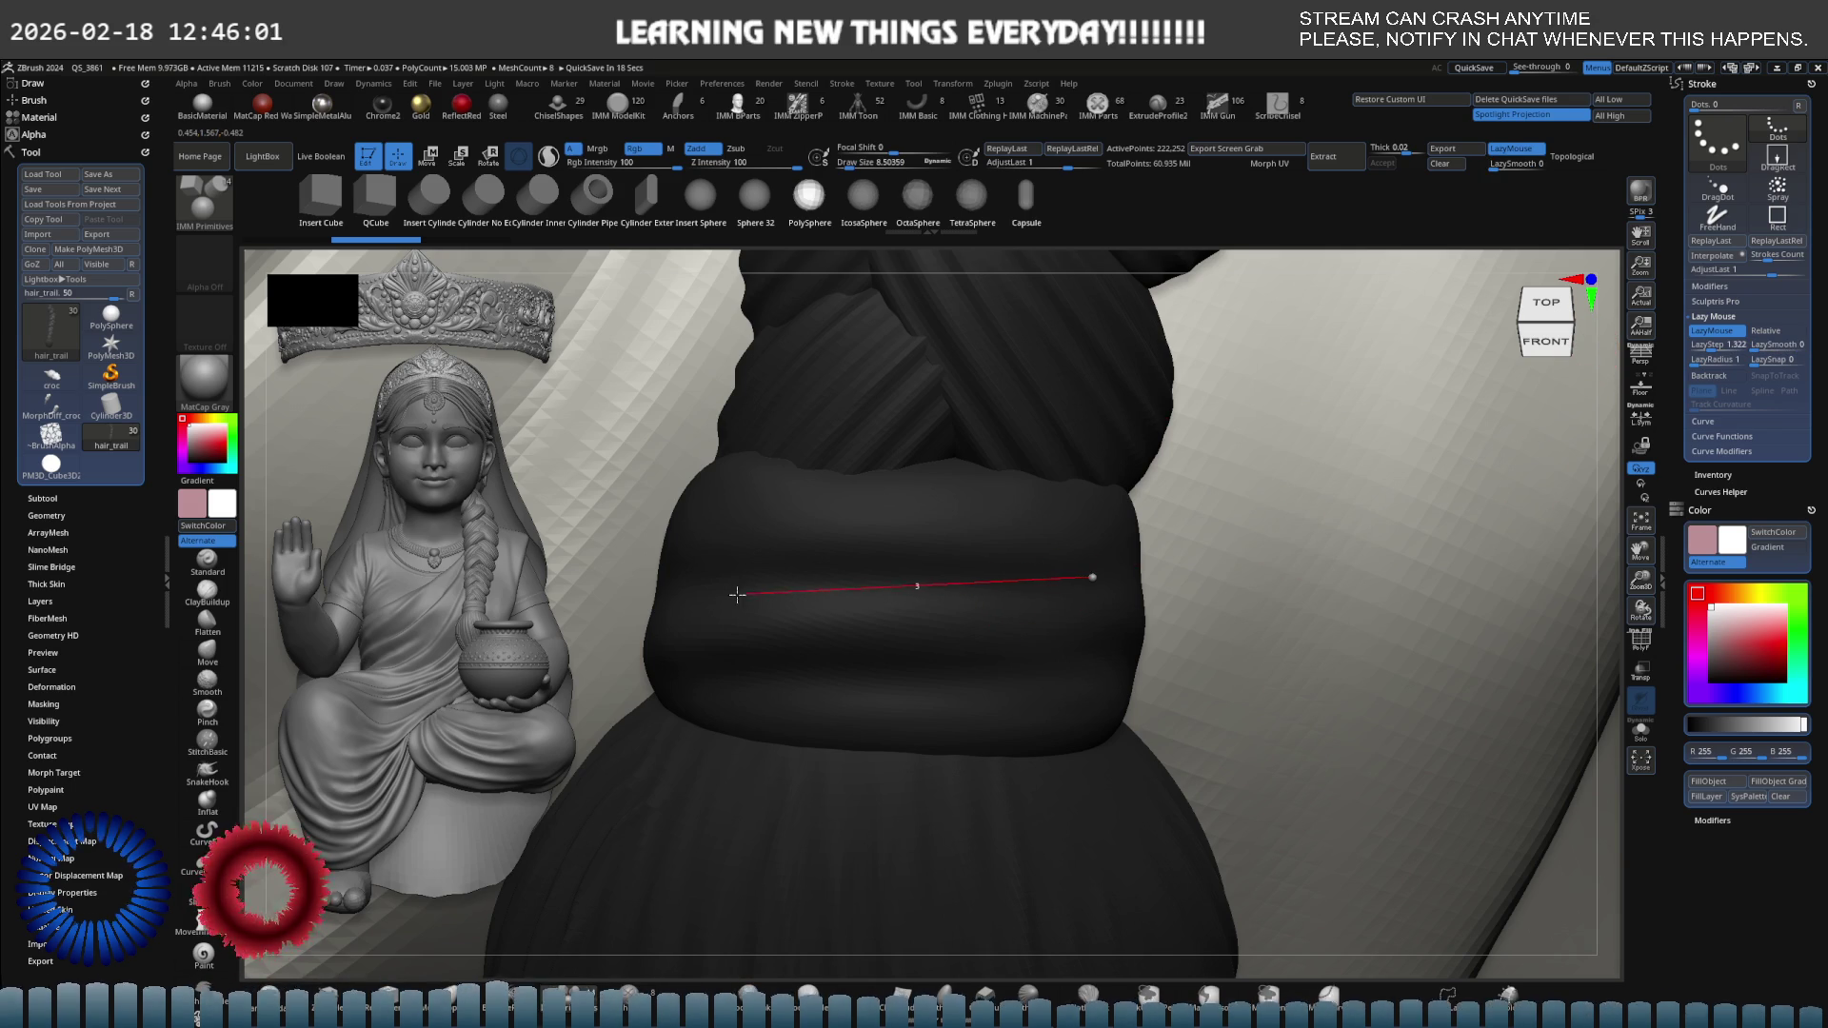
pyautogui.moveTo(570, 606); pyautogui.dragTo(996, 521)
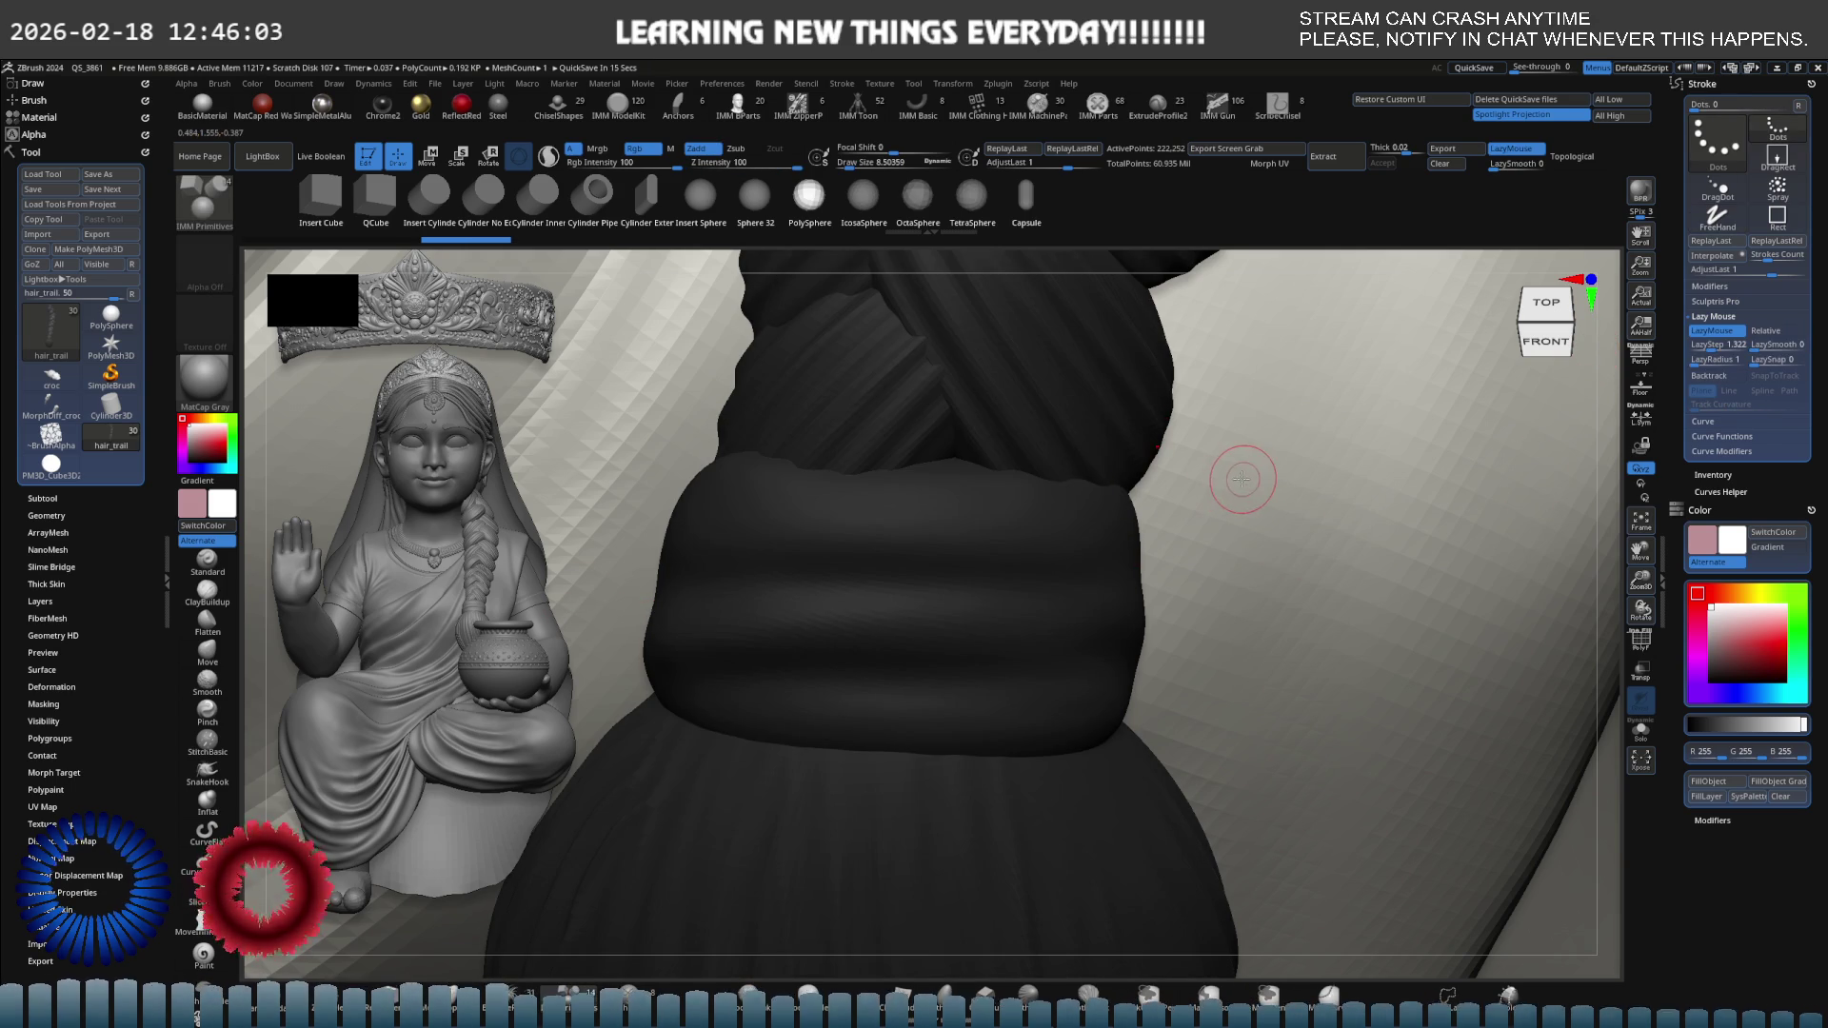
pyautogui.moveTo(1114, 496)
pyautogui.mouseDown(button='right')
pyautogui.moveTo(1032, 470)
pyautogui.moveTo(1082, 498)
pyautogui.moveTo(1110, 461)
pyautogui.moveTo(1070, 529)
pyautogui.mouseUp(button='right')
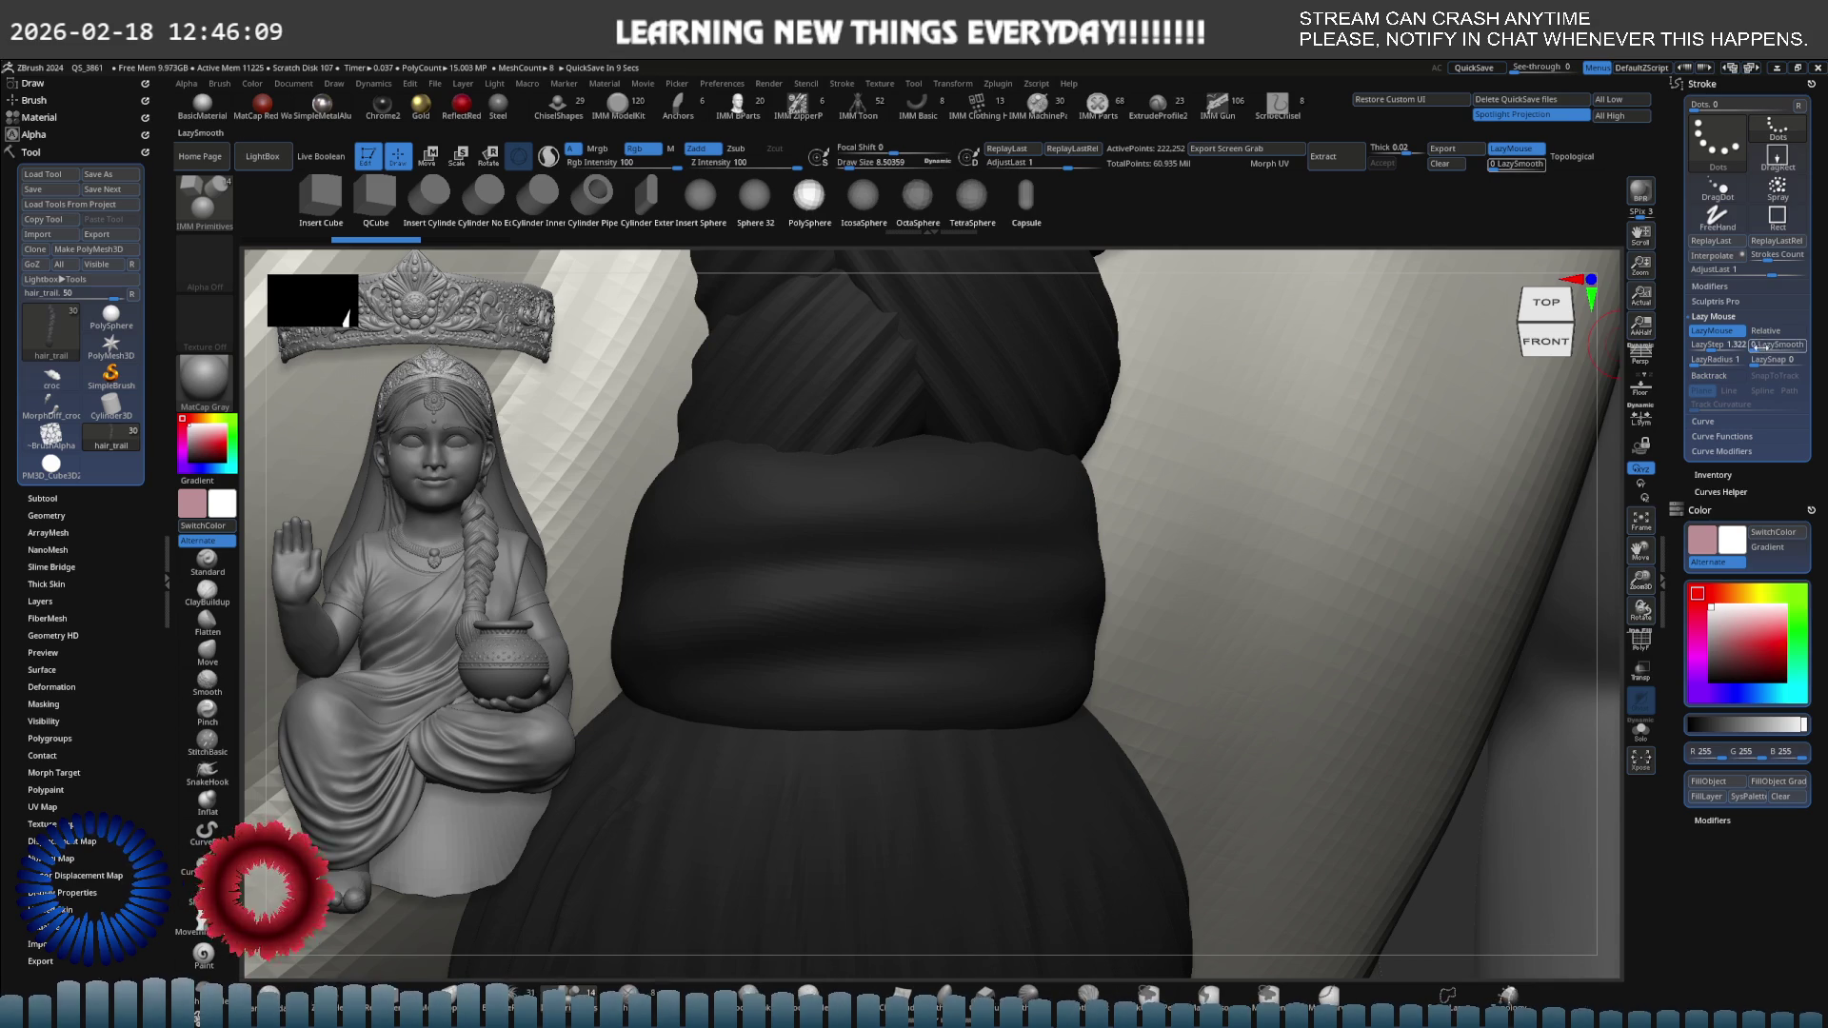
pyautogui.moveTo(1761, 349); pyautogui.dragTo(1746, 372)
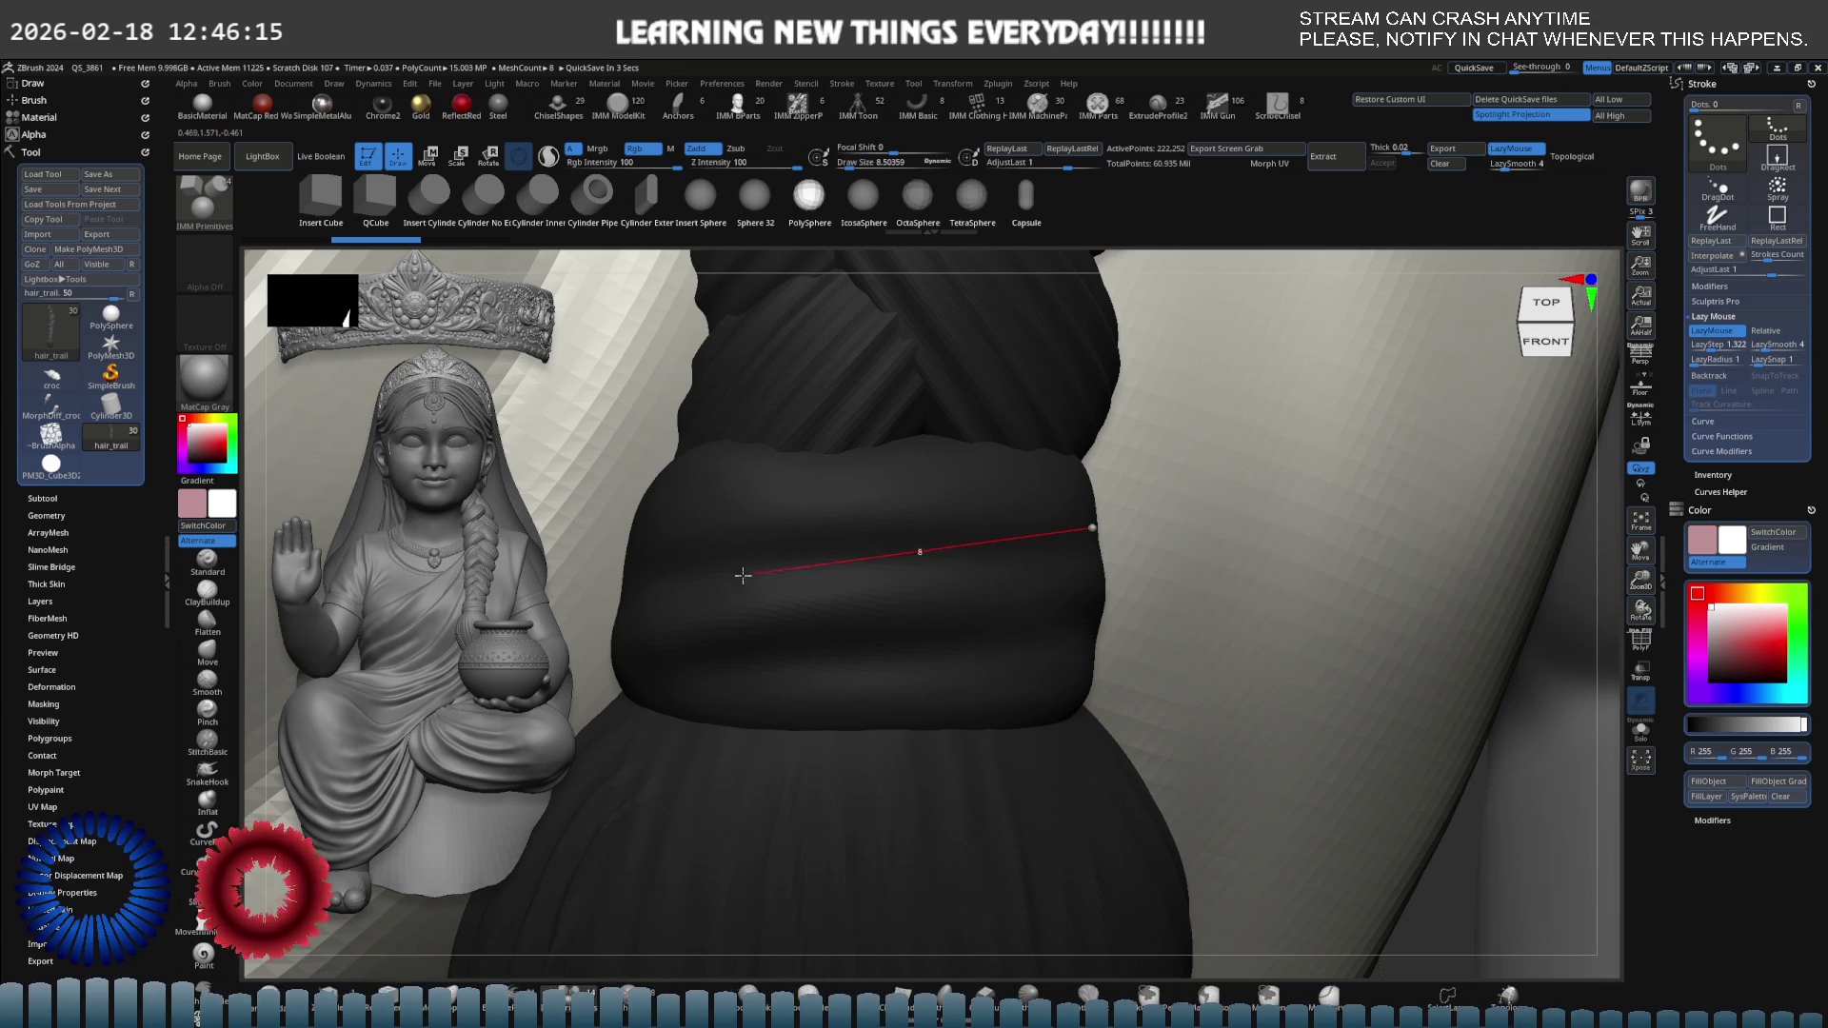
pyautogui.moveTo(664, 581); pyautogui.dragTo(744, 575)
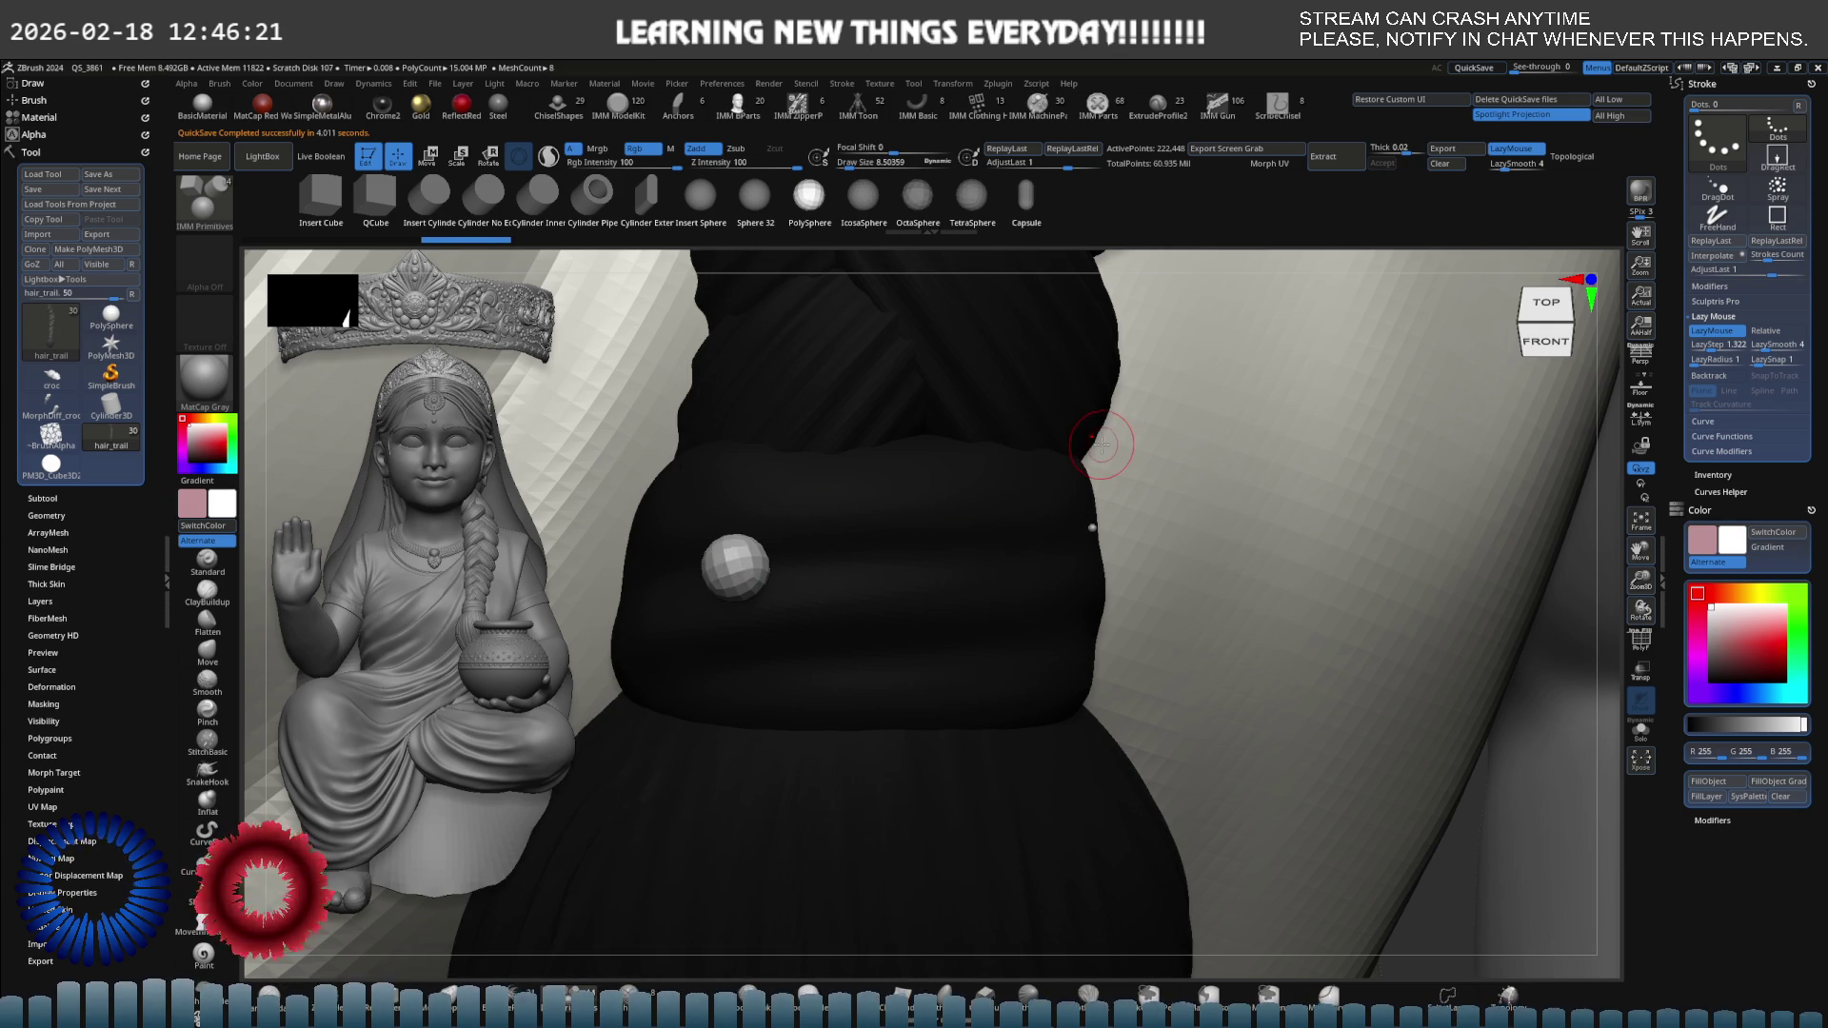
pyautogui.hotkey('ctrl', 'z')
pyautogui.hotkey('ctrl', 'z')
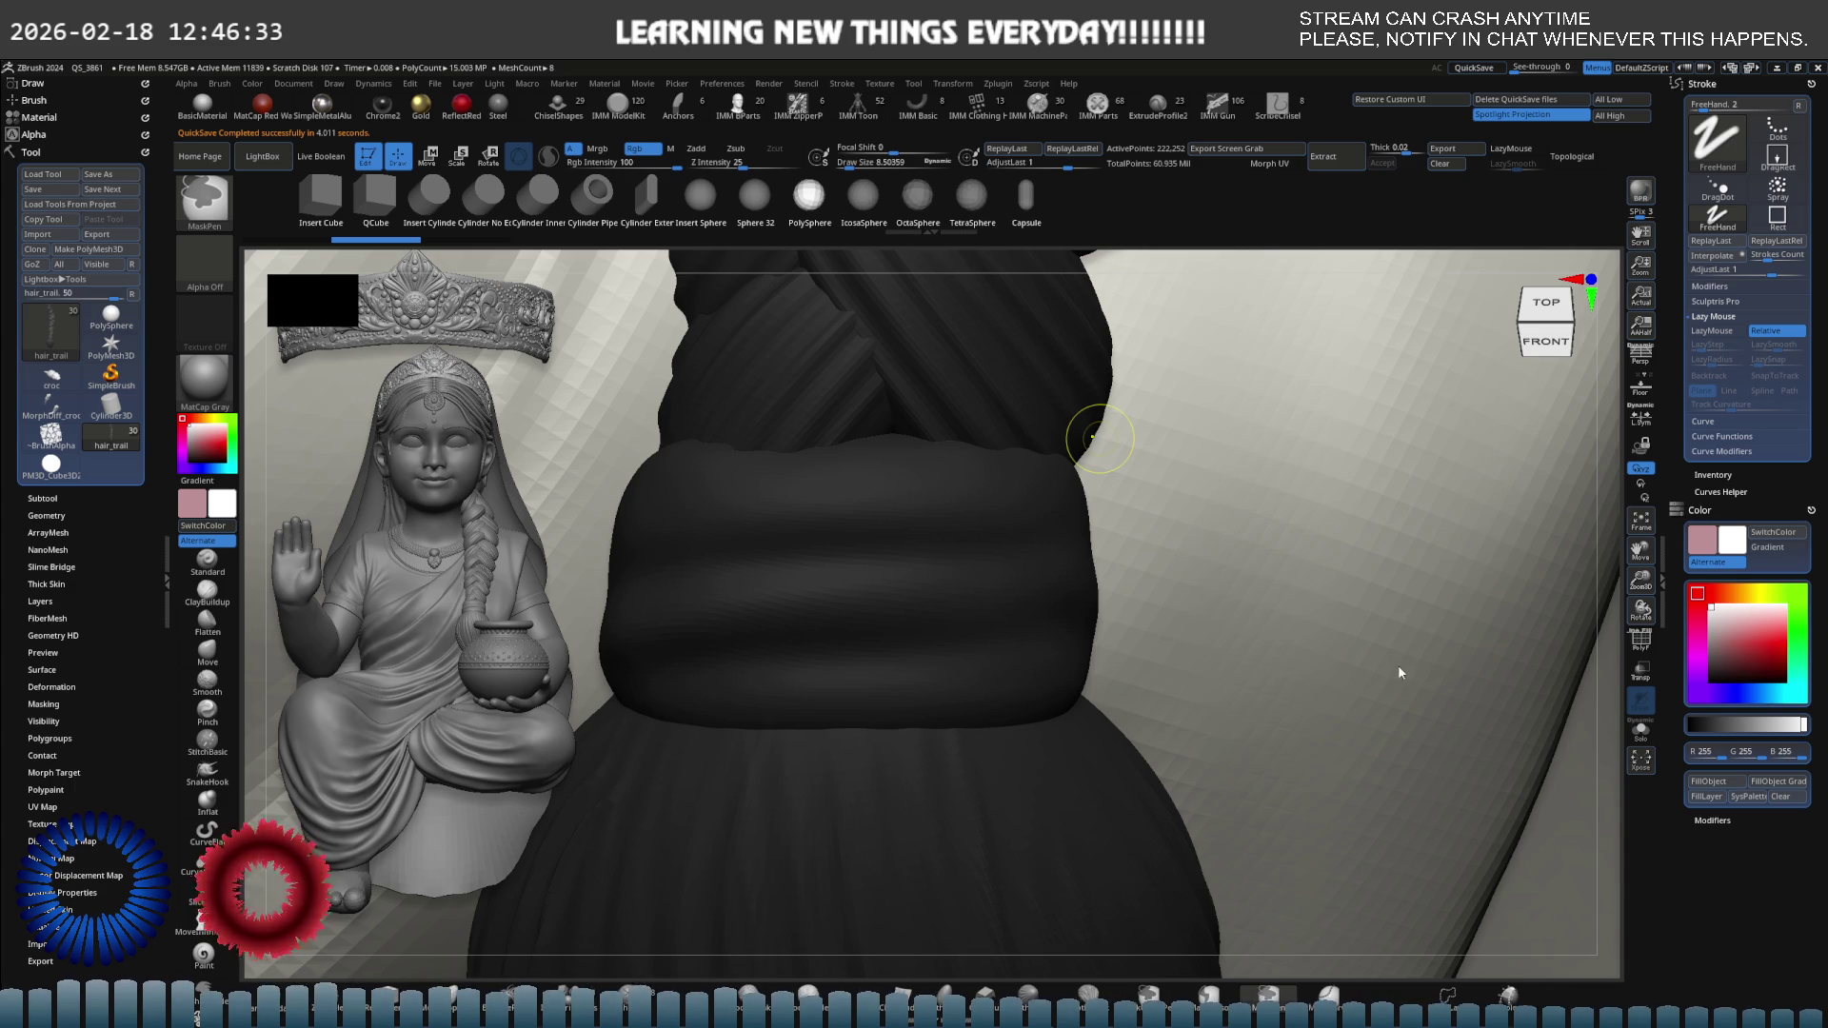
# Save the project, then raise LazySmooth to 16 and undo a test sphere.
pyautogui.hotkey('ctrl', 's')
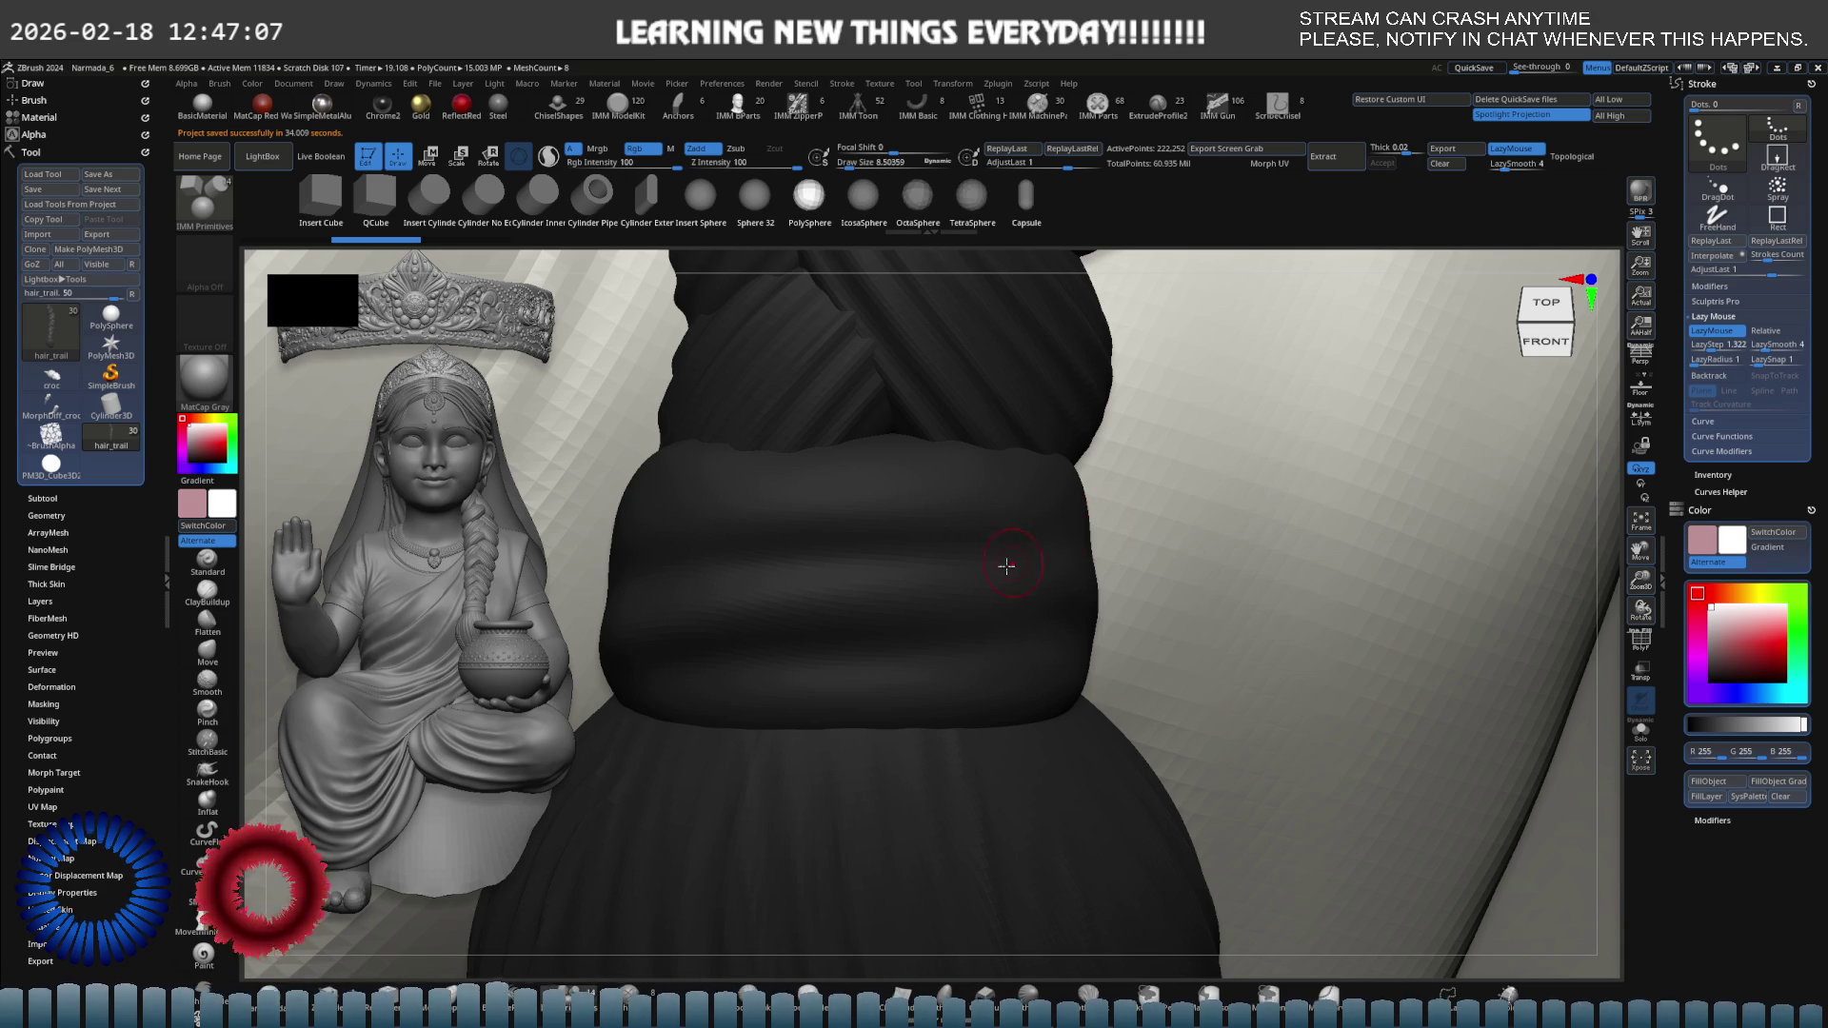
pyautogui.moveTo(744, 571)
pyautogui.mouseDown()
pyautogui.moveTo(889, 531)
pyautogui.moveTo(1053, 519)
pyautogui.mouseUp()
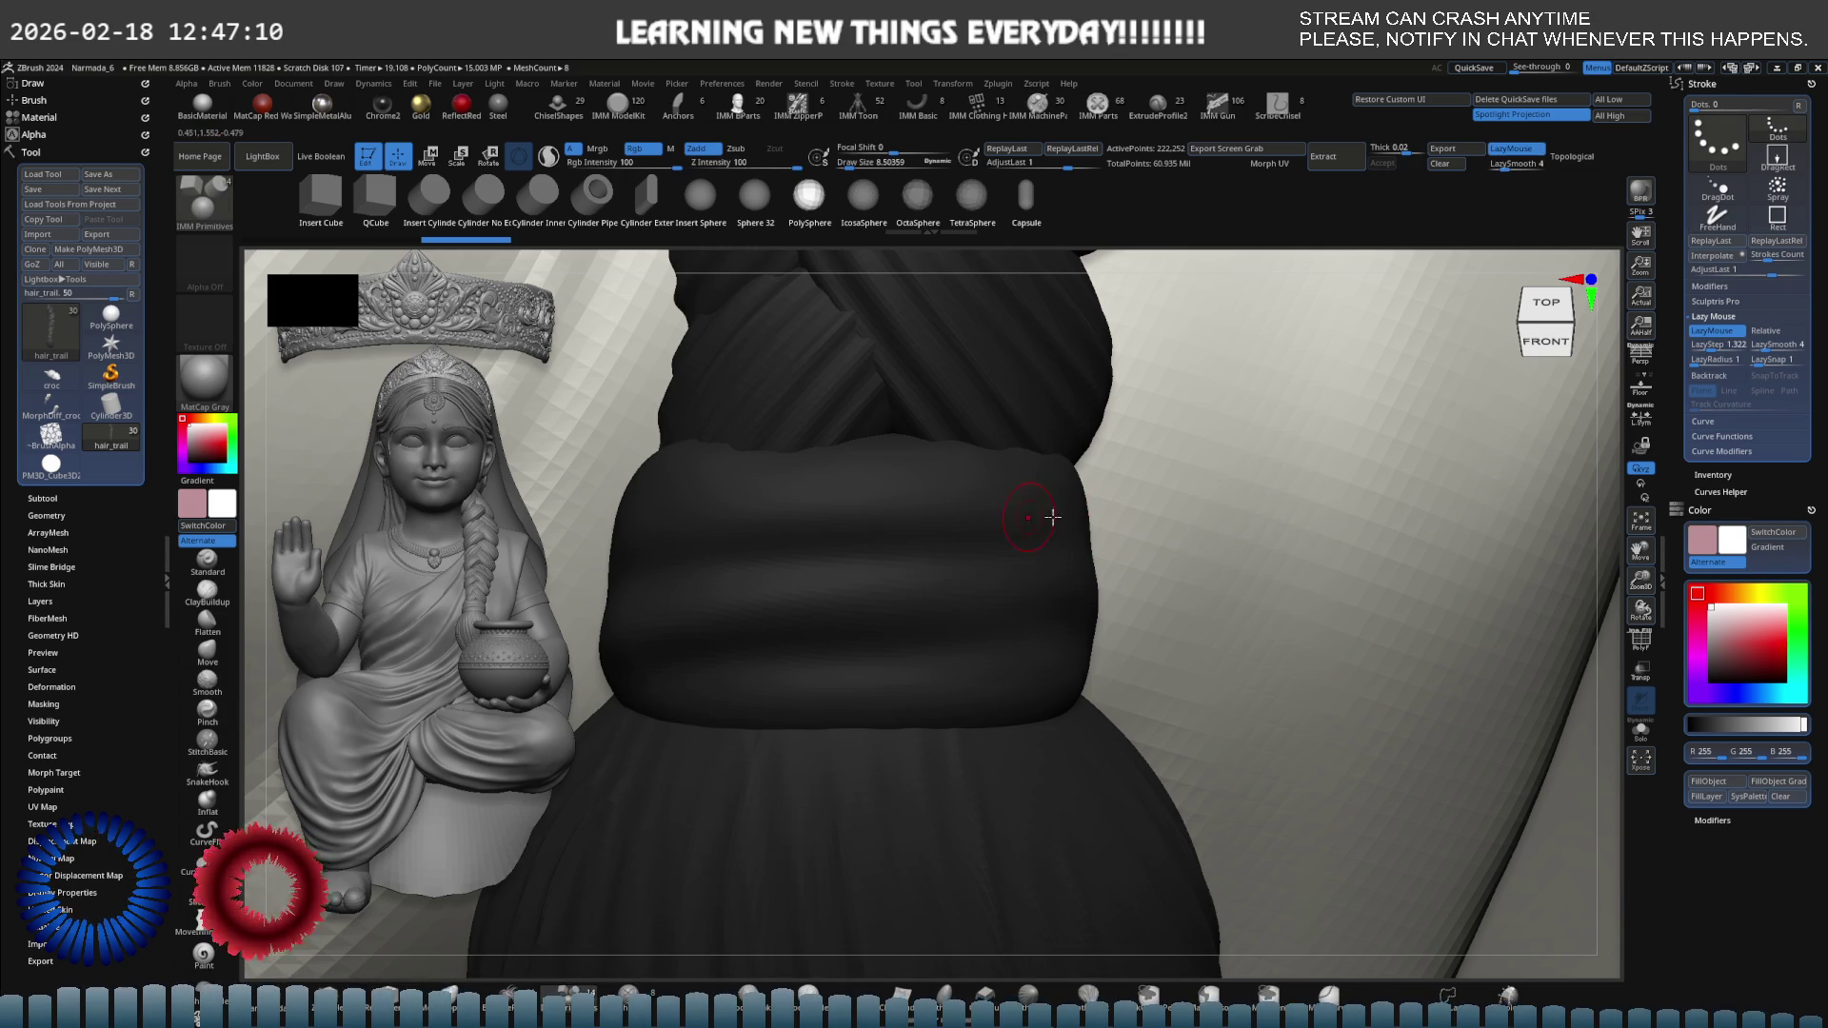
pyautogui.click(1758, 345)
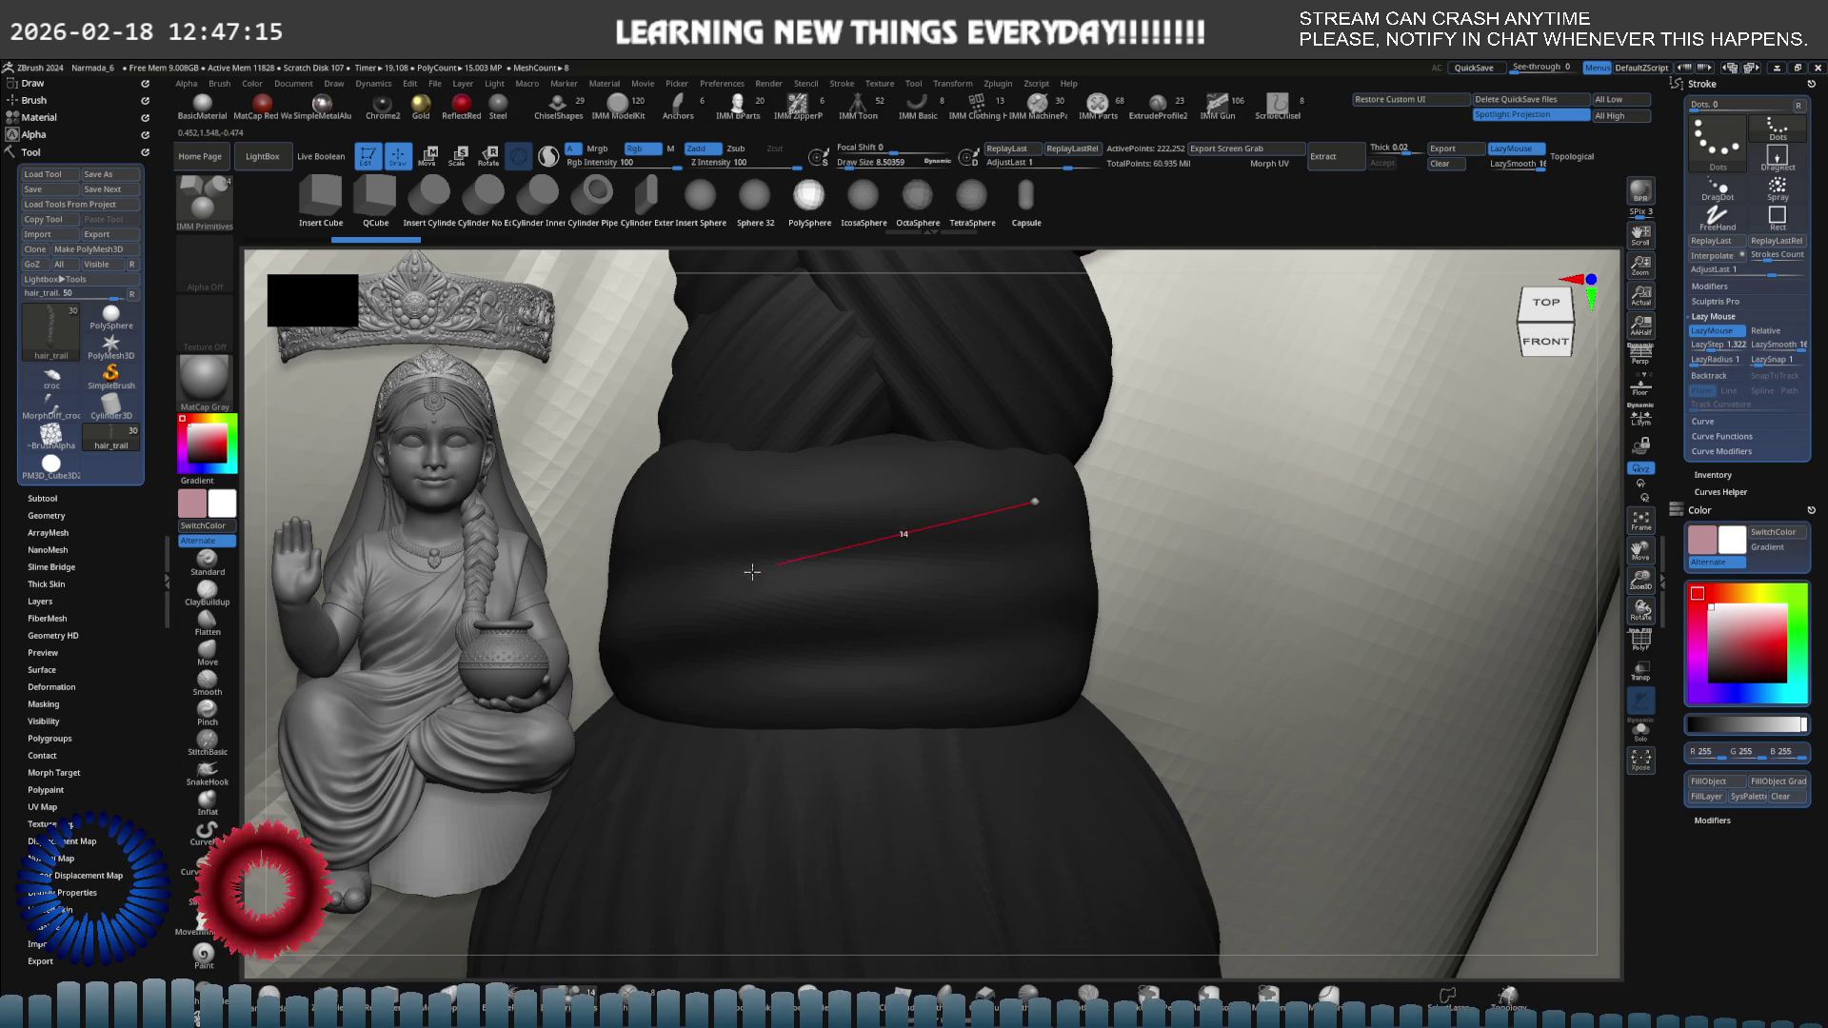
pyautogui.moveTo(547, 641); pyautogui.dragTo(548, 641)
pyautogui.hotkey('ctrl', 'z')
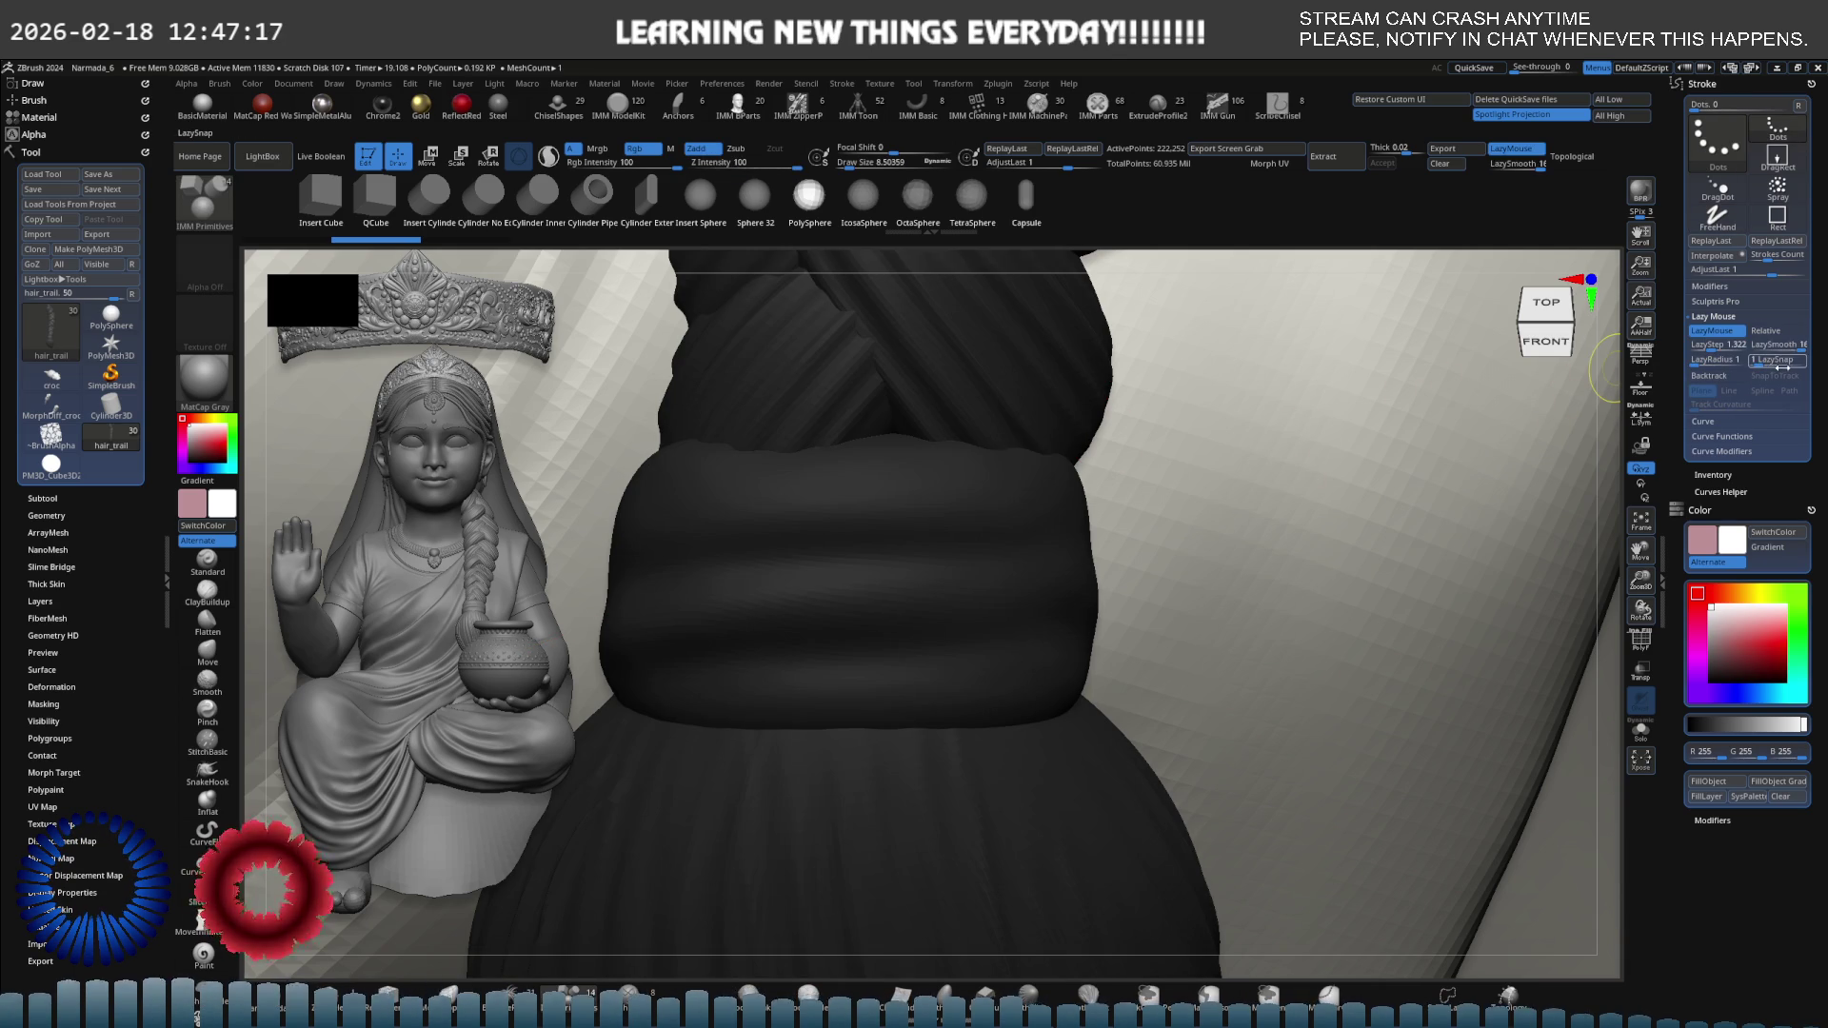
# Lower LazySmooth to 6, undo another test stroke, and turn on Lazy Mouse Relative.
pyautogui.moveTo(1794, 347); pyautogui.dragTo(1752, 349)
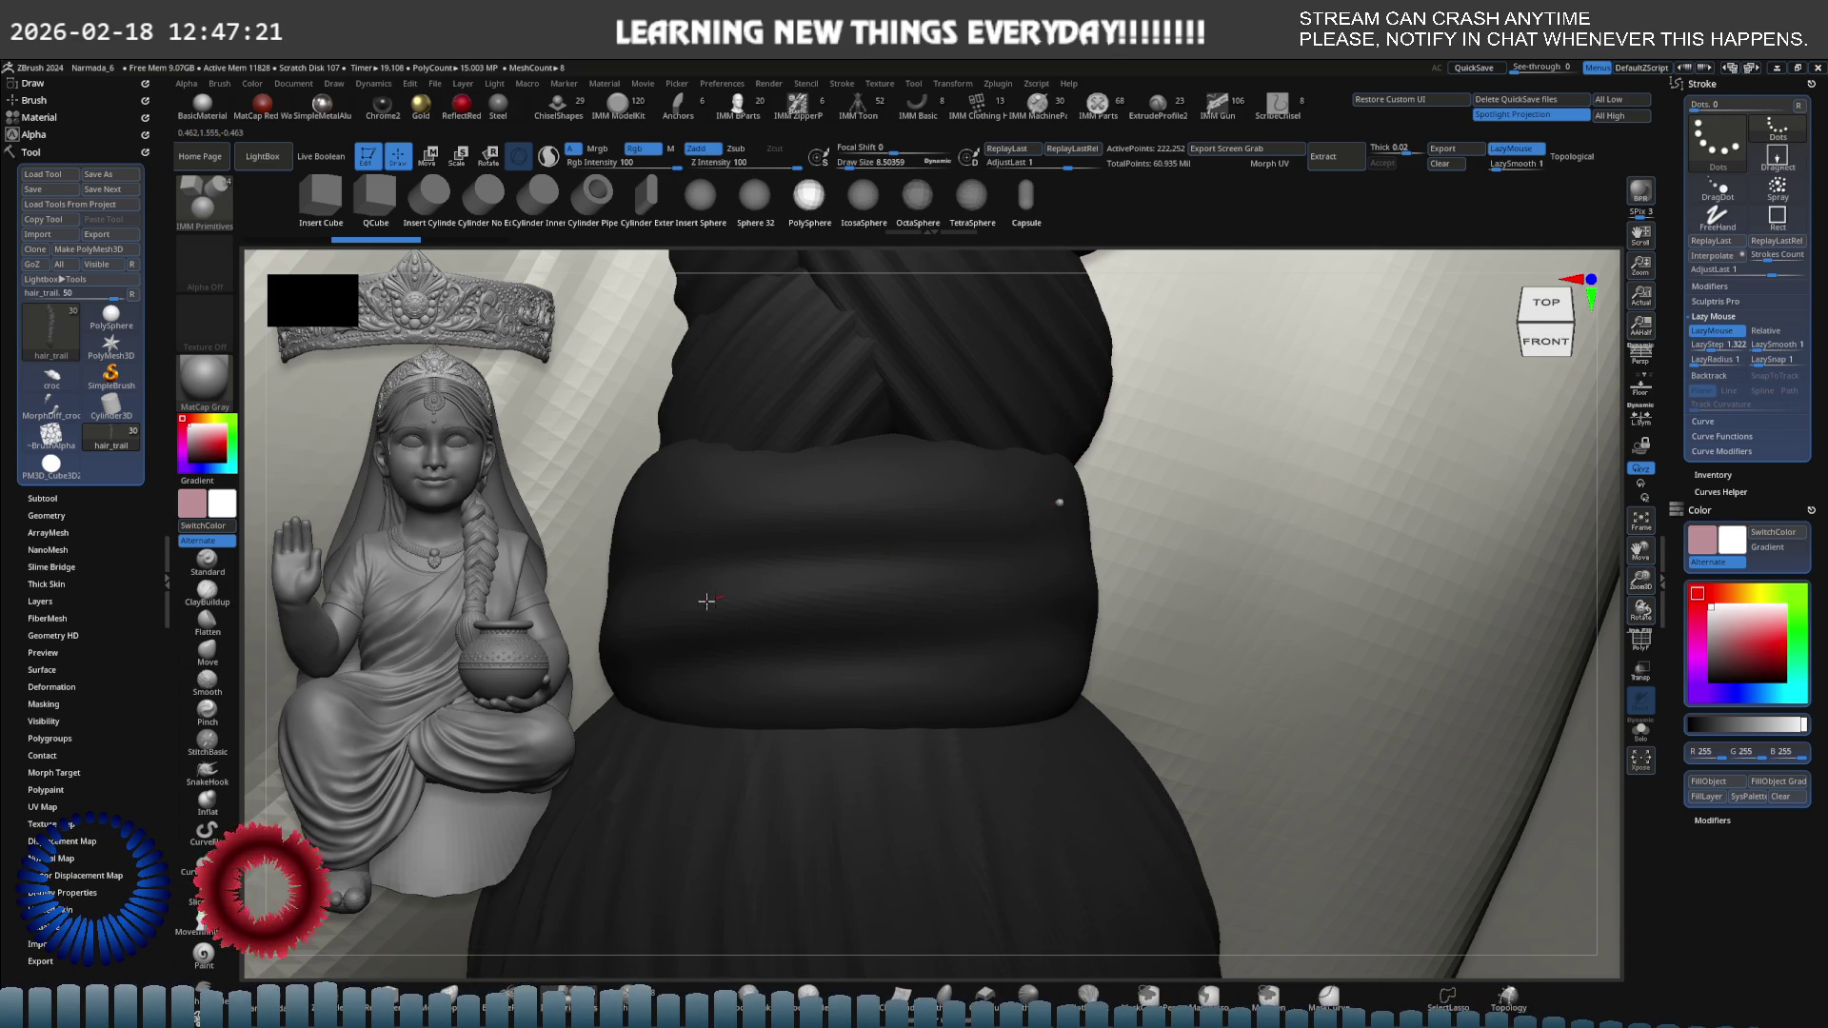
pyautogui.moveTo(707, 600); pyautogui.dragTo(709, 584)
pyautogui.hotkey('ctrl', 'z')
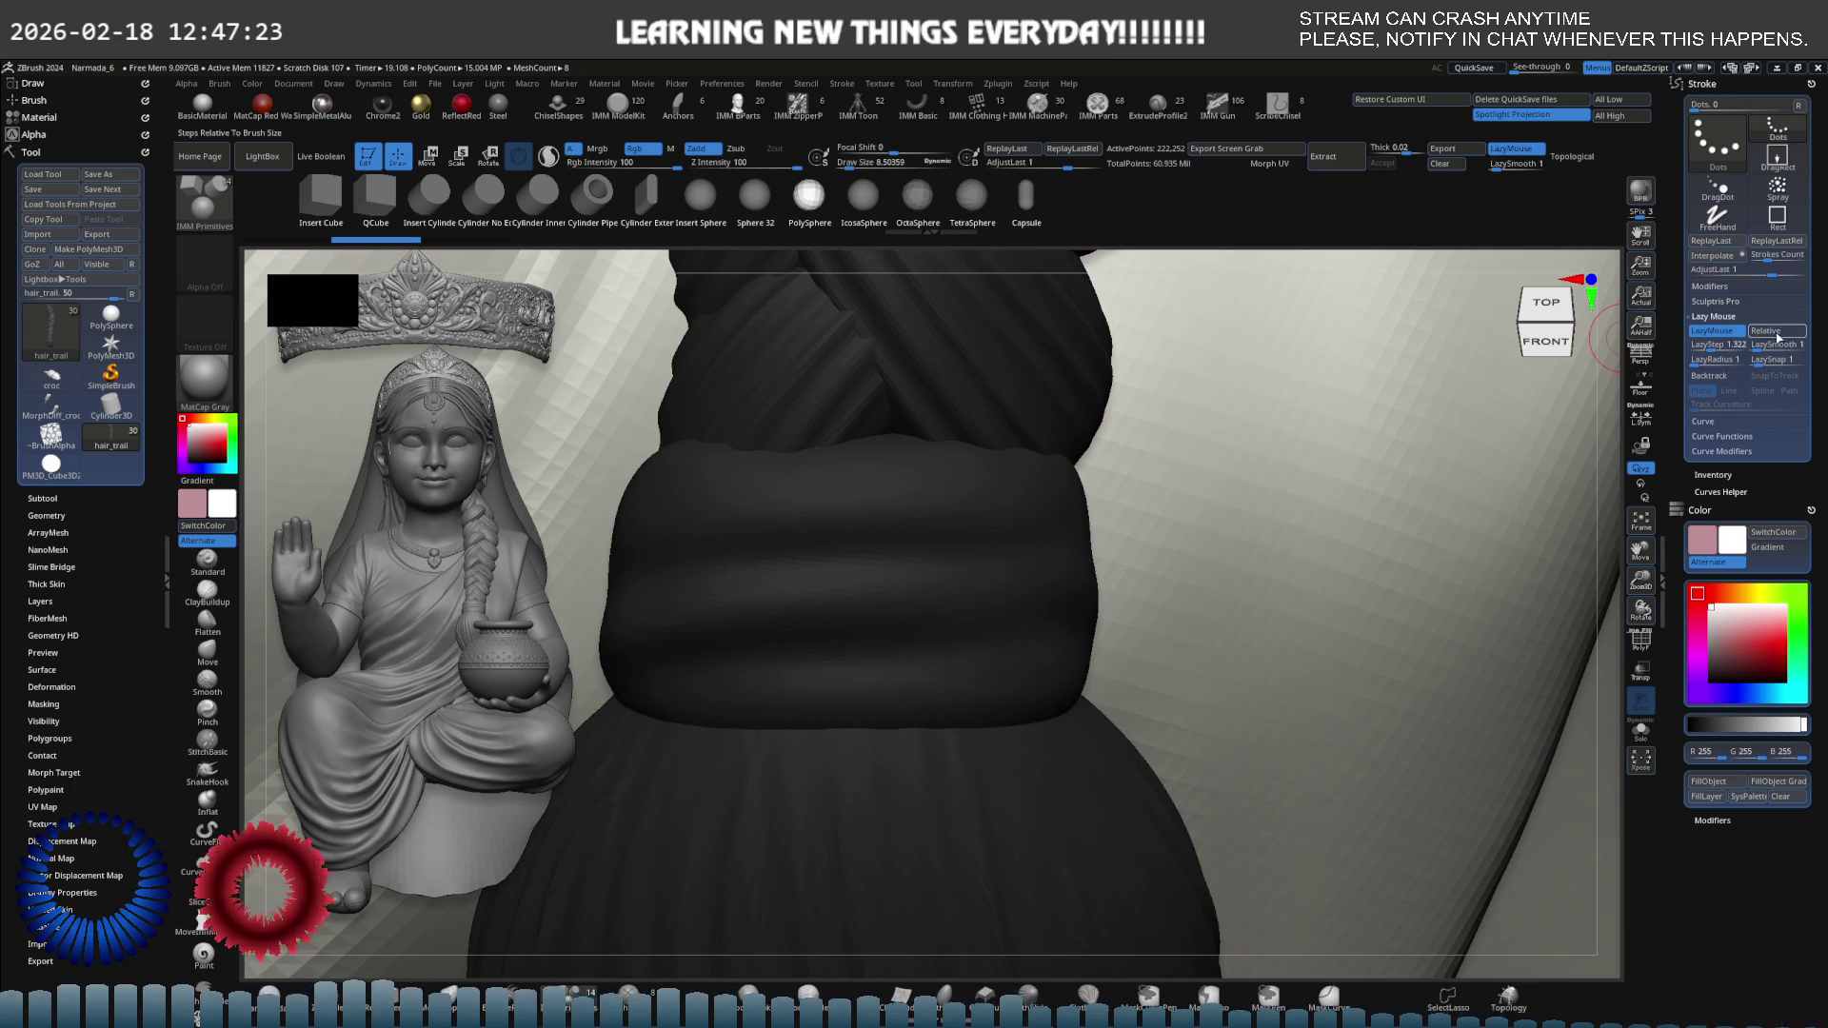
pyautogui.click(1777, 335)
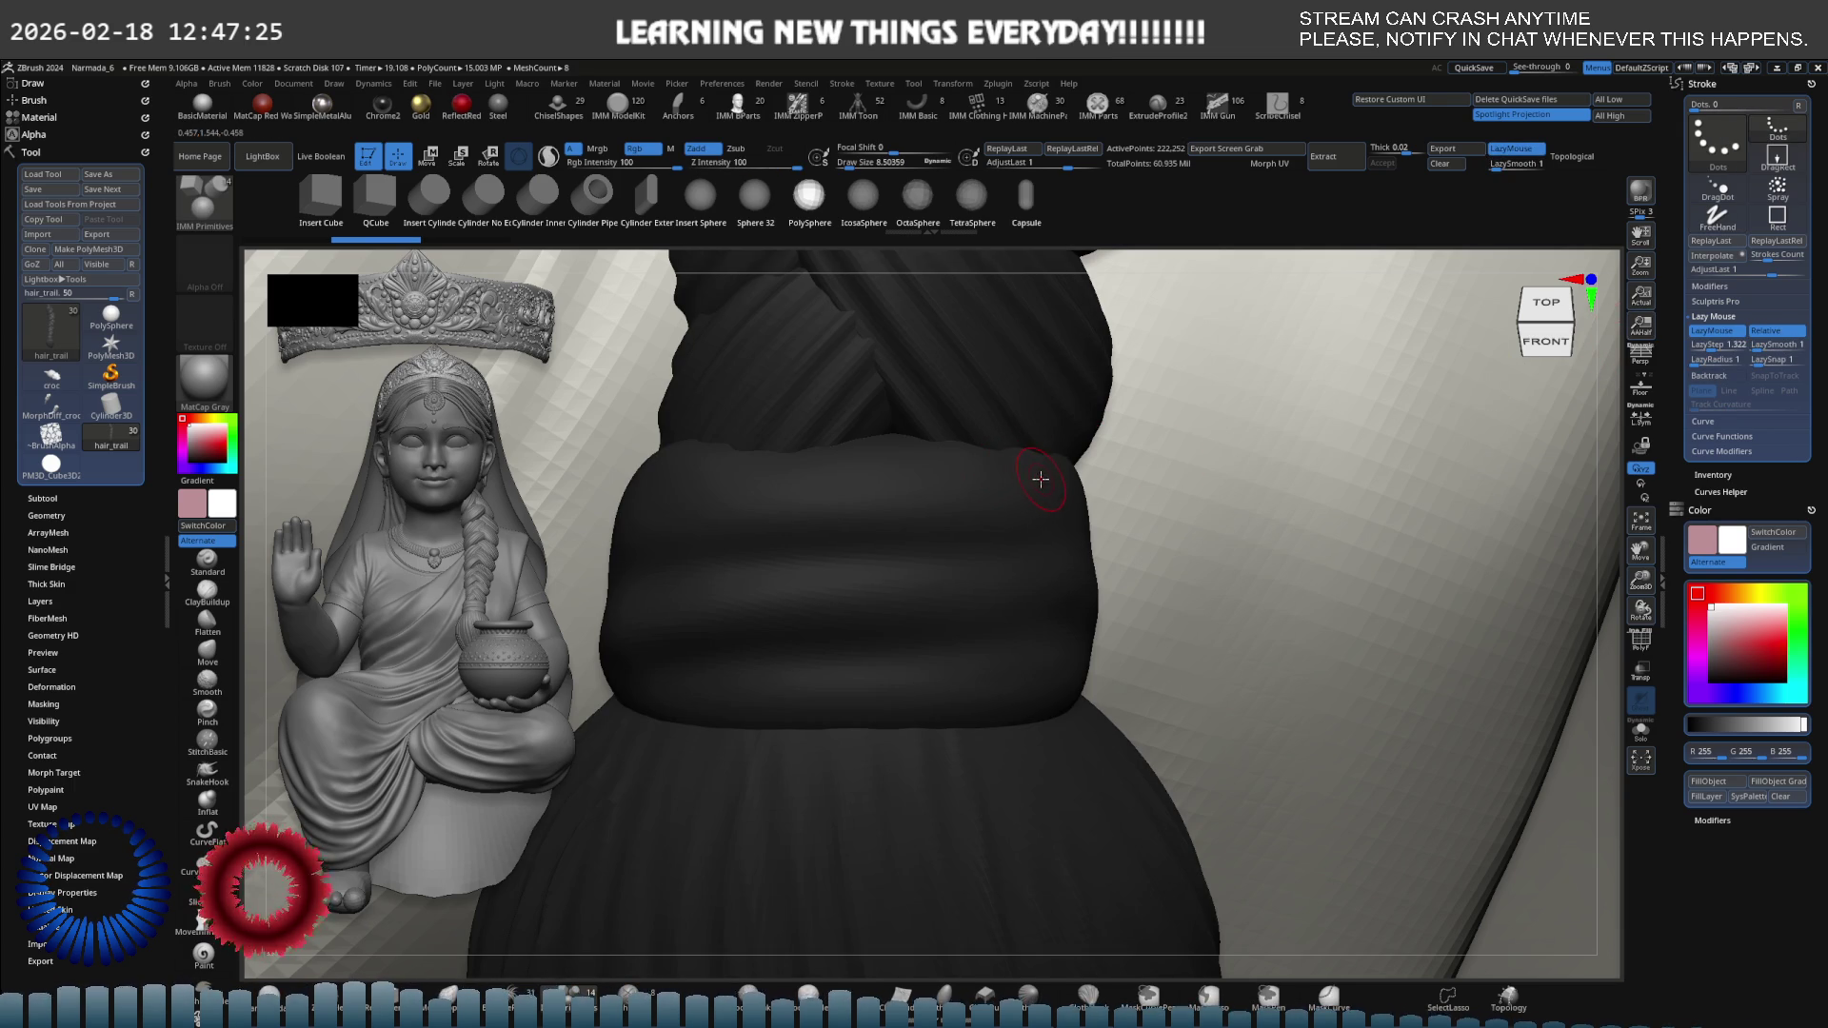
# Lay curved and straight bead chains across the braid band, then remove them, leaving it bare.
pyautogui.moveTo(985, 500); pyautogui.dragTo(666, 583)
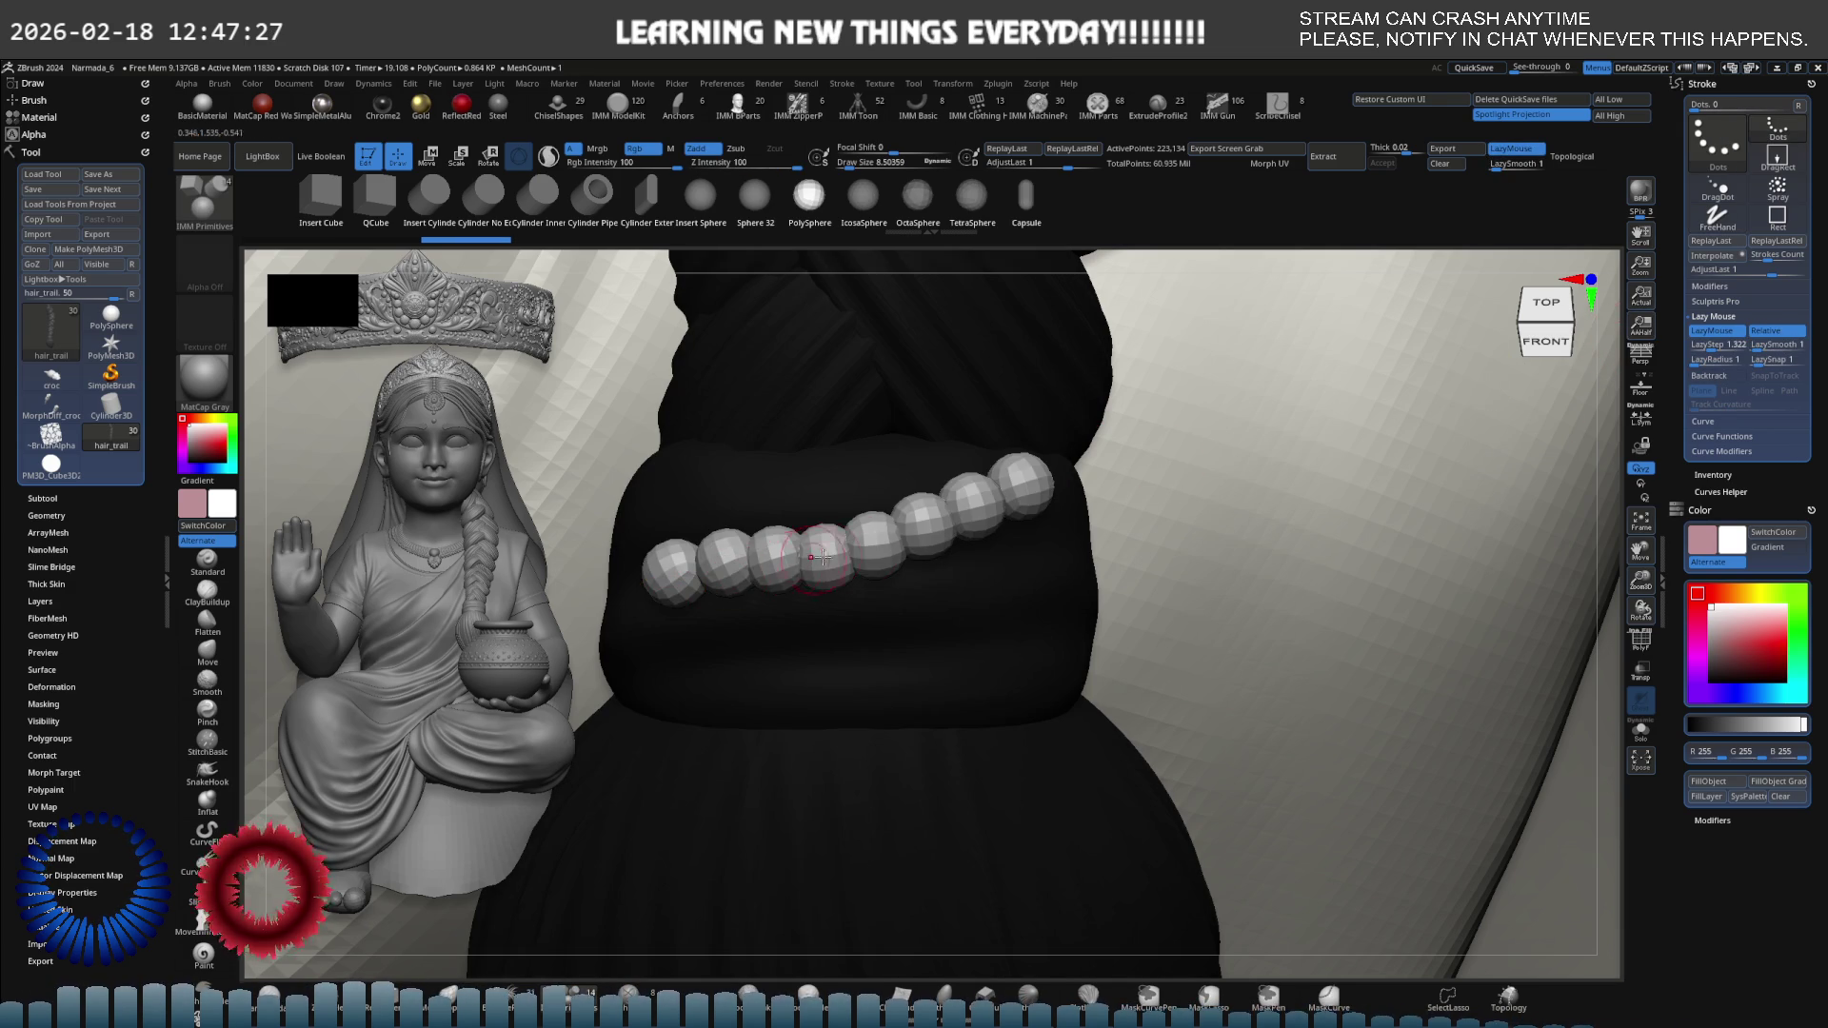
pyautogui.hotkey('ctrl', 'z')
pyautogui.moveTo(1061, 526); pyautogui.dragTo(617, 561)
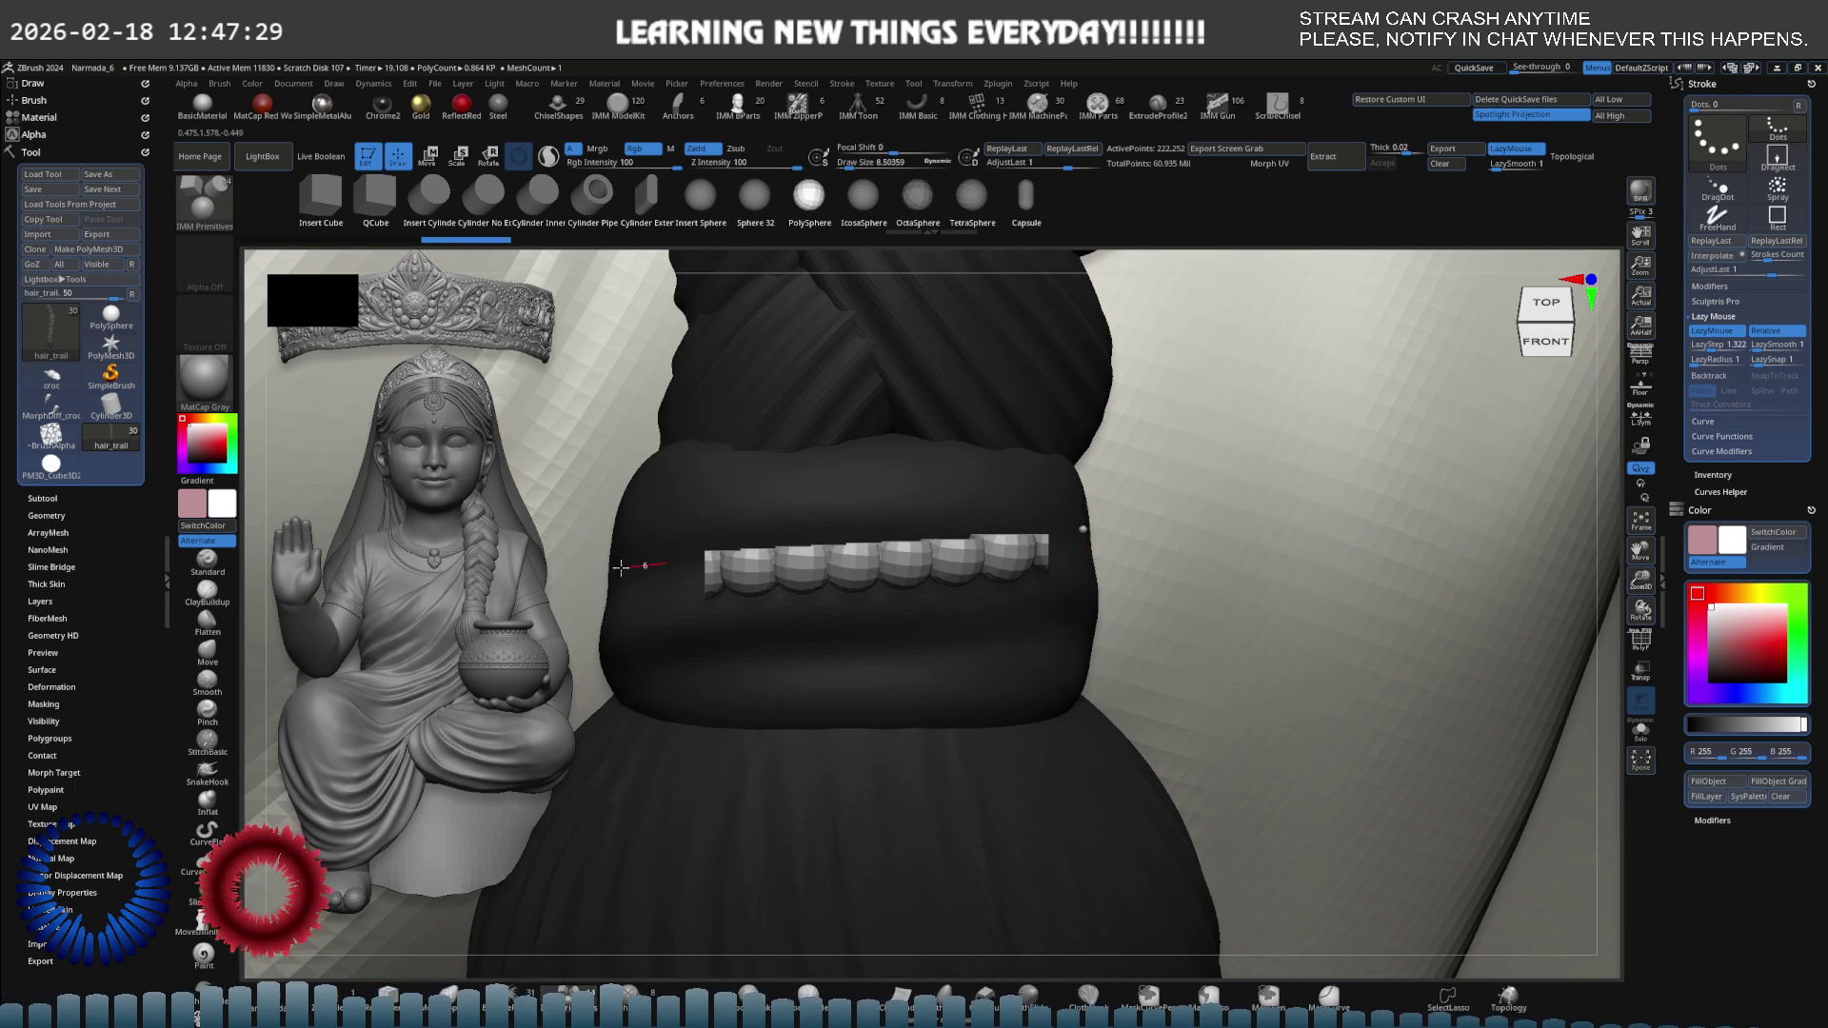
pyautogui.moveTo(857, 553)
pyautogui.mouseDown(button='right')
pyautogui.moveTo(965, 592)
pyautogui.moveTo(1035, 483)
pyautogui.moveTo(1110, 466)
pyautogui.mouseUp(button='right')
pyautogui.press('ctrl')
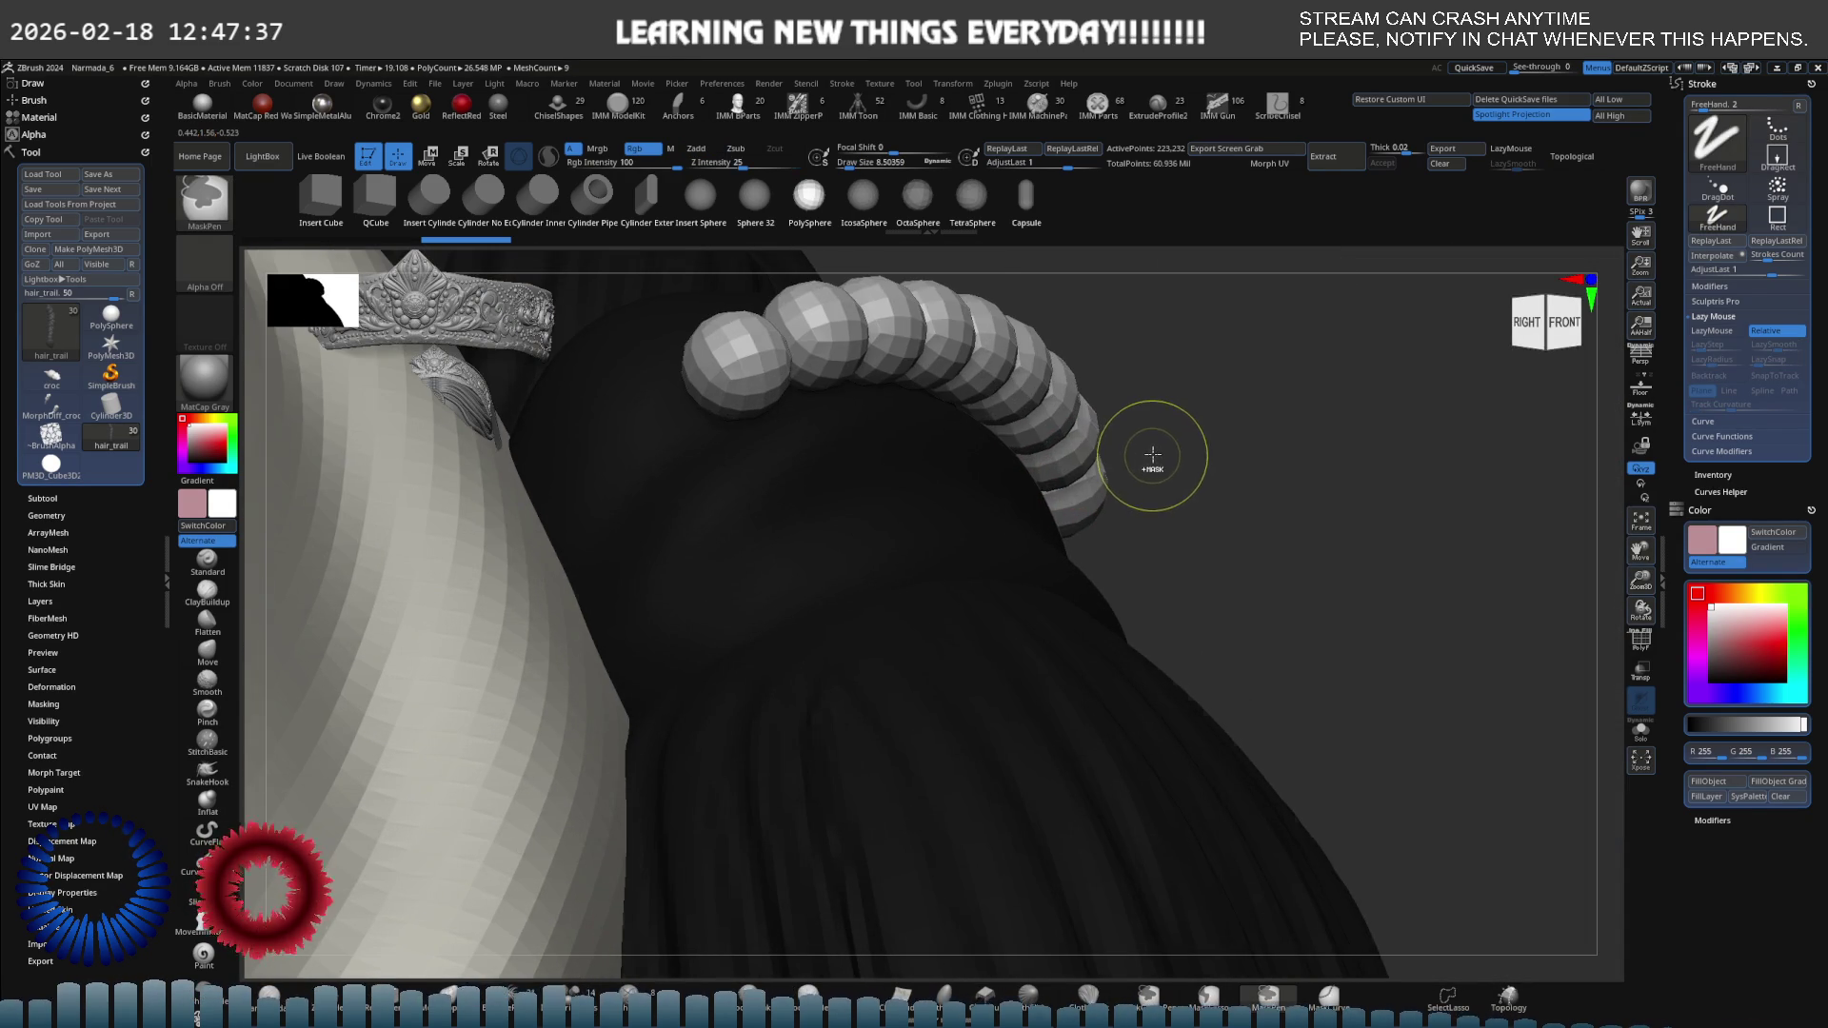
pyautogui.keyDown('ctrl'); pyautogui.keyDown('shift'); pyautogui.click(1151, 454); pyautogui.keyUp('shift'); pyautogui.keyUp('ctrl')
pyautogui.moveTo(10, 456)
pyautogui.mouseDown()
pyautogui.moveTo(10, 415)
pyautogui.moveTo(11, 455)
pyautogui.mouseUp()
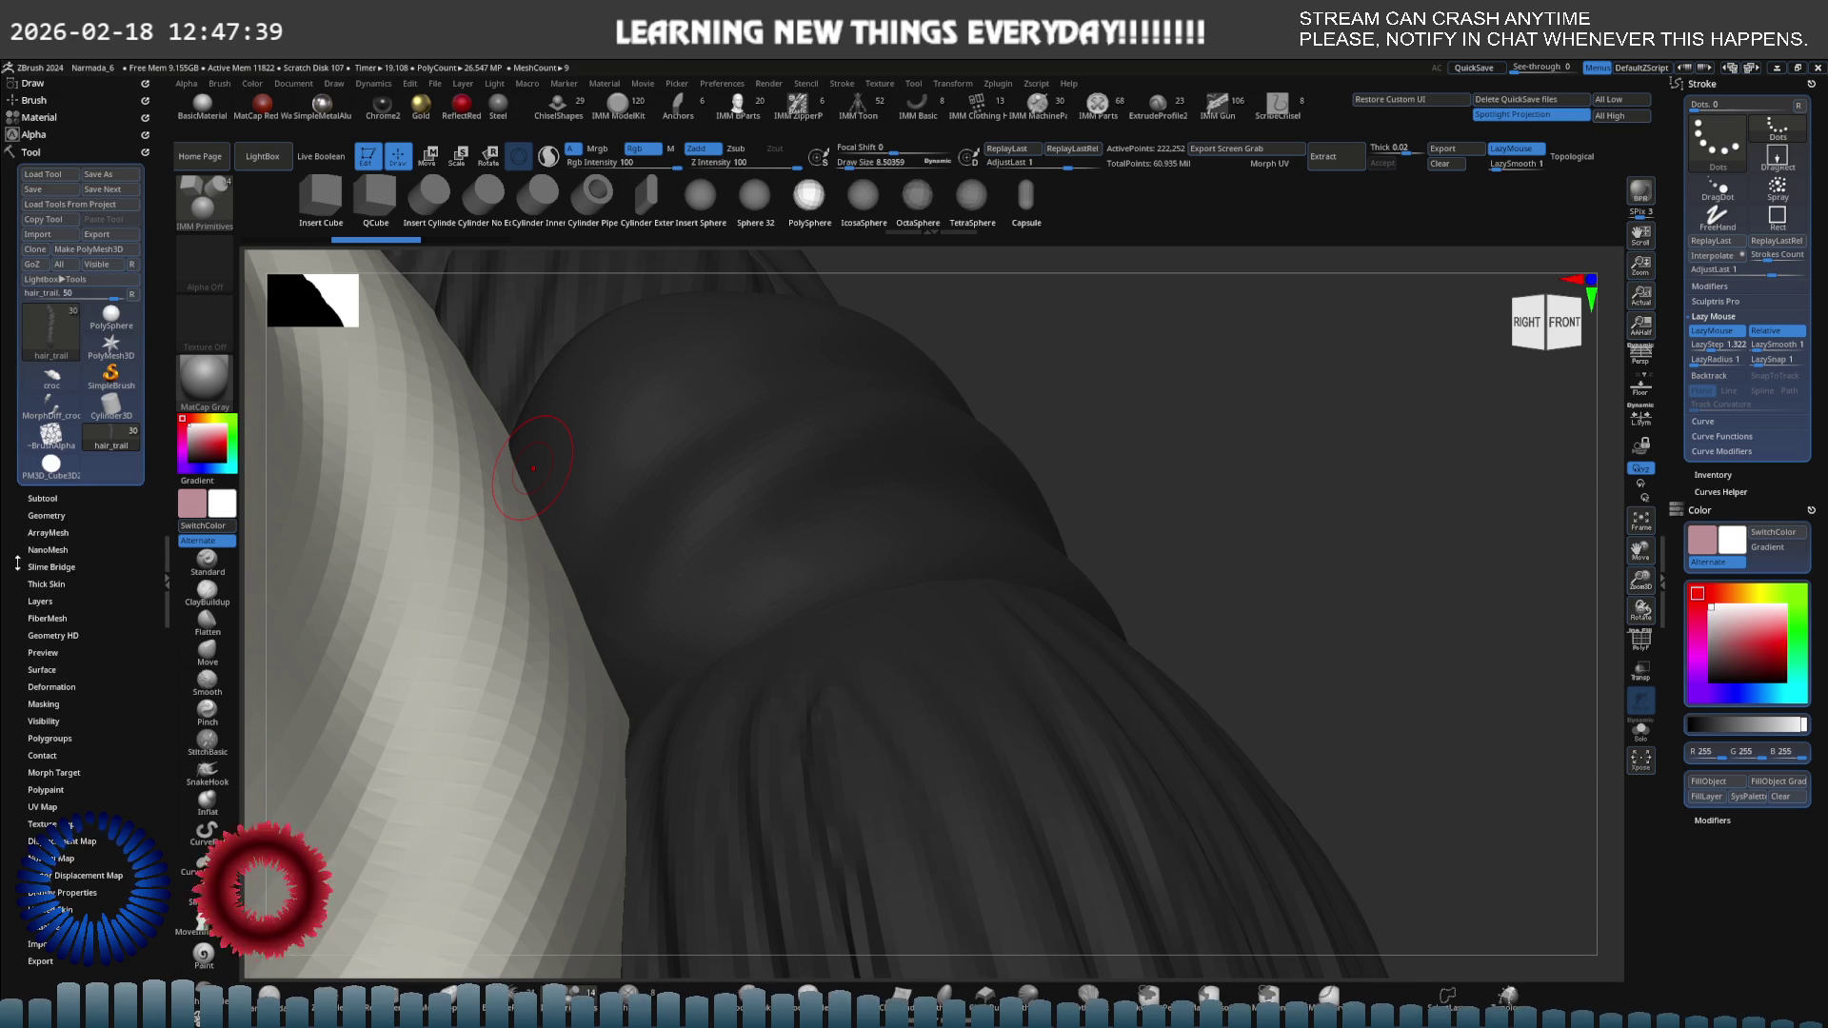
pyautogui.click(43, 137)
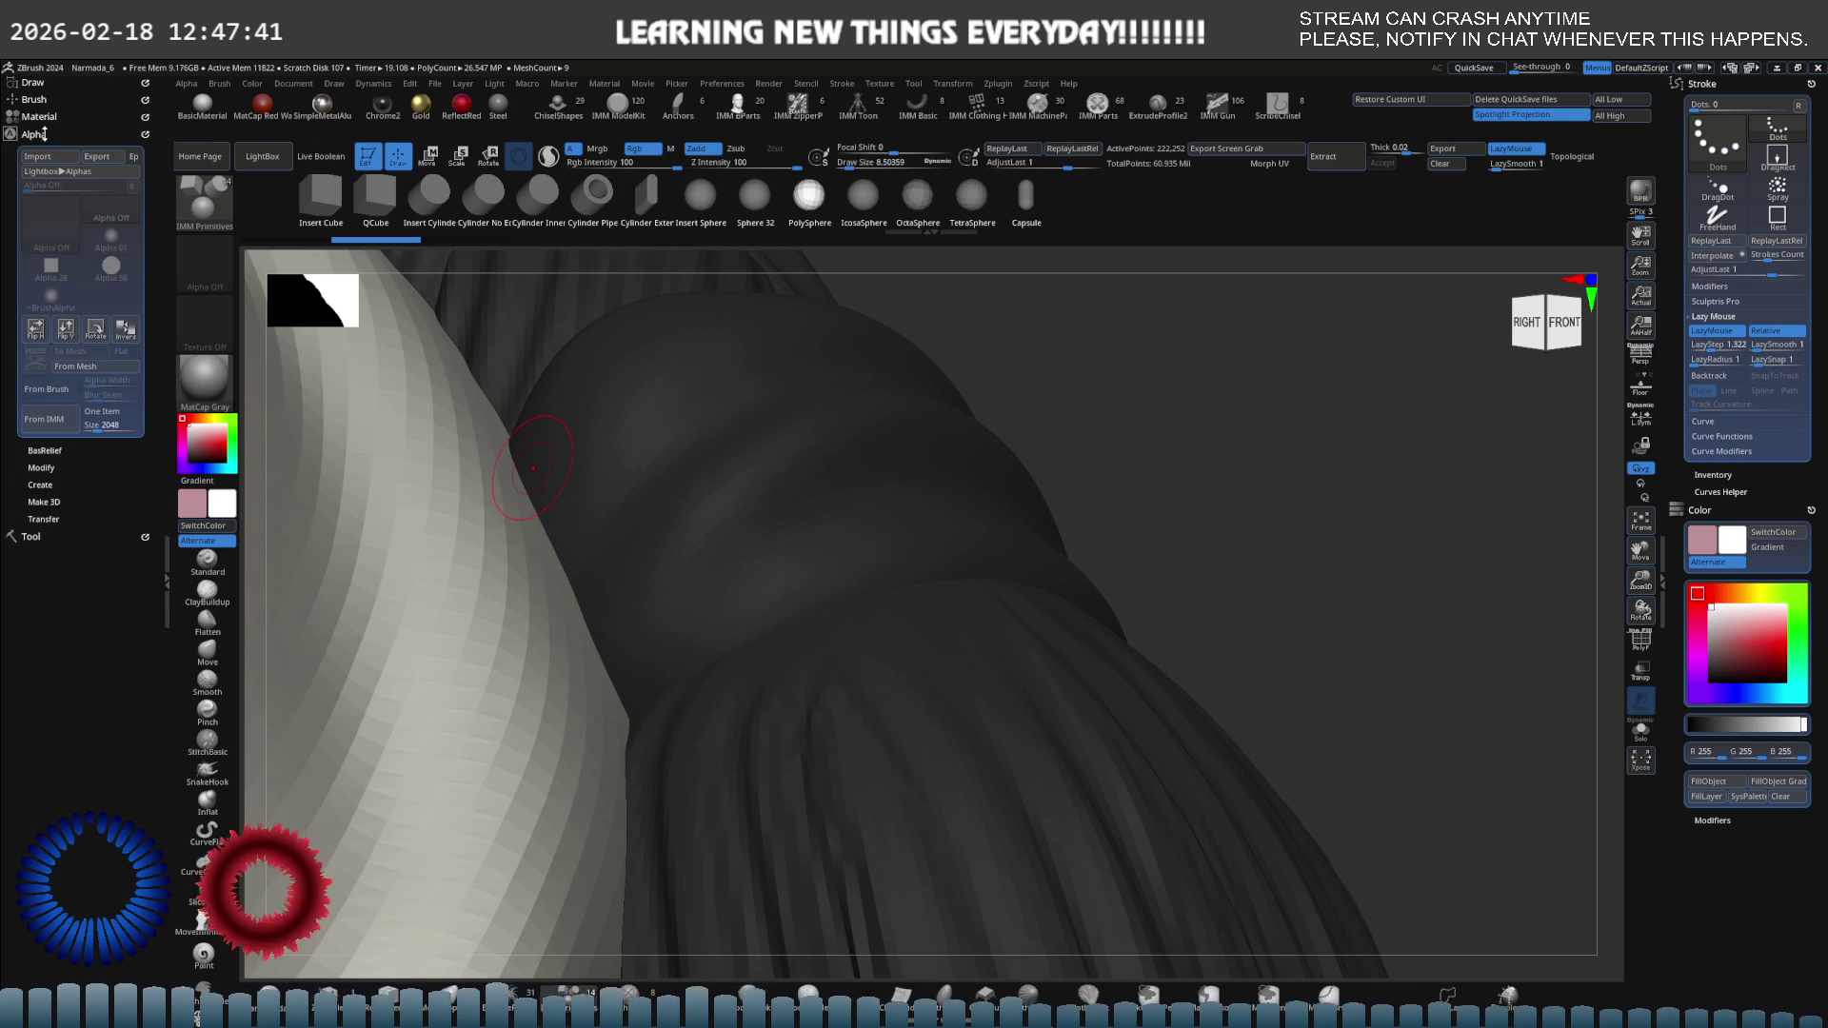
# Open Brush > Depth, lower Imbed, and undo a trial bead chain on the band.
pyautogui.click(43, 134)
pyautogui.click(34, 99)
pyautogui.moveTo(8, 286); pyautogui.dragTo(8, 118)
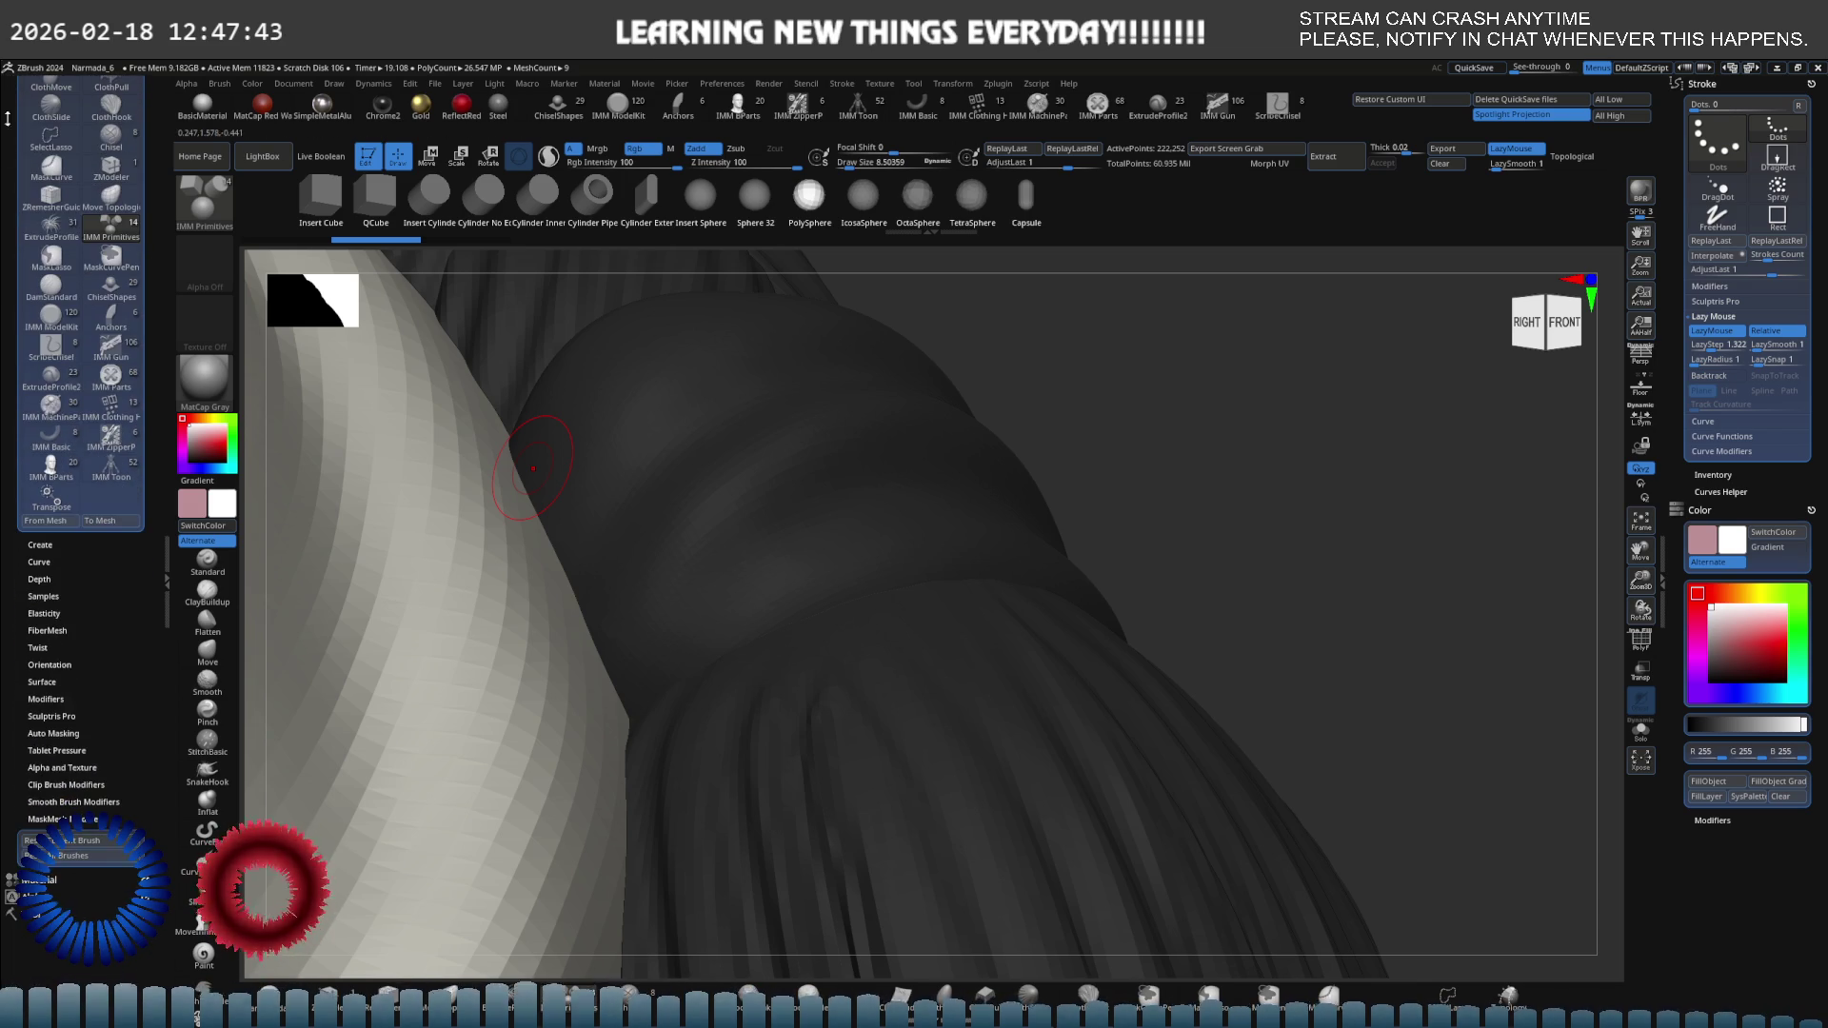
pyautogui.click(52, 579)
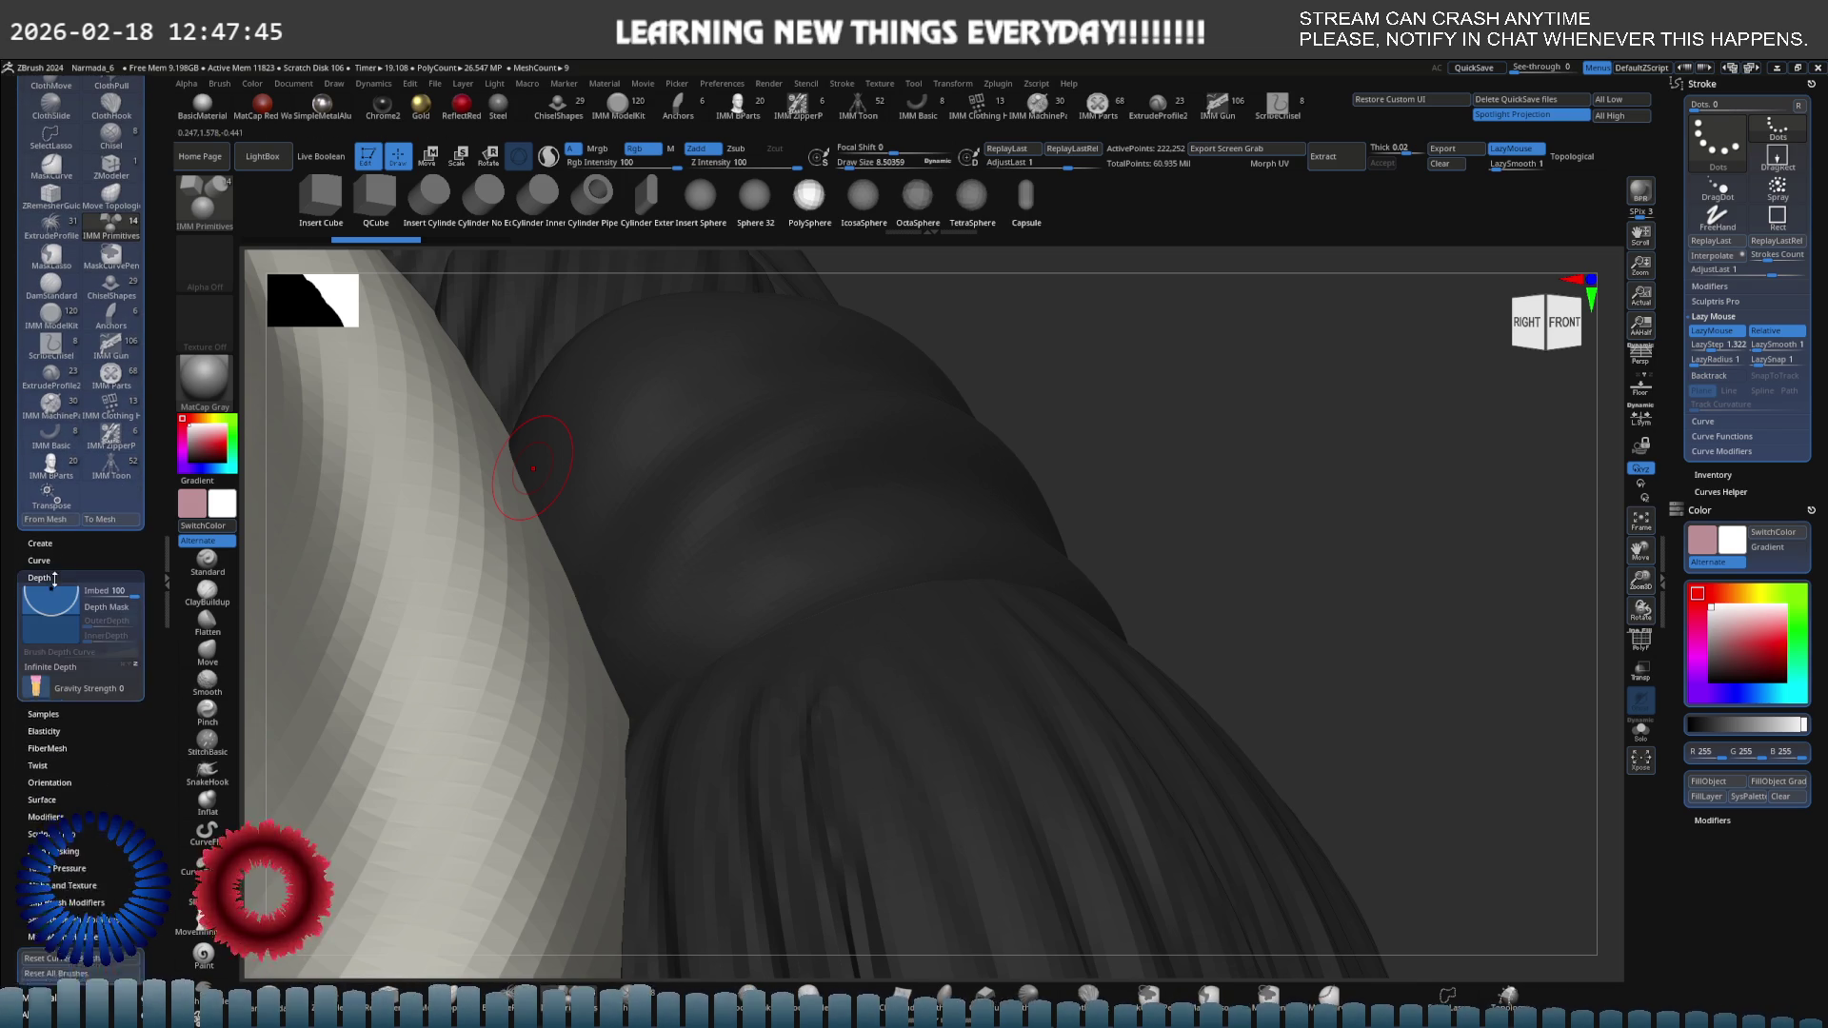
pyautogui.moveTo(63, 619); pyautogui.dragTo(63, 619)
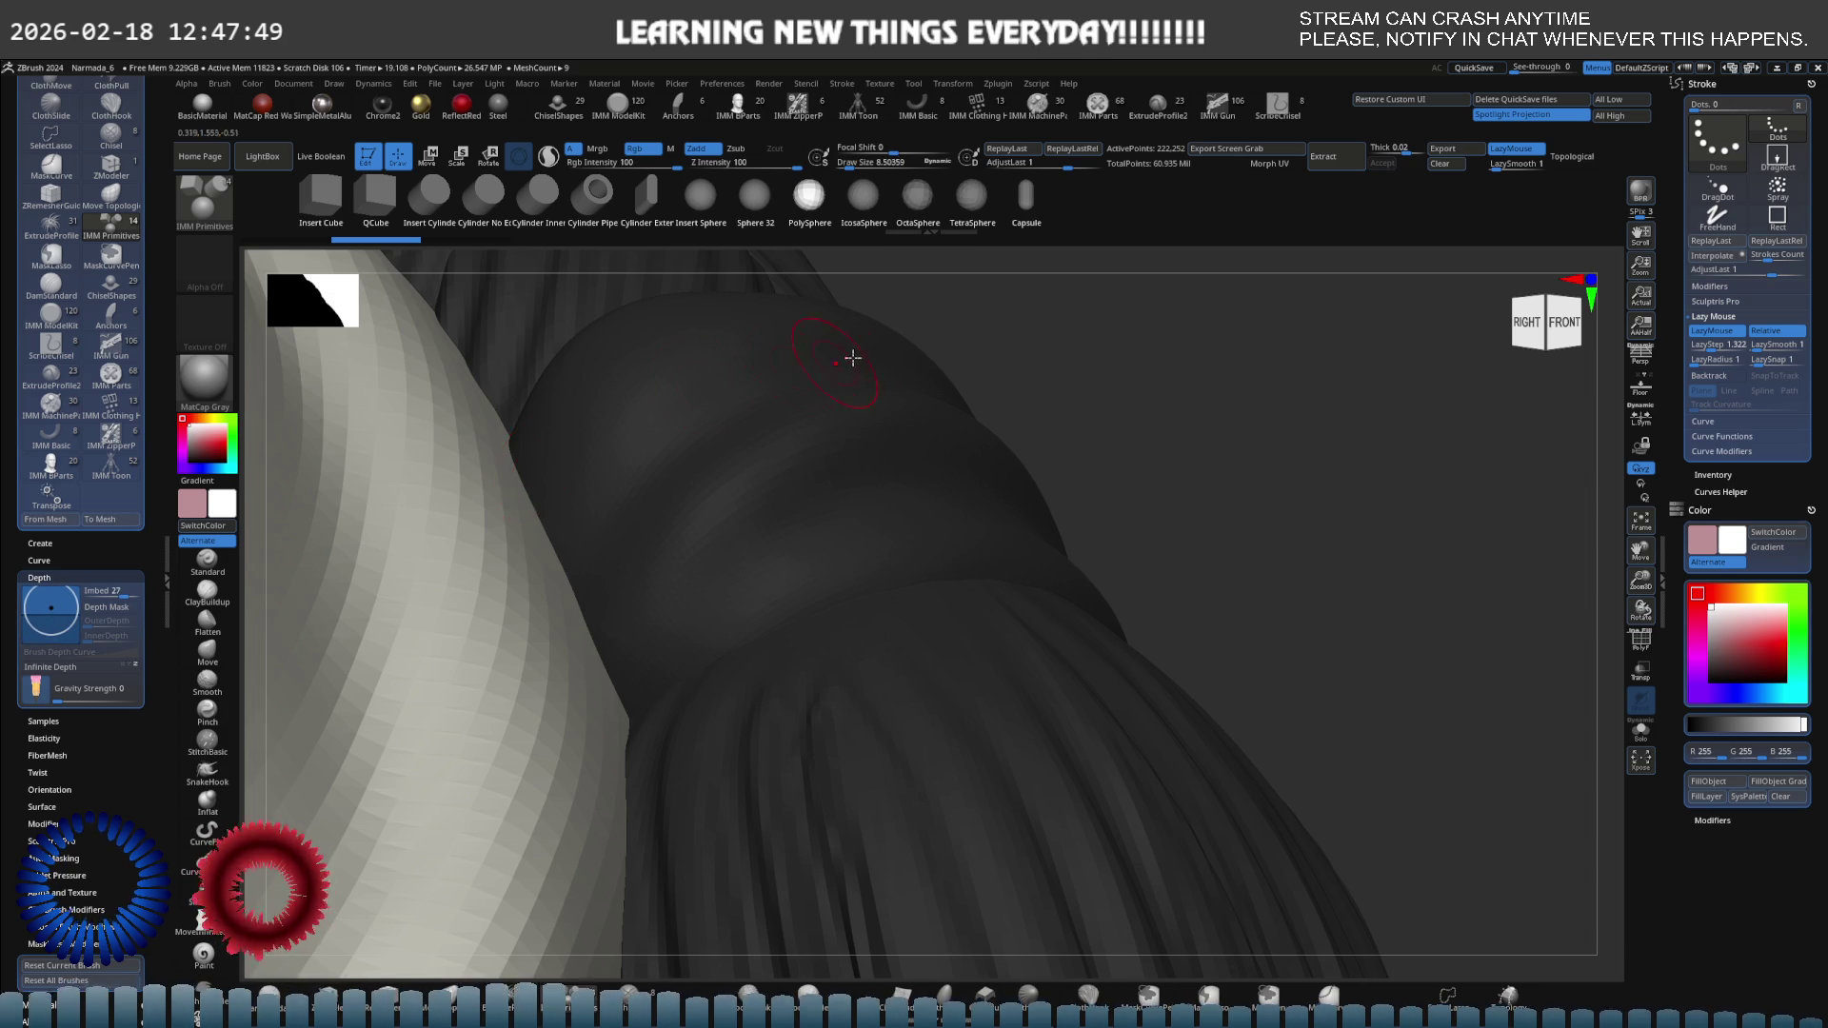
pyautogui.moveTo(852, 357)
pyautogui.mouseDown(button='right')
pyautogui.moveTo(849, 420)
pyautogui.moveTo(1025, 311)
pyautogui.moveTo(841, 395)
pyautogui.moveTo(955, 347)
pyautogui.moveTo(870, 448)
pyautogui.moveTo(979, 413)
pyautogui.mouseUp(button='right')
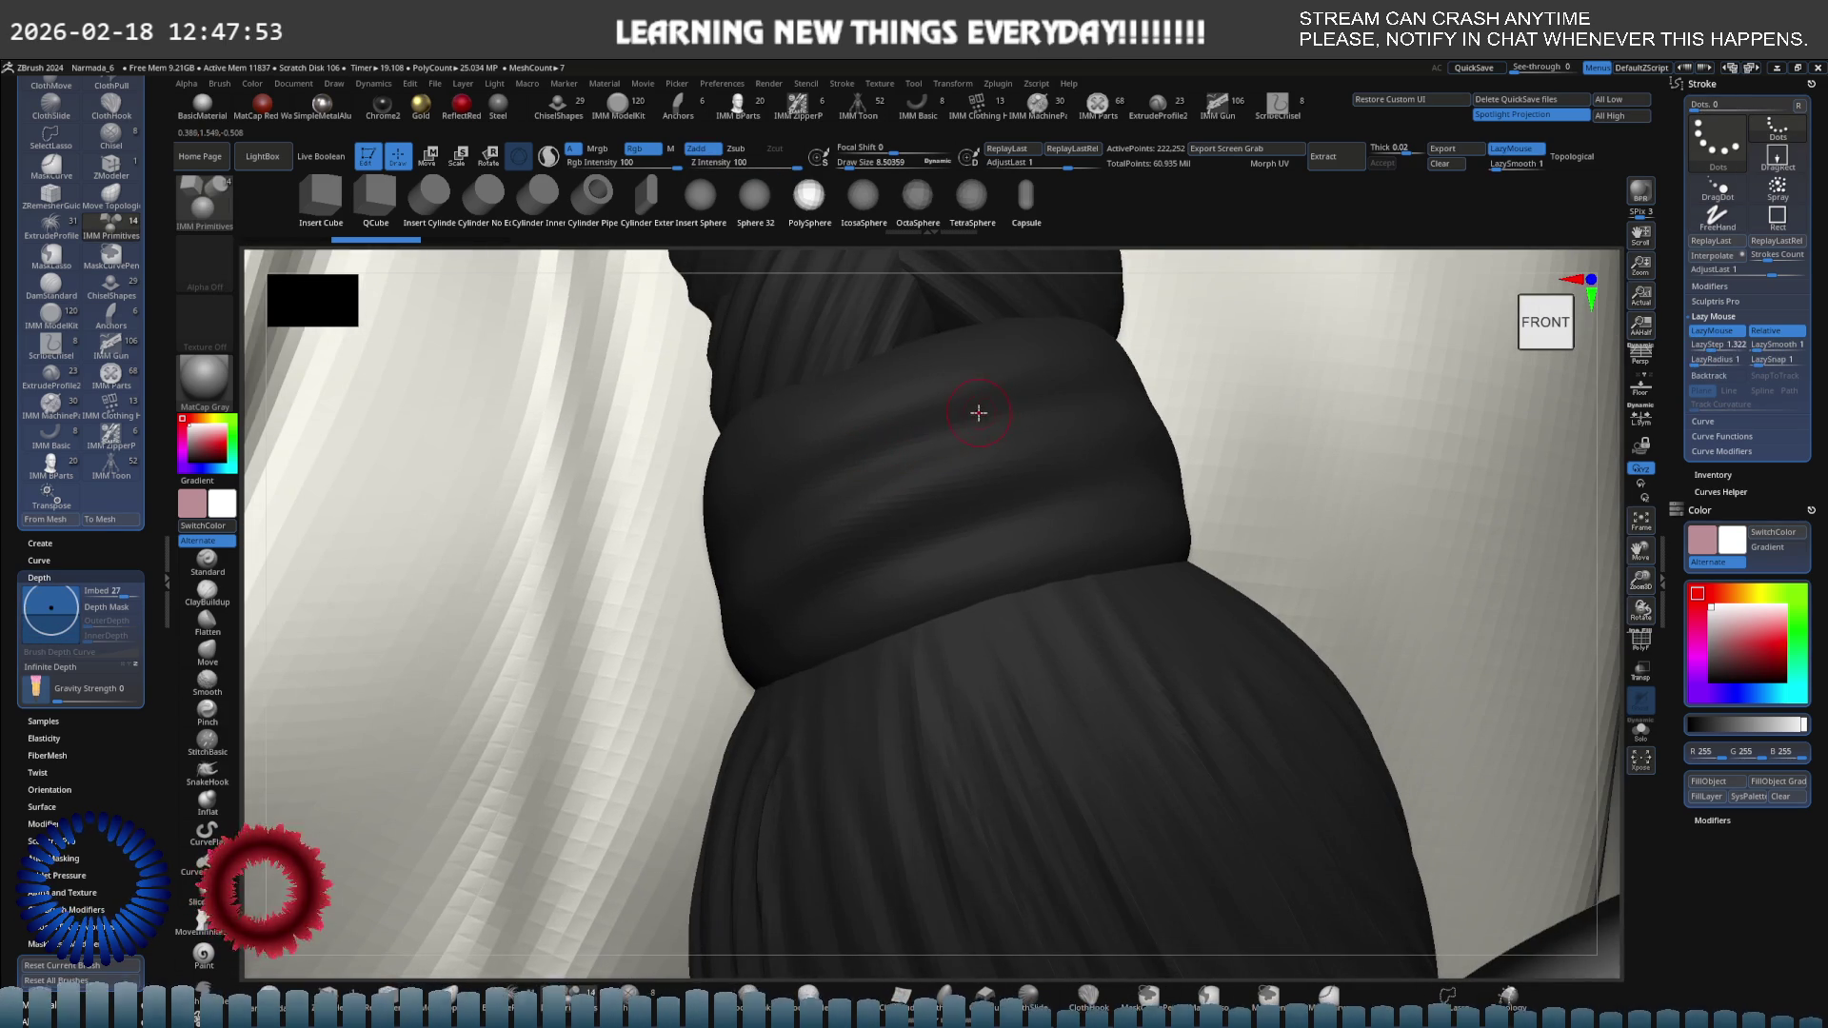
pyautogui.moveTo(851, 450); pyautogui.dragTo(832, 461)
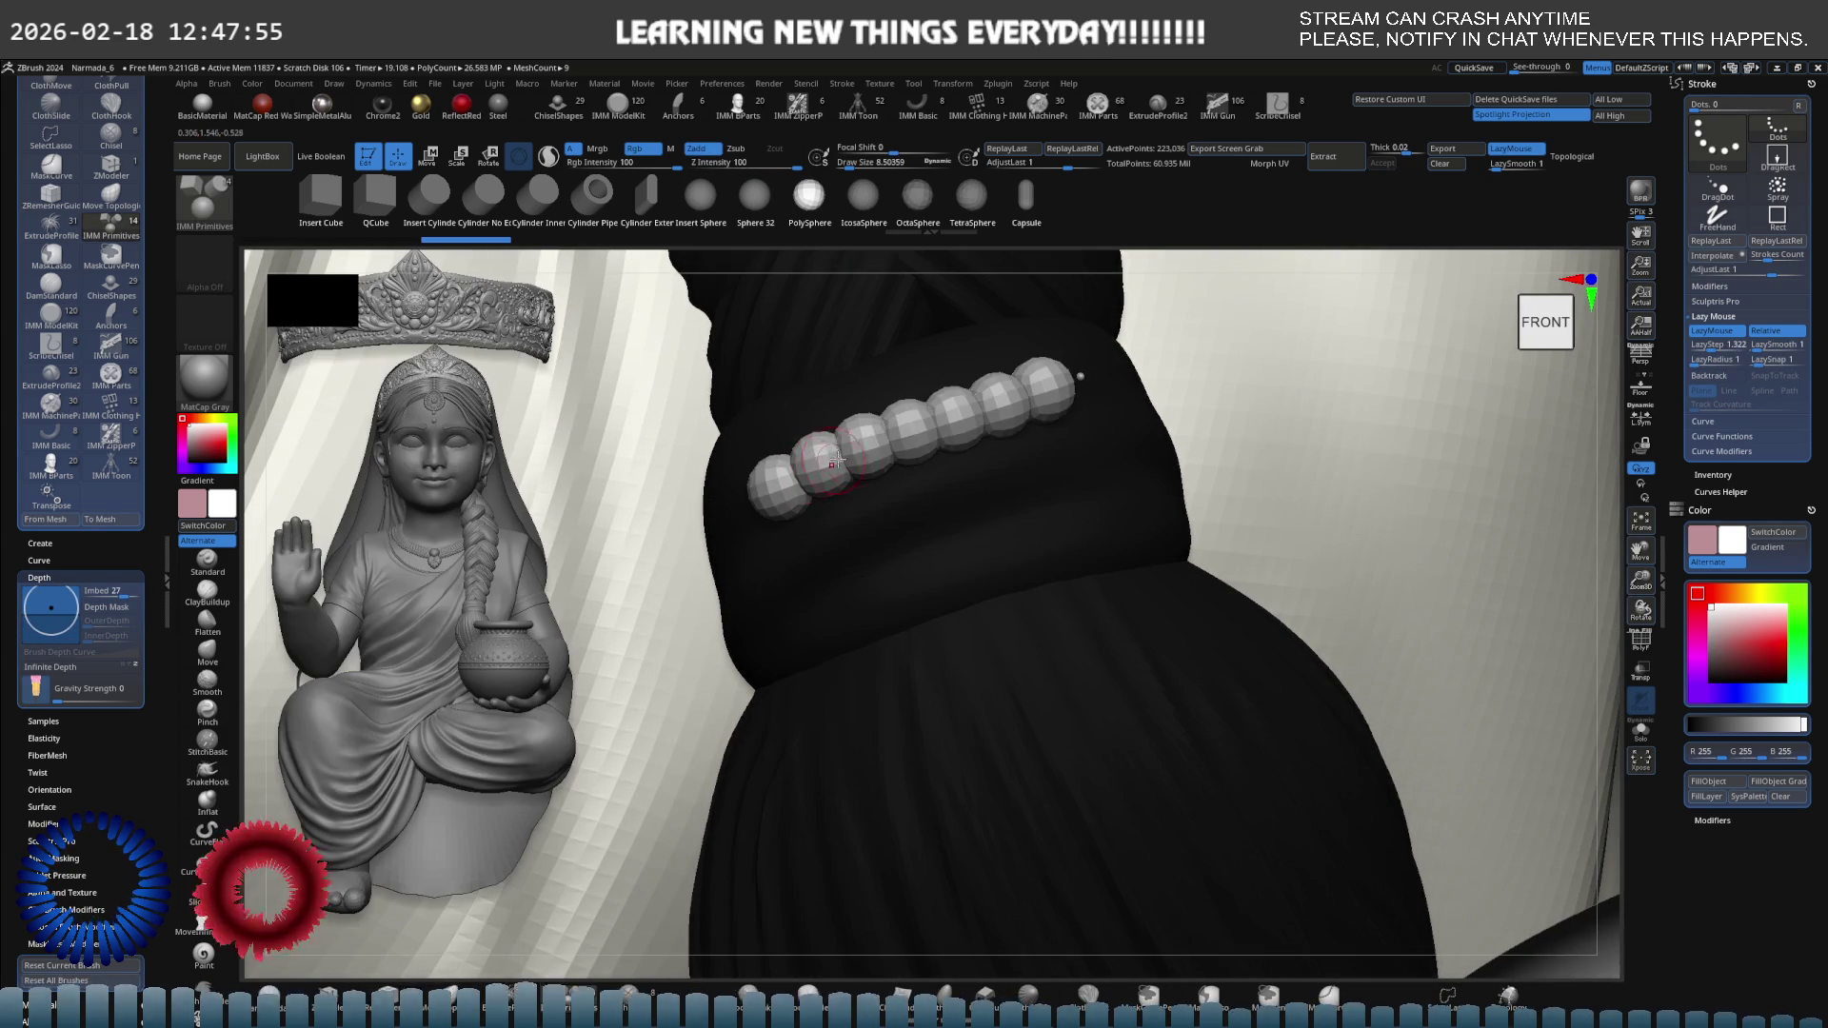
pyautogui.moveTo(1080, 409); pyautogui.dragTo(1092, 327, button='right')
pyautogui.hotkey('ctrl', 'z')
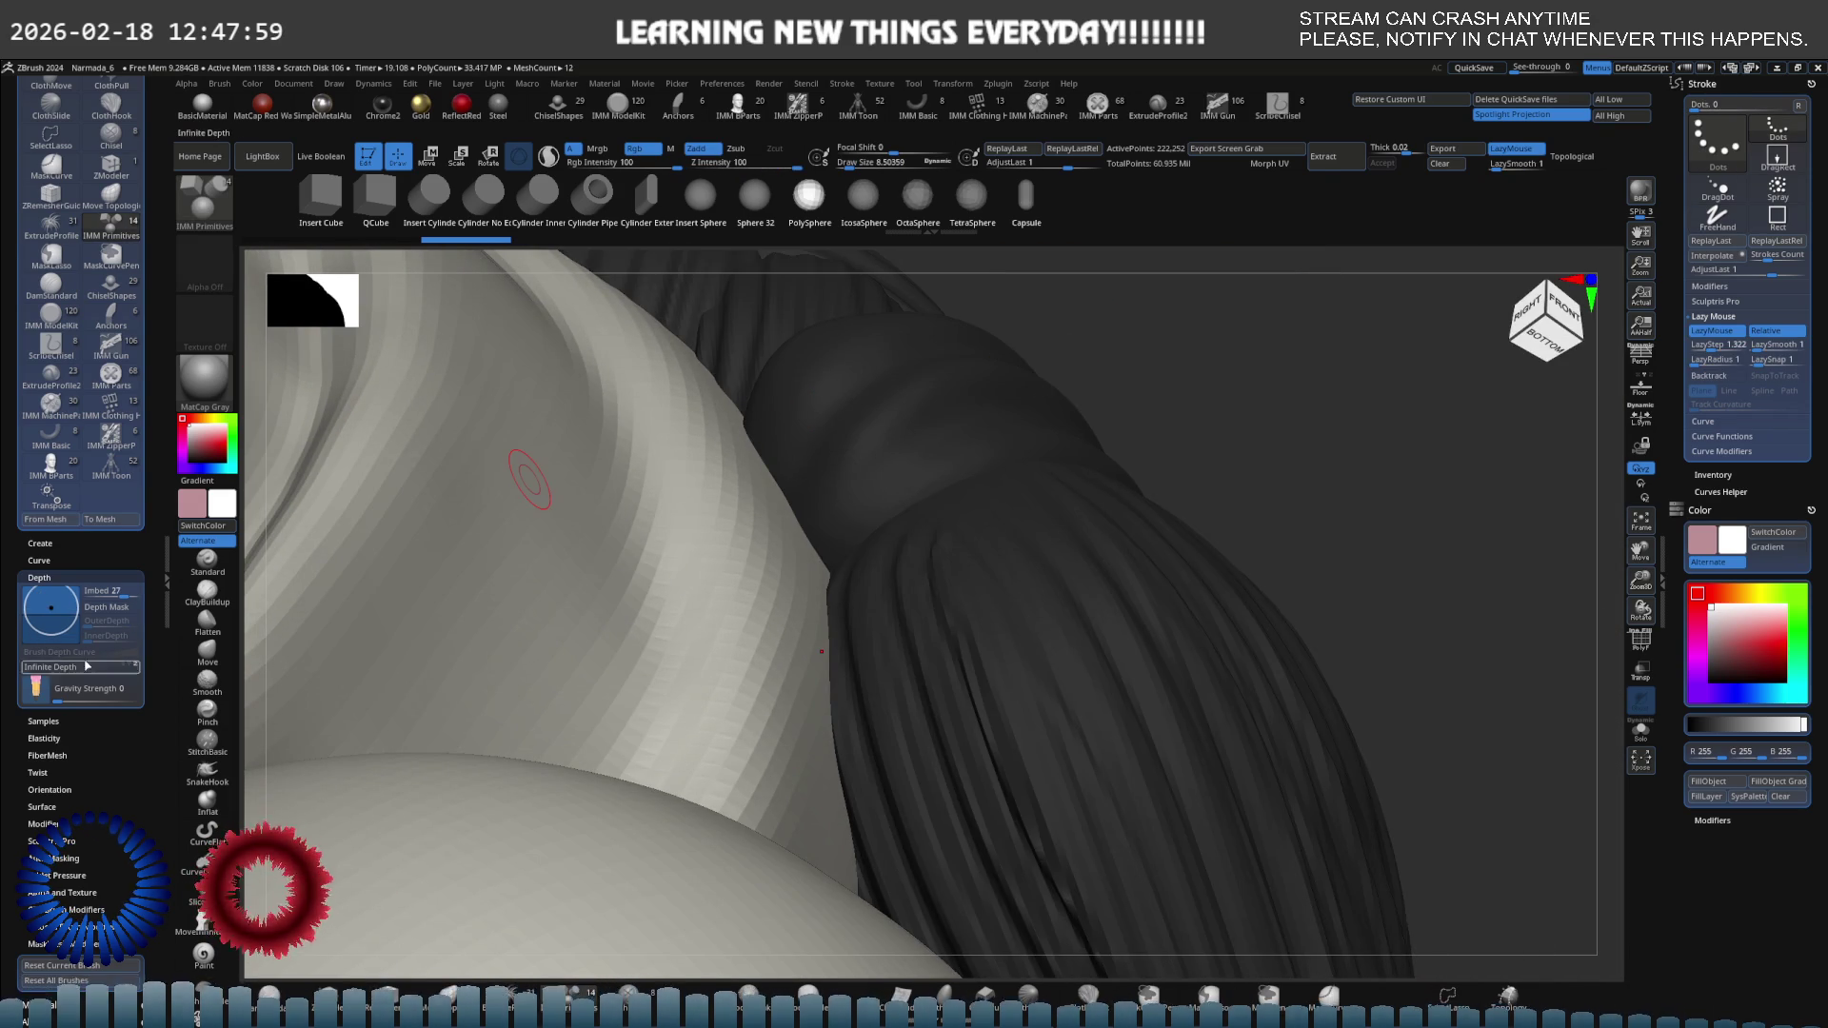
# Set Imbed to -8 and undo another trial bead chain from the front view.
pyautogui.moveTo(53, 608); pyautogui.dragTo(60, 619)
pyautogui.keyDown('shift'); pyautogui.moveTo(1041, 359); pyautogui.dragTo(1041, 412, button='right'); pyautogui.keyUp('shift')
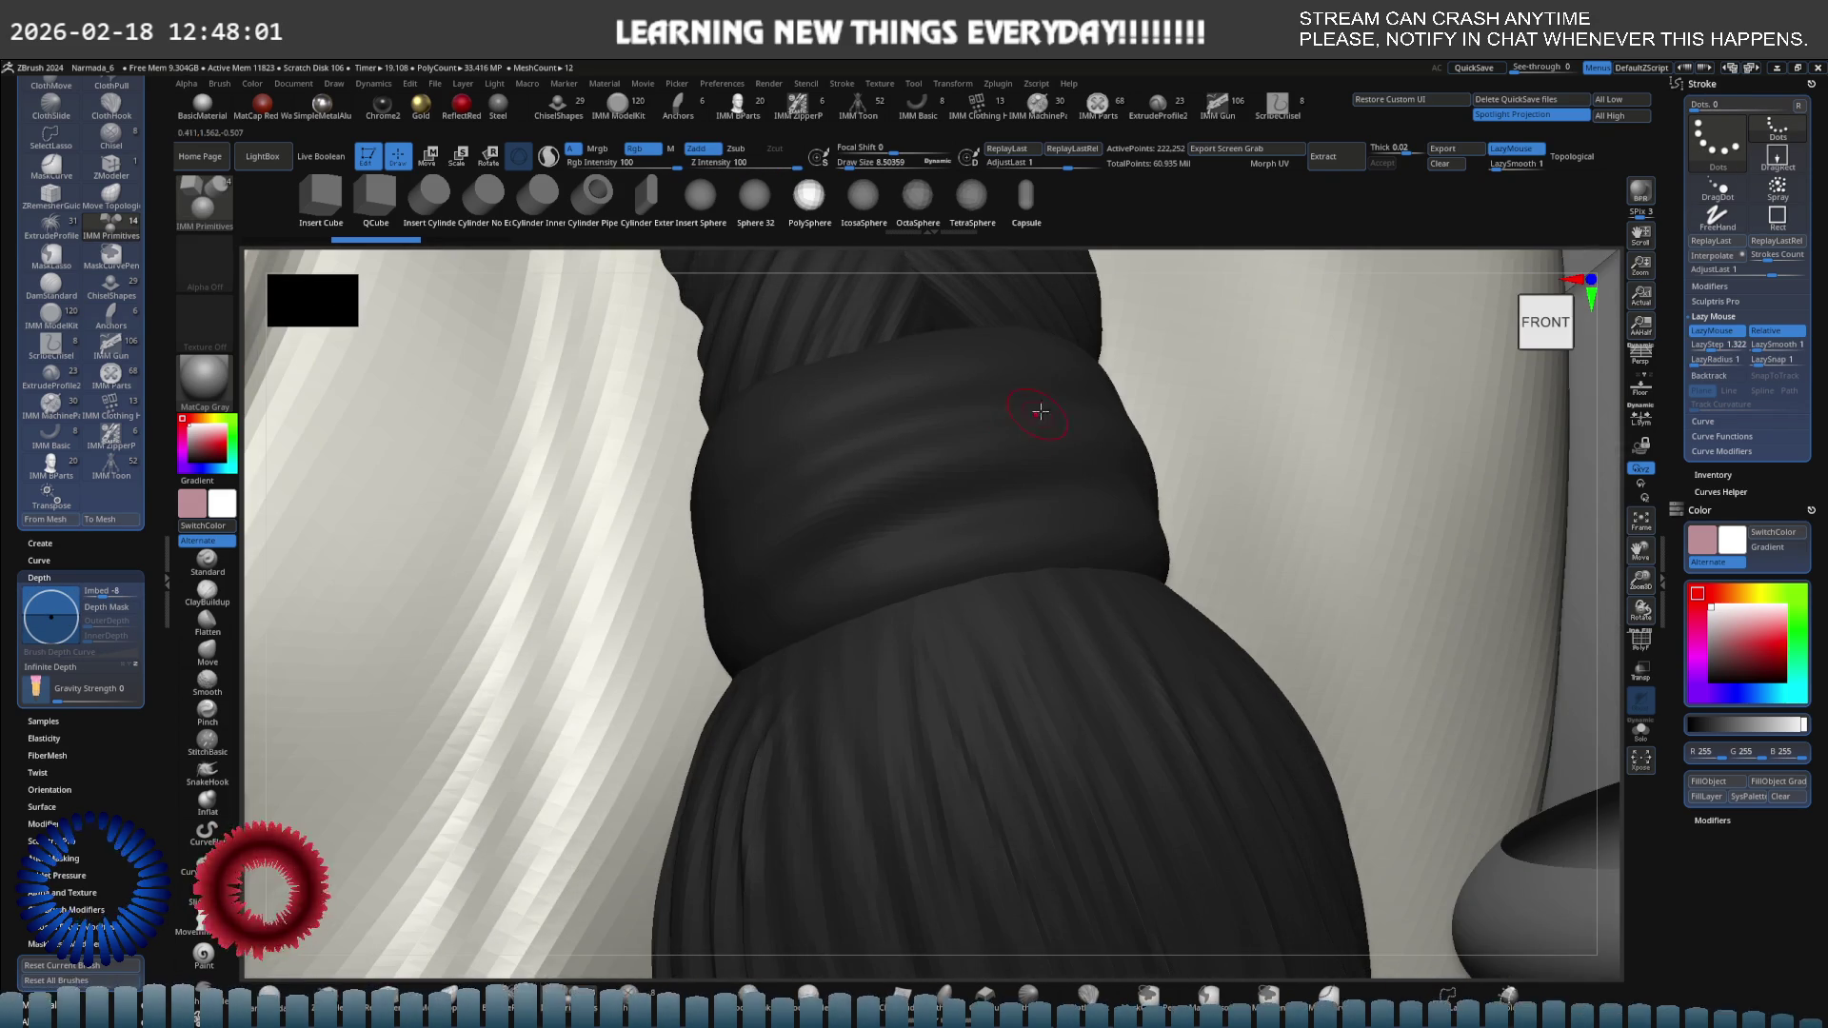
pyautogui.moveTo(771, 473); pyautogui.dragTo(1105, 419)
pyautogui.moveTo(1104, 419)
pyautogui.mouseDown(button='right')
pyautogui.moveTo(948, 502)
pyautogui.moveTo(951, 460)
pyautogui.mouseUp(button='right')
pyautogui.hotkey('ctrl', 'z')
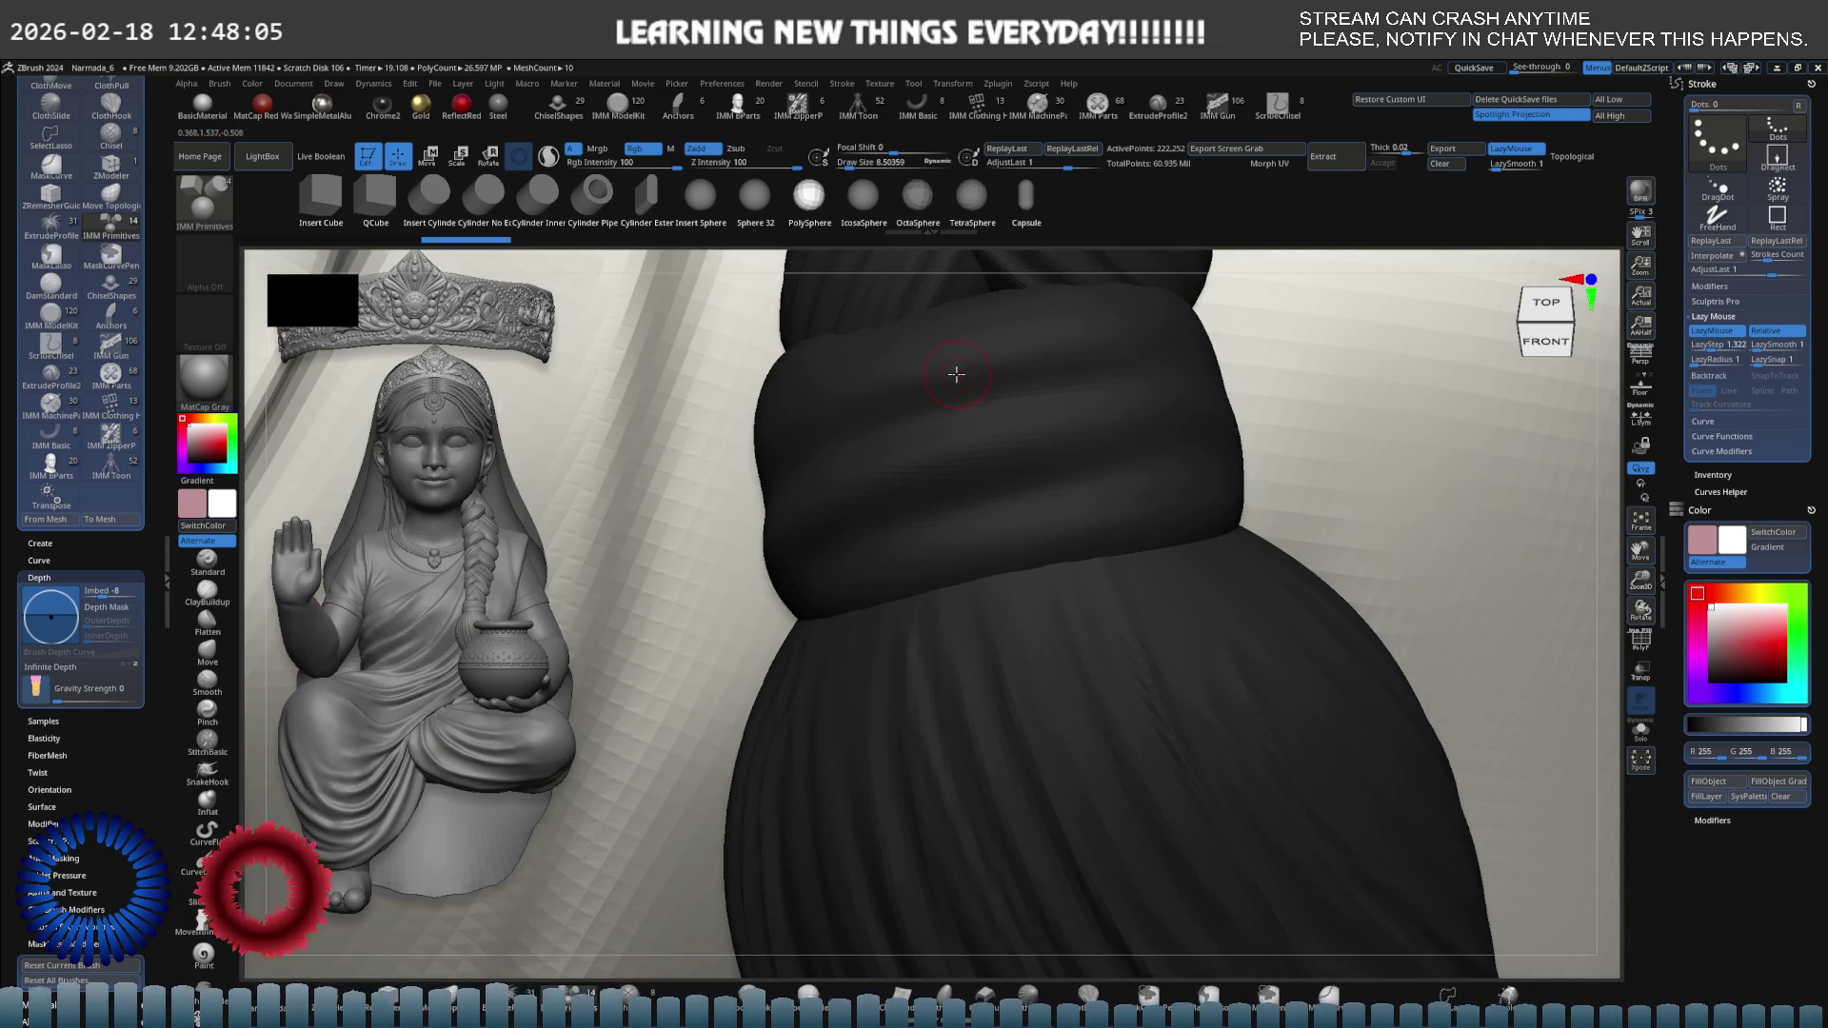
# Draw a fresh row of PolySphere beads across the braid band.
pyautogui.moveTo(955, 372); pyautogui.dragTo(812, 474, button='right')
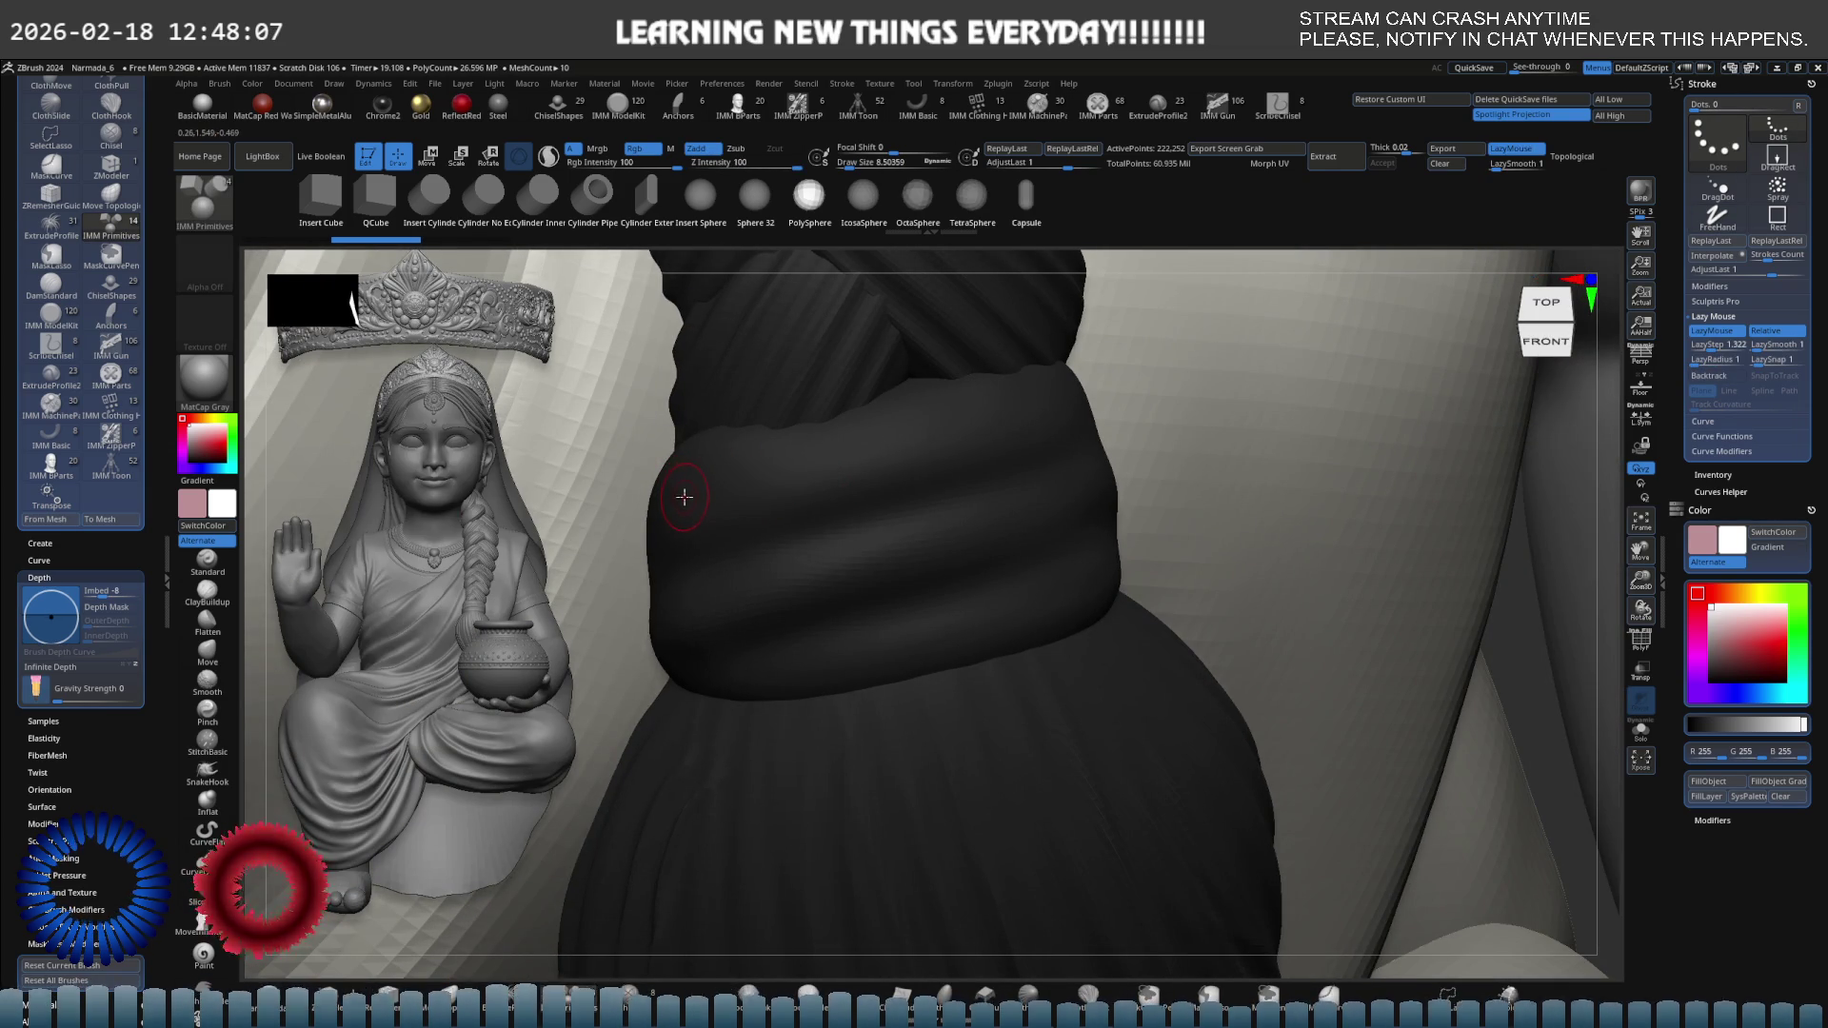
pyautogui.moveTo(657, 508); pyautogui.dragTo(1076, 450)
pyautogui.moveTo(1076, 450)
pyautogui.mouseDown(button='right')
pyautogui.moveTo(1010, 461)
pyautogui.moveTo(1082, 465)
pyautogui.mouseUp(button='right')
pyautogui.moveTo(1083, 465); pyautogui.dragTo(1099, 451)
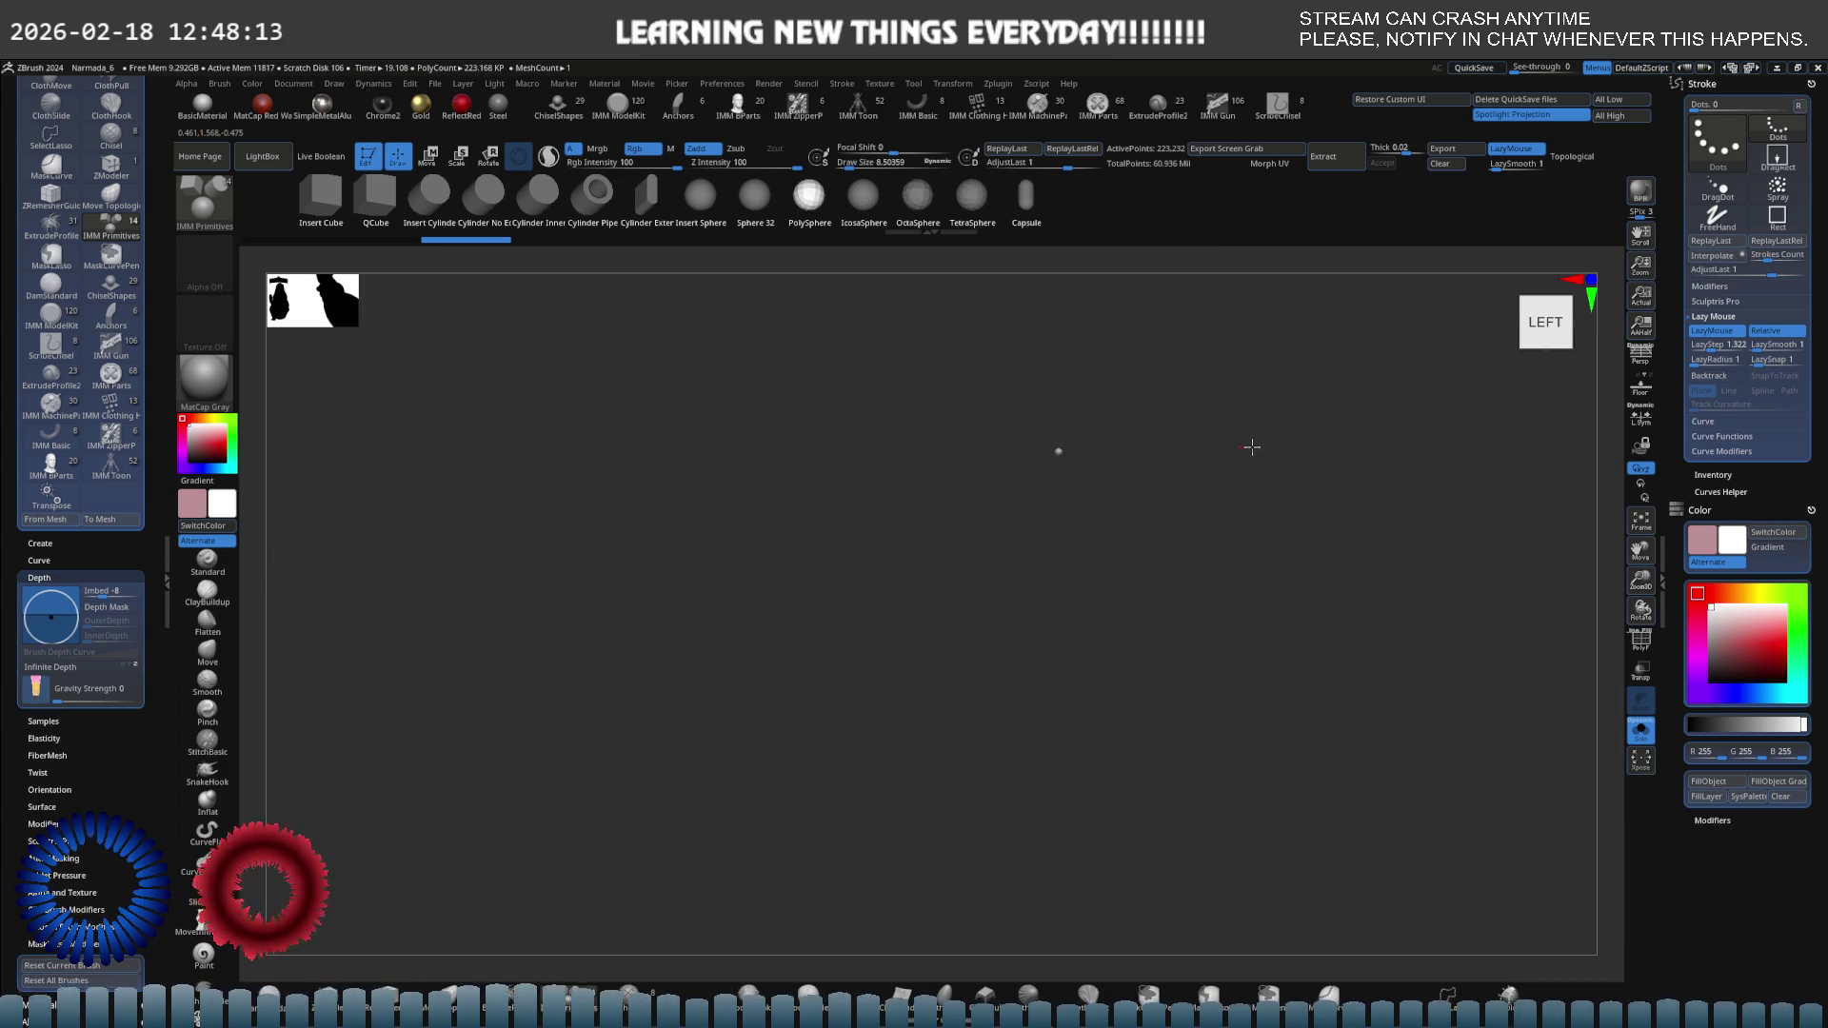
pyautogui.moveTo(1251, 447); pyautogui.dragTo(1020, 455, button='right')
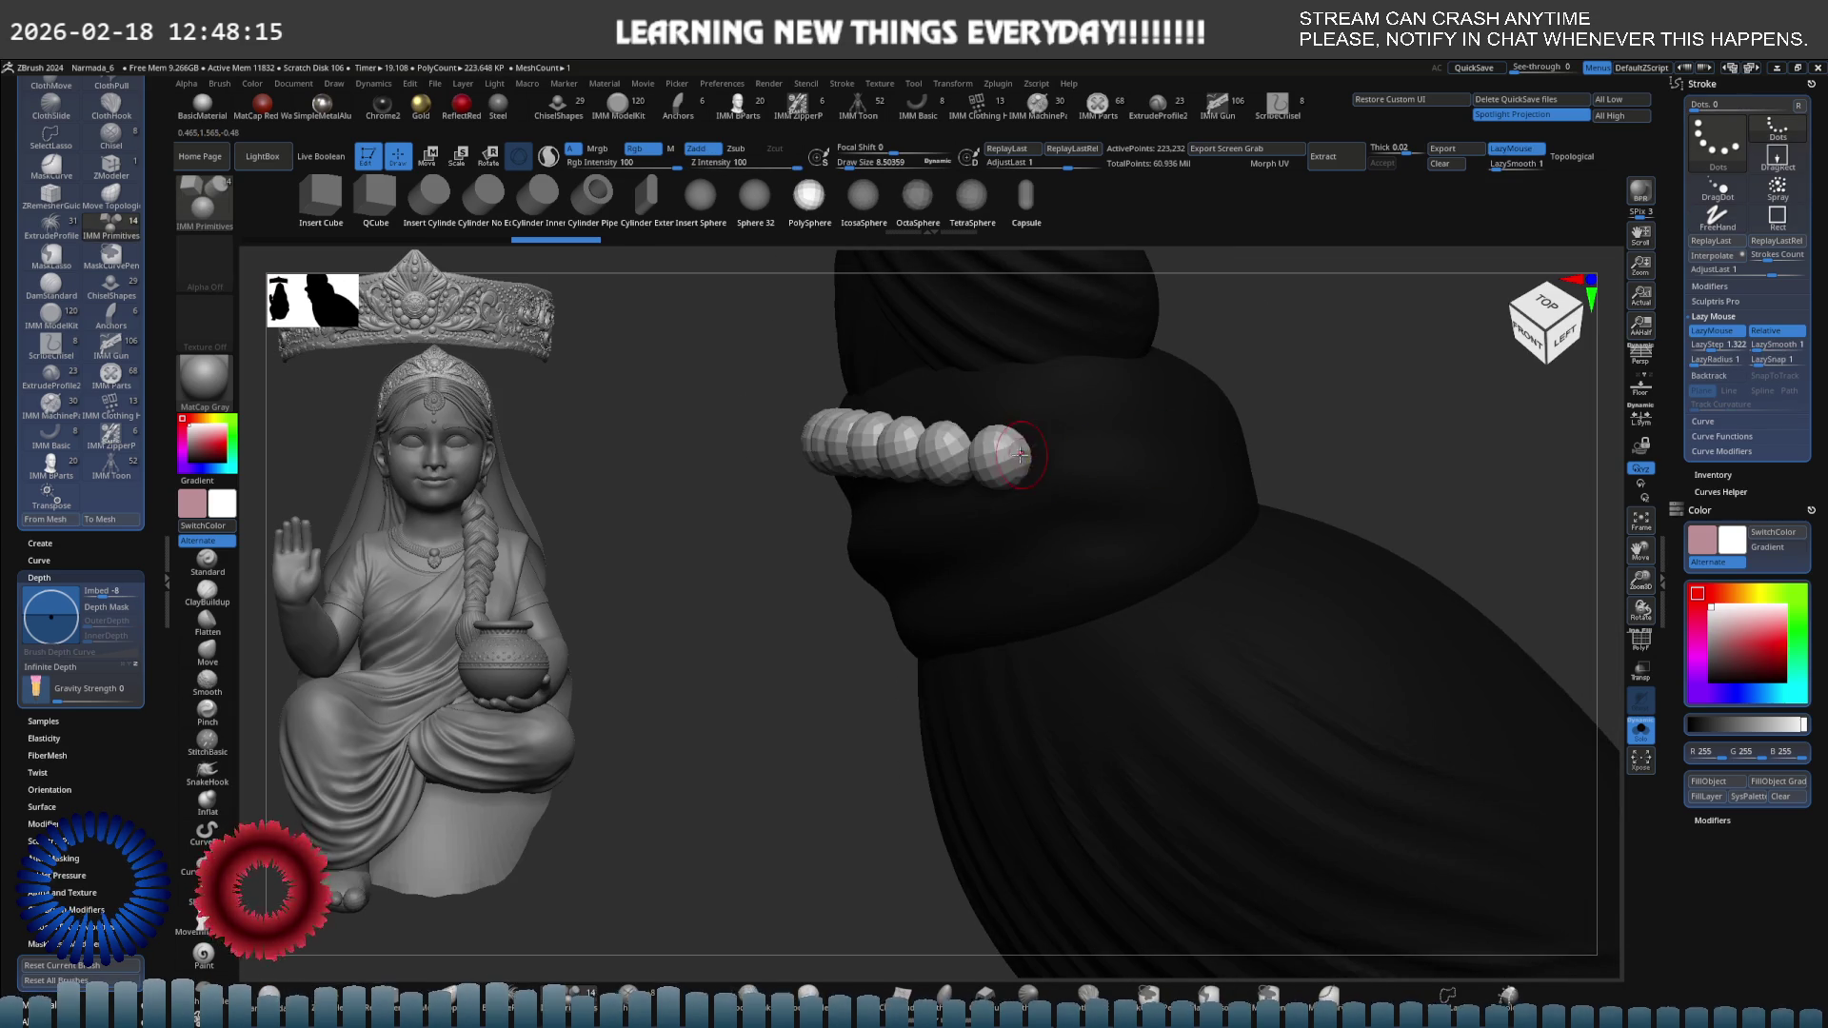
# Extend the first IMM PolySphere bead row along the band and around its back and side.
pyautogui.moveTo(1020, 455); pyautogui.dragTo(1197, 437)
pyautogui.moveTo(1197, 437)
pyautogui.mouseDown(button='right')
pyautogui.moveTo(903, 527)
pyautogui.moveTo(1037, 535)
pyautogui.moveTo(946, 518)
pyautogui.mouseUp(button='right')
pyautogui.moveTo(942, 521); pyautogui.dragTo(1155, 522)
pyautogui.moveTo(931, 518); pyautogui.dragTo(1187, 518)
pyautogui.moveTo(1187, 518); pyautogui.dragTo(1289, 448, button='right')
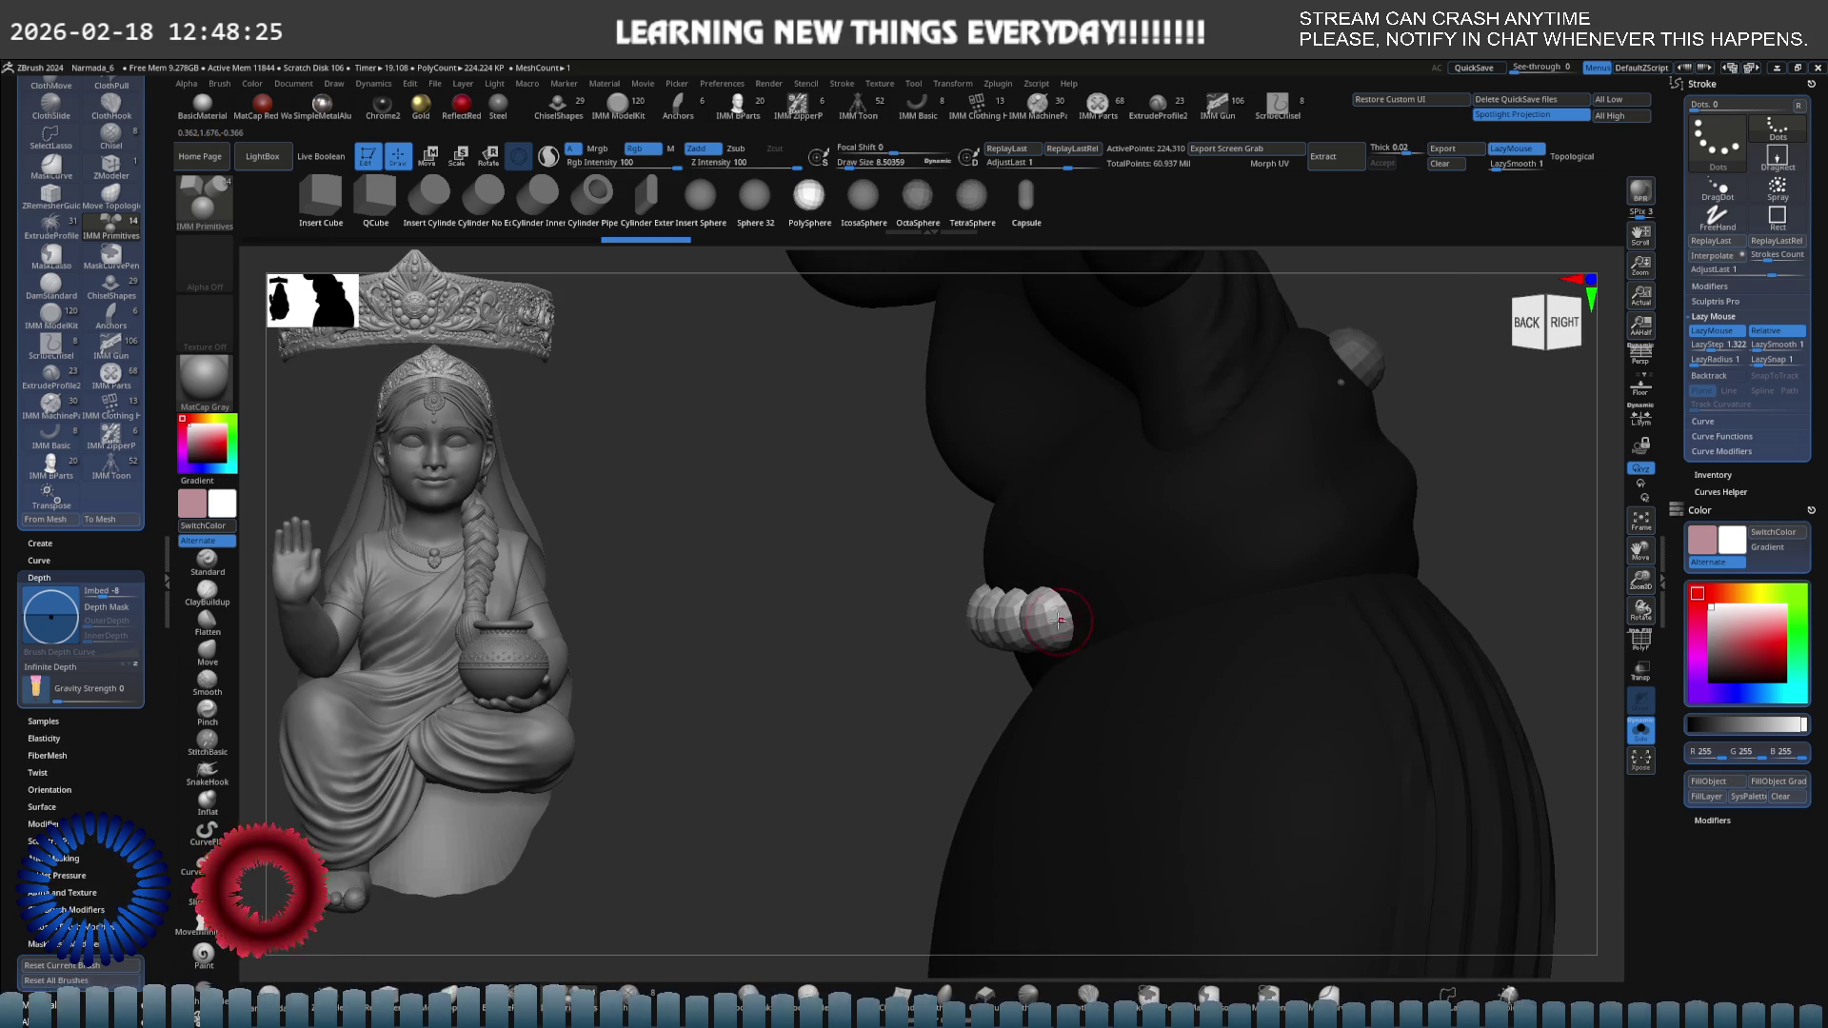
pyautogui.moveTo(1060, 621)
pyautogui.mouseDown()
pyautogui.moveTo(1181, 586)
pyautogui.moveTo(1272, 524)
pyautogui.mouseUp()
pyautogui.moveTo(1272, 524)
pyautogui.mouseDown(button='right')
pyautogui.moveTo(1305, 526)
pyautogui.moveTo(1004, 612)
pyautogui.moveTo(1110, 591)
pyautogui.moveTo(1310, 502)
pyautogui.moveTo(1178, 596)
pyautogui.mouseUp(button='right')
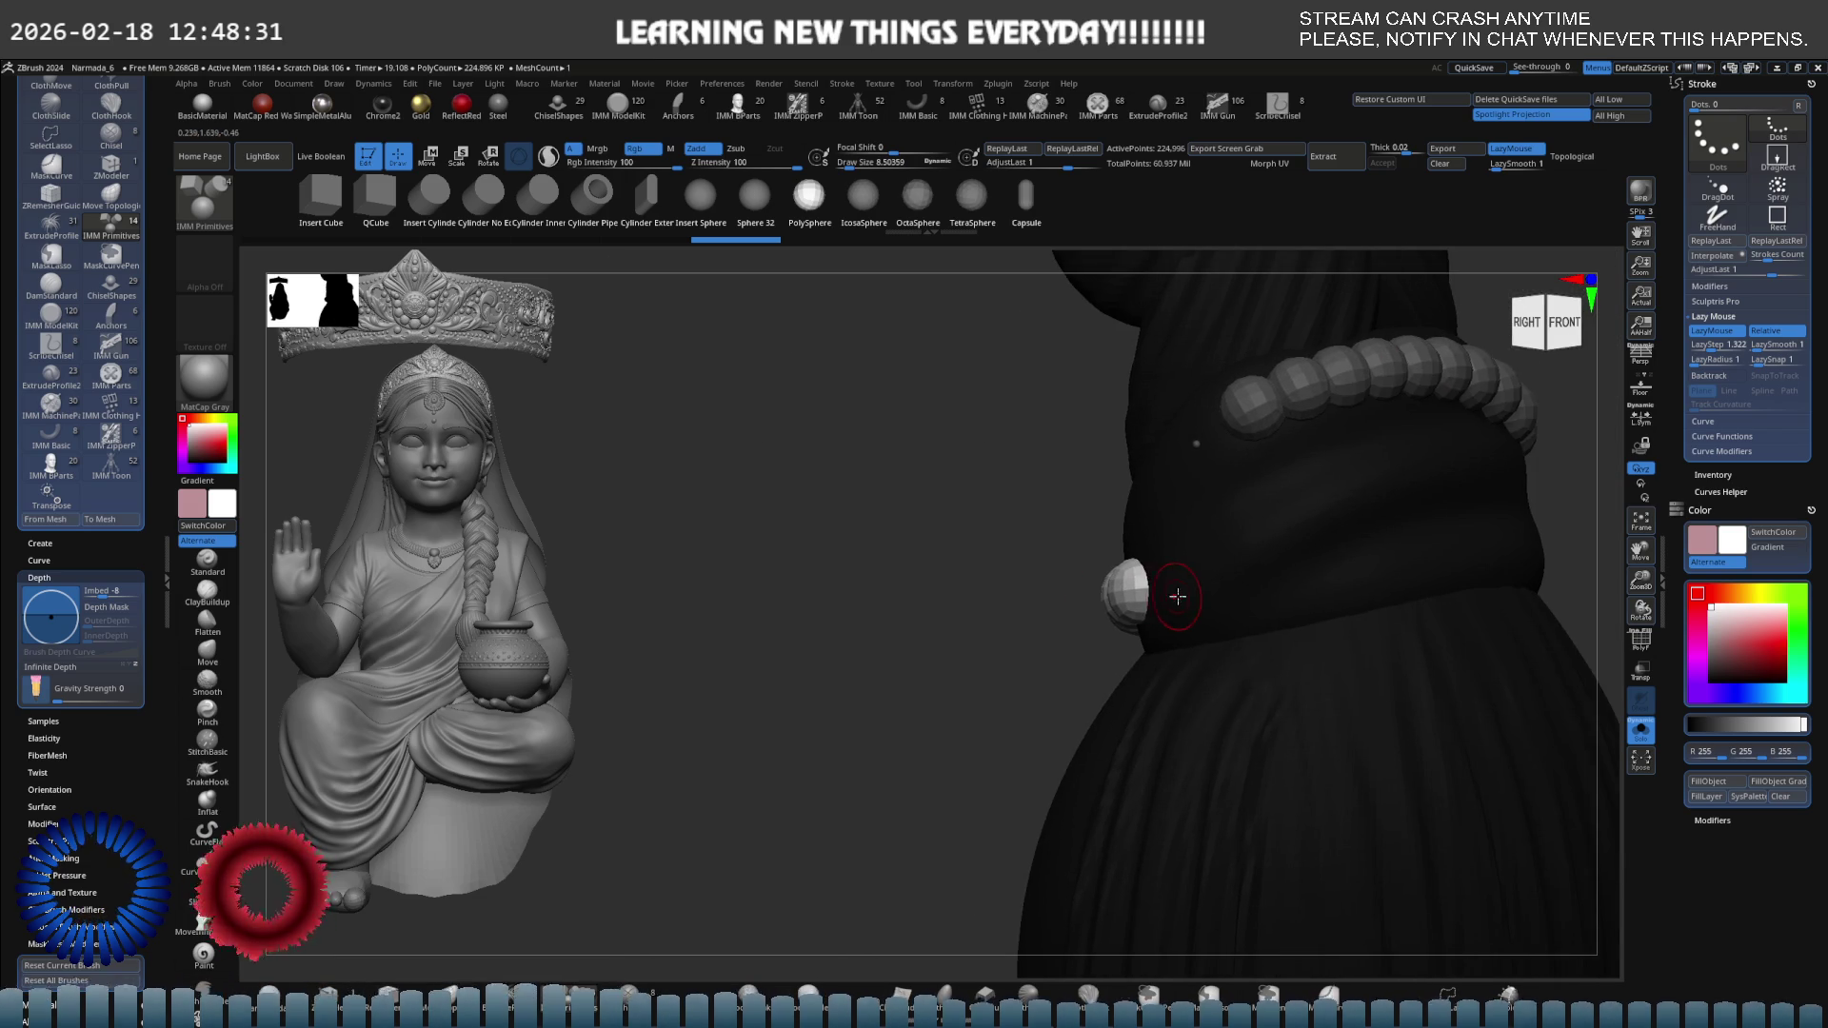
# Add a second bead row along the band, undoing a misplaced segment and redrawing it.
pyautogui.moveTo(1132, 589)
pyautogui.mouseDown()
pyautogui.moveTo(1216, 542)
pyautogui.moveTo(1398, 511)
pyautogui.mouseUp()
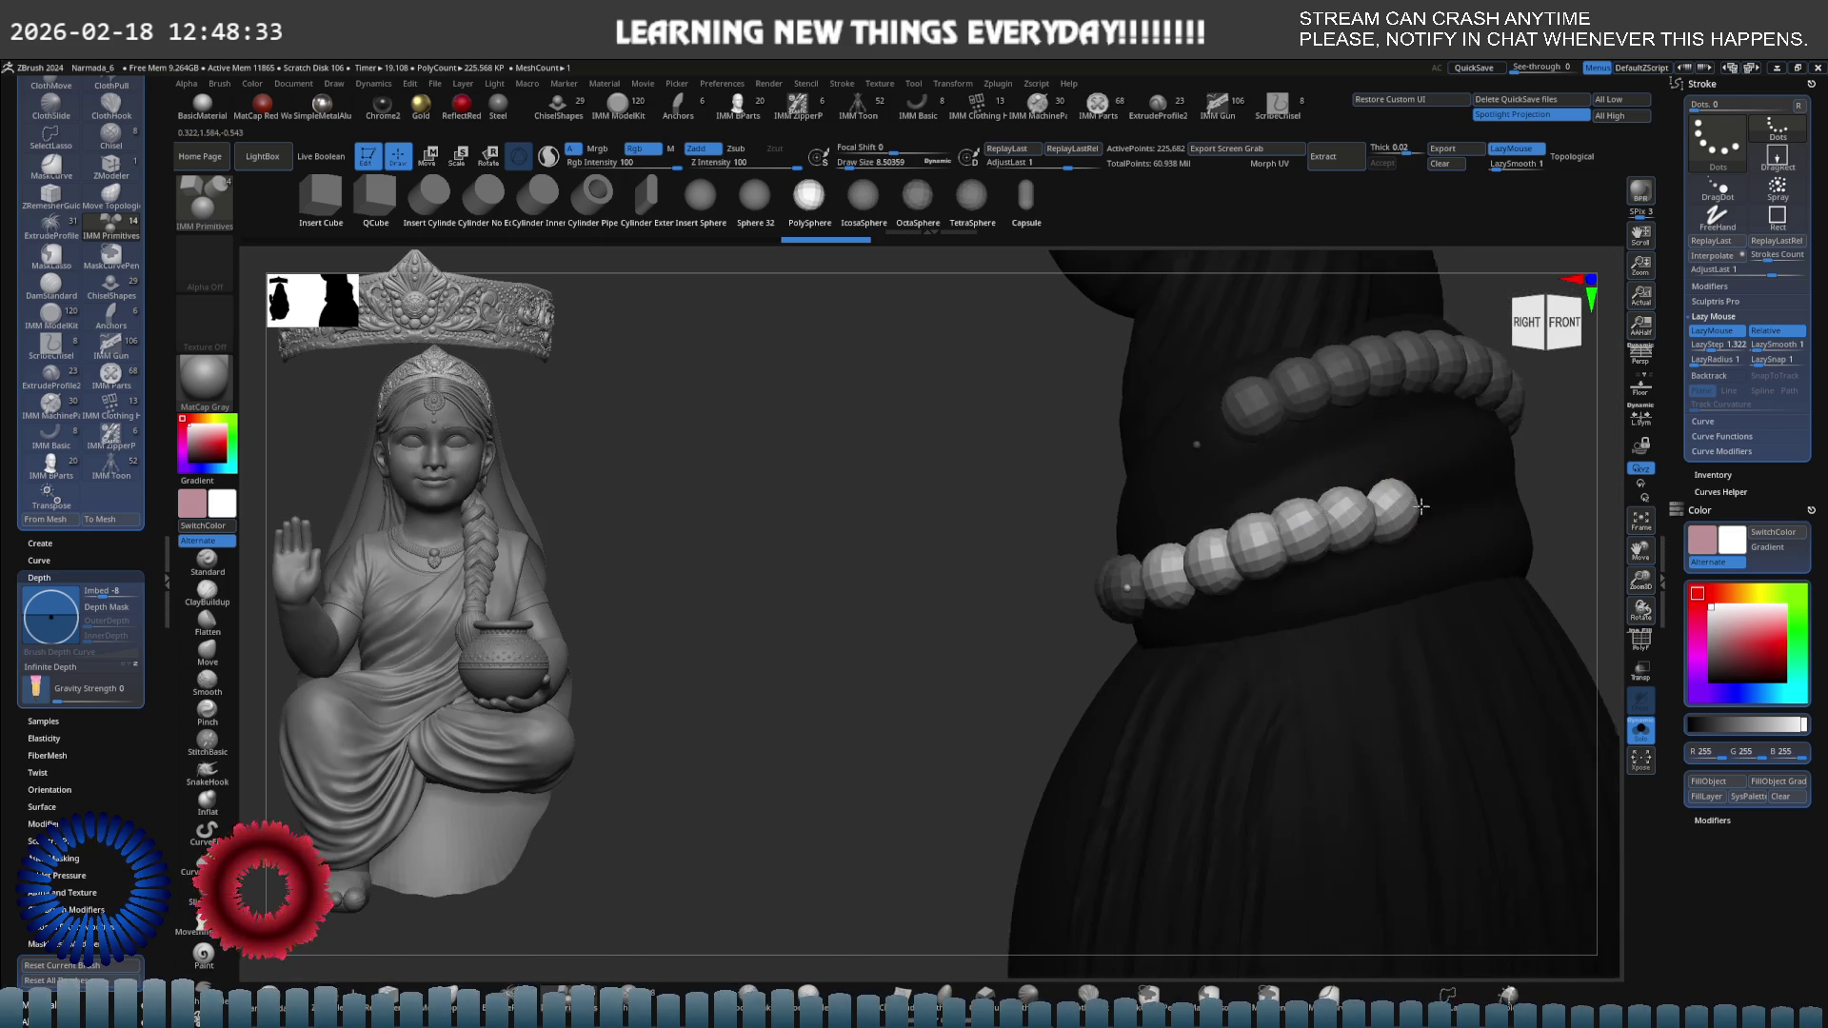
pyautogui.moveTo(1398, 510); pyautogui.dragTo(1383, 521, button='right')
pyautogui.moveTo(1382, 521); pyautogui.dragTo(1369, 514)
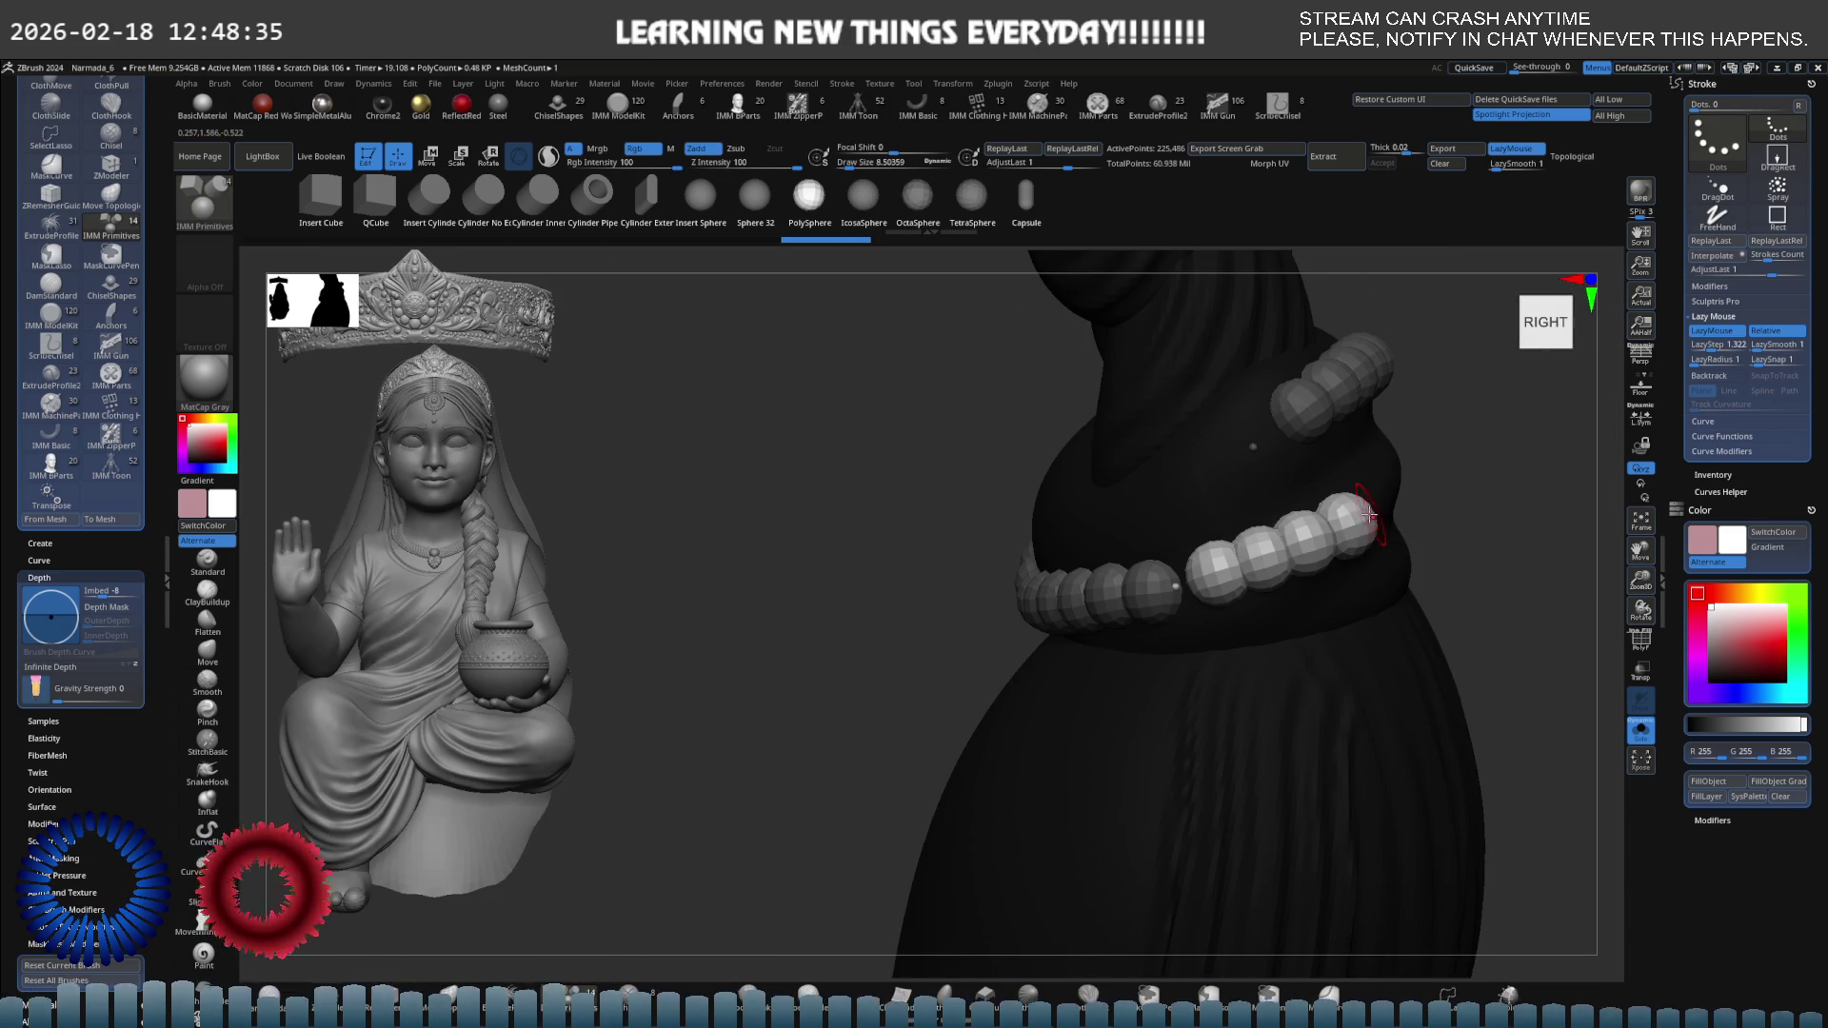
pyautogui.hotkey('ctrl', 'z')
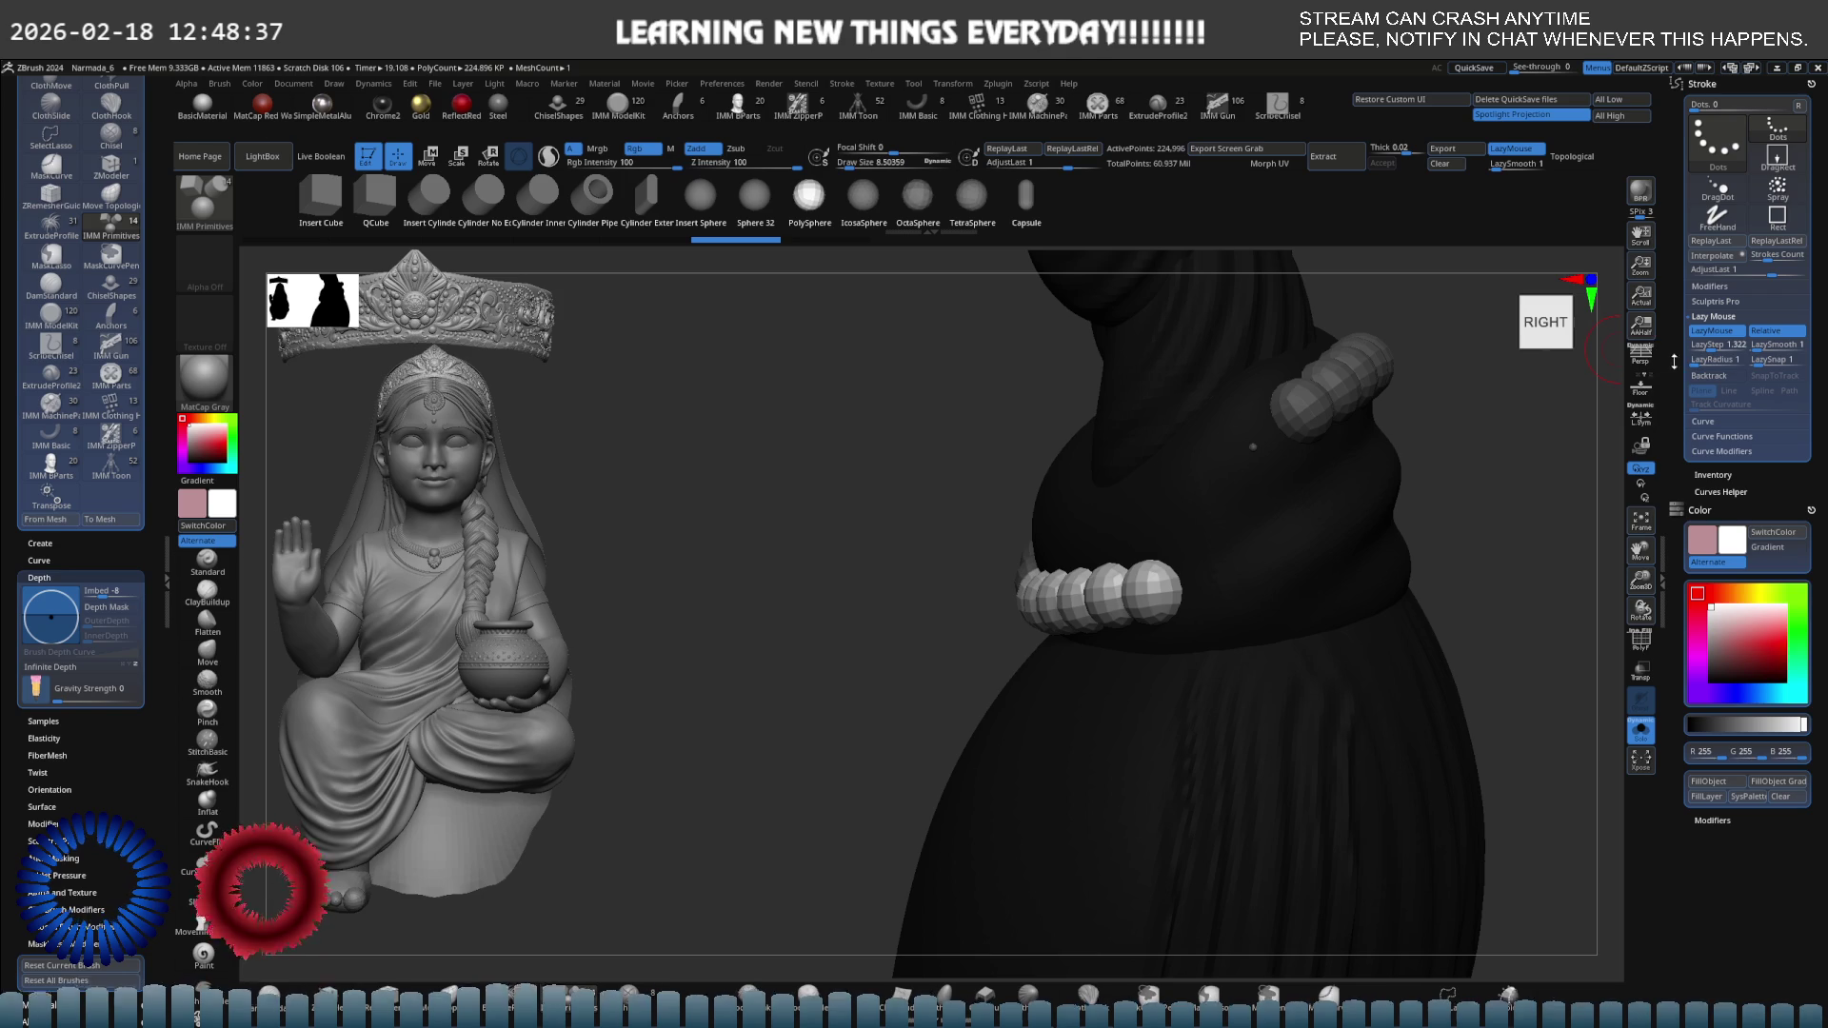
pyautogui.moveTo(1675, 365)
pyautogui.keyDown('alt'); pyautogui.mouseDown(button='right')
pyautogui.moveTo(1380, 432)
pyautogui.moveTo(1089, 582)
pyautogui.mouseUp(button='right'); pyautogui.keyUp('alt')
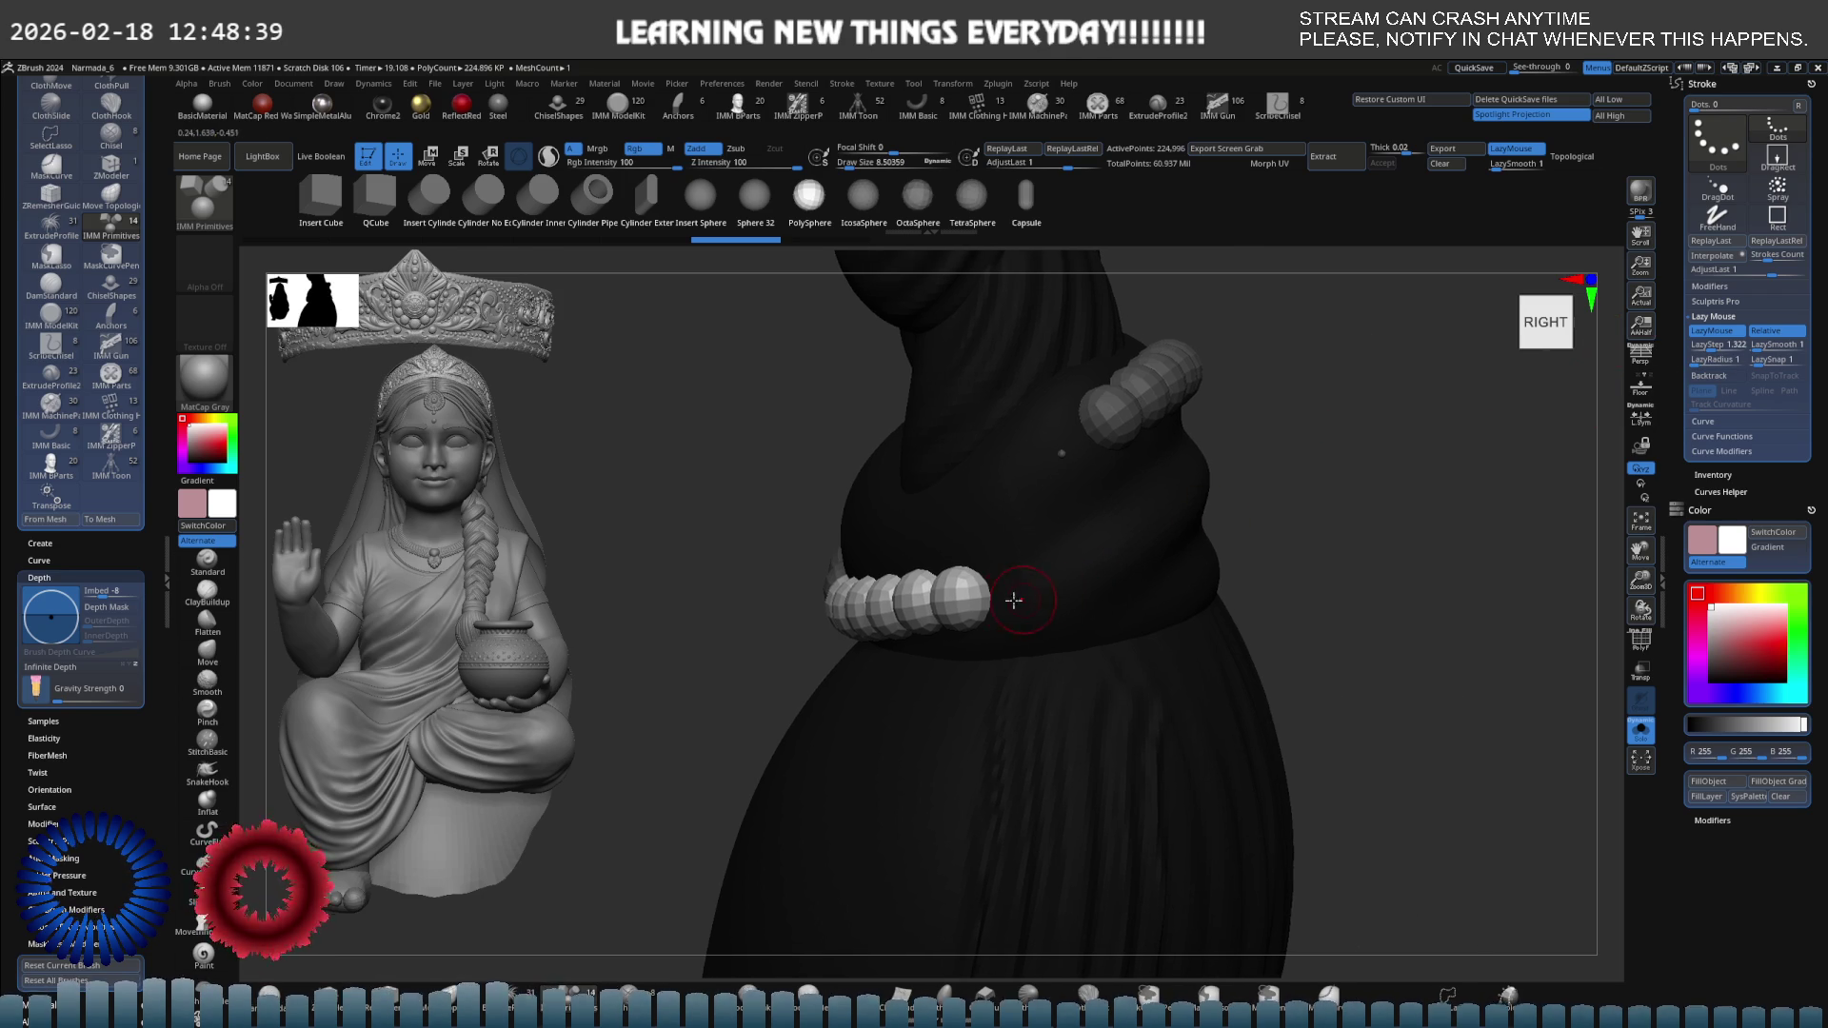
pyautogui.moveTo(941, 606); pyautogui.dragTo(1040, 578)
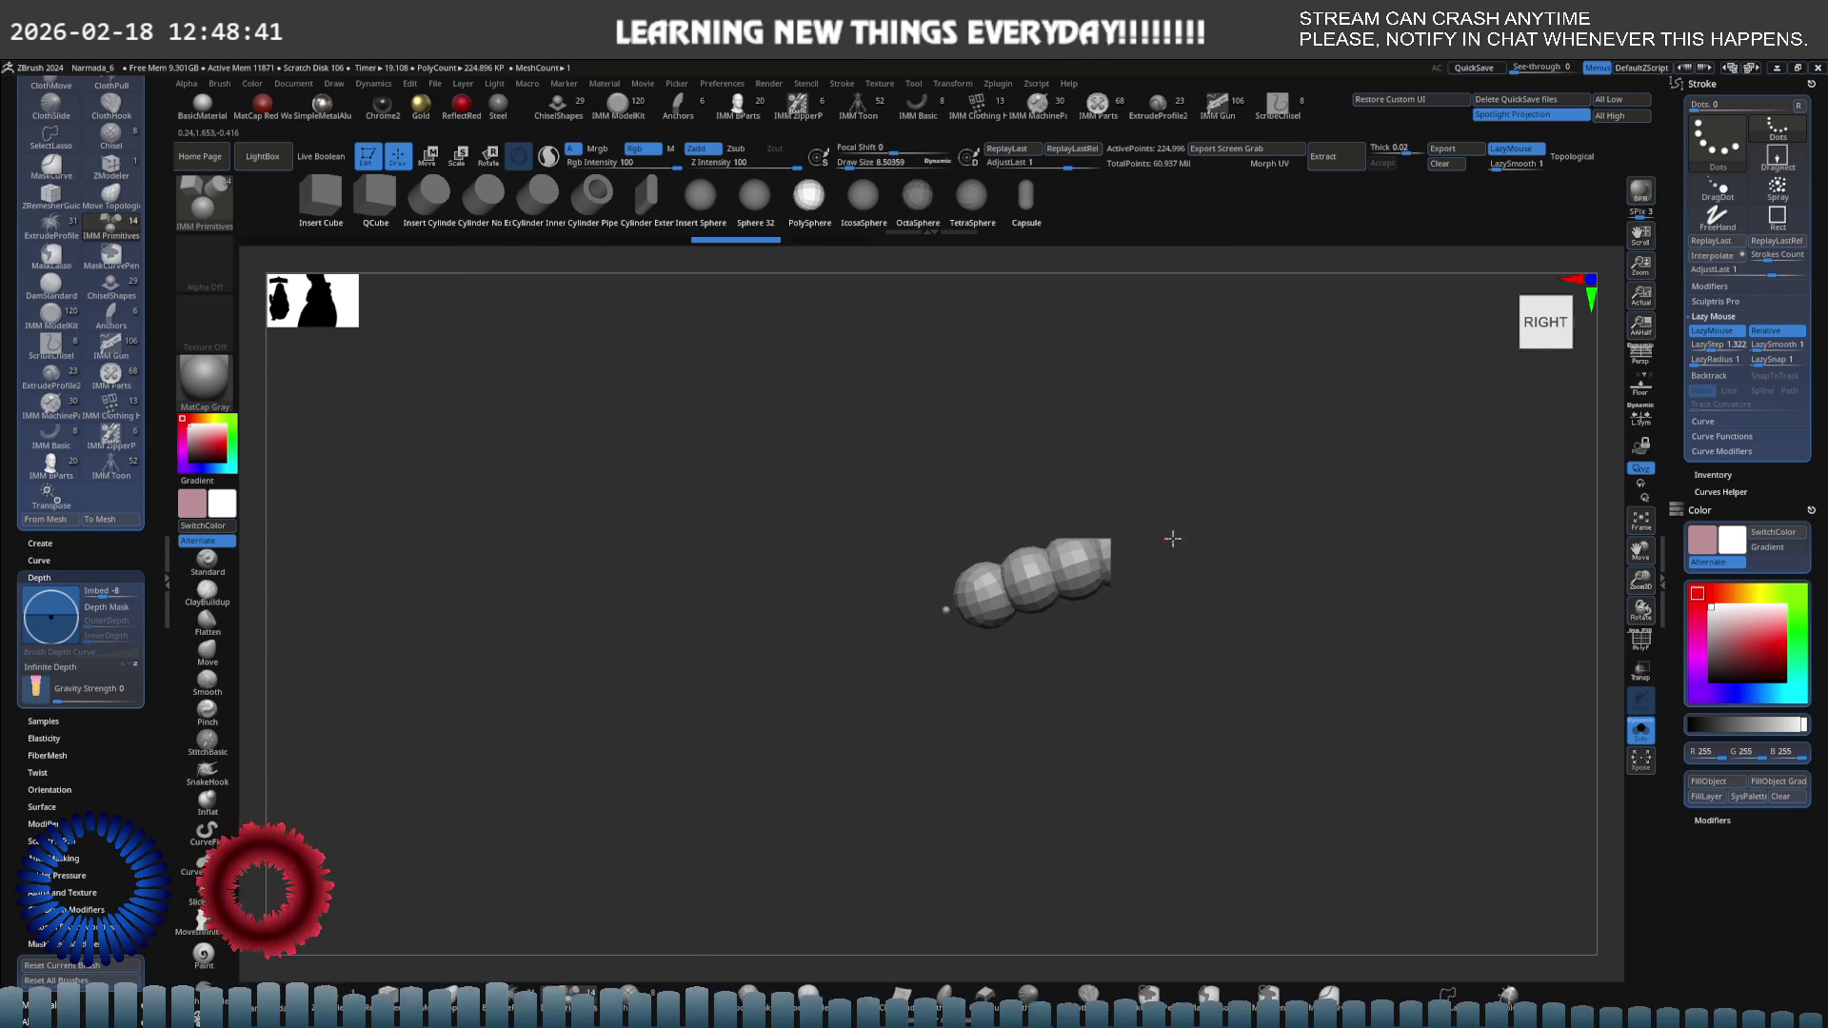
pyautogui.moveTo(1172, 539)
pyautogui.mouseDown()
pyautogui.moveTo(1123, 552)
pyautogui.moveTo(1175, 511)
pyautogui.moveTo(1088, 545)
pyautogui.mouseUp()
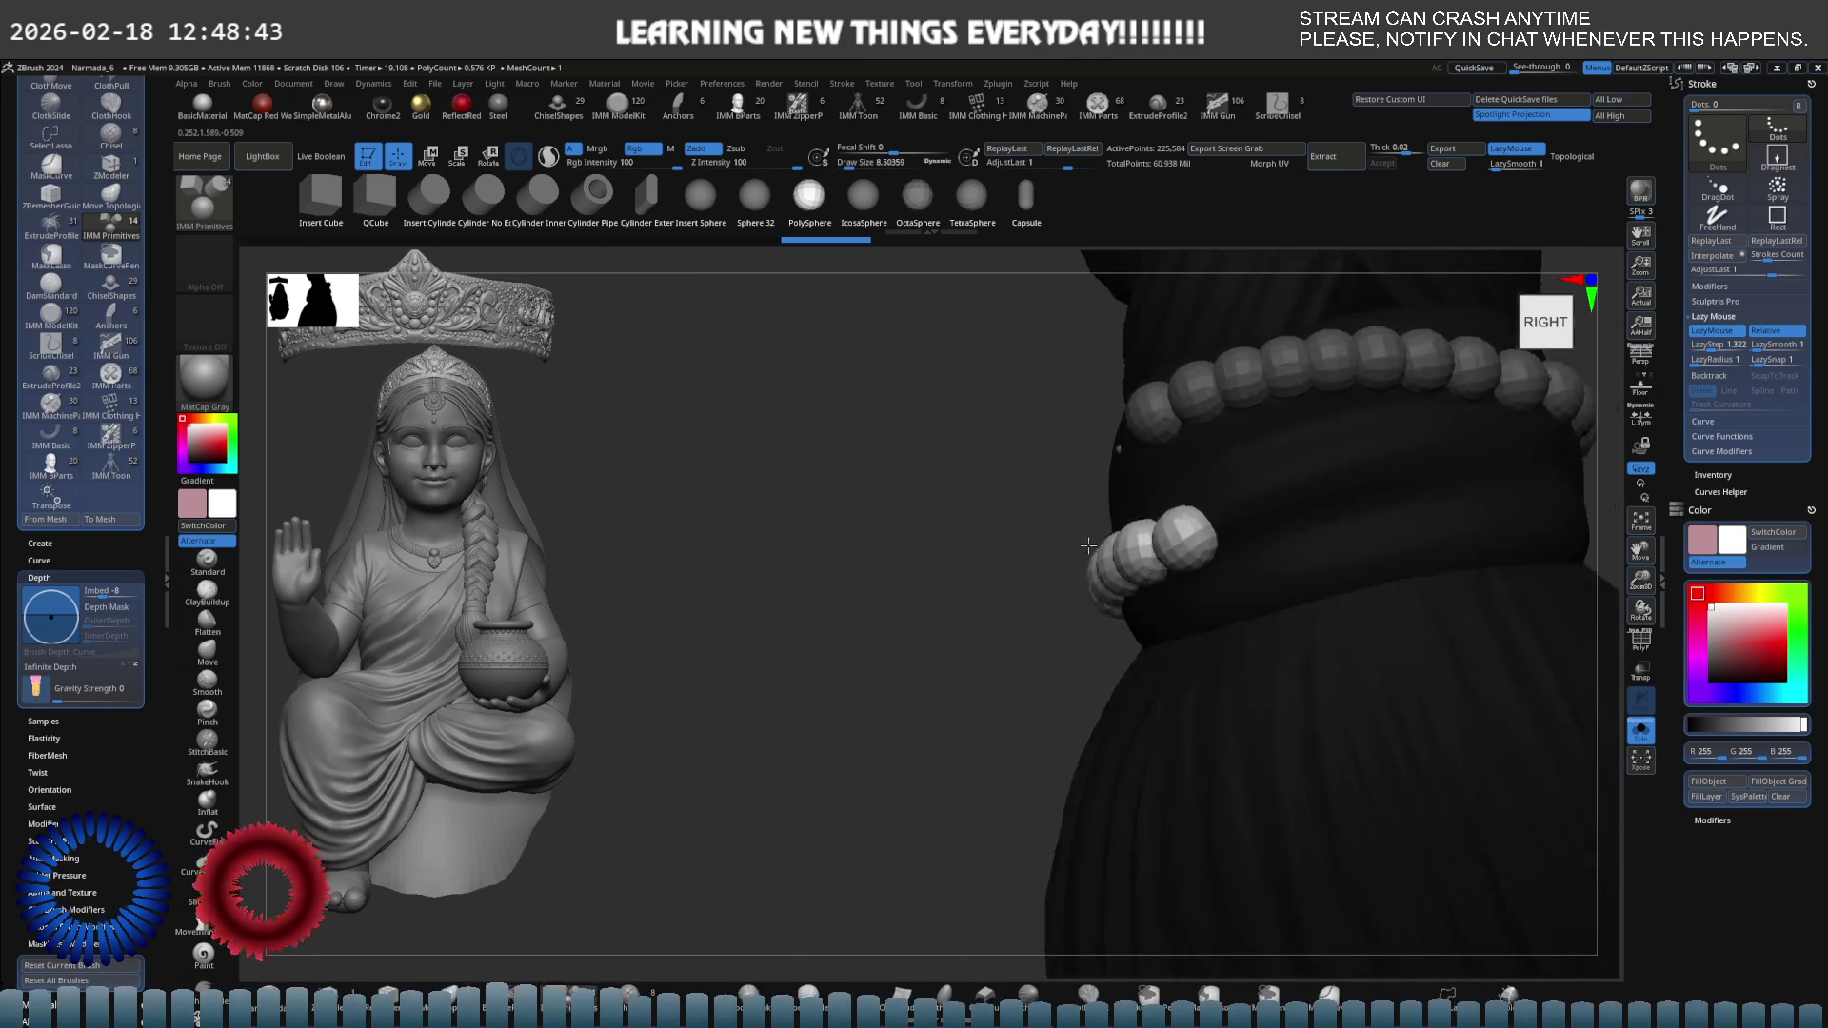
# Draw the third bead row across the front, left side and back to close the ring.
pyautogui.moveTo(1088, 546)
pyautogui.mouseDown(button='right')
pyautogui.moveTo(918, 620)
pyautogui.moveTo(1054, 613)
pyautogui.moveTo(952, 625)
pyautogui.mouseUp(button='right')
pyautogui.moveTo(943, 629); pyautogui.dragTo(978, 623)
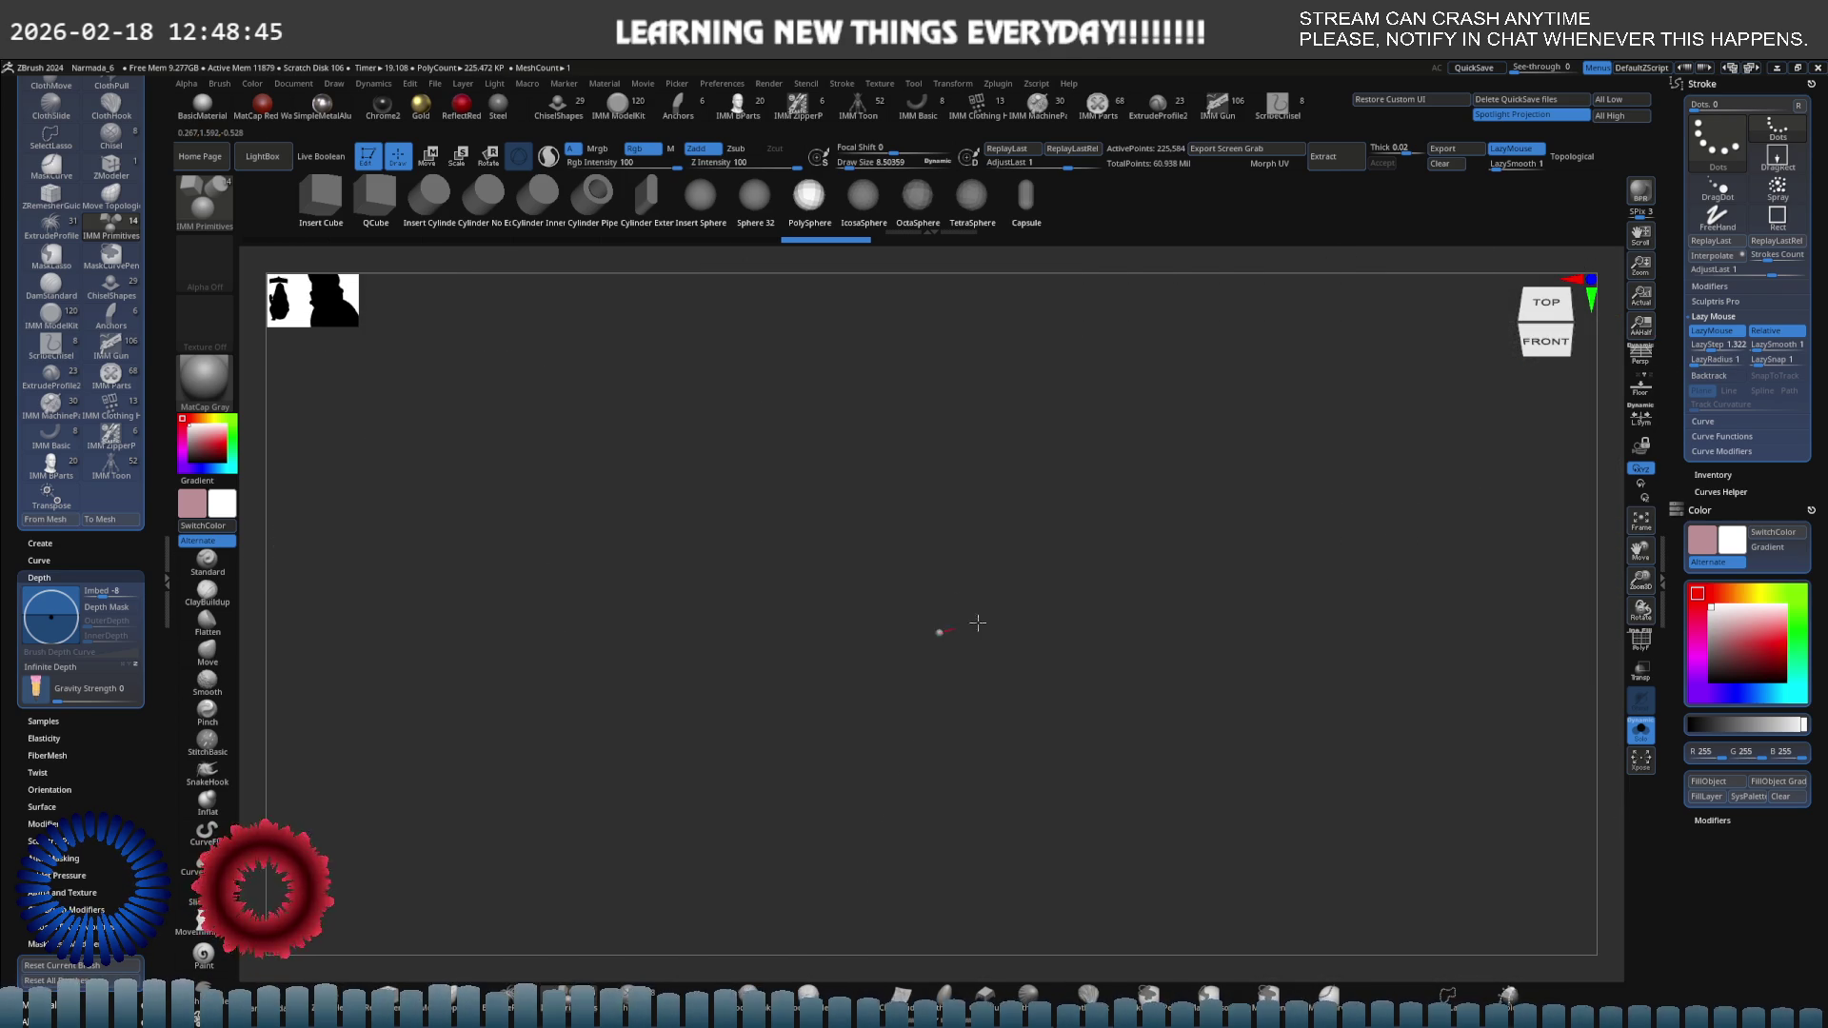
pyautogui.moveTo(1247, 562); pyautogui.dragTo(1238, 560)
pyautogui.moveTo(1238, 560)
pyautogui.mouseDown(button='right')
pyautogui.moveTo(1096, 563)
pyautogui.moveTo(1105, 584)
pyautogui.moveTo(1070, 559)
pyautogui.moveTo(999, 598)
pyautogui.moveTo(1049, 568)
pyautogui.moveTo(1123, 583)
pyautogui.moveTo(1063, 610)
pyautogui.mouseUp(button='right')
pyautogui.moveTo(1063, 610); pyautogui.dragTo(1060, 607)
pyautogui.moveTo(1281, 617); pyautogui.dragTo(1281, 617)
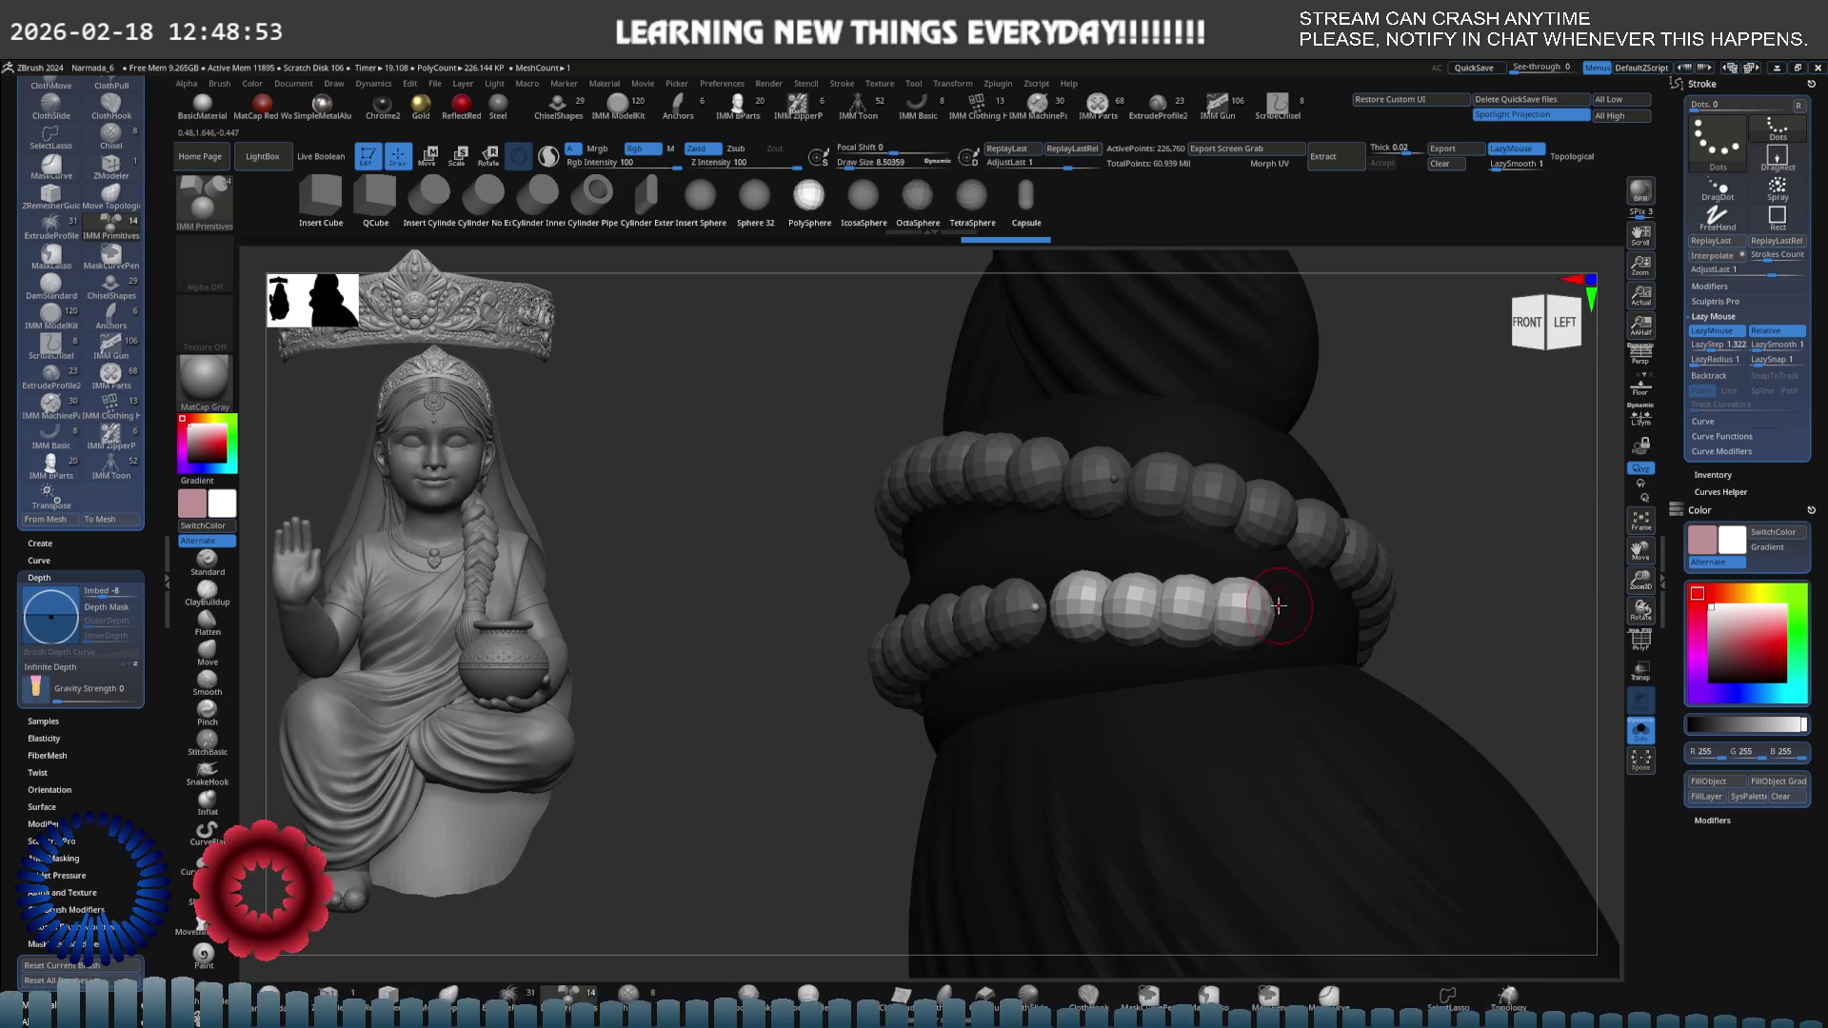
pyautogui.moveTo(1036, 608); pyautogui.dragTo(1036, 608)
pyautogui.moveTo(1278, 623); pyautogui.dragTo(1272, 625)
pyautogui.moveTo(1272, 625); pyautogui.dragTo(1220, 641, button='right')
pyautogui.moveTo(1194, 631); pyautogui.dragTo(1369, 614)
pyautogui.moveTo(1173, 633); pyautogui.dragTo(1338, 620)
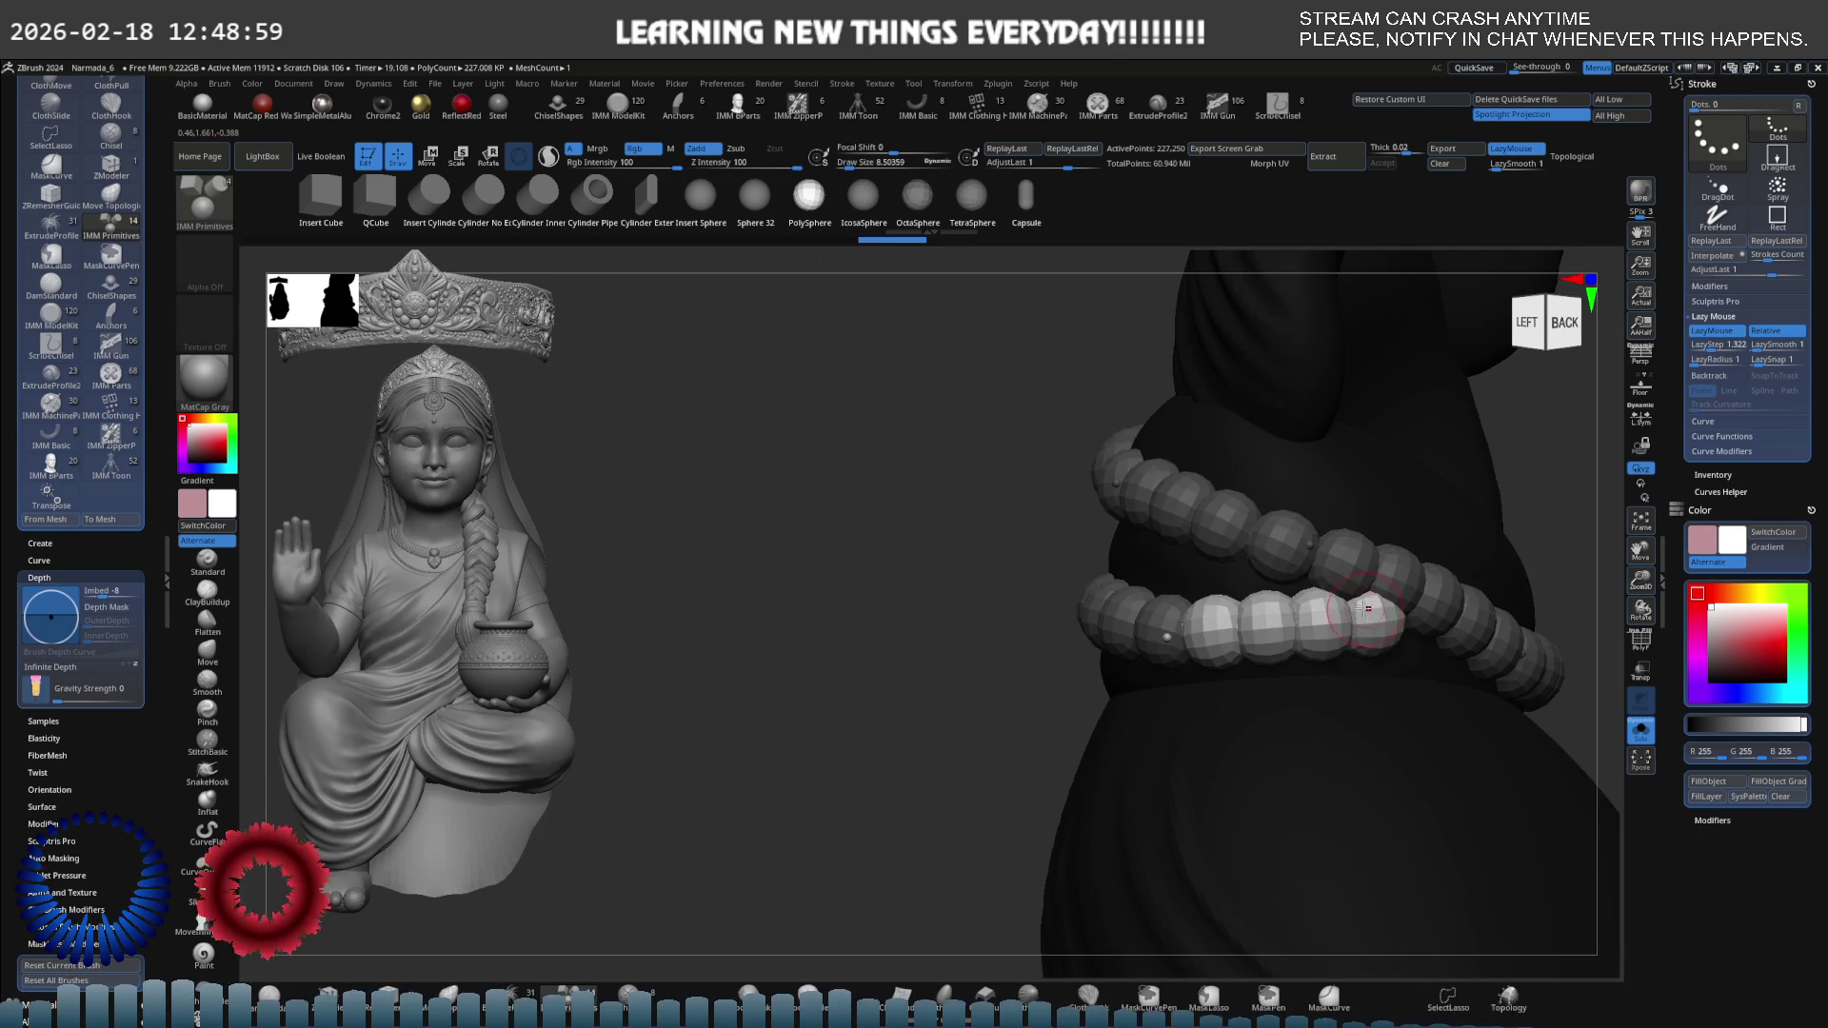
pyautogui.moveTo(1200, 624); pyautogui.dragTo(1184, 611, button='right')
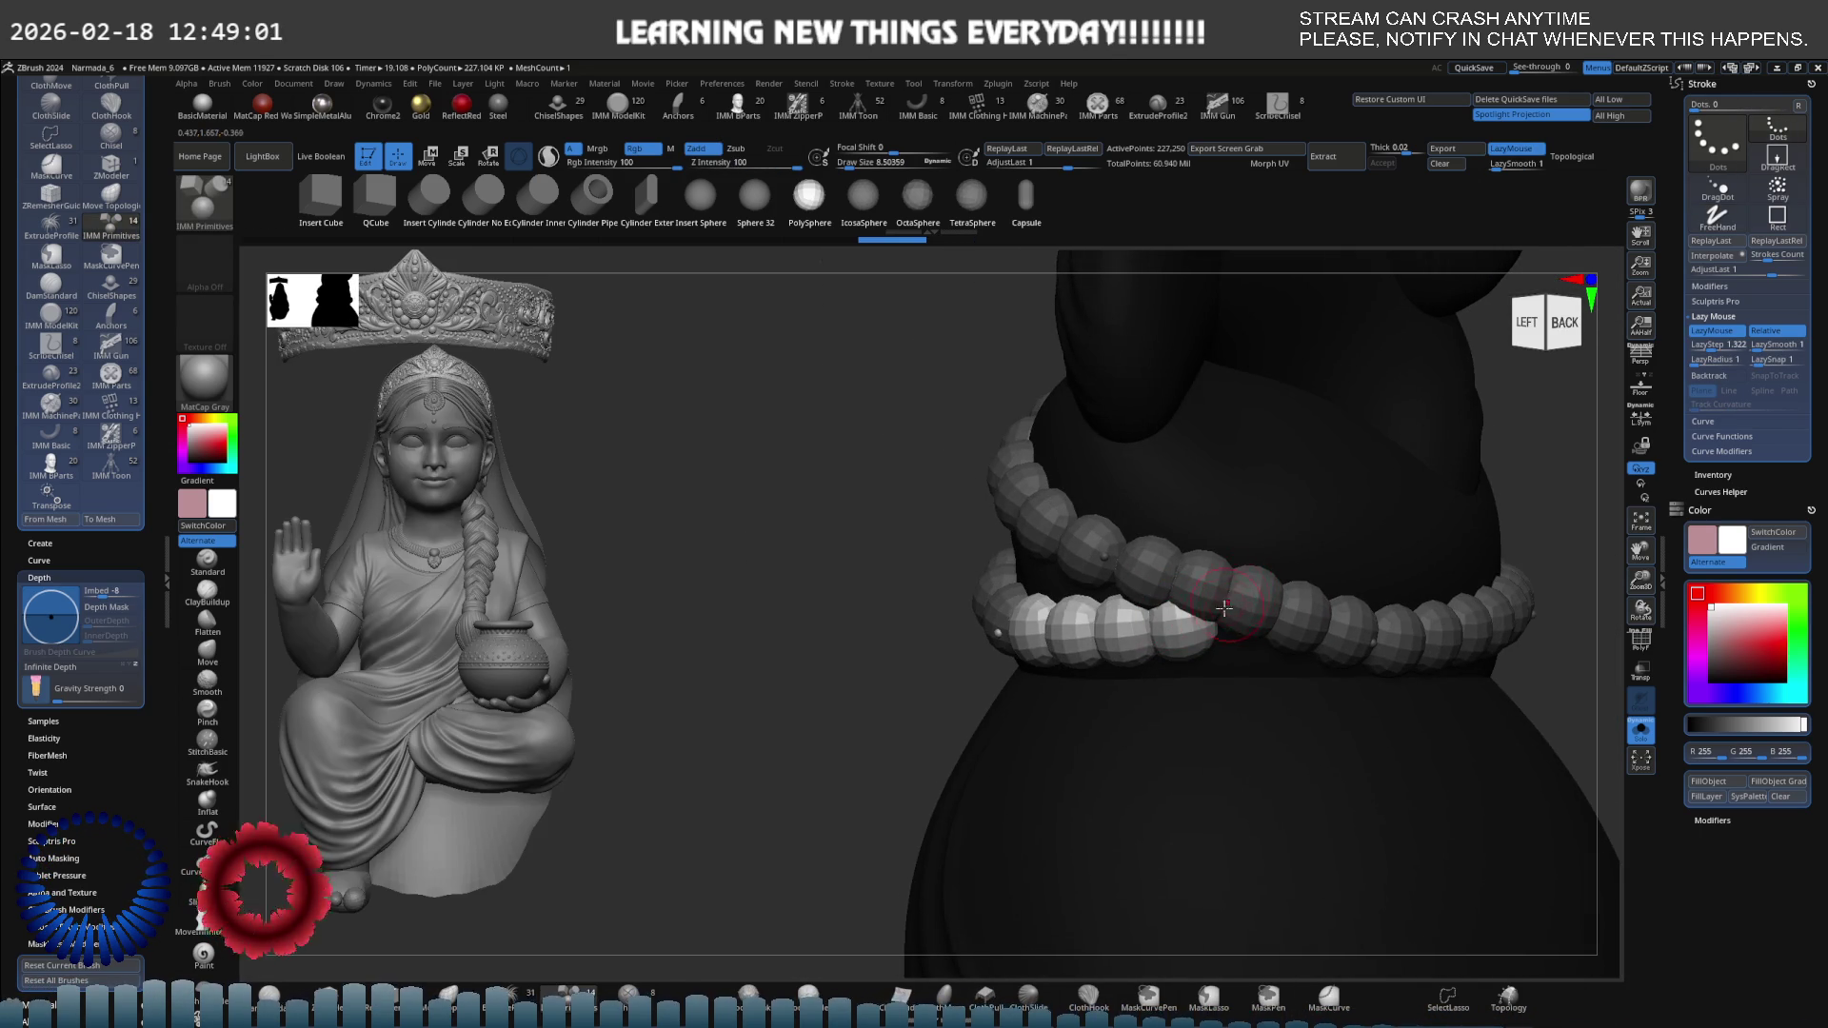
# Draw a new bead strand across the band, extend the middle row, and frame the braid end.
pyautogui.moveTo(1388, 534)
pyautogui.mouseDown(button='right')
pyautogui.moveTo(1359, 600)
pyautogui.moveTo(995, 631)
pyautogui.mouseUp(button='right')
pyautogui.moveTo(991, 629); pyautogui.dragTo(1278, 569)
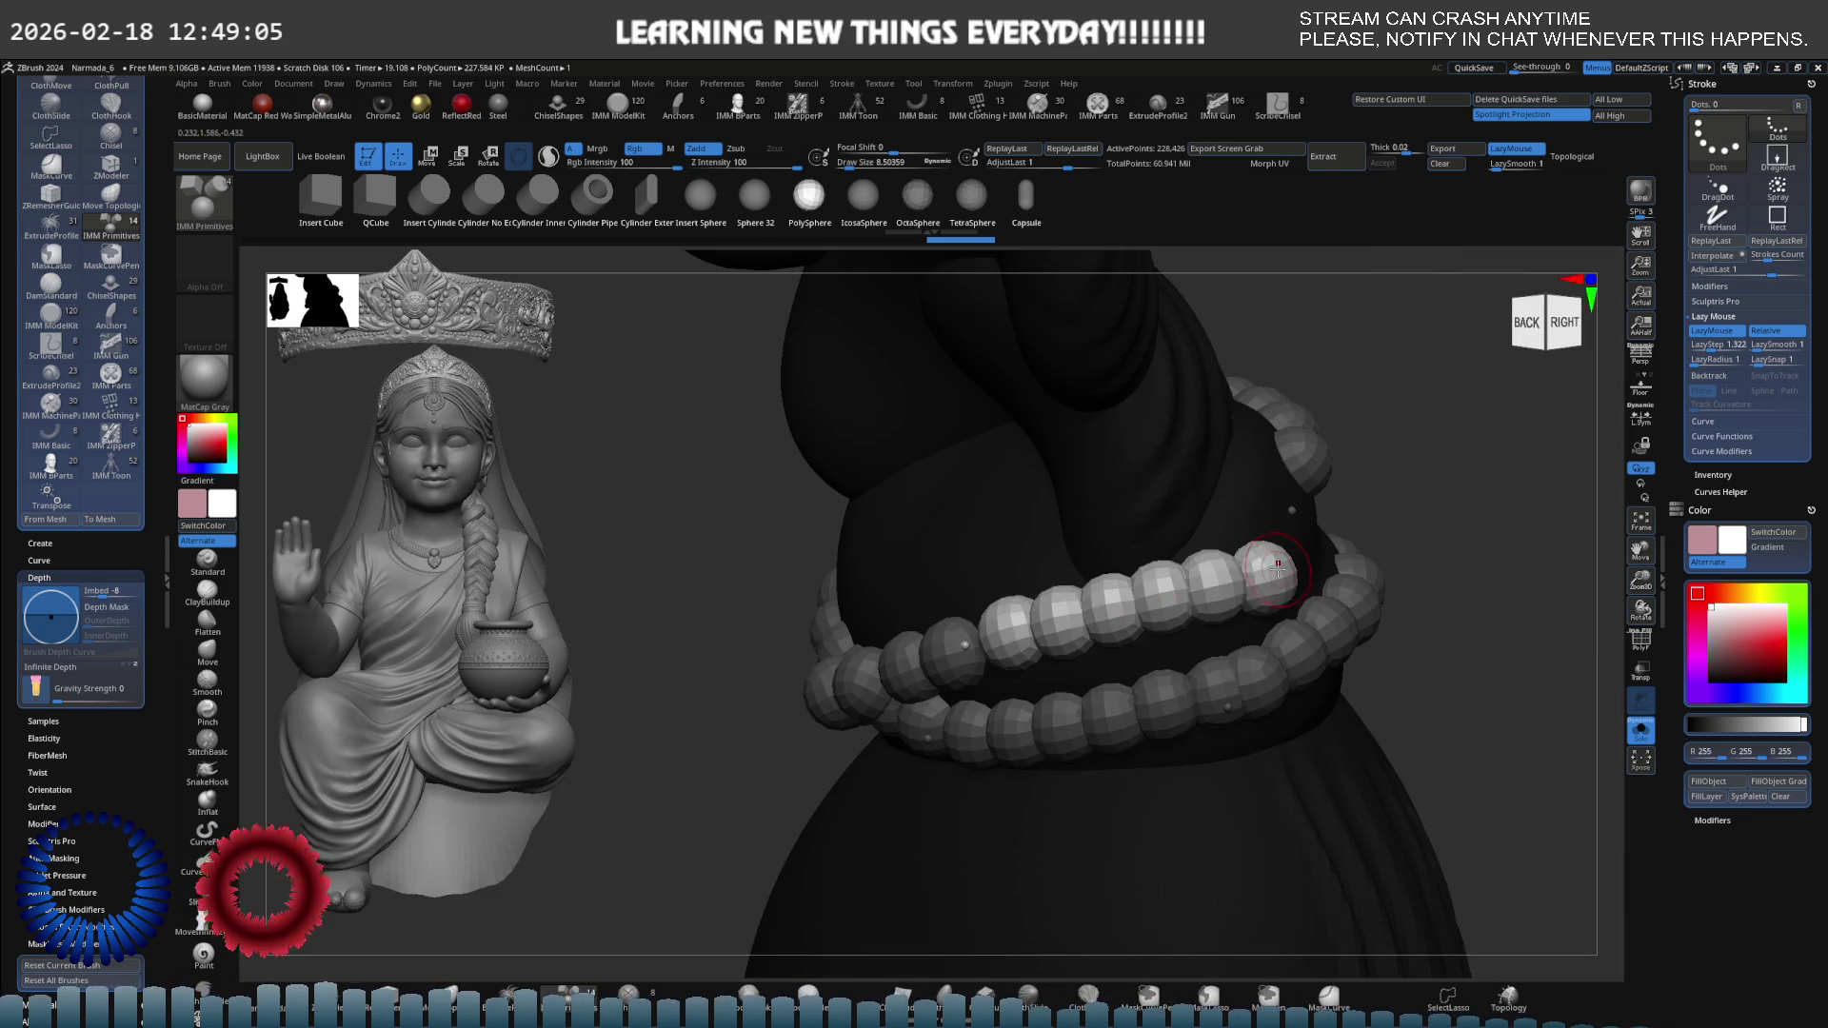
pyautogui.moveTo(1253, 570); pyautogui.dragTo(1096, 641, button='right')
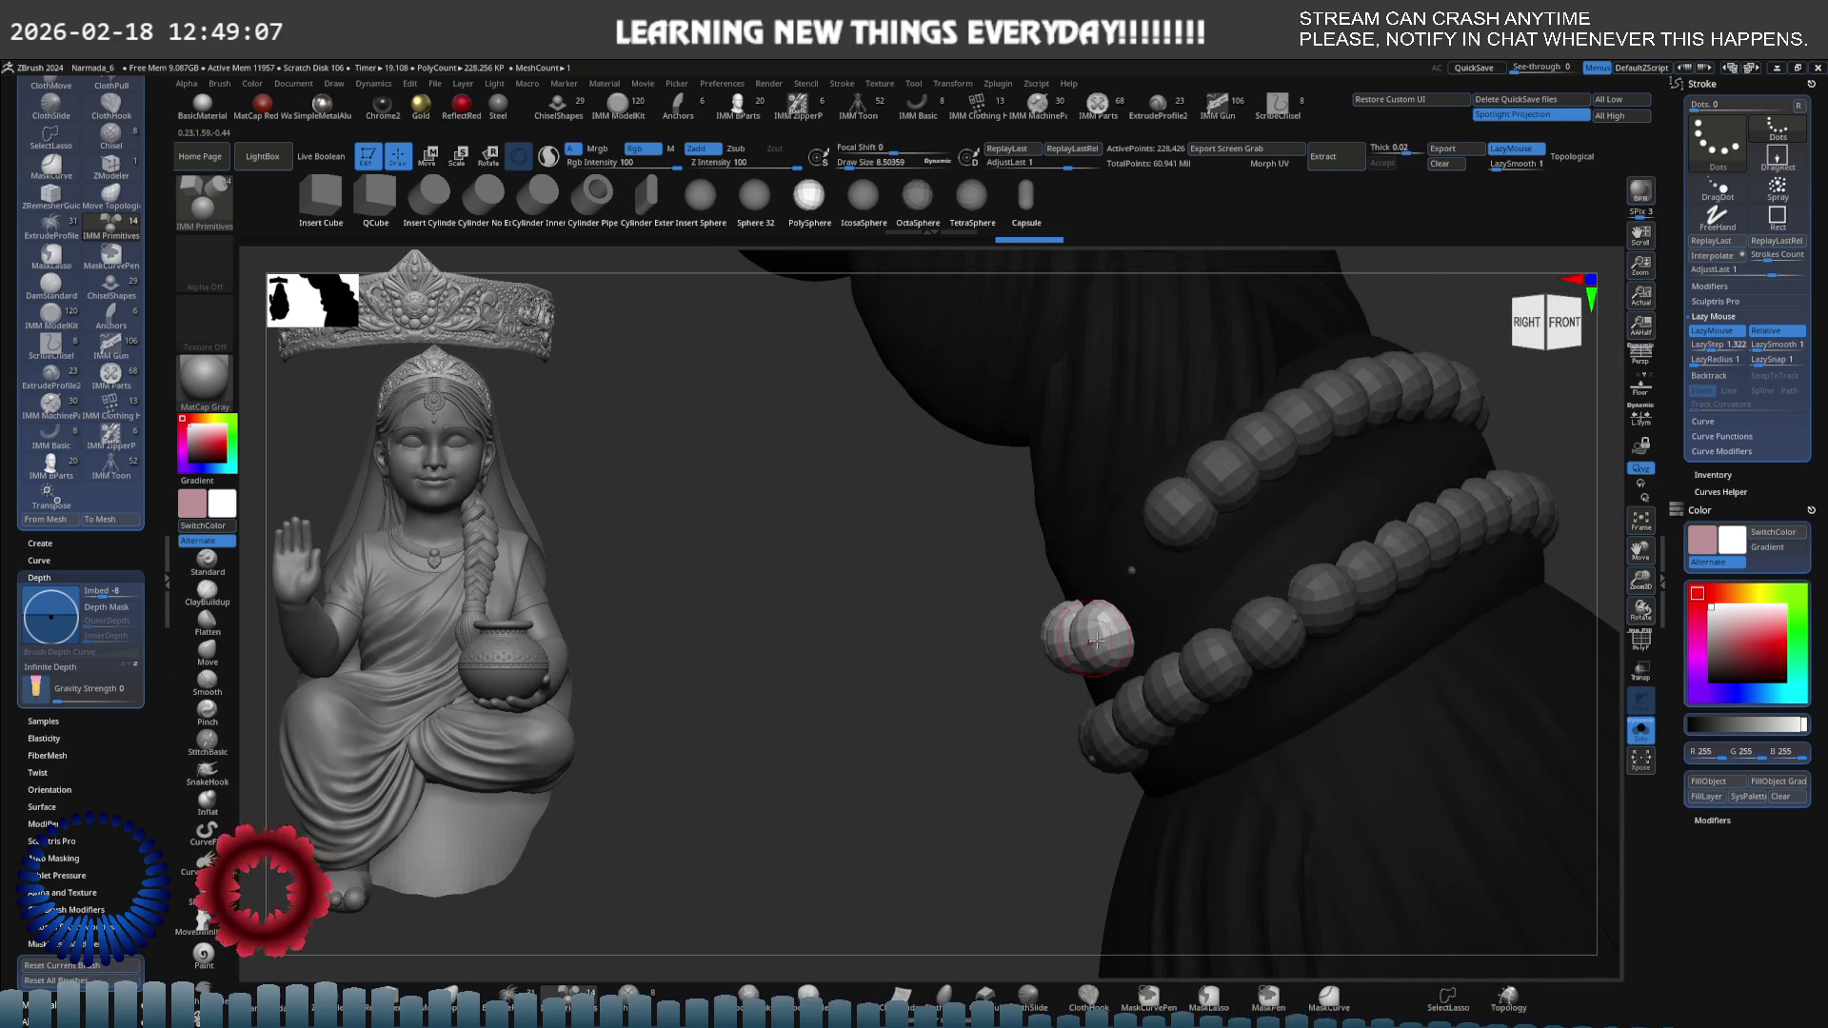
pyautogui.moveTo(1347, 492)
pyautogui.mouseDown(button='right')
pyautogui.moveTo(991, 568)
pyautogui.moveTo(1131, 567)
pyautogui.mouseUp(button='right')
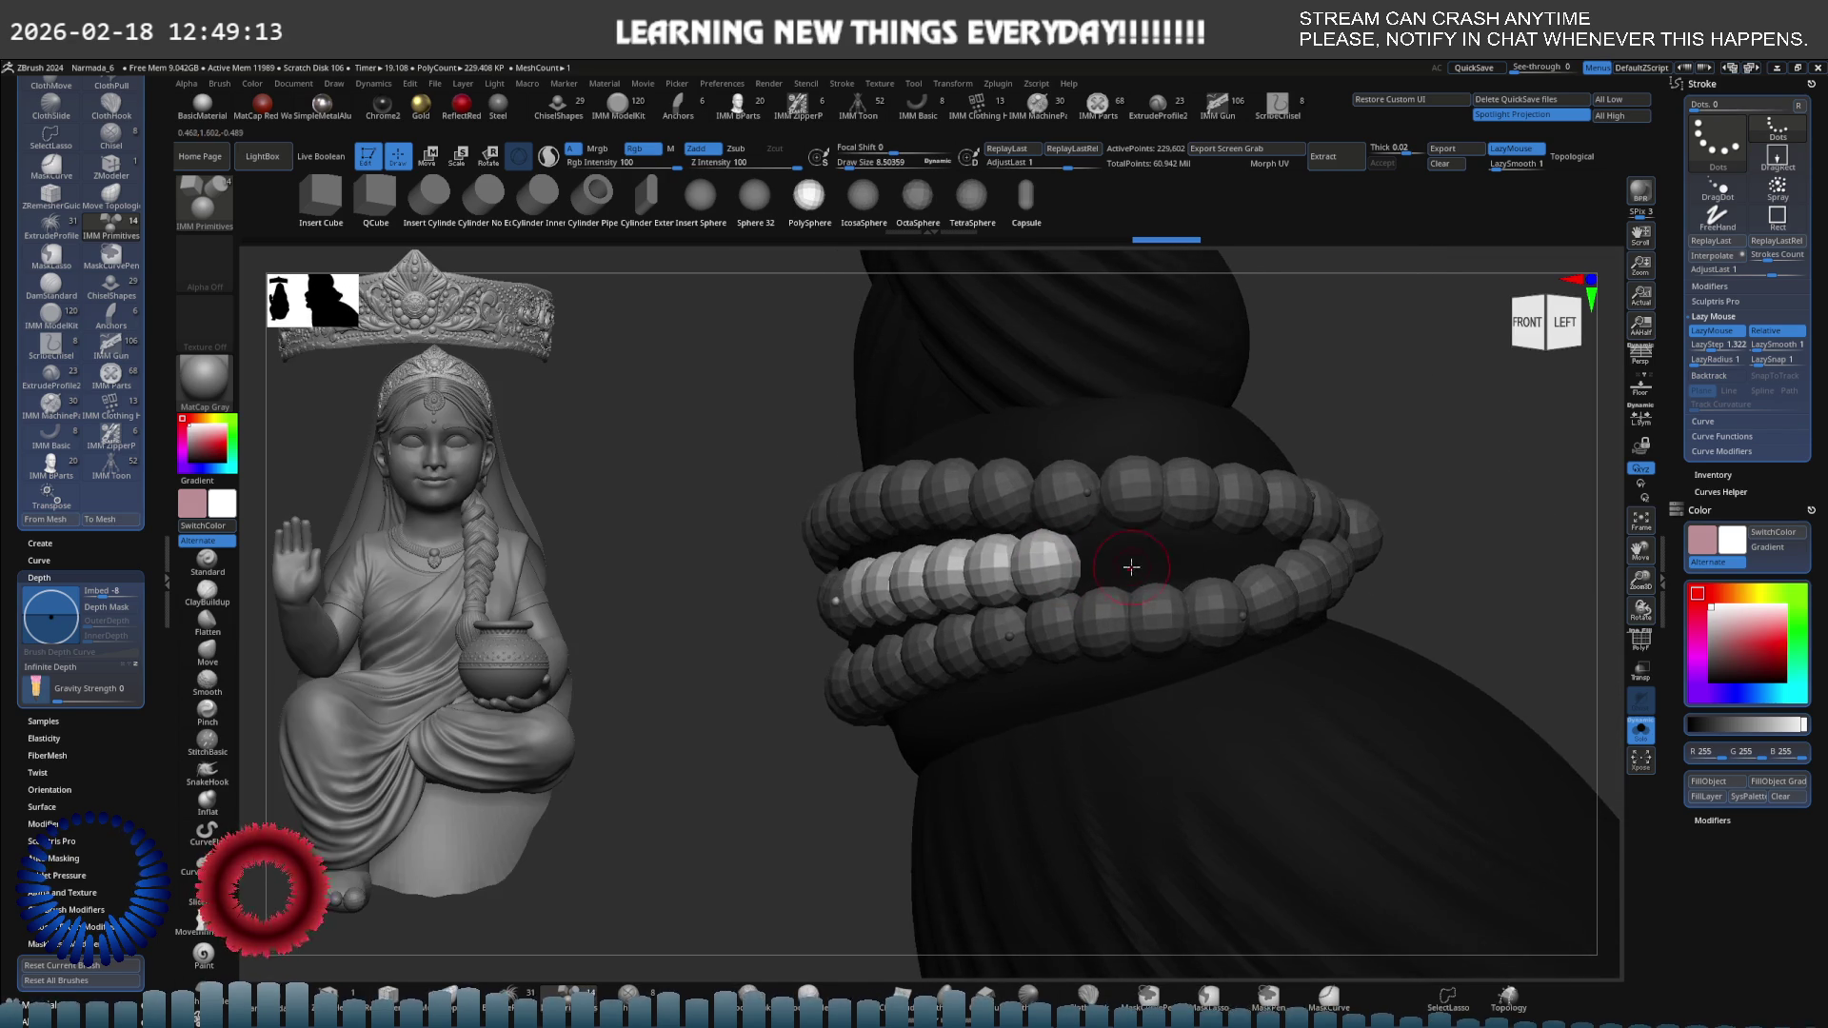
pyautogui.moveTo(1071, 563)
pyautogui.mouseDown()
pyautogui.moveTo(1248, 534)
pyautogui.moveTo(1048, 553)
pyautogui.moveTo(1278, 540)
pyautogui.mouseUp()
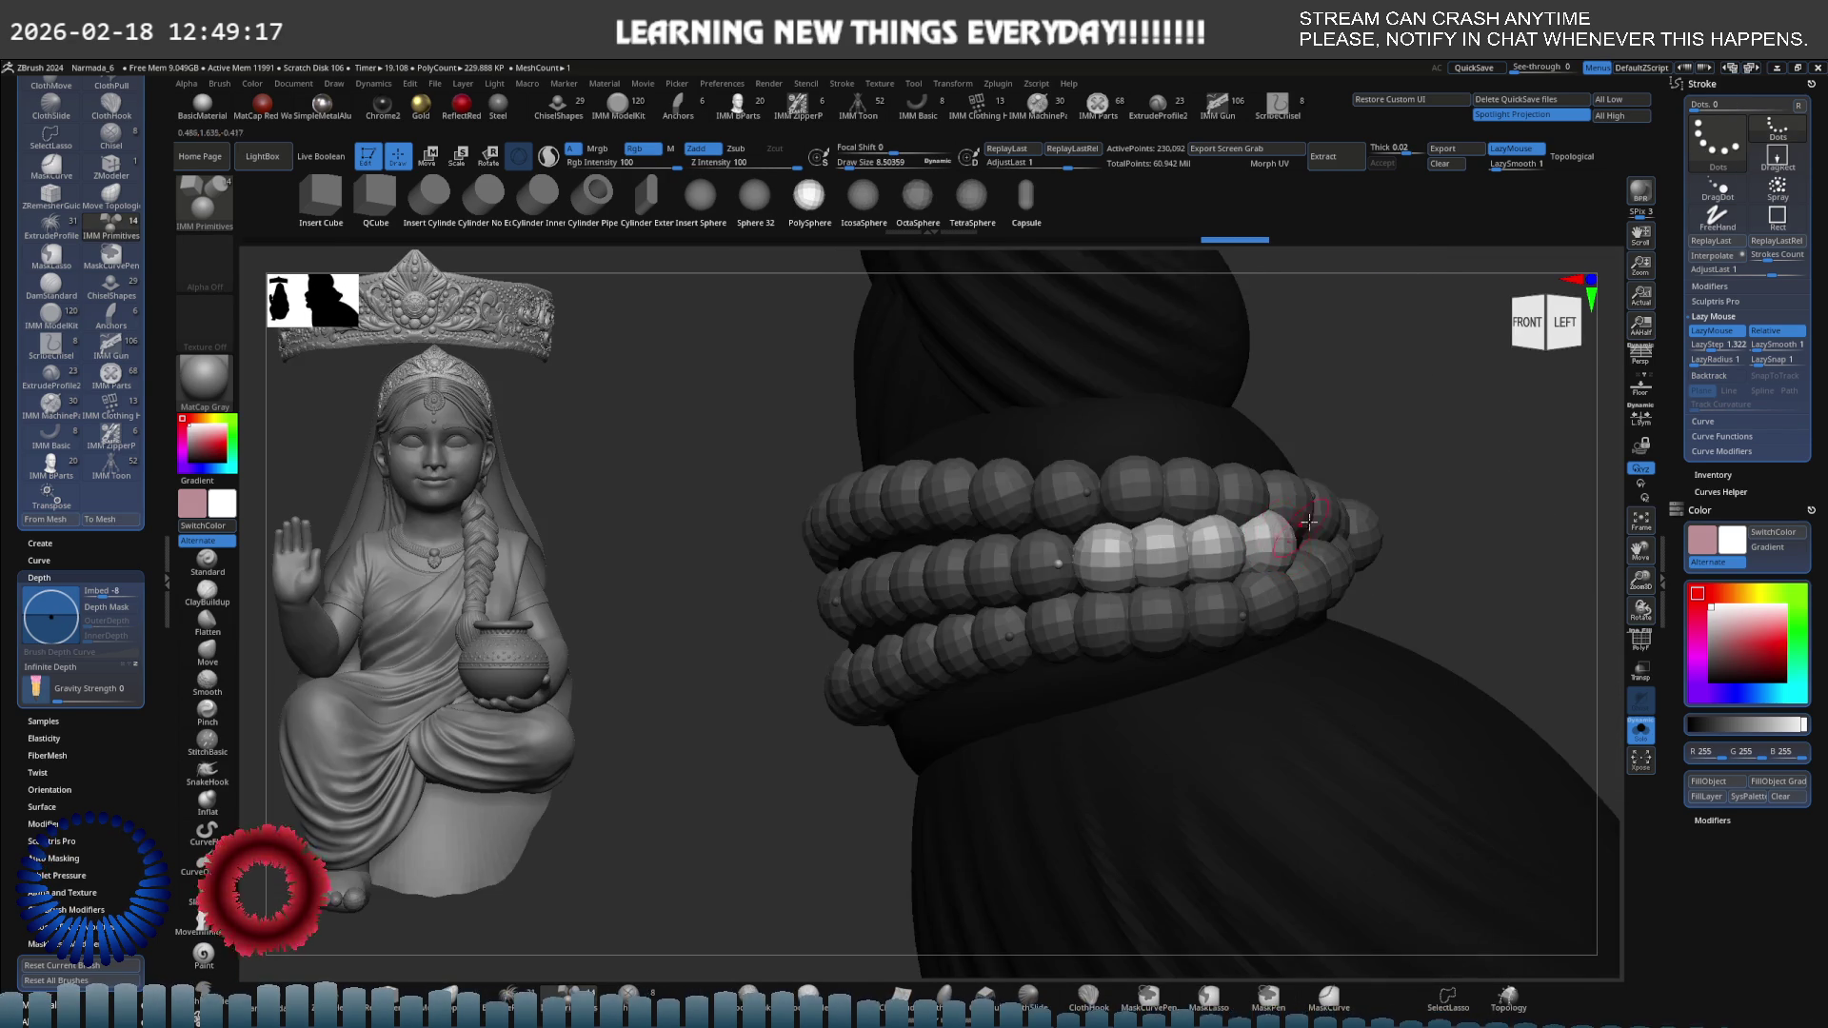
pyautogui.press('f')
pyautogui.keyDown('shift'); pyautogui.moveTo(1309, 523); pyautogui.dragTo(1199, 512, button='right'); pyautogui.keyUp('shift')
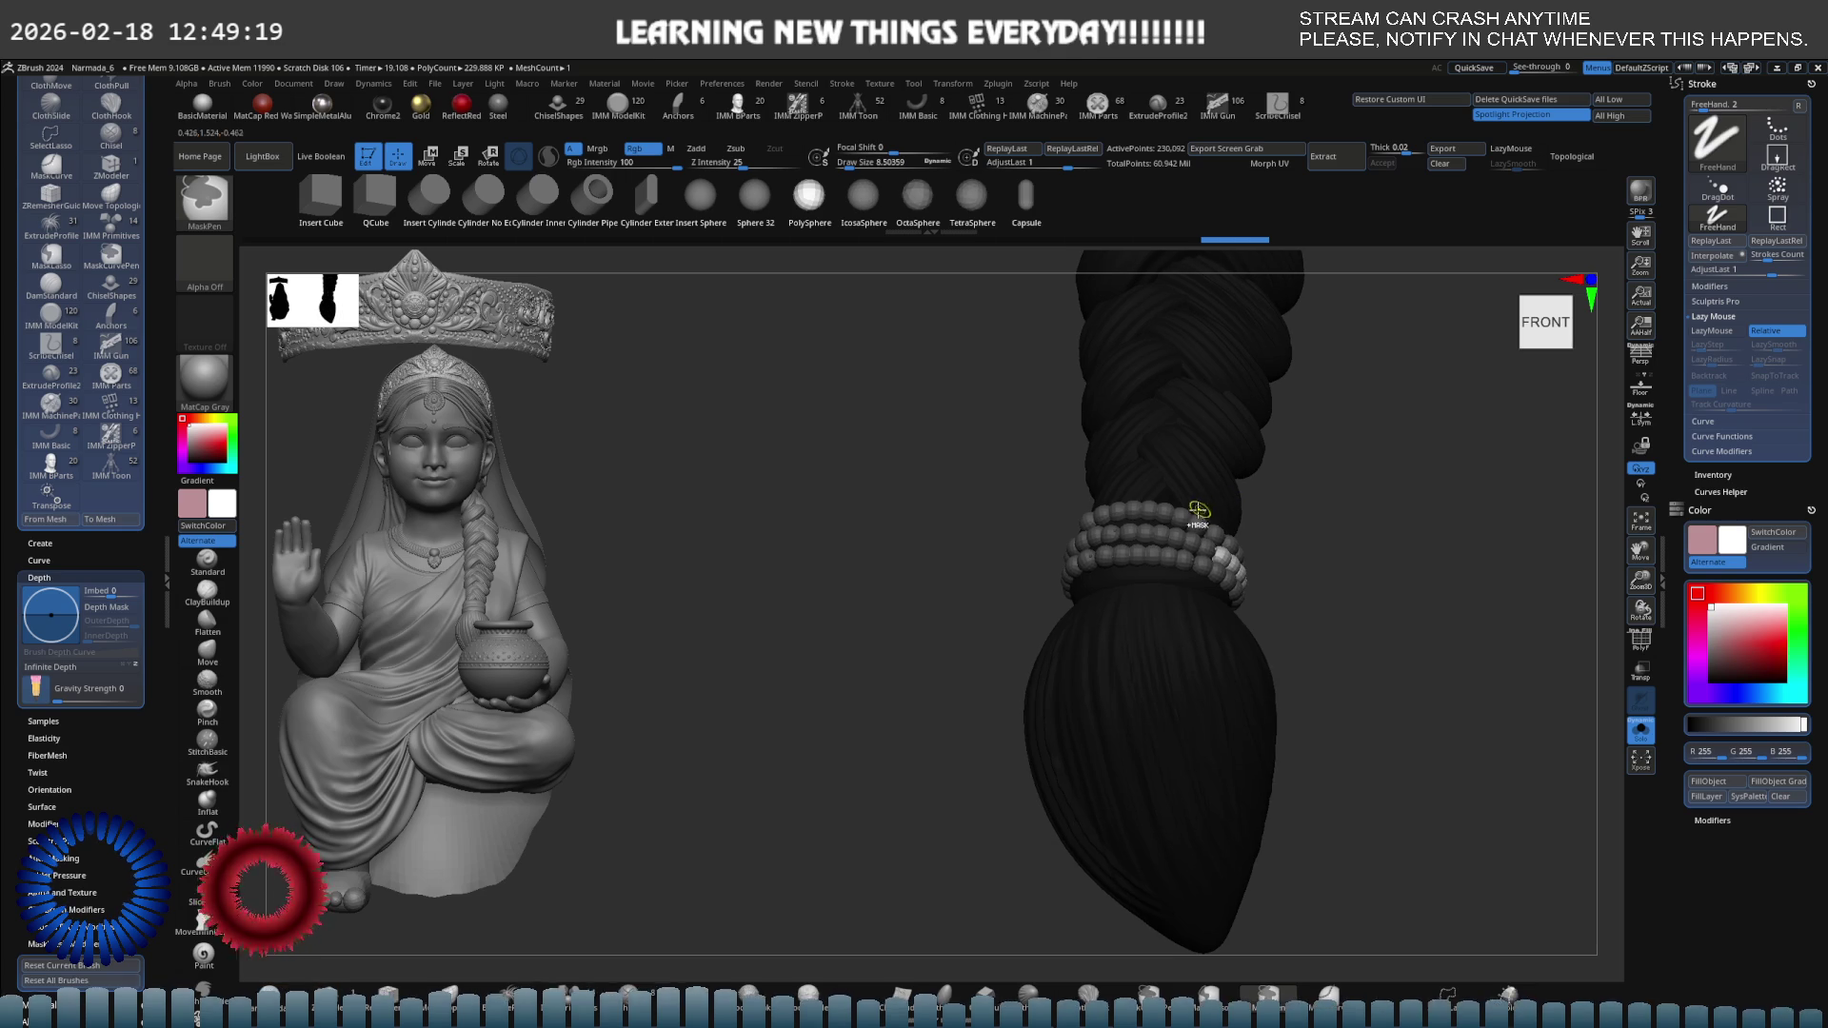
# Show the full figure again and scale the bead rings up slightly.
pyautogui.hotkey('ctrl', 'shift', 's')
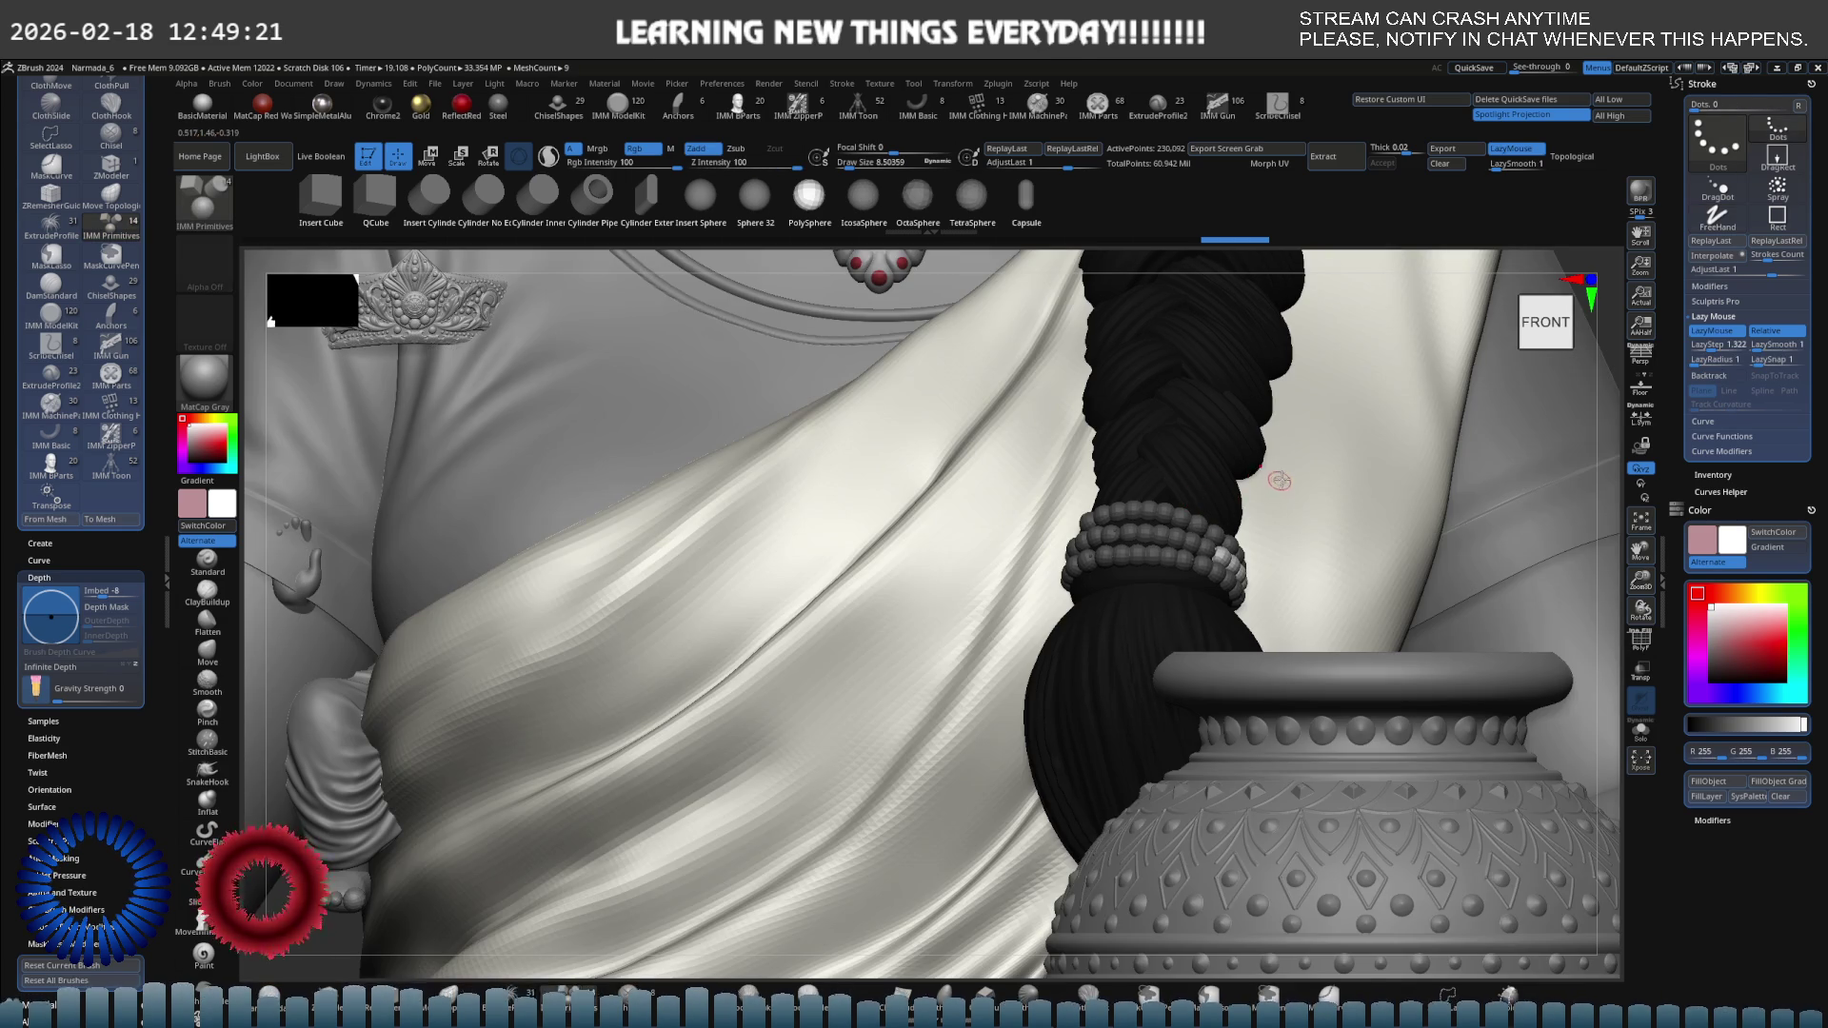
pyautogui.press('f')
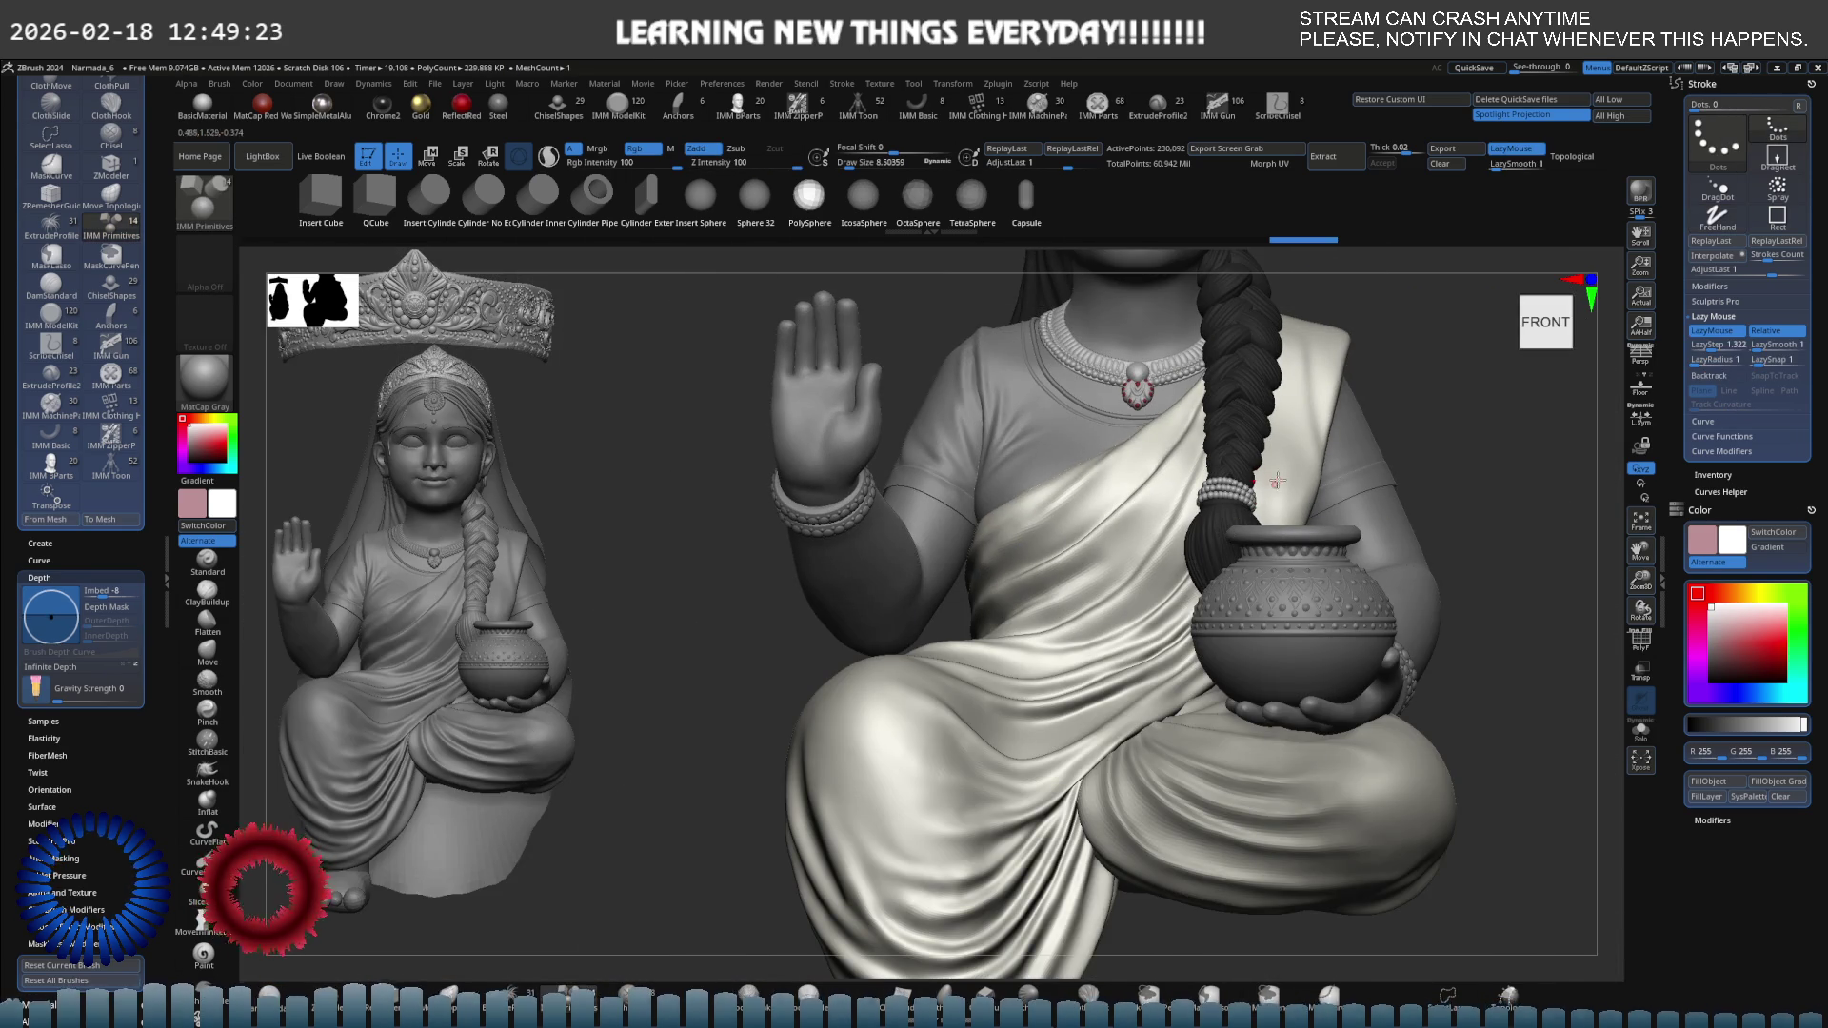
pyautogui.scroll(10, 1222, 475)
pyautogui.press('e')
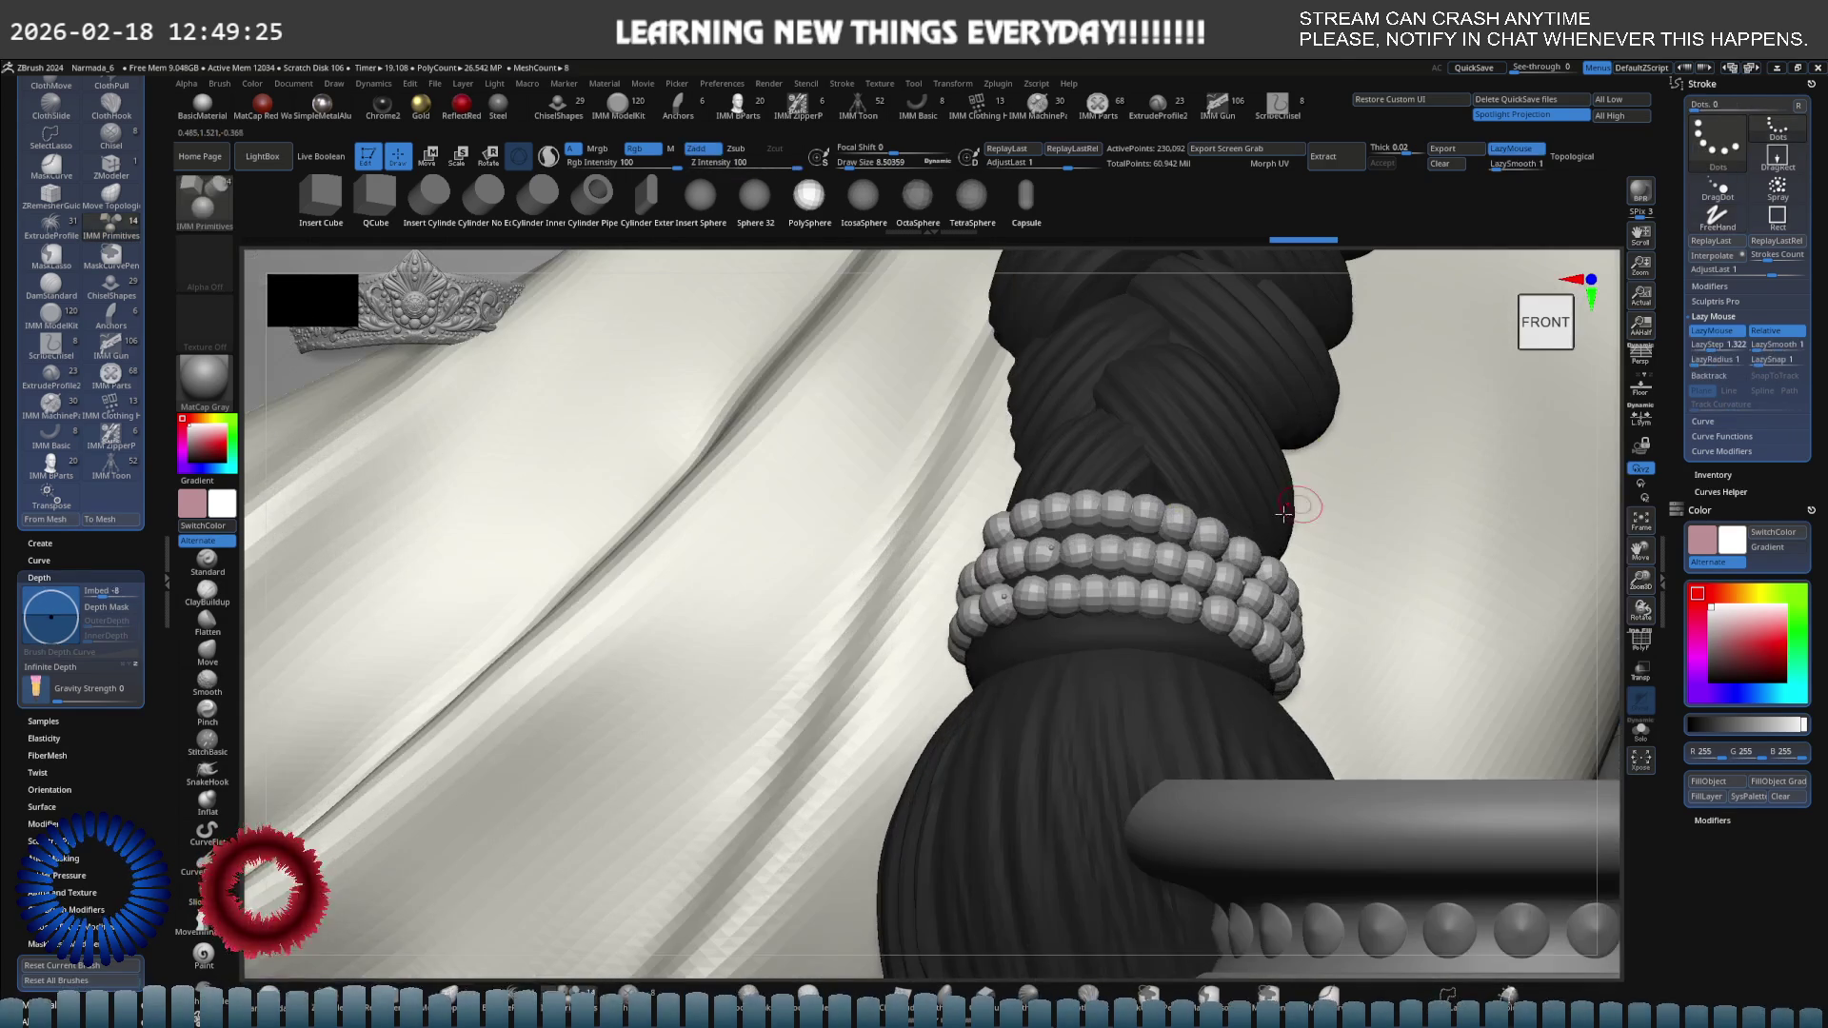
pyautogui.moveTo(1283, 647); pyautogui.dragTo(1271, 630)
pyautogui.press('w')
# Turn on PolyFrame, mask everything except the cyan bead row, then clear the mask.
pyautogui.hotkey('shift', 'f')
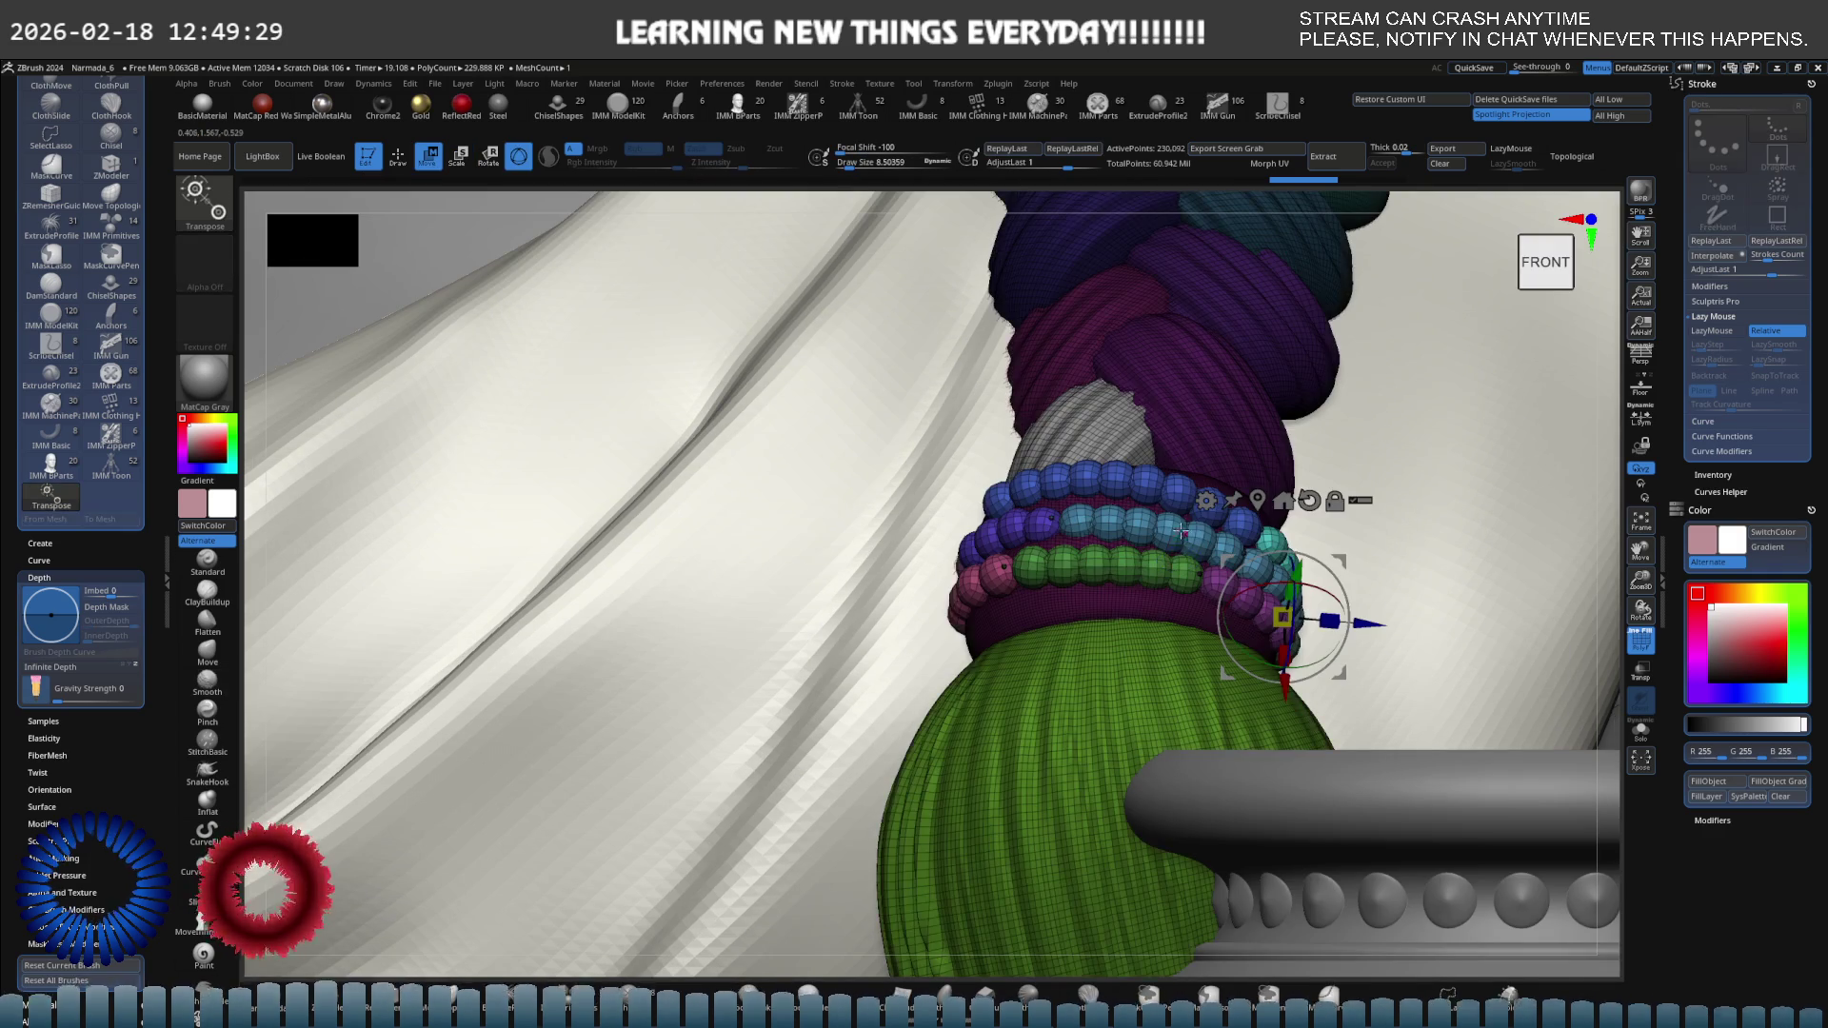
pyautogui.scroll(-10, 1186, 527)
pyautogui.moveTo(1185, 527); pyautogui.dragTo(1125, 545, button='right')
pyautogui.press('q')
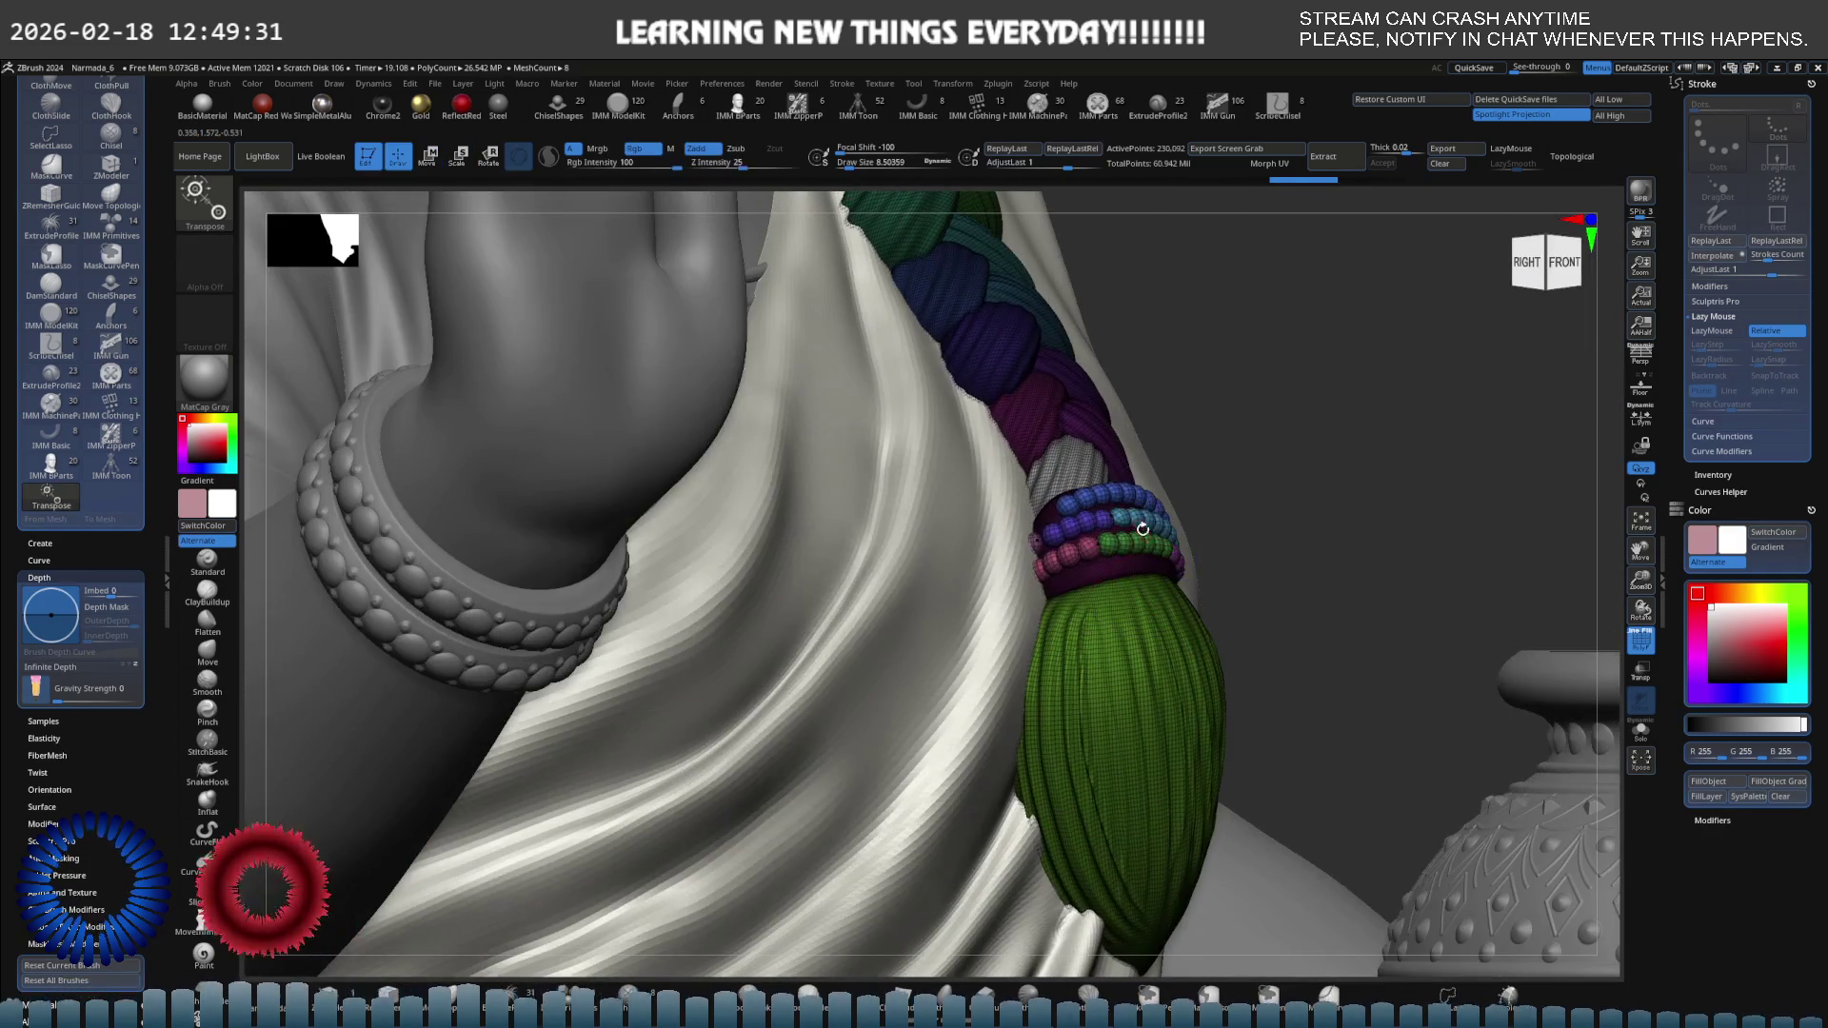
pyautogui.scroll(5, 1143, 543)
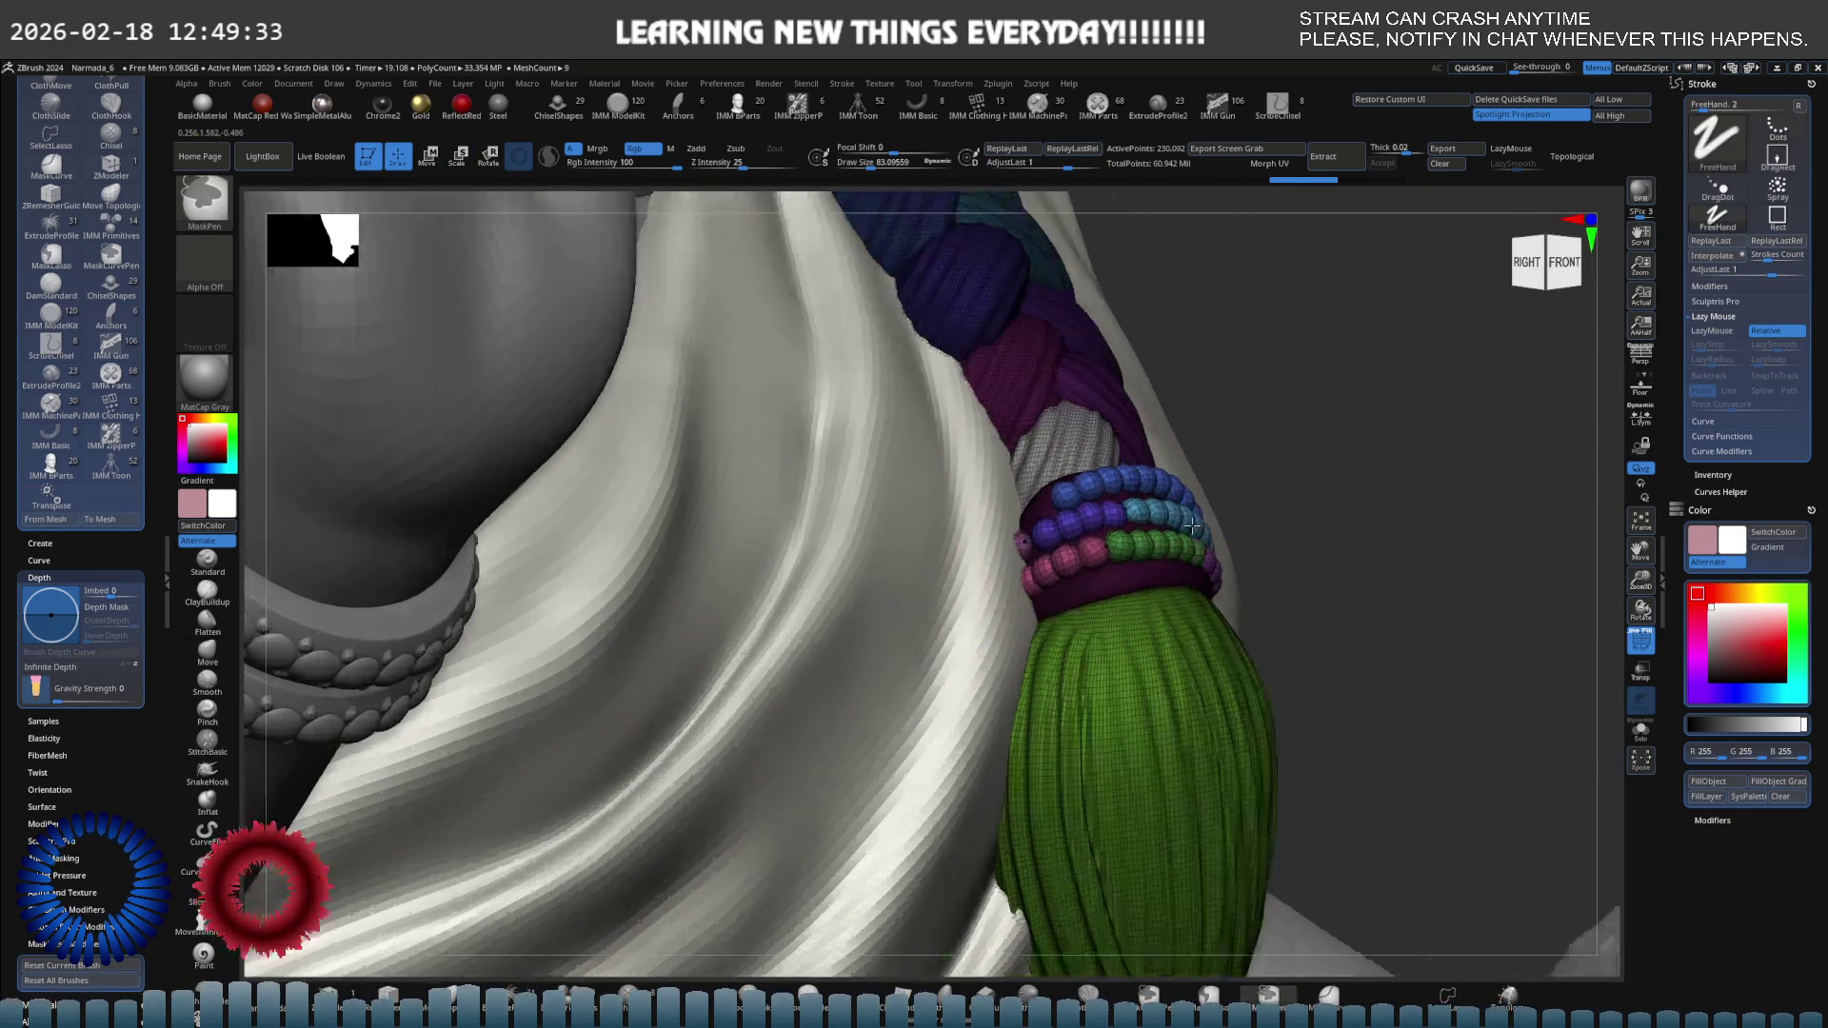
pyautogui.press('ctrl')
pyautogui.keyDown('ctrl'); pyautogui.click(1226, 521); pyautogui.keyUp('ctrl')
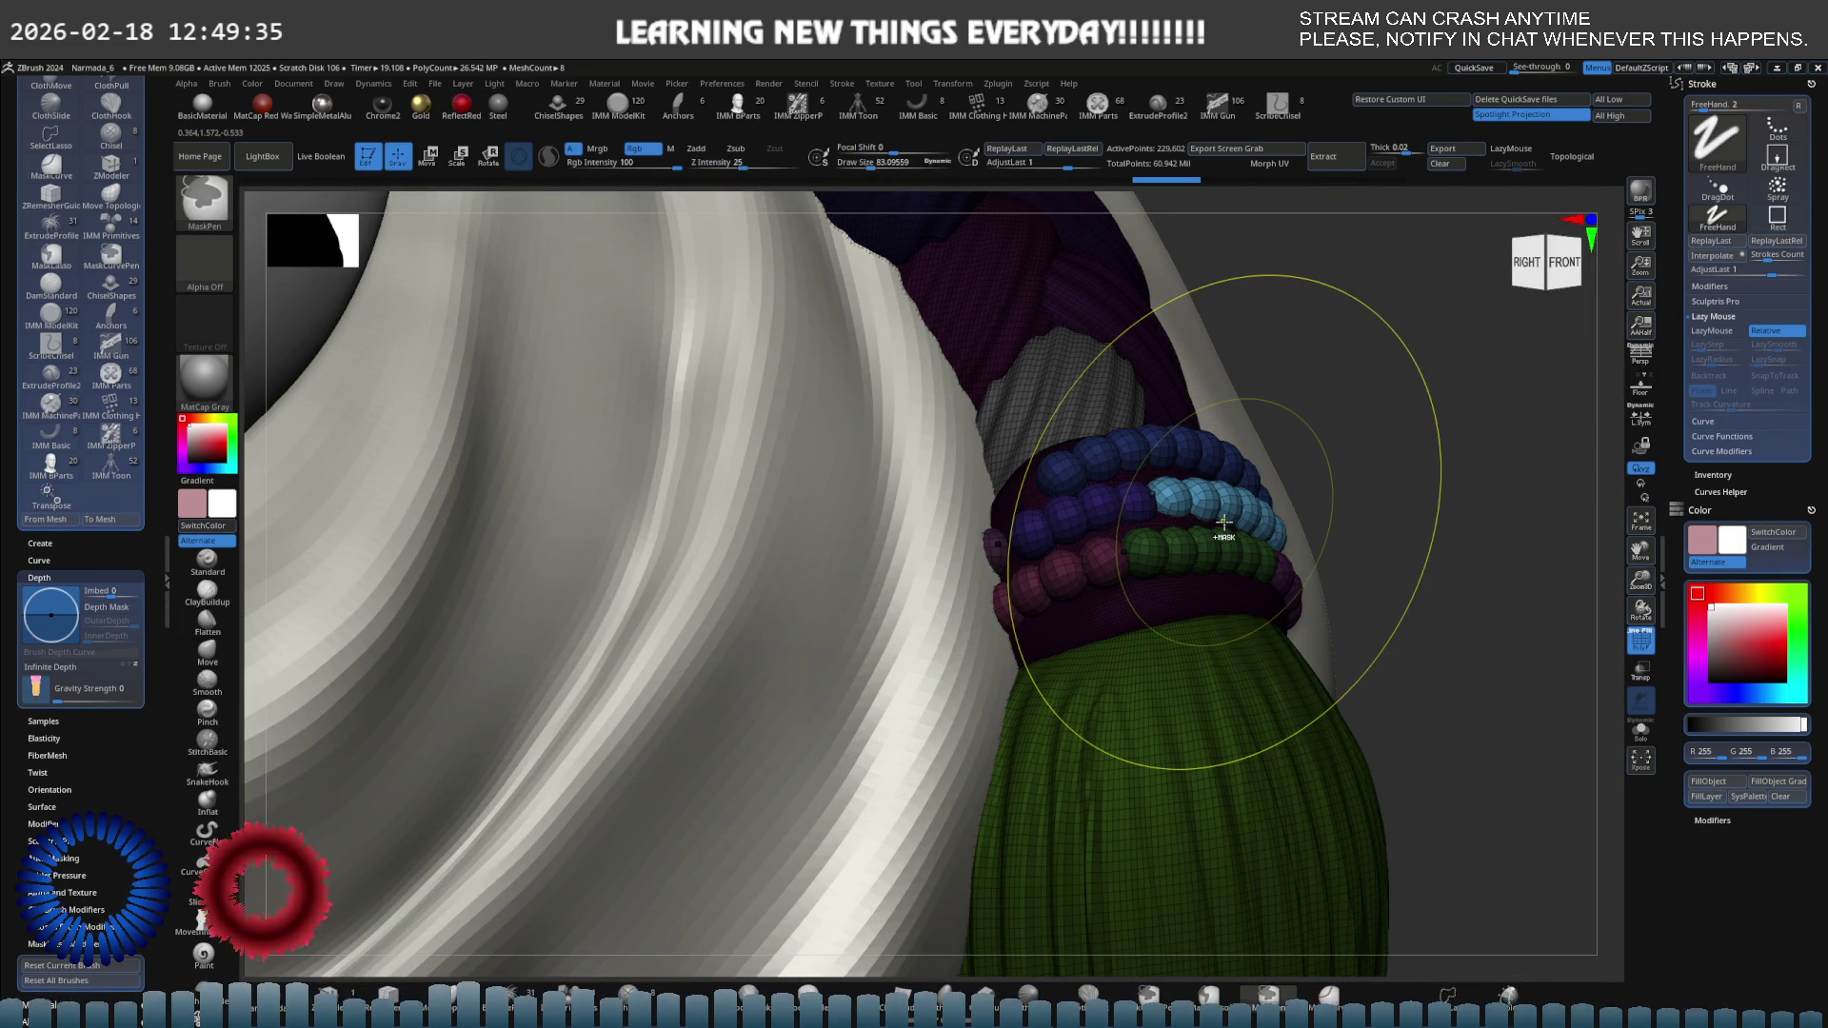
pyautogui.keyDown('ctrl'); pyautogui.click(1408, 506); pyautogui.keyUp('ctrl')
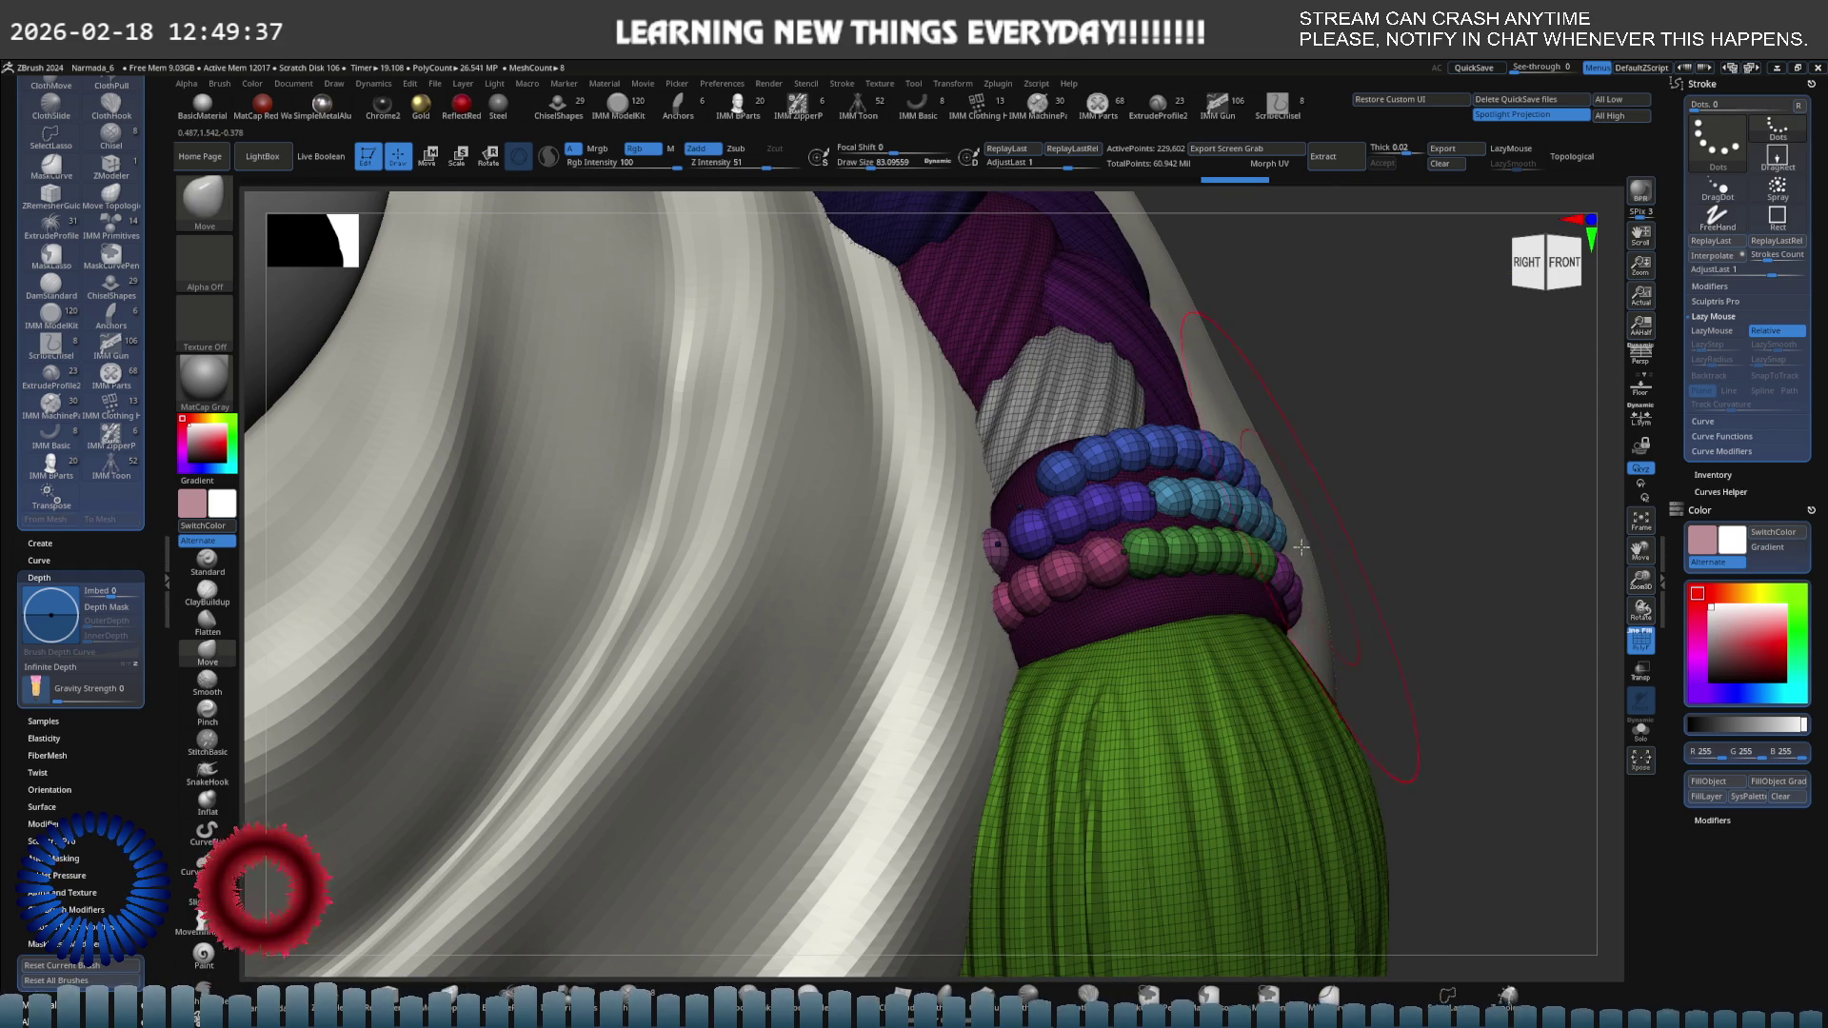
# Reduce the brush size to about 43.7 and hide the band and green skirt, leaving the beads.
pyautogui.press('s')
pyautogui.moveTo(1300, 547); pyautogui.dragTo(1248, 549)
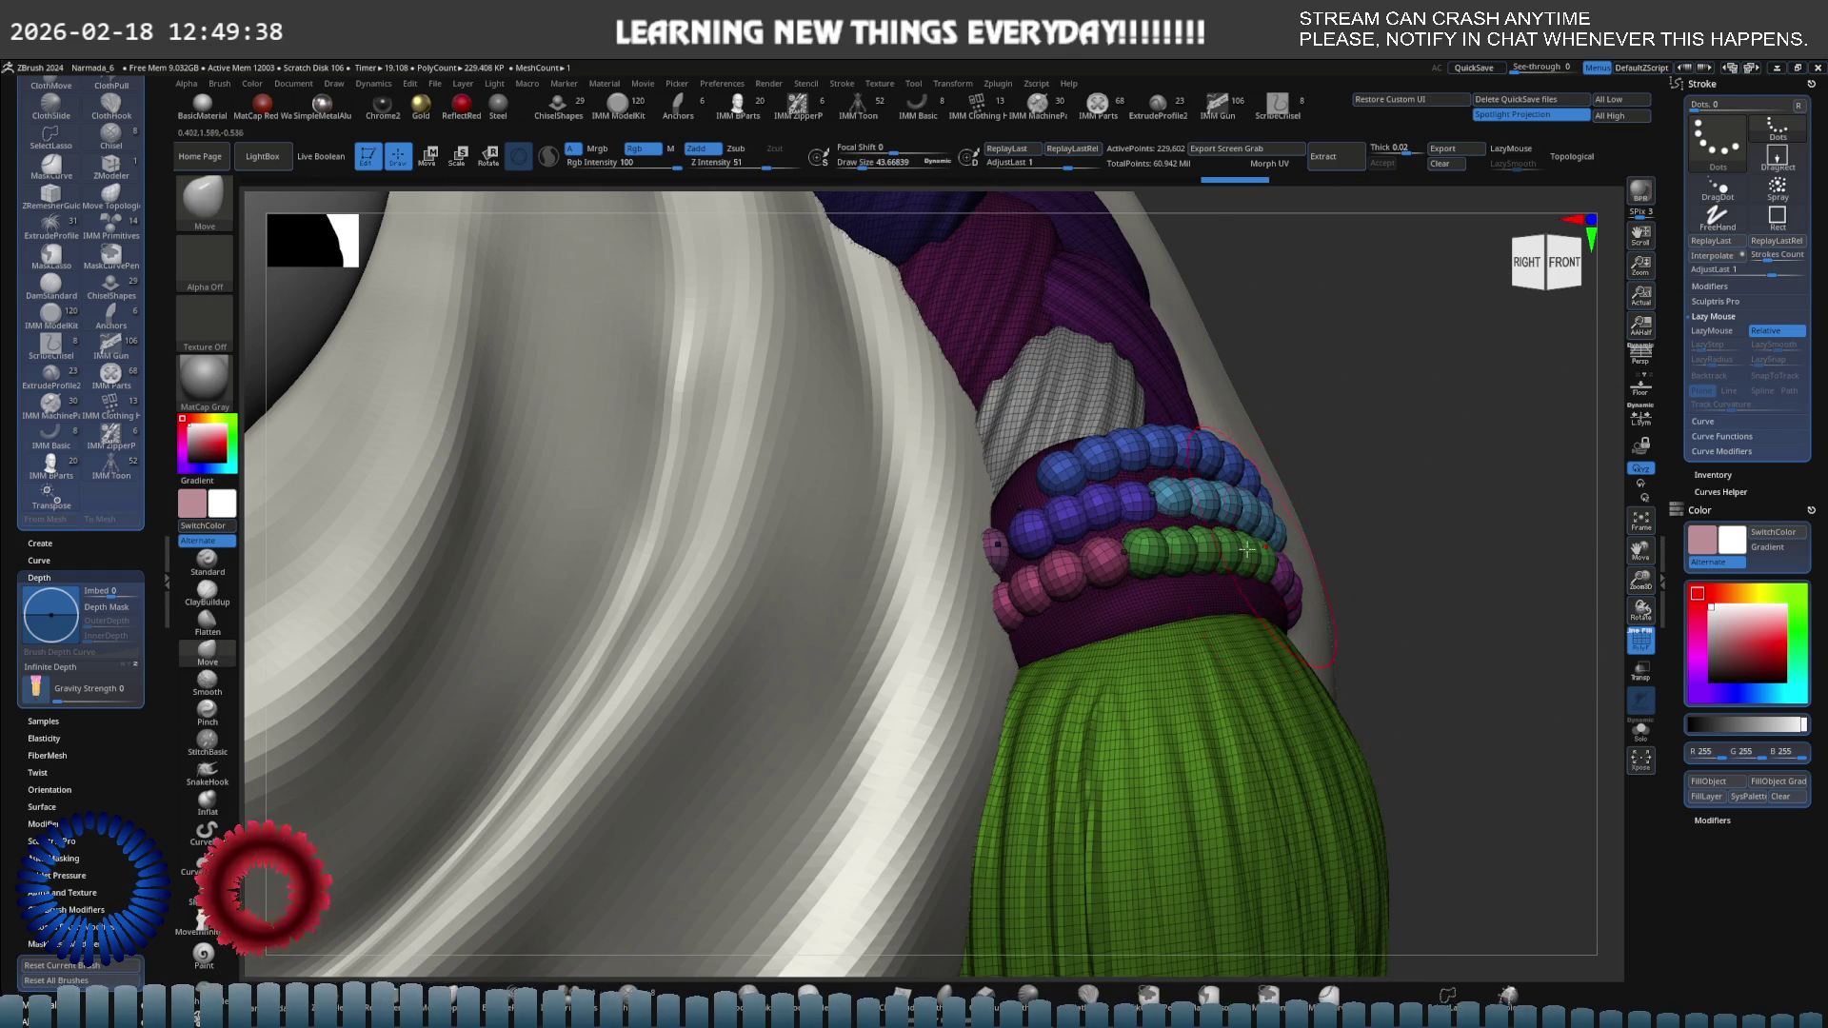
pyautogui.keyDown('ctrl'); pyautogui.keyDown('shift'); pyautogui.click(1183, 606); pyautogui.keyUp('shift'); pyautogui.keyUp('ctrl')
pyautogui.keyDown('ctrl'); pyautogui.keyDown('shift'); pyautogui.click(1184, 610); pyautogui.keyUp('shift'); pyautogui.keyUp('ctrl')
pyautogui.keyDown('ctrl'); pyautogui.keyDown('alt'); pyautogui.keyDown('shift'); pyautogui.click(1186, 623); pyautogui.keyUp('shift'); pyautogui.keyUp('alt'); pyautogui.keyUp('ctrl')
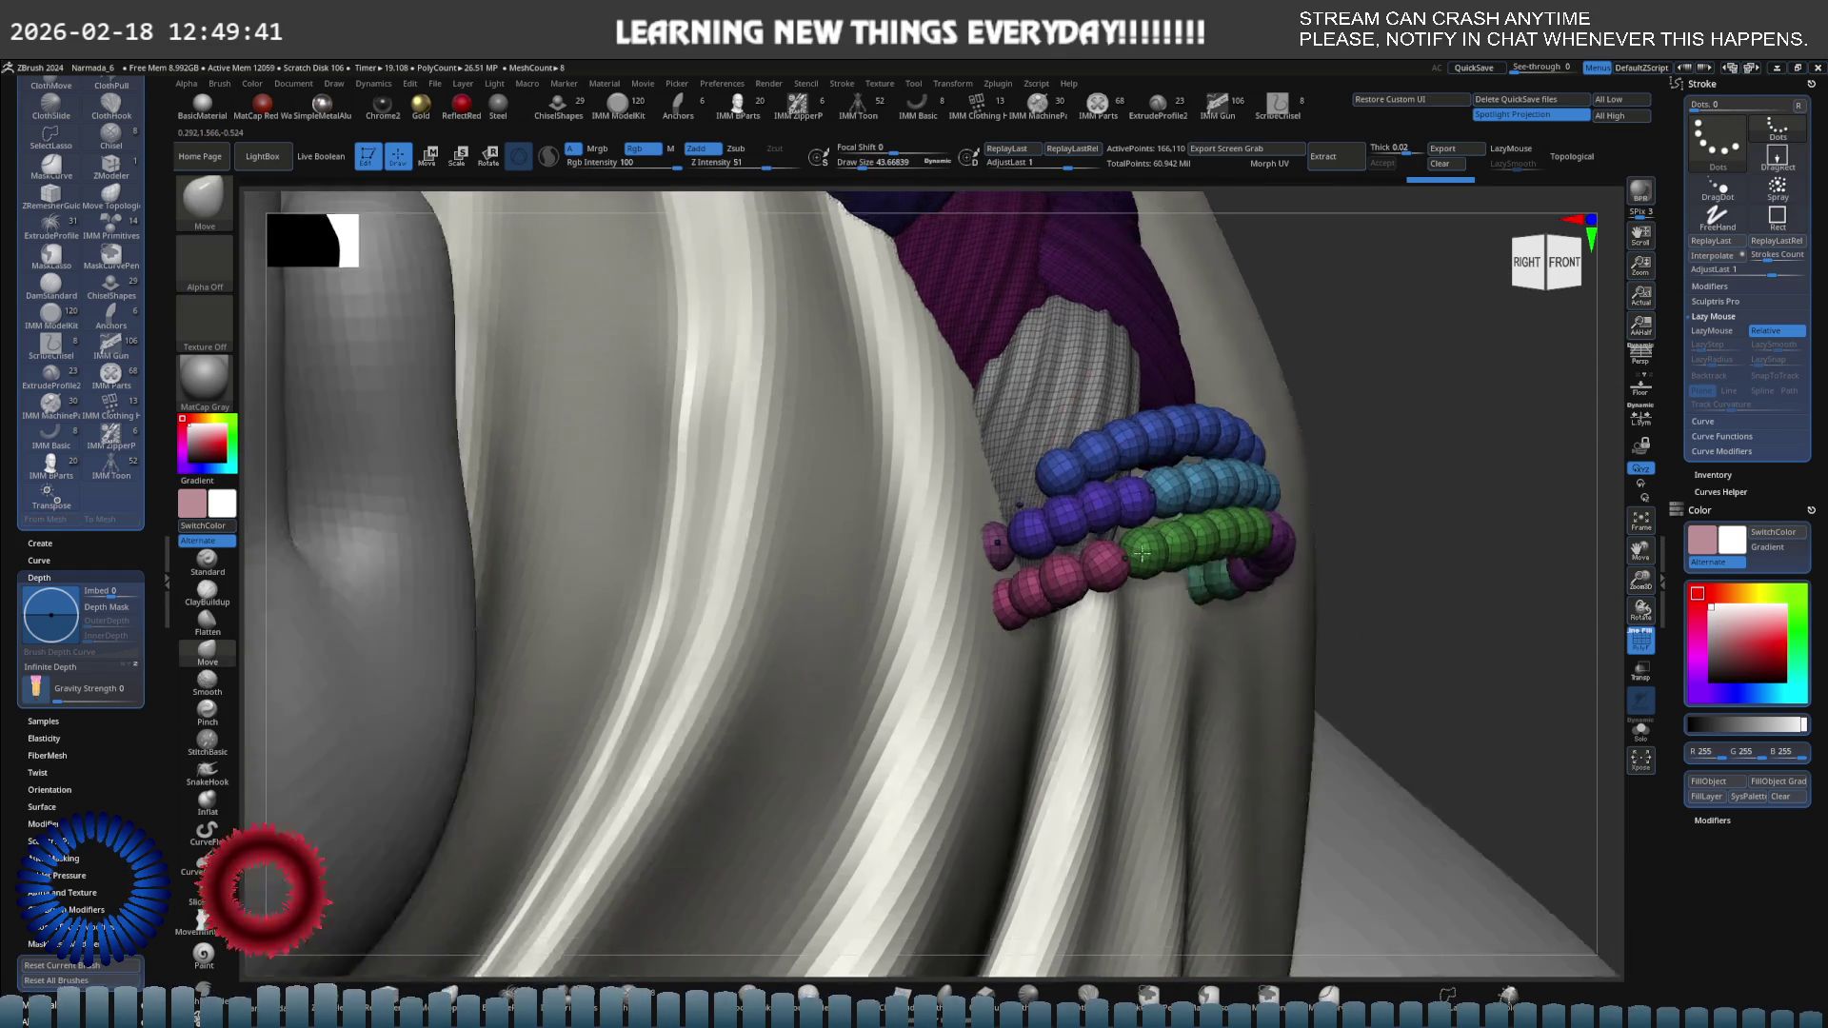
pyautogui.press('ctrl')
pyautogui.press('f')
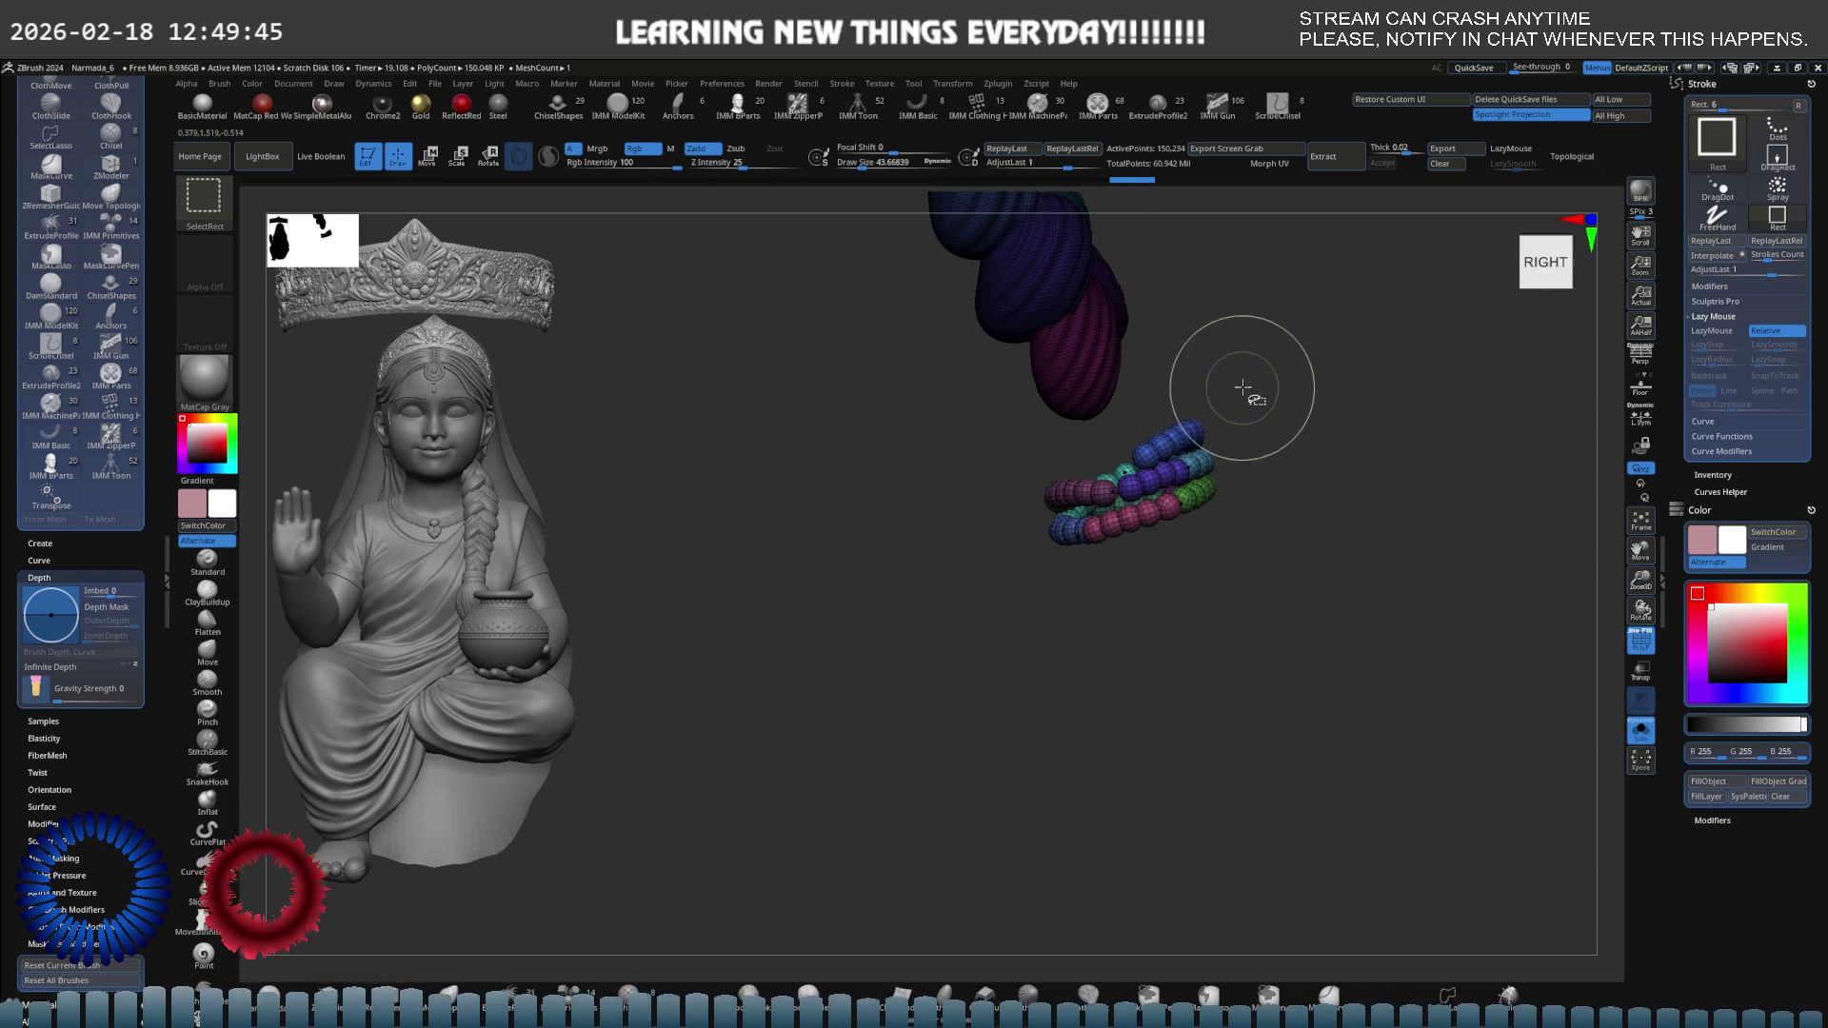
# Bring back the hidden band and regroup the bead coil into one purple polygroup with Ctrl+W.
pyautogui.moveTo(1240, 389)
pyautogui.keyDown('ctrl'); pyautogui.keyDown('shift'); pyautogui.mouseDown()
pyautogui.moveTo(1172, 408)
pyautogui.moveTo(1170, 515)
pyautogui.mouseUp(); pyautogui.keyUp('shift'); pyautogui.keyUp('ctrl')
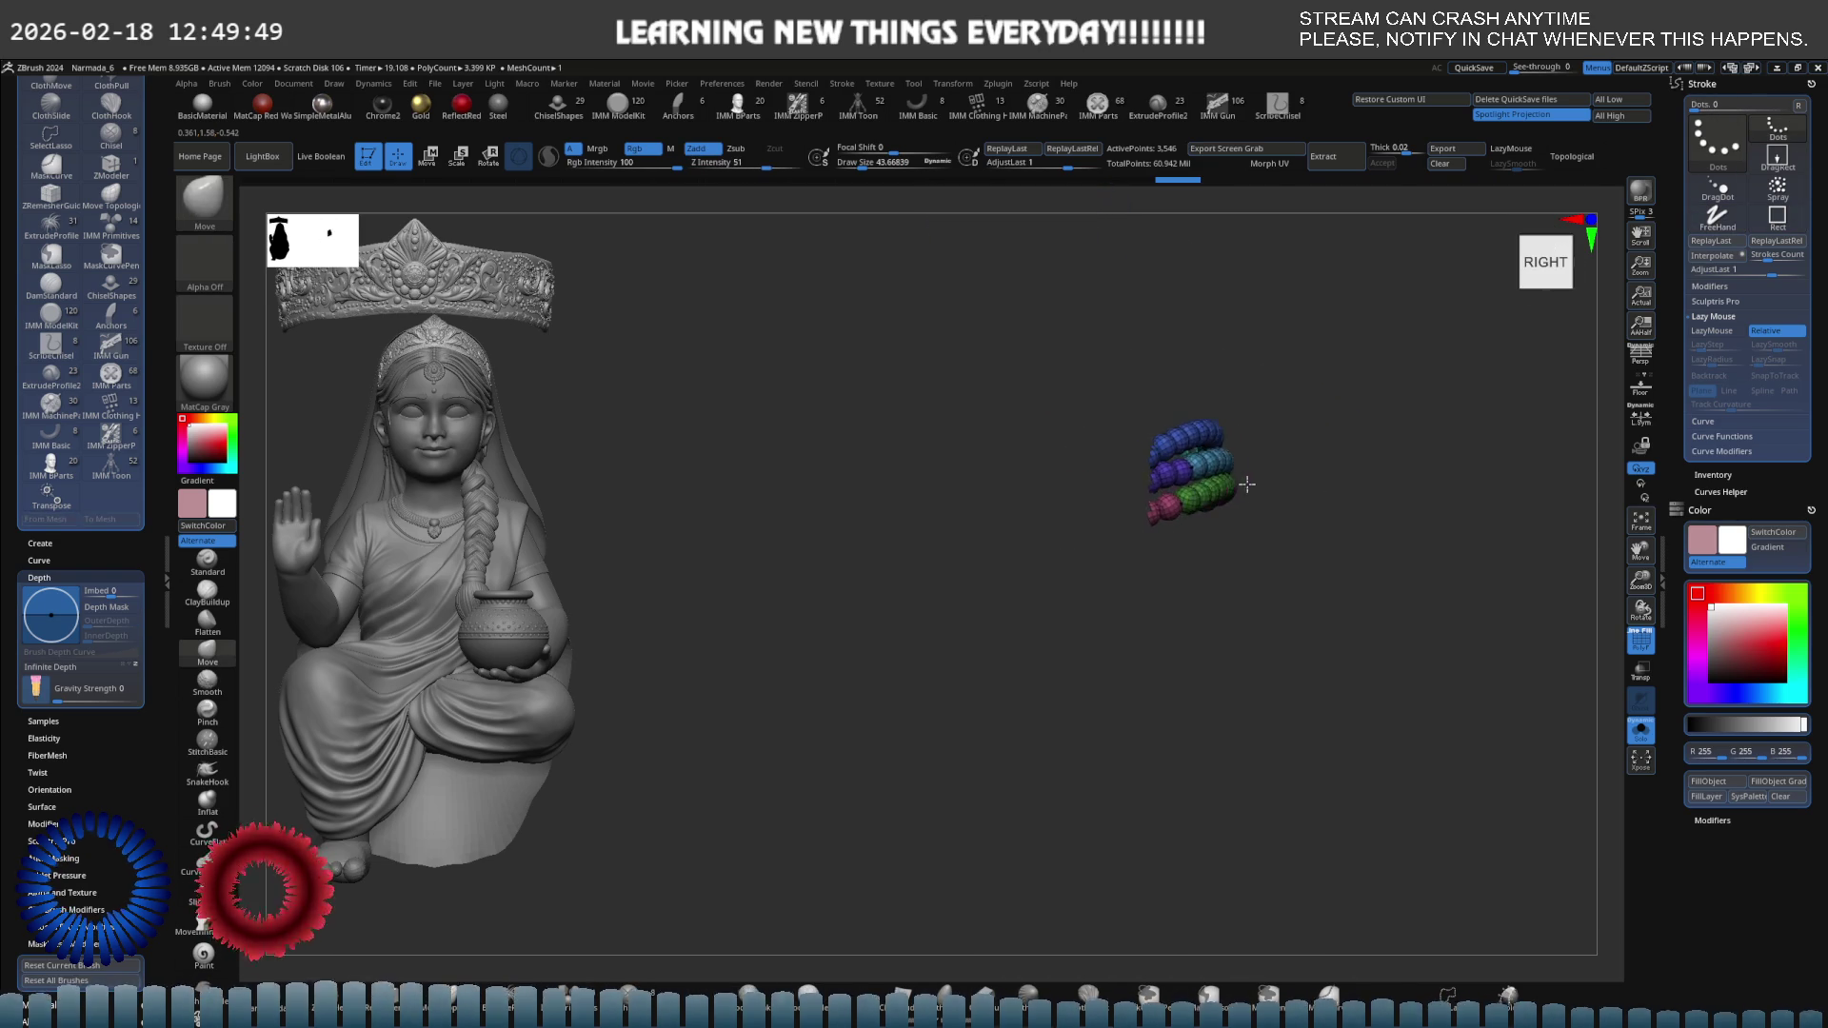
pyautogui.keyDown('ctrl'); pyautogui.keyDown('shift'); pyautogui.click(1243, 466); pyautogui.keyUp('shift'); pyautogui.keyUp('ctrl')
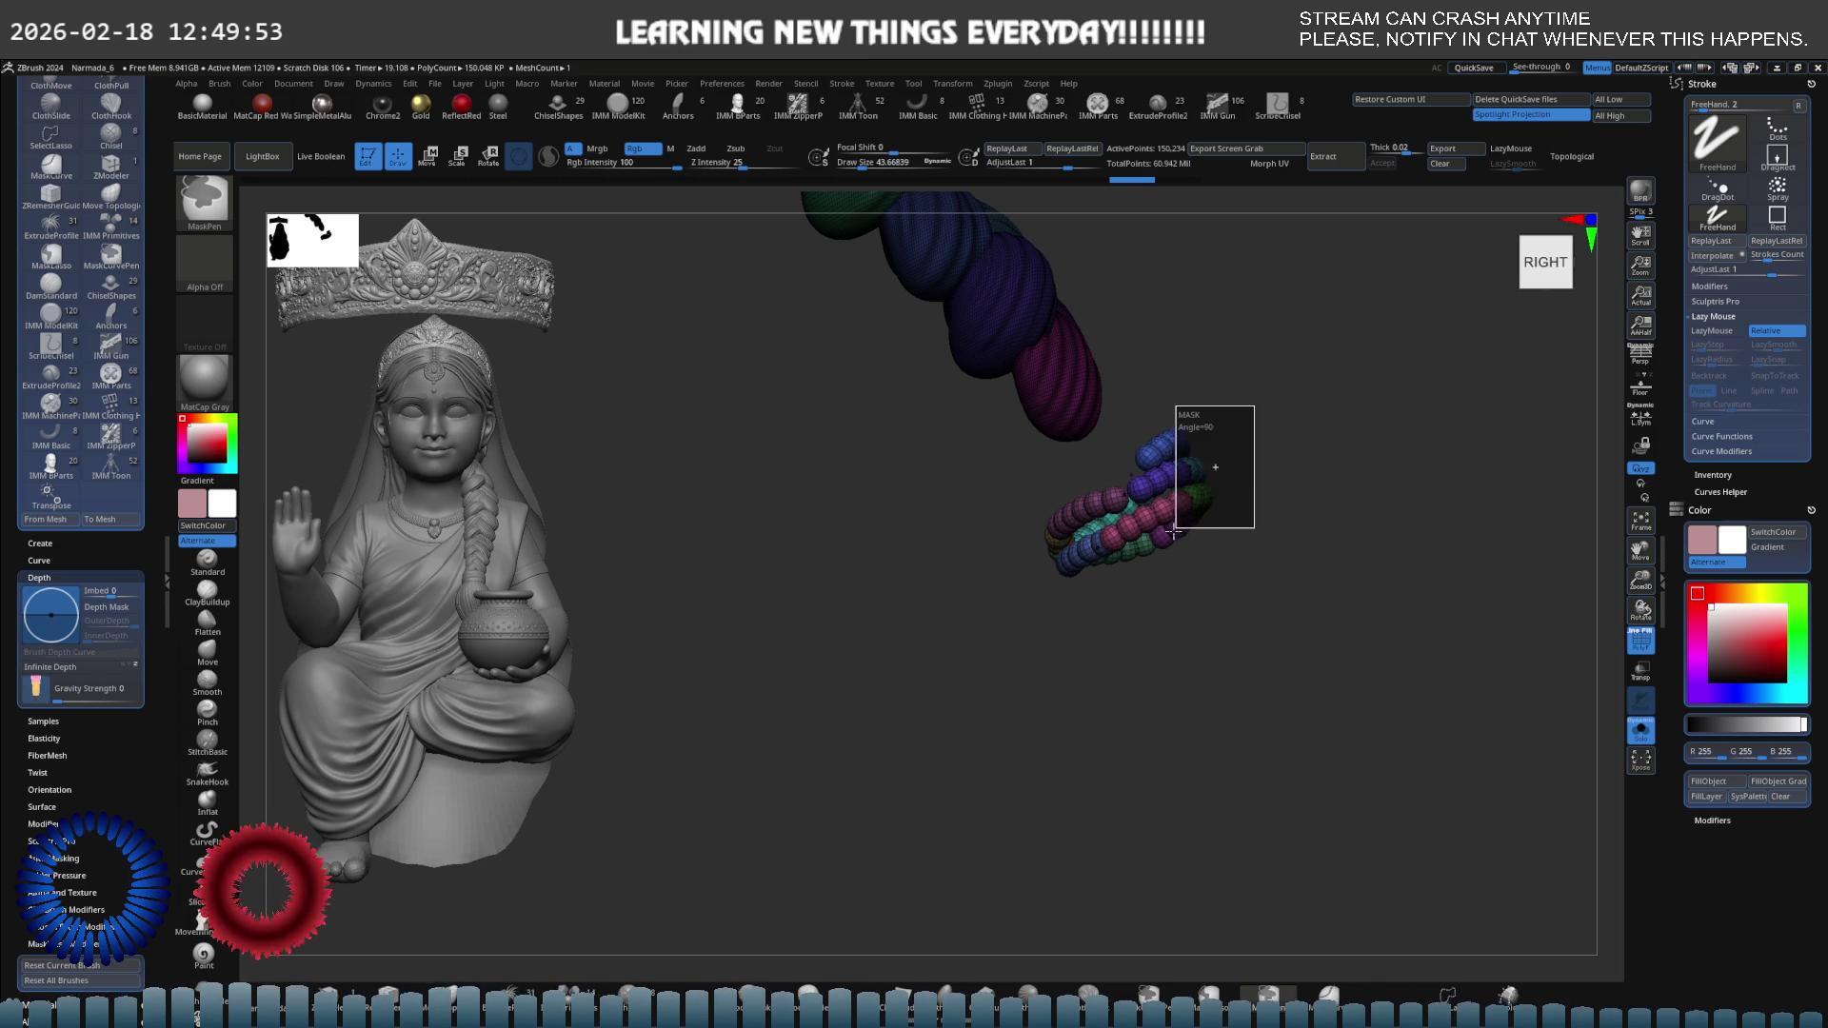
pyautogui.moveTo(1130, 597)
pyautogui.keyDown('ctrl'); pyautogui.mouseDown()
pyautogui.moveTo(1105, 633)
pyautogui.moveTo(998, 473)
pyautogui.mouseUp(); pyautogui.keyUp('ctrl')
pyautogui.moveTo(1183, 465)
pyautogui.mouseDown(button='right')
pyautogui.moveTo(1229, 481)
pyautogui.moveTo(1192, 496)
pyautogui.moveTo(934, 481)
pyautogui.moveTo(930, 462)
pyautogui.mouseUp(button='right')
# Isolate the purple bead coil, then unhide the top and skirt around it.
pyautogui.press('s')
pyautogui.hotkey('ctrl', 'shift')
pyautogui.keyDown('ctrl'); pyautogui.keyDown('shift'); pyautogui.click(1162, 469); pyautogui.keyUp('shift'); pyautogui.keyUp('ctrl')
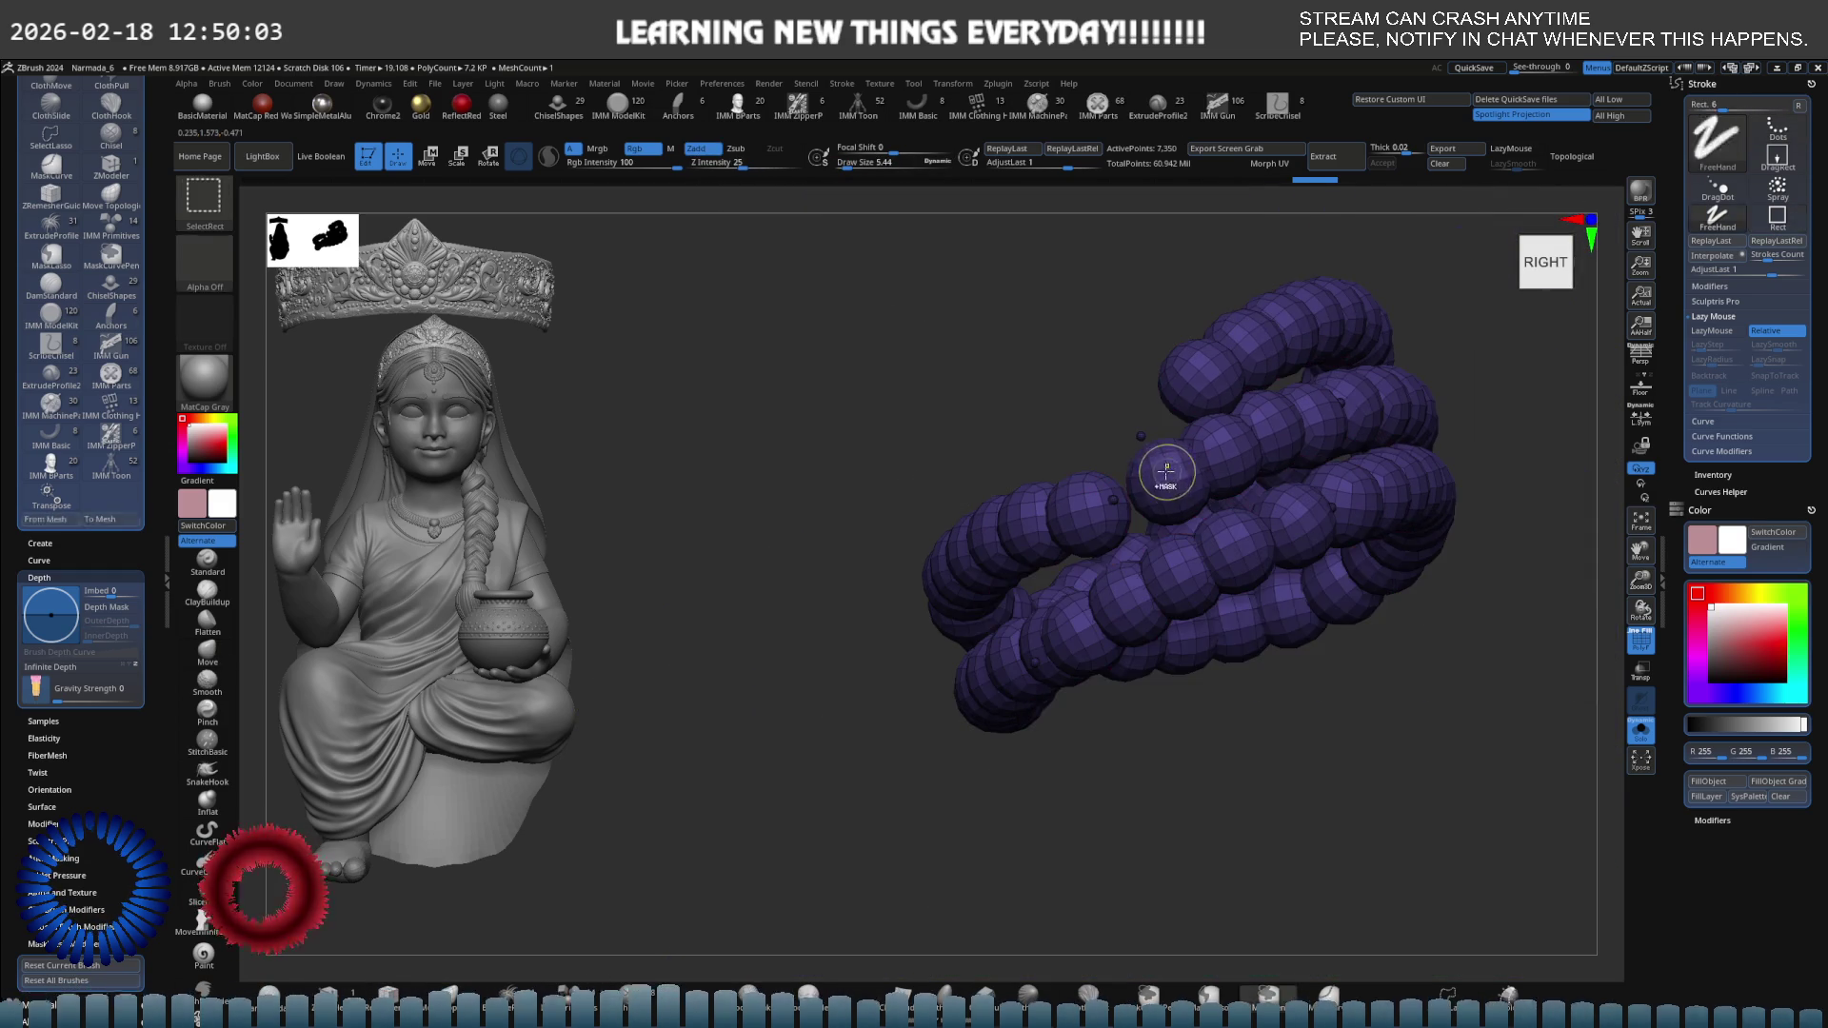
pyautogui.moveTo(1163, 469)
pyautogui.keyDown('alt'); pyautogui.mouseDown(button='right')
pyautogui.moveTo(1243, 424)
pyautogui.moveTo(1053, 437)
pyautogui.moveTo(1200, 434)
pyautogui.moveTo(1186, 393)
pyautogui.moveTo(1073, 466)
pyautogui.moveTo(958, 466)
pyautogui.moveTo(939, 510)
pyautogui.moveTo(980, 539)
pyautogui.moveTo(1006, 456)
pyautogui.moveTo(1074, 449)
pyautogui.mouseUp(button='right'); pyautogui.keyUp('alt')
pyautogui.keyDown('ctrl'); pyautogui.keyDown('shift'); pyautogui.click(1012, 417); pyautogui.keyUp('shift'); pyautogui.keyUp('ctrl')
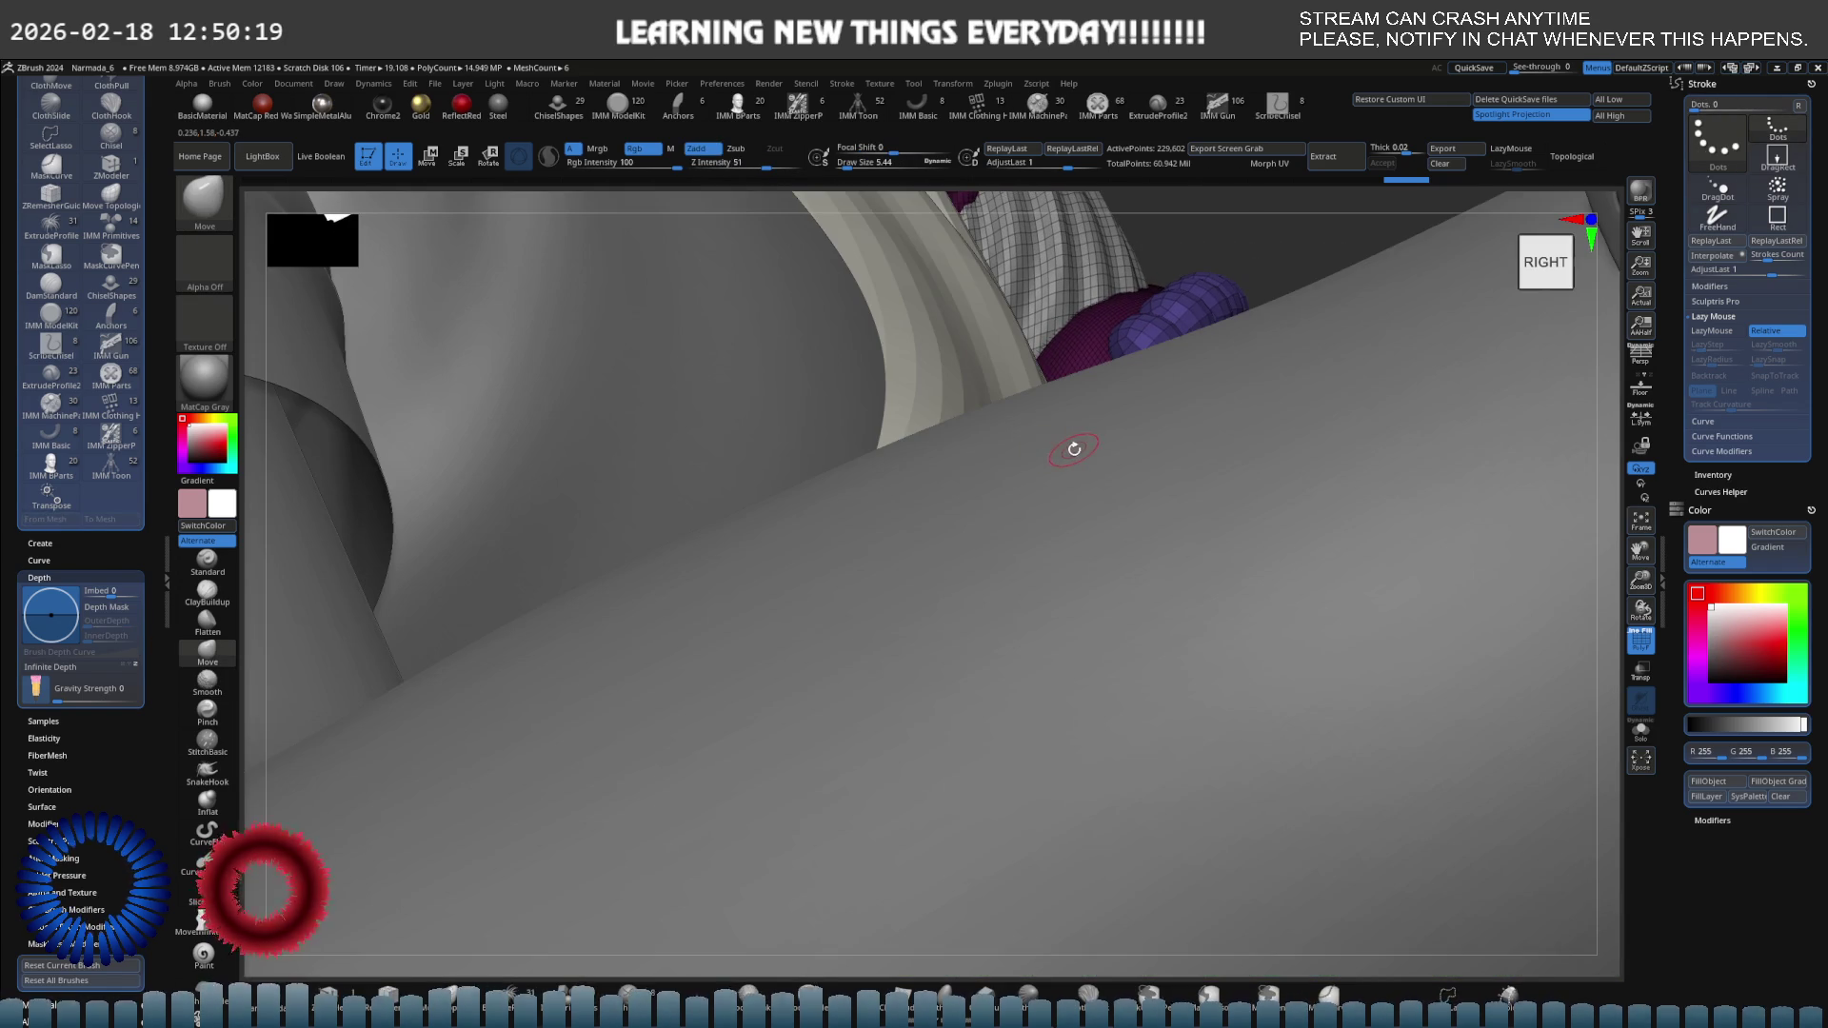
# Toggle Solo and orbit and zoom to view the purple bead rings from the front and left.
pyautogui.hotkey('shift', 'ctrl', 's')
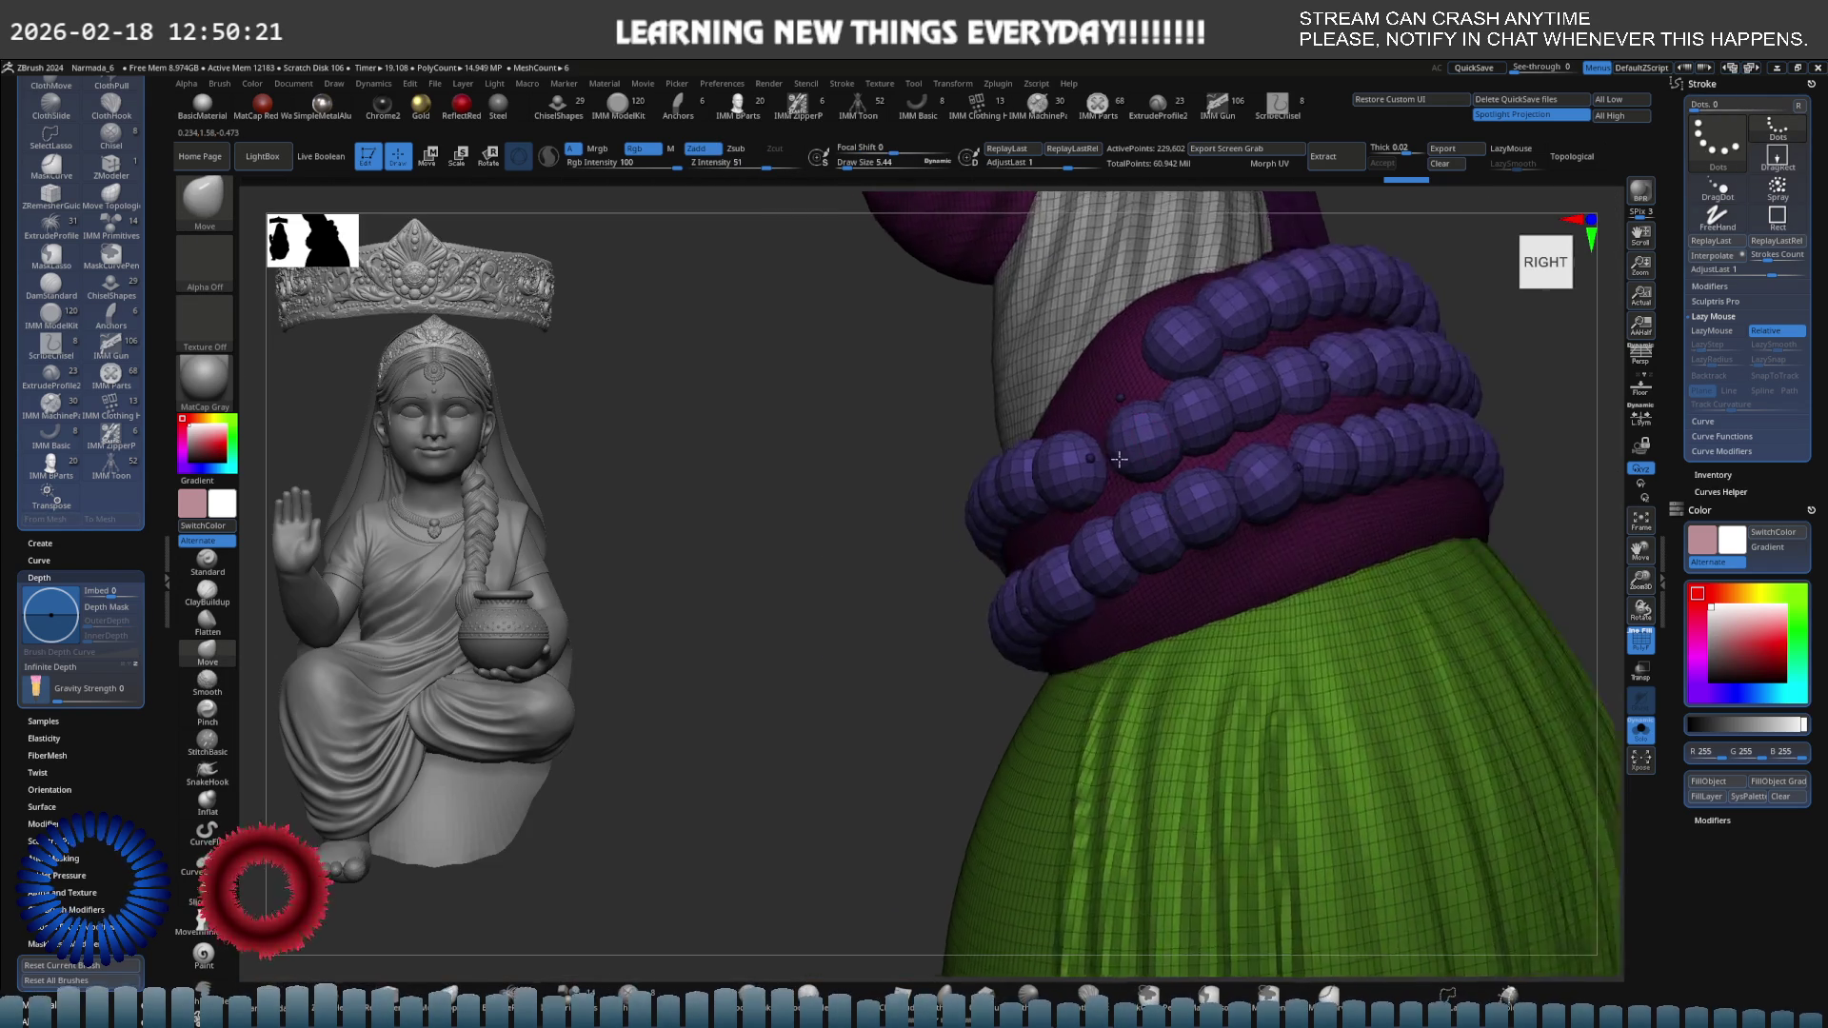
pyautogui.press('space')
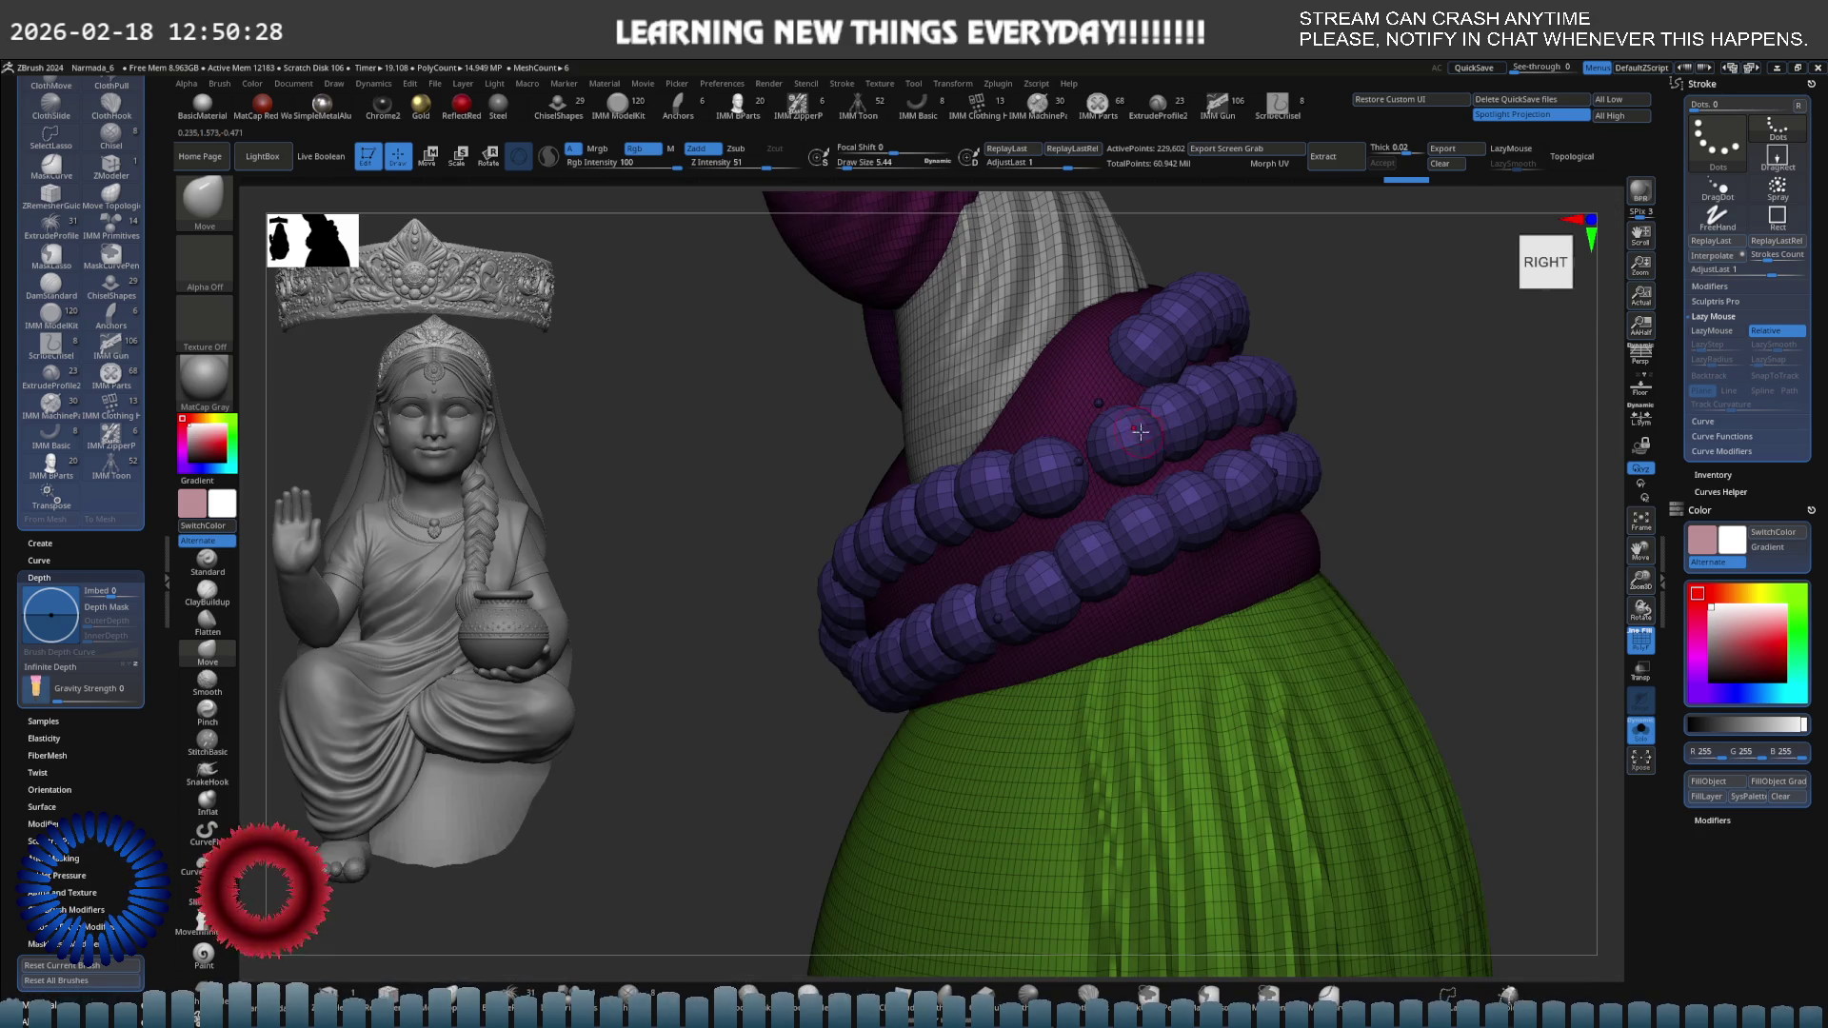
pyautogui.moveTo(1139, 434)
pyautogui.keyDown('shift'); pyautogui.mouseDown(button='right')
pyautogui.moveTo(1181, 421)
pyautogui.moveTo(1016, 425)
pyautogui.moveTo(1106, 479)
pyautogui.mouseUp(button='right'); pyautogui.keyUp('shift')
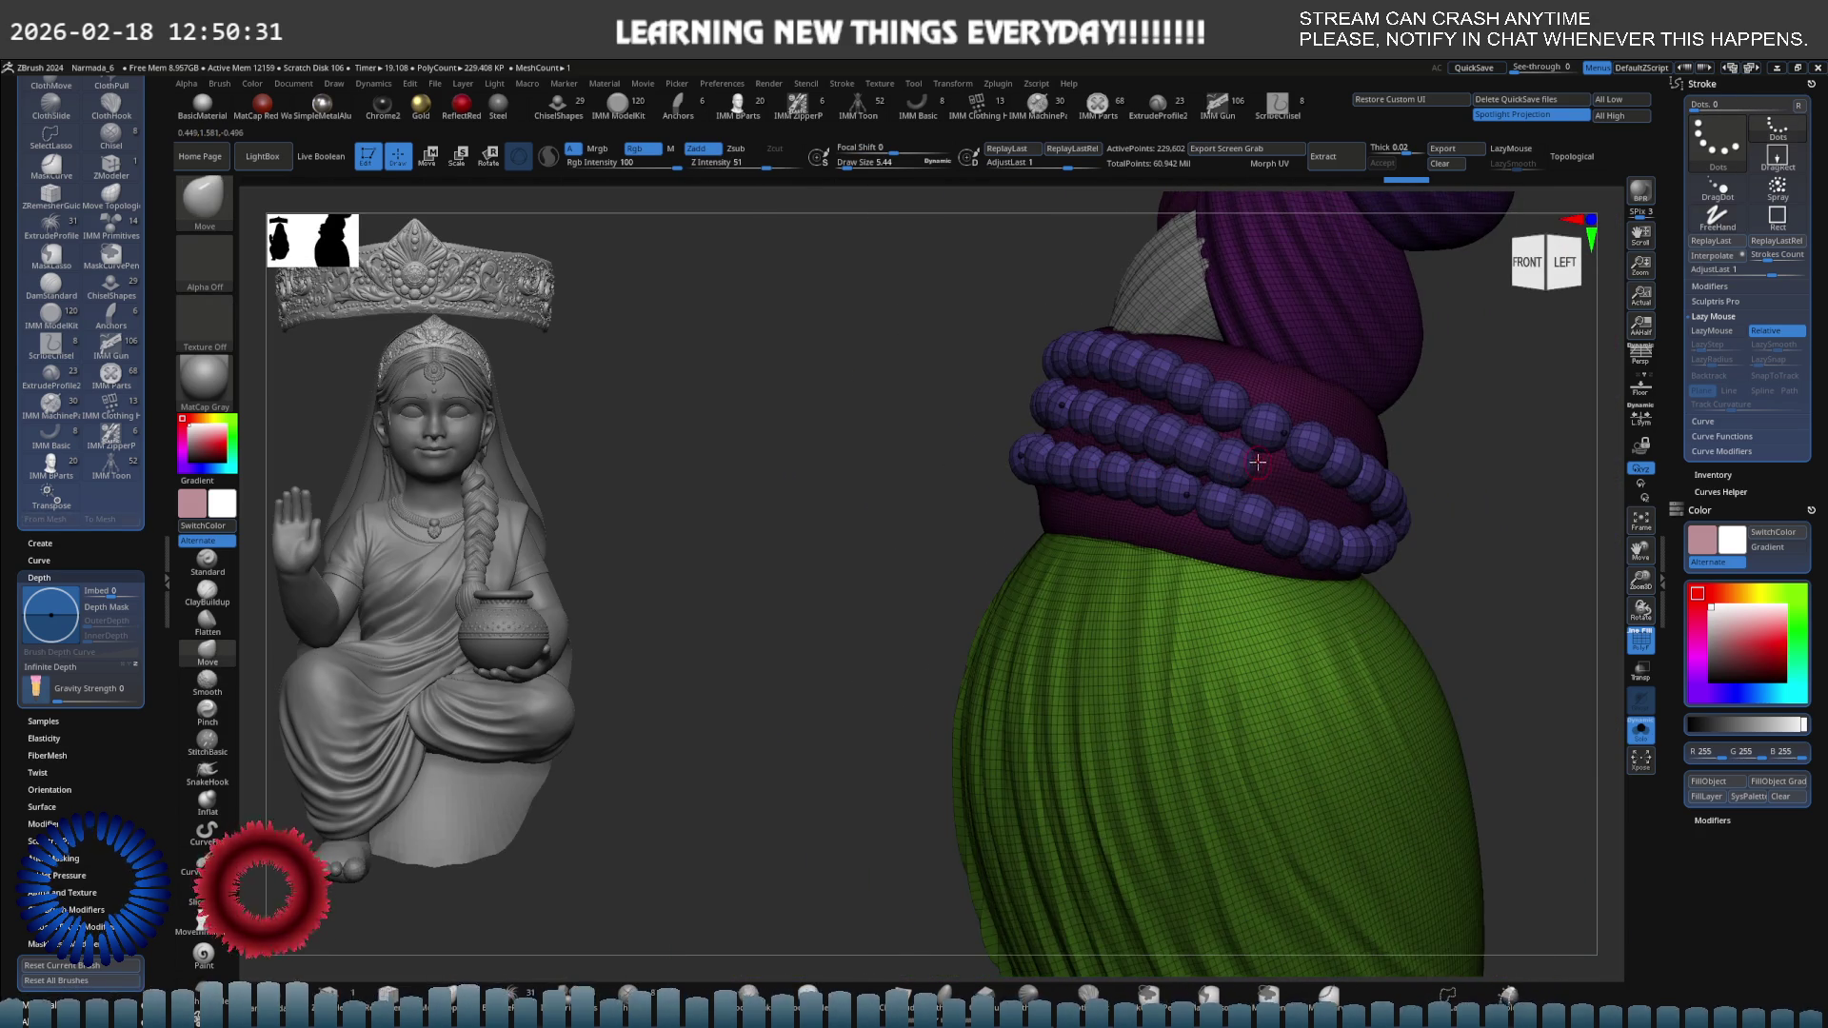
pyautogui.scroll(5, 1257, 462)
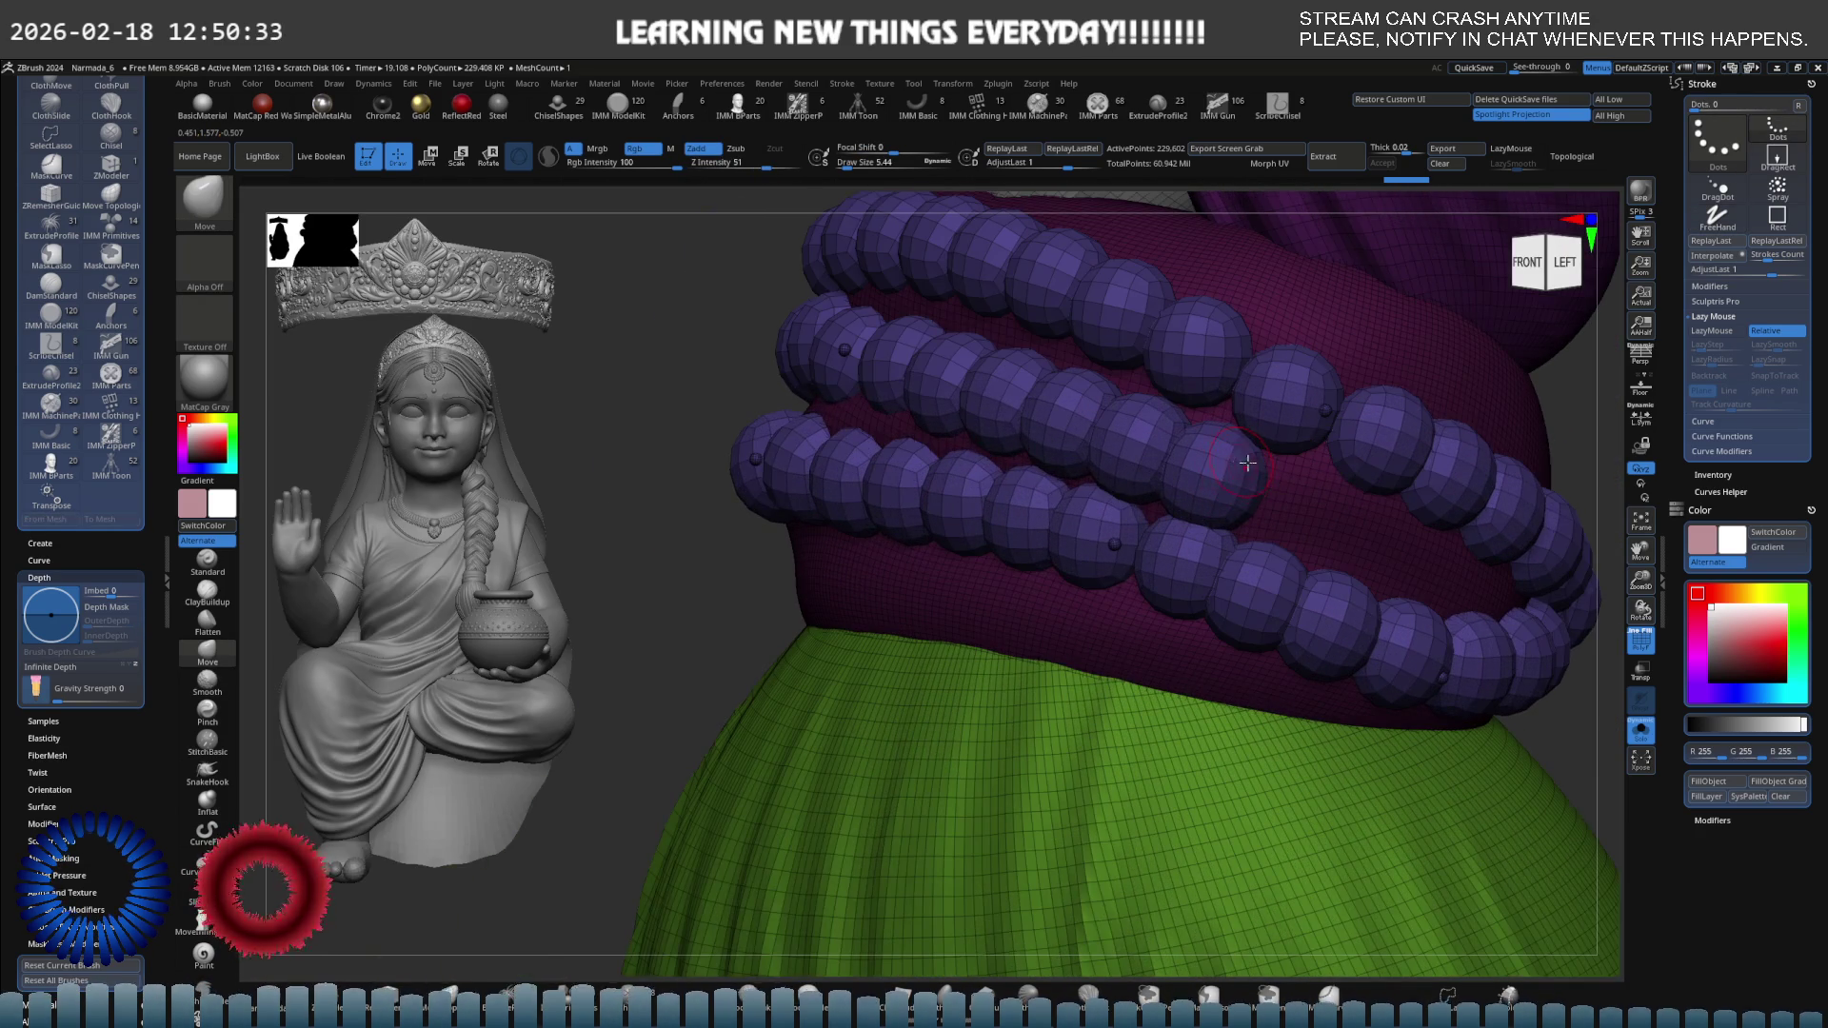
pyautogui.scroll(-8, 1247, 462)
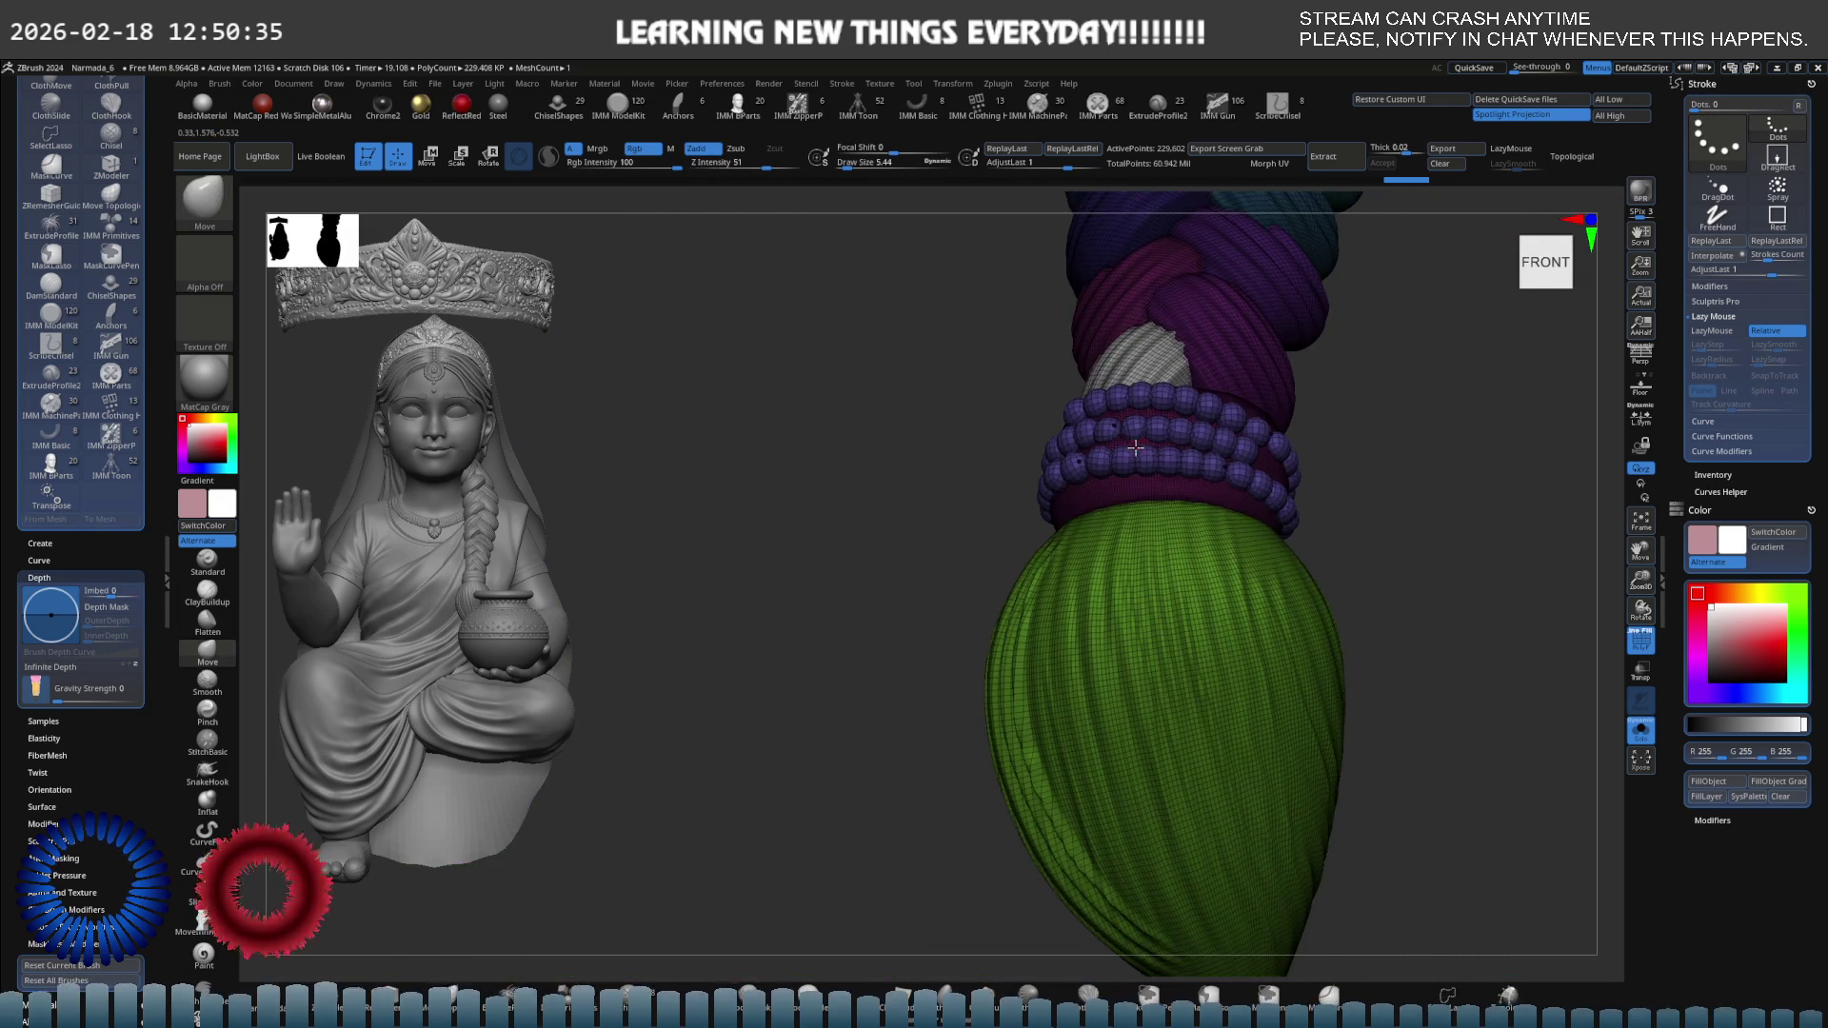
pyautogui.moveTo(1136, 447)
pyautogui.keyDown('shift'); pyautogui.mouseDown(button='right')
pyautogui.moveTo(1041, 449)
pyautogui.moveTo(1082, 466)
pyautogui.mouseUp(button='right'); pyautogui.keyUp('shift')
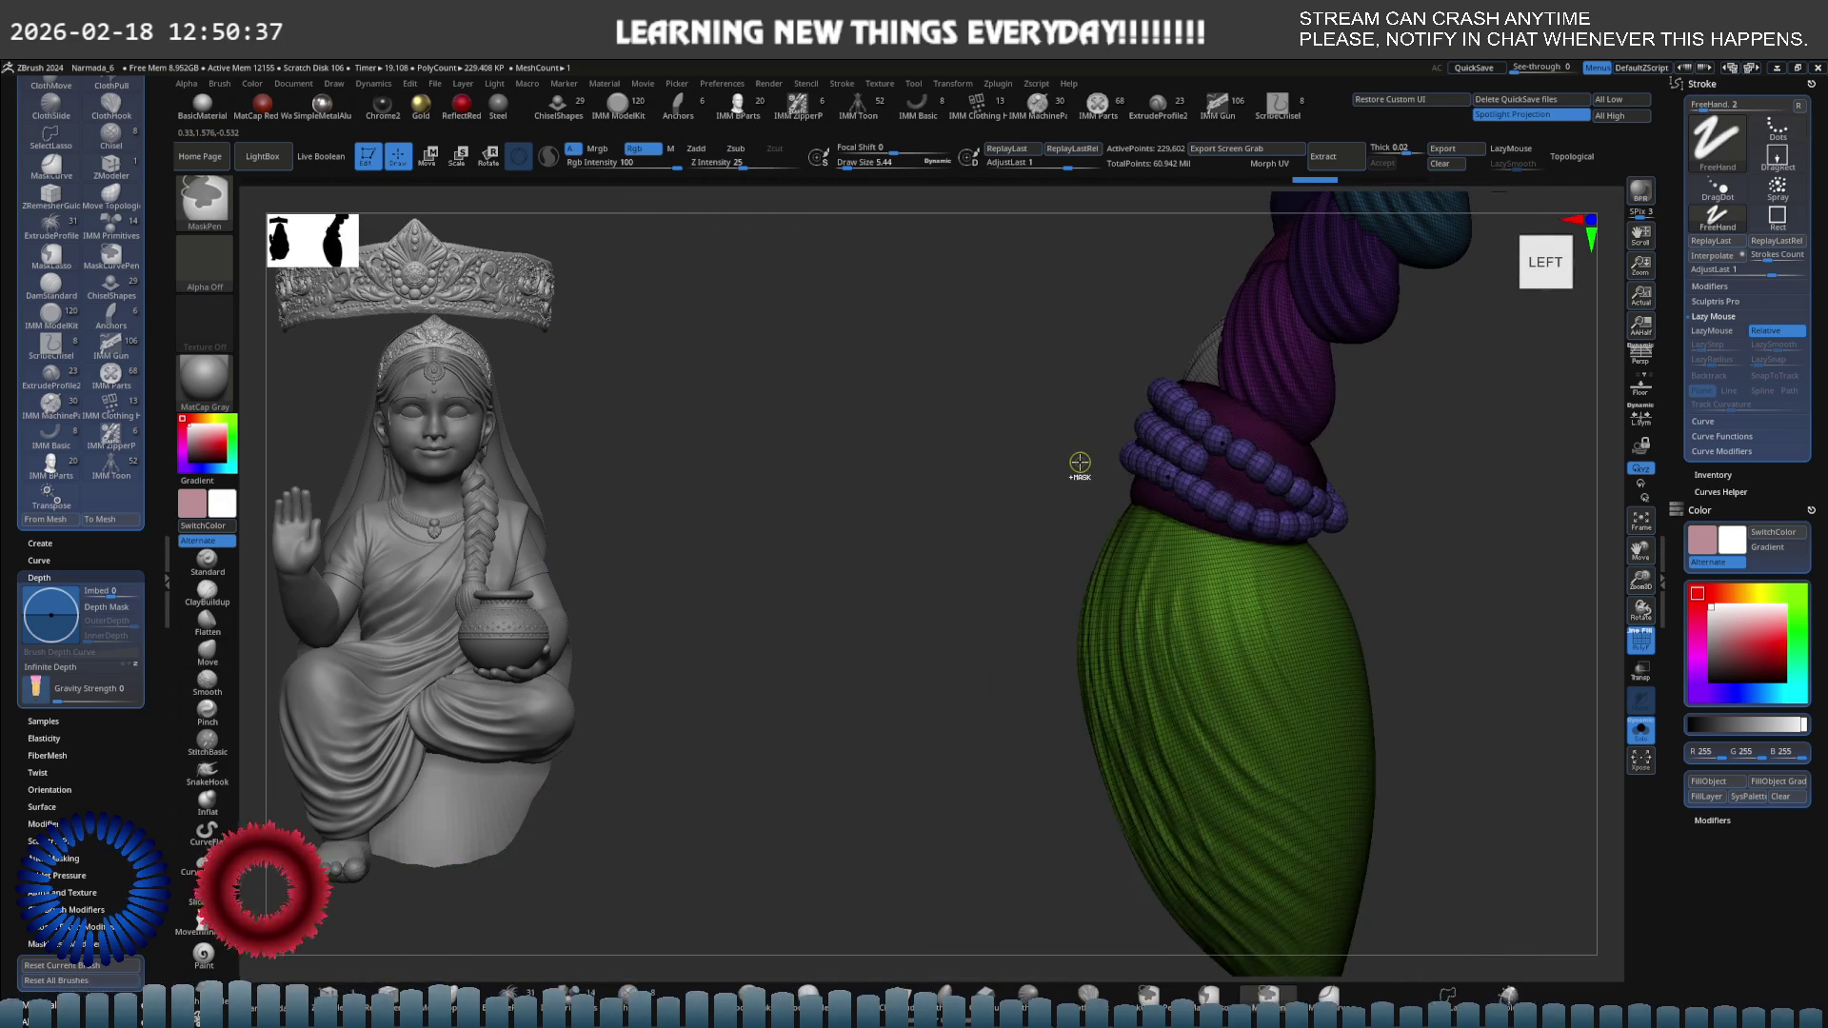
# Isolate and restore the band and skirt, pan the rings left, and pick the IMM Primitives brush.
pyautogui.press('Down')
pyautogui.press('Down')
pyautogui.press('Down')
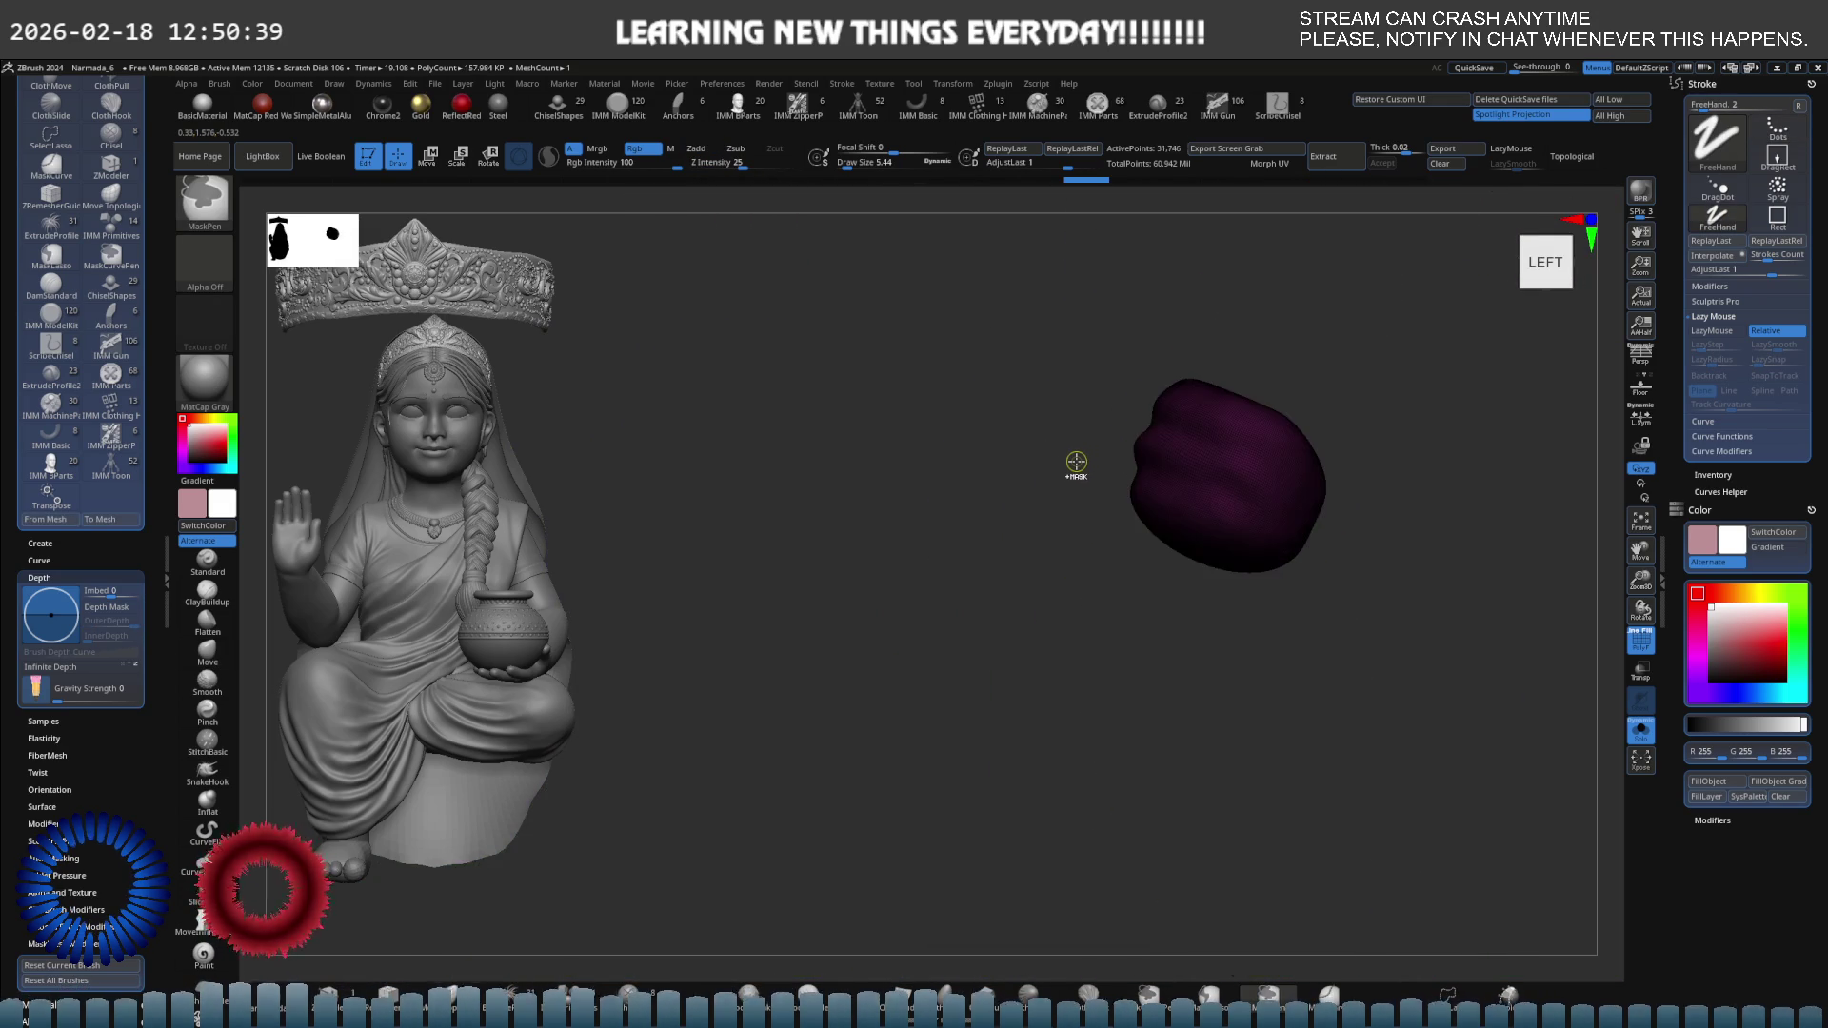
pyautogui.keyDown('ctrl'); pyautogui.keyDown('shift'); pyautogui.click(1076, 462); pyautogui.keyUp('shift'); pyautogui.keyUp('ctrl')
pyautogui.press('Down')
pyautogui.press('Down')
pyautogui.press('Down')
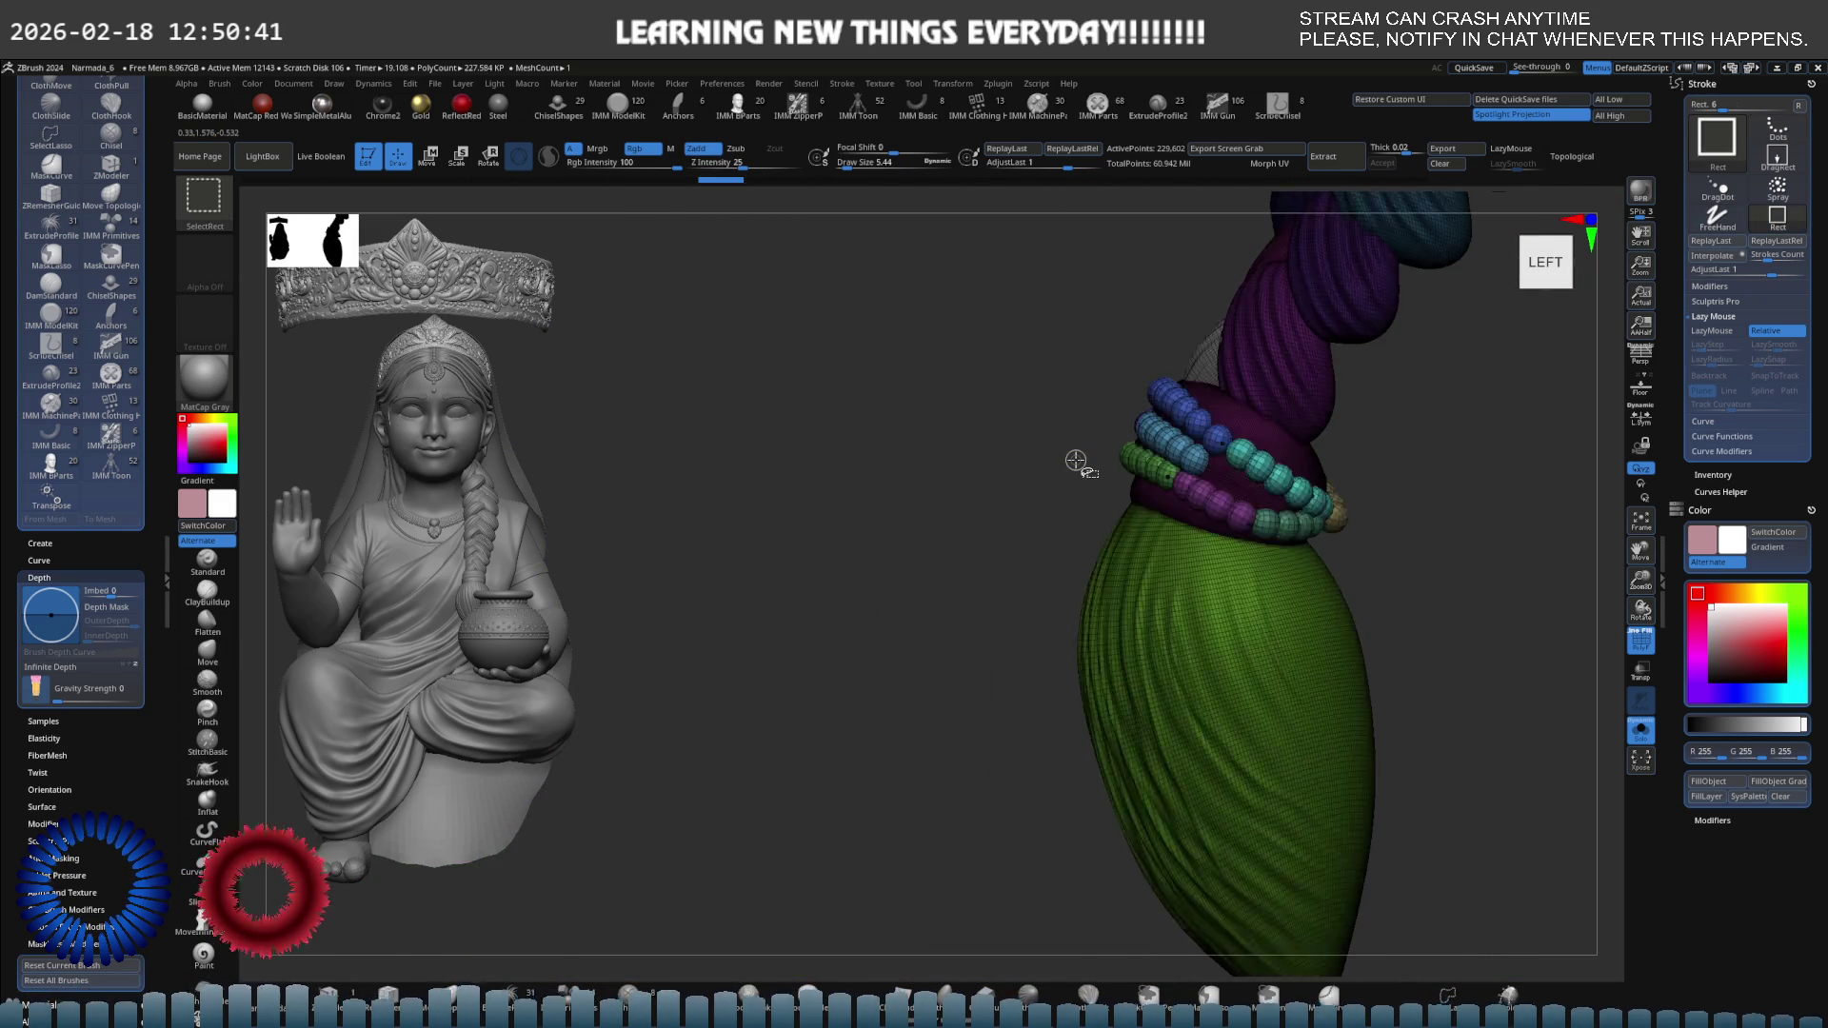
pyautogui.hotkey('ctrl', 'z')
pyautogui.hotkey('ctrl', 'z')
pyautogui.hotkey('ctrl', 'z')
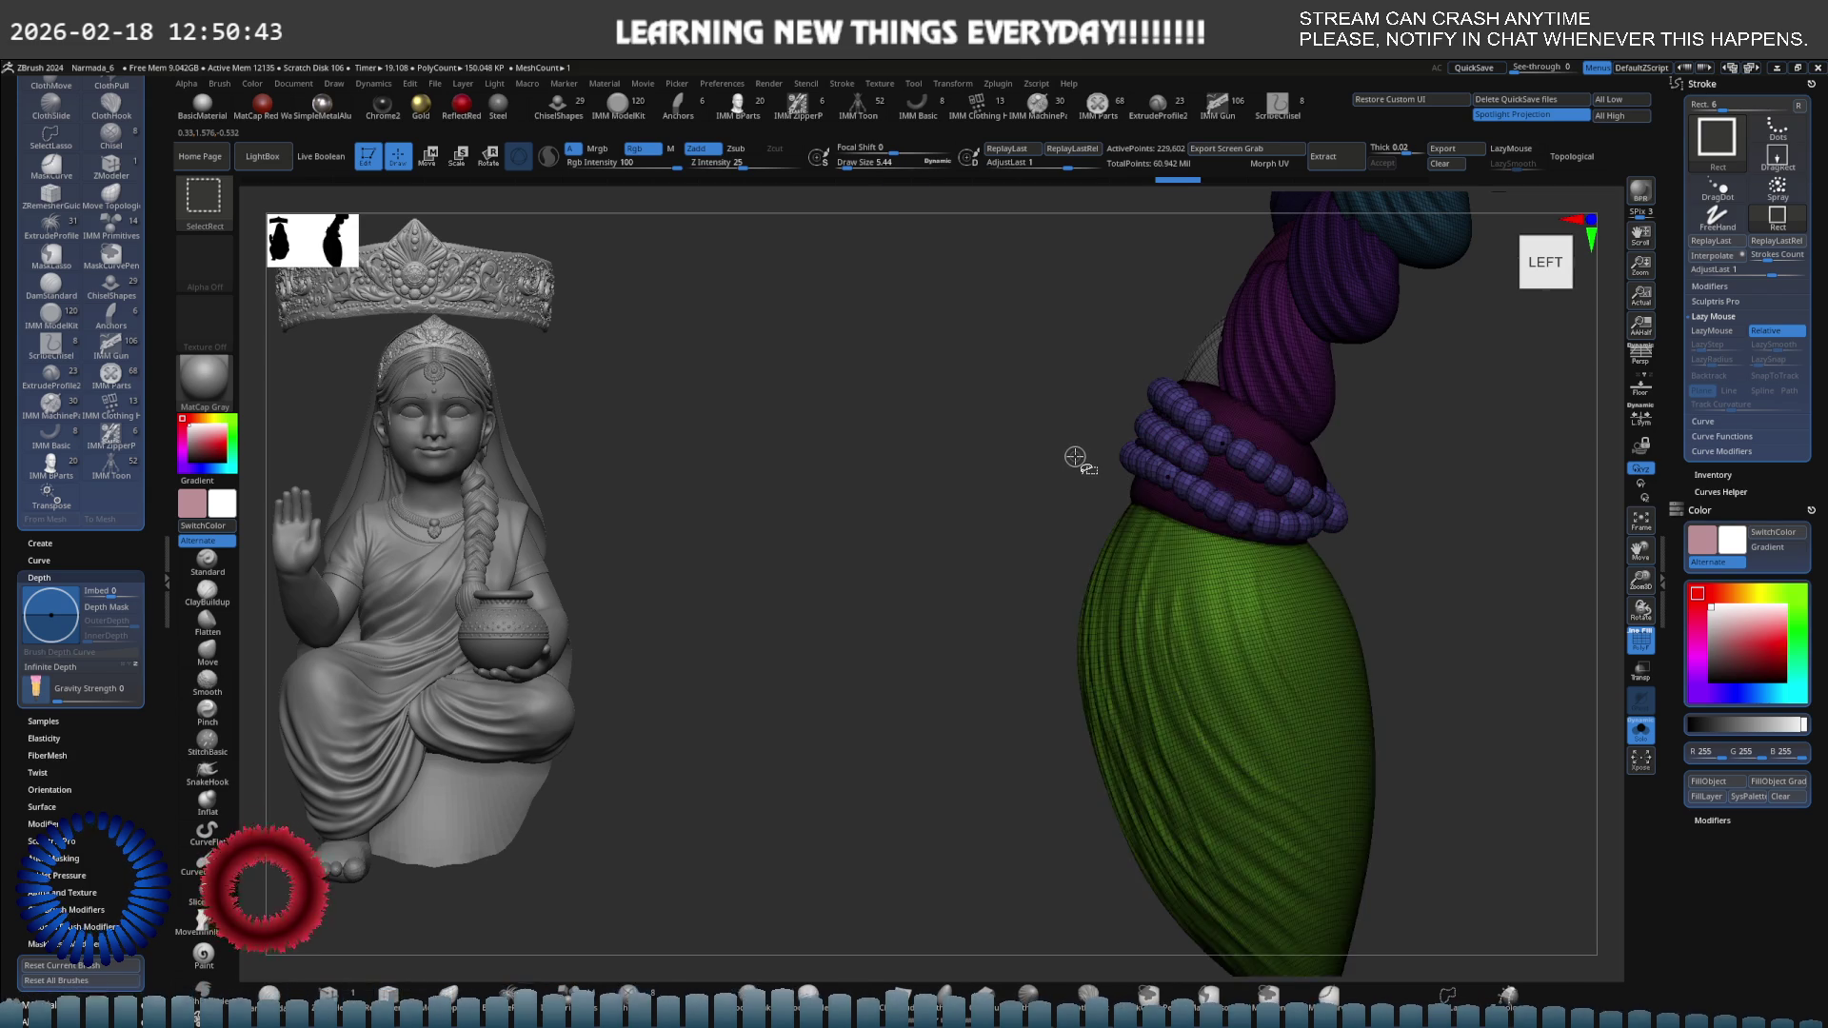
pyautogui.scroll(8, 1076, 457)
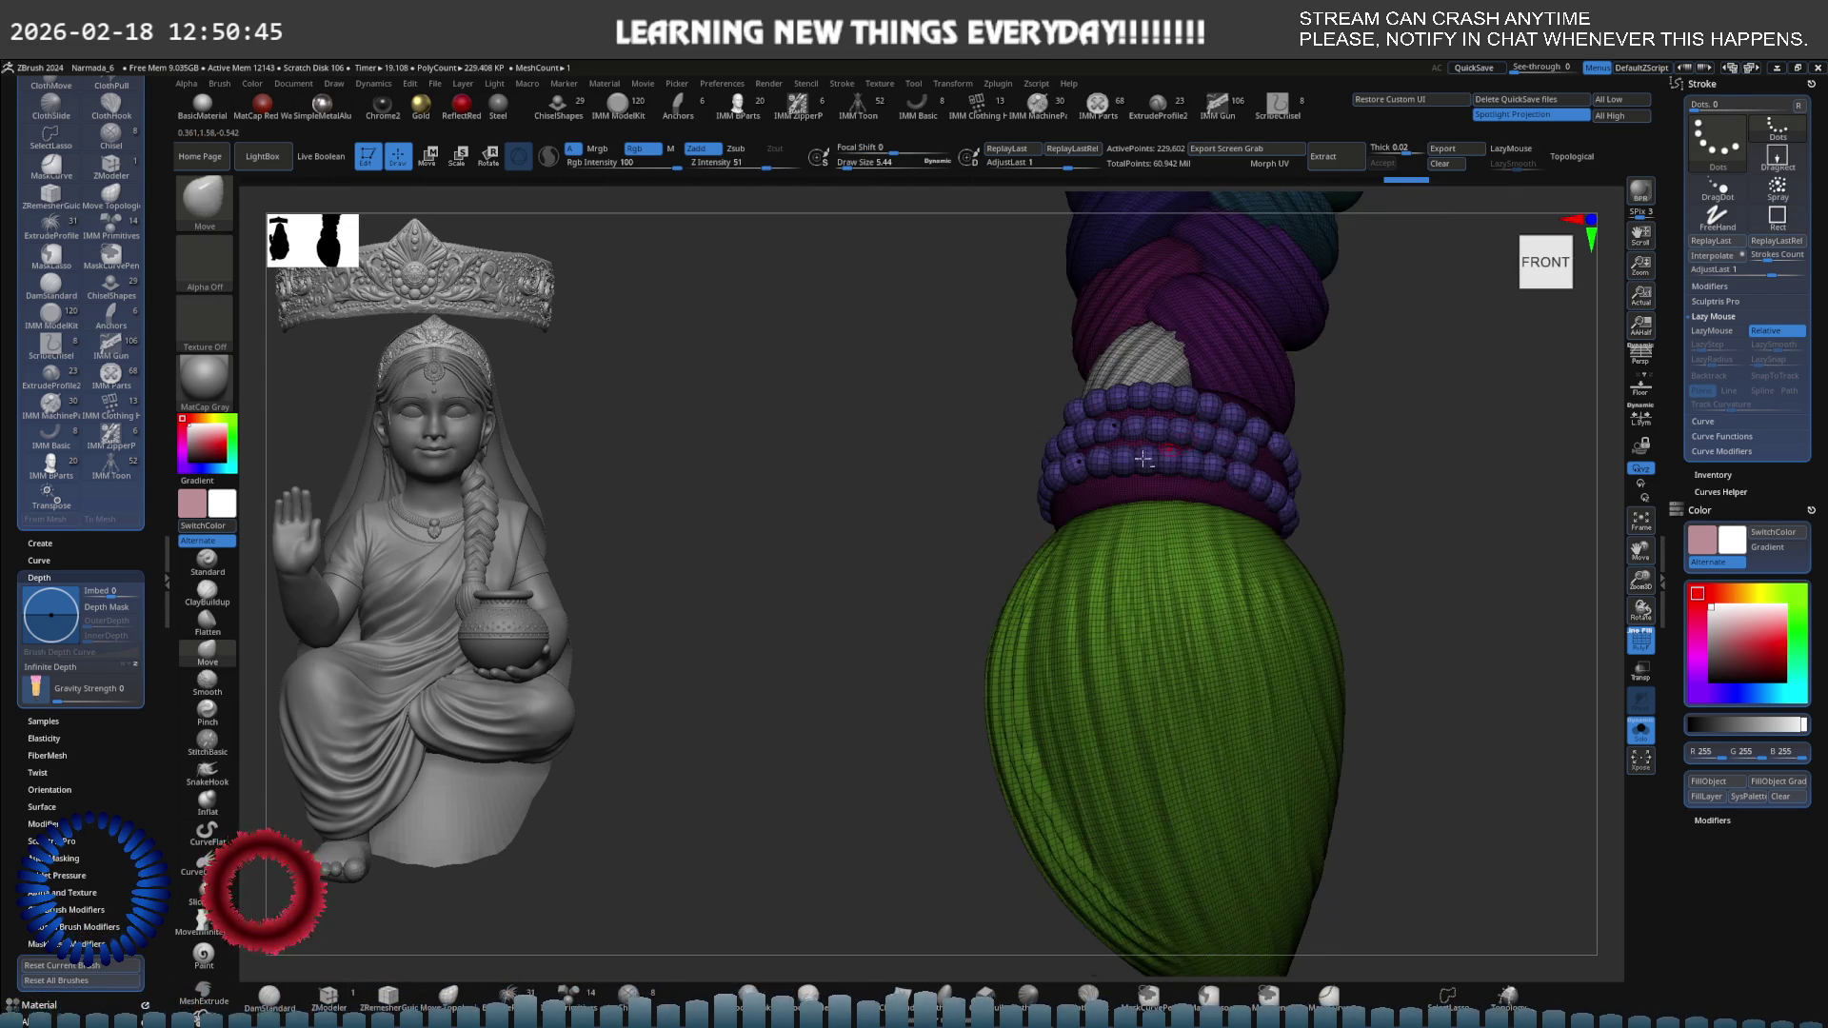
pyautogui.keyDown('alt'); pyautogui.moveTo(1271, 456); pyautogui.dragTo(638, 577, button='right'); pyautogui.keyUp('alt')
pyautogui.click(111, 224)
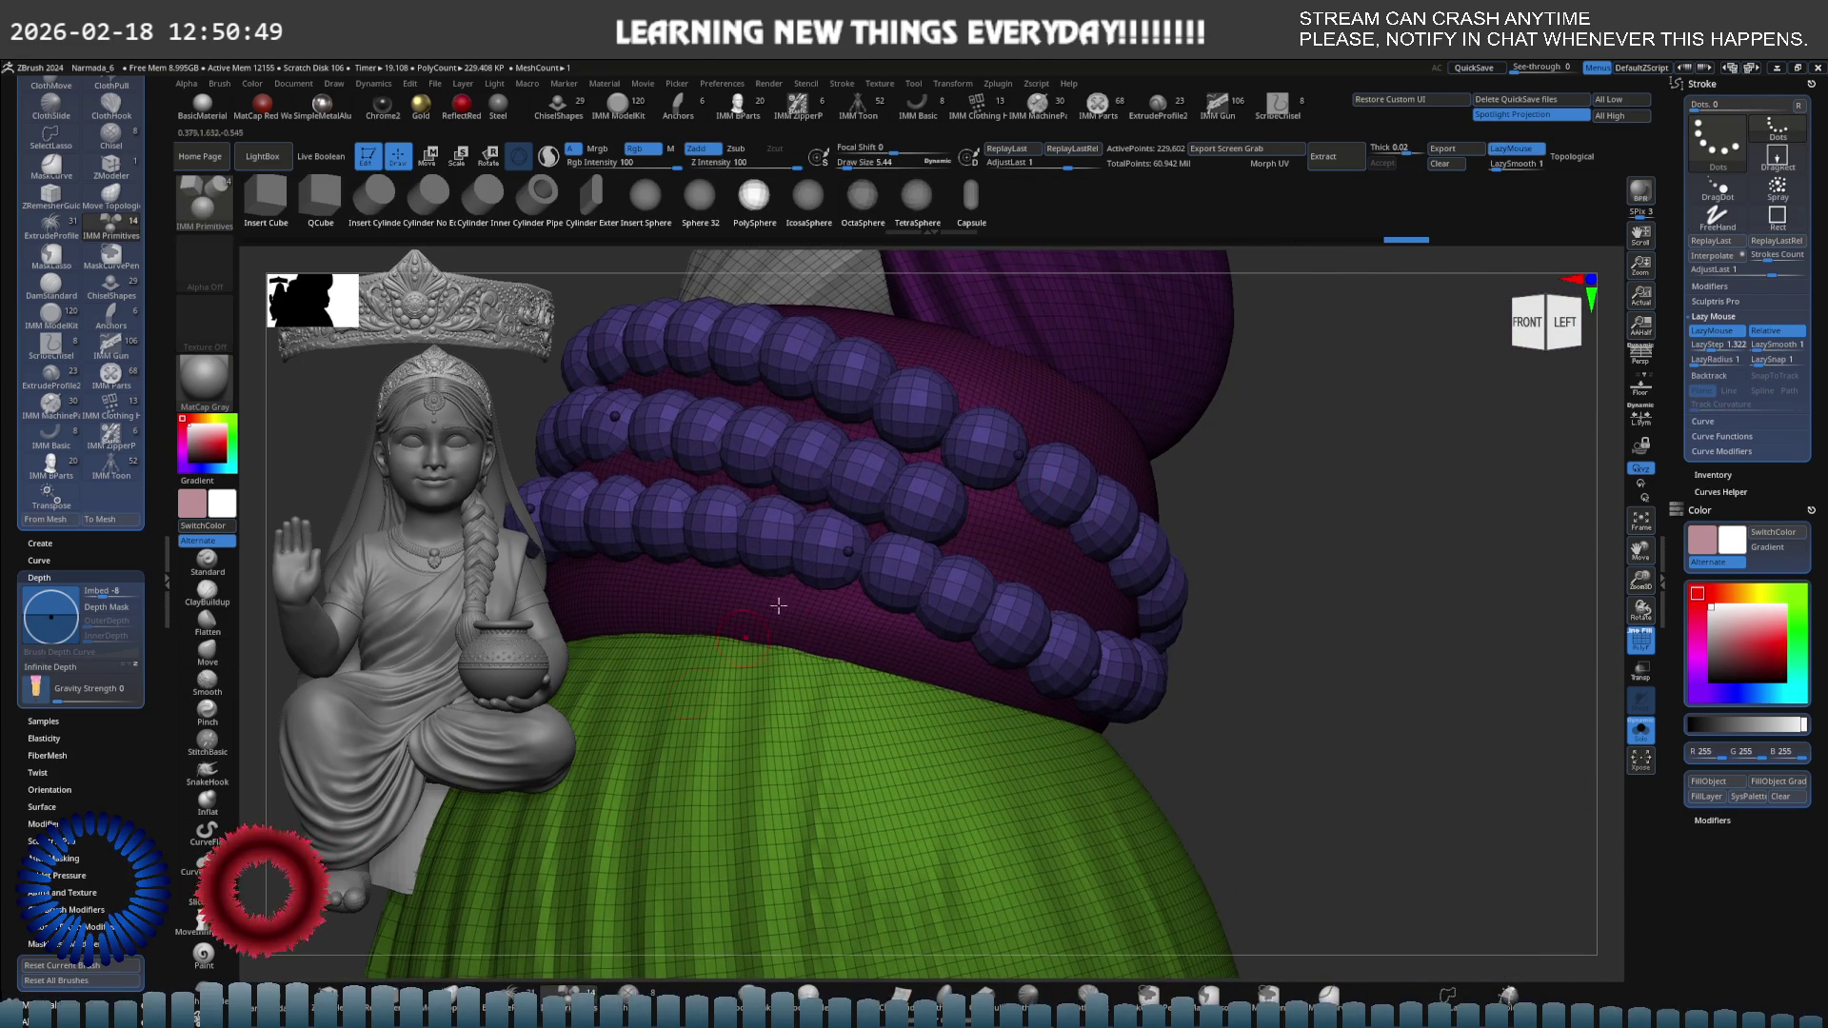
# Orbit around the bead rings and make a single bead the active piece.
pyautogui.moveTo(886, 476); pyautogui.dragTo(940, 530, button='right')
pyautogui.keyDown('alt'); pyautogui.click(972, 528); pyautogui.keyUp('alt')
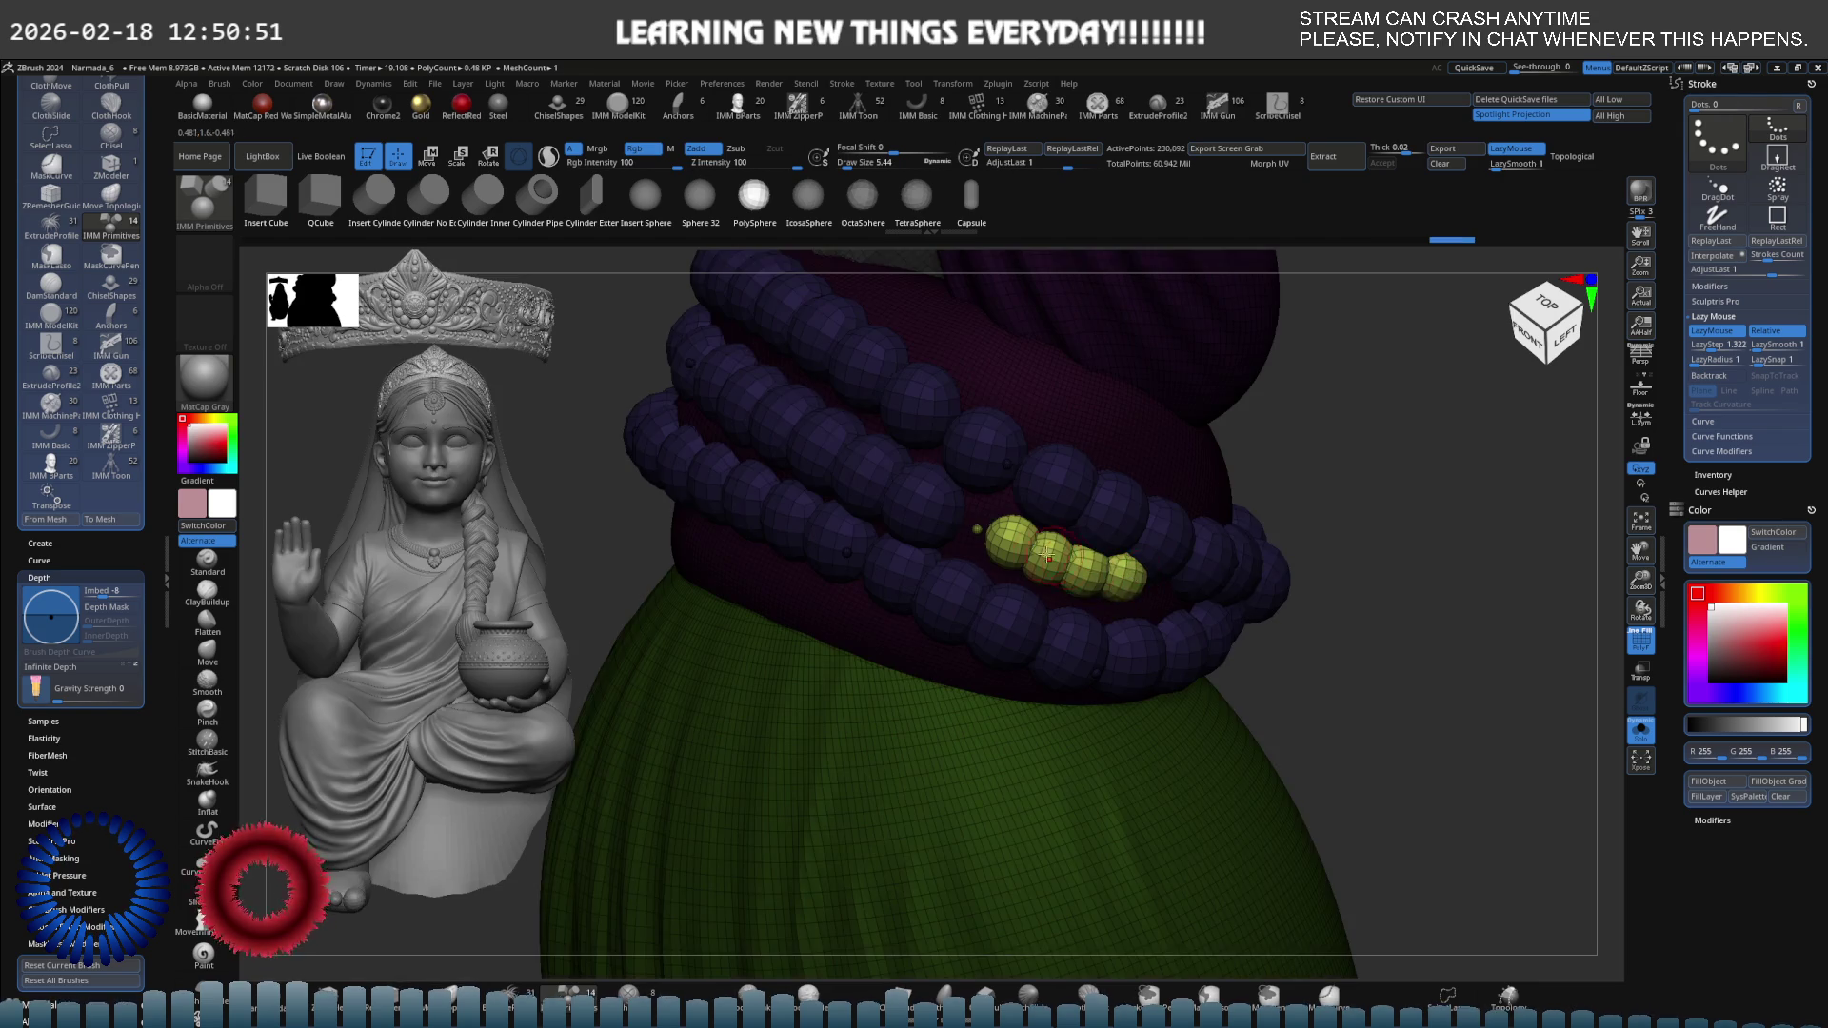
pyautogui.keyDown('alt'); pyautogui.click(954, 517); pyautogui.keyUp('alt')
pyautogui.moveTo(954, 517); pyautogui.dragTo(1032, 523, button='right')
pyautogui.press('s')
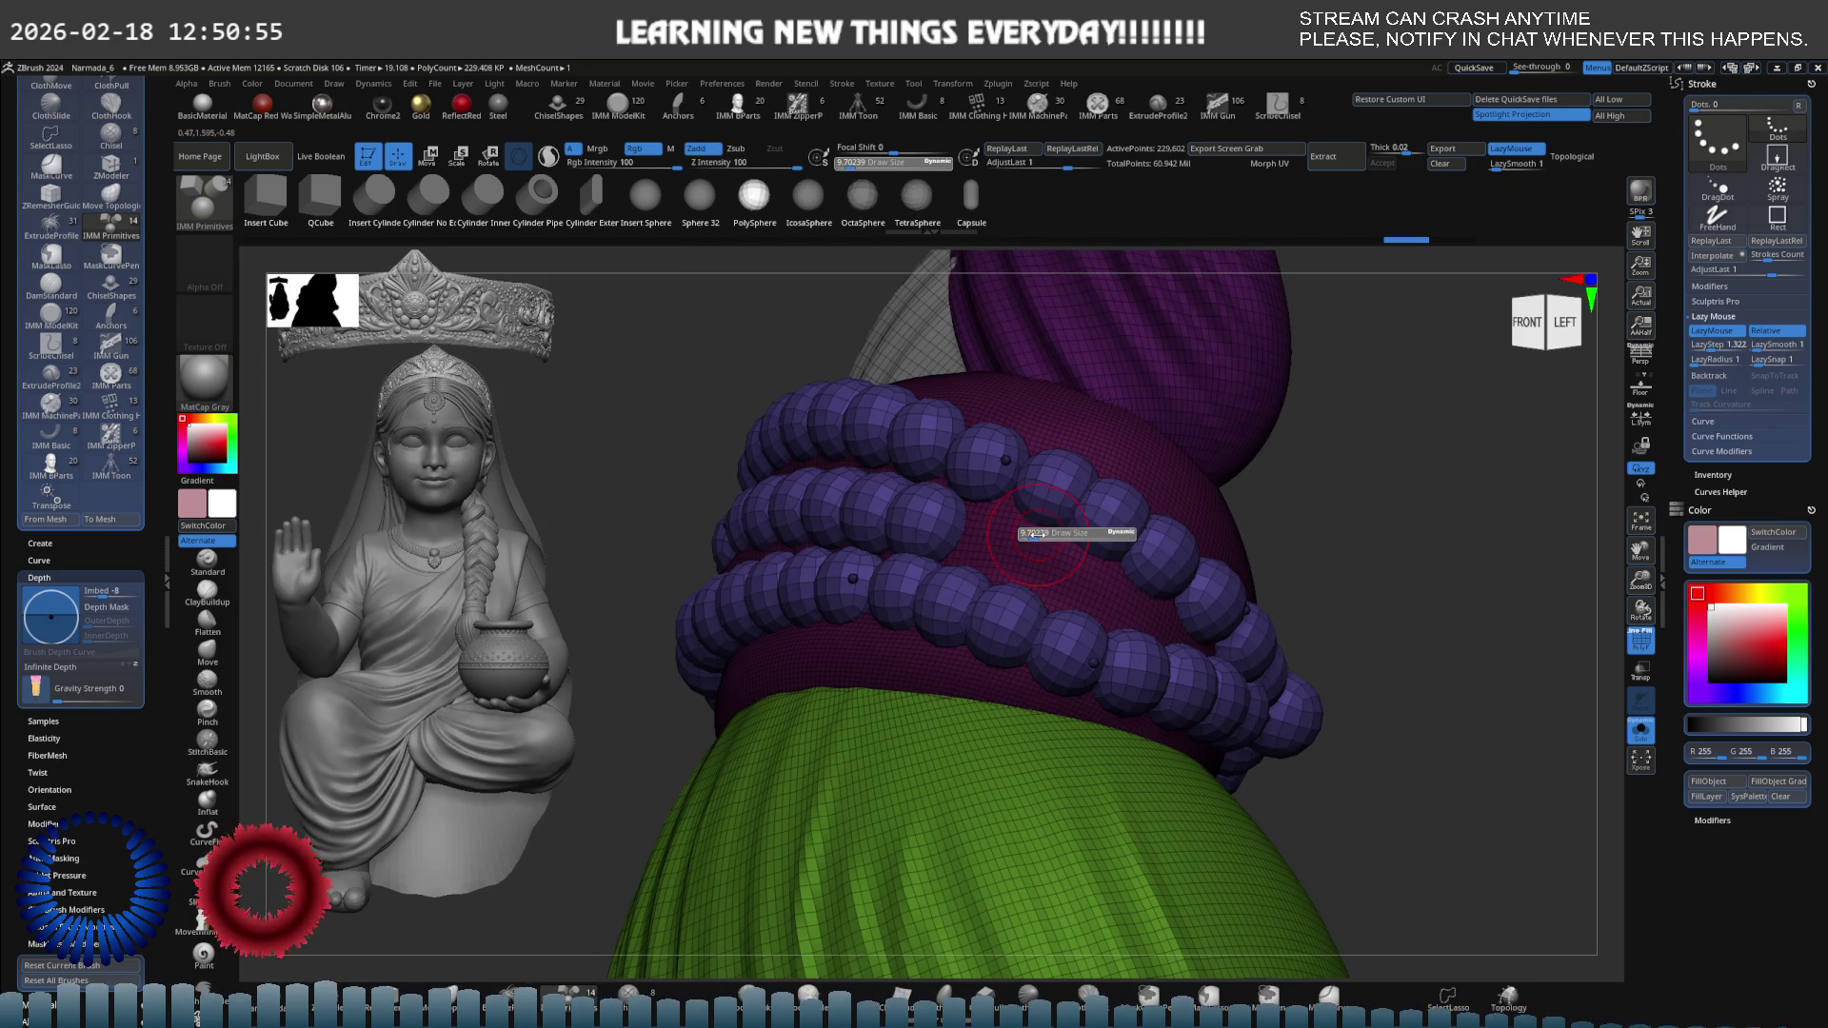
pyautogui.keyDown('alt'); pyautogui.click(930, 517); pyautogui.keyUp('alt')
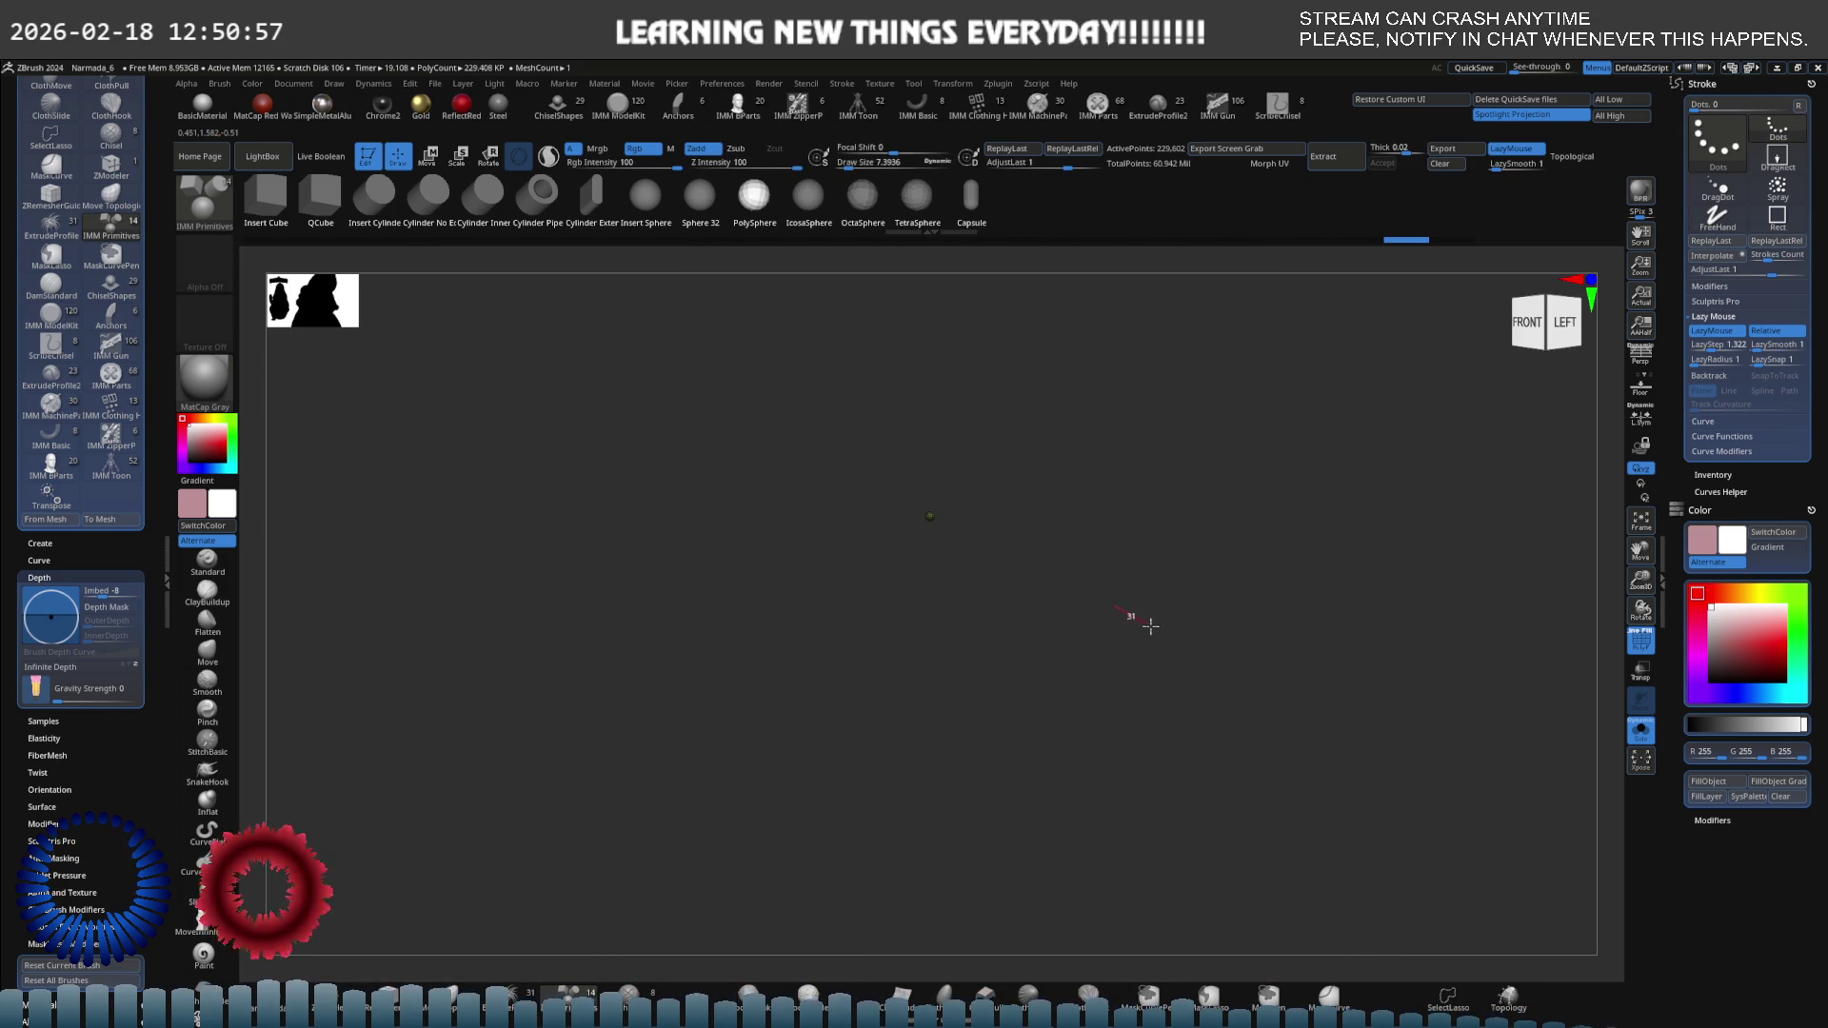
pyautogui.moveTo(930, 516)
pyautogui.mouseDown(button='right')
pyautogui.moveTo(1183, 630)
pyautogui.moveTo(1219, 576)
pyautogui.mouseUp(button='right')
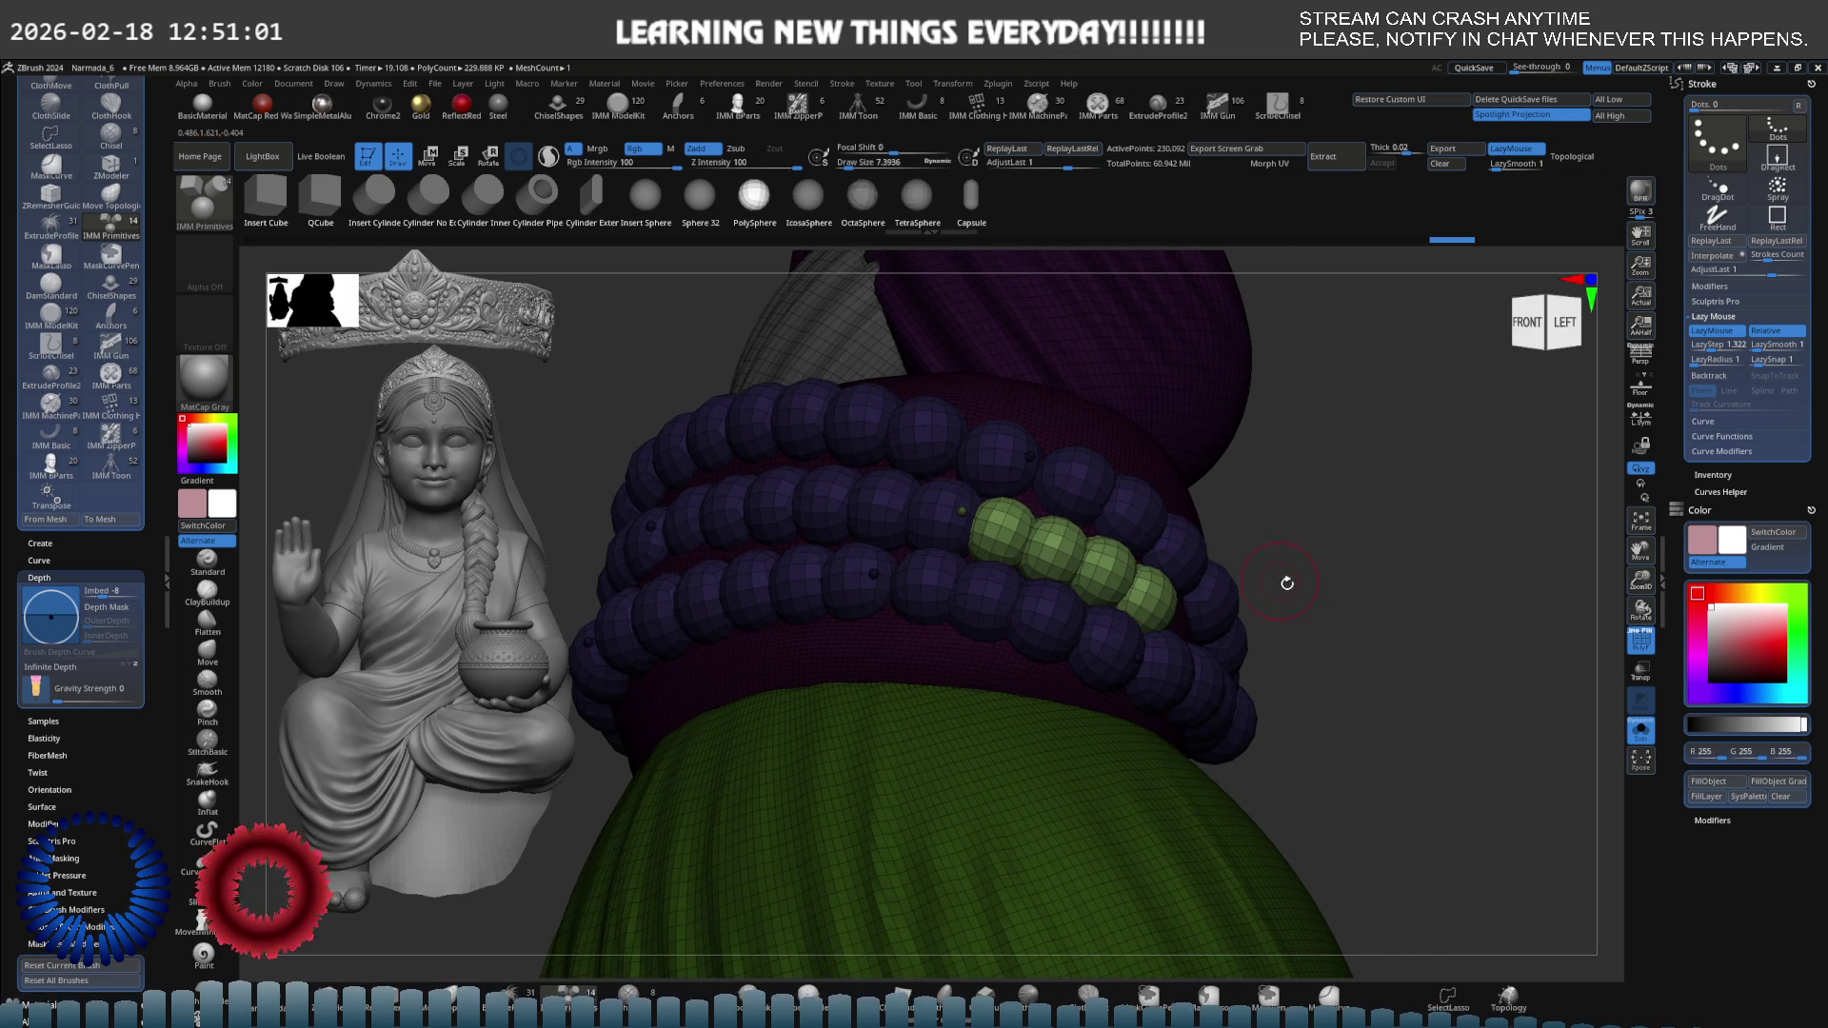
# Isolate the bead ring polygroup, hiding the torso so only the rings remain.
pyautogui.press('ctrl')
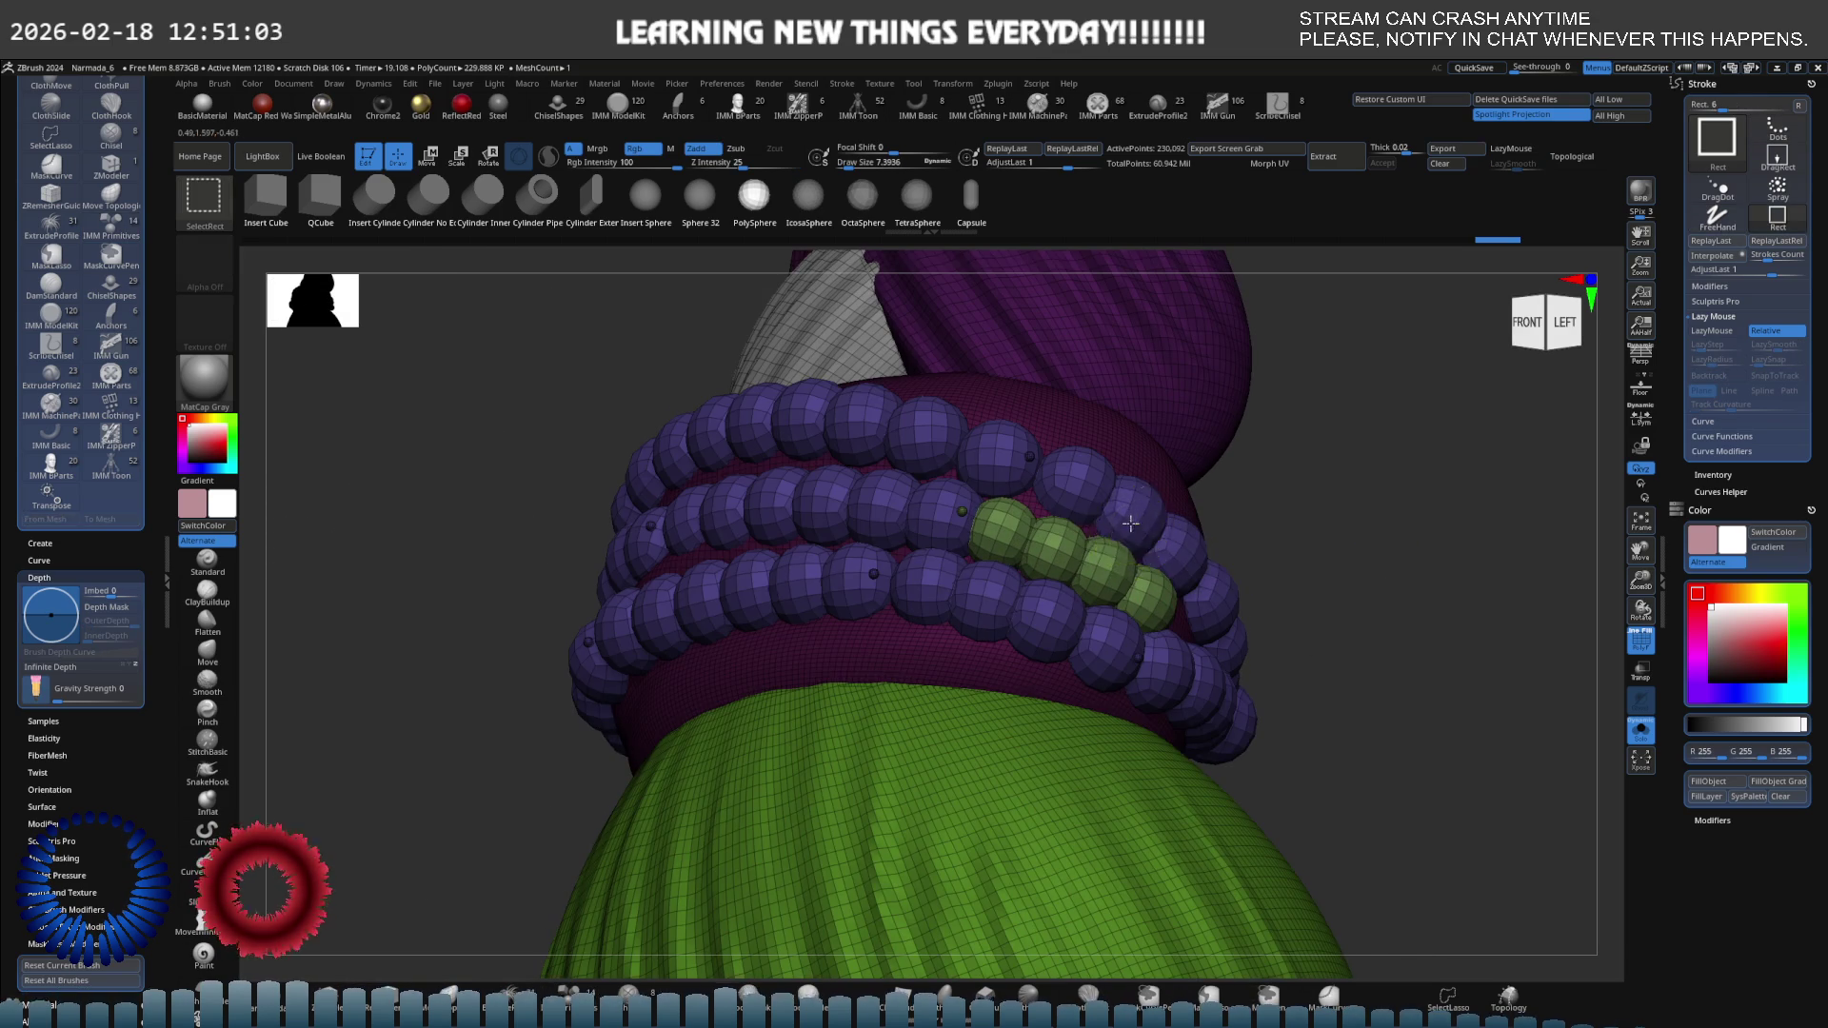
pyautogui.keyDown('ctrl'); pyautogui.keyDown('shift'); pyautogui.click(1129, 515); pyautogui.keyUp('shift'); pyautogui.keyUp('ctrl')
pyautogui.keyDown('ctrl'); pyautogui.keyDown('shift'); pyautogui.click(1101, 544); pyautogui.keyUp('shift'); pyautogui.keyUp('ctrl')
pyautogui.keyDown('ctrl'); pyautogui.keyDown('shift'); pyautogui.click(1097, 553); pyautogui.keyUp('shift'); pyautogui.keyUp('ctrl')
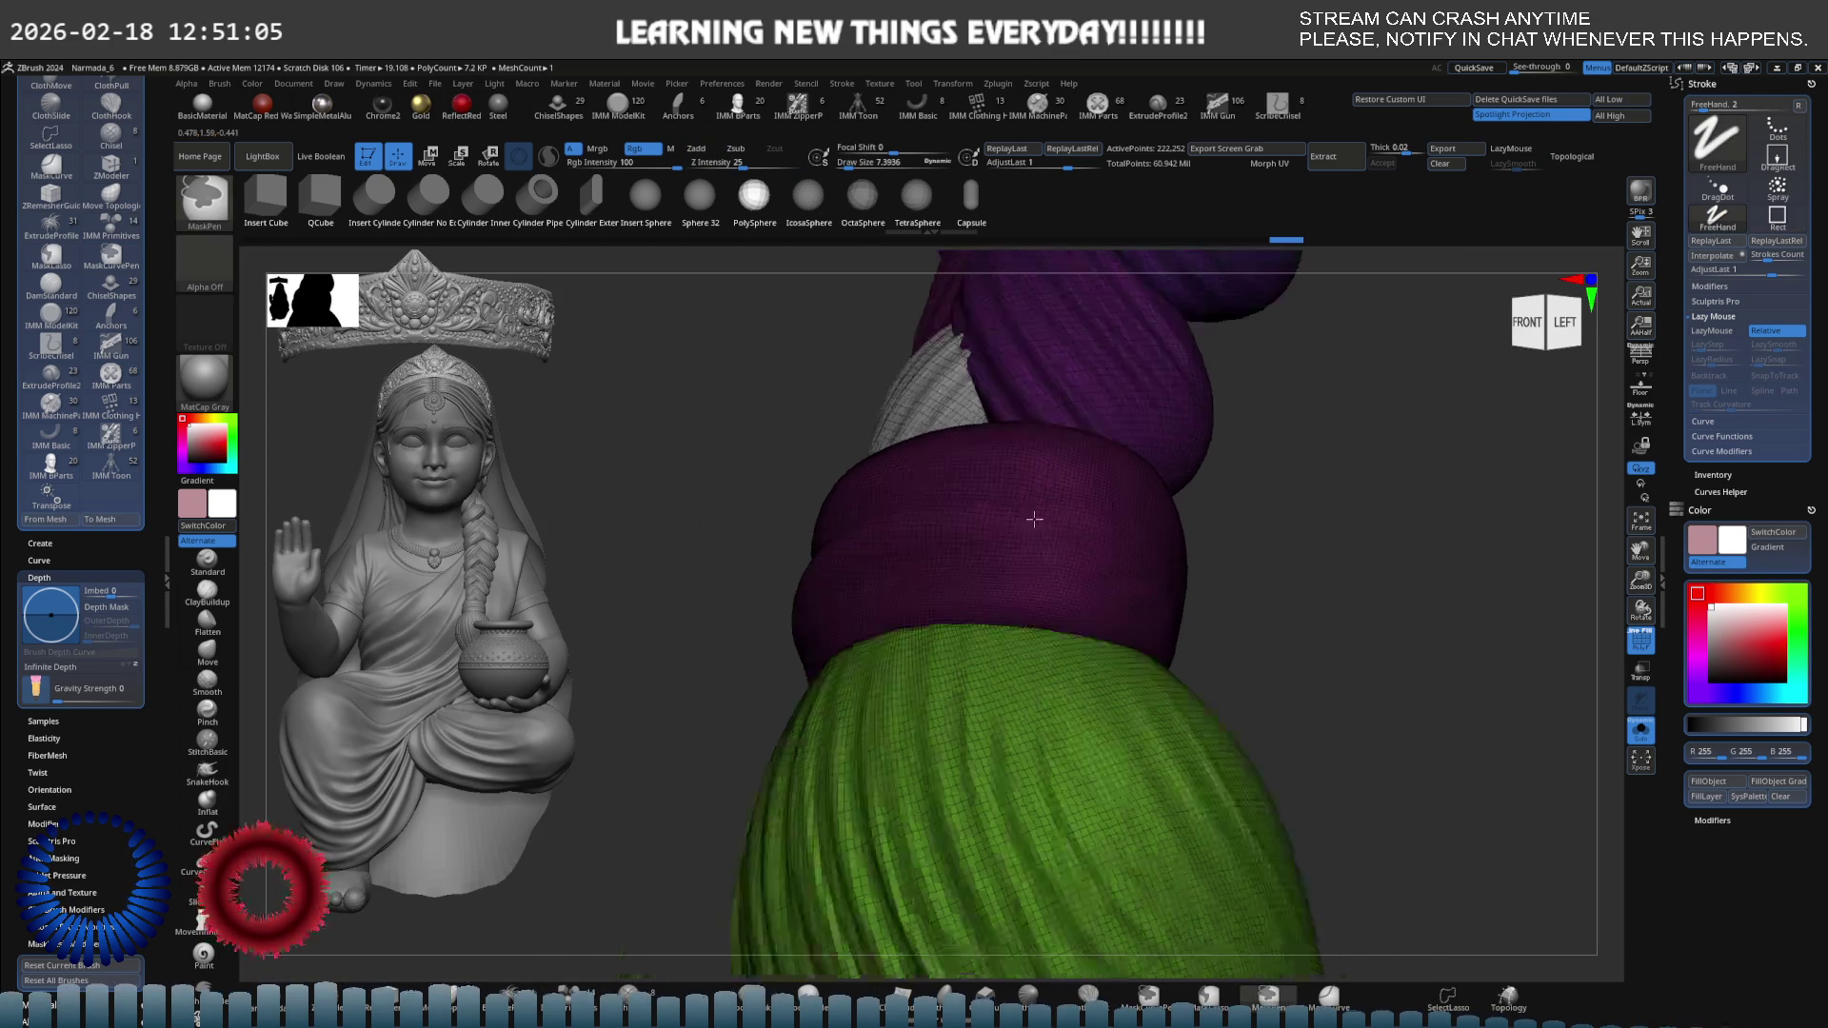
pyautogui.keyDown('ctrl'); pyautogui.keyDown('shift'); pyautogui.click(943, 551); pyautogui.keyUp('shift'); pyautogui.keyUp('ctrl')
pyautogui.keyDown('ctrl'); pyautogui.keyDown('shift'); pyautogui.click(1253, 573); pyautogui.keyUp('shift'); pyautogui.keyUp('ctrl')
# Clear the mask from the bead ring, then frame, orbit and zoom in closely on the beads.
pyautogui.press('ctrl')
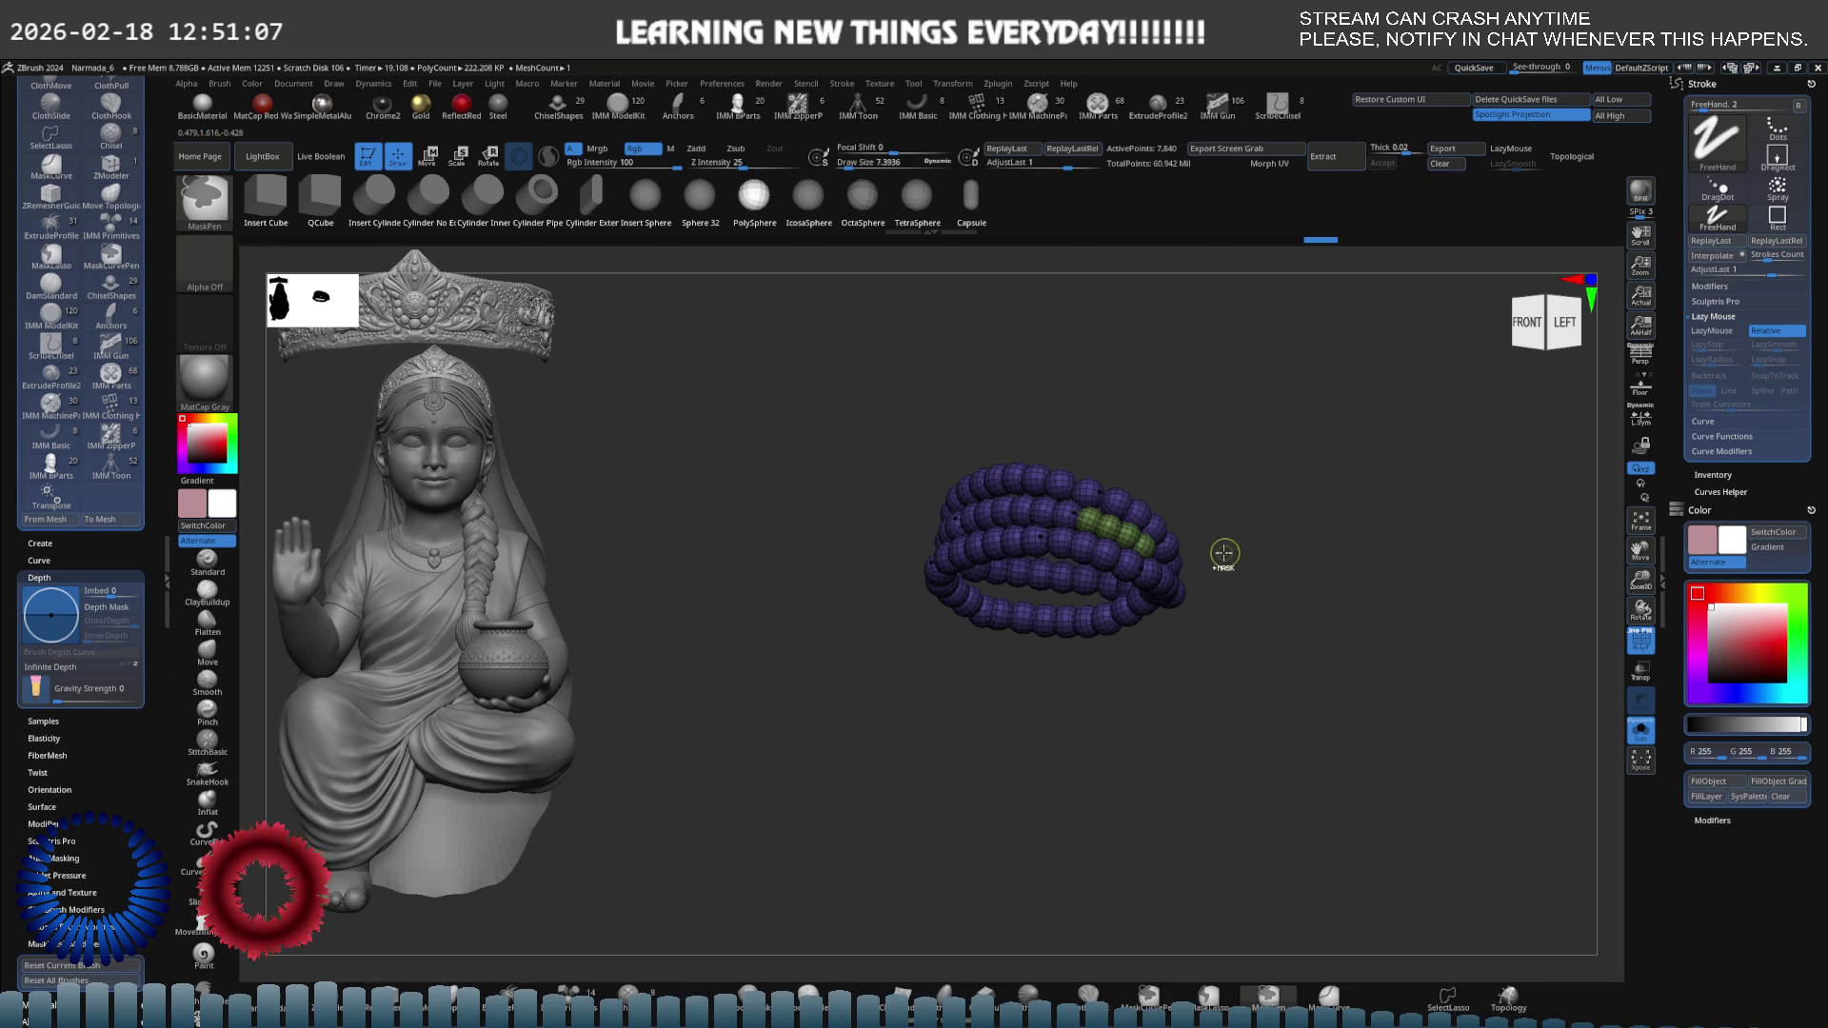
pyautogui.keyDown('ctrl'); pyautogui.click(1216, 540); pyautogui.keyUp('ctrl')
pyautogui.press('f')
pyautogui.moveTo(1238, 553)
pyautogui.mouseDown()
pyautogui.moveTo(1147, 498)
pyautogui.moveTo(1066, 481)
pyautogui.moveTo(980, 510)
pyautogui.moveTo(1038, 454)
pyautogui.moveTo(1121, 475)
pyautogui.moveTo(1050, 521)
pyautogui.mouseUp()
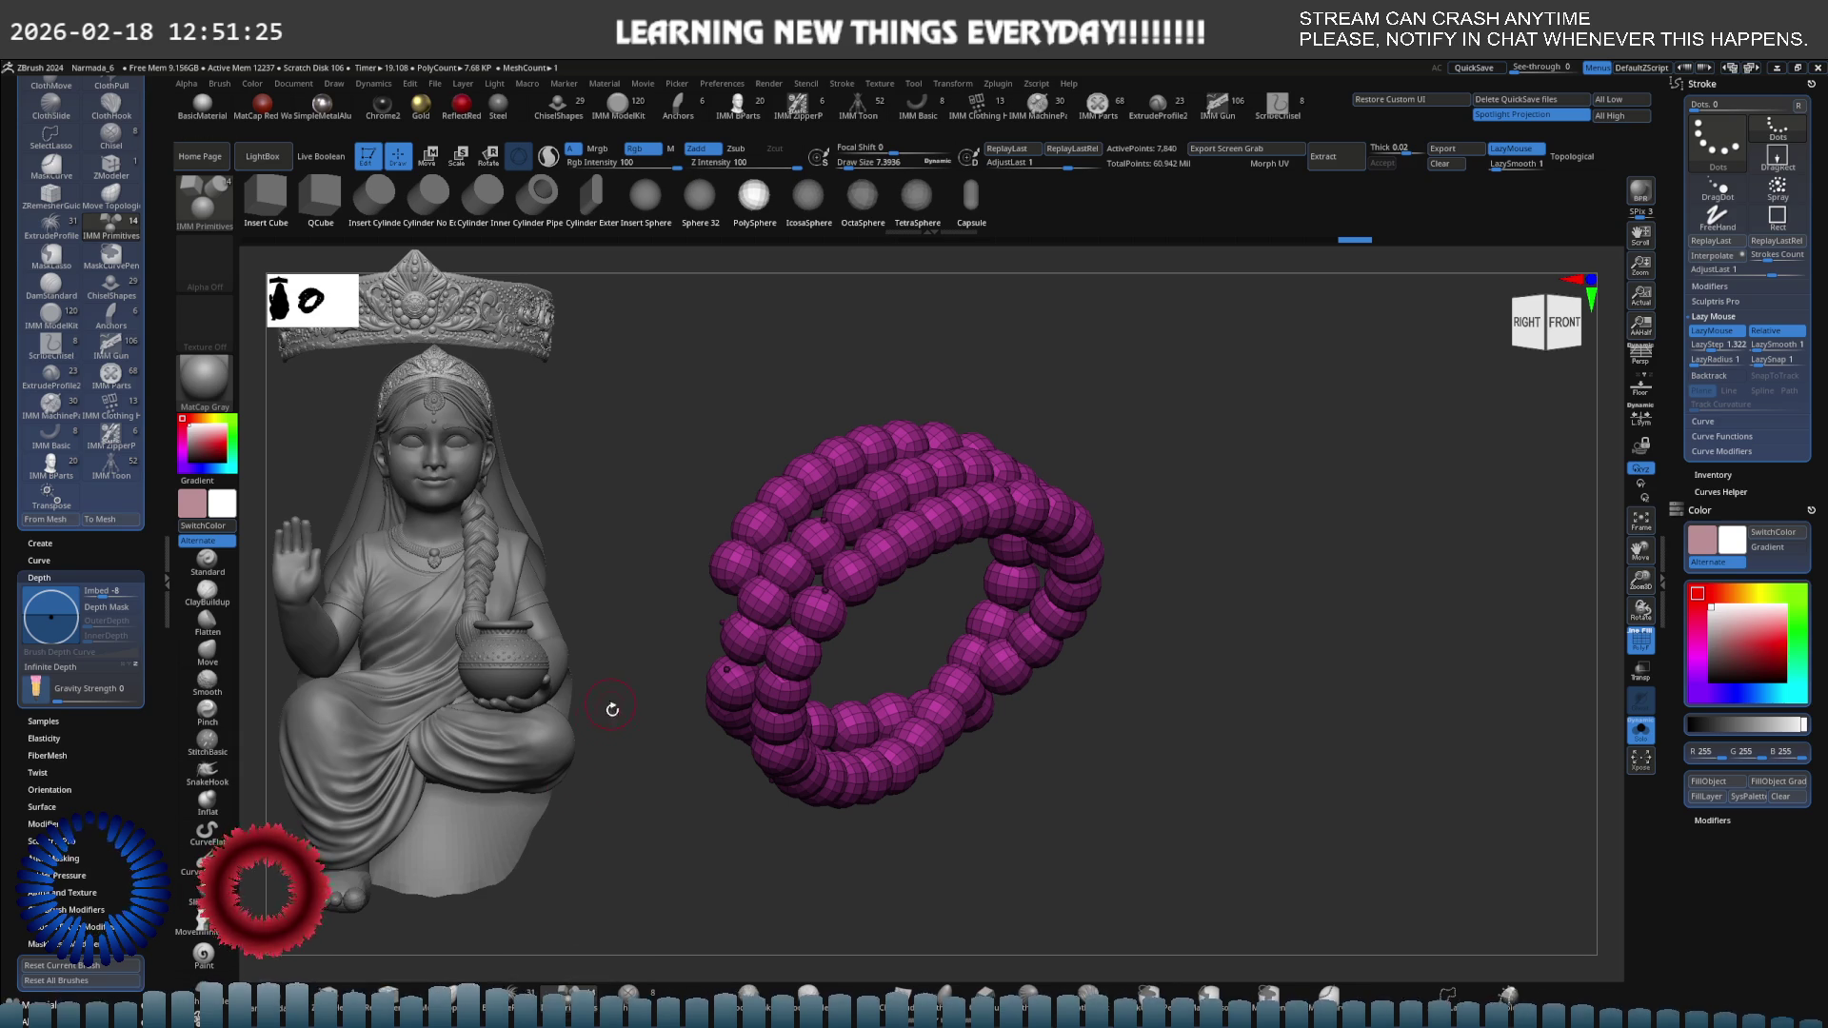
pyautogui.moveTo(612, 710)
pyautogui.mouseDown()
pyautogui.moveTo(800, 628)
pyautogui.moveTo(901, 617)
pyautogui.moveTo(950, 564)
pyautogui.moveTo(902, 613)
pyautogui.mouseUp()
pyautogui.moveTo(902, 612)
pyautogui.keyDown('ctrl'); pyautogui.mouseDown(button='right')
pyautogui.moveTo(1057, 581)
pyautogui.moveTo(995, 588)
pyautogui.moveTo(1069, 600)
pyautogui.moveTo(1143, 571)
pyautogui.moveTo(1075, 579)
pyautogui.moveTo(1054, 523)
pyautogui.moveTo(1053, 550)
pyautogui.mouseUp(button='right'); pyautogui.keyUp('ctrl')
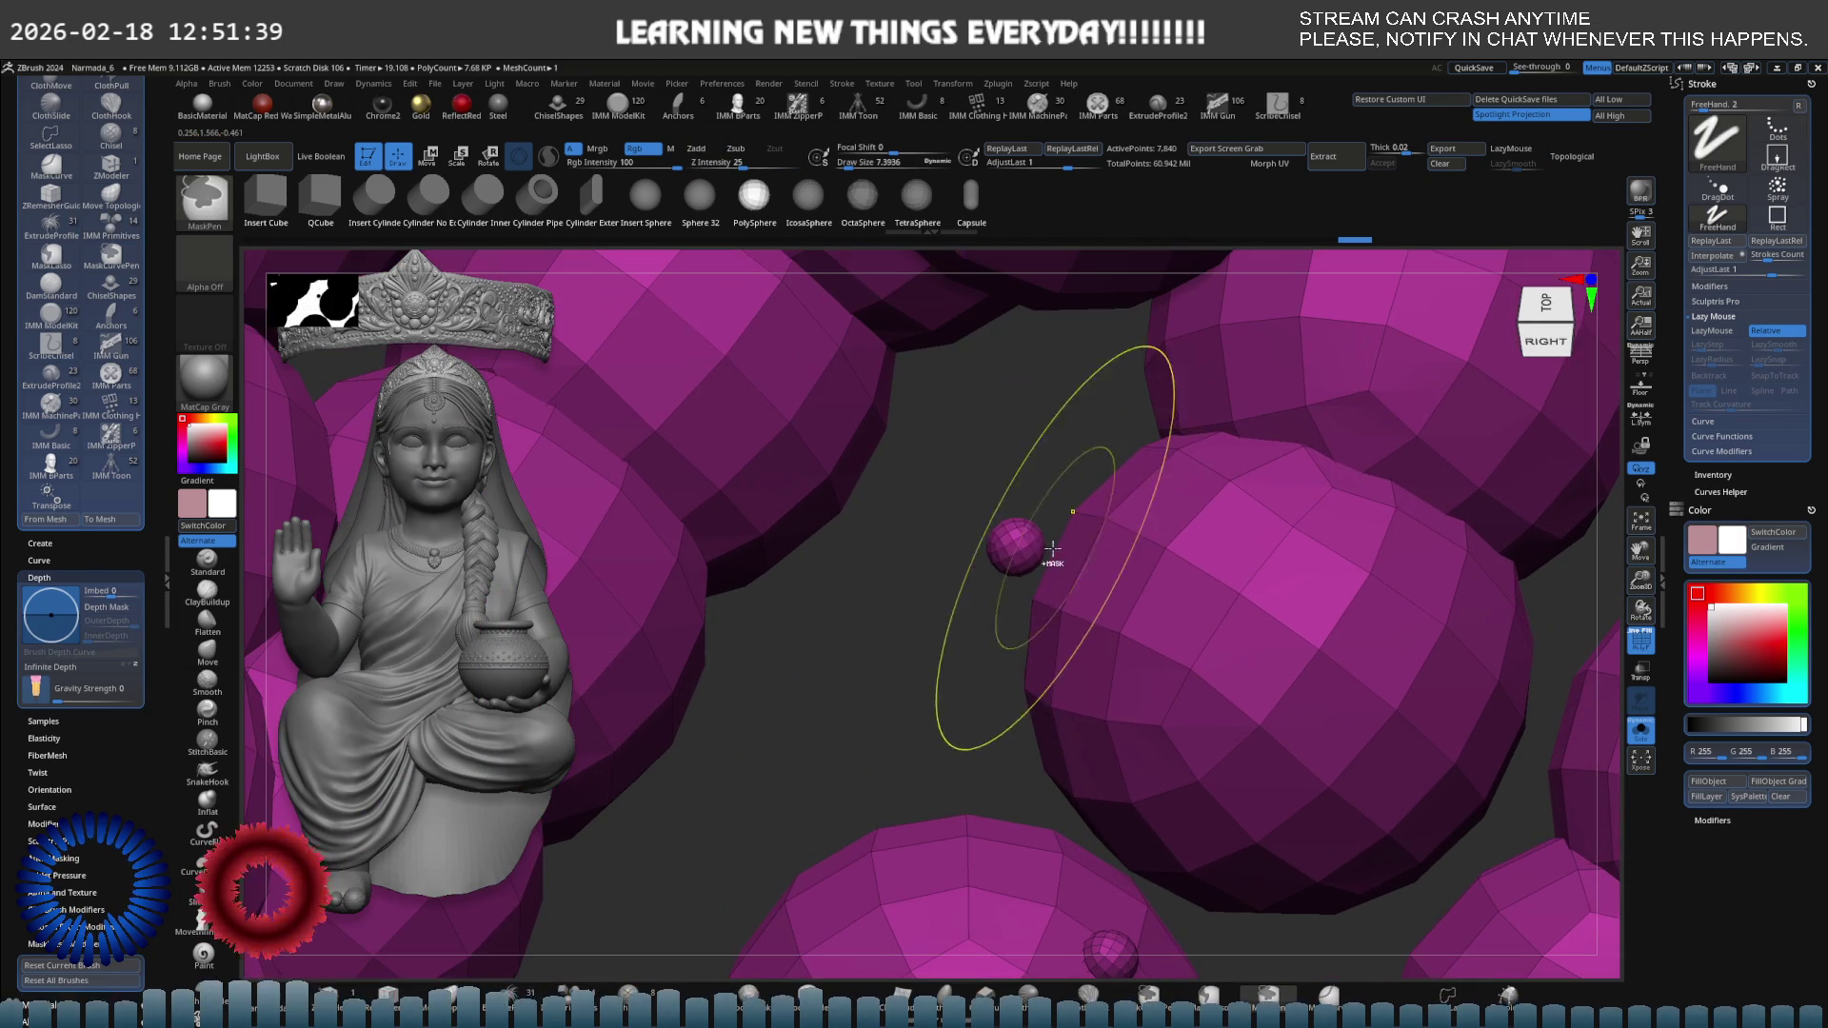
# Lasso an area between the beads, then show the whole ring again and zoom out.
pyautogui.hotkey('ctrl', 'shift')
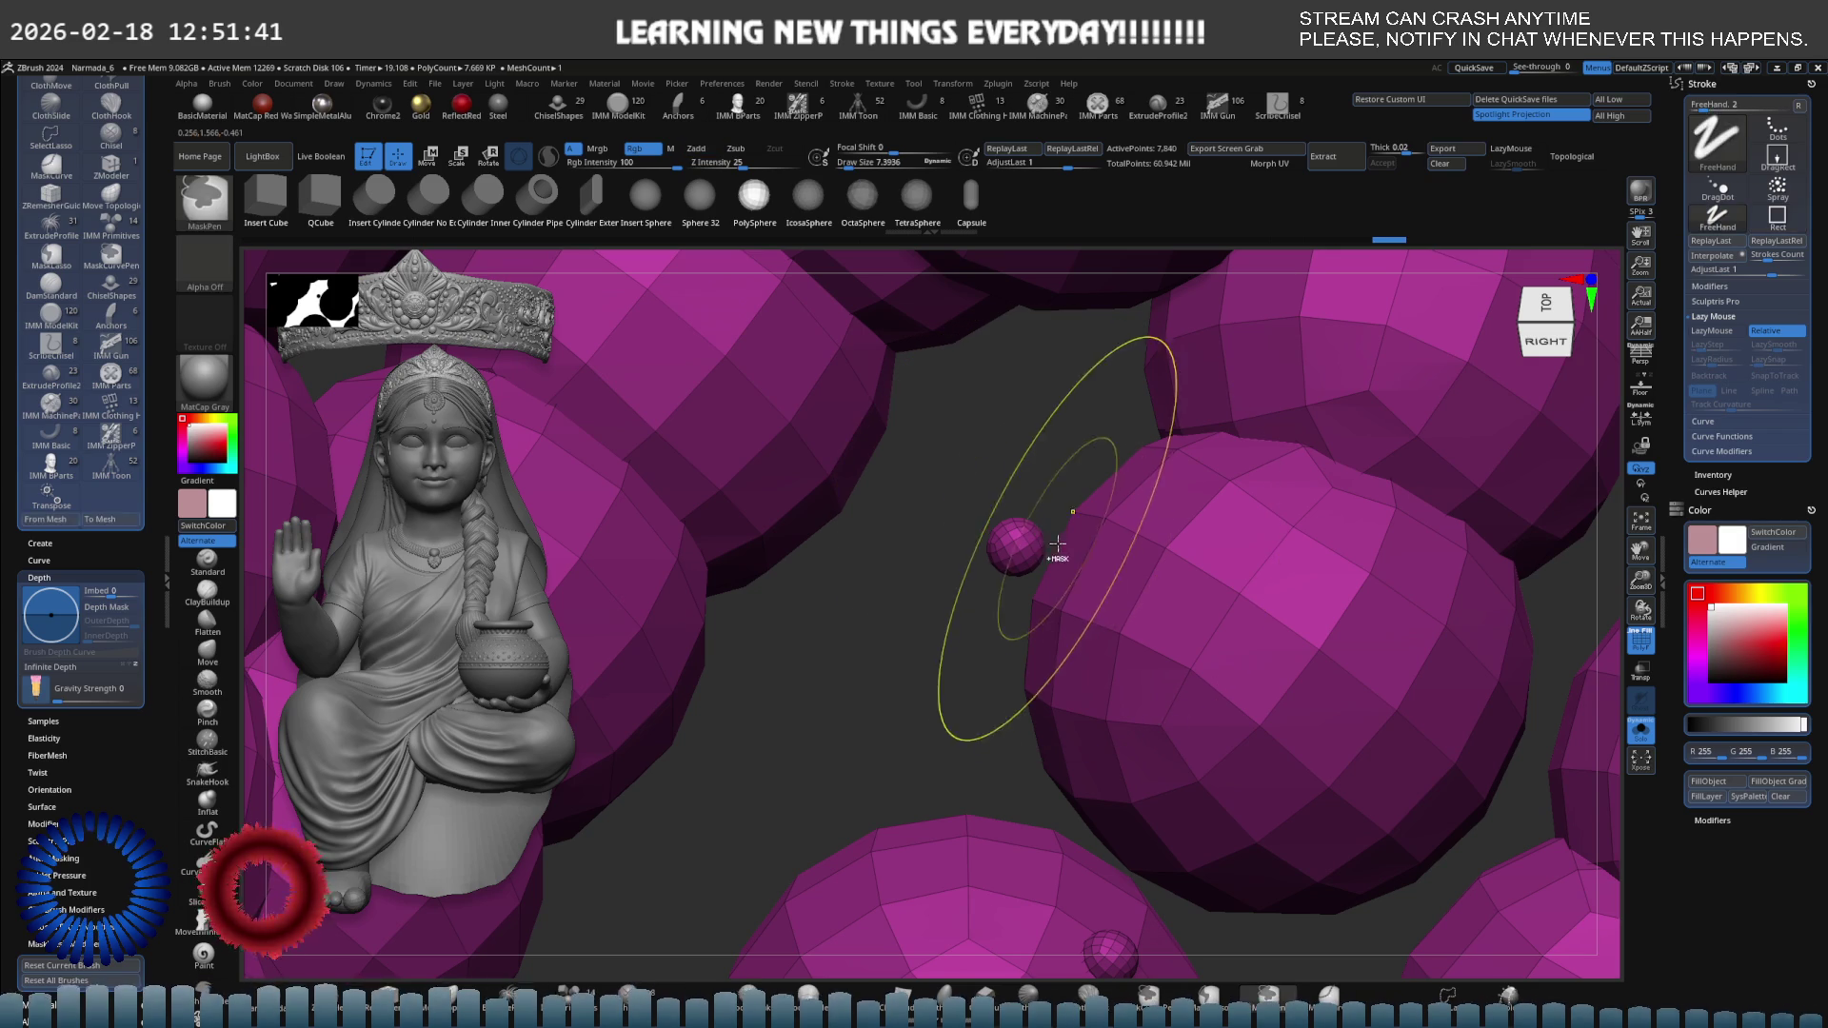
pyautogui.keyDown('ctrl'); pyautogui.keyDown('shift'); pyautogui.moveTo(1372, 890); pyautogui.dragTo(1360, 836); pyautogui.keyUp('shift'); pyautogui.keyUp('ctrl')
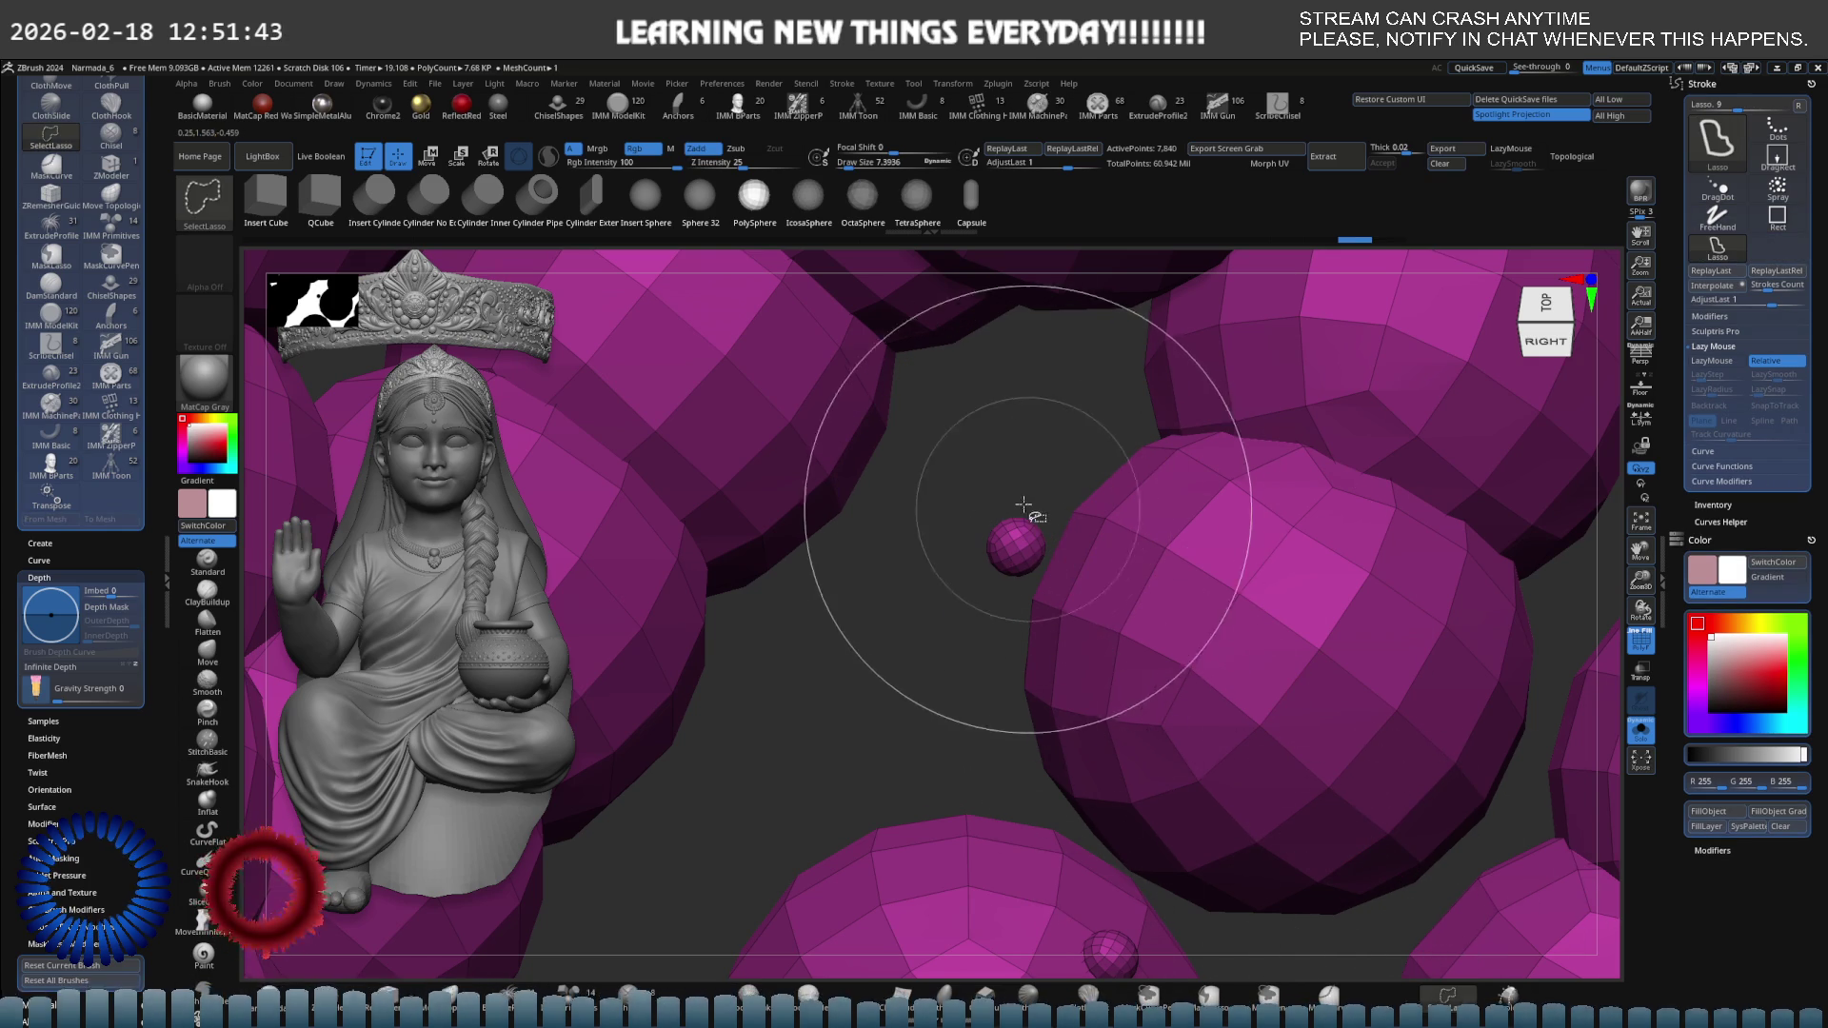
pyautogui.keyDown('ctrl'); pyautogui.keyDown('shift'); pyautogui.click(995, 448); pyautogui.keyUp('shift'); pyautogui.keyUp('ctrl')
pyautogui.moveTo(1106, 541)
pyautogui.mouseDown()
pyautogui.moveTo(984, 600)
pyautogui.moveTo(970, 631)
pyautogui.moveTo(943, 595)
pyautogui.moveTo(1143, 531)
pyautogui.moveTo(1173, 573)
pyautogui.moveTo(1253, 542)
pyautogui.moveTo(1213, 559)
pyautogui.mouseUp()
pyautogui.press('ctrl')
# Unhide the model, then hide the purple band, pink bead ring and white cloth wrap in turn.
pyautogui.keyDown('ctrl'); pyautogui.keyDown('shift'); pyautogui.click(1350, 554); pyautogui.keyUp('shift'); pyautogui.keyUp('ctrl')
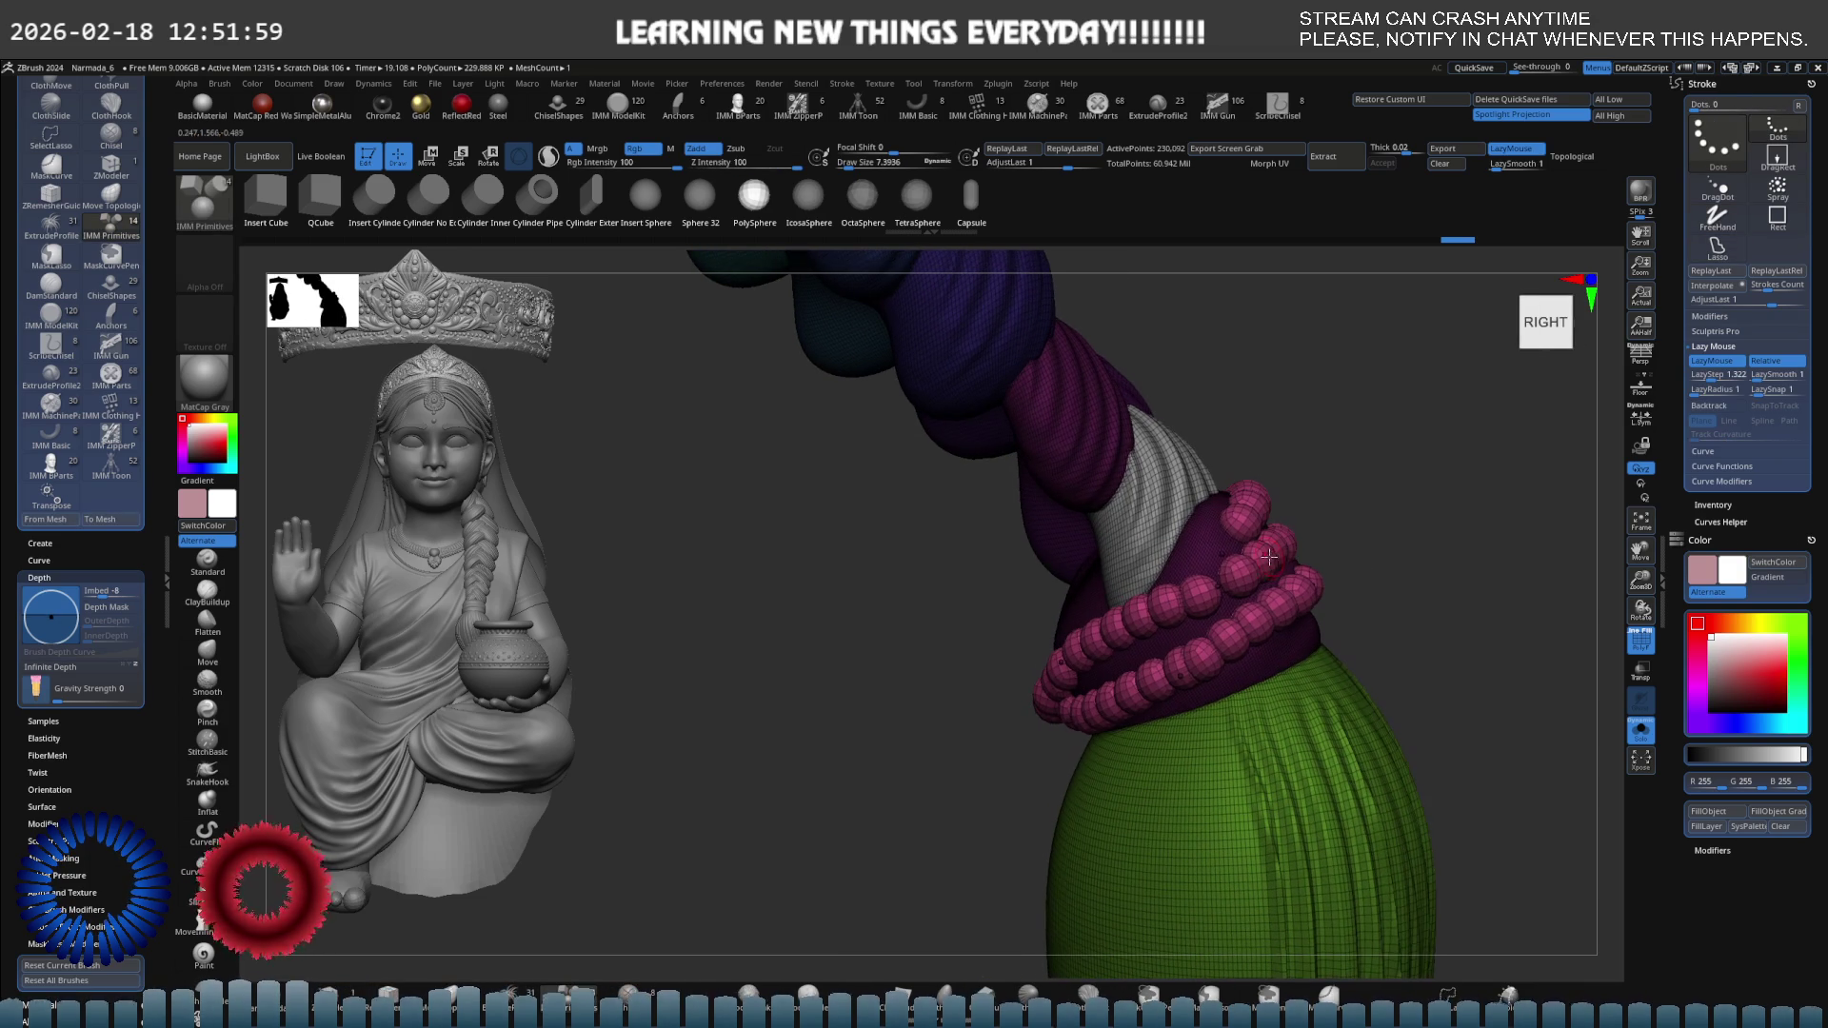
pyautogui.keyDown('ctrl'); pyautogui.keyDown('shift'); pyautogui.click(1207, 554); pyautogui.keyUp('shift'); pyautogui.keyUp('ctrl')
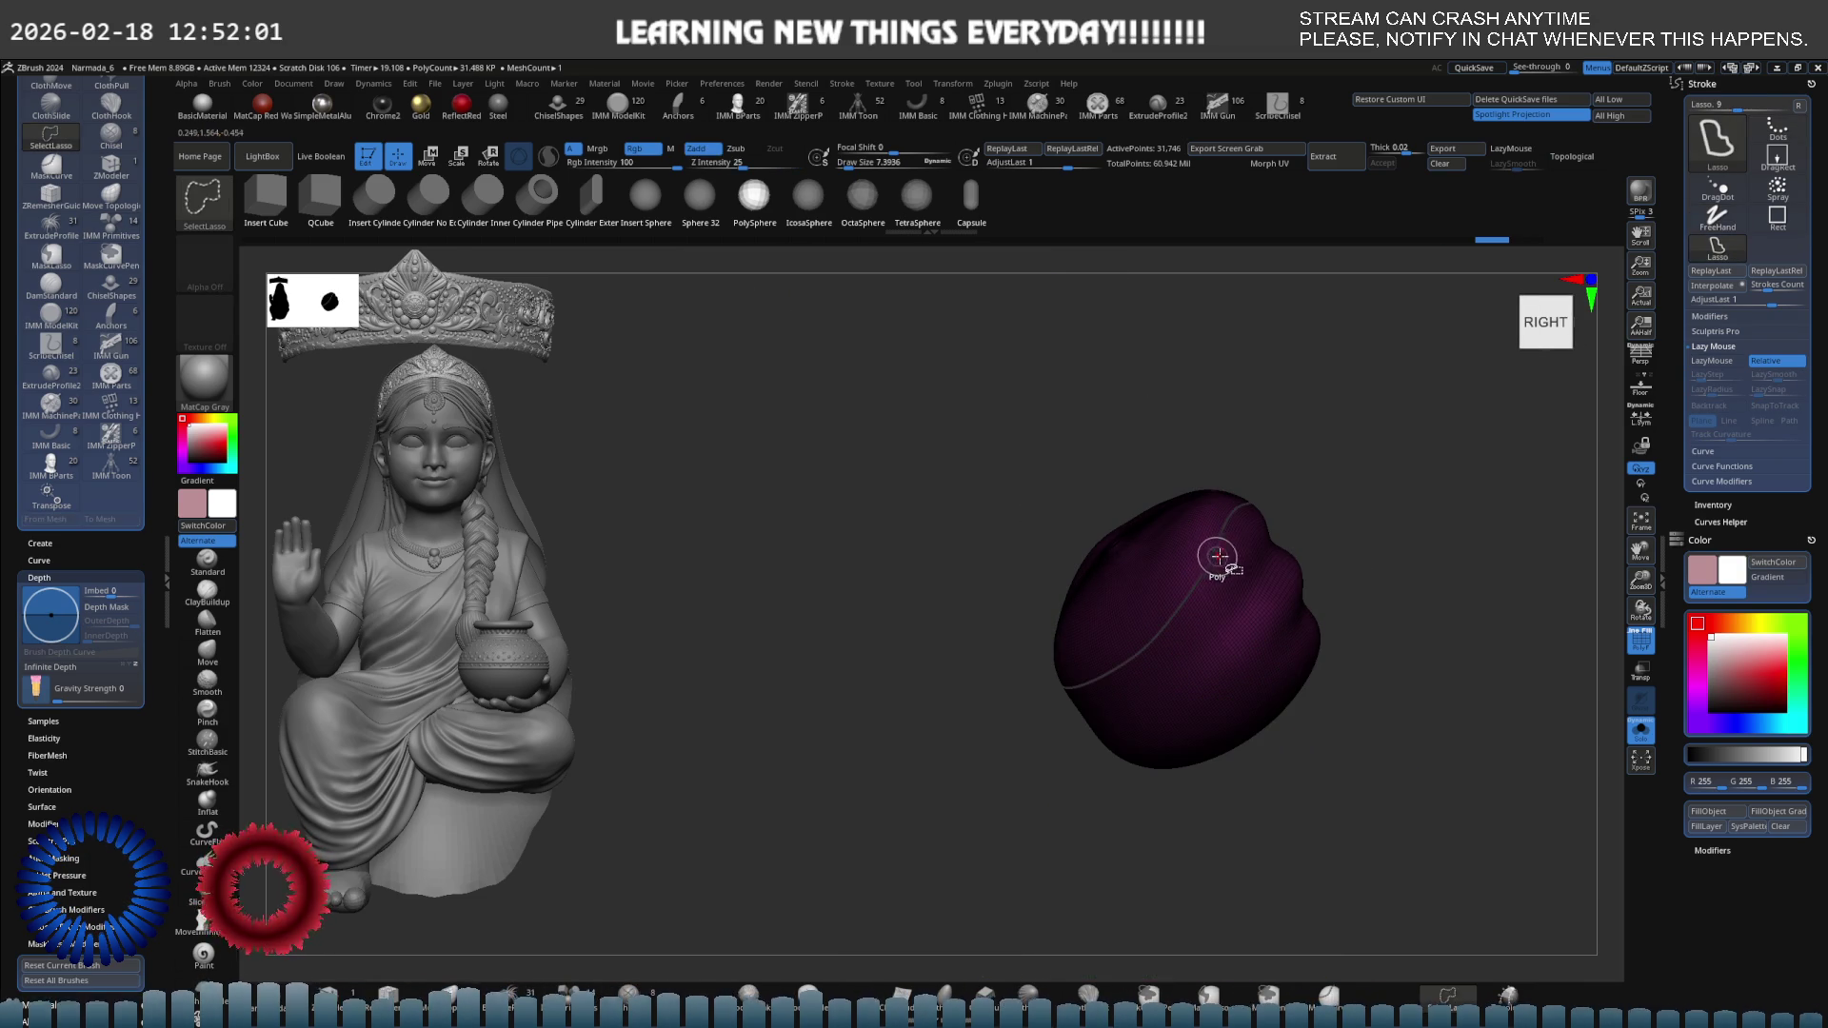
pyautogui.keyDown('ctrl'); pyautogui.keyDown('shift'); pyautogui.click(1209, 555); pyautogui.keyUp('shift'); pyautogui.keyUp('ctrl')
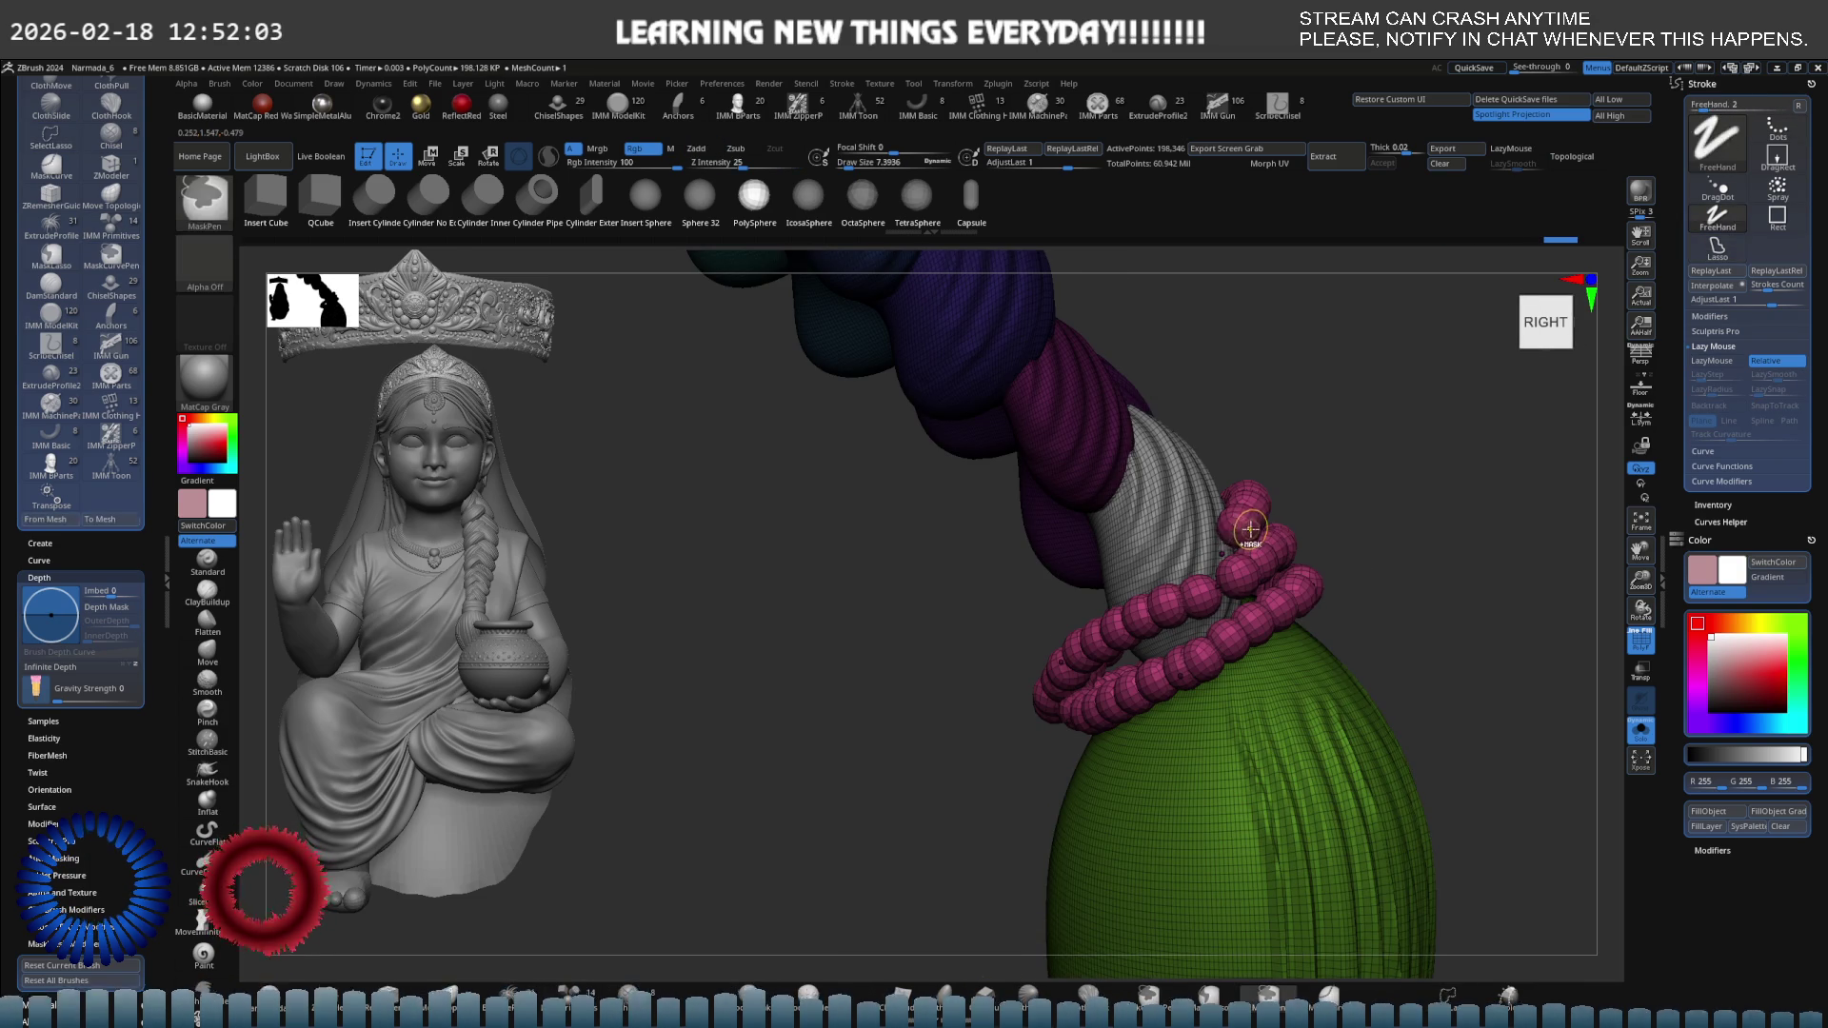
pyautogui.keyDown('ctrl'); pyautogui.keyDown('alt'); pyautogui.keyDown('shift'); pyautogui.click(1236, 526); pyautogui.keyUp('shift'); pyautogui.keyUp('alt'); pyautogui.keyUp('ctrl')
pyautogui.press('ctrl')
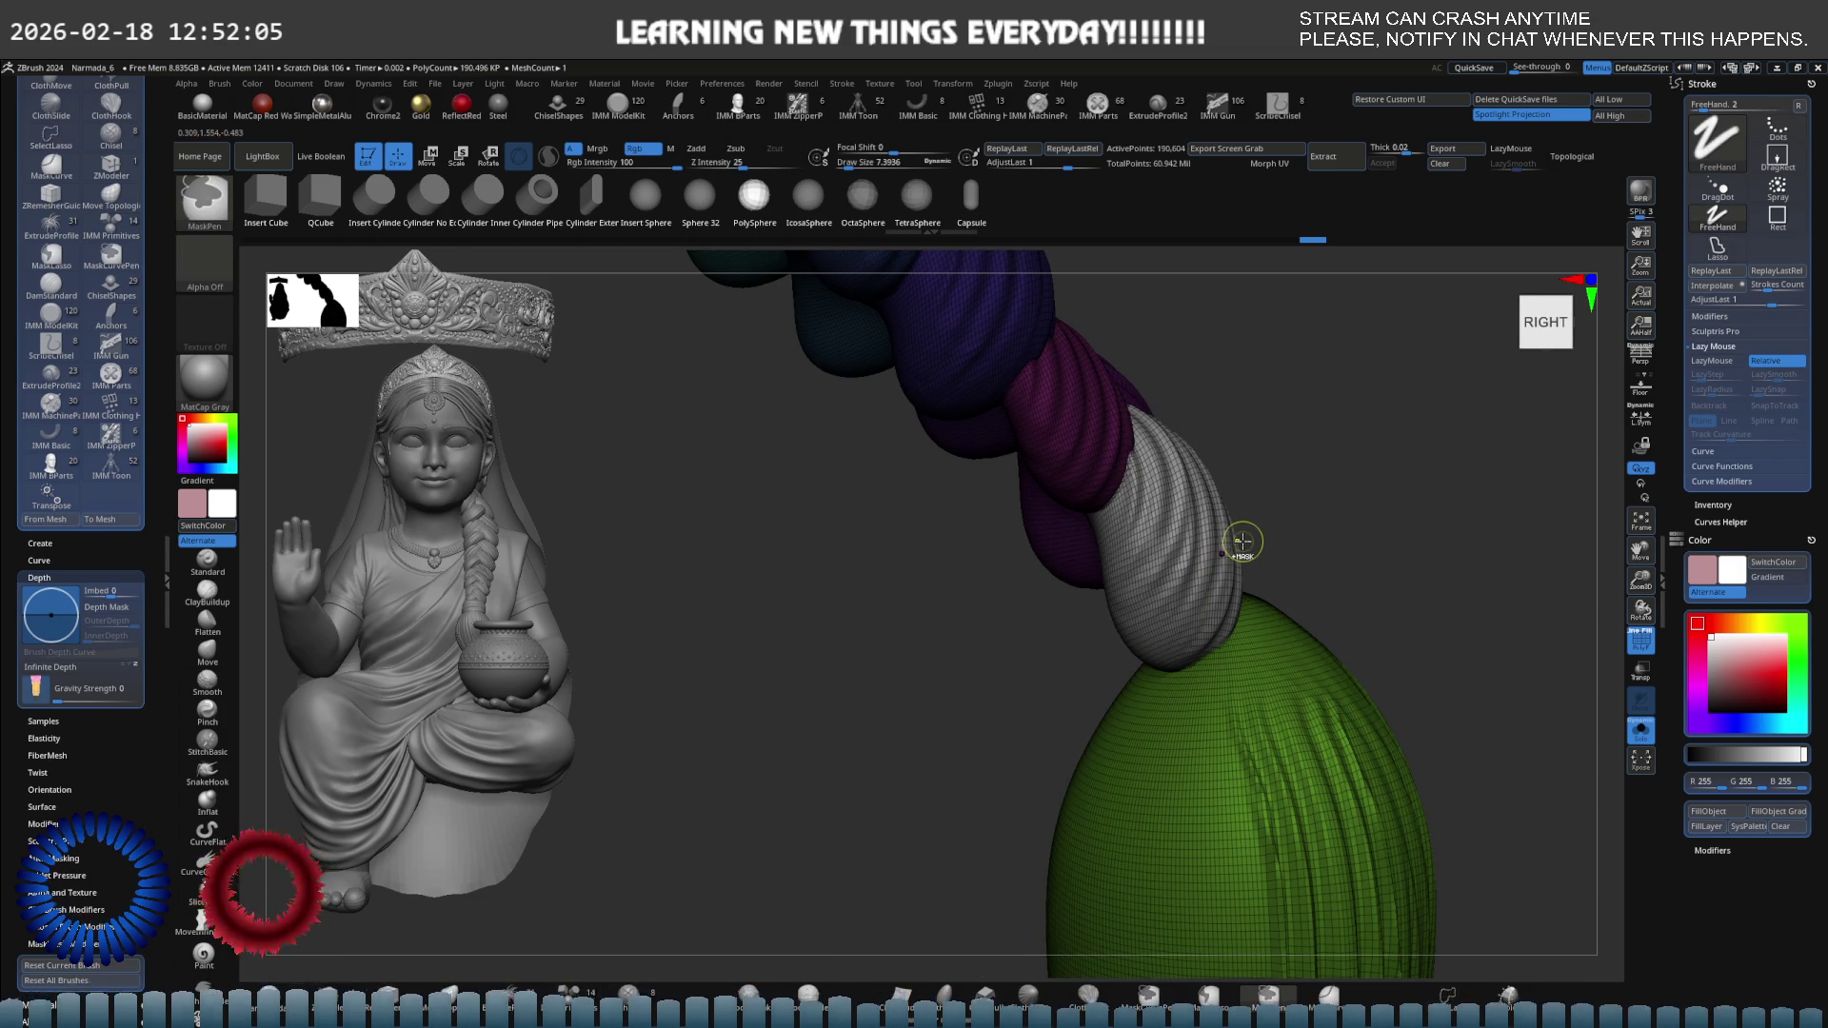
pyautogui.keyDown('ctrl'); pyautogui.keyDown('alt'); pyautogui.keyDown('shift'); pyautogui.click(1224, 536); pyautogui.keyUp('shift'); pyautogui.keyUp('alt'); pyautogui.keyUp('ctrl')
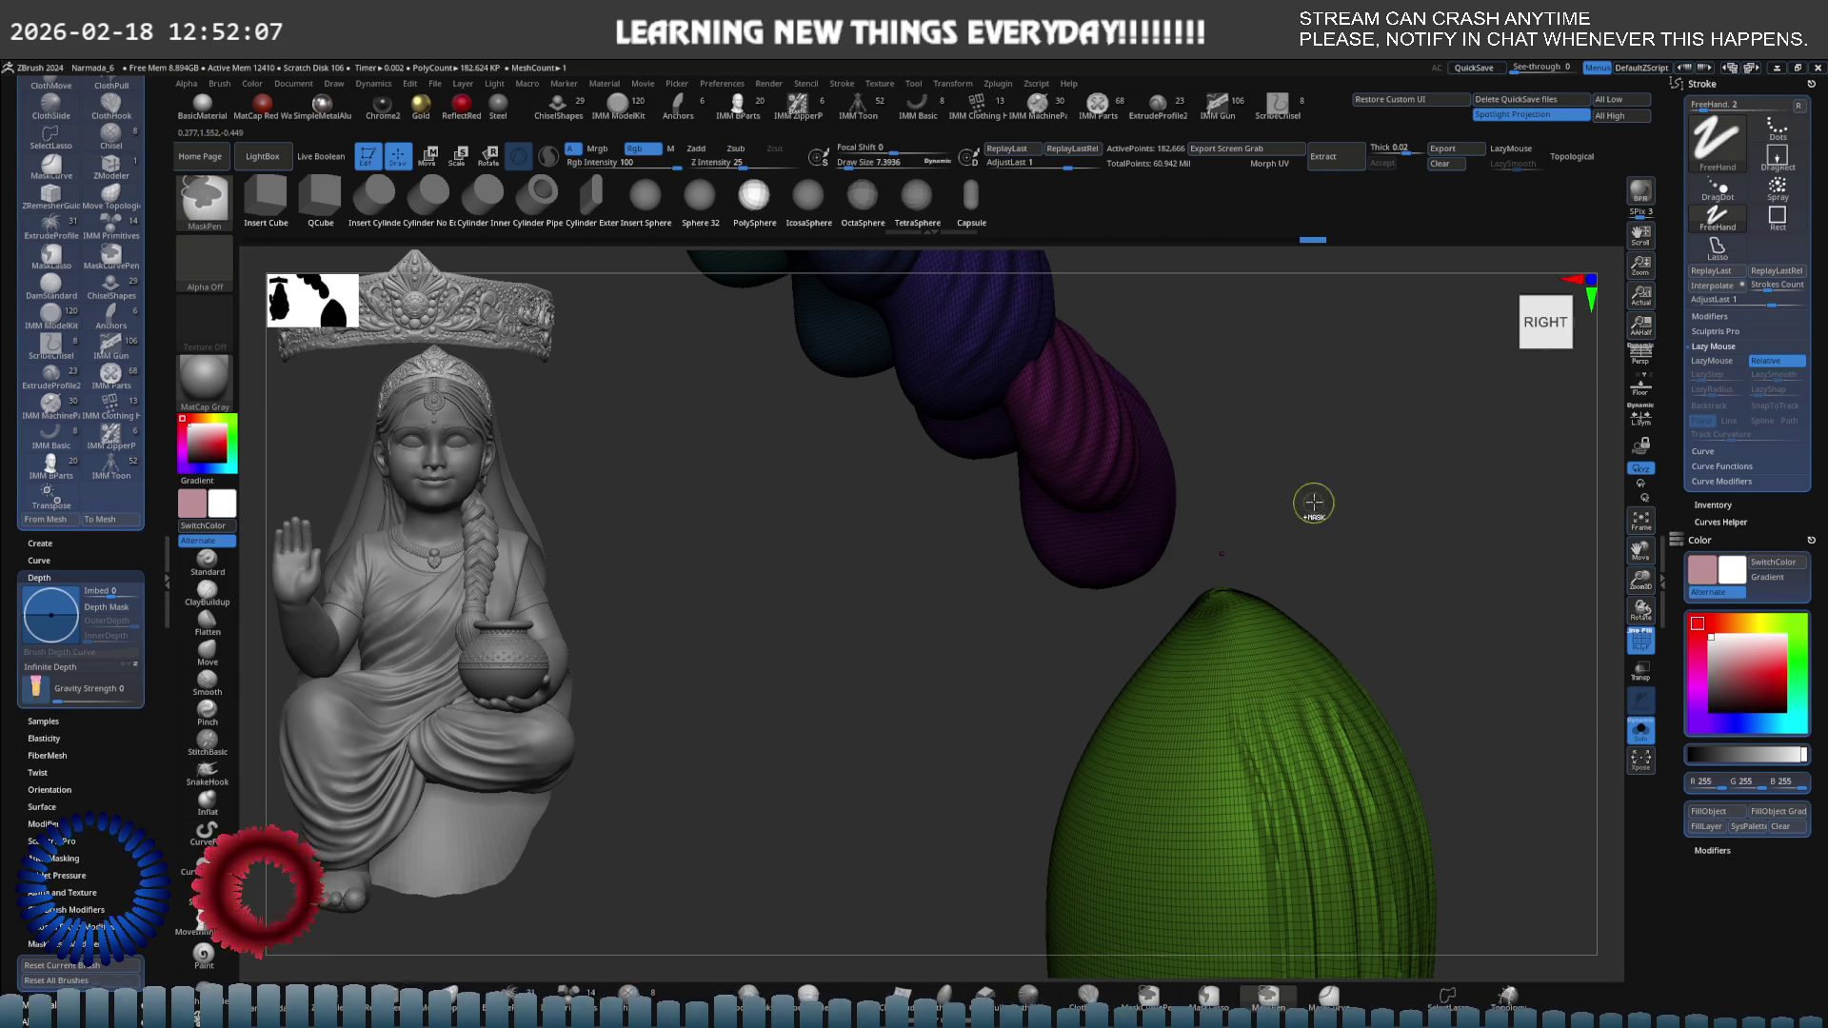
# Show all parts again, mask the model, zoom out to the front, and clear the mask.
pyautogui.keyDown('ctrl'); pyautogui.keyDown('shift'); pyautogui.click(1267, 560); pyautogui.keyUp('shift'); pyautogui.keyUp('ctrl')
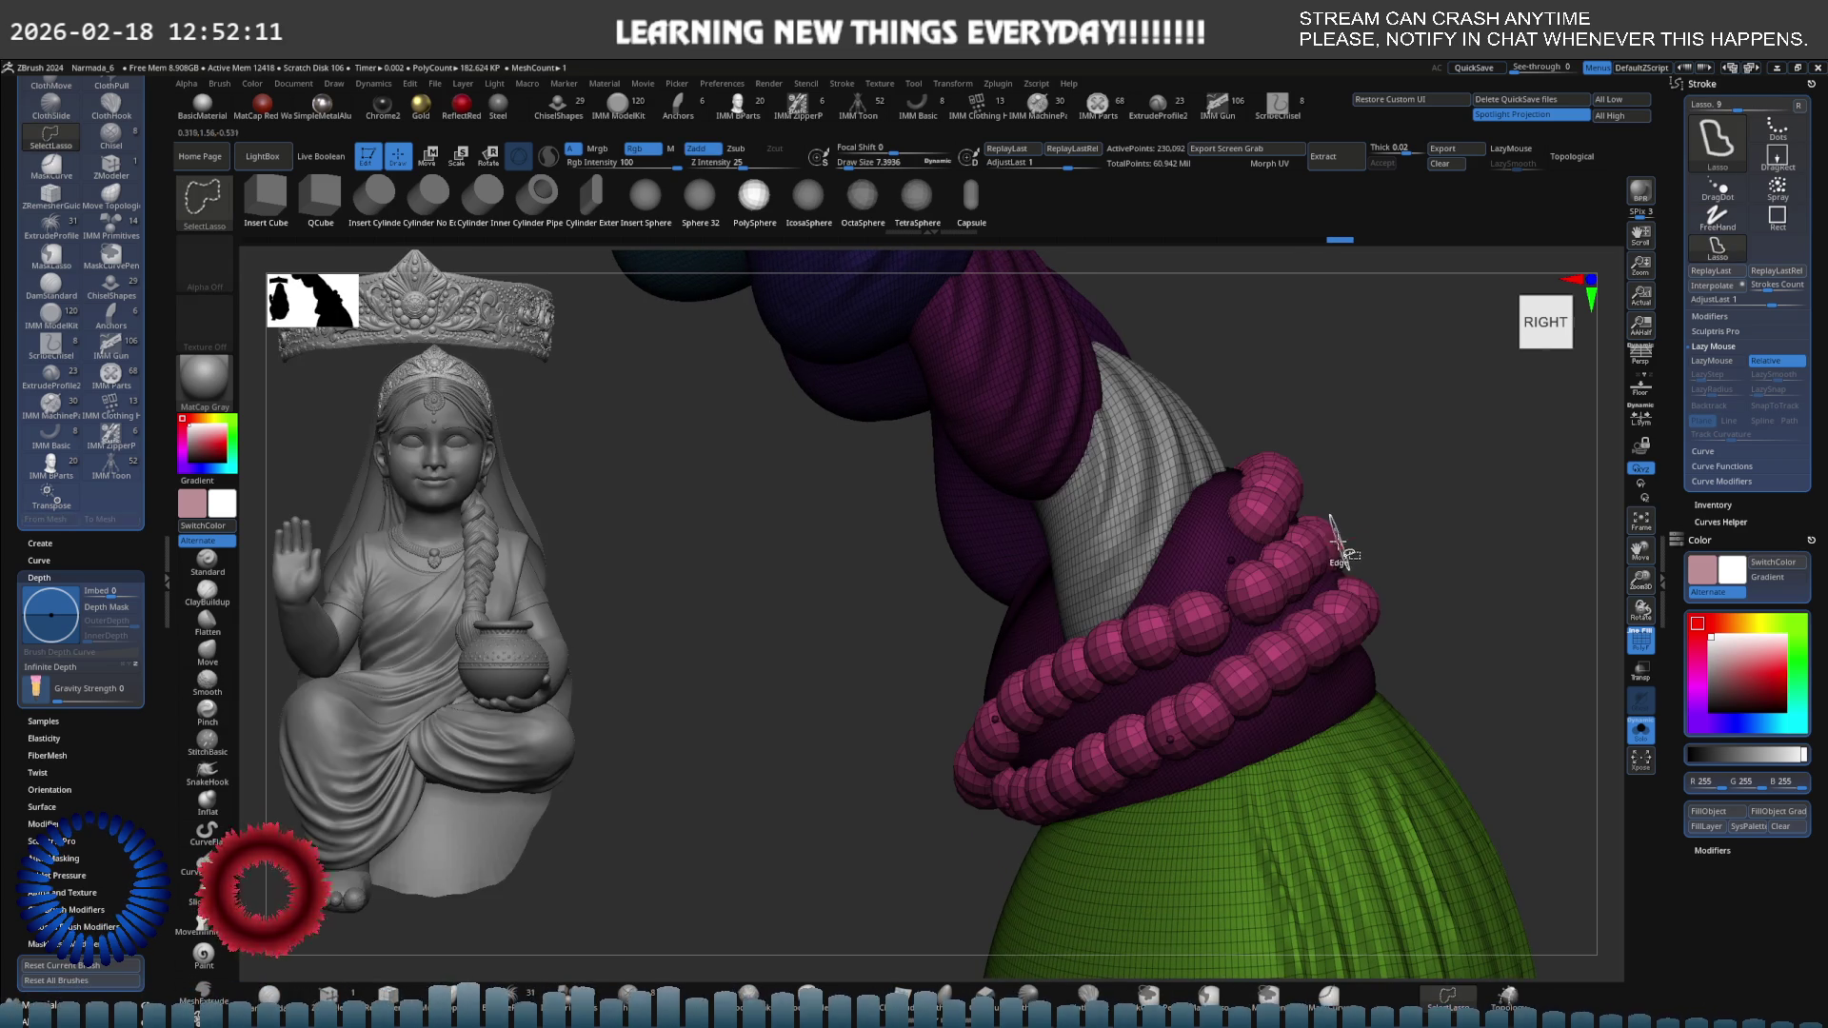
pyautogui.keyDown('ctrl'); pyautogui.click(1429, 517); pyautogui.keyUp('ctrl')
pyautogui.moveTo(1440, 507)
pyautogui.mouseDown()
pyautogui.moveTo(1217, 530)
pyautogui.moveTo(1420, 518)
pyautogui.moveTo(1270, 526)
pyautogui.mouseUp()
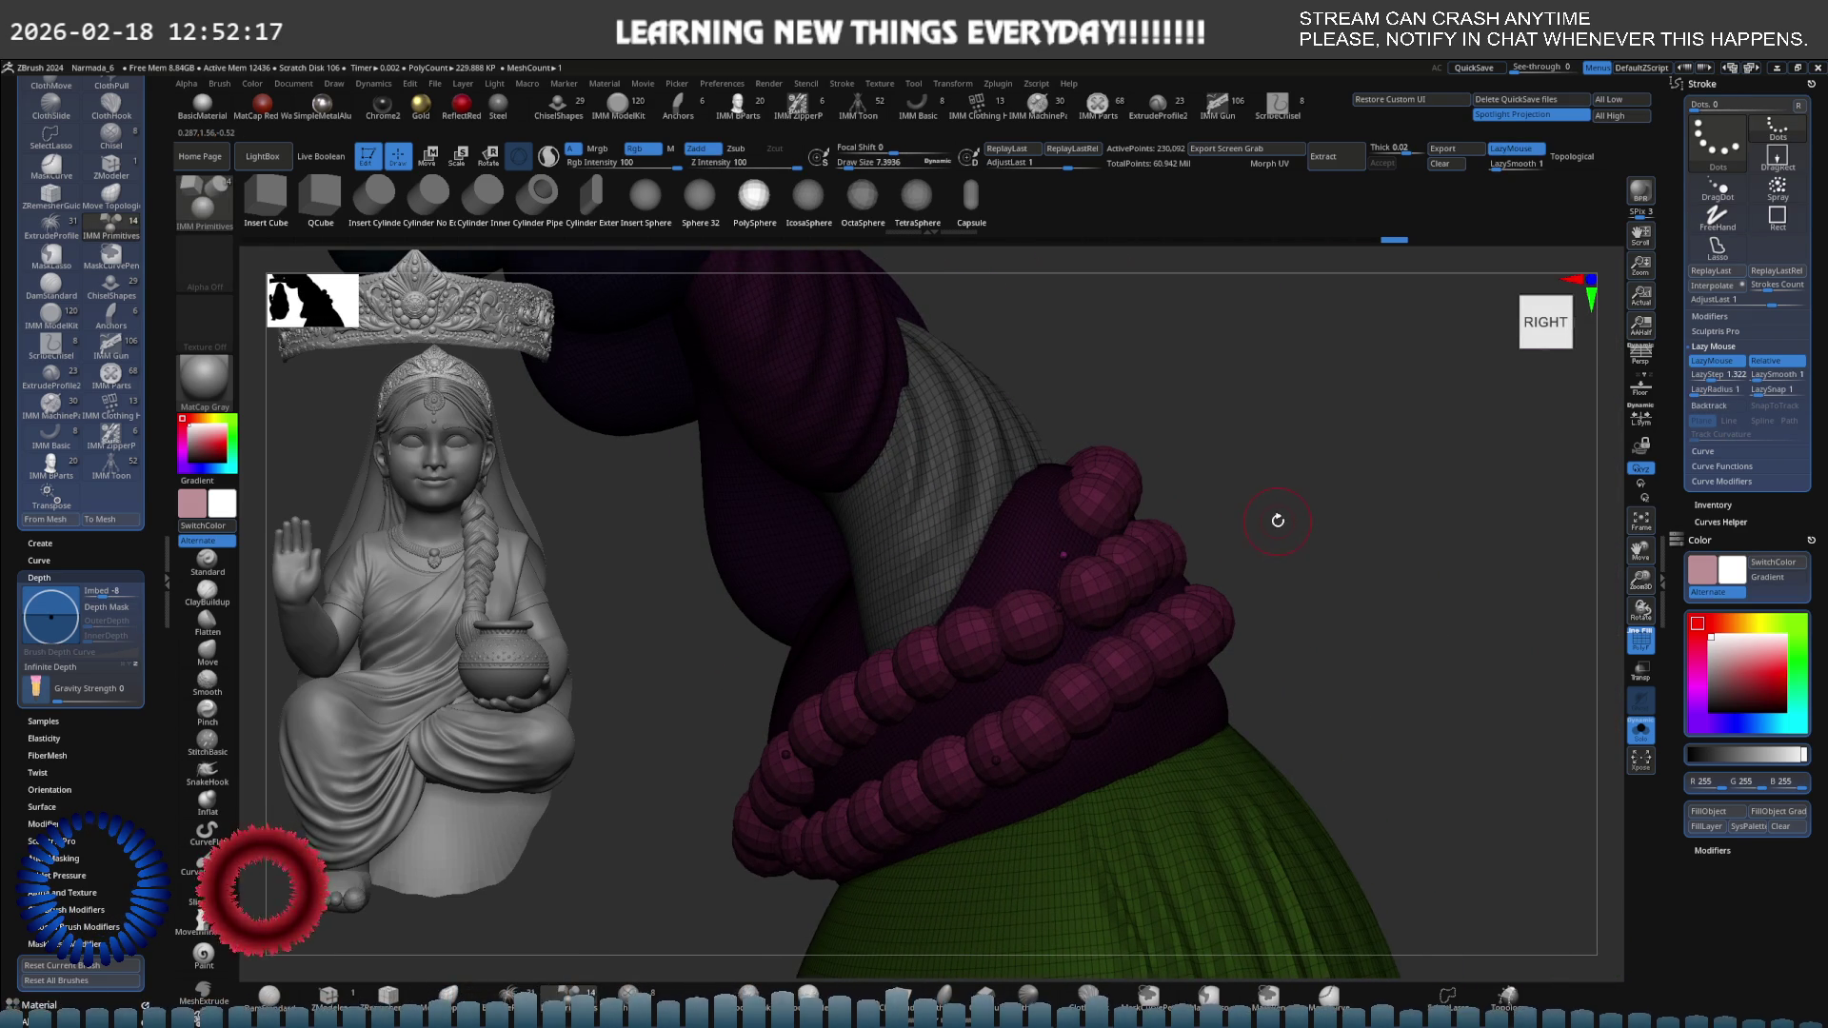
pyautogui.scroll(3, 1181, 529)
pyautogui.hotkey('ctrl', 'shift', 'a')
pyautogui.scroll(3, 1200, 523)
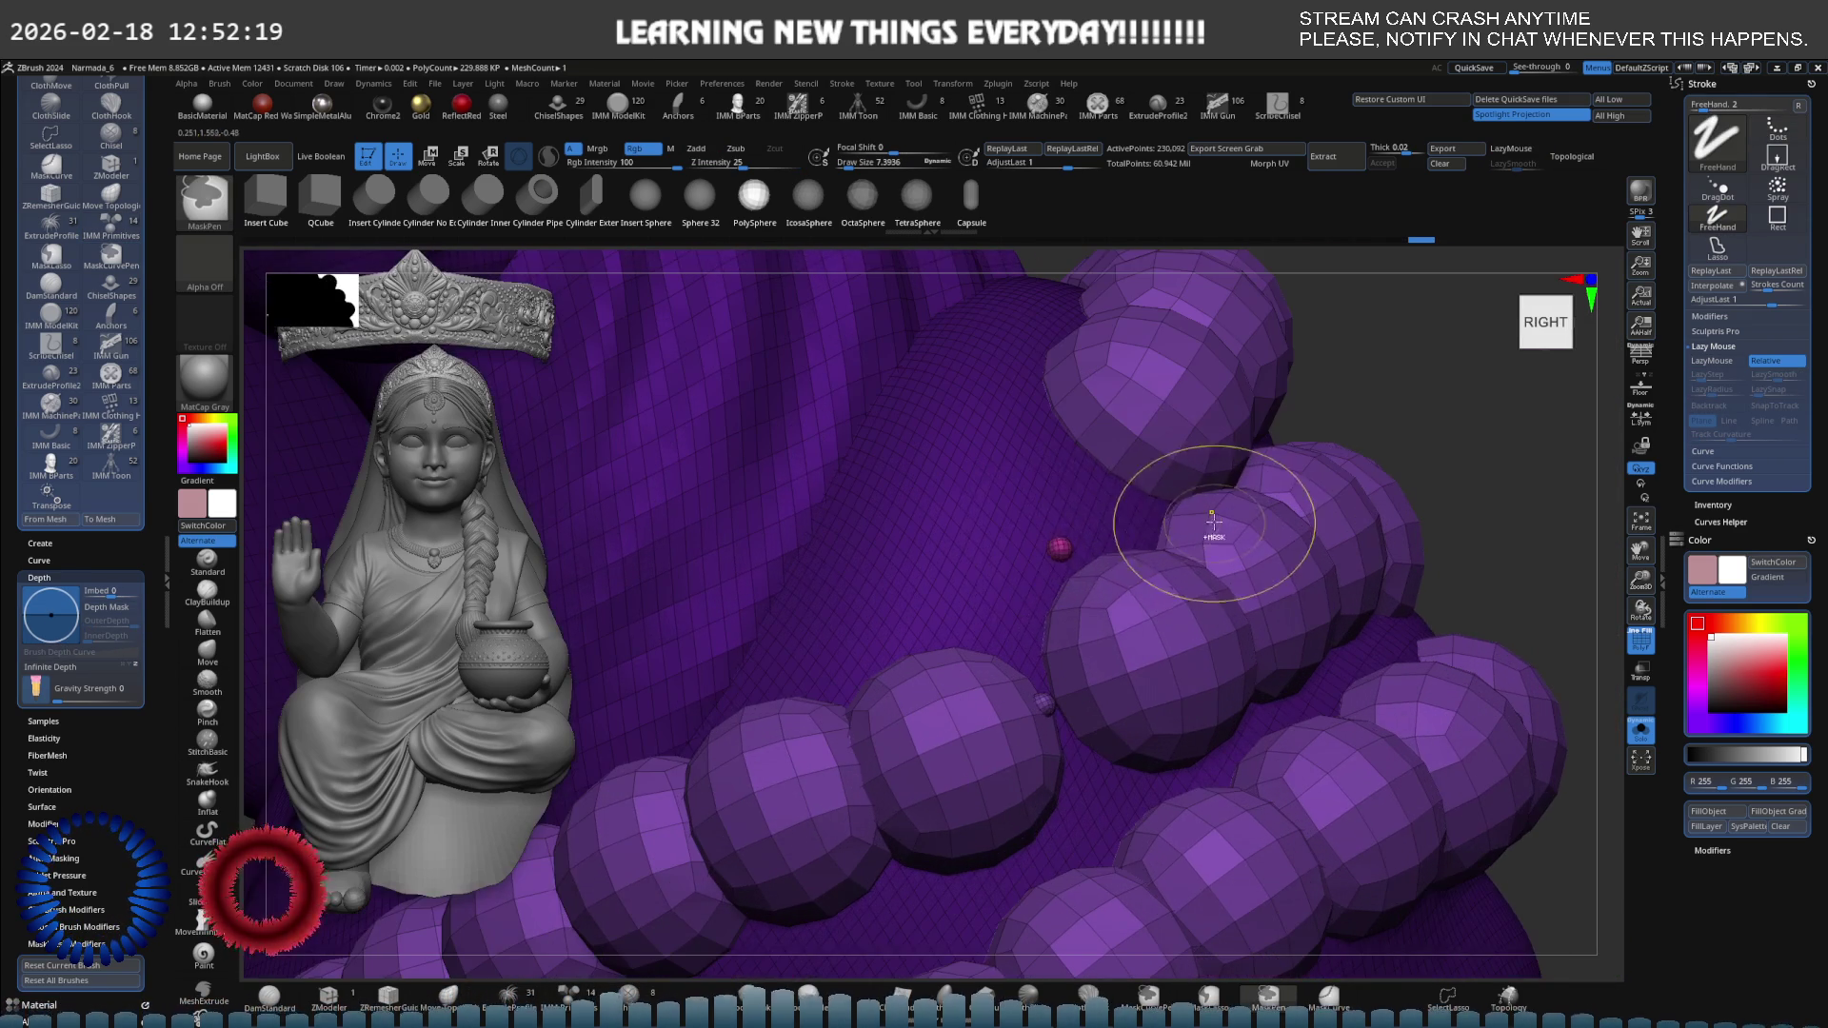
# Isolate the tiny stray sphere and invert visibility to hide it, then orbit to the front.
pyautogui.keyDown('ctrl'); pyautogui.keyDown('shift'); pyautogui.click(1062, 550); pyautogui.keyUp('shift'); pyautogui.keyUp('ctrl')
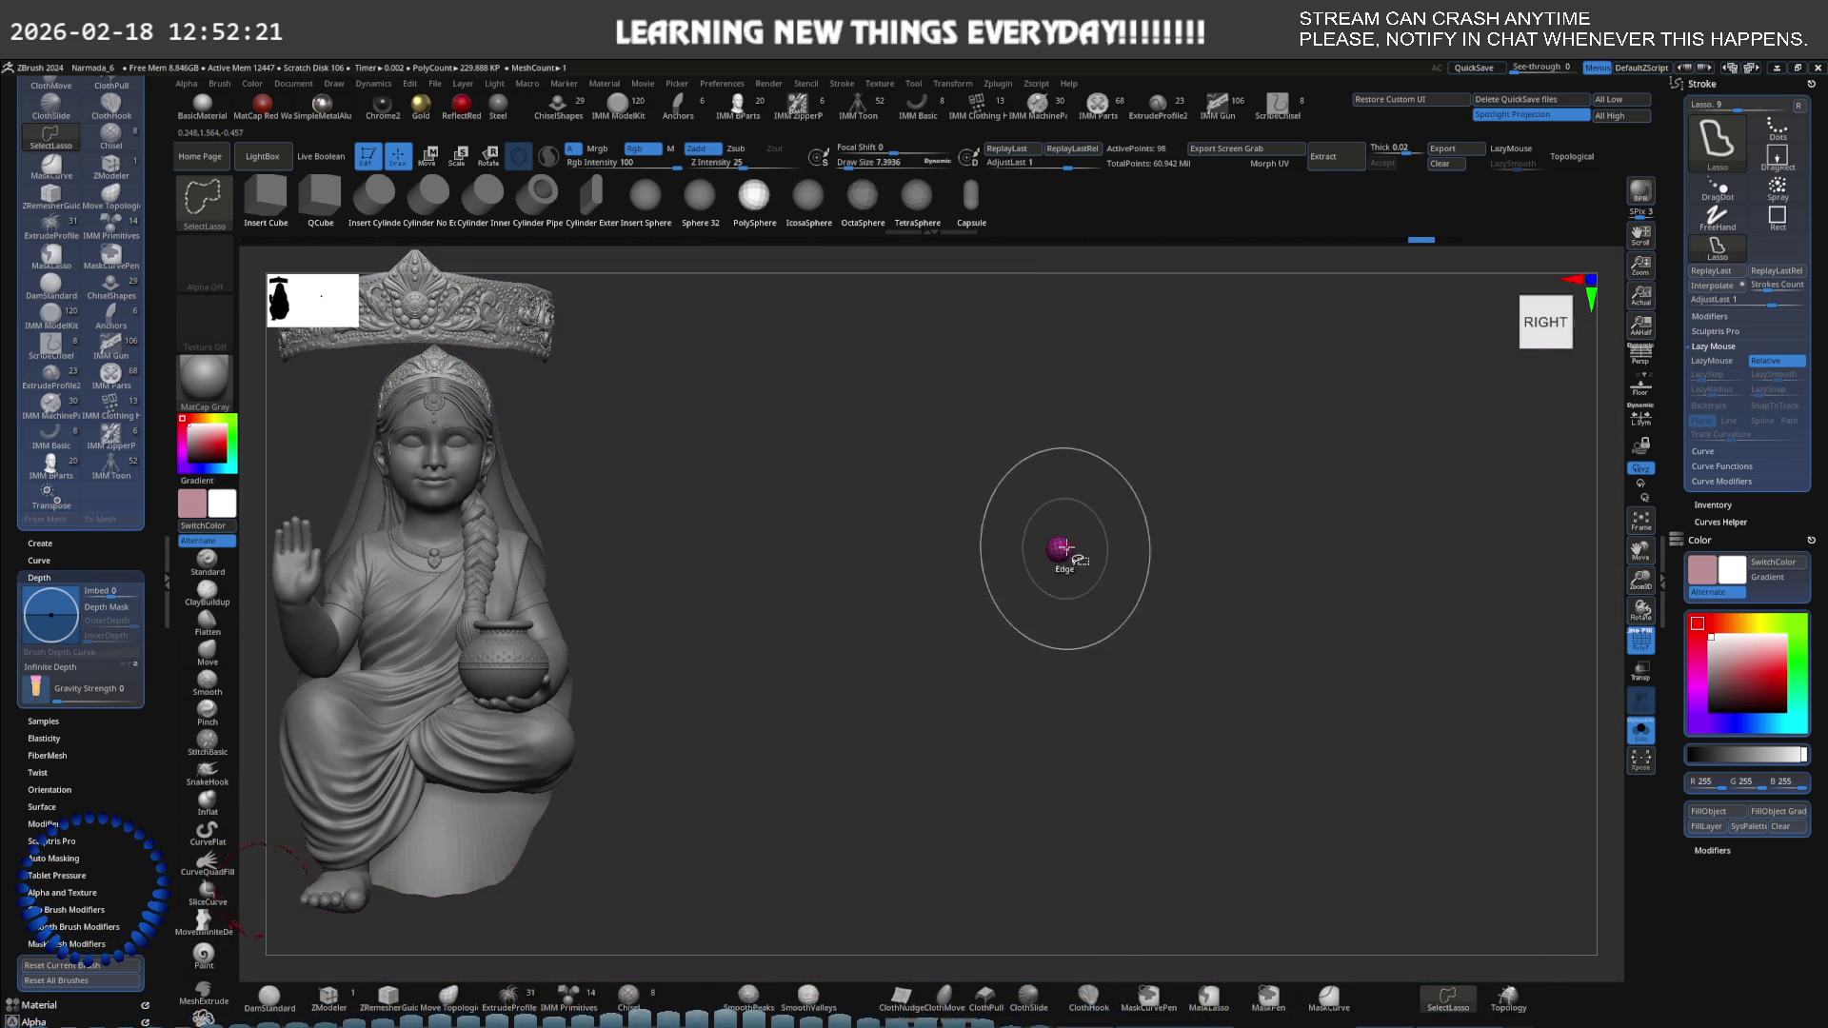
pyautogui.keyDown('ctrl'); pyautogui.keyDown('shift'); pyautogui.moveTo(1060, 550); pyautogui.dragTo(1067, 552); pyautogui.keyUp('shift'); pyautogui.keyUp('ctrl')
pyautogui.click(568, 995)
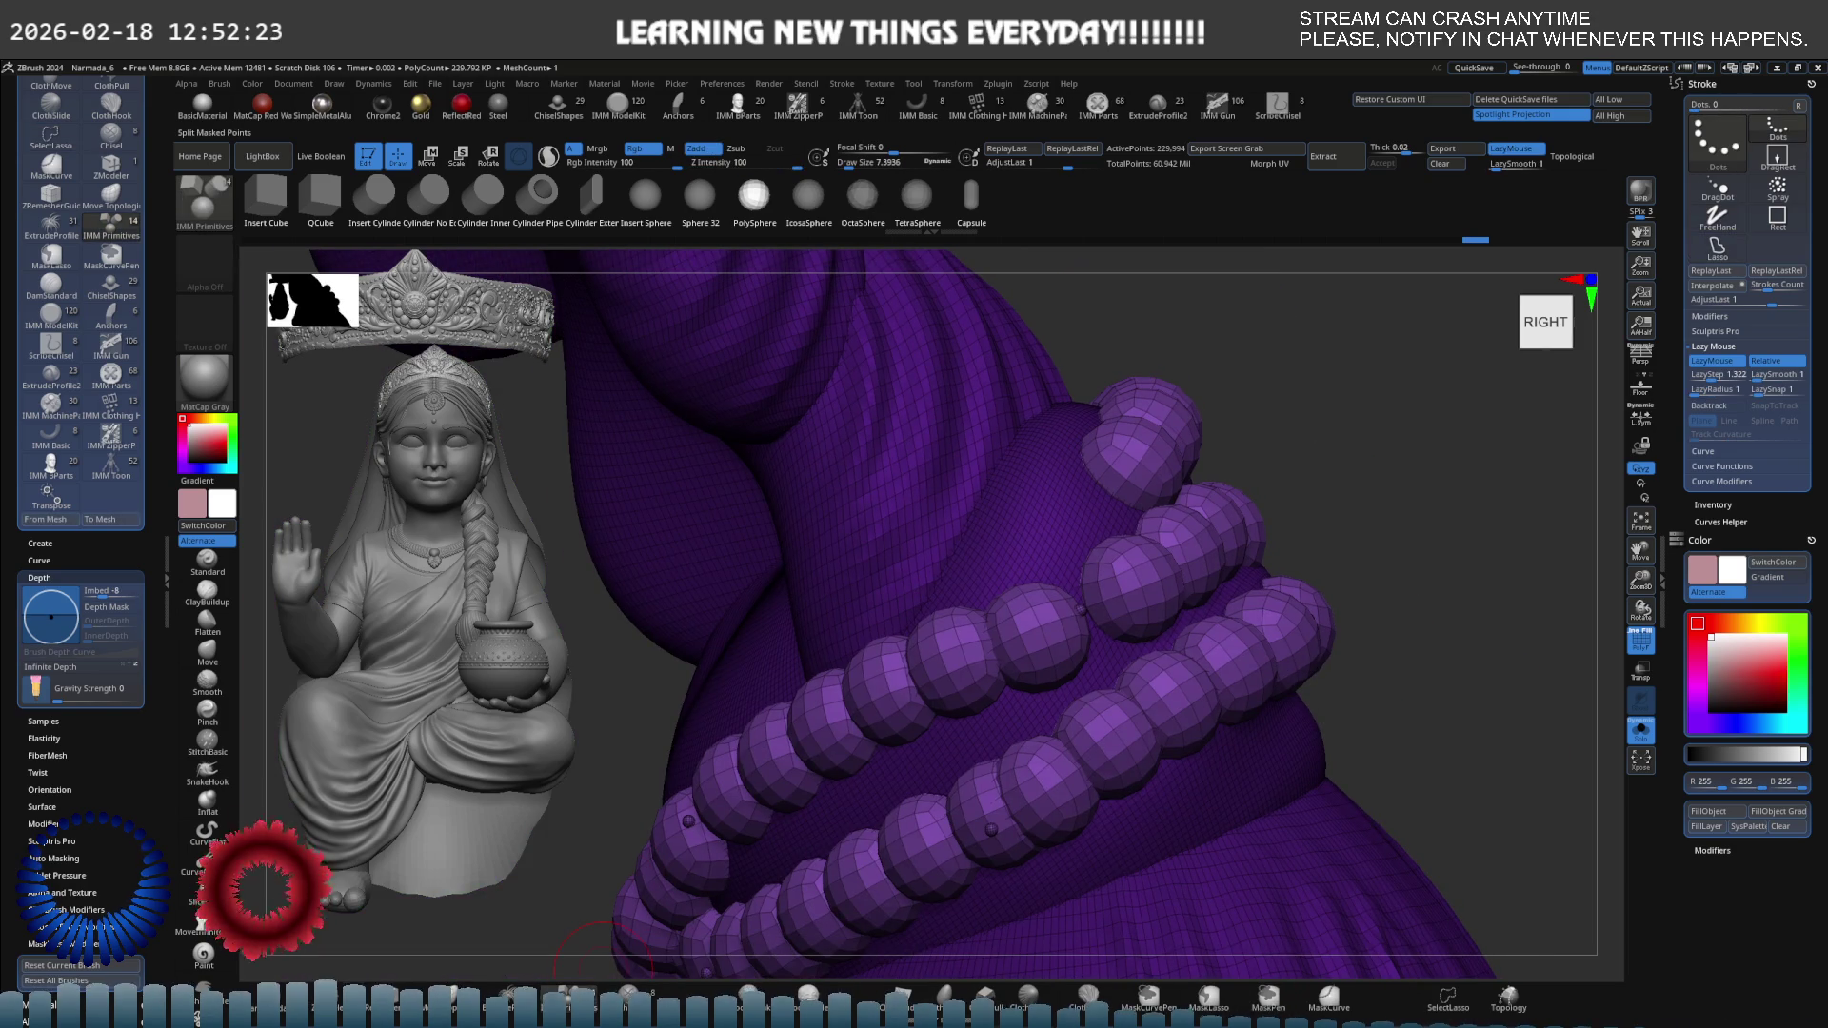
pyautogui.scroll(-5, 779, 817)
pyautogui.moveTo(877, 633)
pyautogui.keyDown('shift'); pyautogui.mouseDown()
pyautogui.moveTo(898, 604)
pyautogui.moveTo(979, 596)
pyautogui.mouseUp(); pyautogui.keyUp('shift')
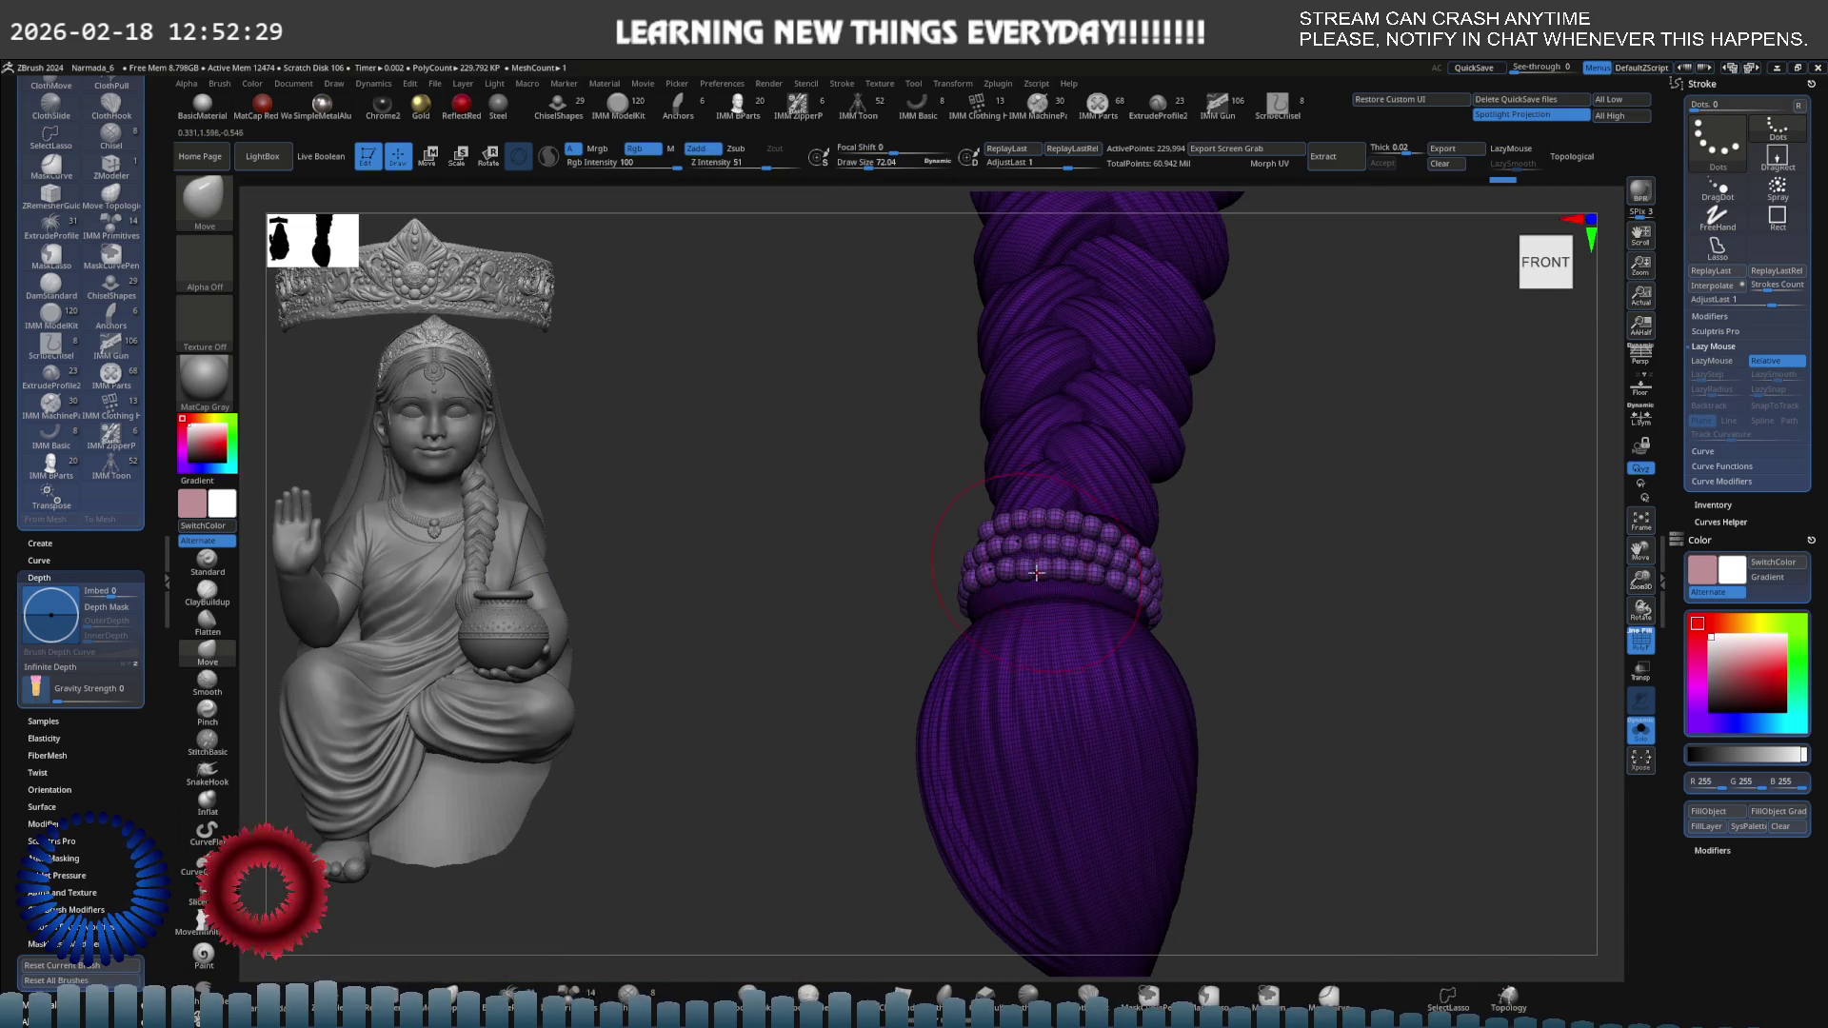
pyautogui.scroll(3, 1037, 572)
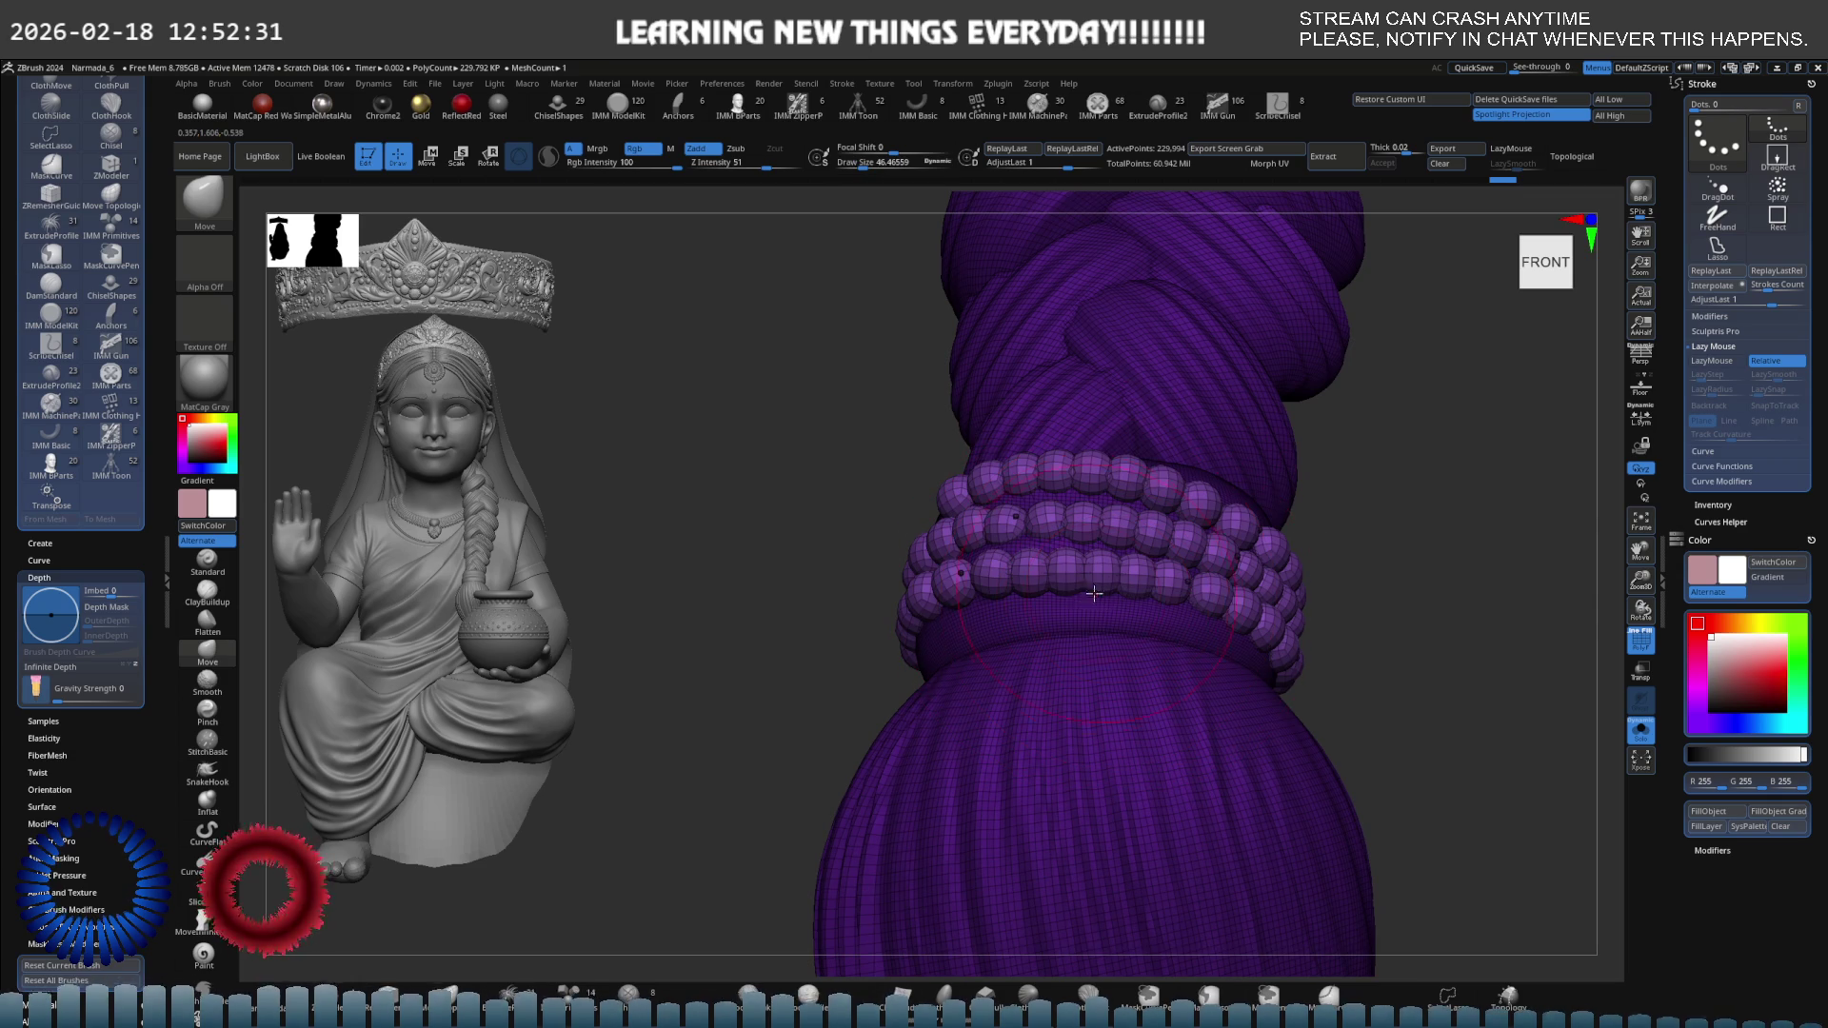
pyautogui.hotkey('ctrl', 'shift')
pyautogui.press('ctrl')
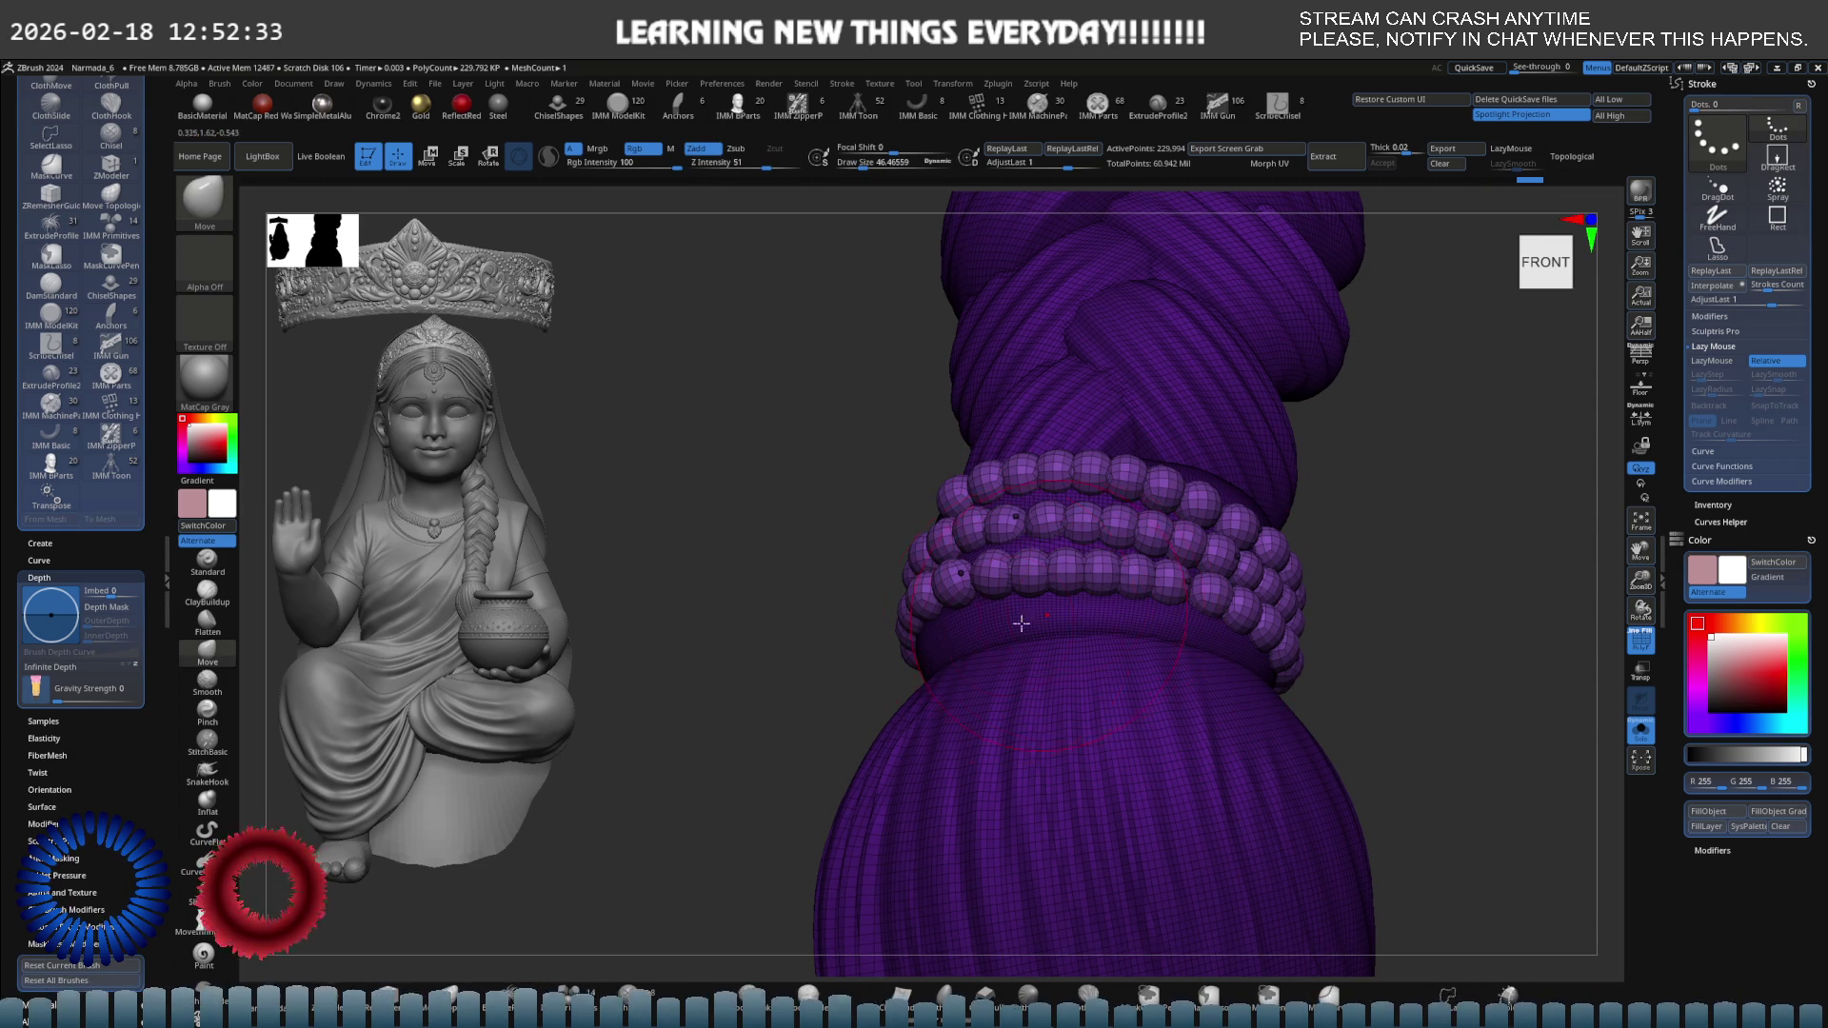
pyautogui.hotkey('ctrl', 'shift')
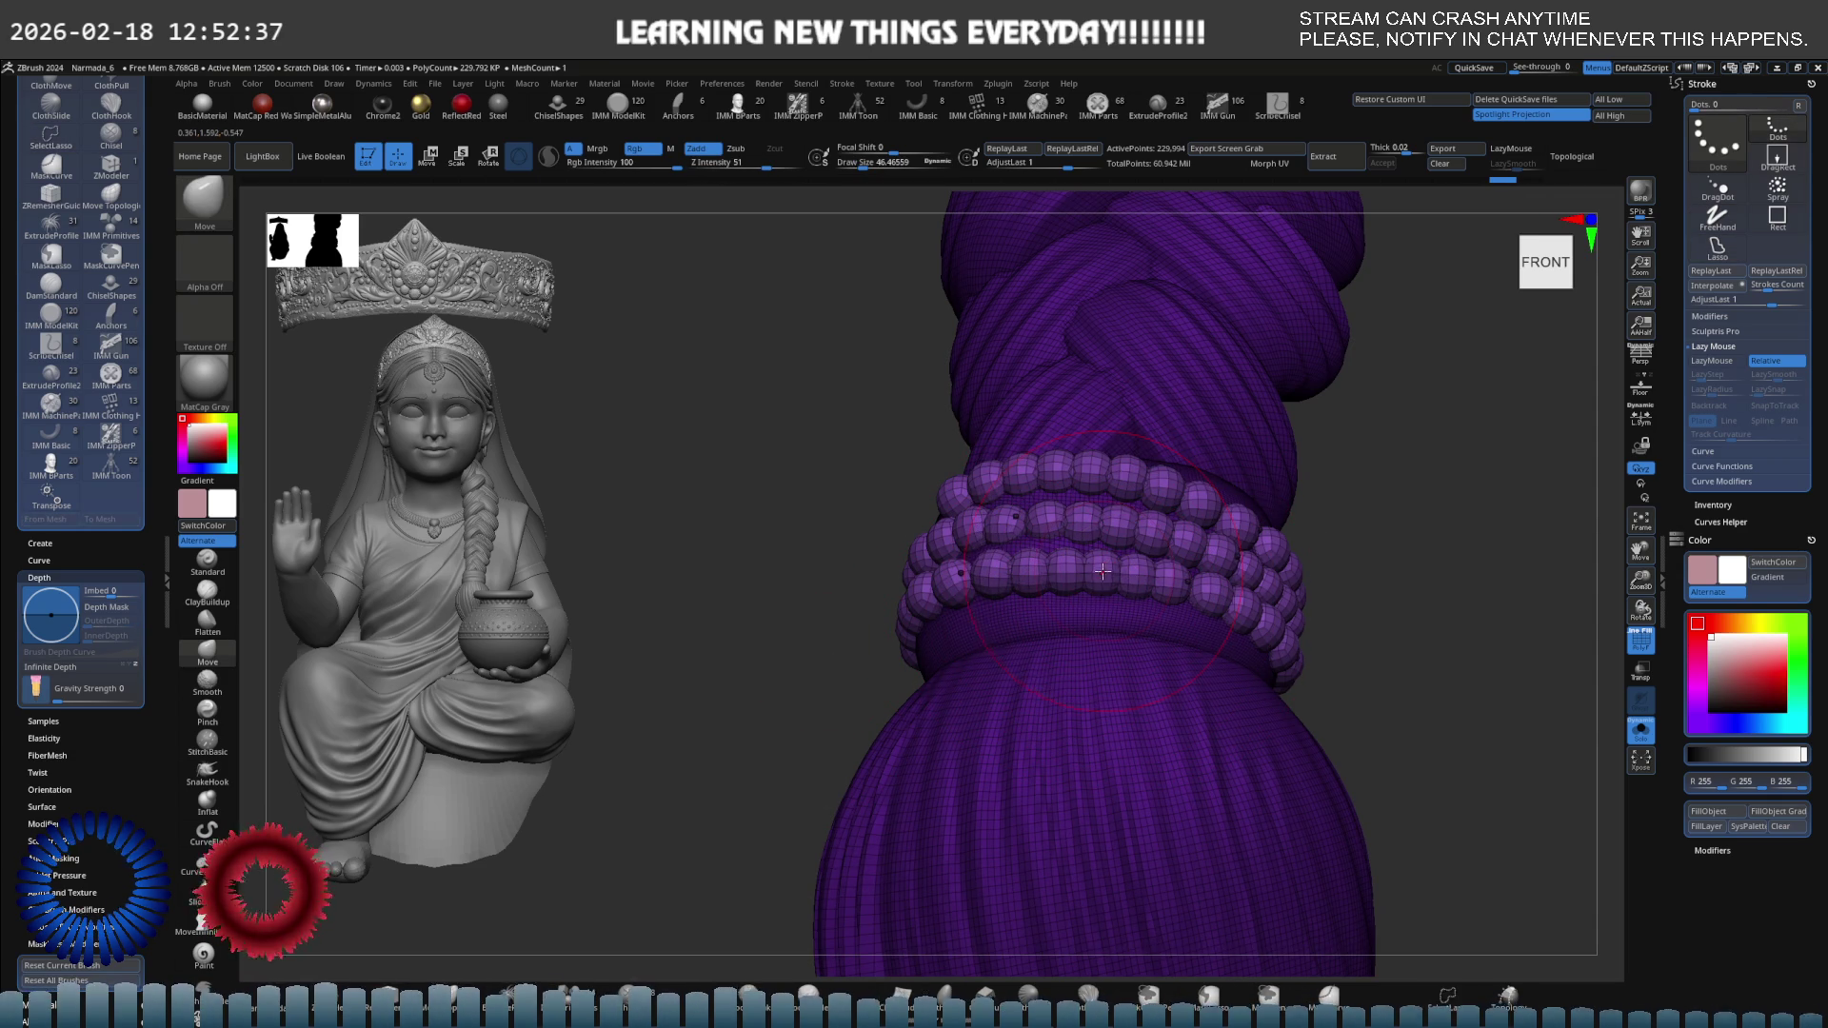
pyautogui.hotkey('ctrl', 'shift')
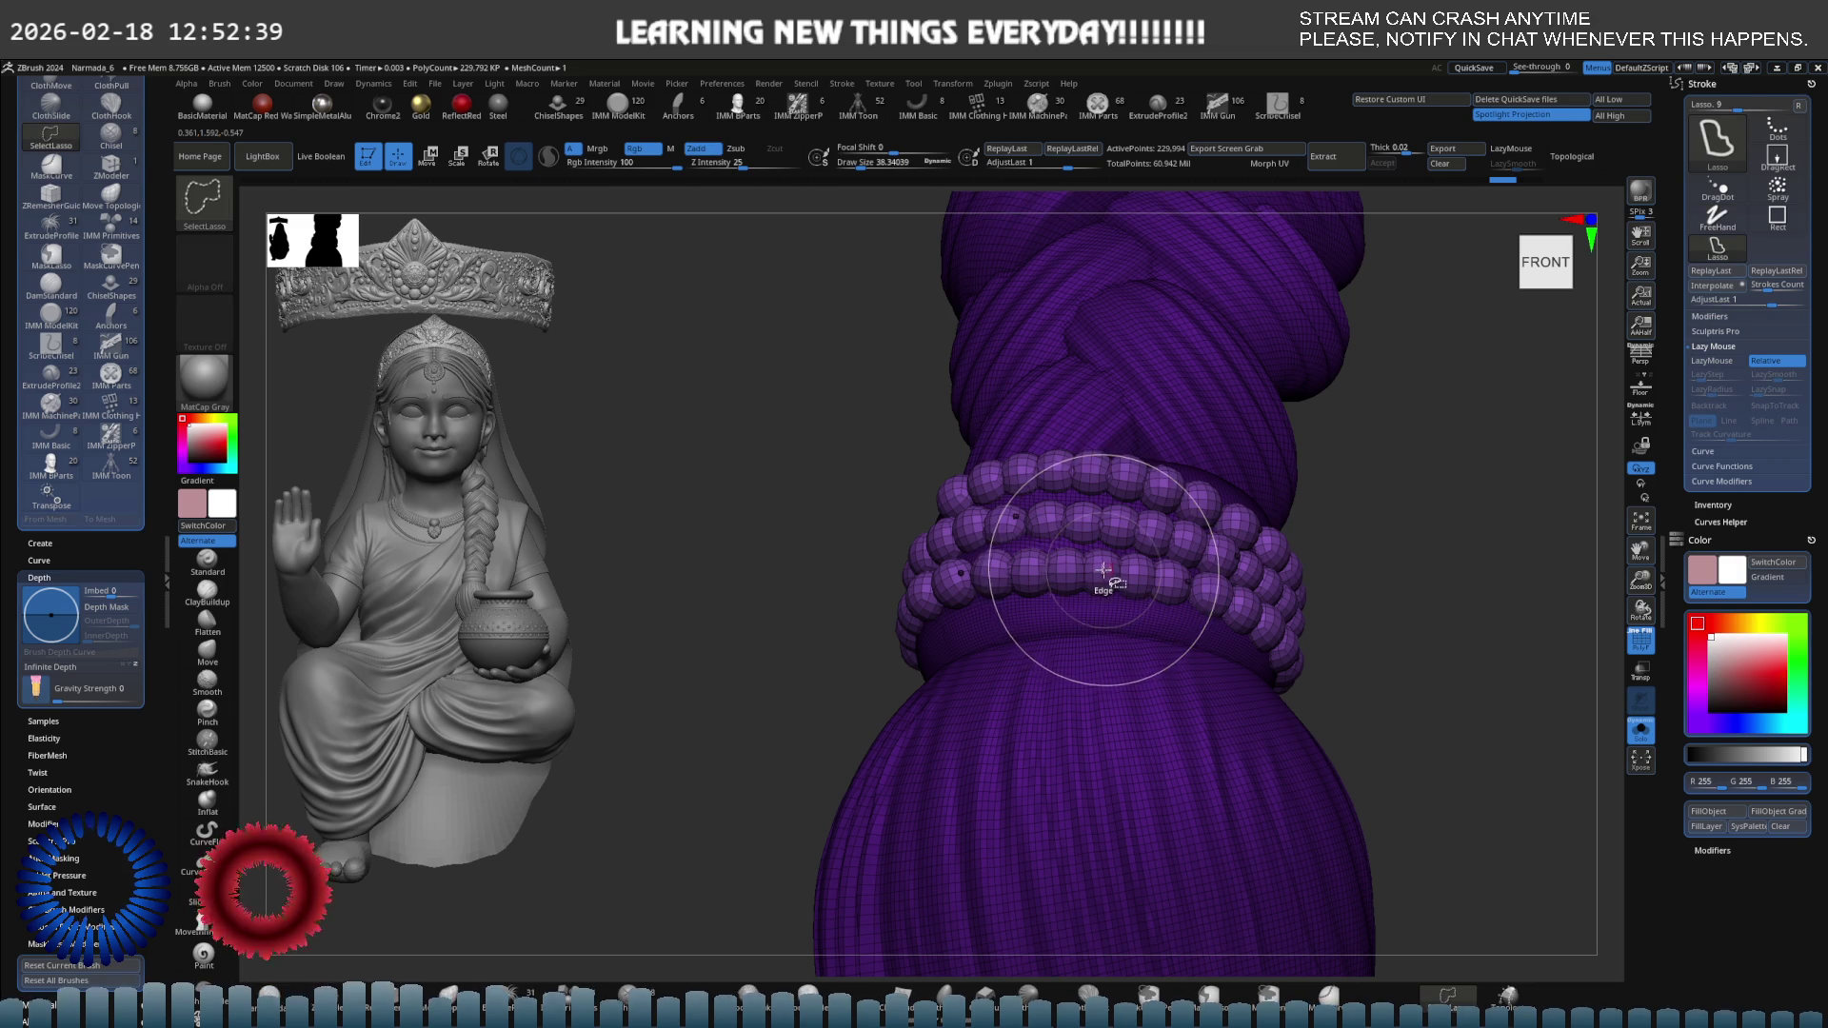
pyautogui.moveTo(1104, 569); pyautogui.dragTo(1134, 570, button='right')
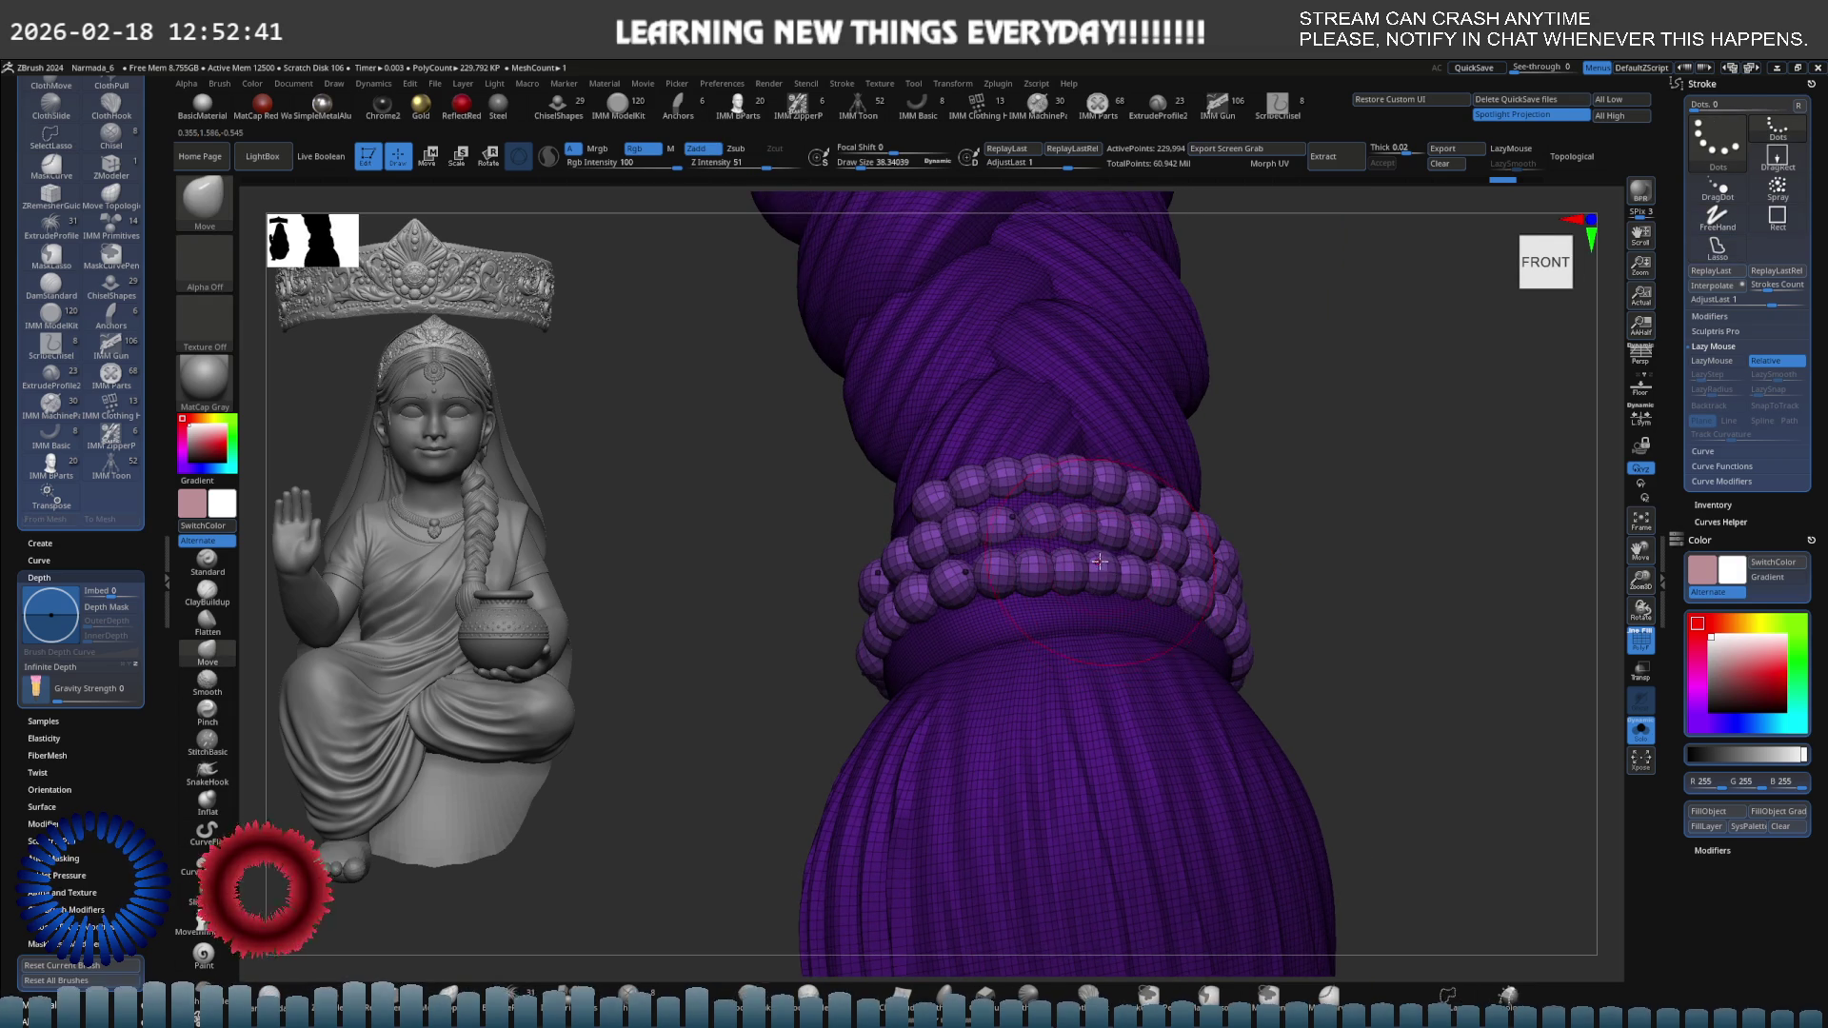
pyautogui.hotkey('ctrl', 'shift')
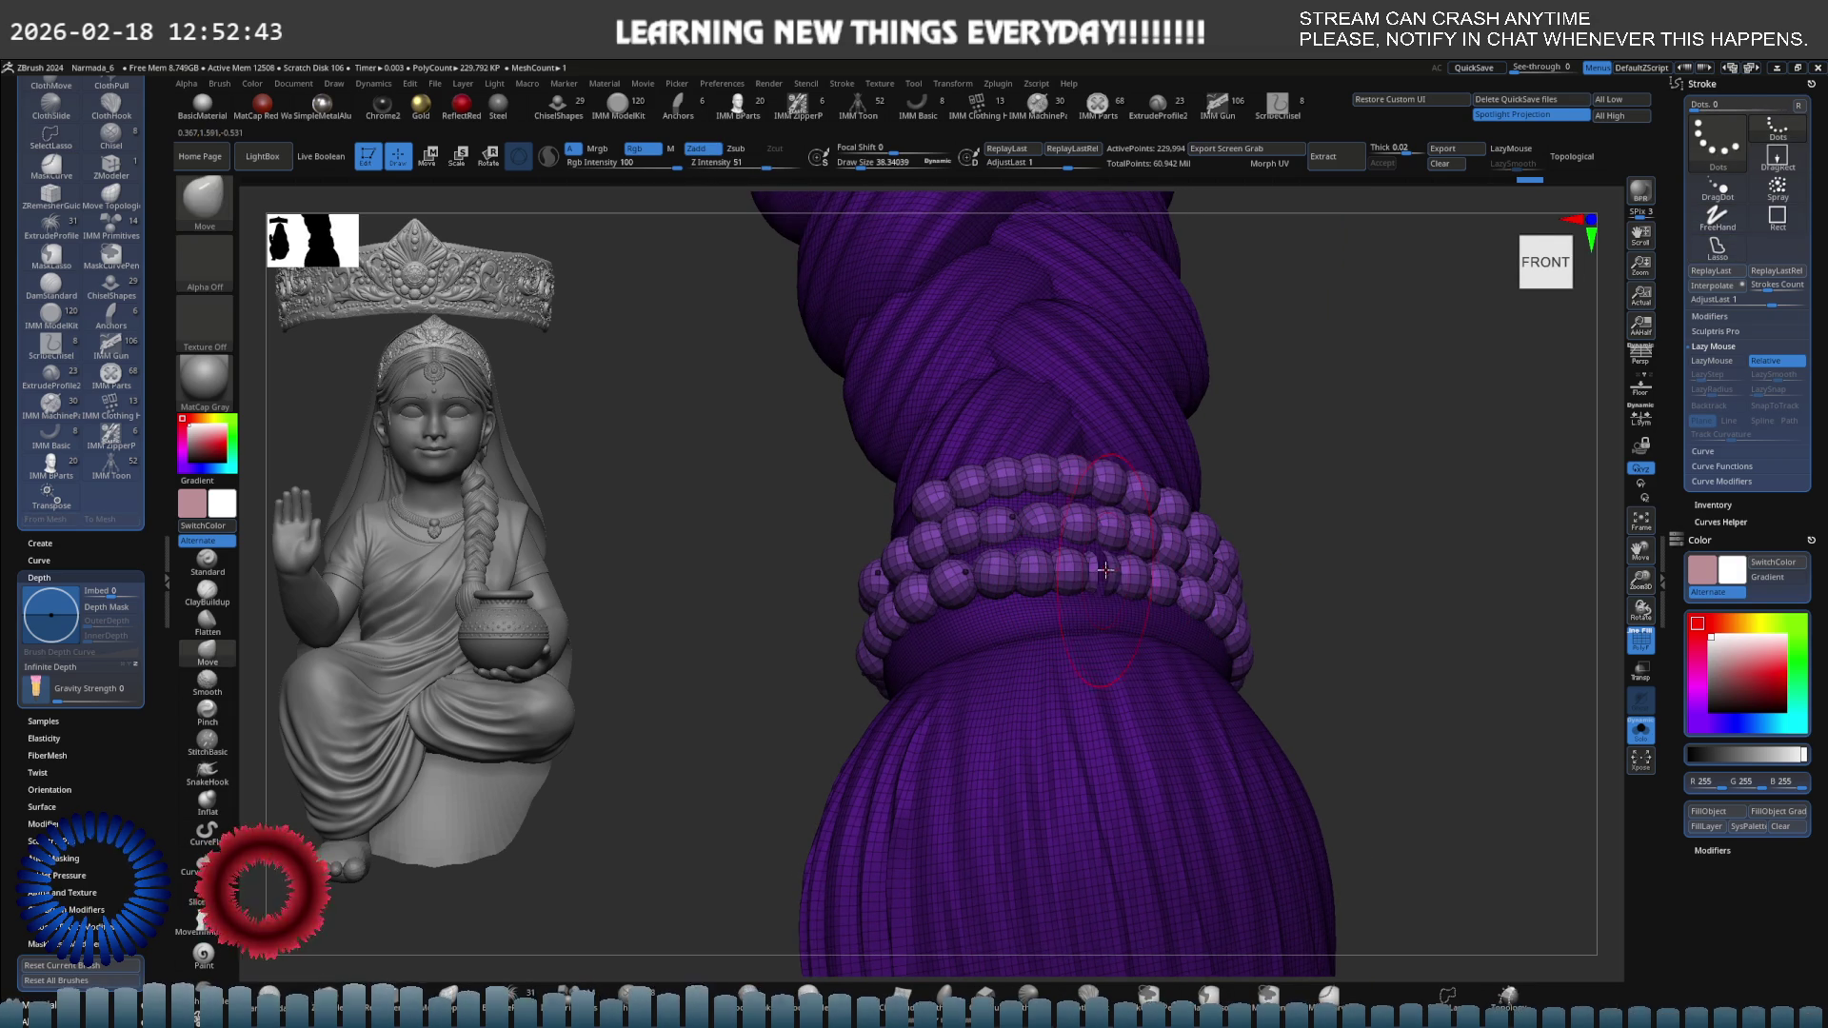
pyautogui.press('ctrl')
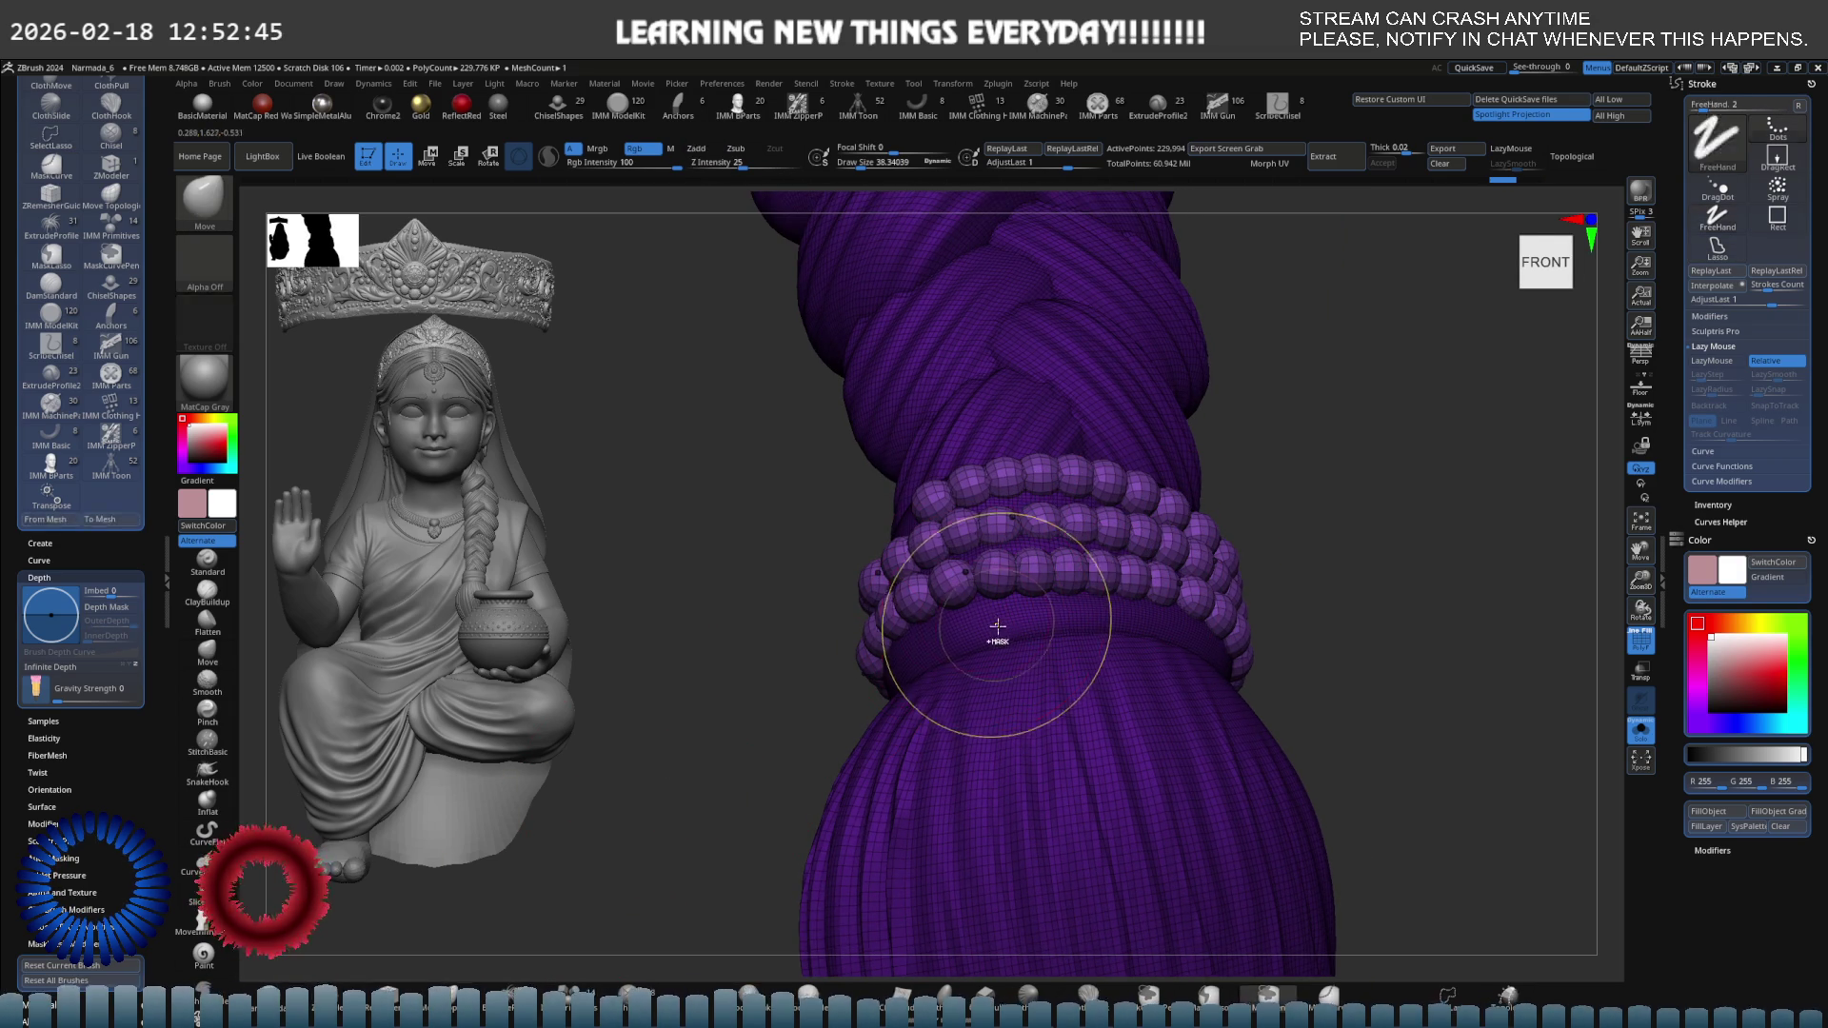
pyautogui.hotkey('ctrl', 'shift')
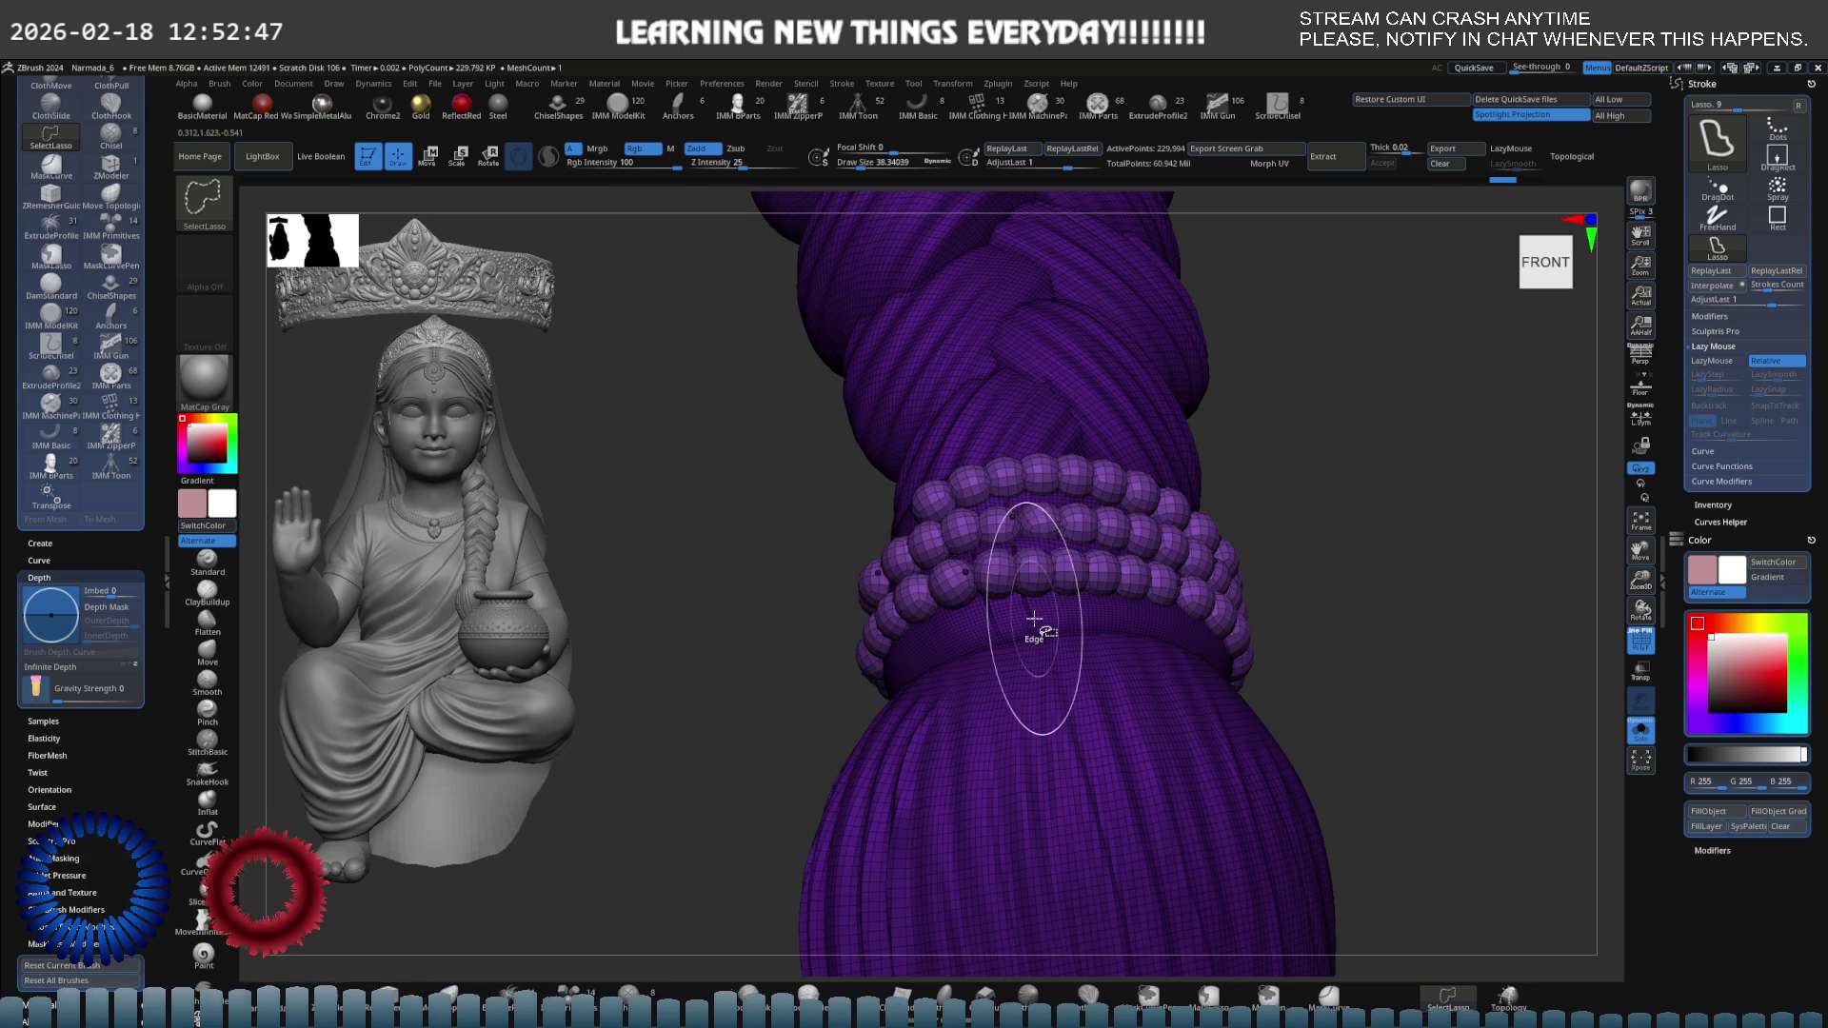
pyautogui.keyDown('ctrl'); pyautogui.keyDown('shift'); pyautogui.click(1038, 620); pyautogui.keyUp('shift'); pyautogui.keyUp('ctrl')
pyautogui.keyDown('ctrl'); pyautogui.keyDown('shift'); pyautogui.click(1061, 640); pyautogui.keyUp('shift'); pyautogui.keyUp('ctrl')
pyautogui.keyDown('ctrl'); pyautogui.keyDown('shift'); pyautogui.click(1072, 633); pyautogui.keyUp('shift'); pyautogui.keyUp('ctrl')
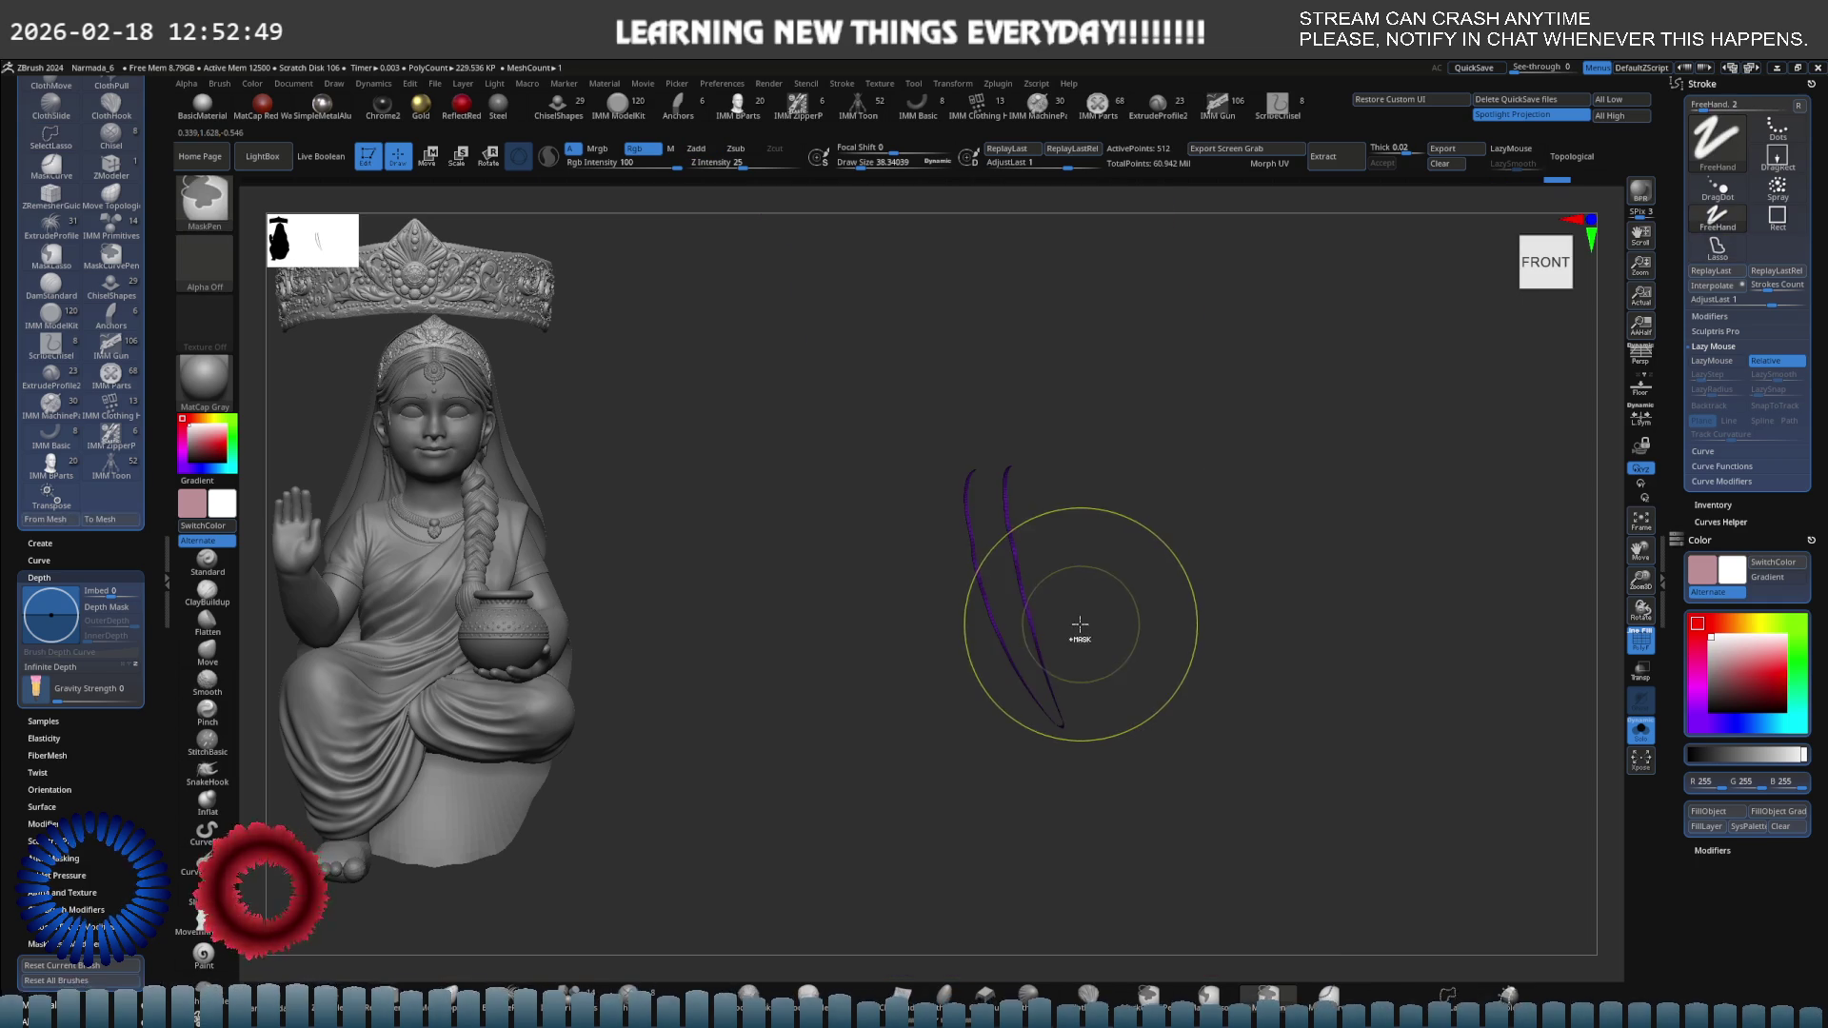
pyautogui.keyDown('ctrl'); pyautogui.keyDown('shift'); pyautogui.click(1080, 625); pyautogui.keyUp('shift'); pyautogui.keyUp('ctrl')
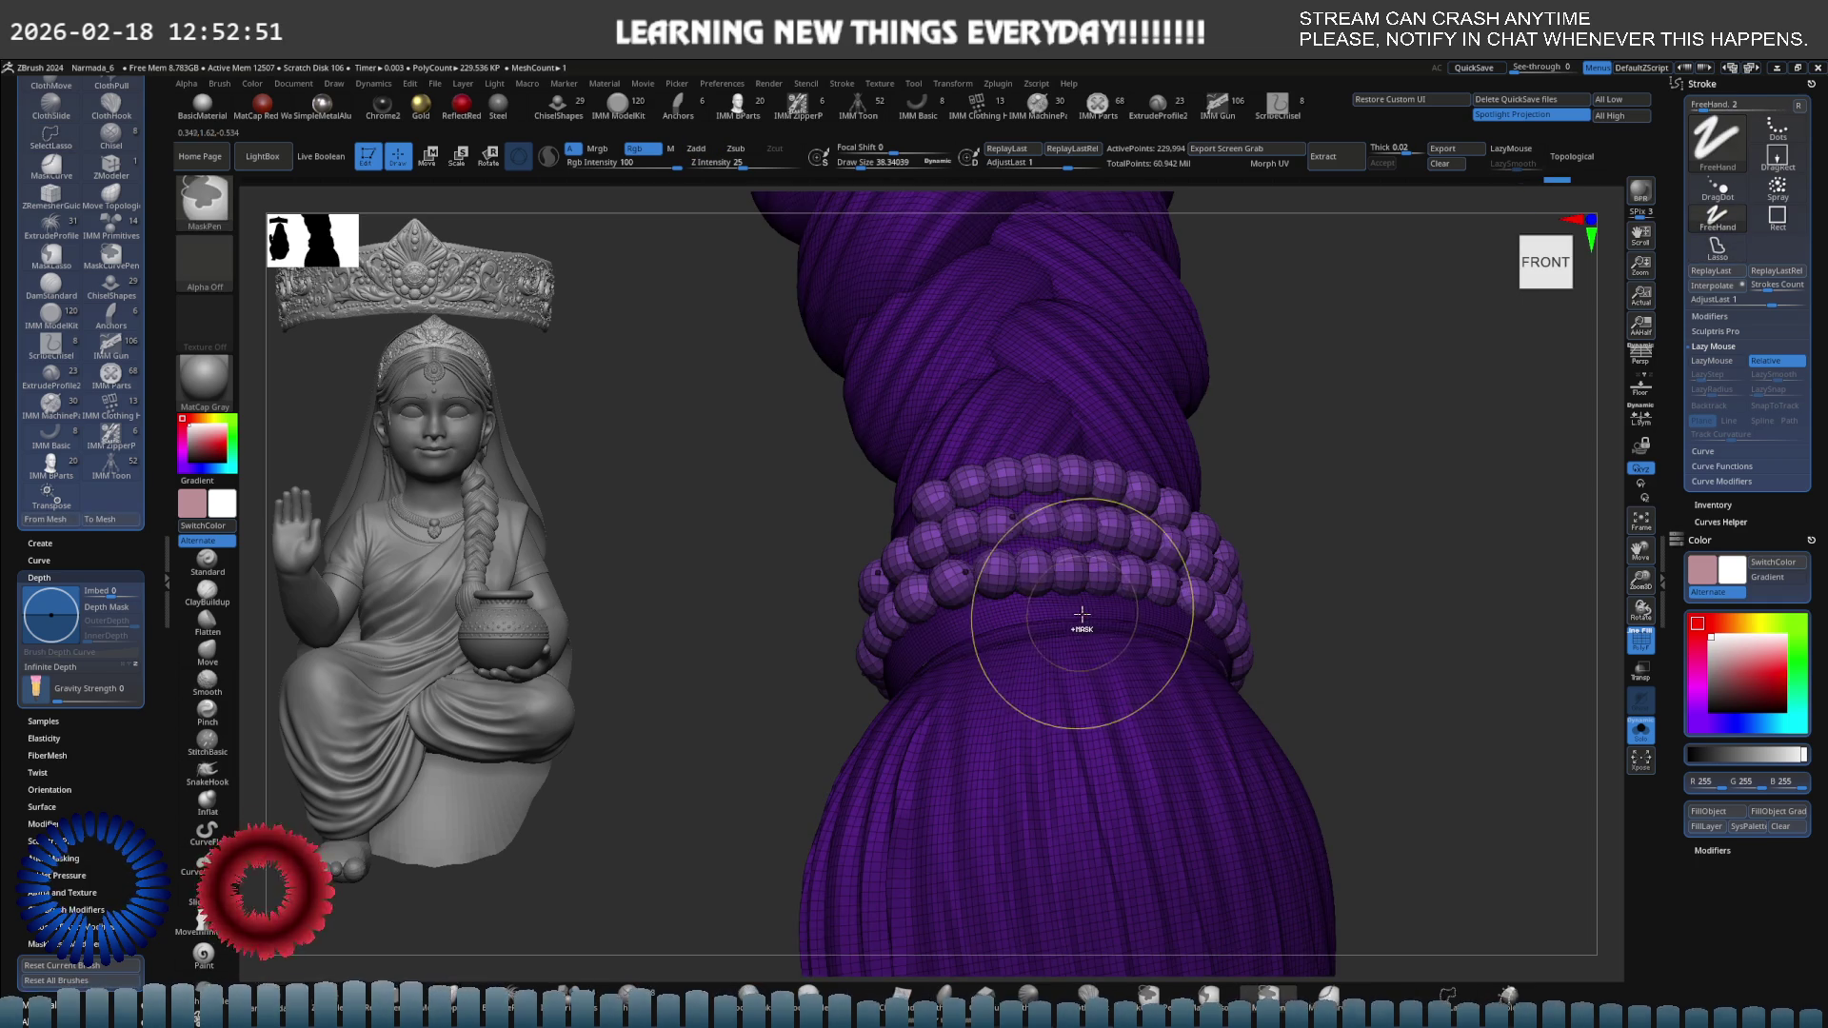
pyautogui.hotkey('ctrl', 'shift')
pyautogui.scroll(-3, 1095, 602)
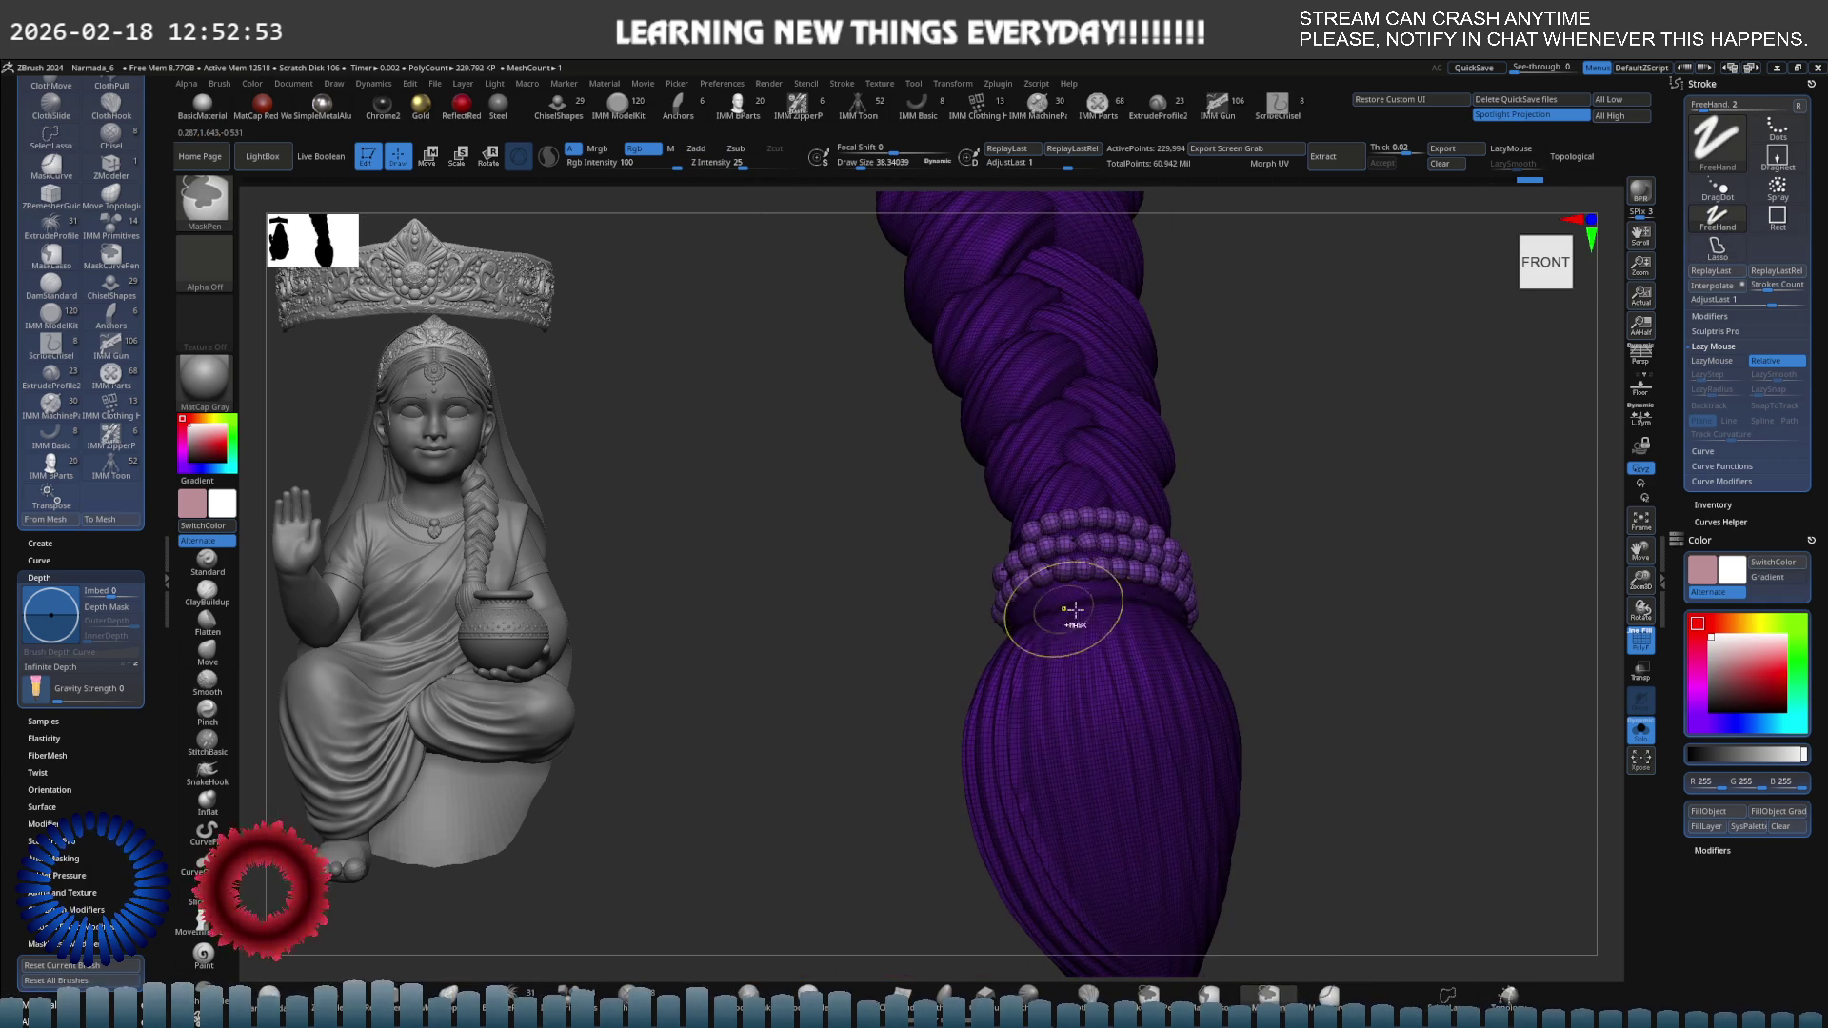
pyautogui.moveTo(1252, 597)
pyautogui.mouseDown()
pyautogui.moveTo(1276, 586)
pyautogui.moveTo(1314, 609)
pyautogui.moveTo(1174, 572)
pyautogui.moveTo(1234, 597)
pyautogui.mouseUp()
pyautogui.scroll(3, 1174, 572)
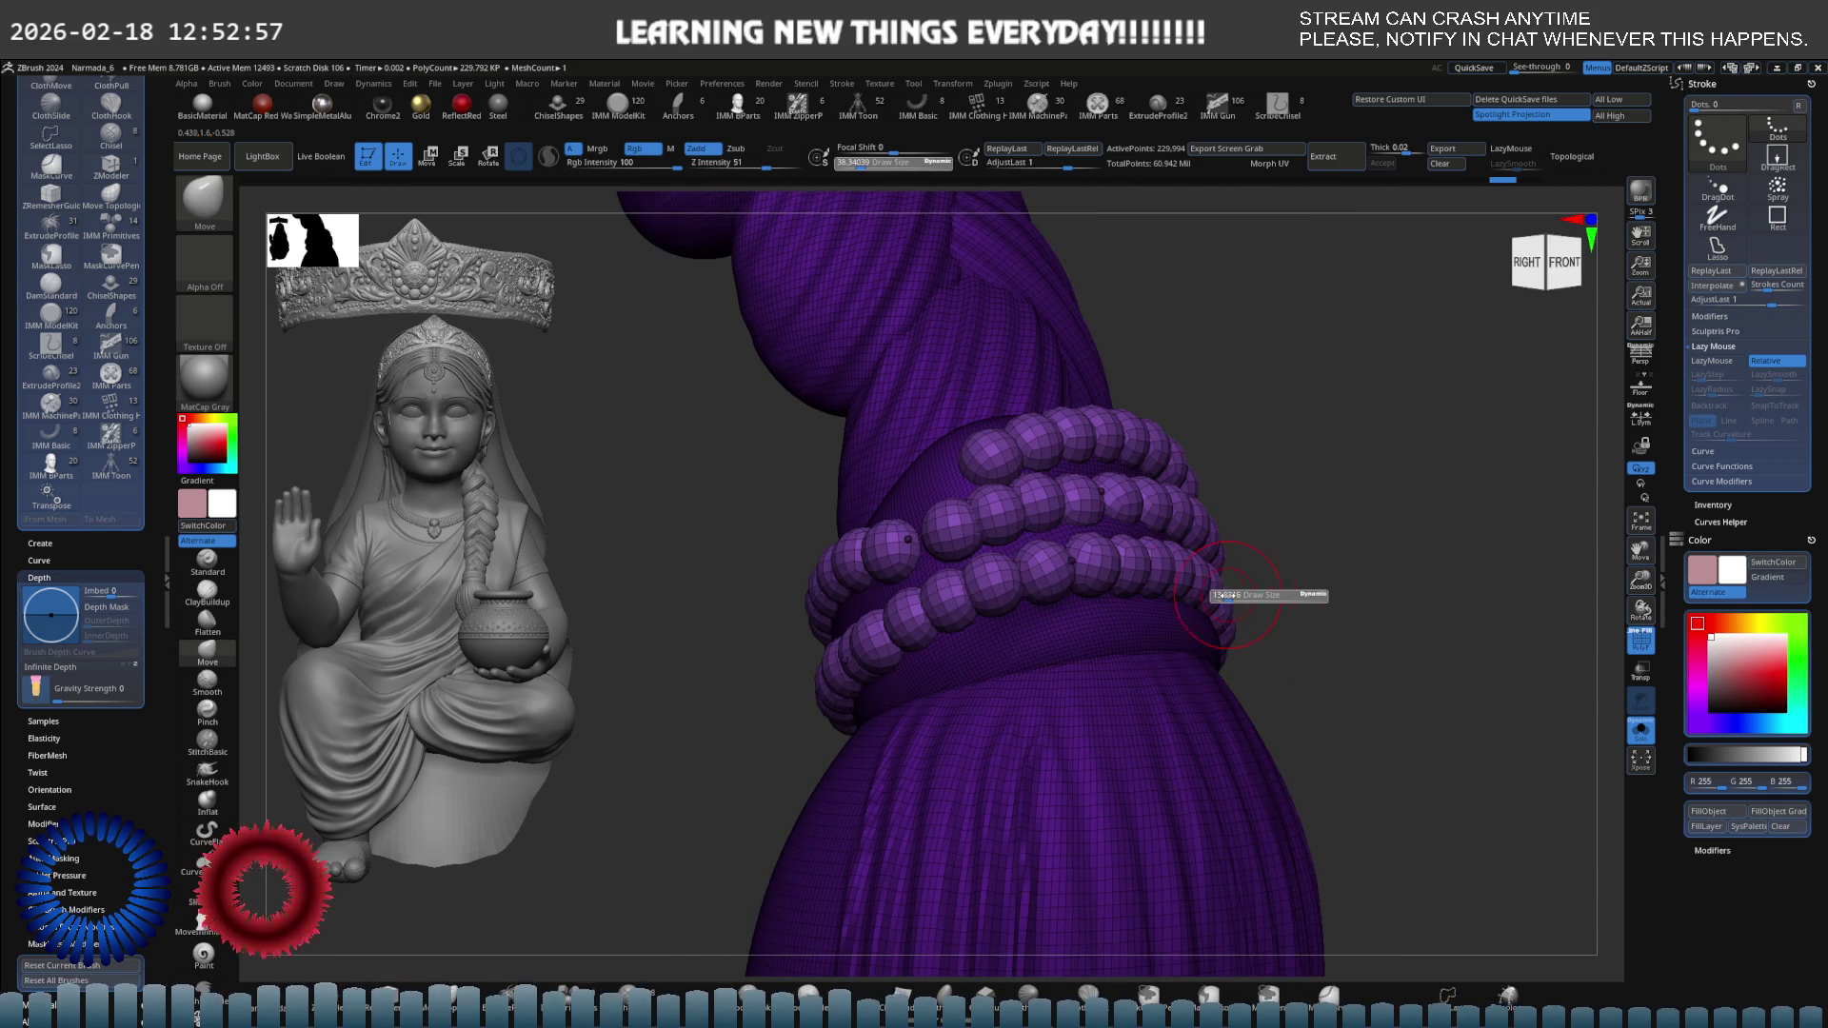
pyautogui.hotkey('ctrl', 'shift')
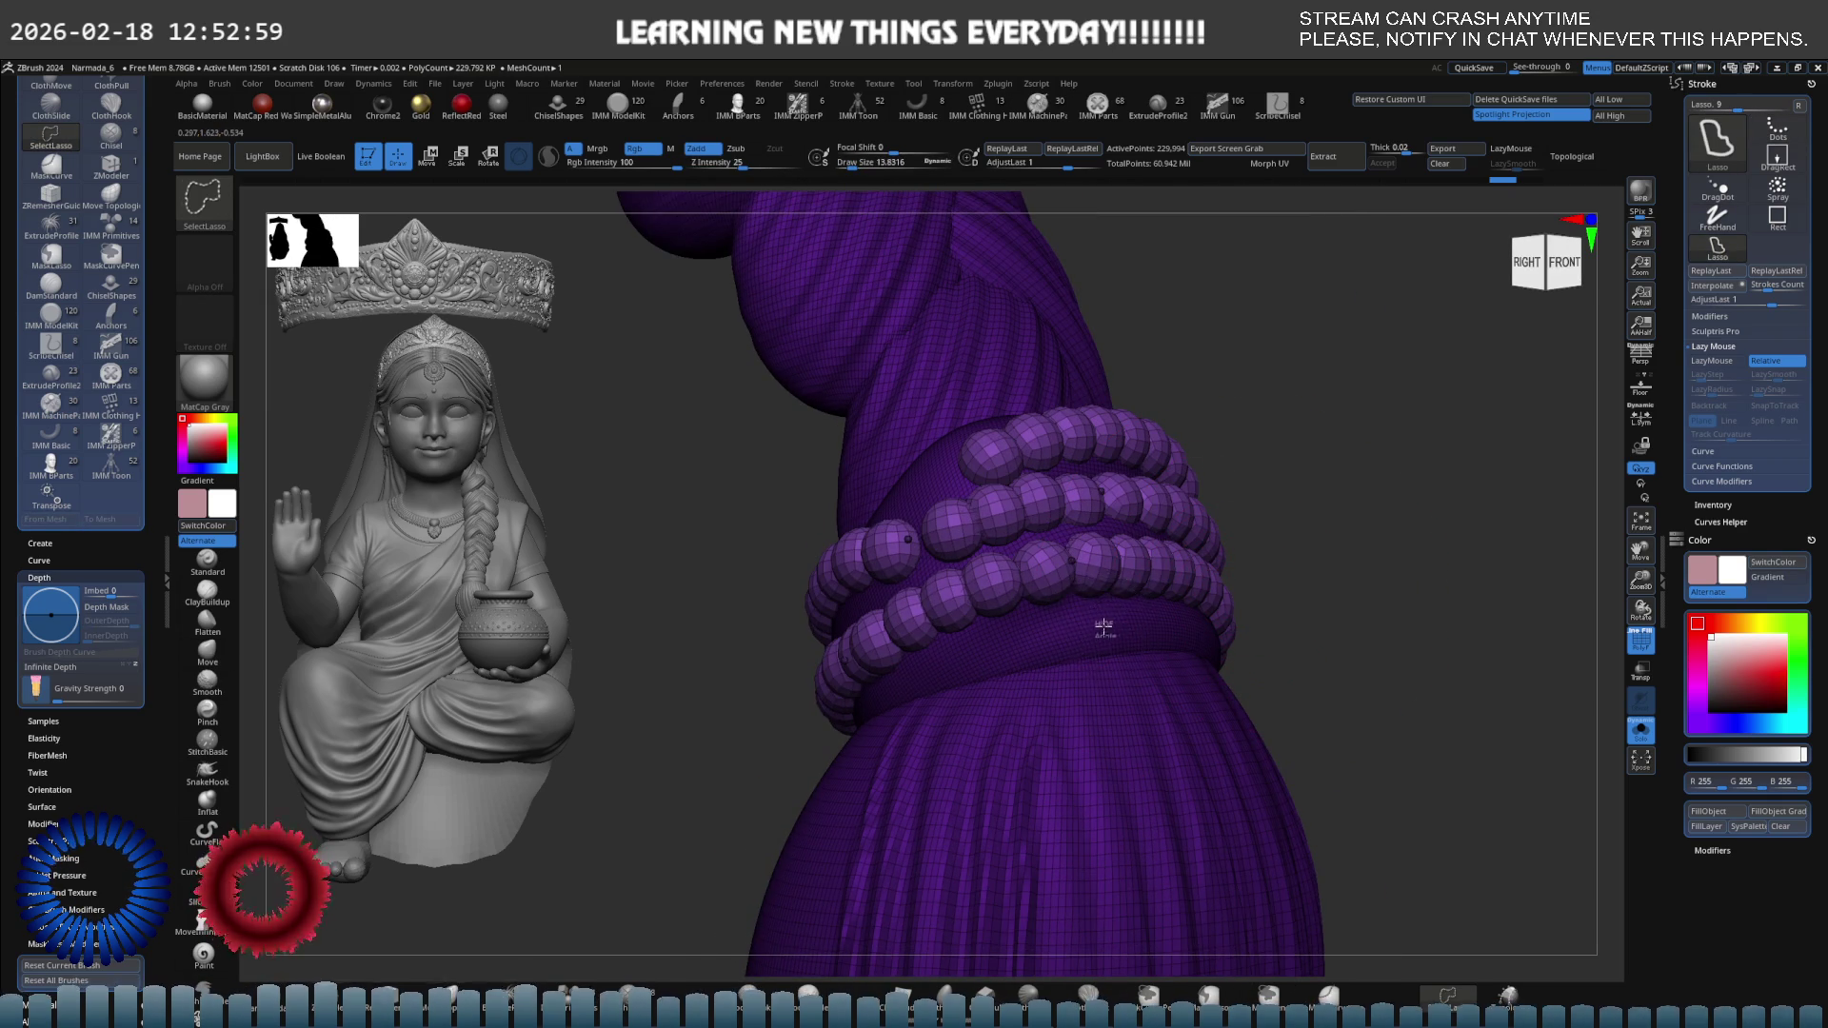
pyautogui.keyDown('ctrl'); pyautogui.keyDown('shift'); pyautogui.moveTo(1045, 645); pyautogui.dragTo(1015, 709); pyautogui.keyUp('shift'); pyautogui.keyUp('ctrl')
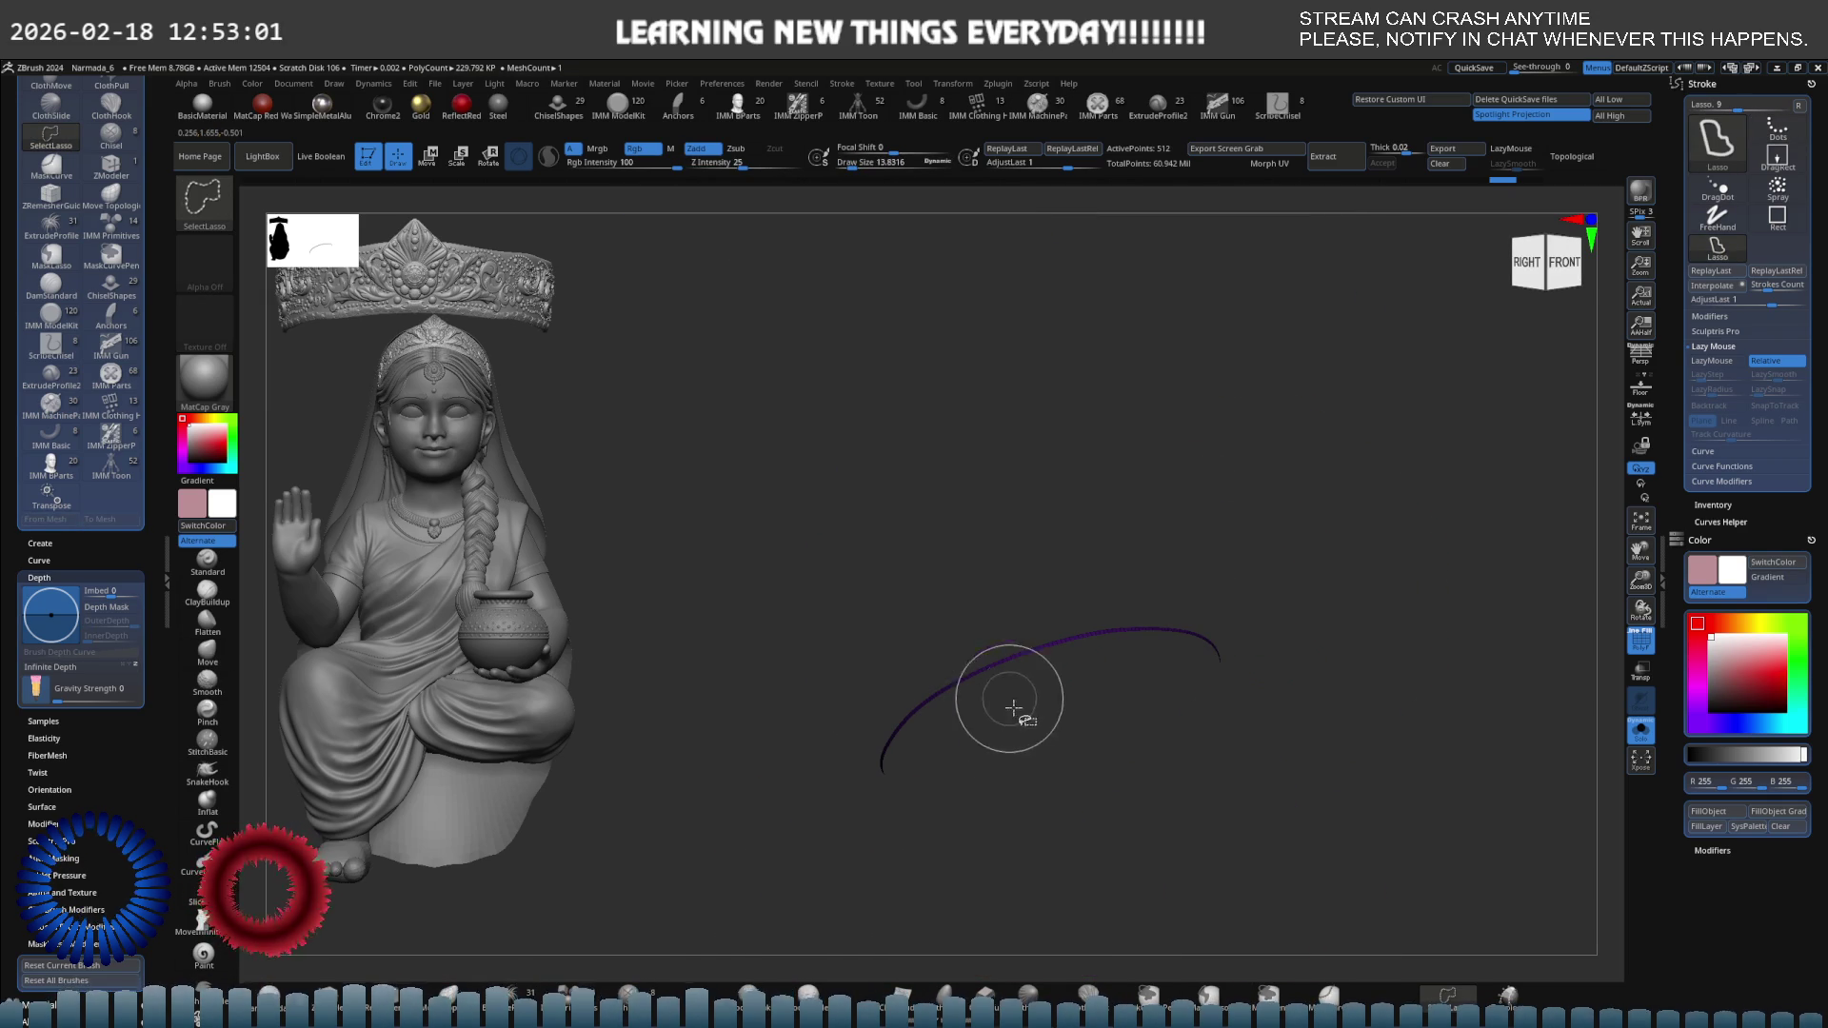
pyautogui.keyDown('ctrl'); pyautogui.keyDown('shift'); pyautogui.click(1029, 739); pyautogui.keyUp('shift'); pyautogui.keyUp('ctrl')
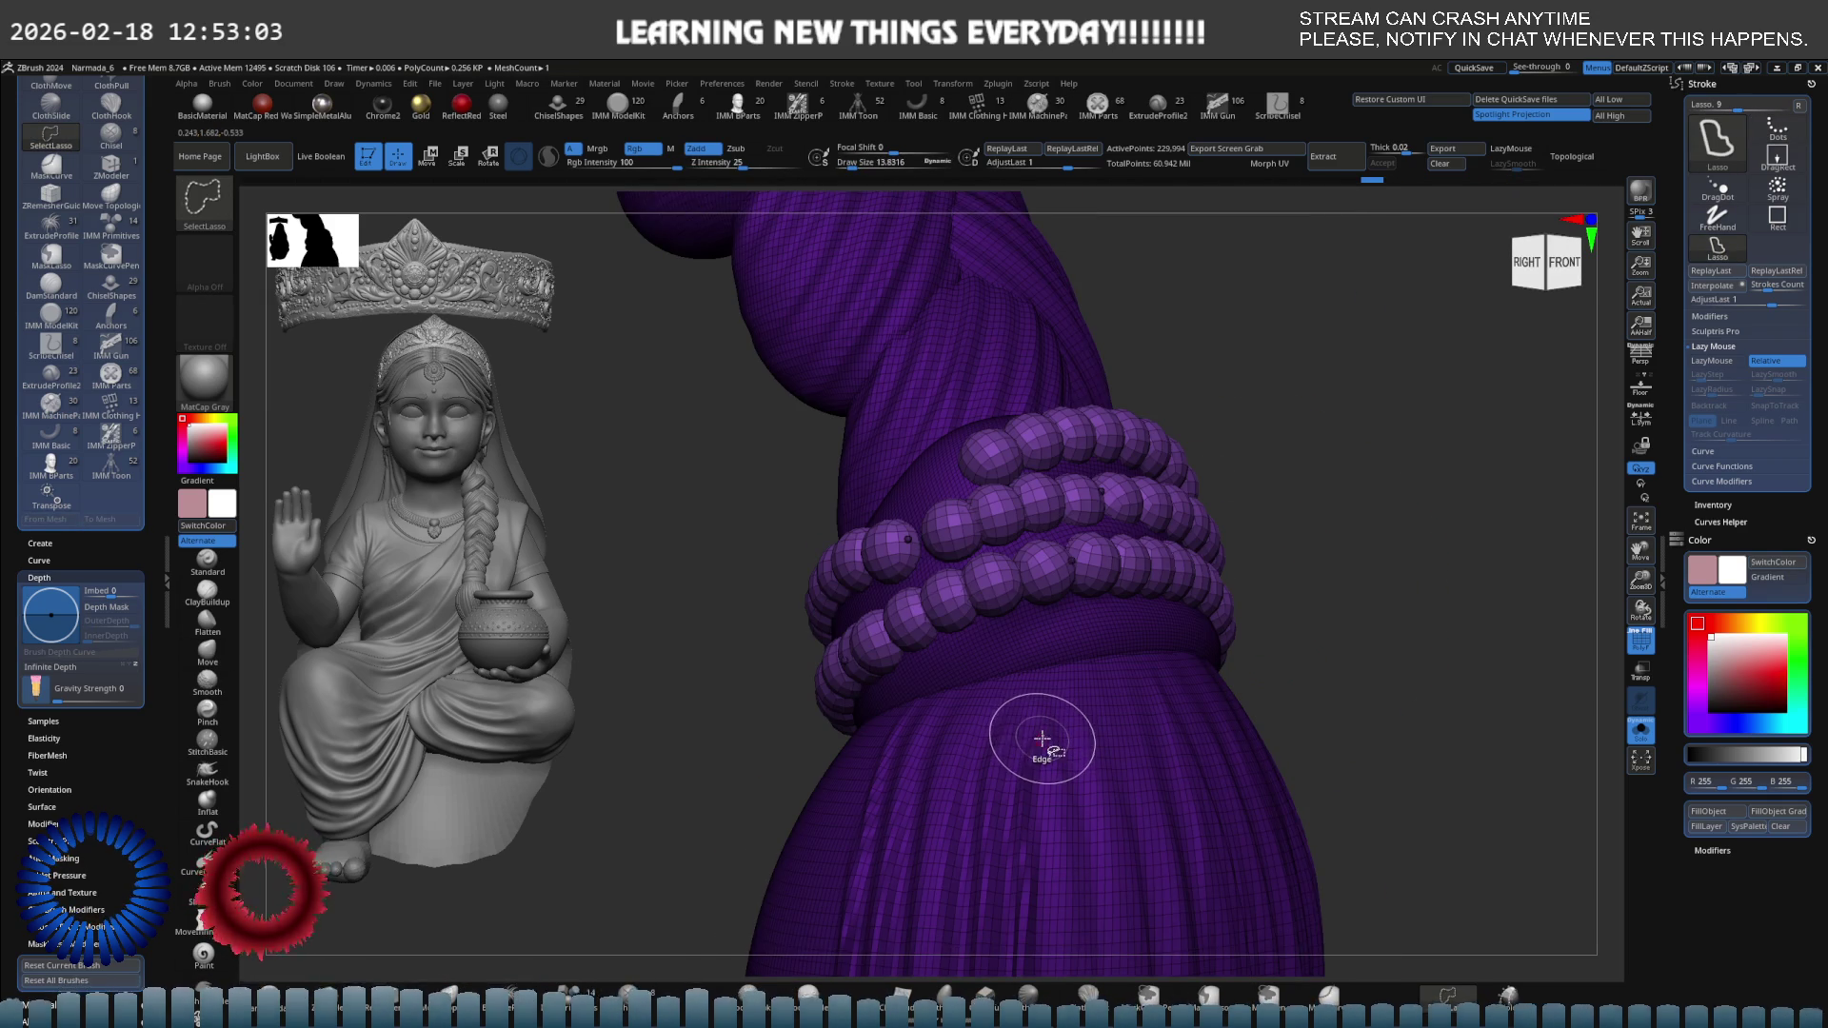
pyautogui.keyDown('ctrl'); pyautogui.keyDown('shift'); pyautogui.click(1057, 729); pyautogui.keyUp('shift'); pyautogui.keyUp('ctrl')
pyautogui.keyDown('ctrl'); pyautogui.keyDown('shift'); pyautogui.click(1068, 712); pyautogui.keyUp('shift'); pyautogui.keyUp('ctrl')
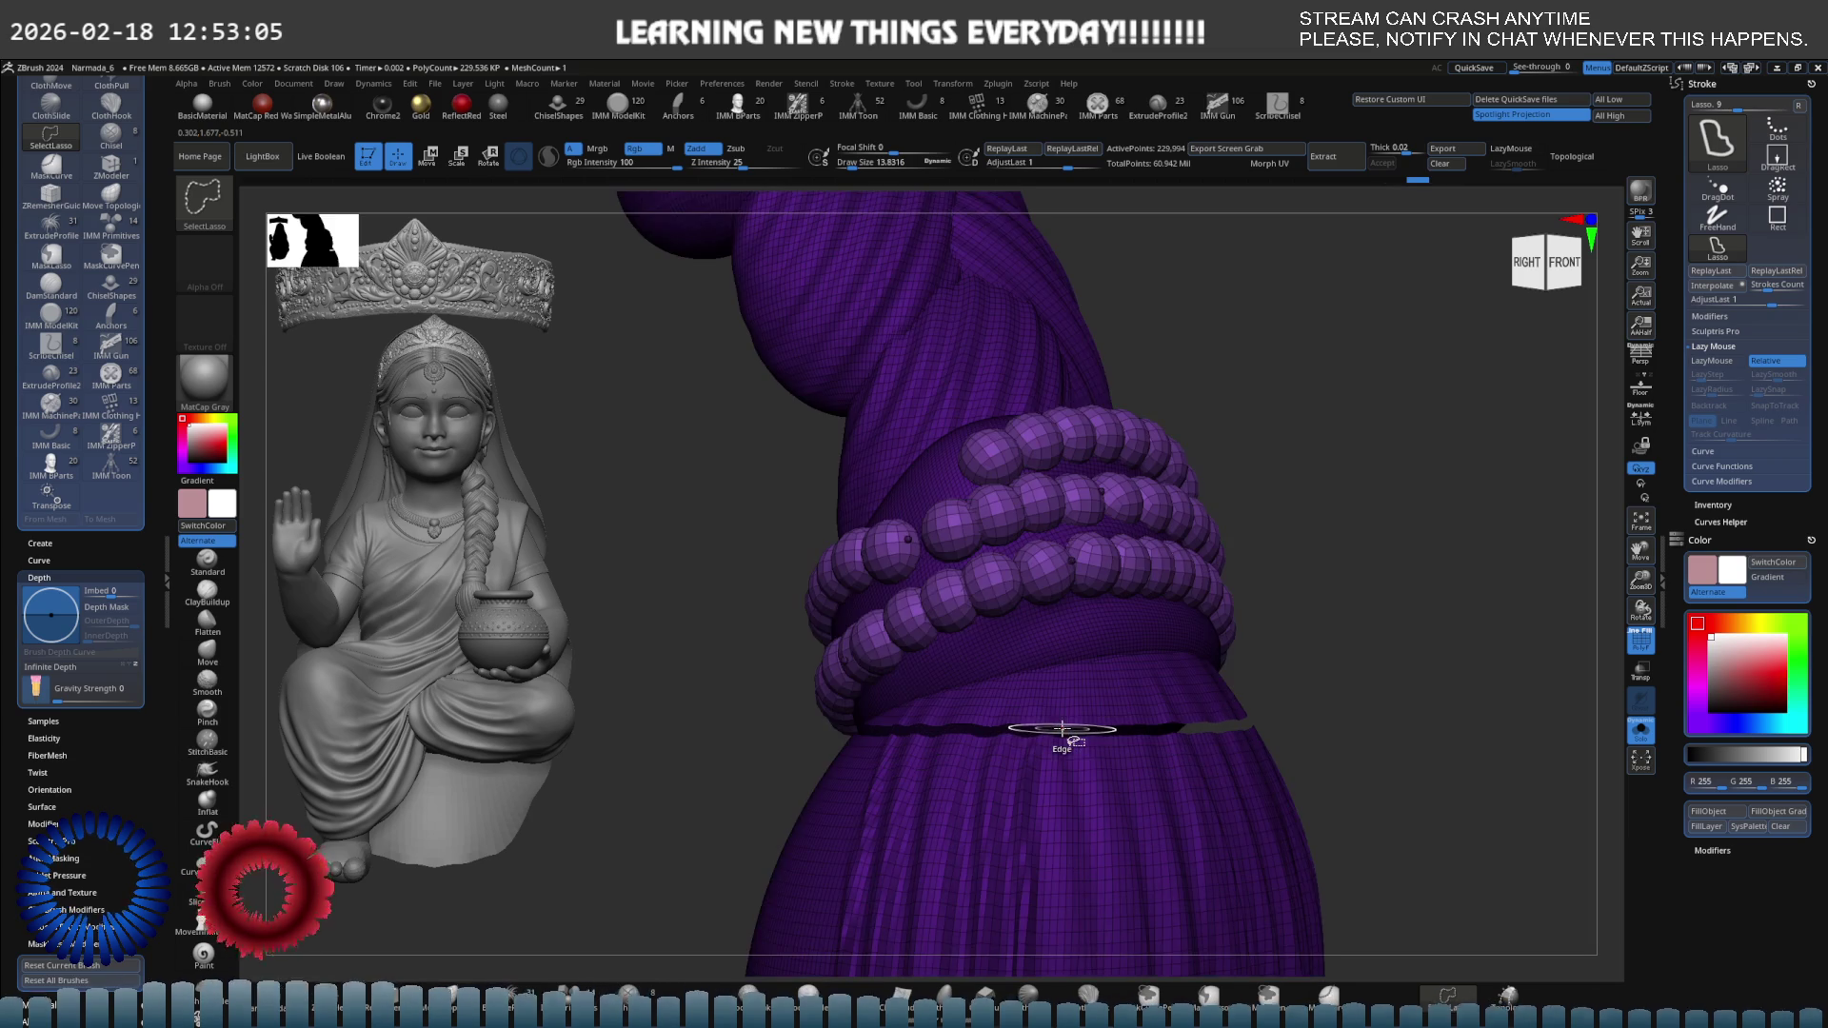
pyautogui.keyDown('ctrl'); pyautogui.keyDown('shift'); pyautogui.click(1068, 712); pyautogui.keyUp('shift'); pyautogui.keyUp('ctrl')
pyautogui.keyDown('ctrl'); pyautogui.keyDown('shift'); pyautogui.click(1070, 714); pyautogui.keyUp('shift'); pyautogui.keyUp('ctrl')
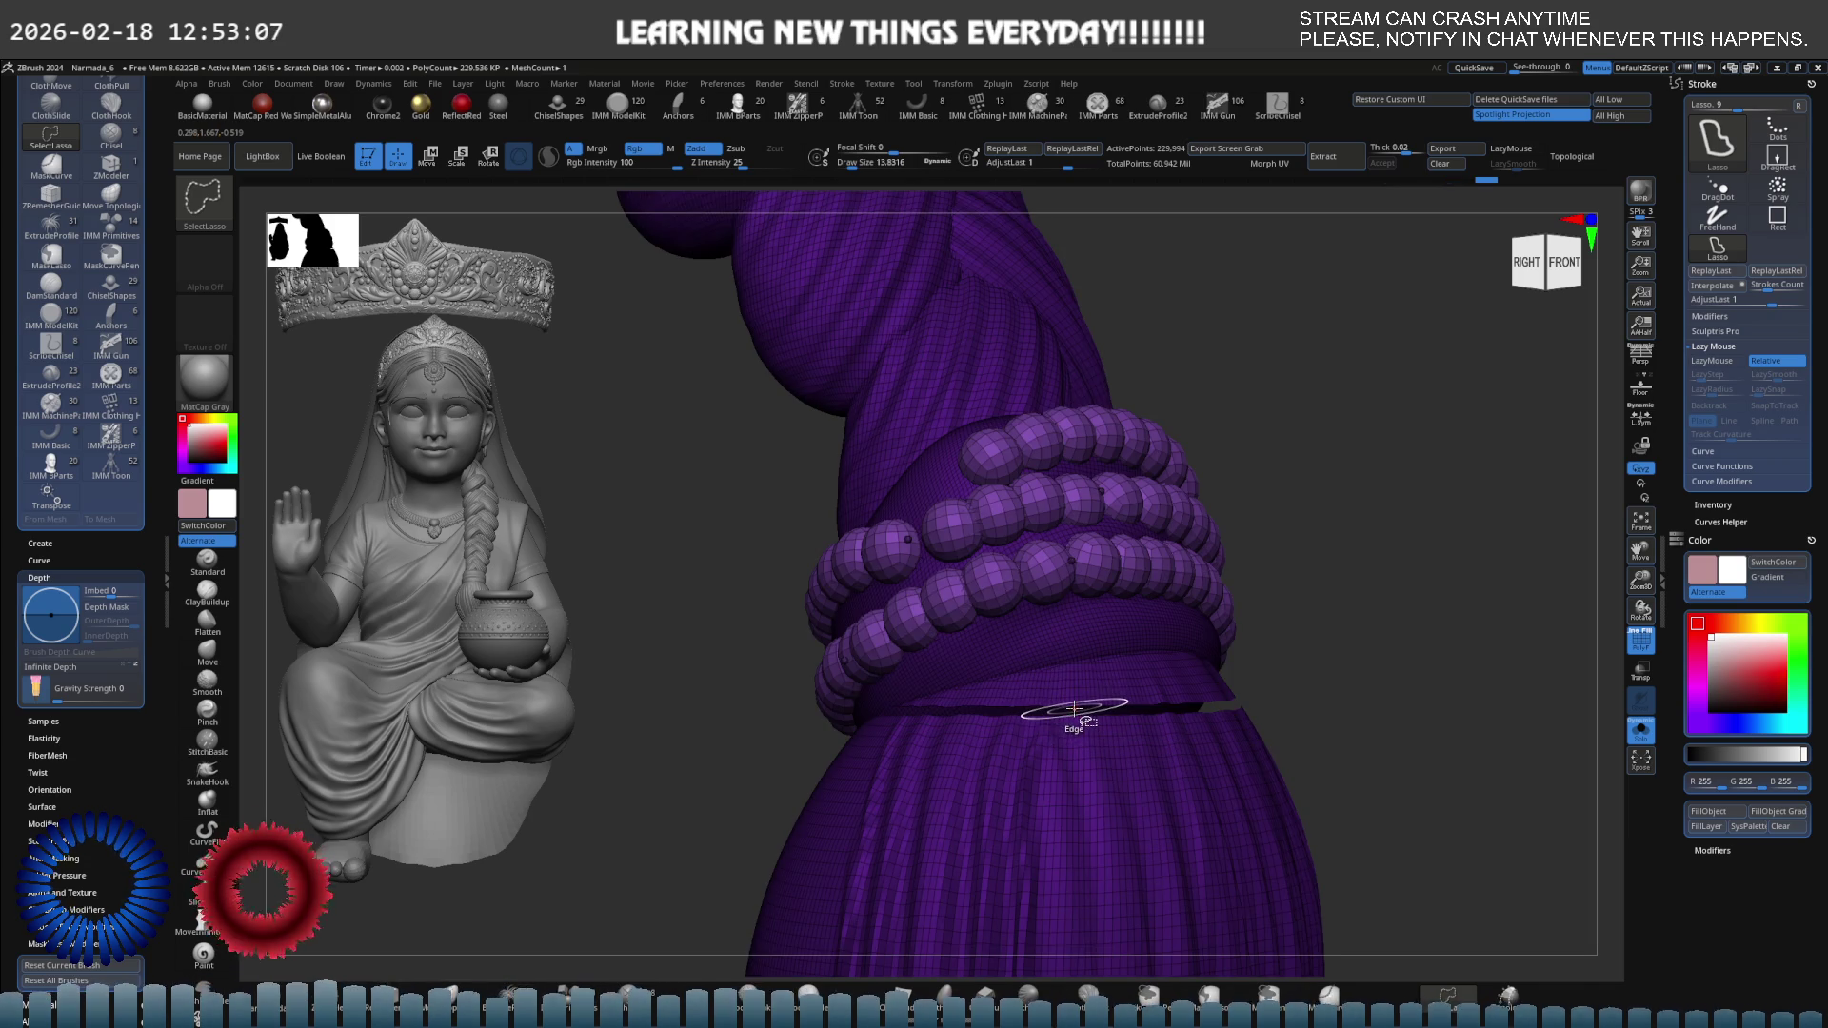
pyautogui.keyDown('ctrl'); pyautogui.keyDown('shift'); pyautogui.click(1074, 710); pyautogui.keyUp('shift'); pyautogui.keyUp('ctrl')
pyautogui.keyDown('ctrl'); pyautogui.keyDown('shift'); pyautogui.click(1078, 697); pyautogui.keyUp('shift'); pyautogui.keyUp('ctrl')
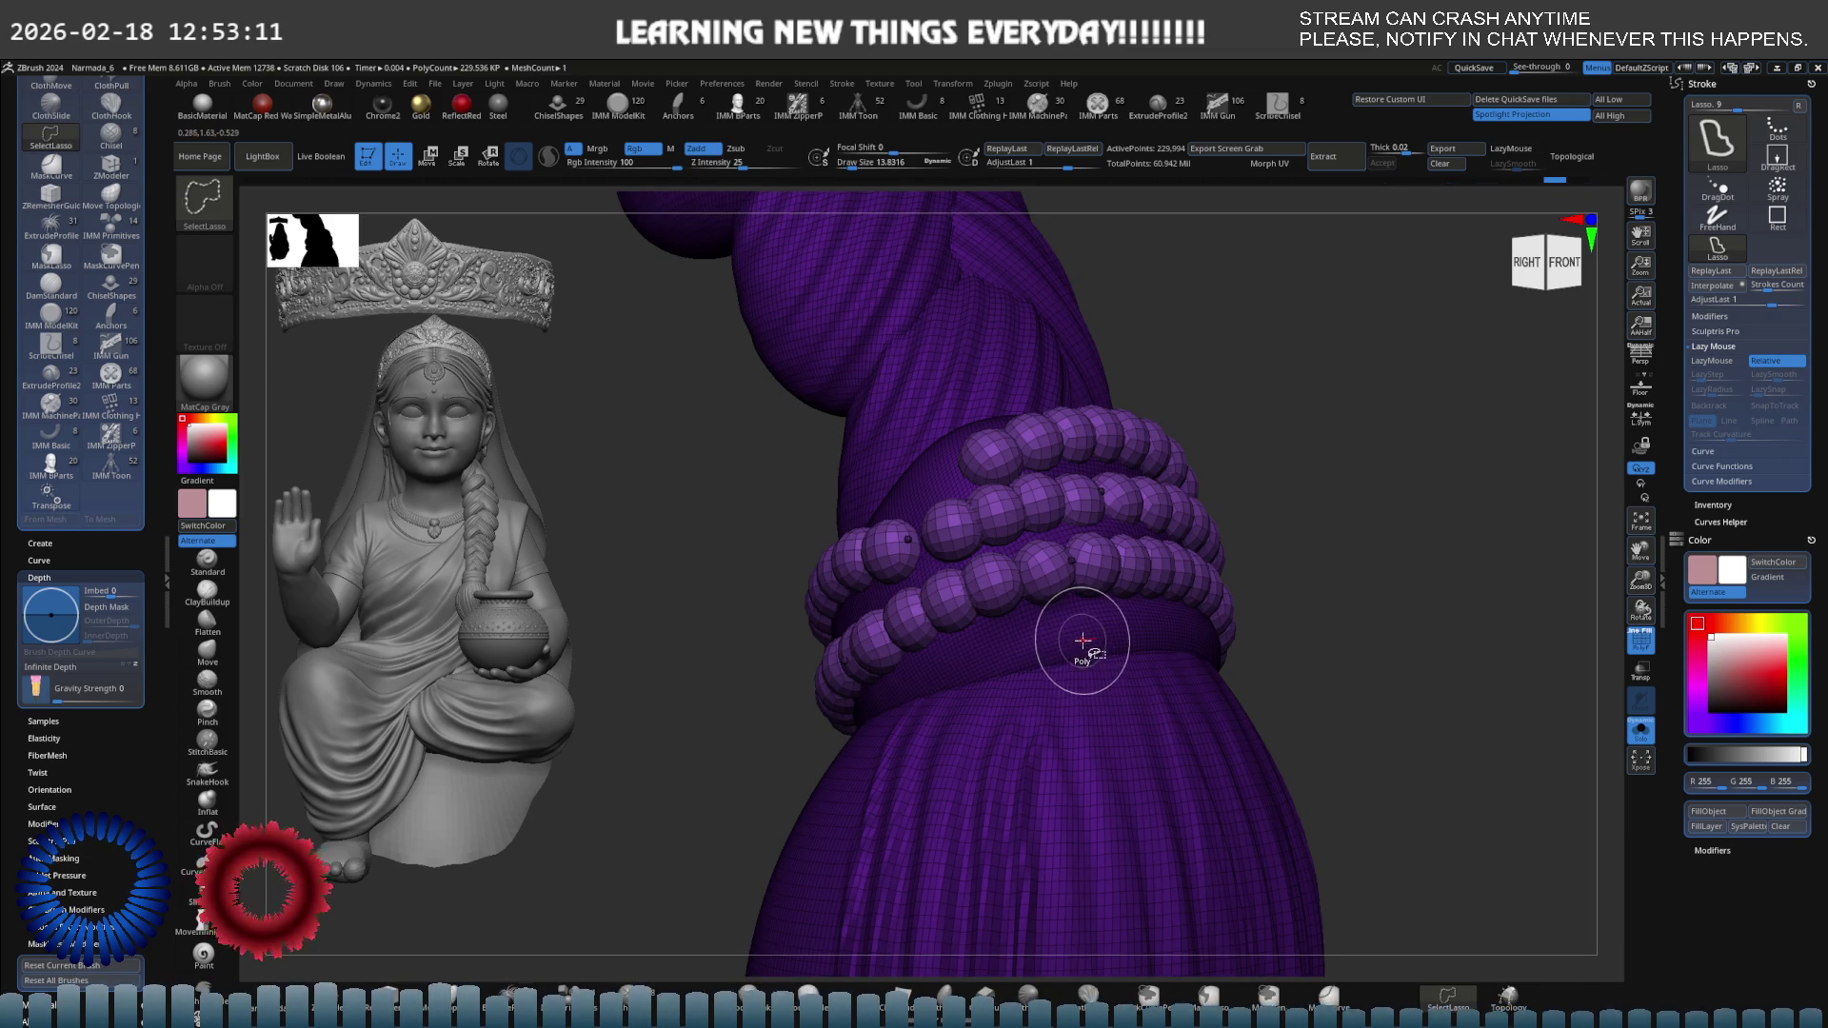
pyautogui.hotkey('shift', 'z')
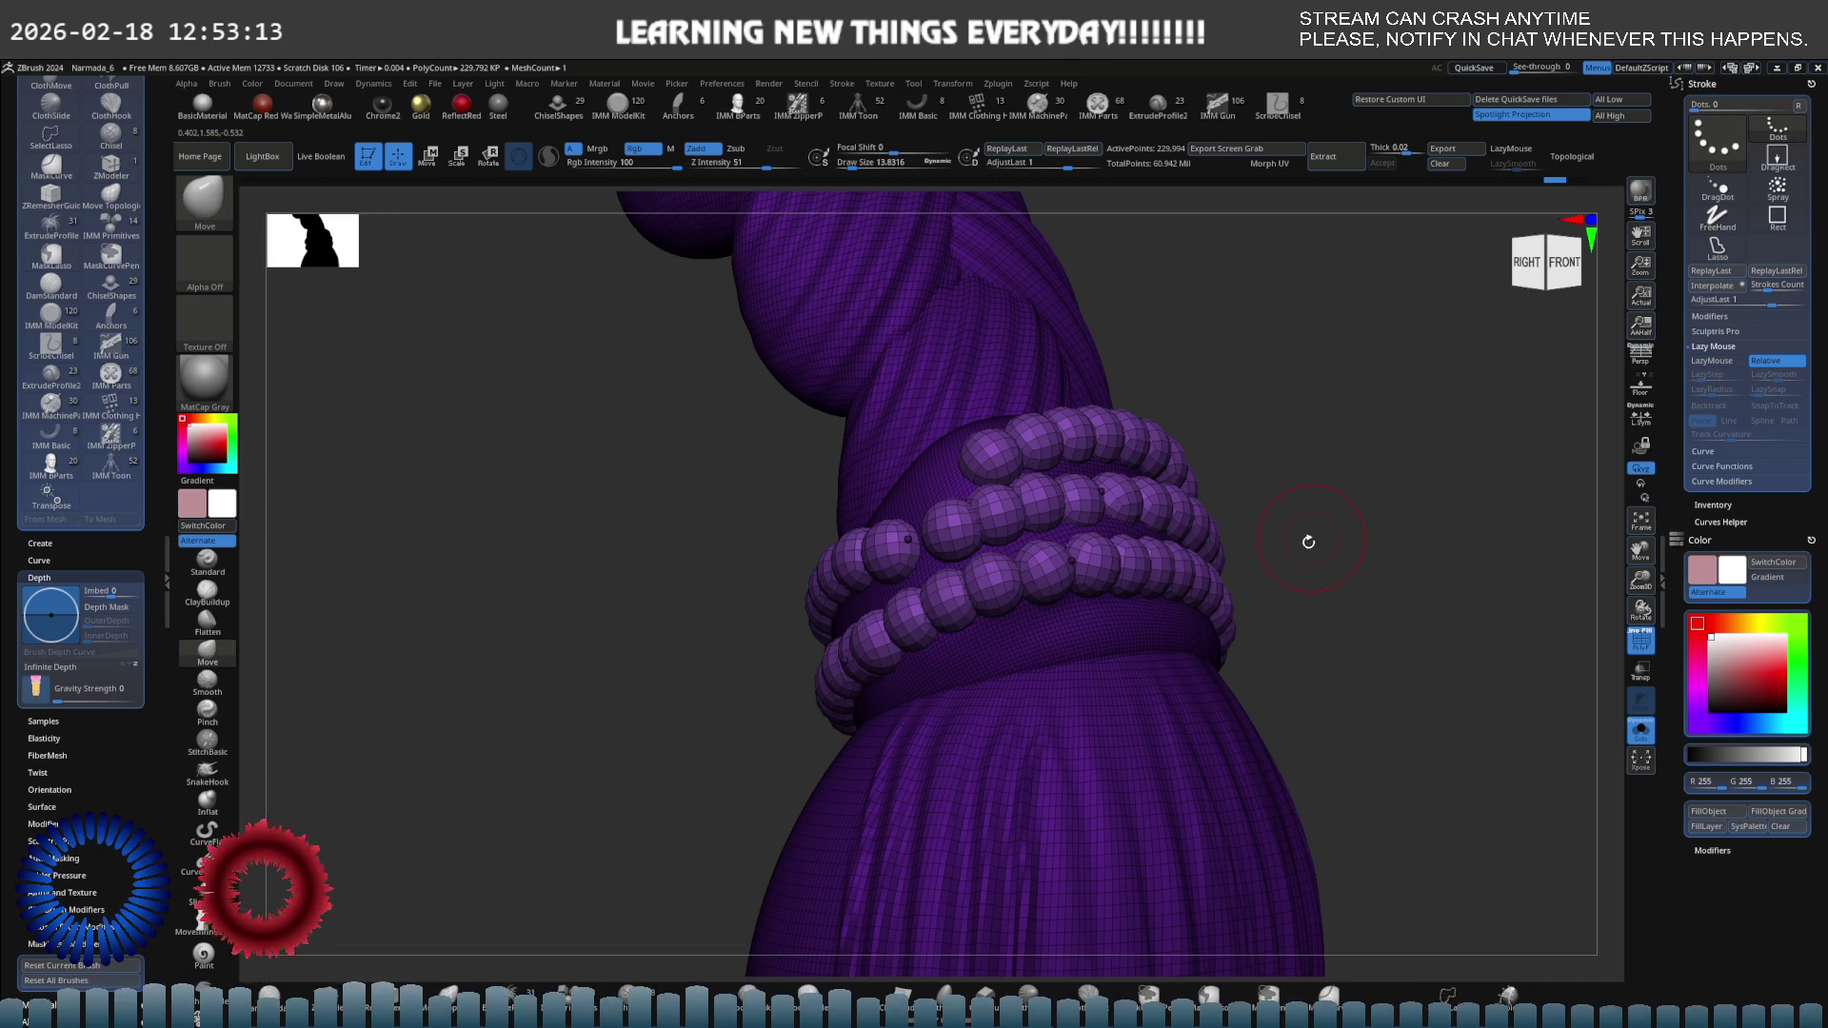
pyautogui.hotkey('ctrl', 'shift')
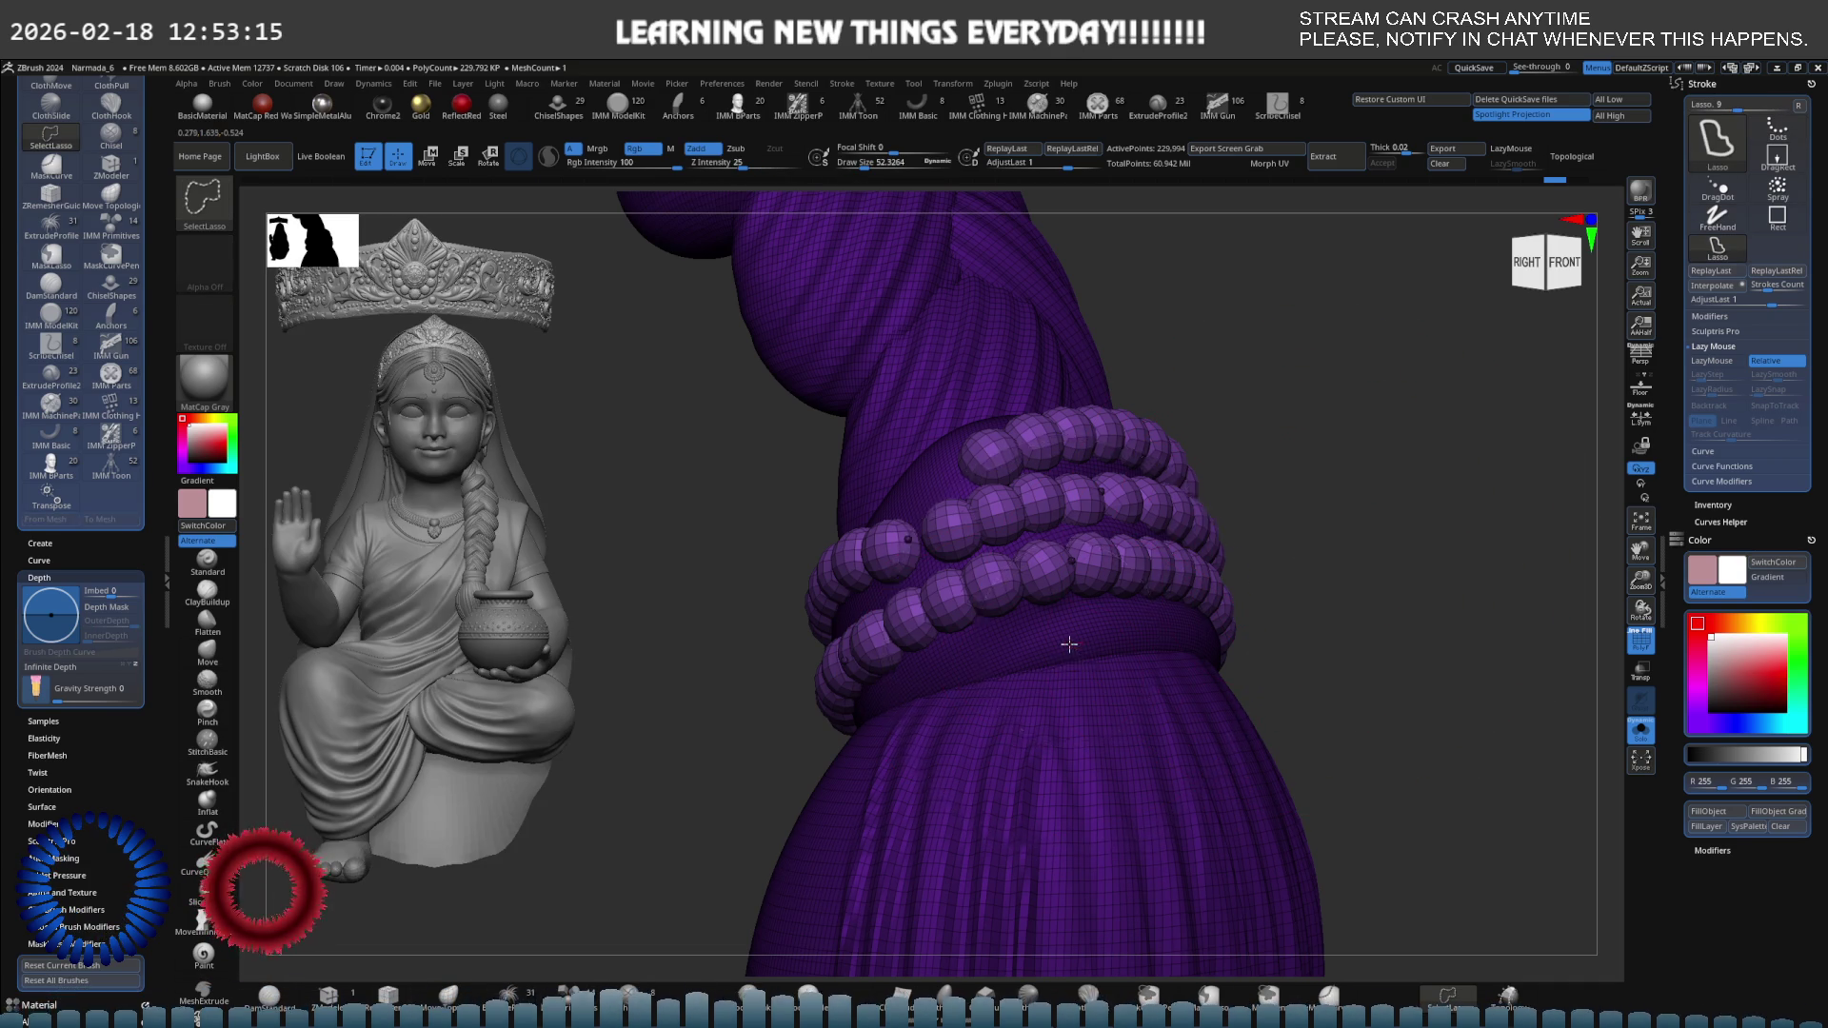
pyautogui.scroll(-3, 943, 640)
pyautogui.press('b')
pyautogui.press('m')
pyautogui.press('v')
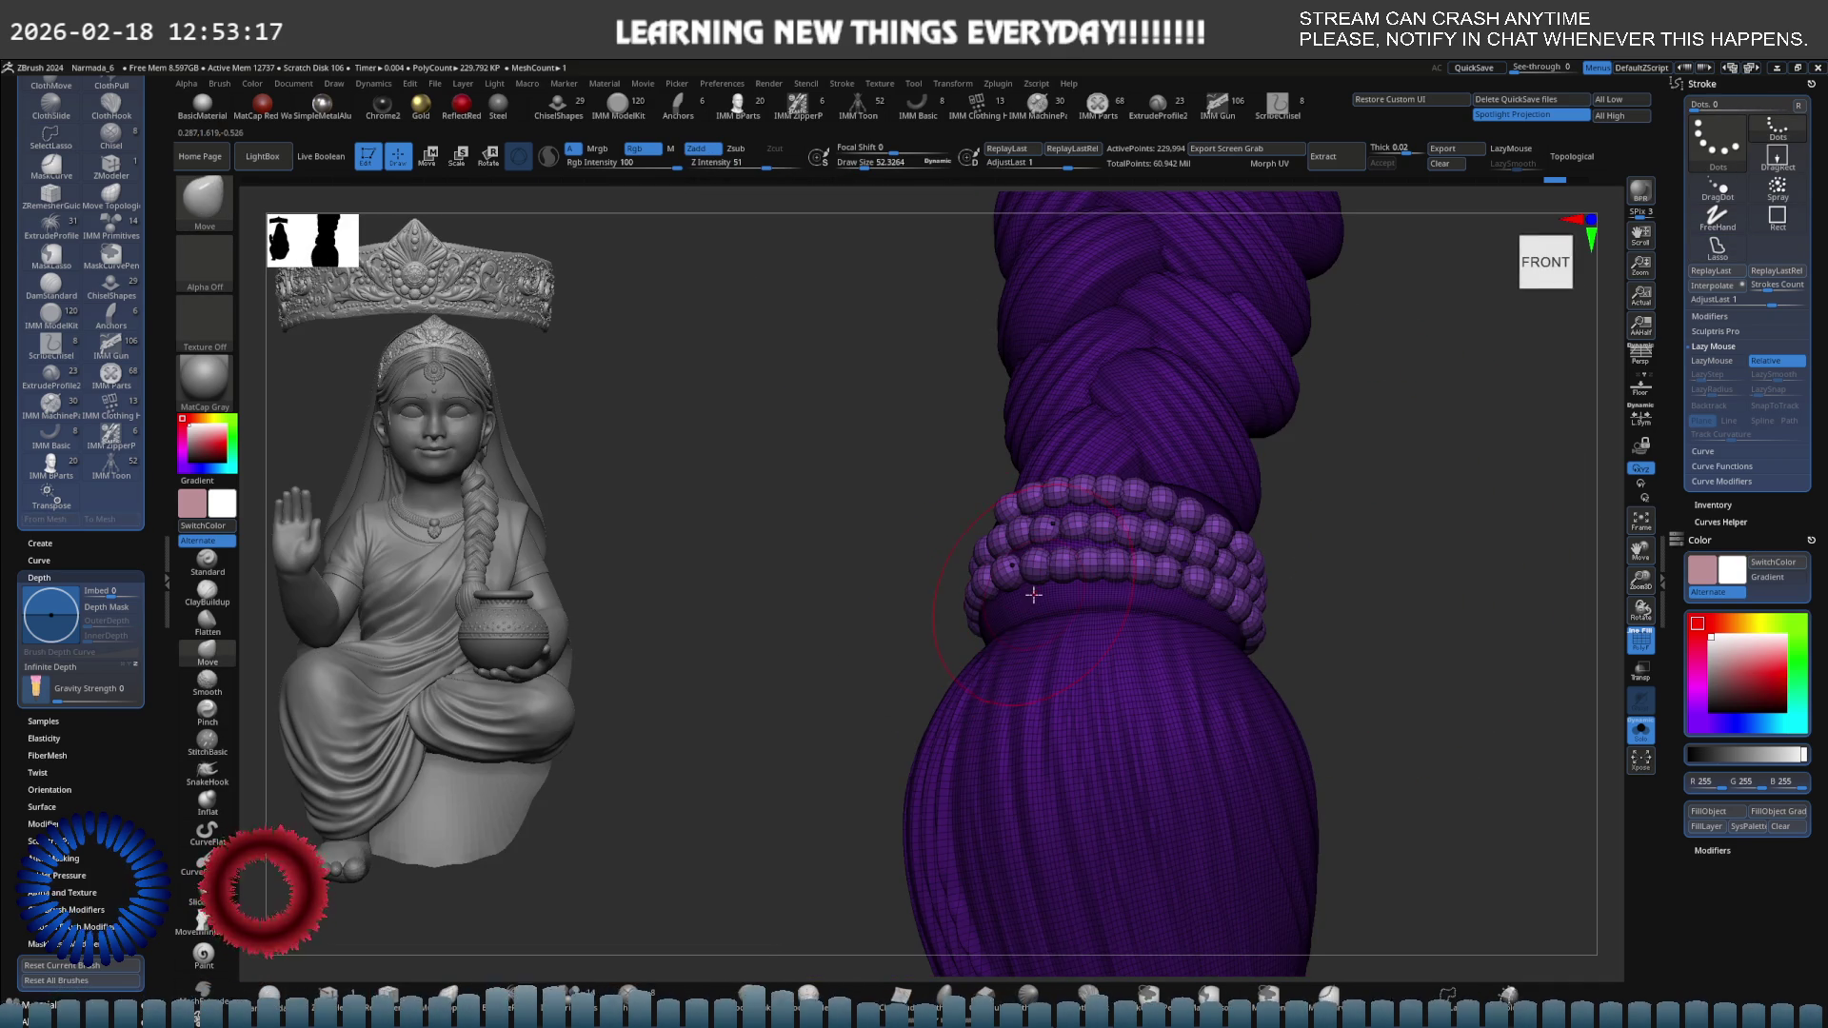
# Display polygroup colours and temporarily hide the red lower section of the braid.
pyautogui.moveTo(1128, 605); pyautogui.dragTo(1127, 528, button='right')
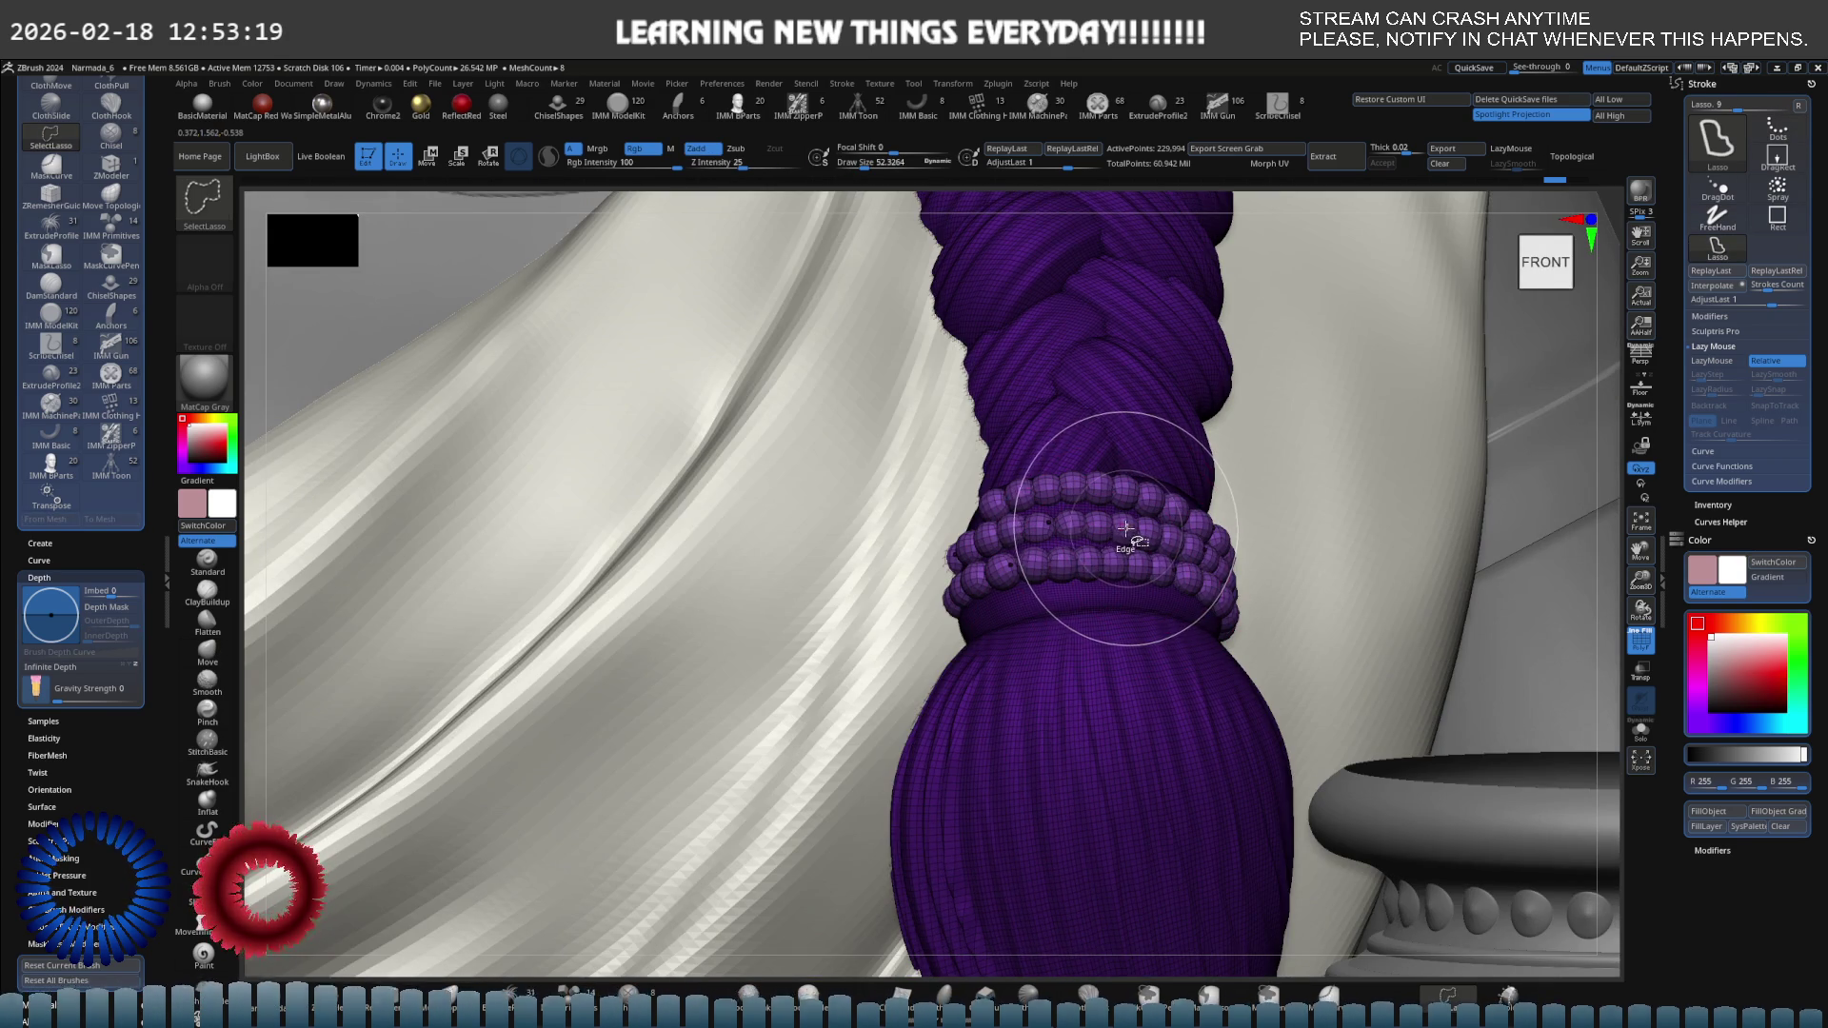
pyautogui.hotkey('ctrl', 'shift')
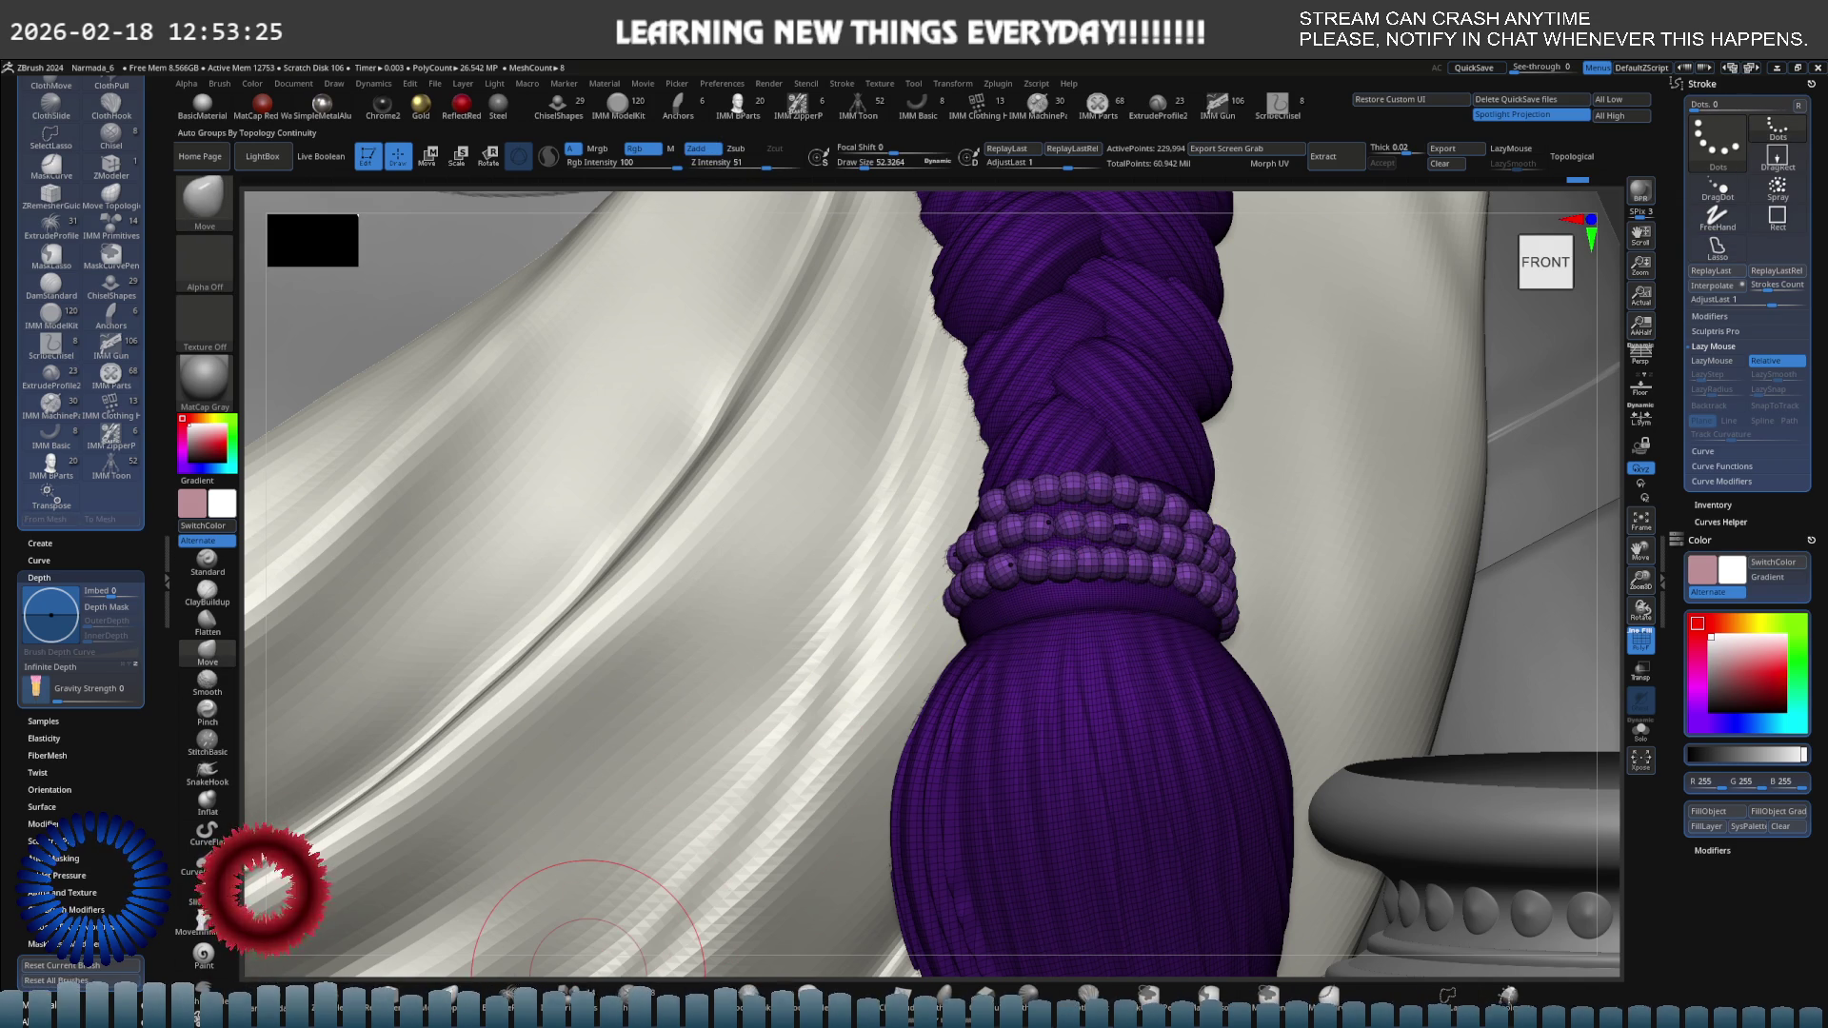
pyautogui.hotkey('shift', 'f')
pyautogui.moveTo(1115, 673)
pyautogui.keyDown('ctrl'); pyautogui.keyDown('shift'); pyautogui.mouseDown()
pyautogui.moveTo(1048, 914)
pyautogui.moveTo(1114, 600)
pyautogui.mouseUp(); pyautogui.keyUp('shift'); pyautogui.keyUp('ctrl')
pyautogui.keyDown('ctrl'); pyautogui.keyDown('shift'); pyautogui.click(1138, 585); pyautogui.keyUp('shift'); pyautogui.keyUp('ctrl')
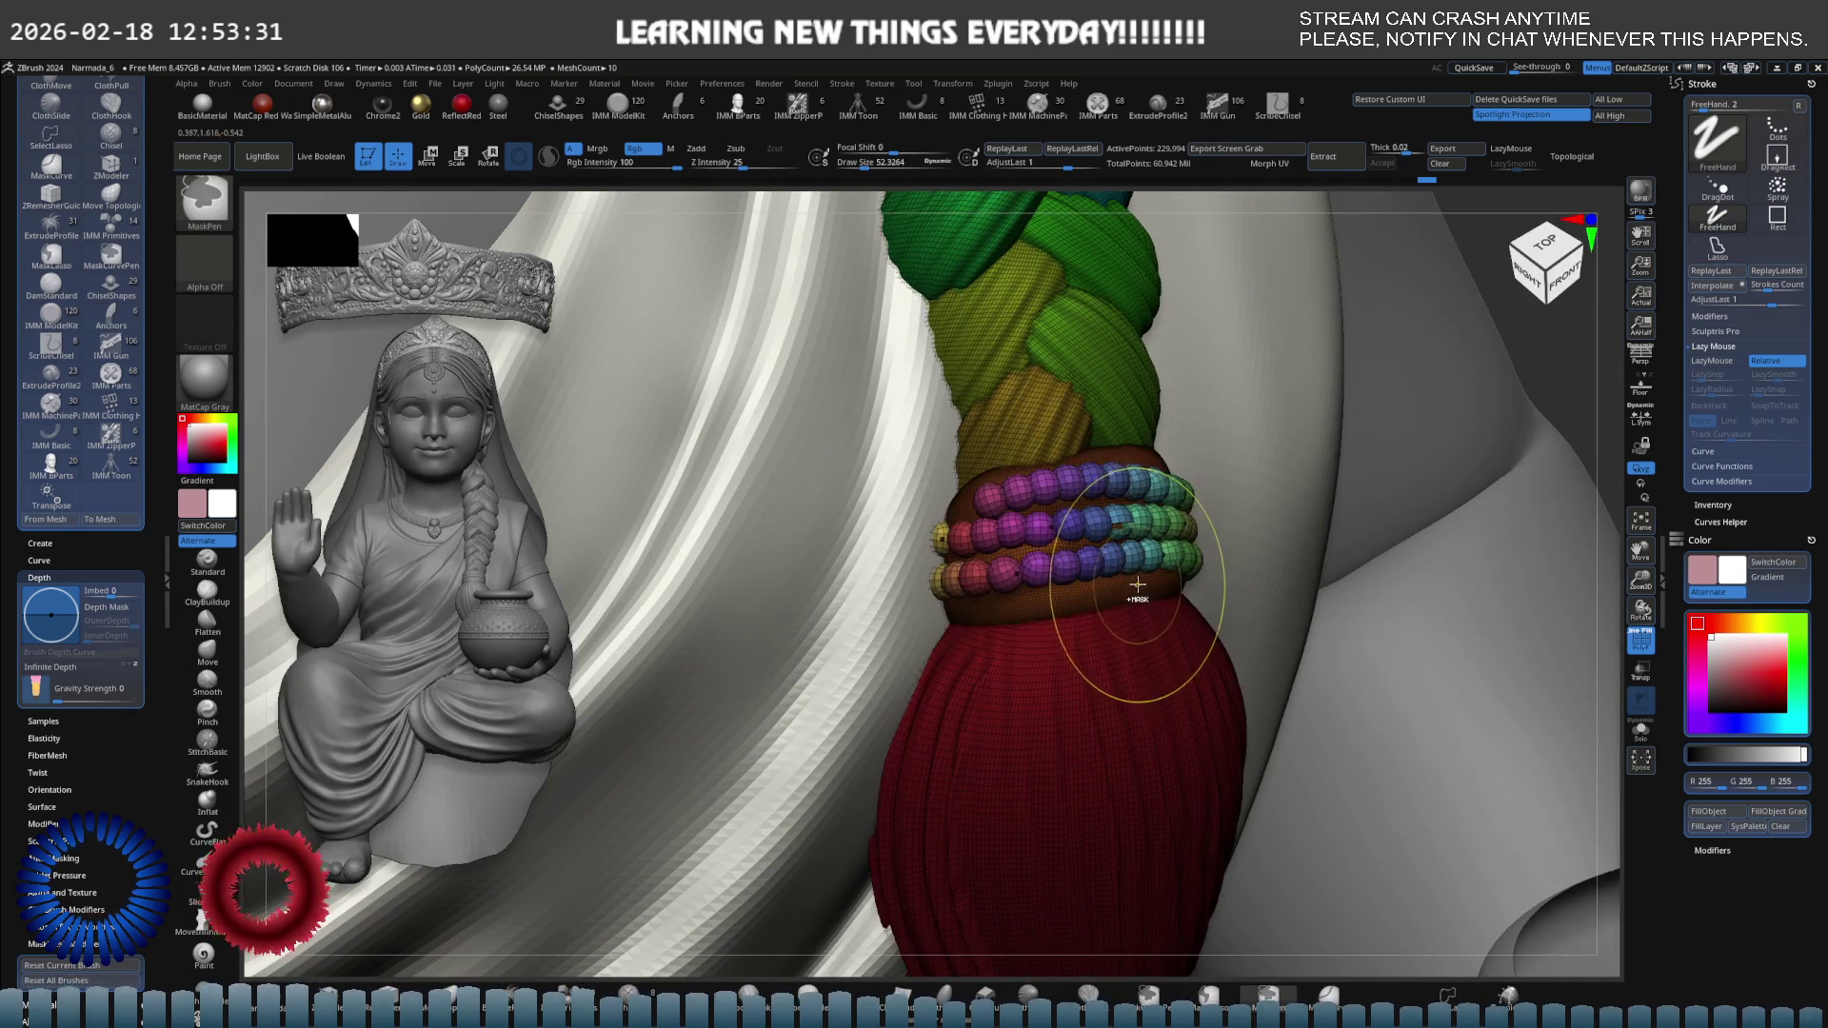
pyautogui.hotkey('shift', 'f')
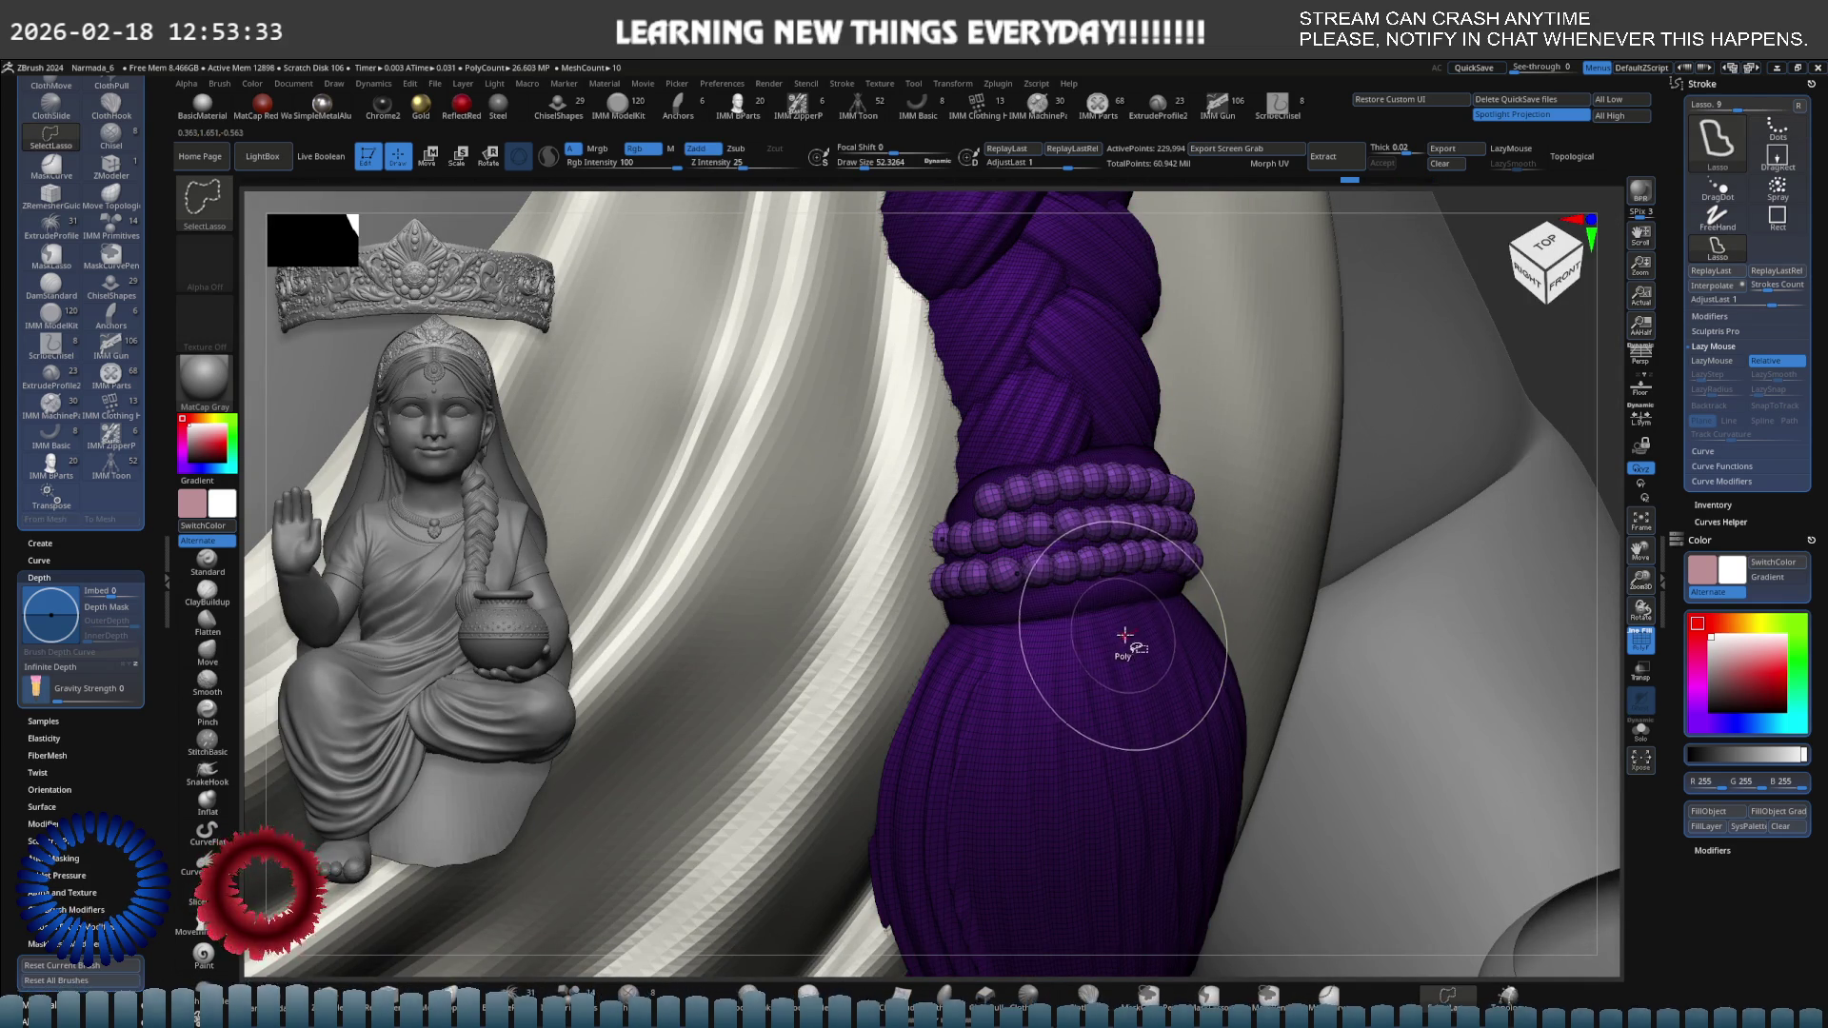
# Show polygroups again and isolate, then invert, the blue group below the bead rows.
pyautogui.press('ctrl')
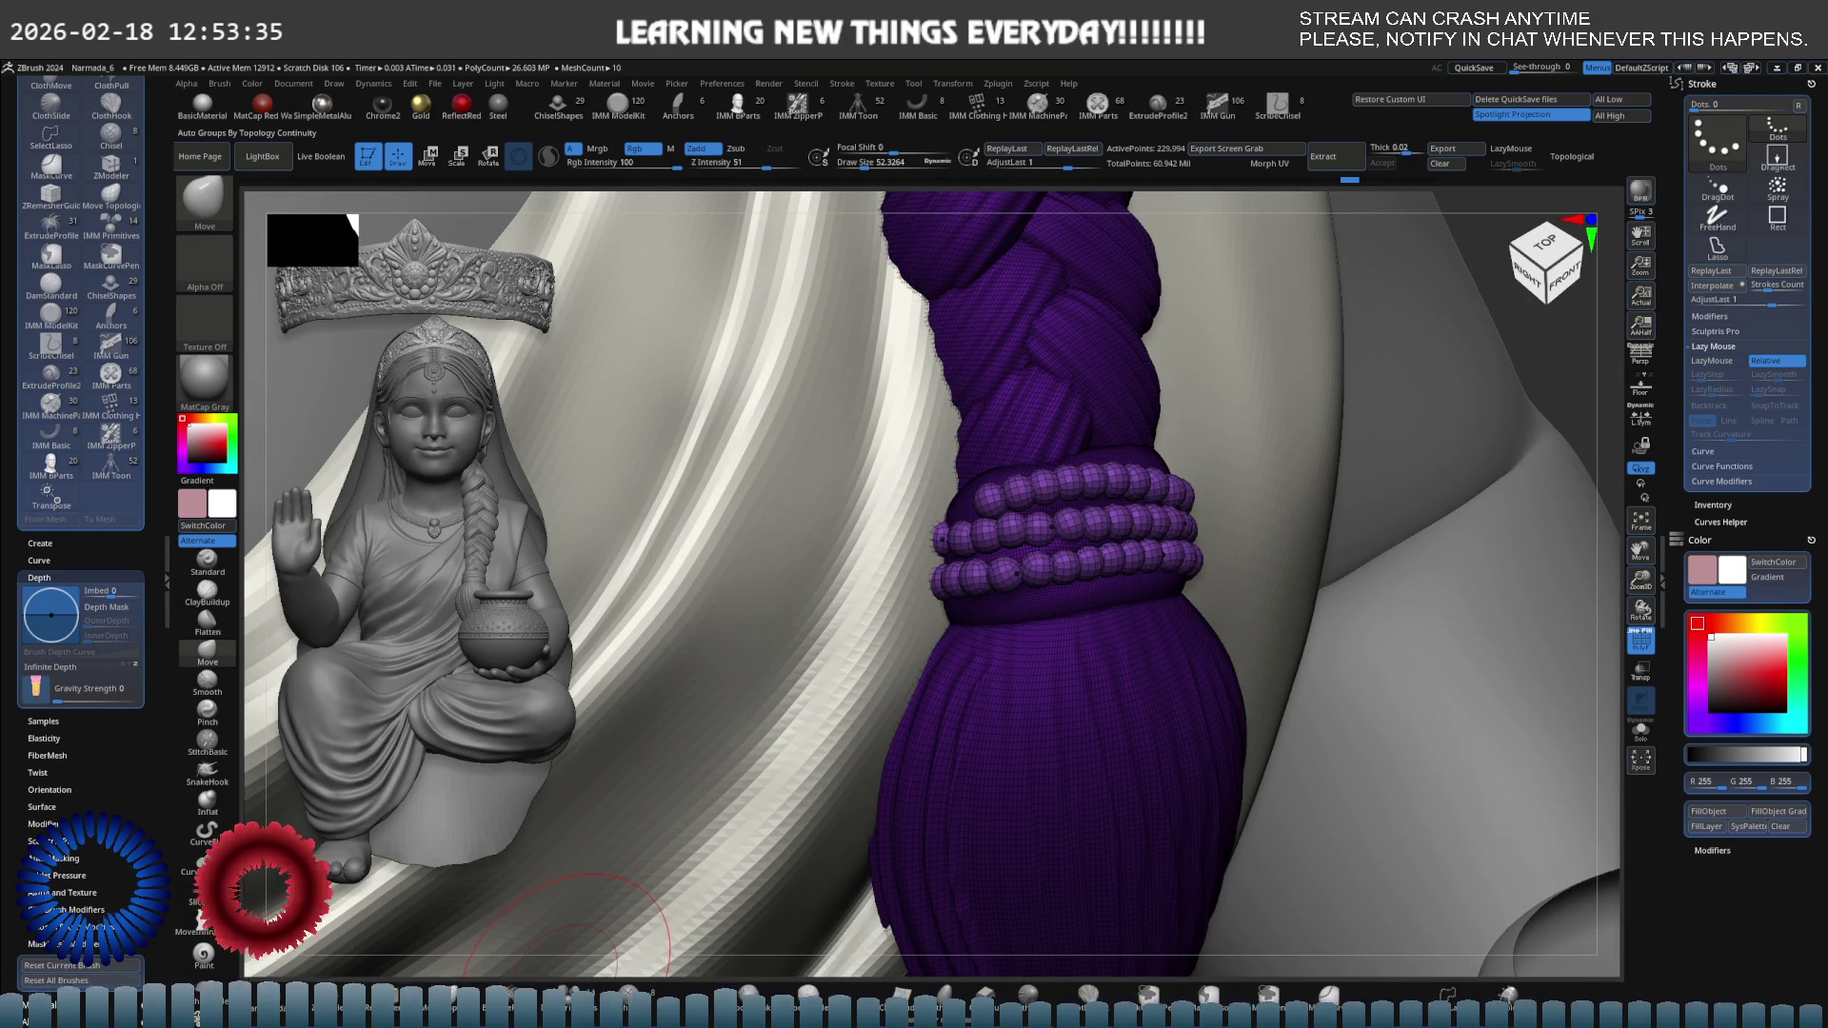
pyautogui.hotkey('shift', 'f')
pyautogui.keyDown('ctrl'); pyautogui.keyDown('shift'); pyautogui.click(1131, 660); pyautogui.keyUp('shift'); pyautogui.keyUp('ctrl')
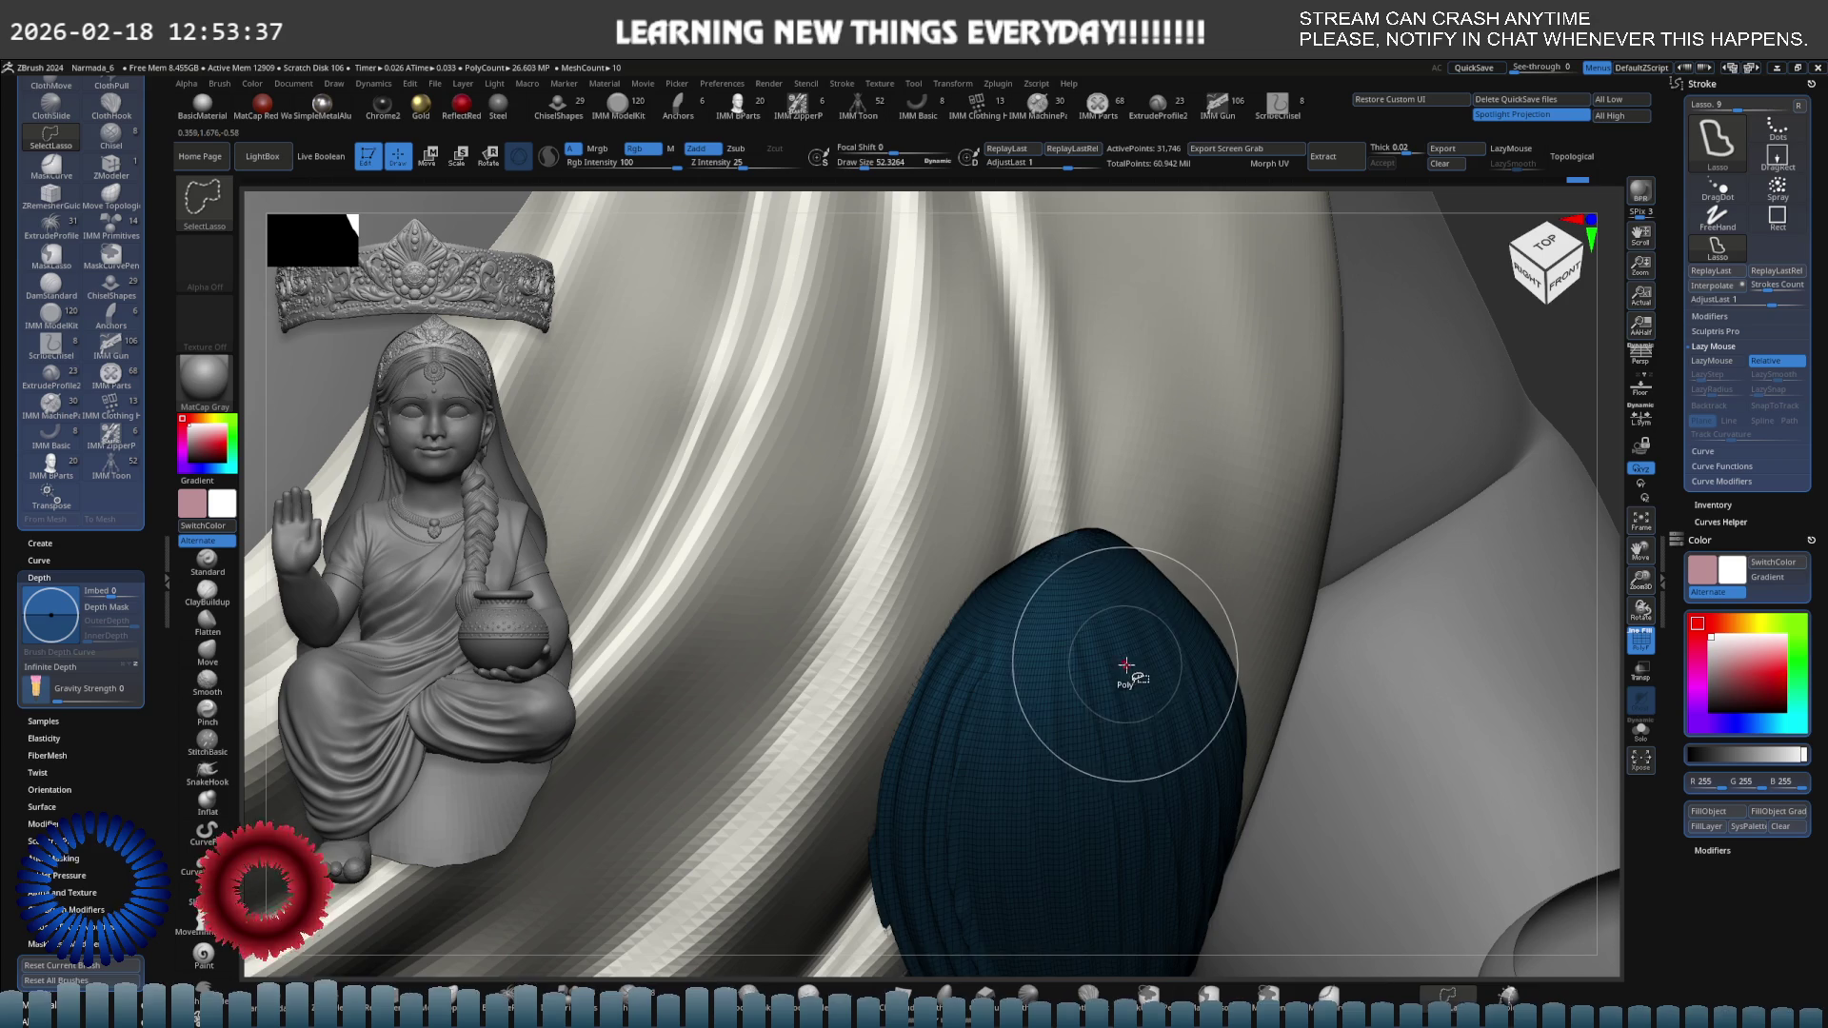
pyautogui.keyDown('ctrl'); pyautogui.keyDown('shift'); pyautogui.click(1128, 660); pyautogui.keyUp('shift'); pyautogui.keyUp('ctrl')
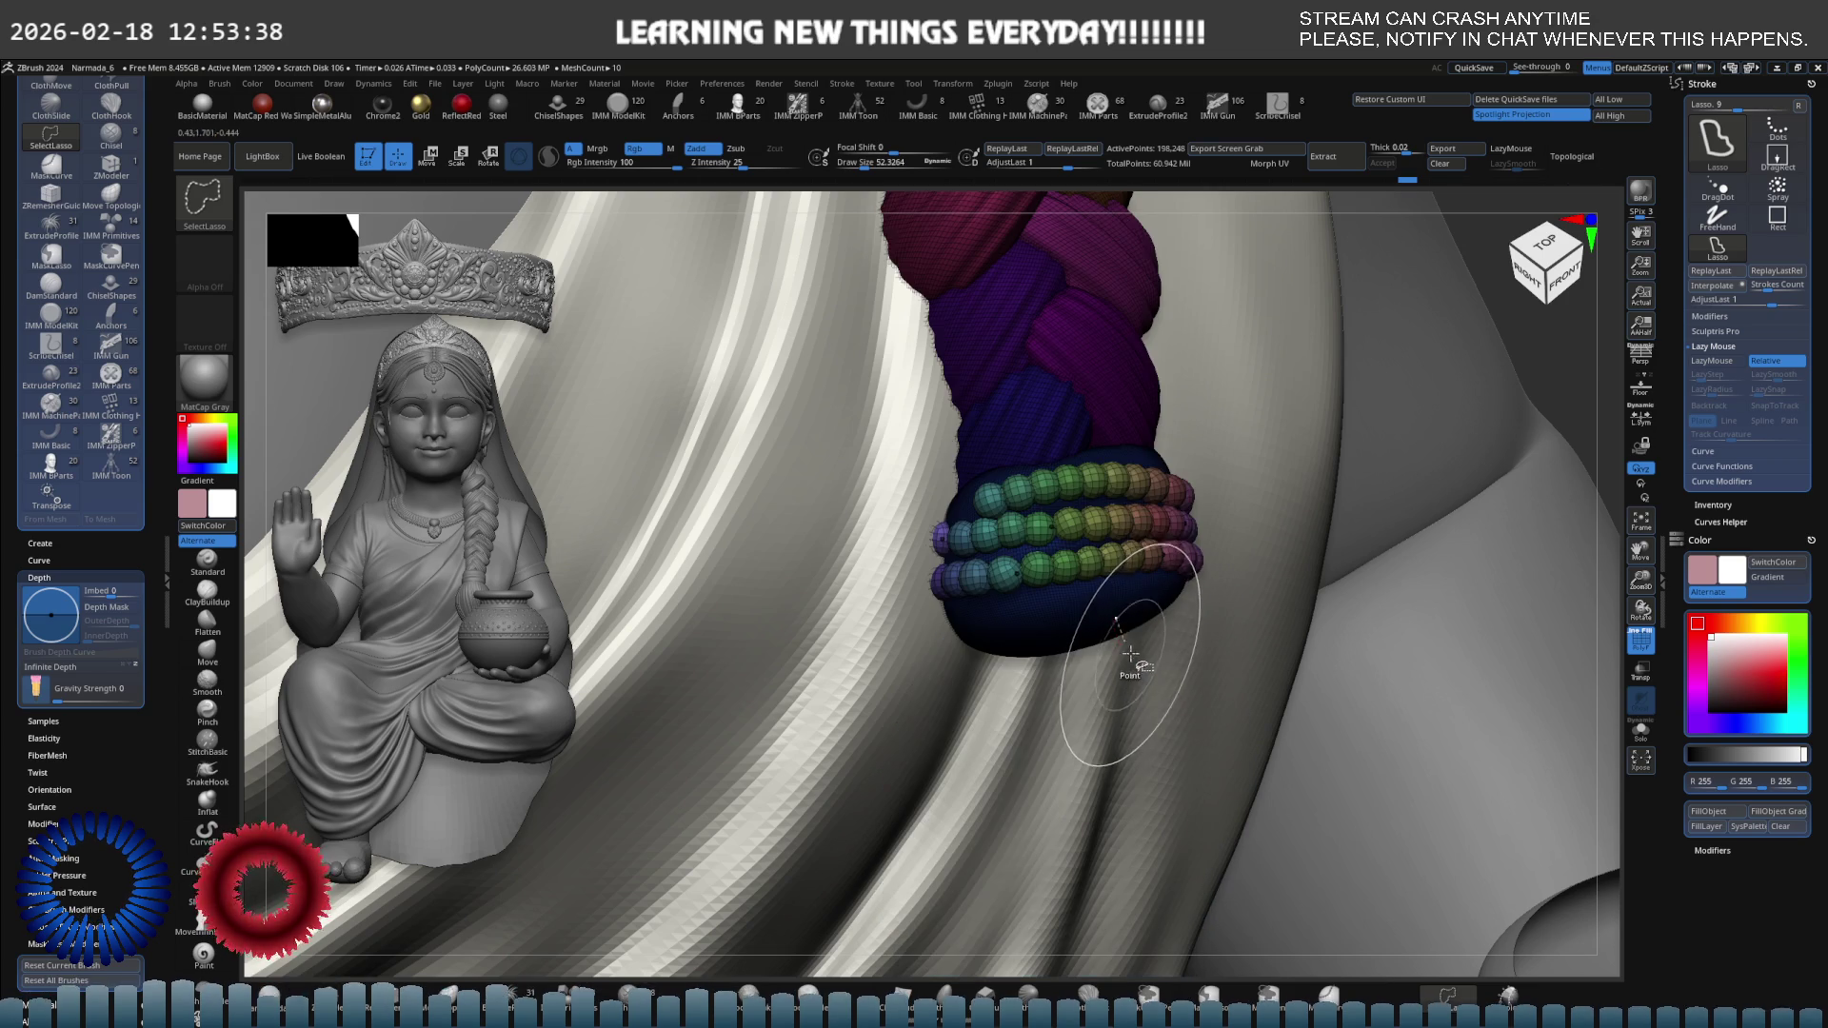
pyautogui.keyDown('ctrl'); pyautogui.keyDown('alt'); pyautogui.keyDown('shift'); pyautogui.click(1086, 606); pyautogui.keyUp('shift'); pyautogui.keyUp('alt'); pyautogui.keyUp('ctrl')
# Hide the other lower blue and purple braid groups, orbit around, then undo to show them.
pyautogui.keyDown('ctrl'); pyautogui.keyDown('alt'); pyautogui.keyDown('shift'); pyautogui.click(1054, 409); pyautogui.keyUp('shift'); pyautogui.keyUp('alt'); pyautogui.keyUp('ctrl')
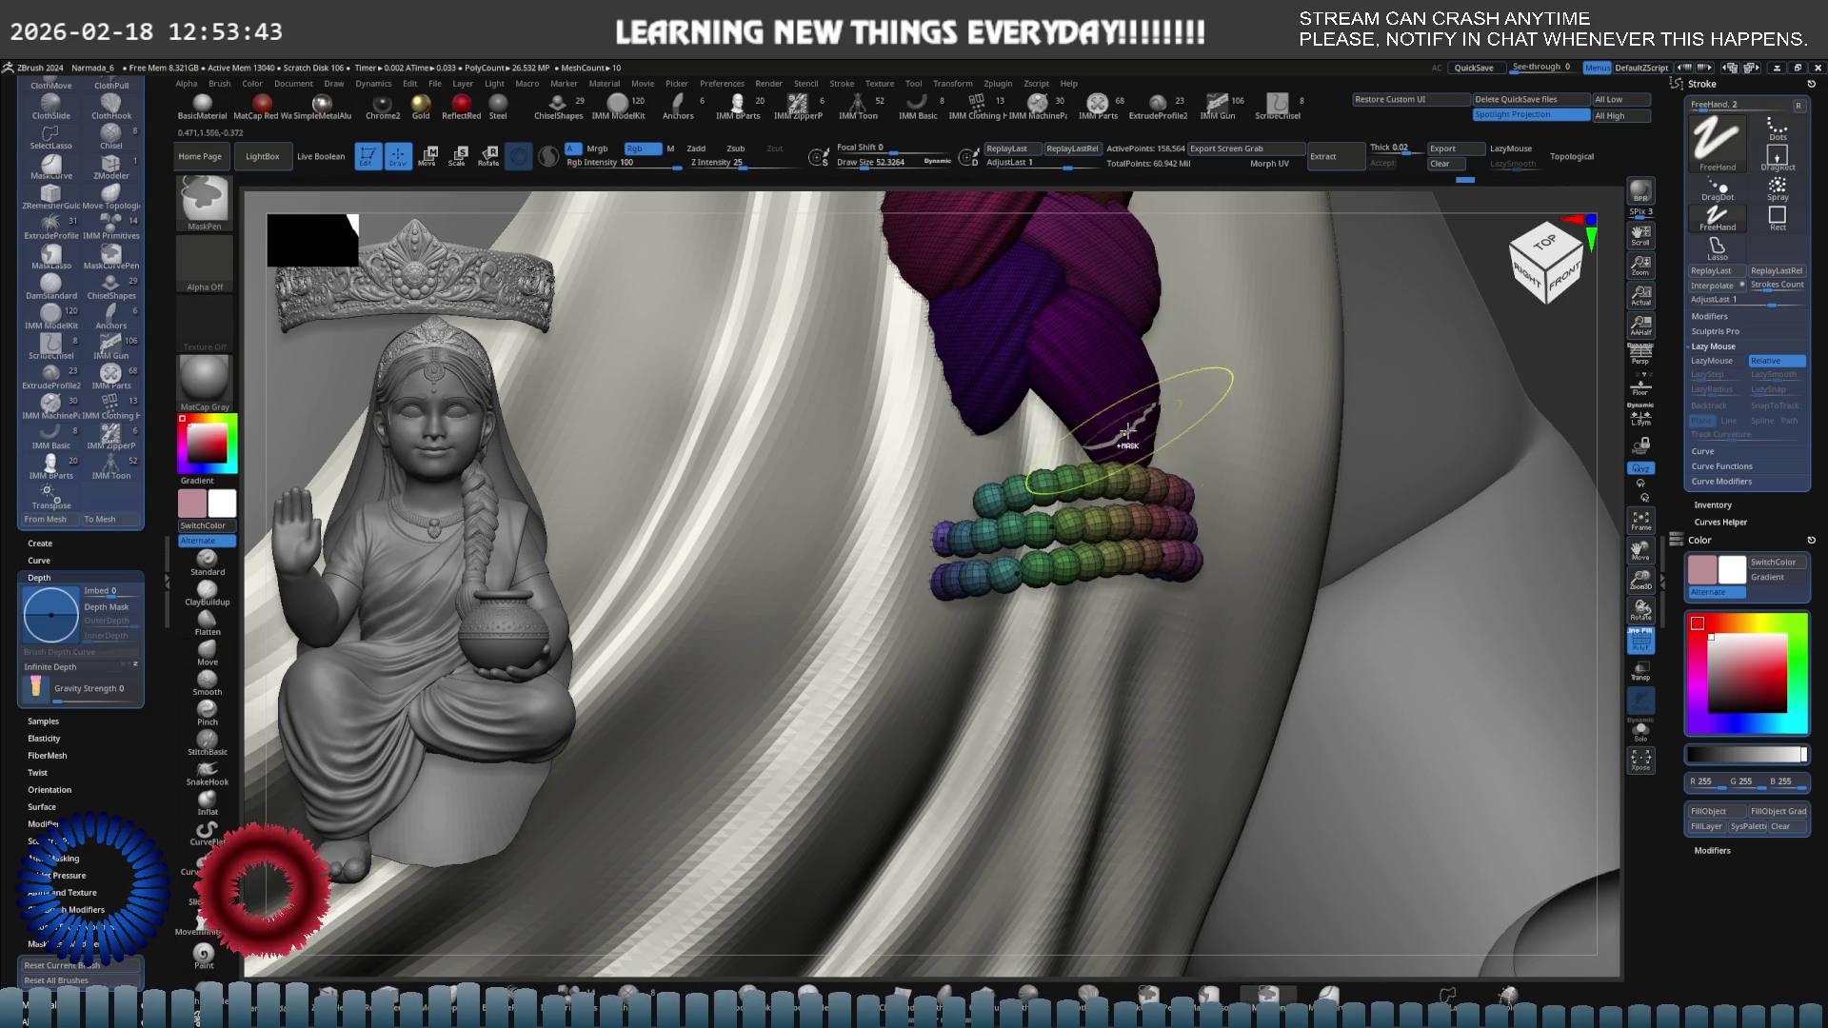
pyautogui.keyDown('ctrl'); pyautogui.keyDown('alt'); pyautogui.keyDown('shift'); pyautogui.click(1122, 432); pyautogui.keyUp('shift'); pyautogui.keyUp('alt'); pyautogui.keyUp('ctrl')
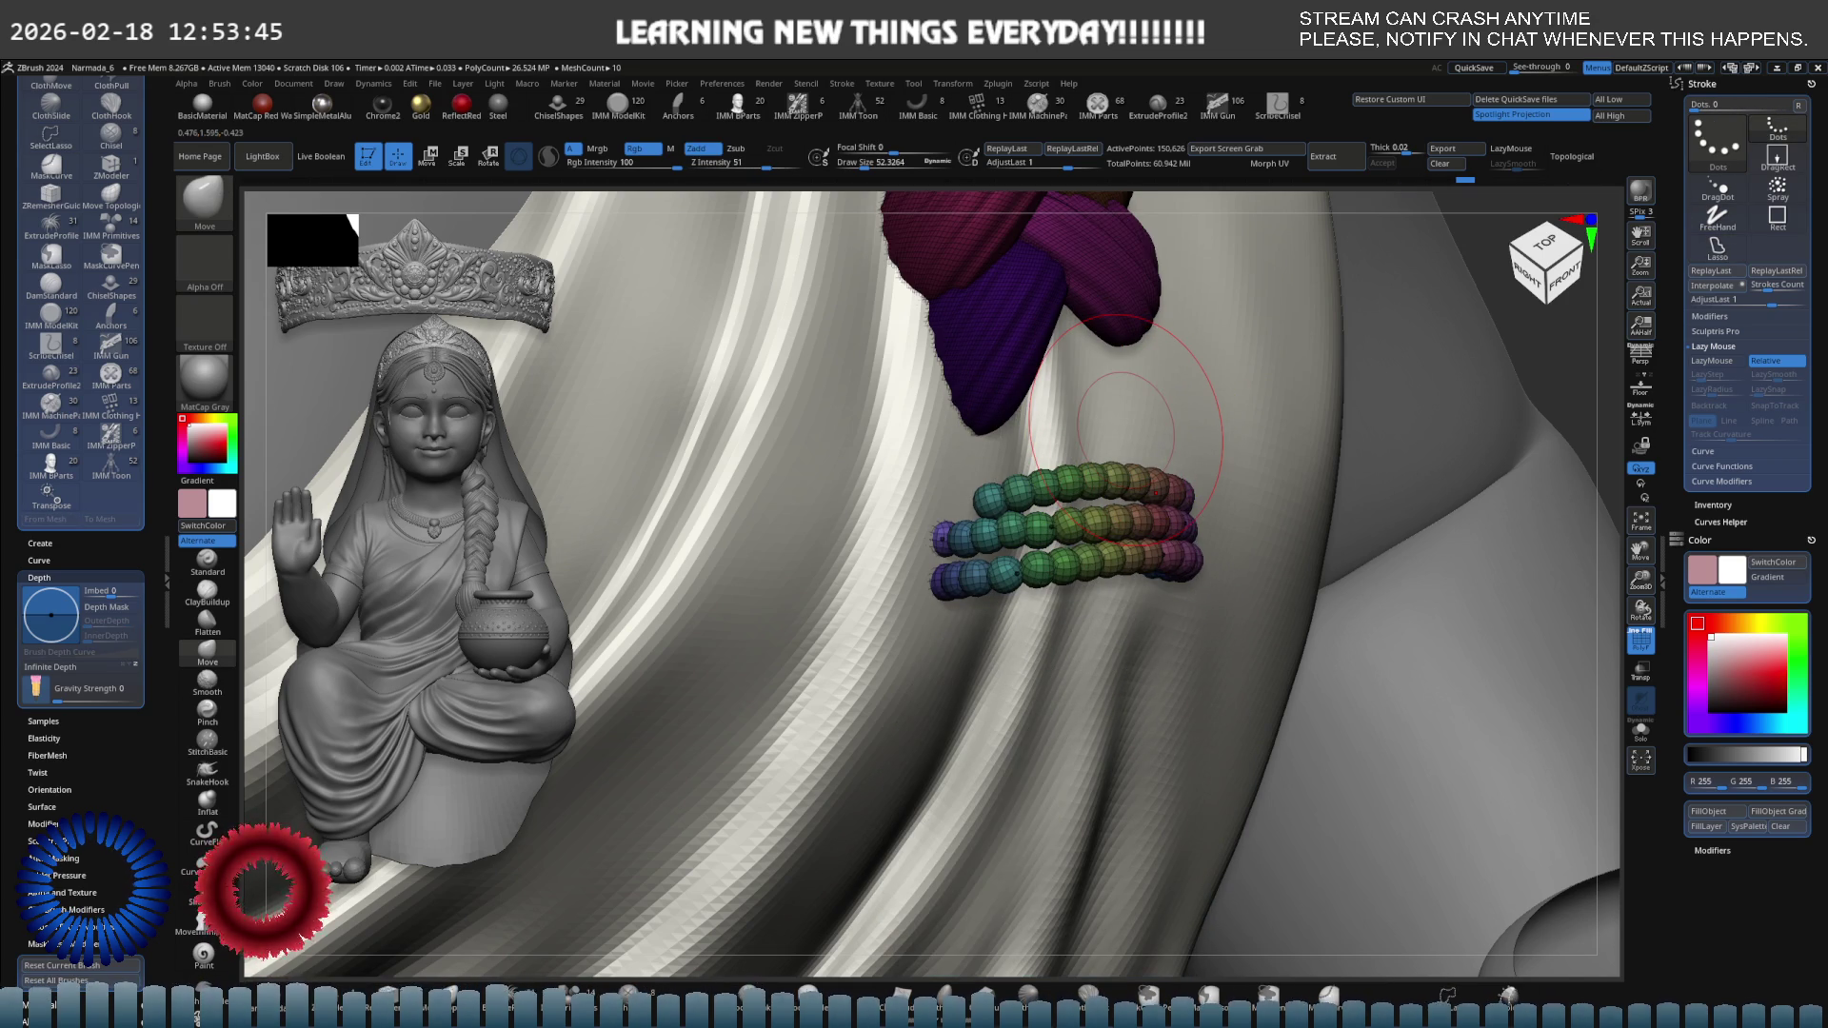
pyautogui.moveTo(1154, 430); pyautogui.dragTo(1220, 491, button='right')
pyautogui.keyDown('ctrl'); pyautogui.moveTo(1270, 456); pyautogui.dragTo(861, 713); pyautogui.keyUp('ctrl')
pyautogui.hotkey('ctrl', 'z')
pyautogui.hotkey('ctrl', 'z')
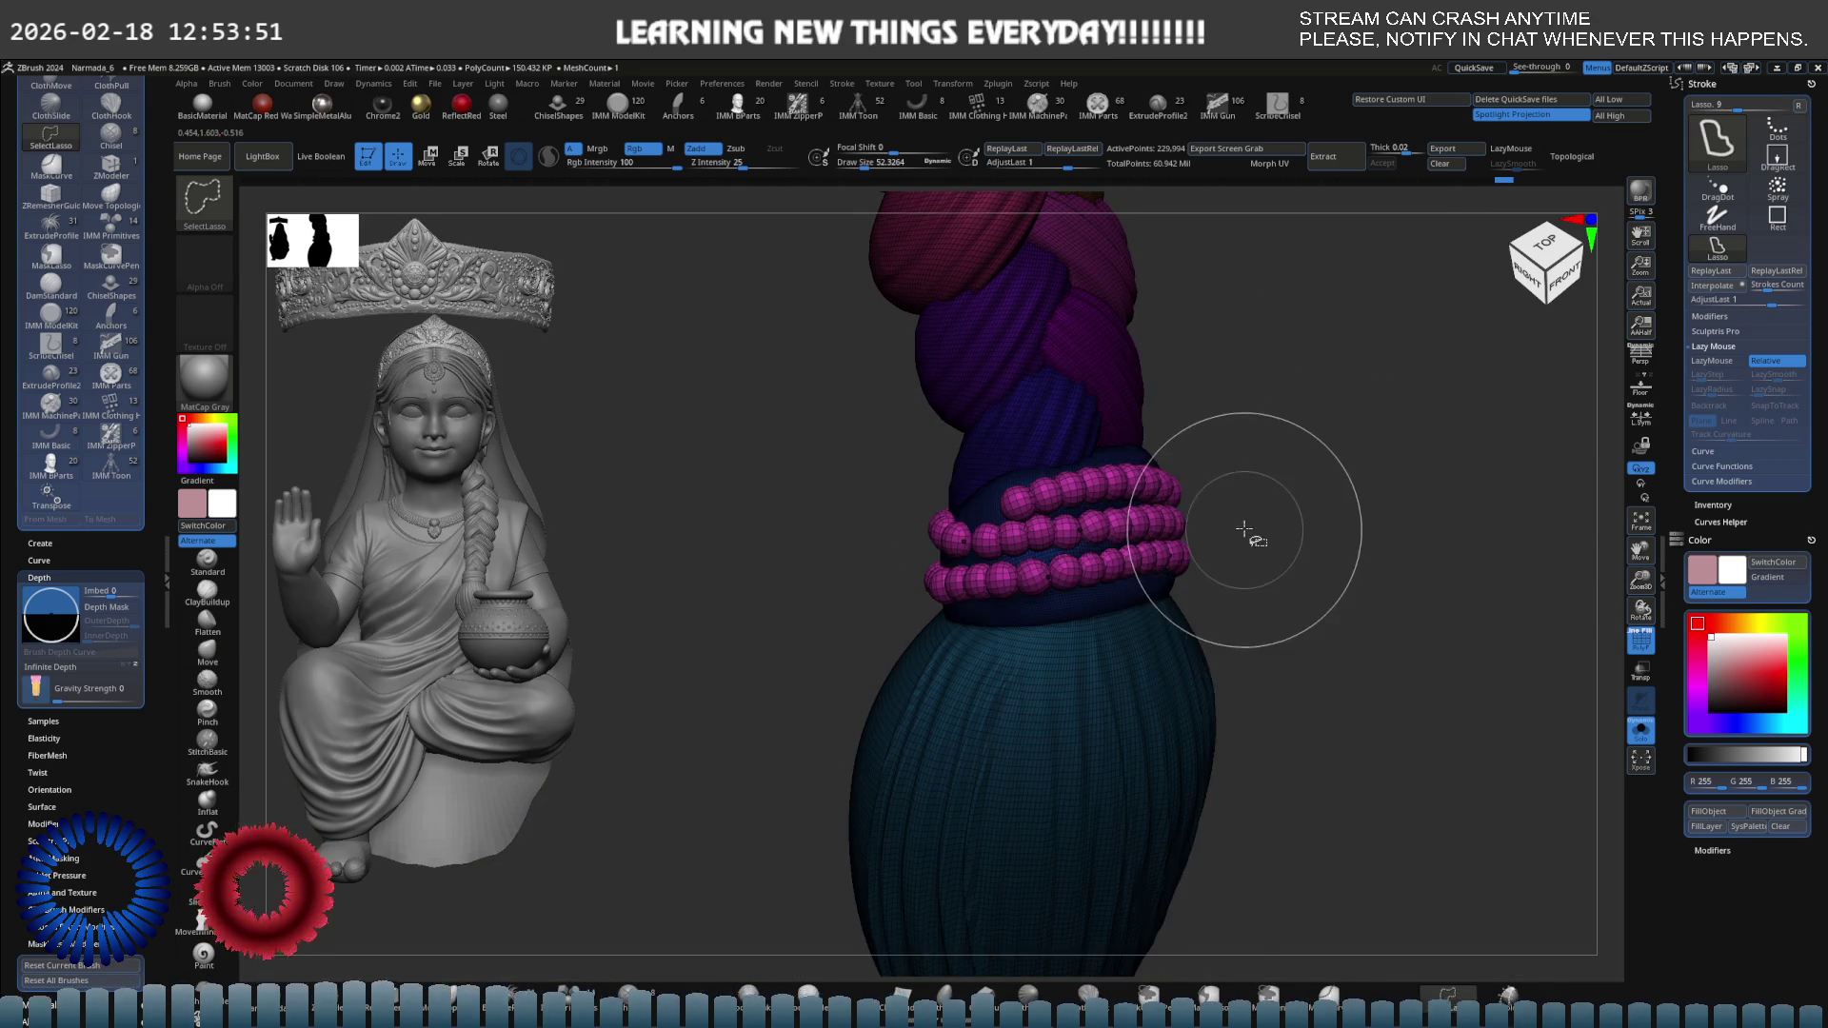
# Select the dark-blue band, bring up its Transpose gizmo and reset the gizmo orientation.
pyautogui.keyDown('ctrl'); pyautogui.keyDown('shift'); pyautogui.click(1134, 588); pyautogui.keyUp('shift'); pyautogui.keyUp('ctrl')
pyautogui.press('e')
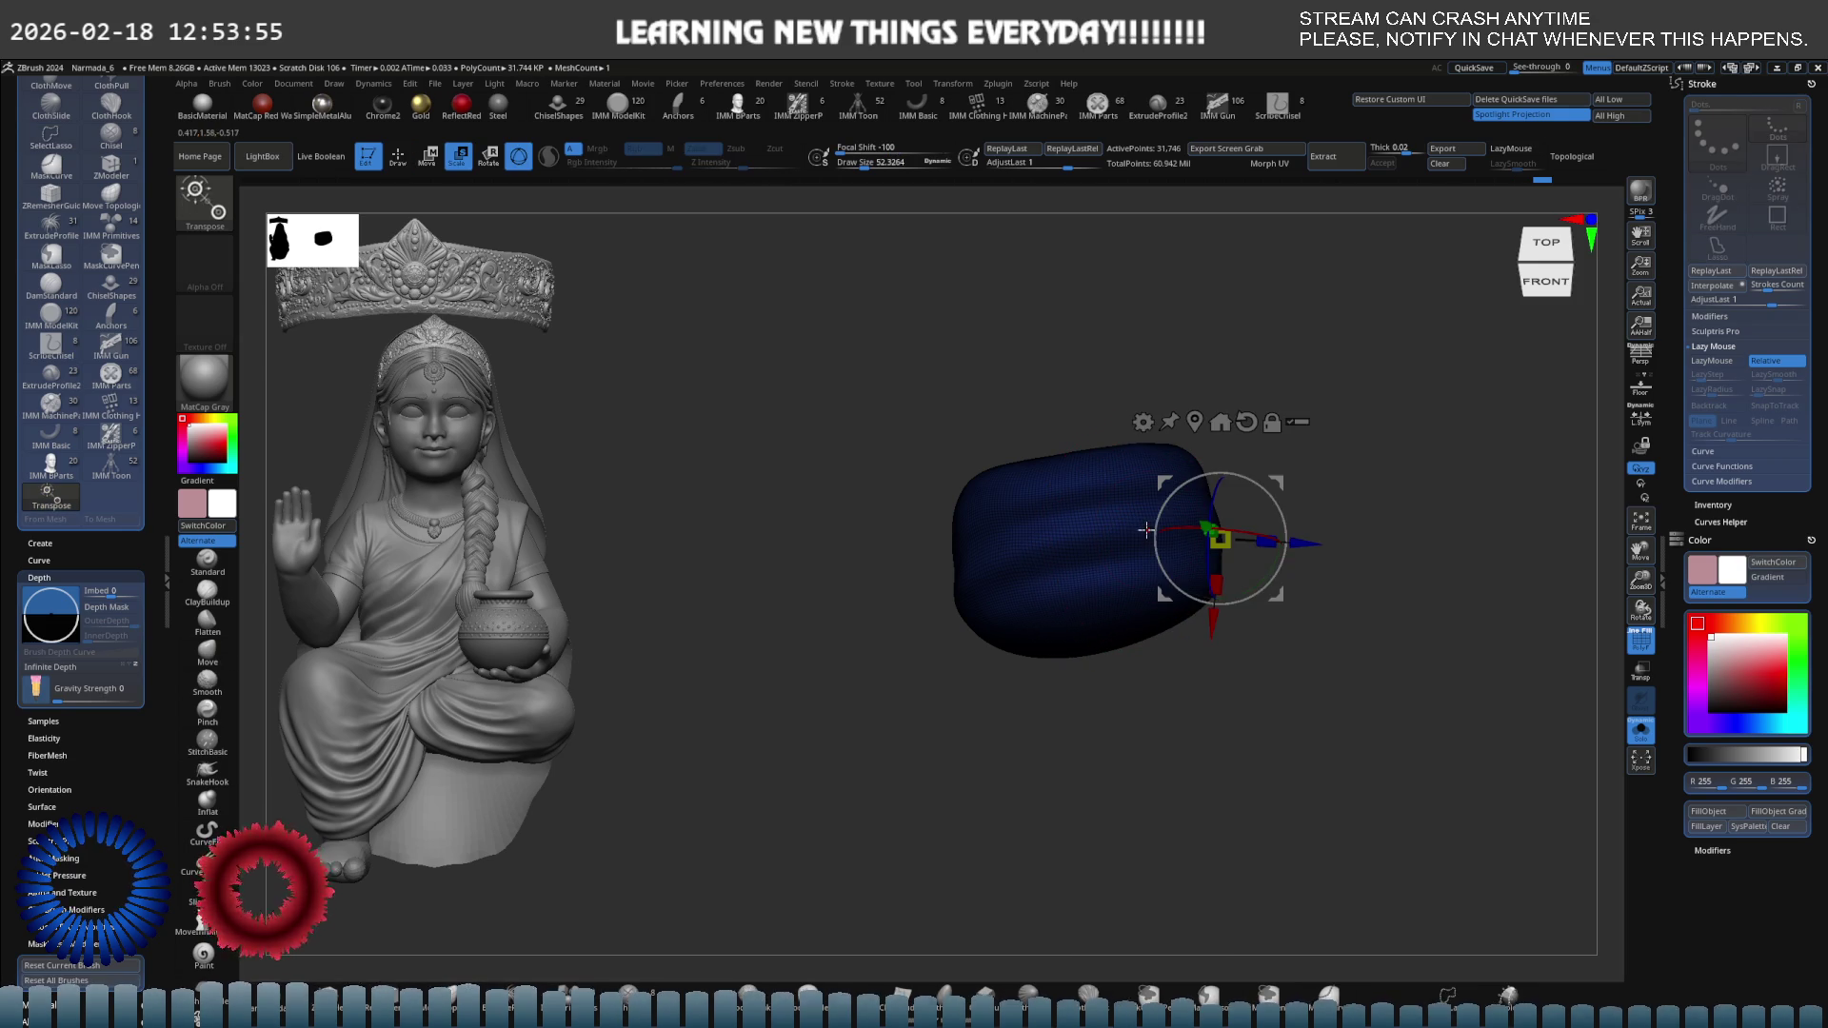
pyautogui.click(1242, 423)
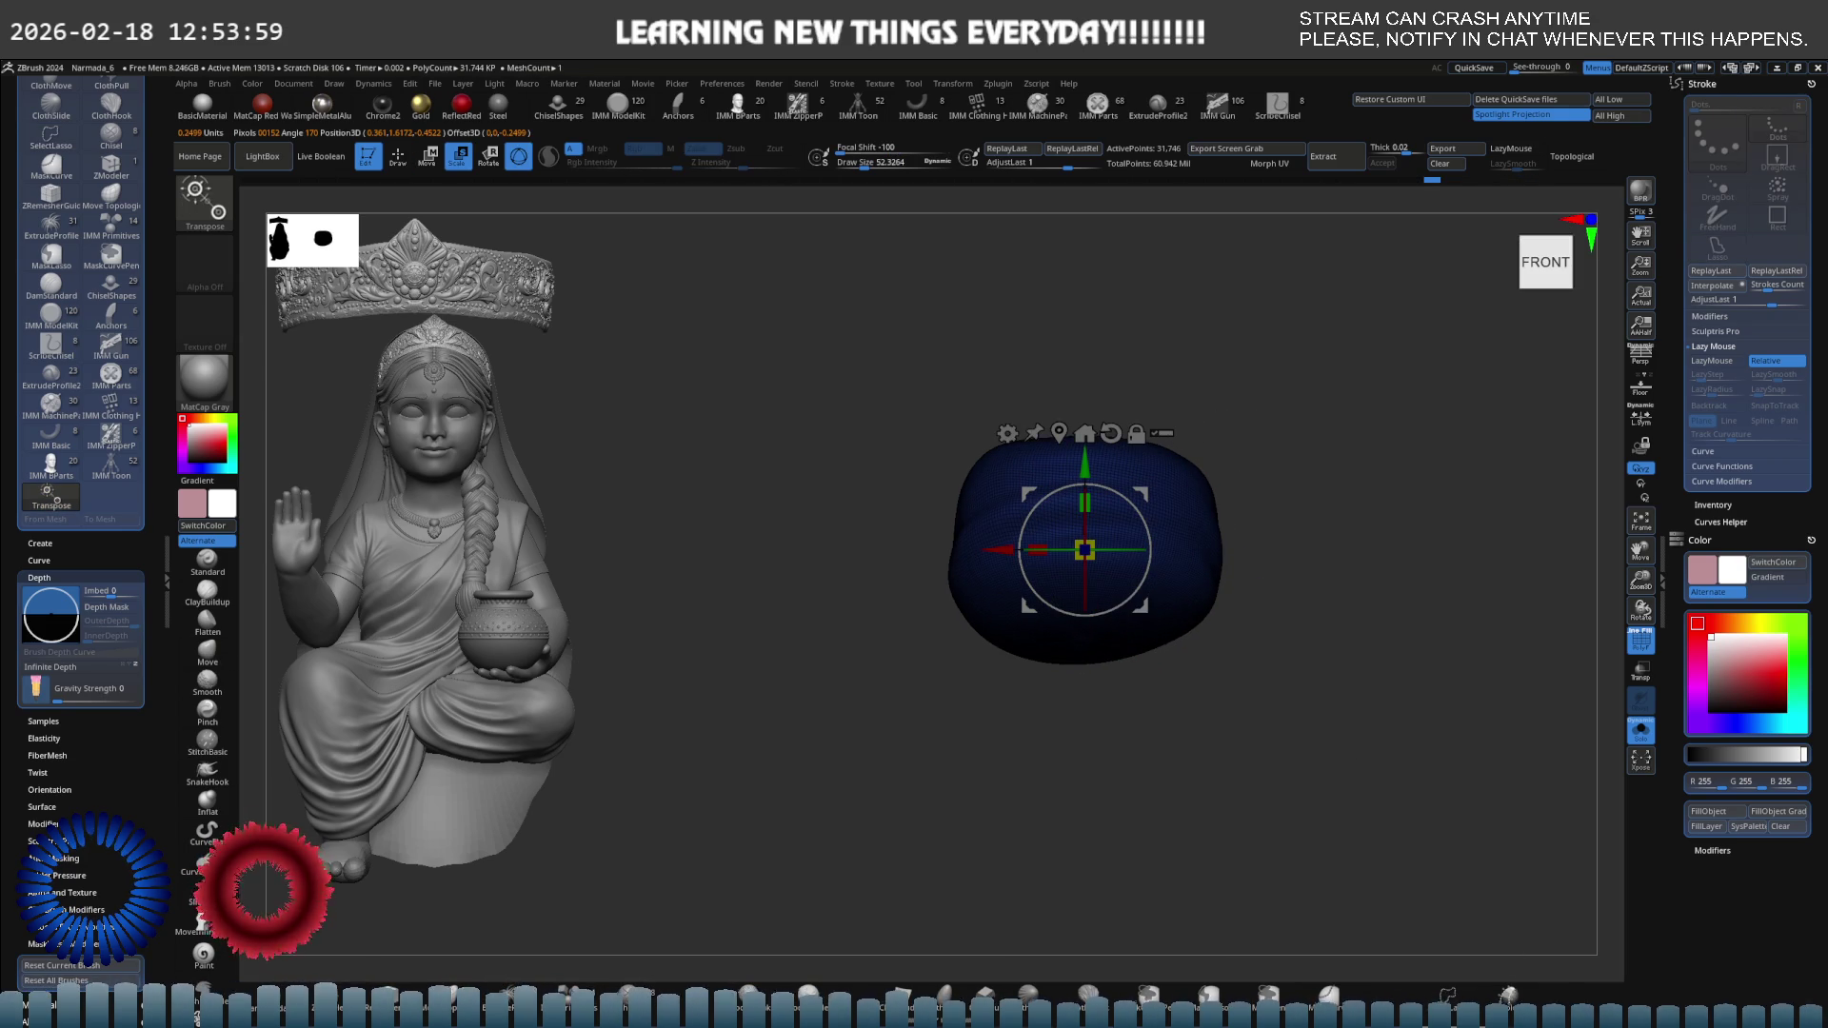
pyautogui.hotkey('ctrl', 'shift', 'r')
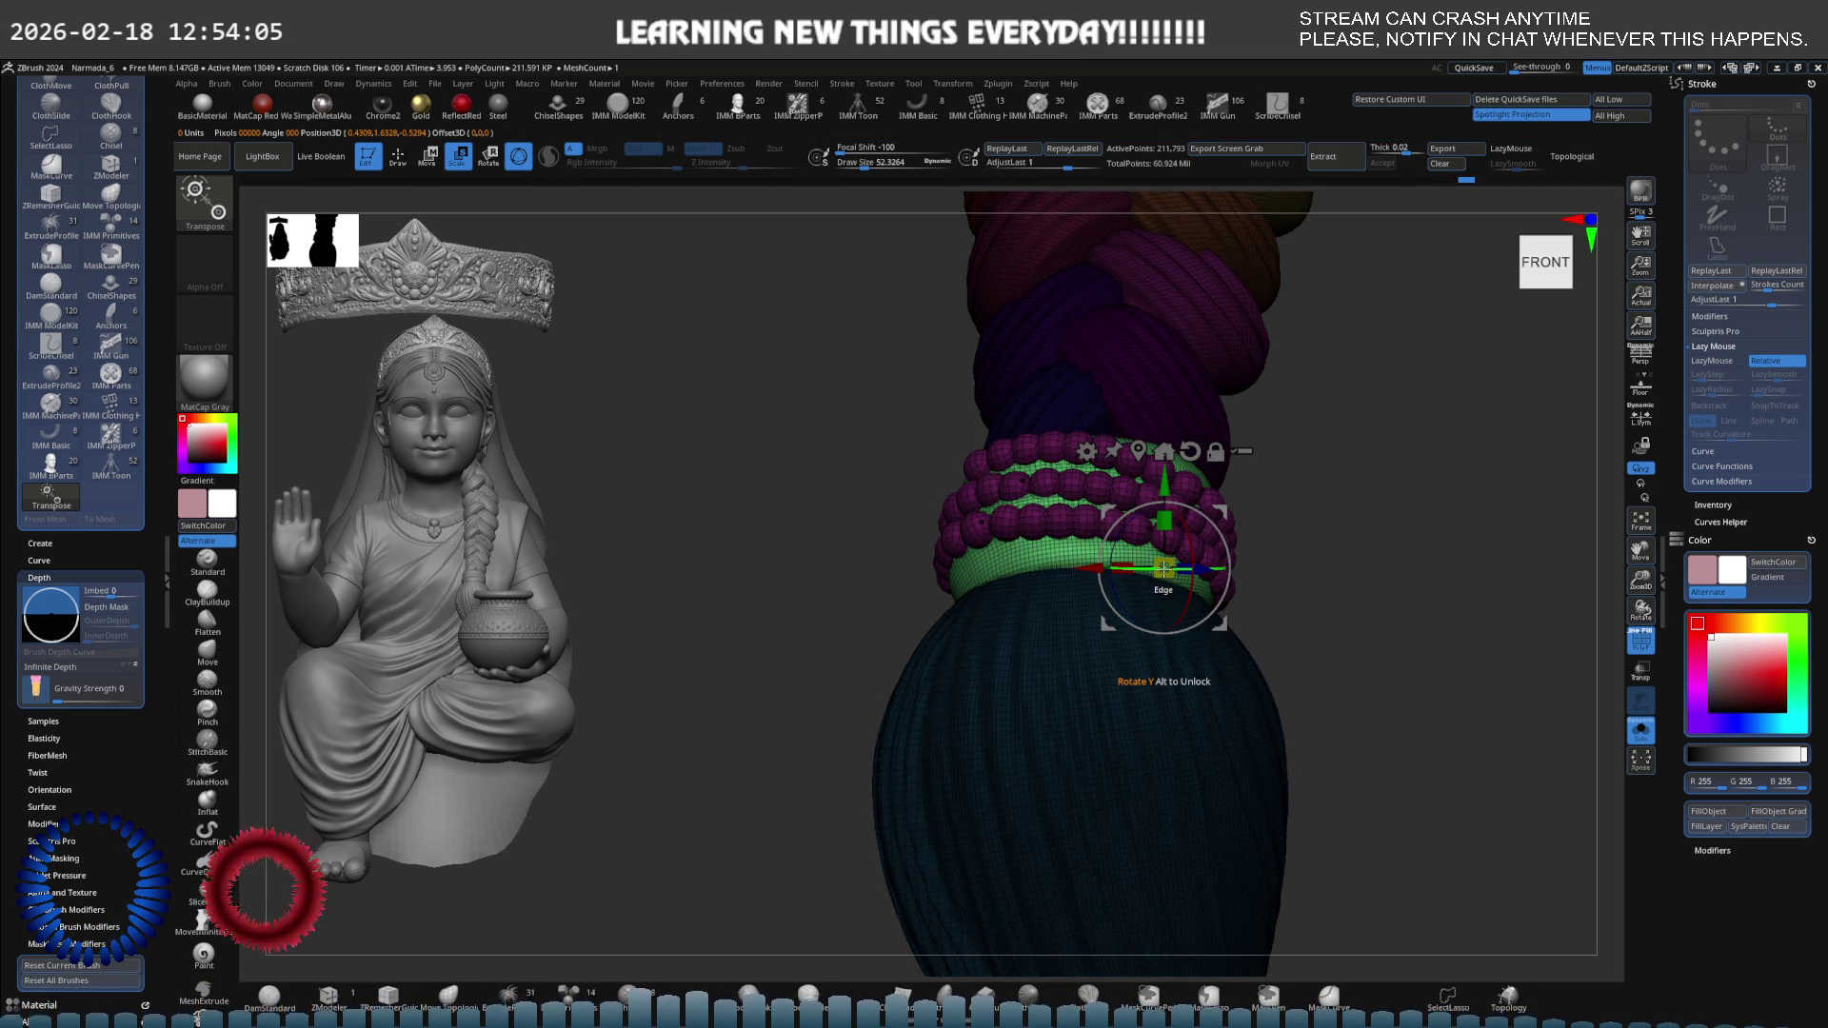
# Make the green belt the active part and isolate it with Solo, toggling the gizmo.
pyautogui.keyDown('alt'); pyautogui.click(1164, 569); pyautogui.keyUp('alt')
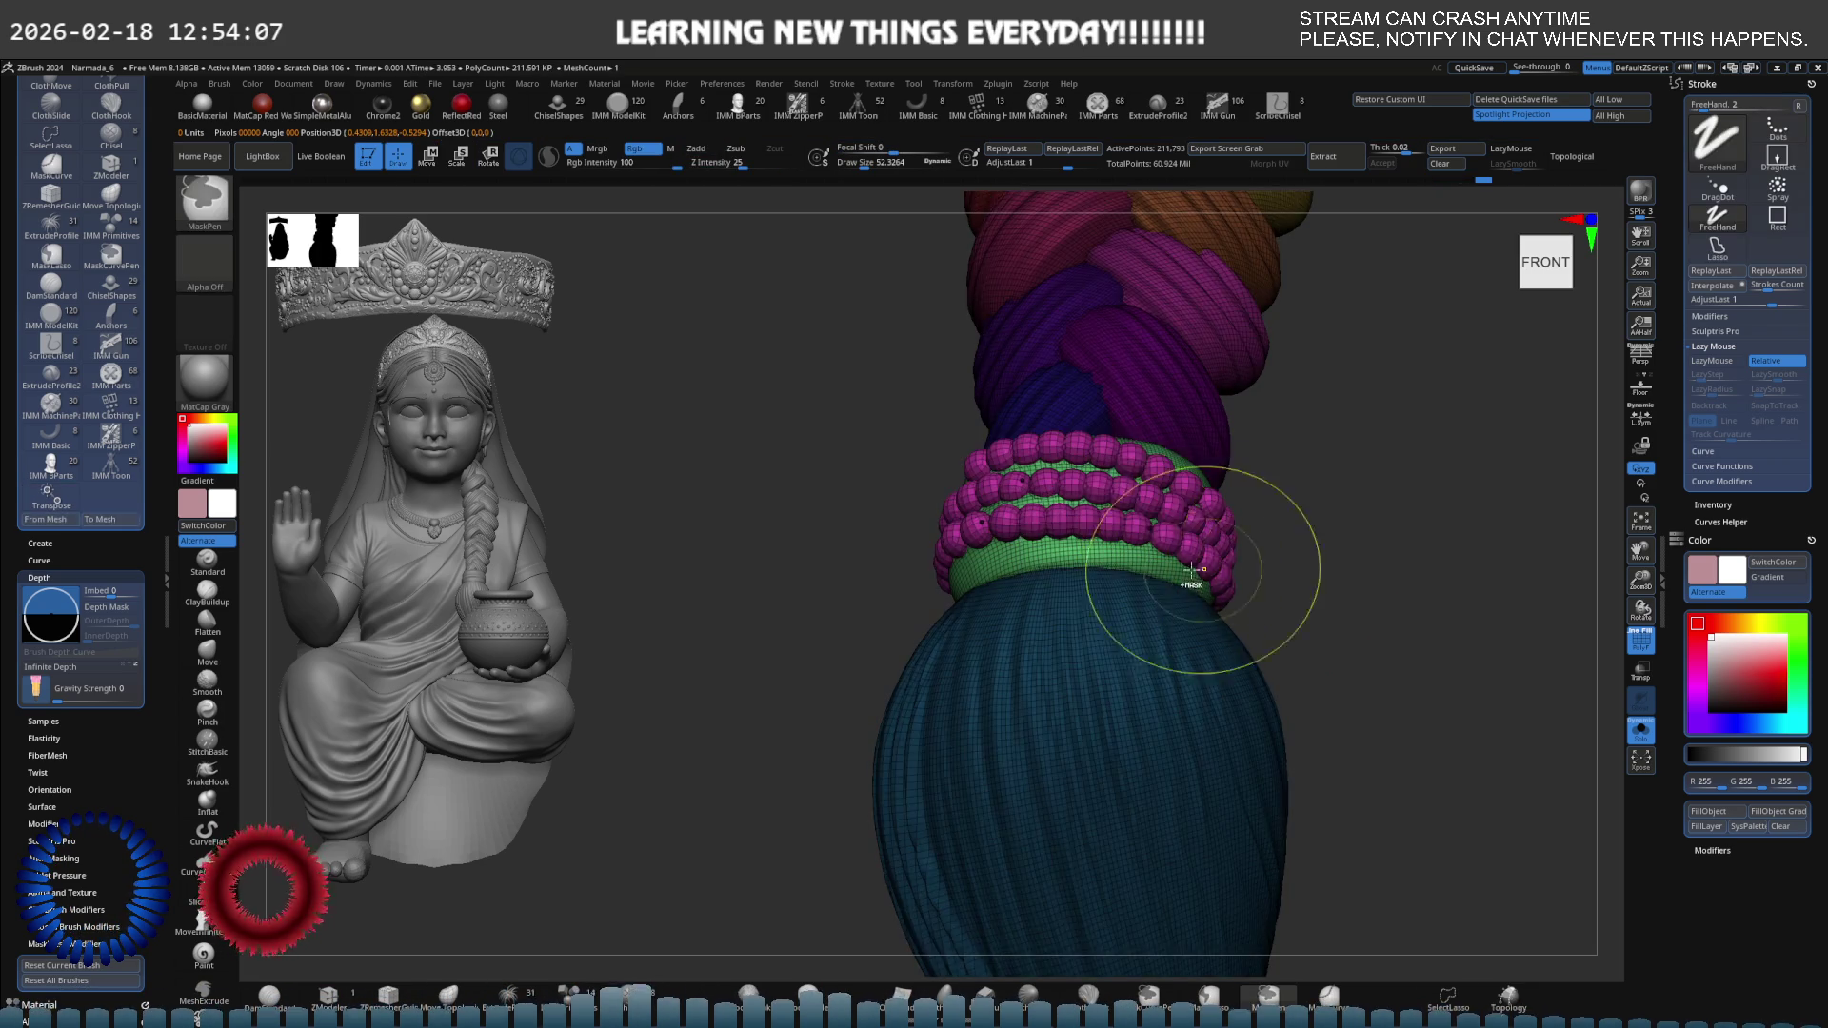
pyautogui.hotkey('ctrl', 'shift', 's')
pyautogui.press('w')
pyautogui.hotkey('ctrl', 'r')
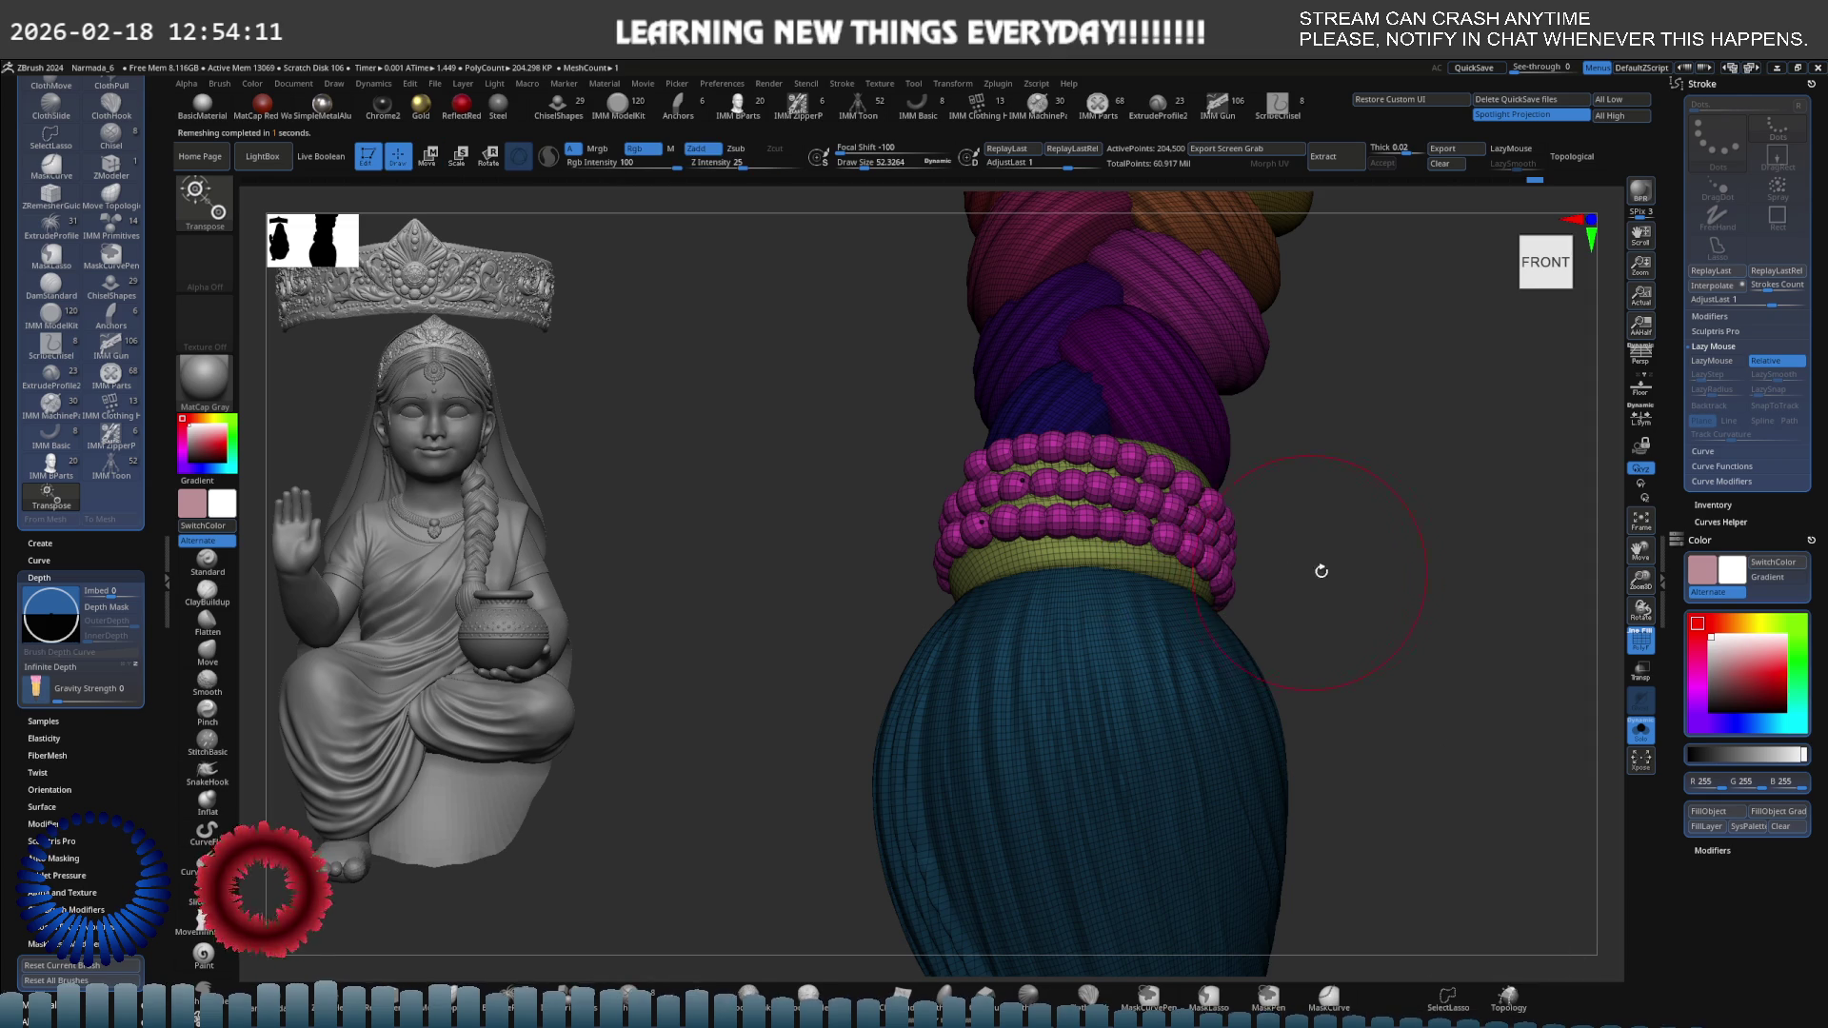
pyautogui.hotkey('ctrl', 'shift', 's')
pyautogui.press('w')
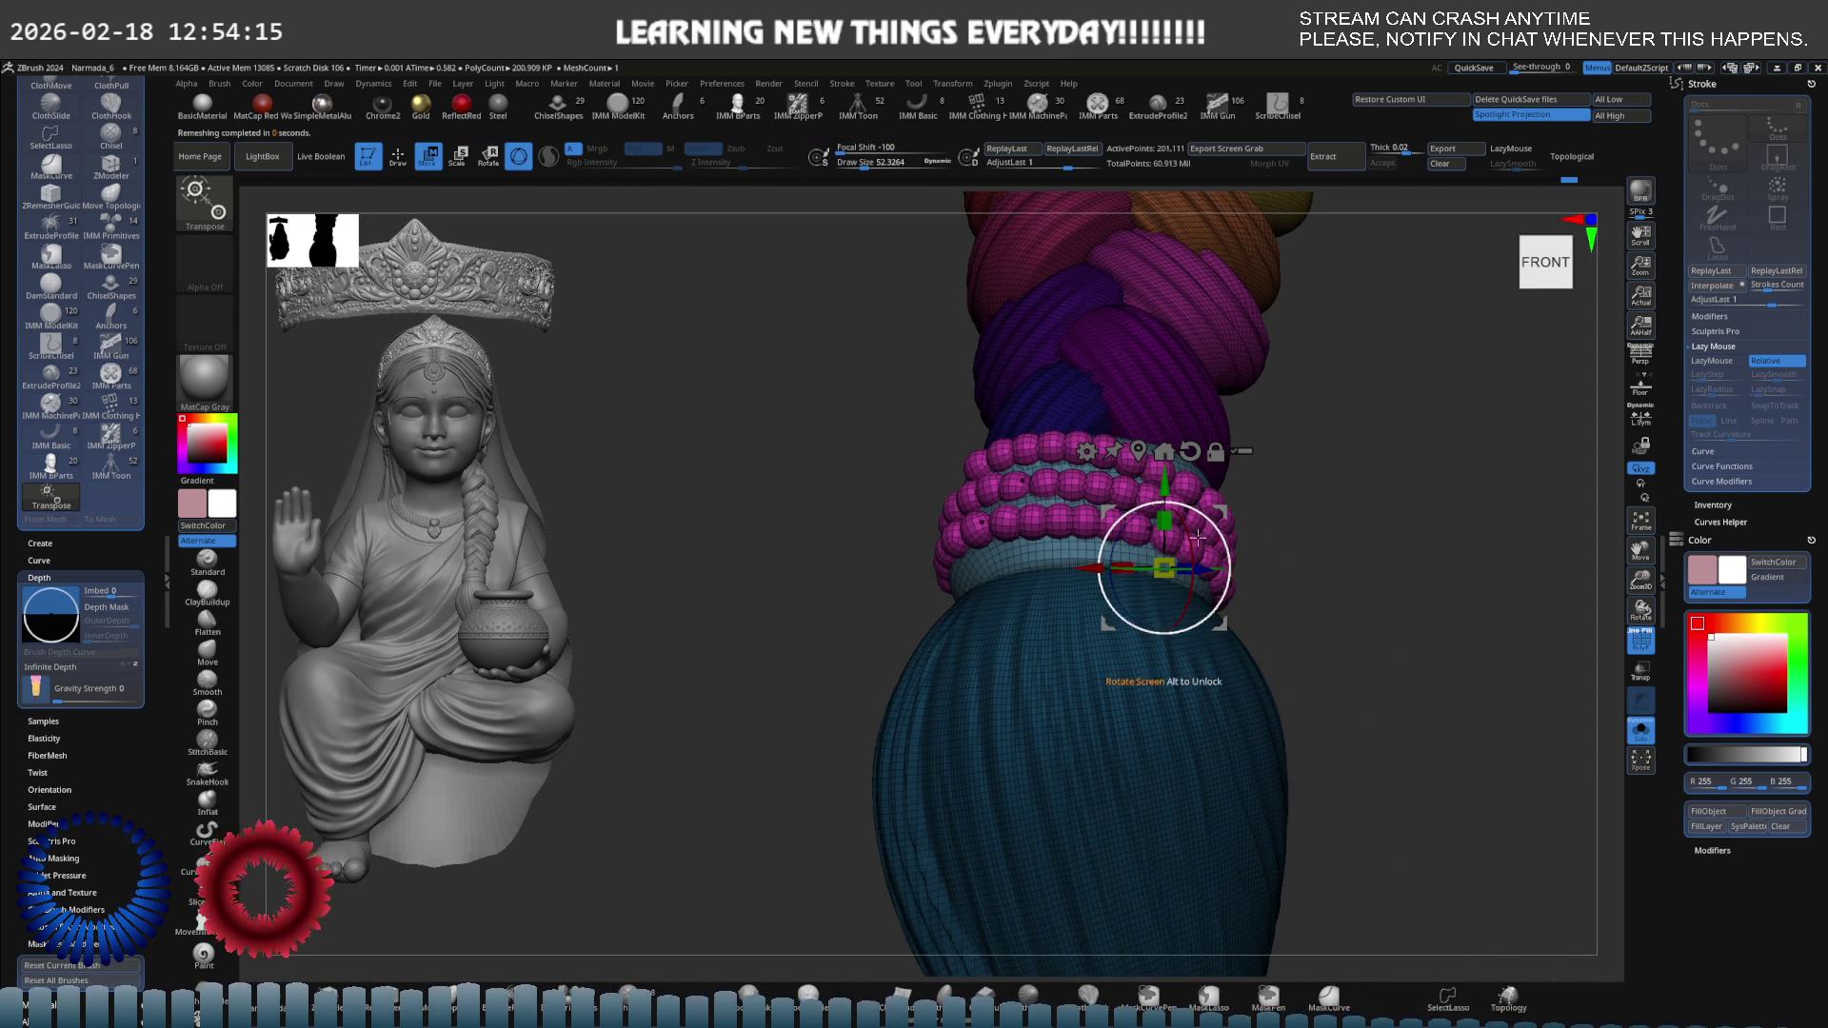
pyautogui.press('q')
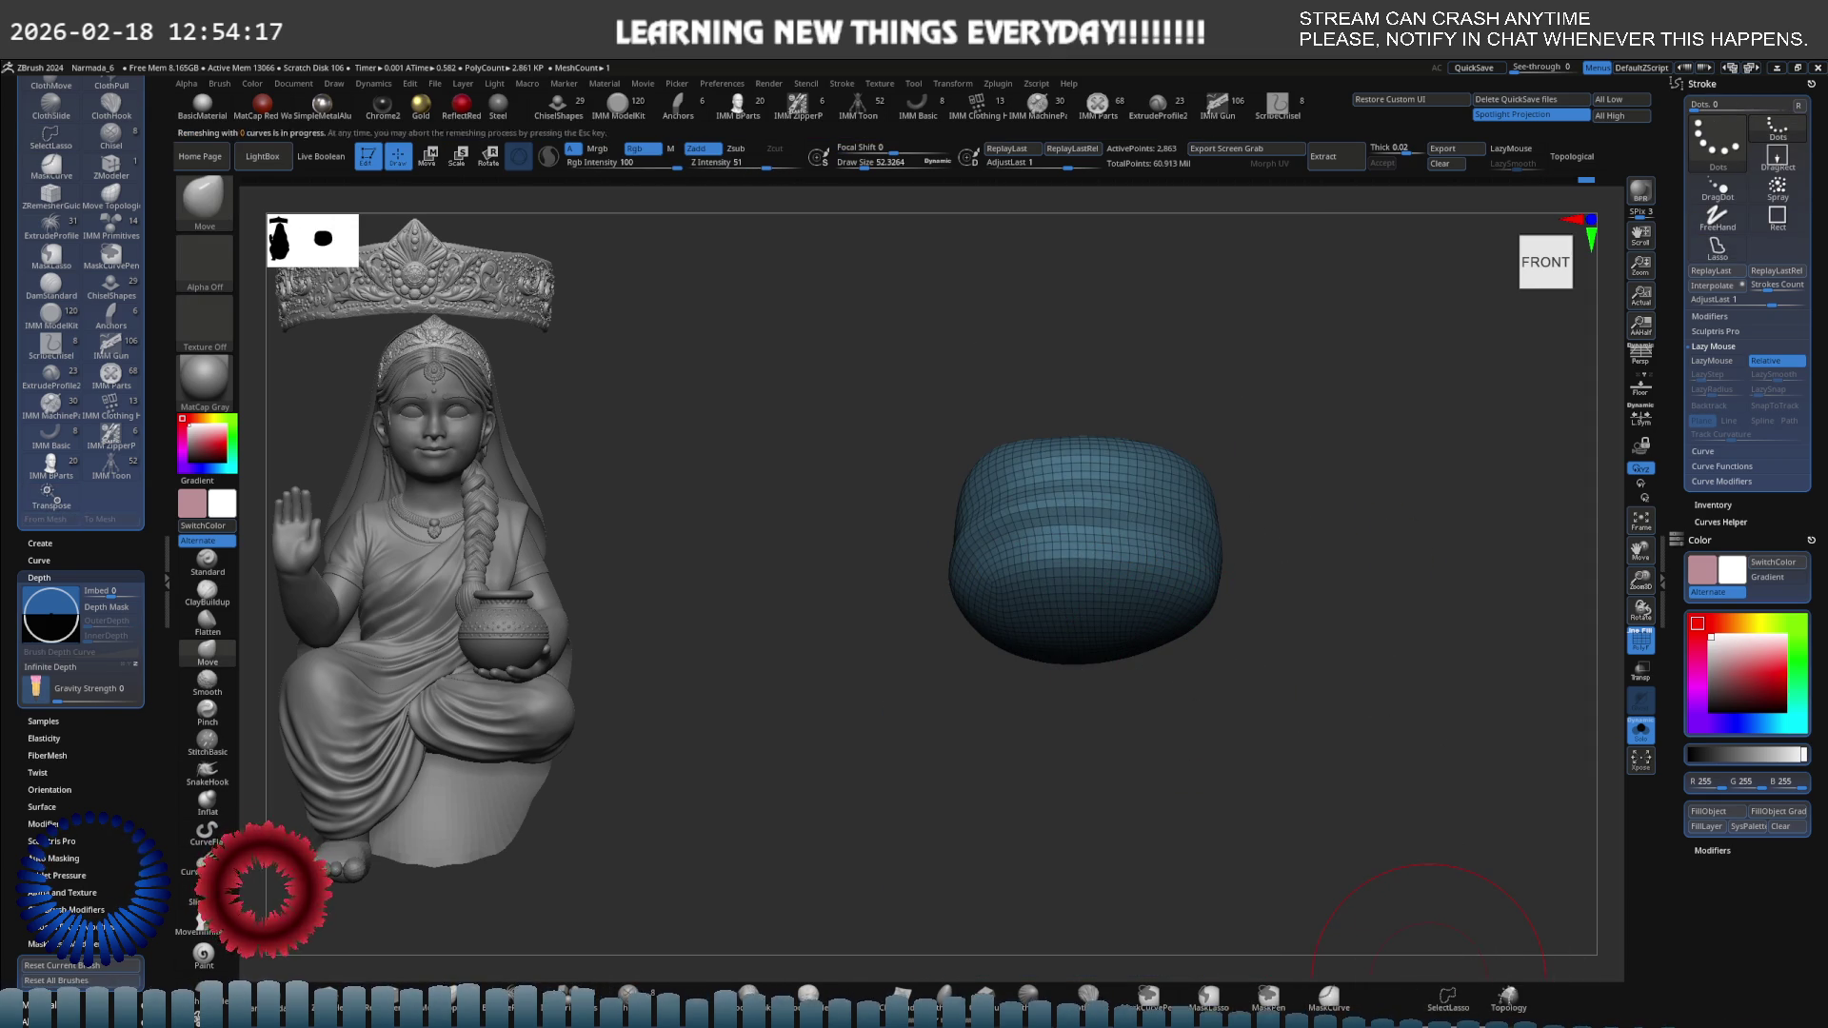
# Reselect the band and recentre the Transpose gizmo on its centre, viewing the braid from above.
pyautogui.moveTo(1306, 702); pyautogui.dragTo(1179, 547)
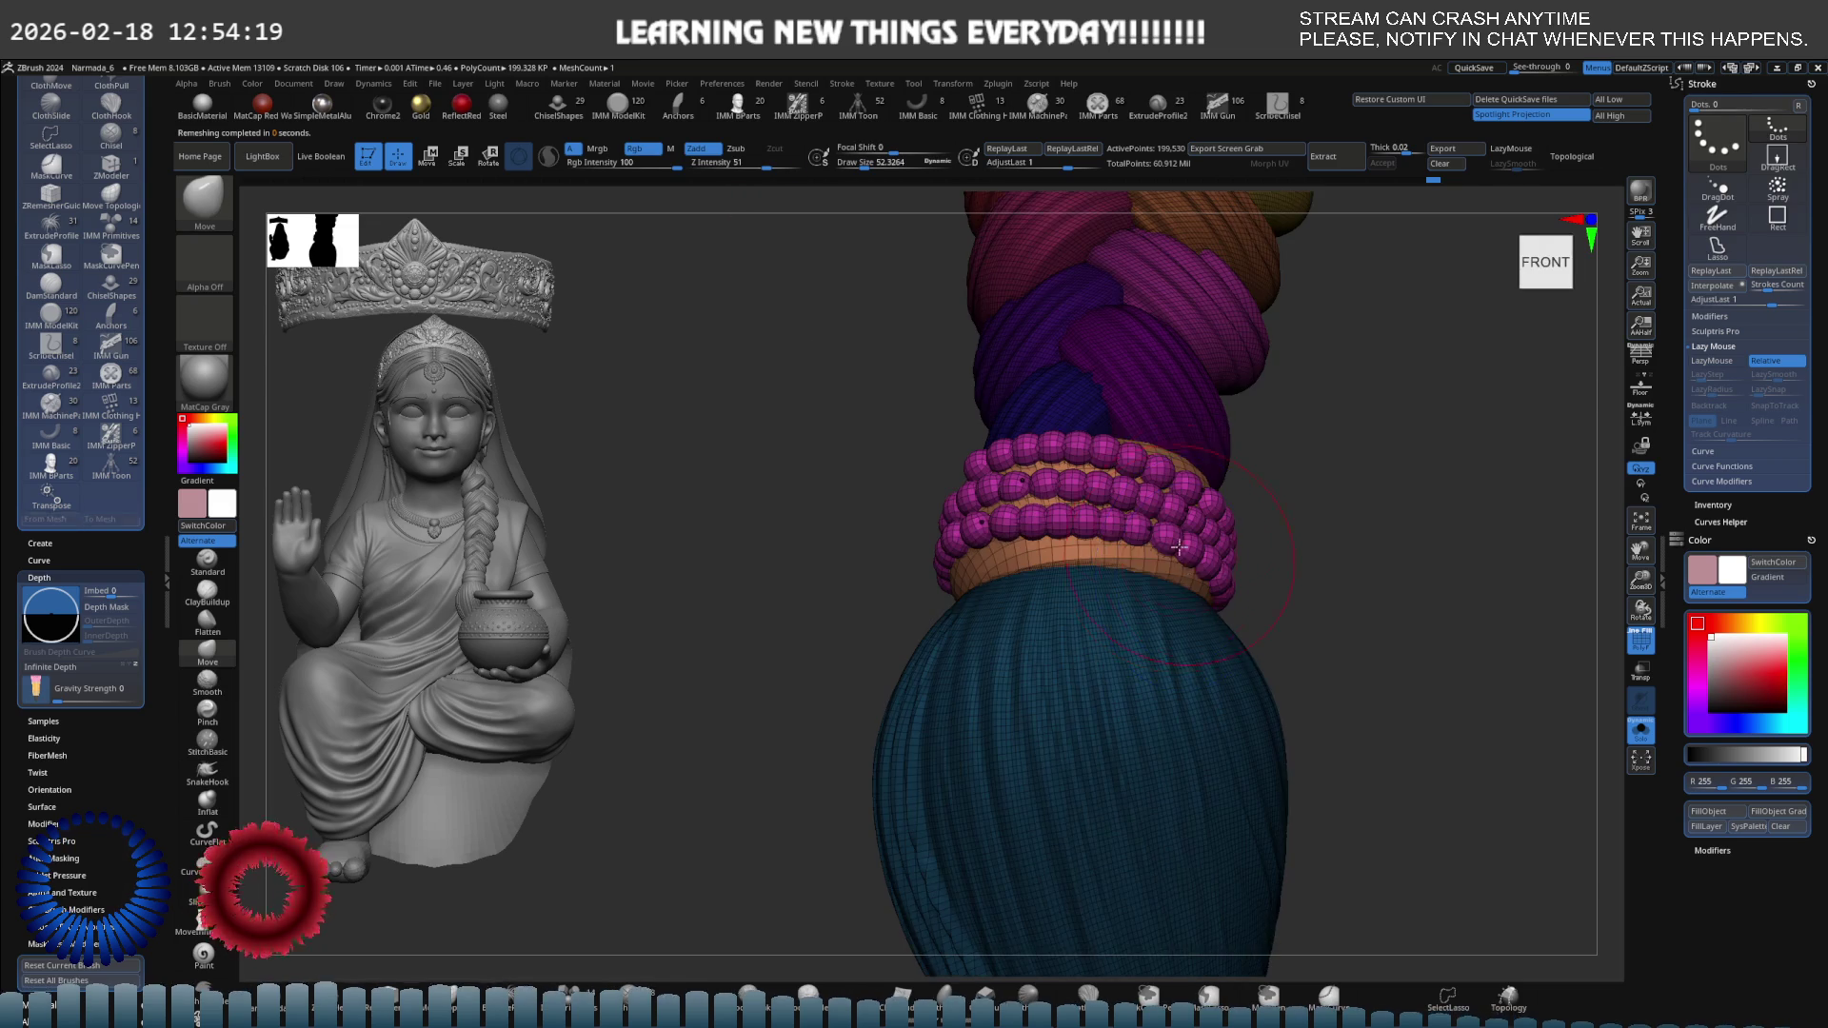
pyautogui.press('e')
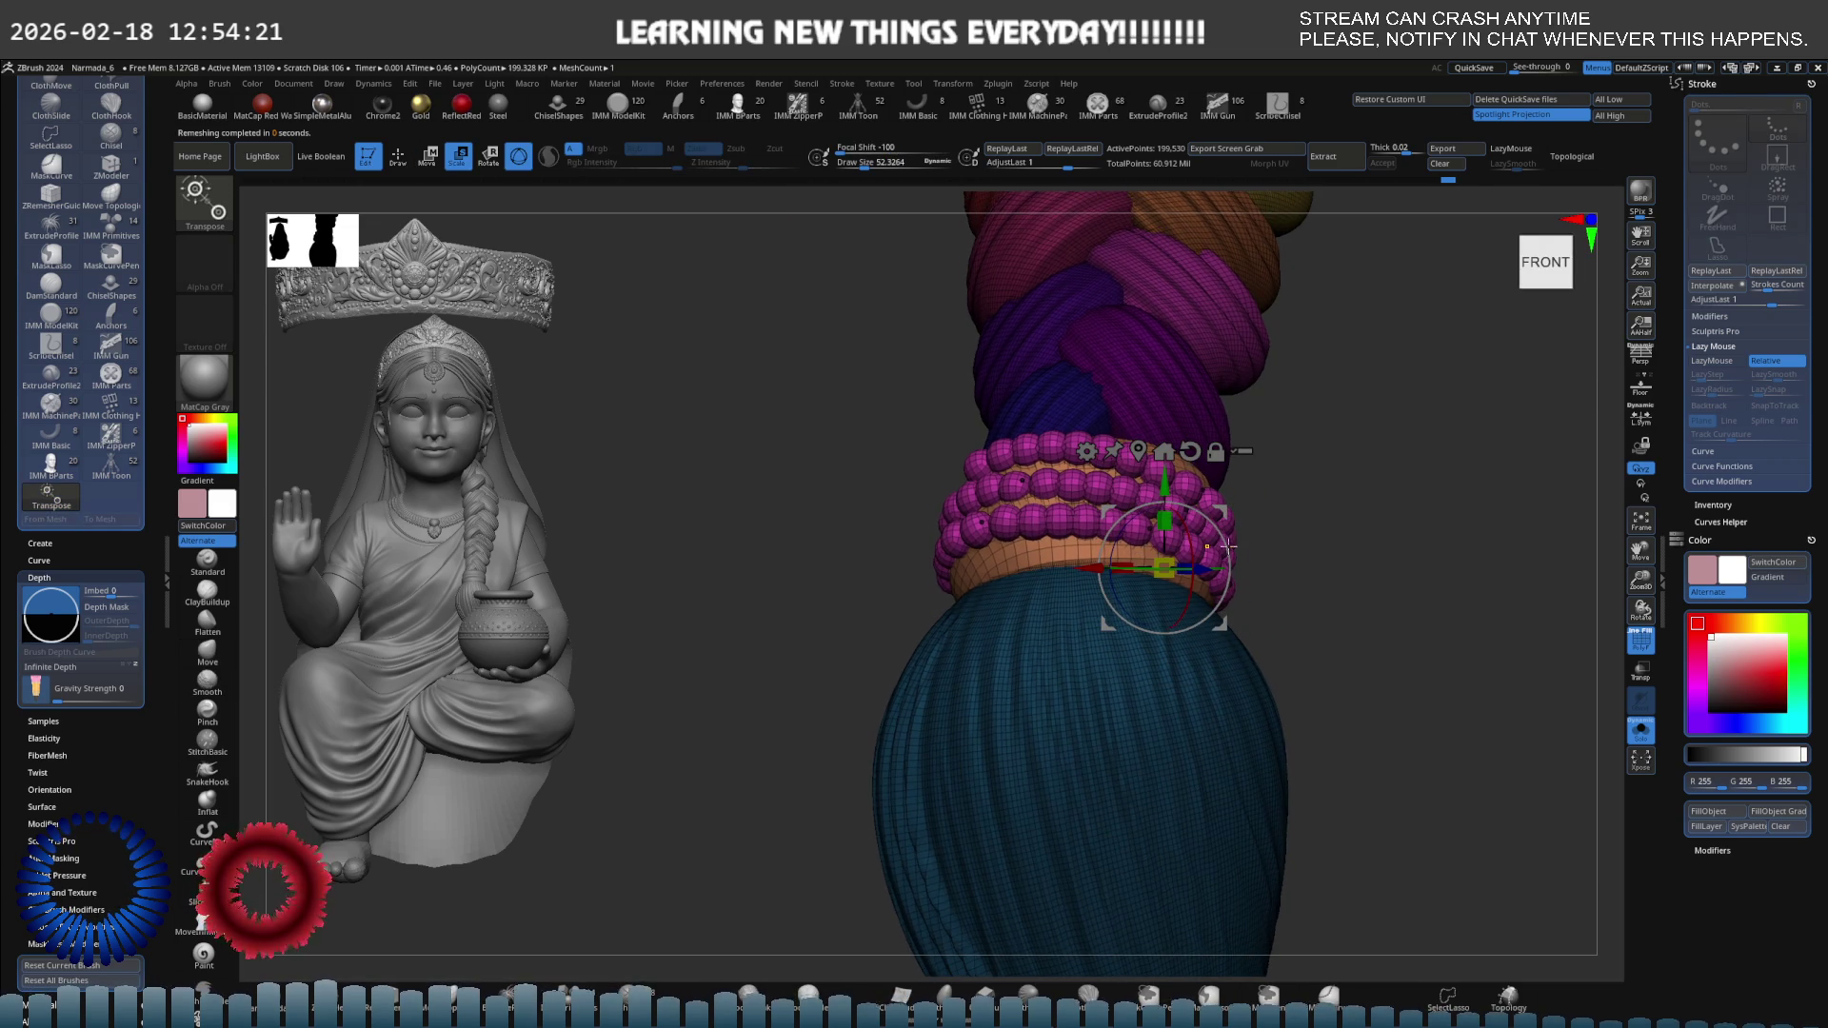
pyautogui.press('q')
pyautogui.keyDown('alt'); pyautogui.click(1064, 551); pyautogui.keyUp('alt')
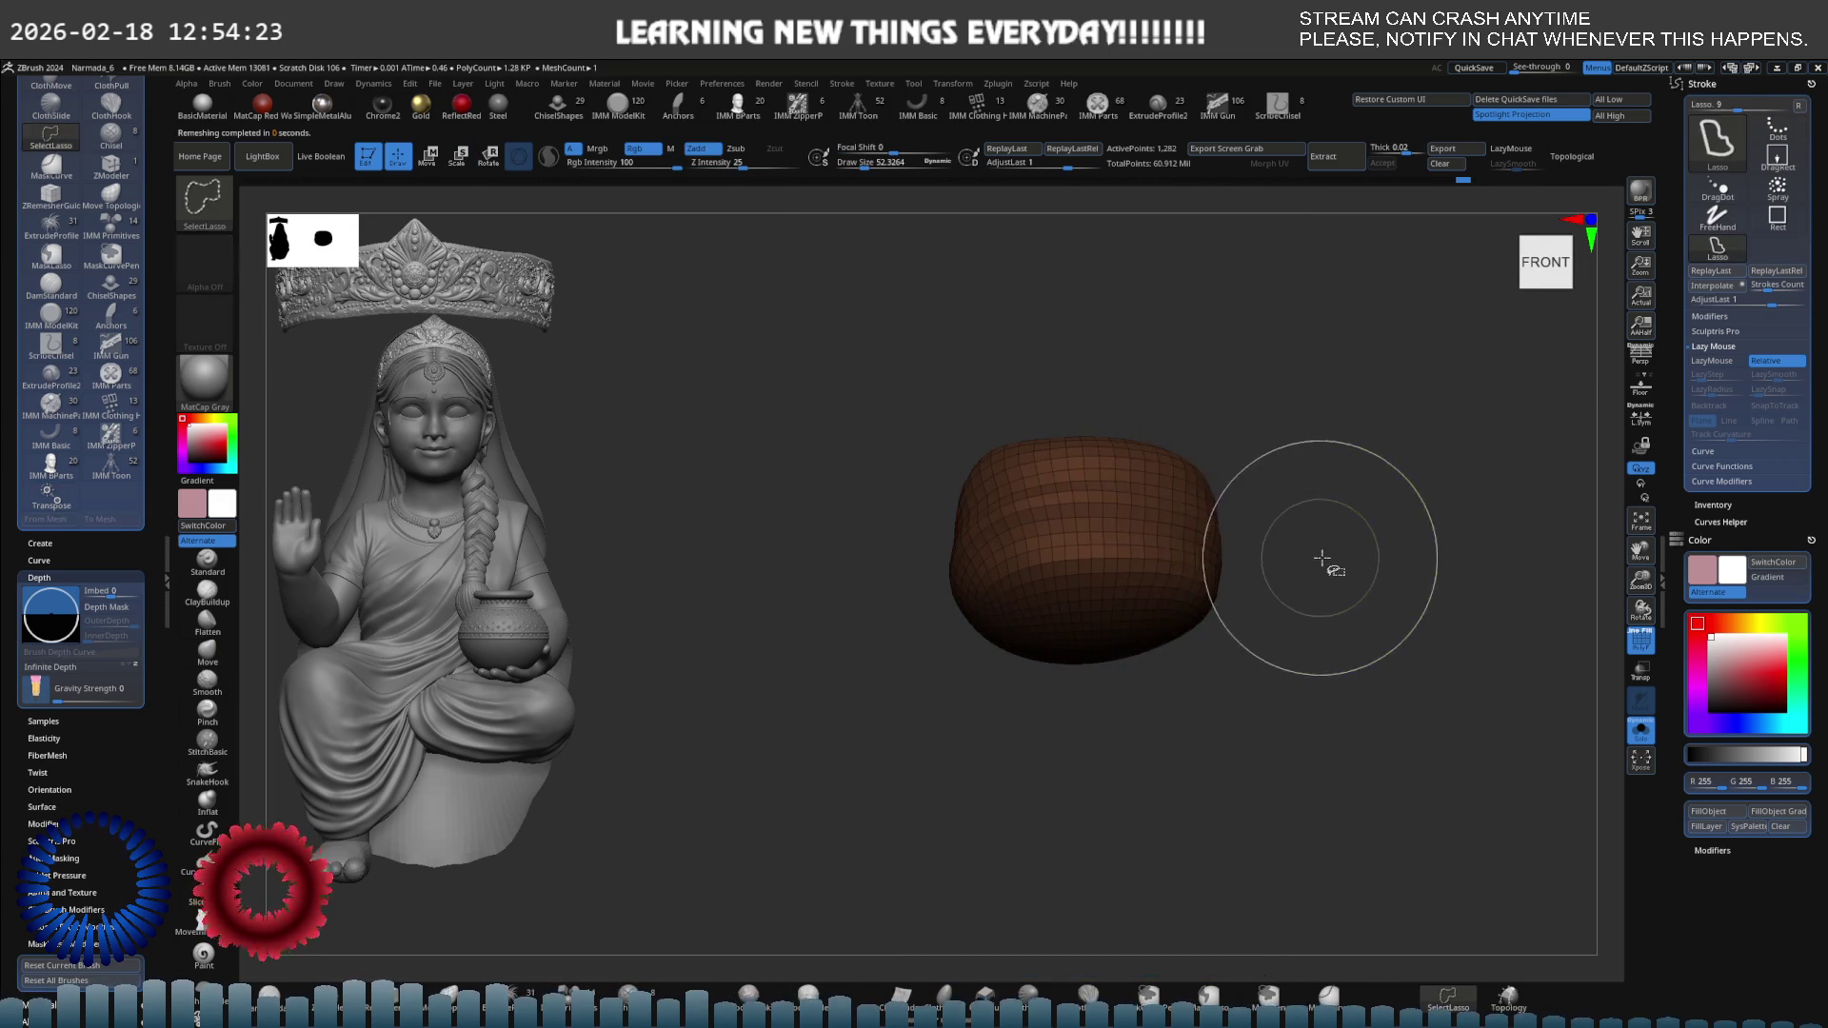
pyautogui.press('e')
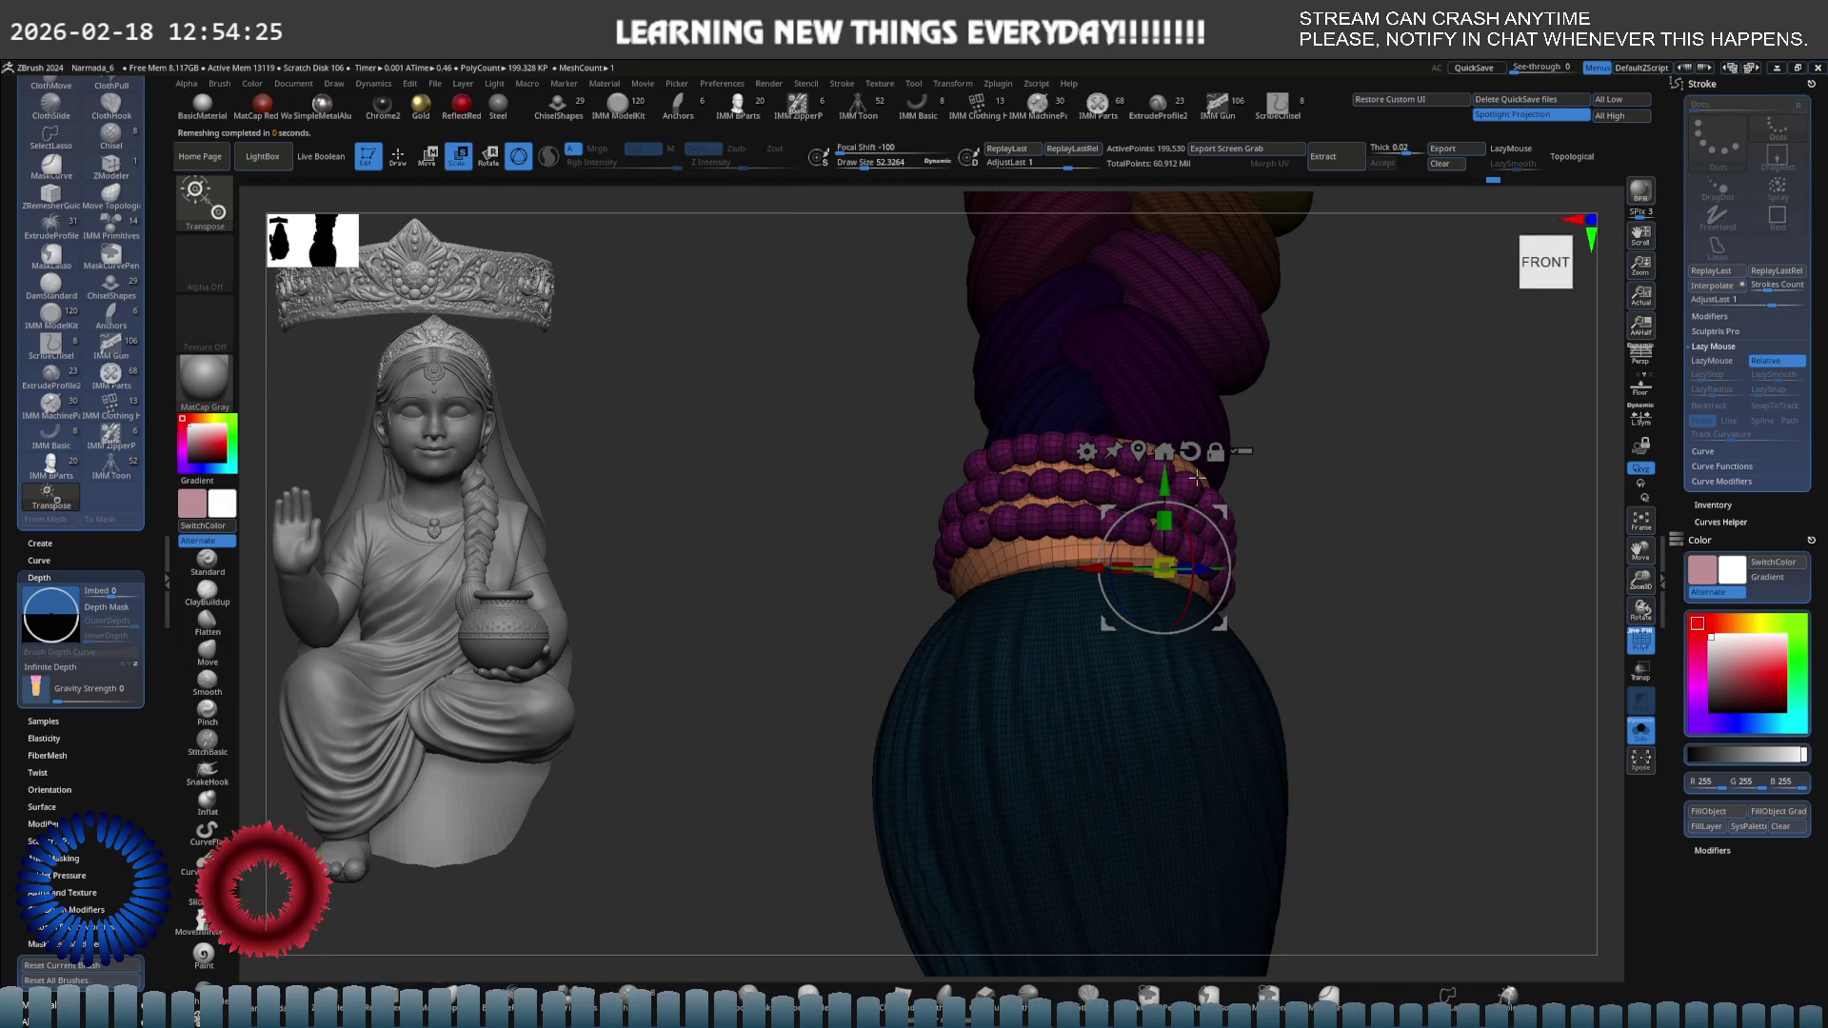
pyautogui.click(1164, 452)
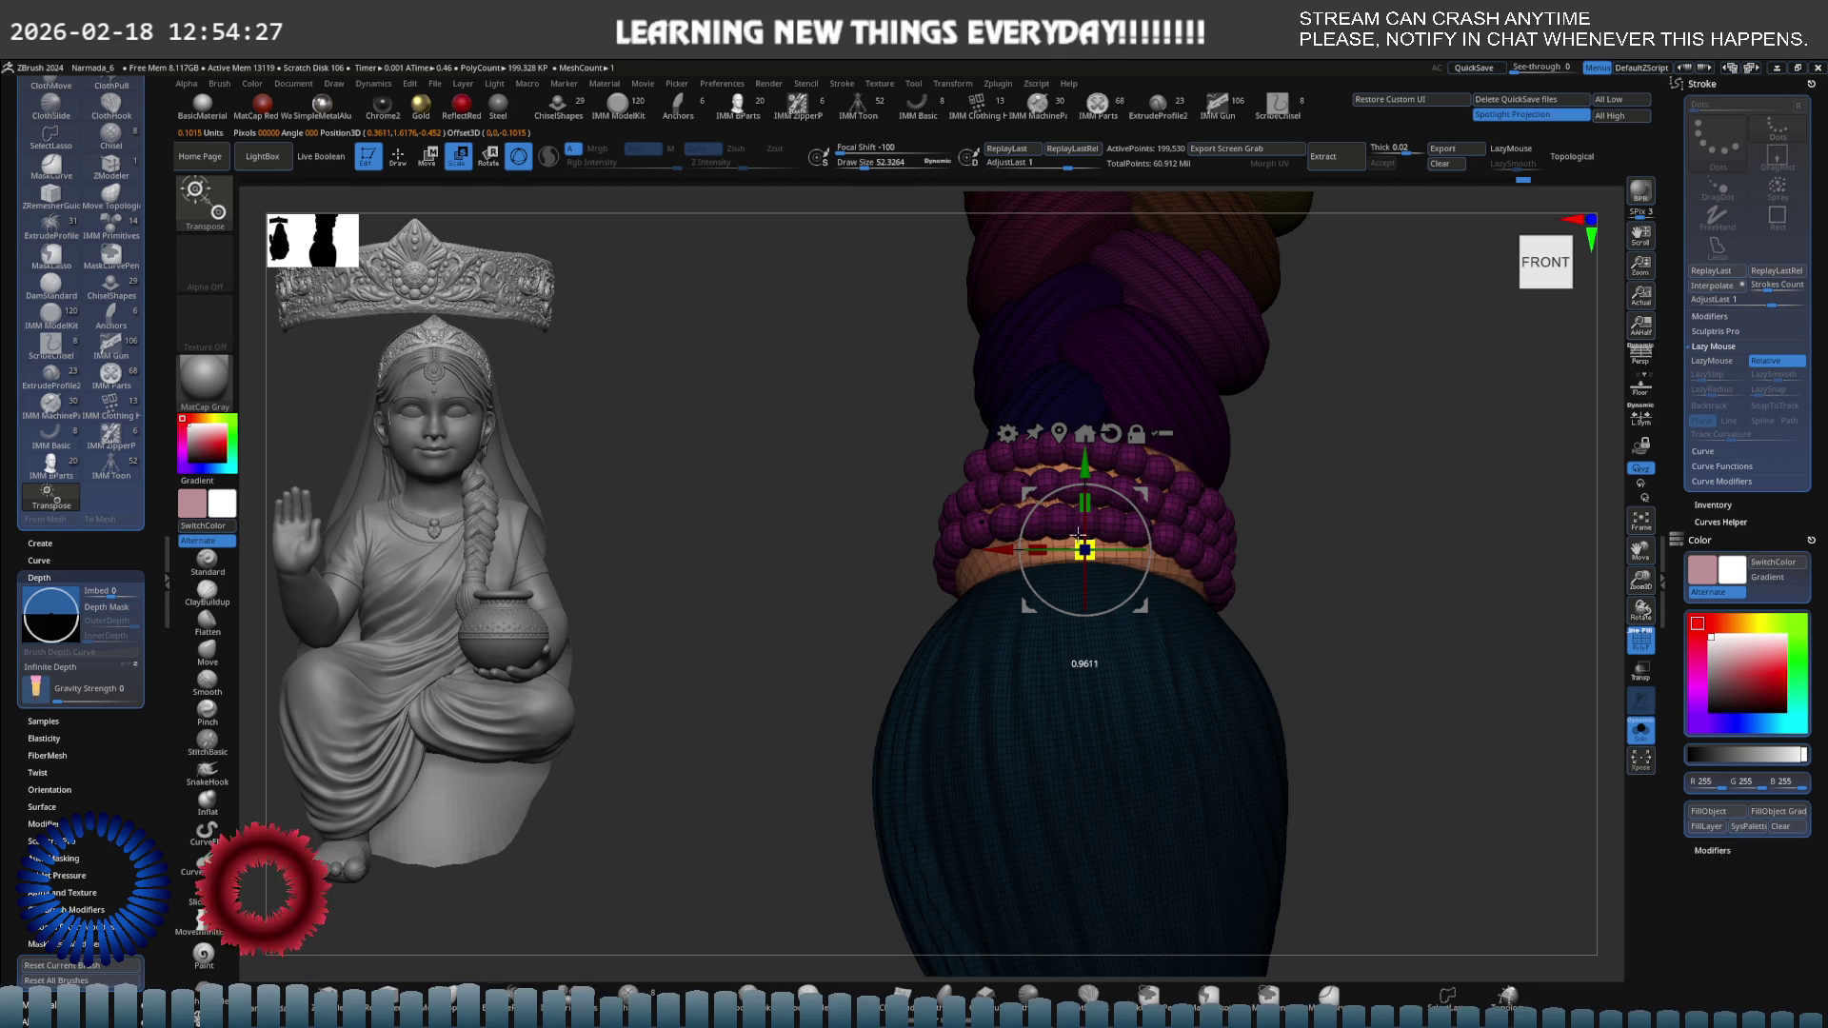
pyautogui.moveTo(1052, 525)
pyautogui.mouseDown(button='right')
pyautogui.moveTo(1103, 549)
pyautogui.moveTo(1051, 492)
pyautogui.moveTo(1171, 498)
pyautogui.mouseUp(button='right')
# Lasso-isolate the three bead rows, scale them slightly tighter around the band, then turn Solo off.
pyautogui.press('q')
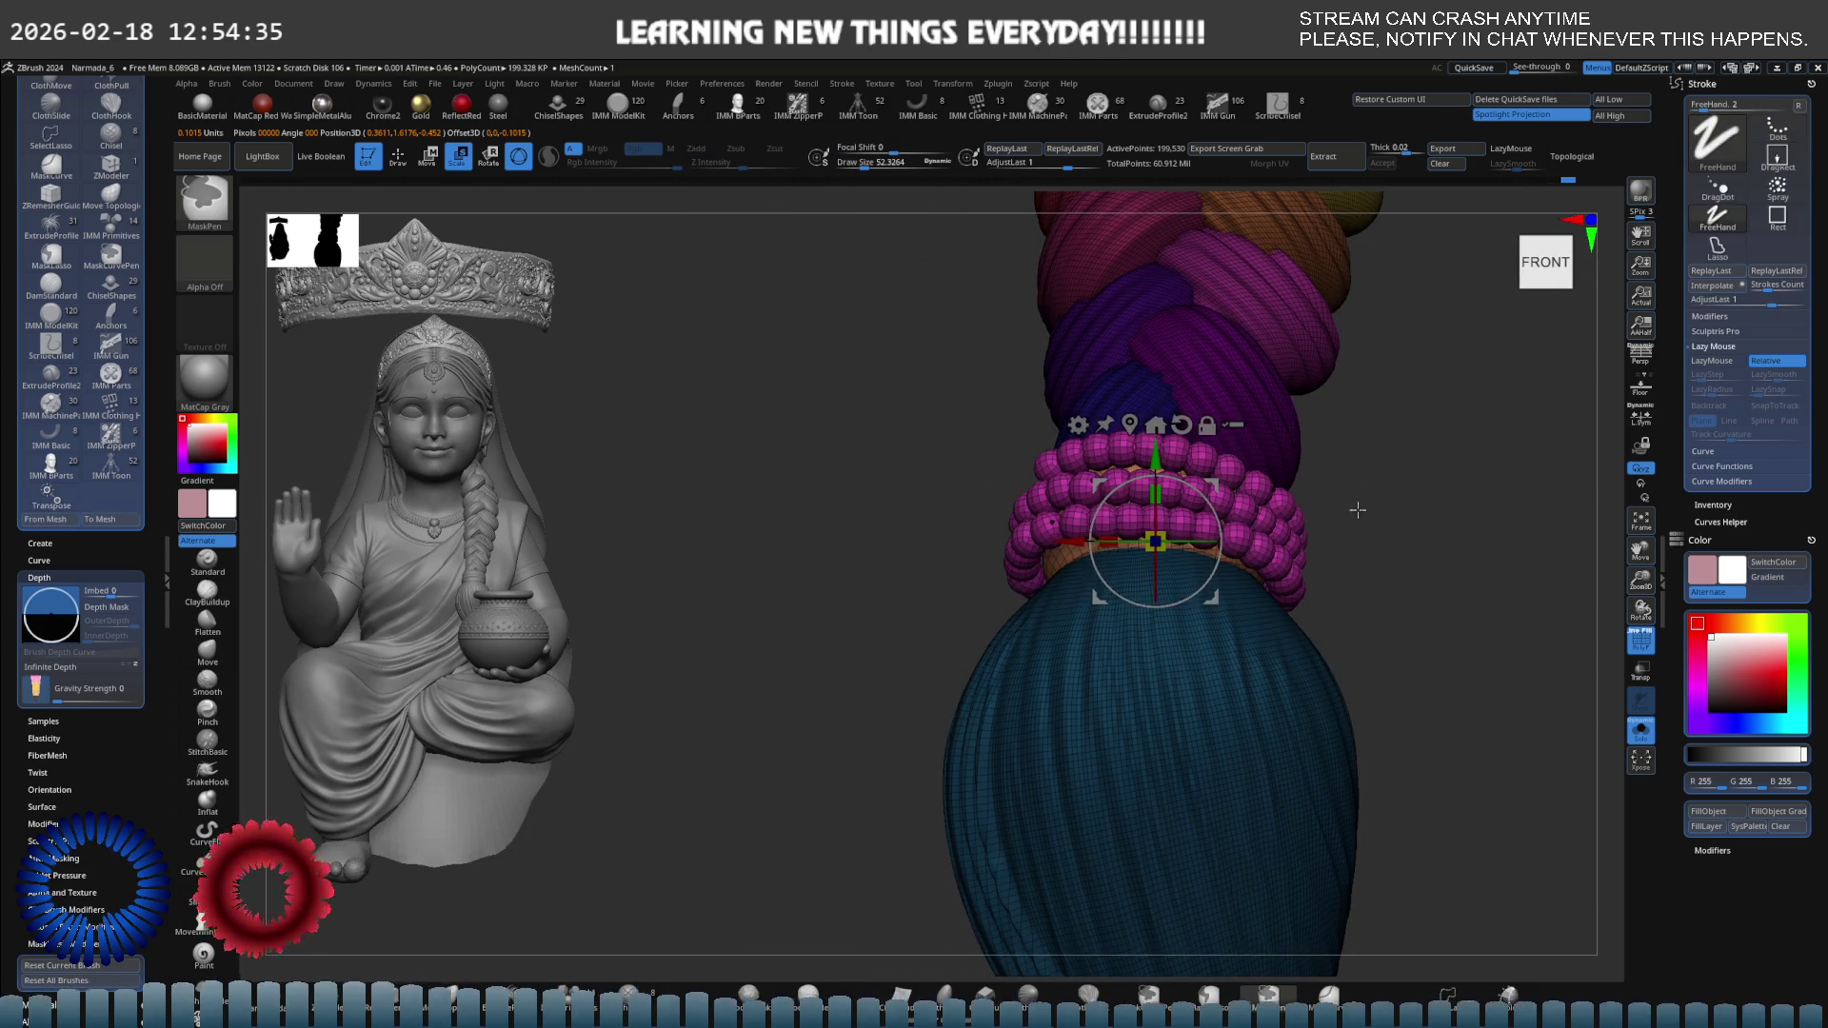
pyautogui.hotkey('ctrl', 'shift')
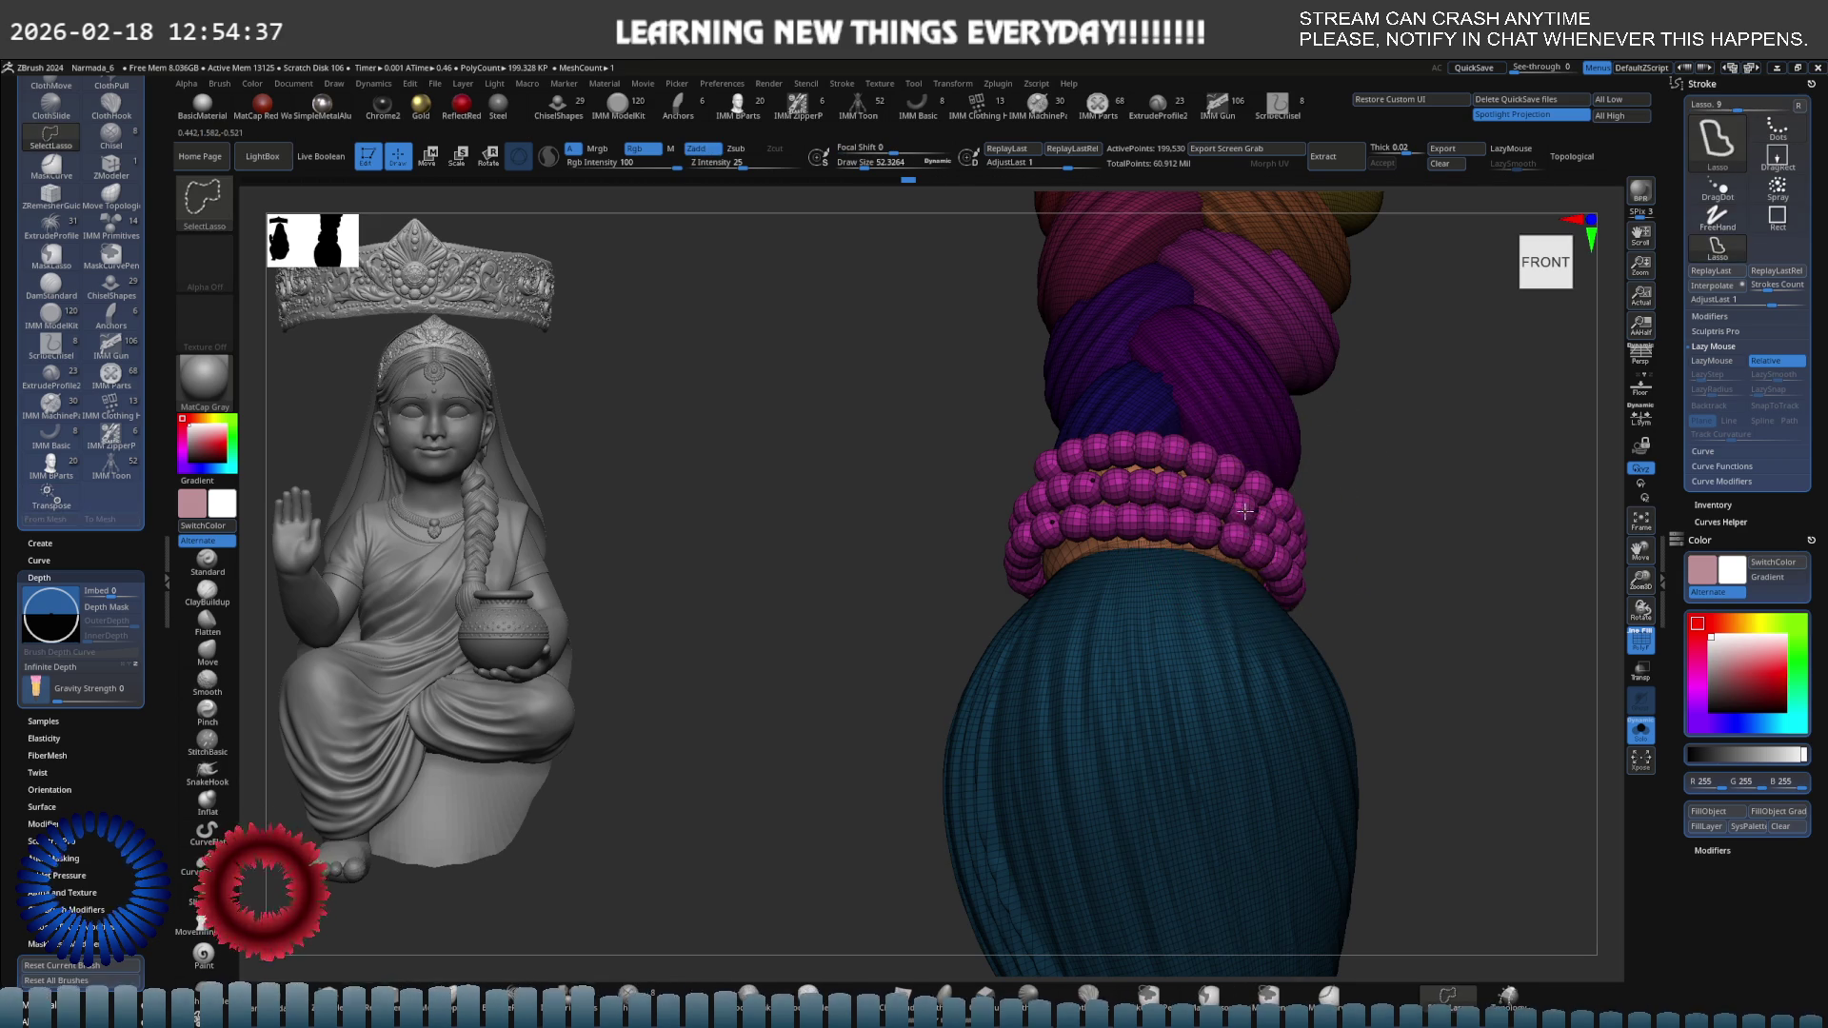
pyautogui.keyDown('ctrl'); pyautogui.keyDown('shift'); pyautogui.click(1274, 512); pyautogui.keyUp('shift'); pyautogui.keyUp('ctrl')
pyautogui.keyDown('ctrl'); pyautogui.keyDown('shift'); pyautogui.click(1371, 511); pyautogui.keyUp('shift'); pyautogui.keyUp('ctrl')
pyautogui.press('w')
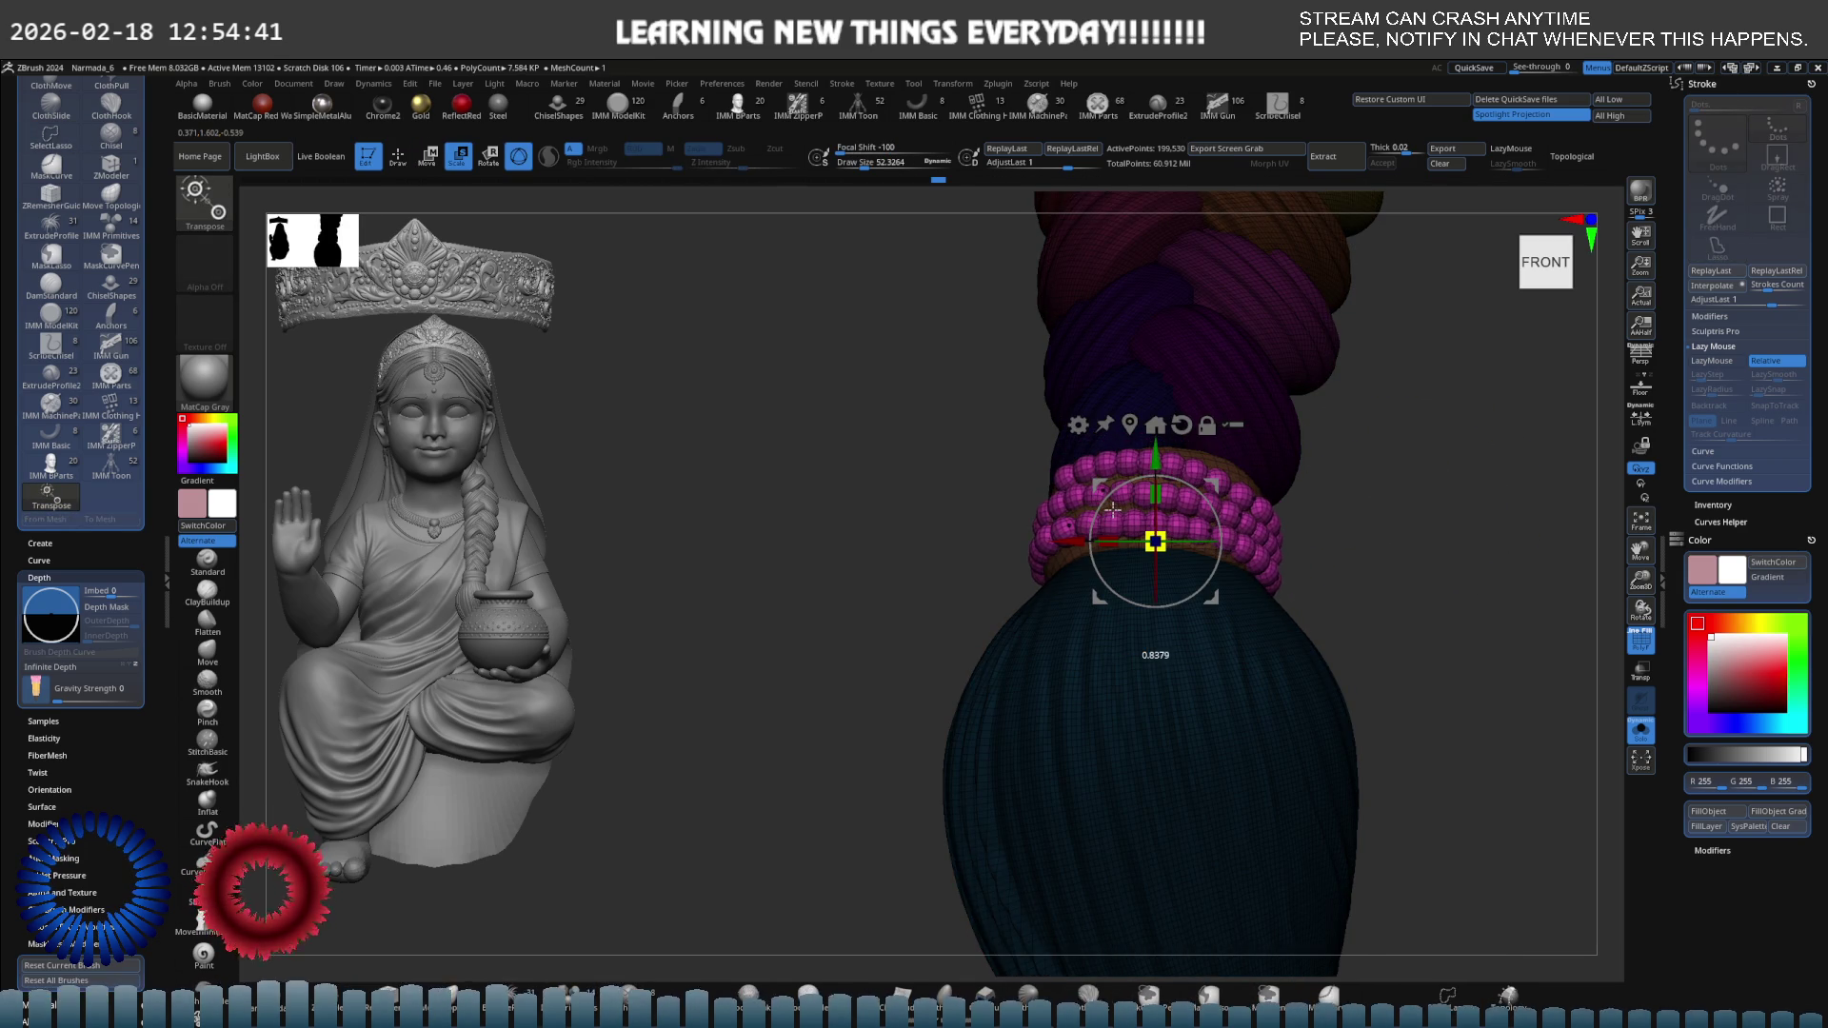
pyautogui.moveTo(1113, 509)
pyautogui.mouseDown(button='right')
pyautogui.moveTo(1314, 457)
pyautogui.moveTo(1298, 434)
pyautogui.moveTo(1305, 457)
pyautogui.moveTo(1277, 461)
pyautogui.moveTo(1428, 489)
pyautogui.moveTo(1298, 482)
pyautogui.moveTo(1346, 474)
pyautogui.mouseUp(button='right')
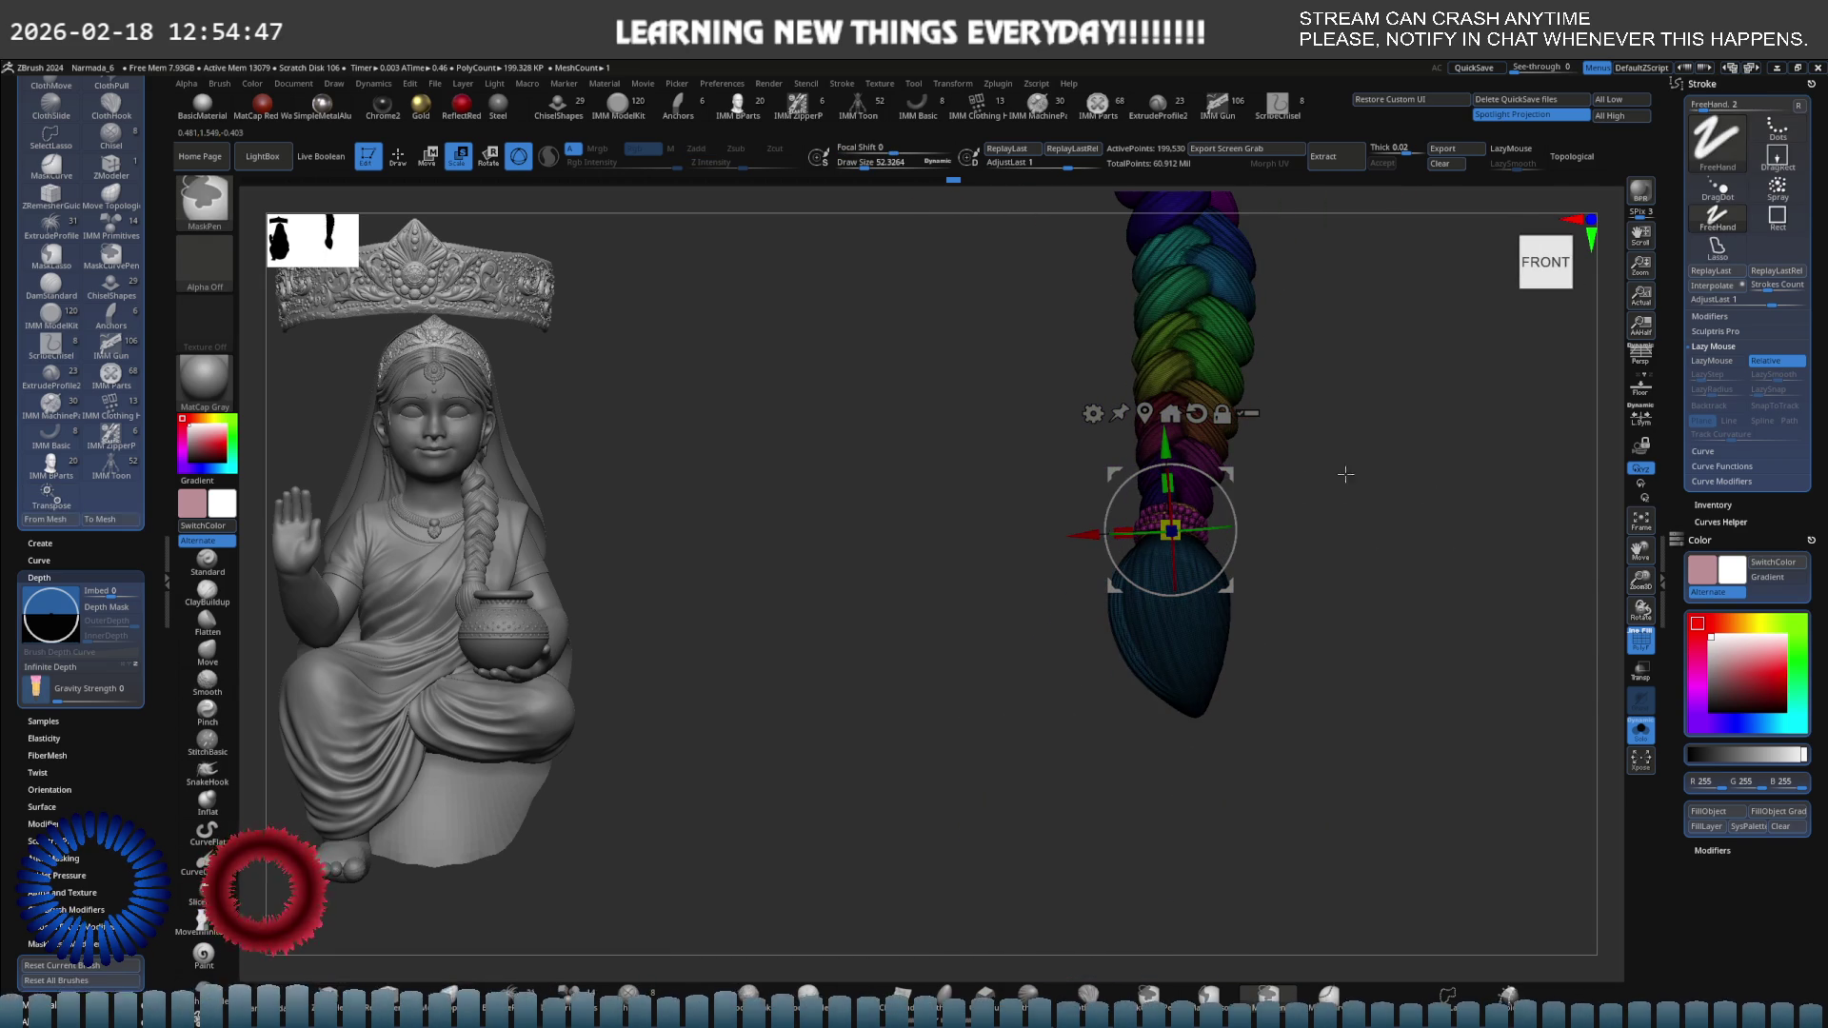
pyautogui.hotkey('shift', 's')
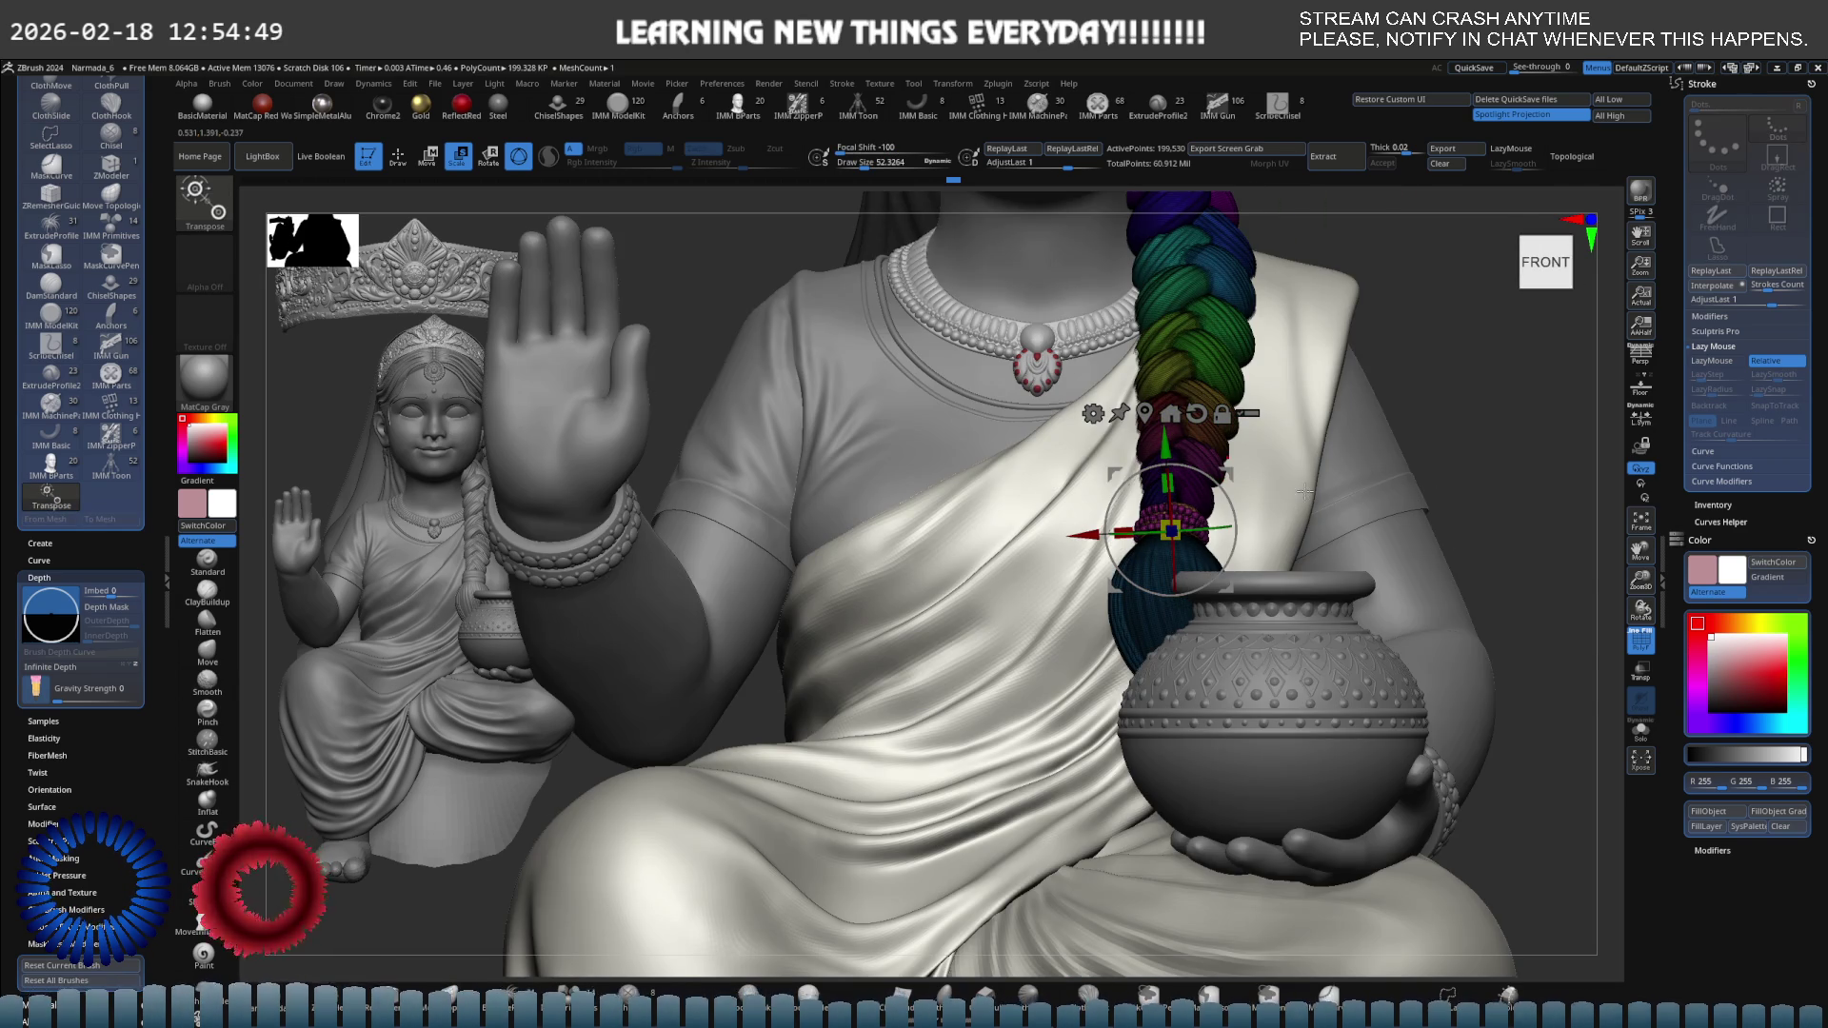
# Turn off the coloured Polyframe display and zoom in to look down on the beads.
pyautogui.press('q')
pyautogui.hotkey('shift', 'f')
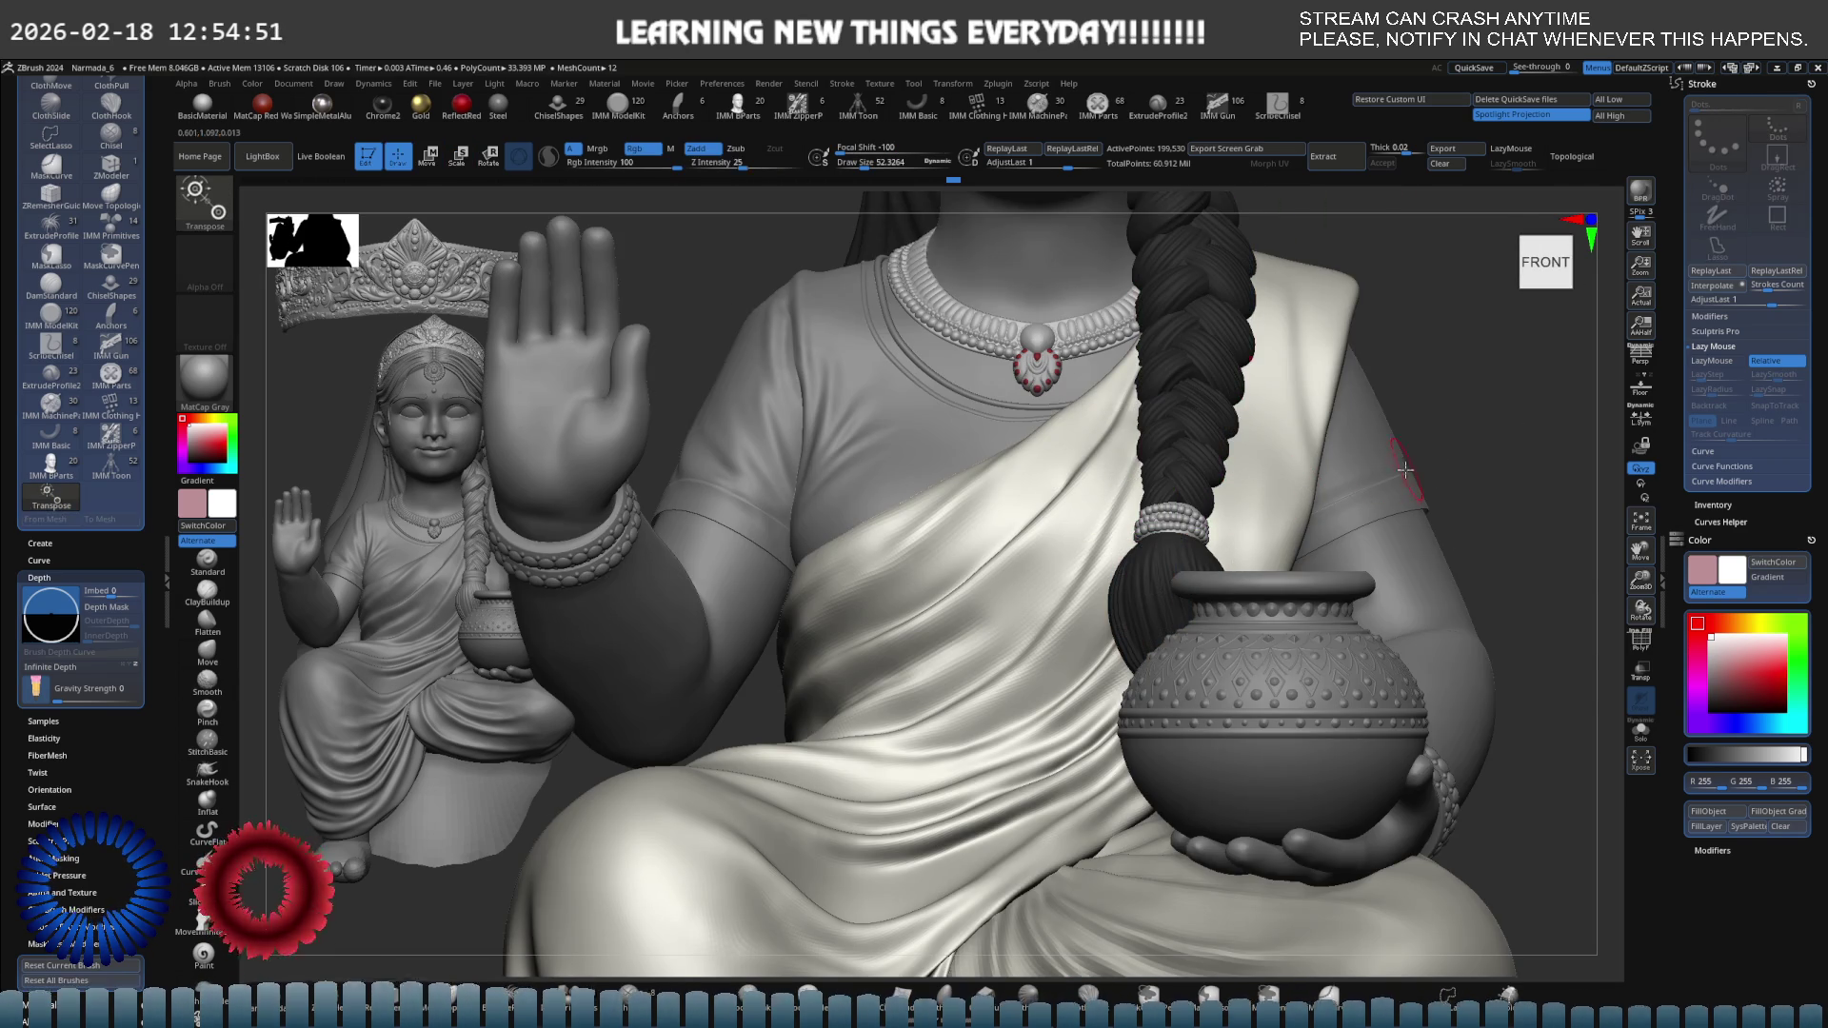
pyautogui.scroll(5, 1141, 539)
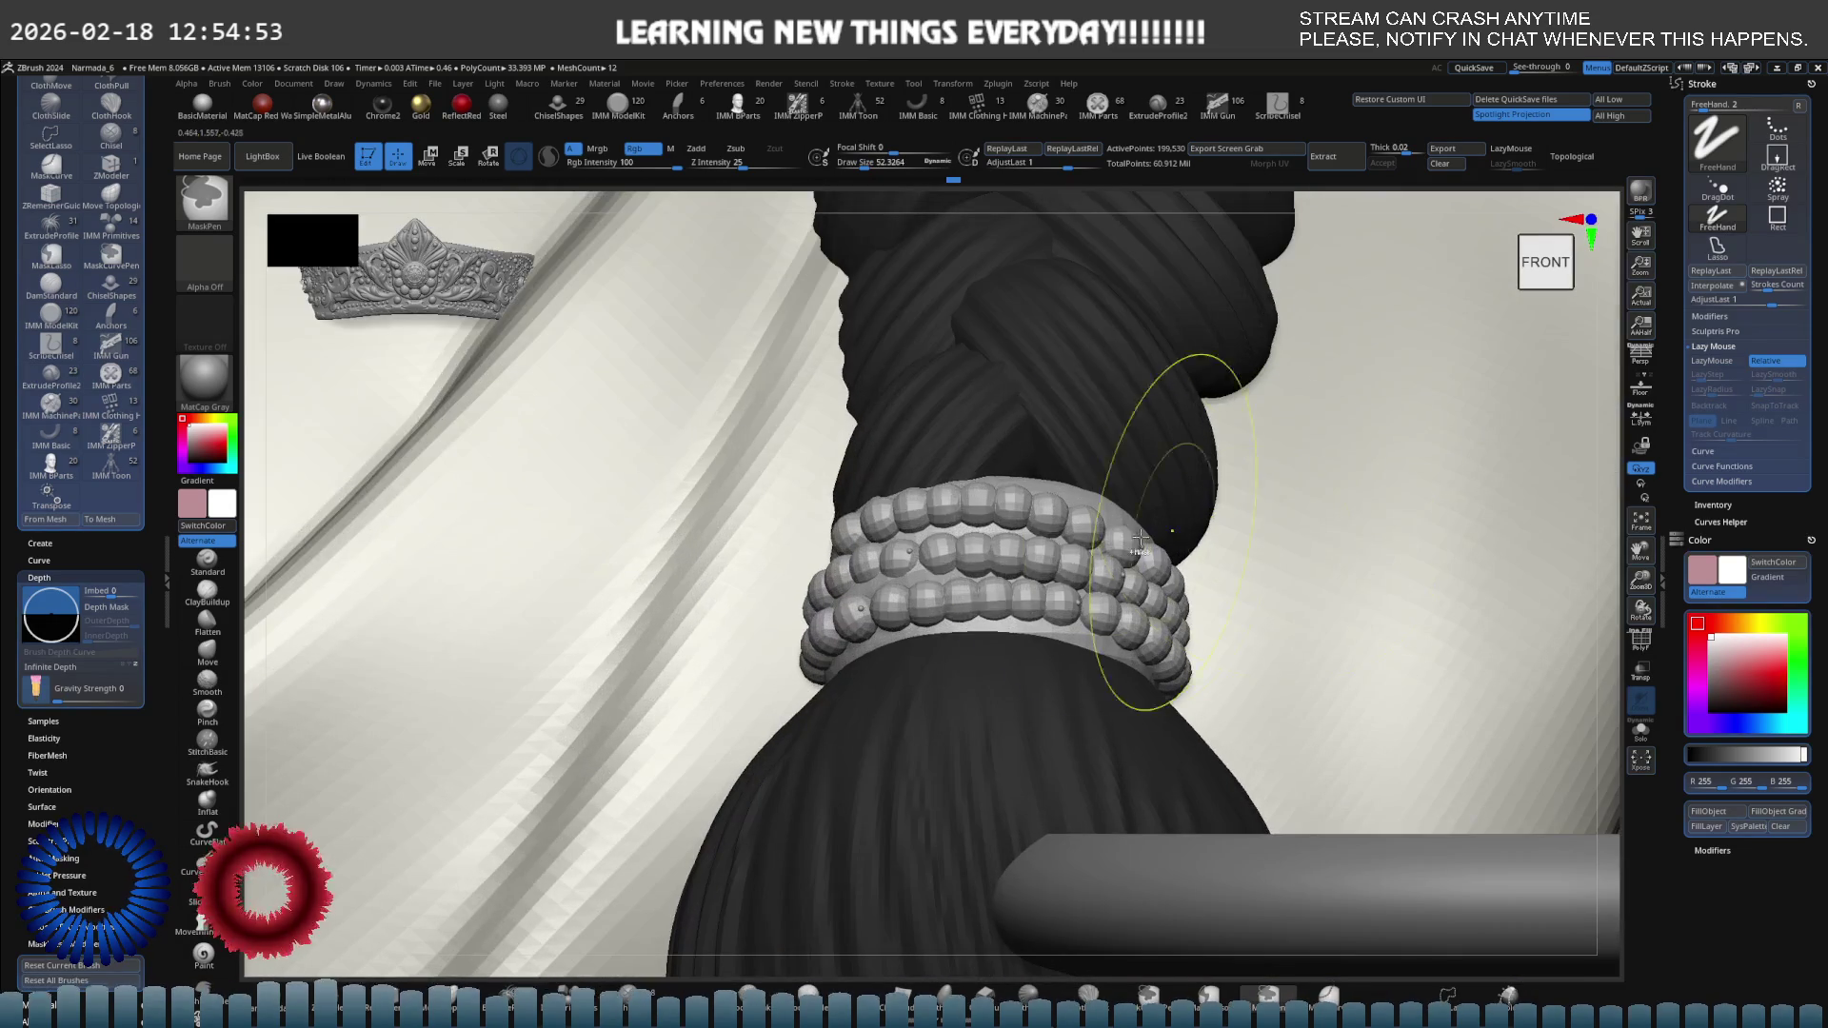
pyautogui.moveTo(1141, 539); pyautogui.dragTo(1096, 515, button='right')
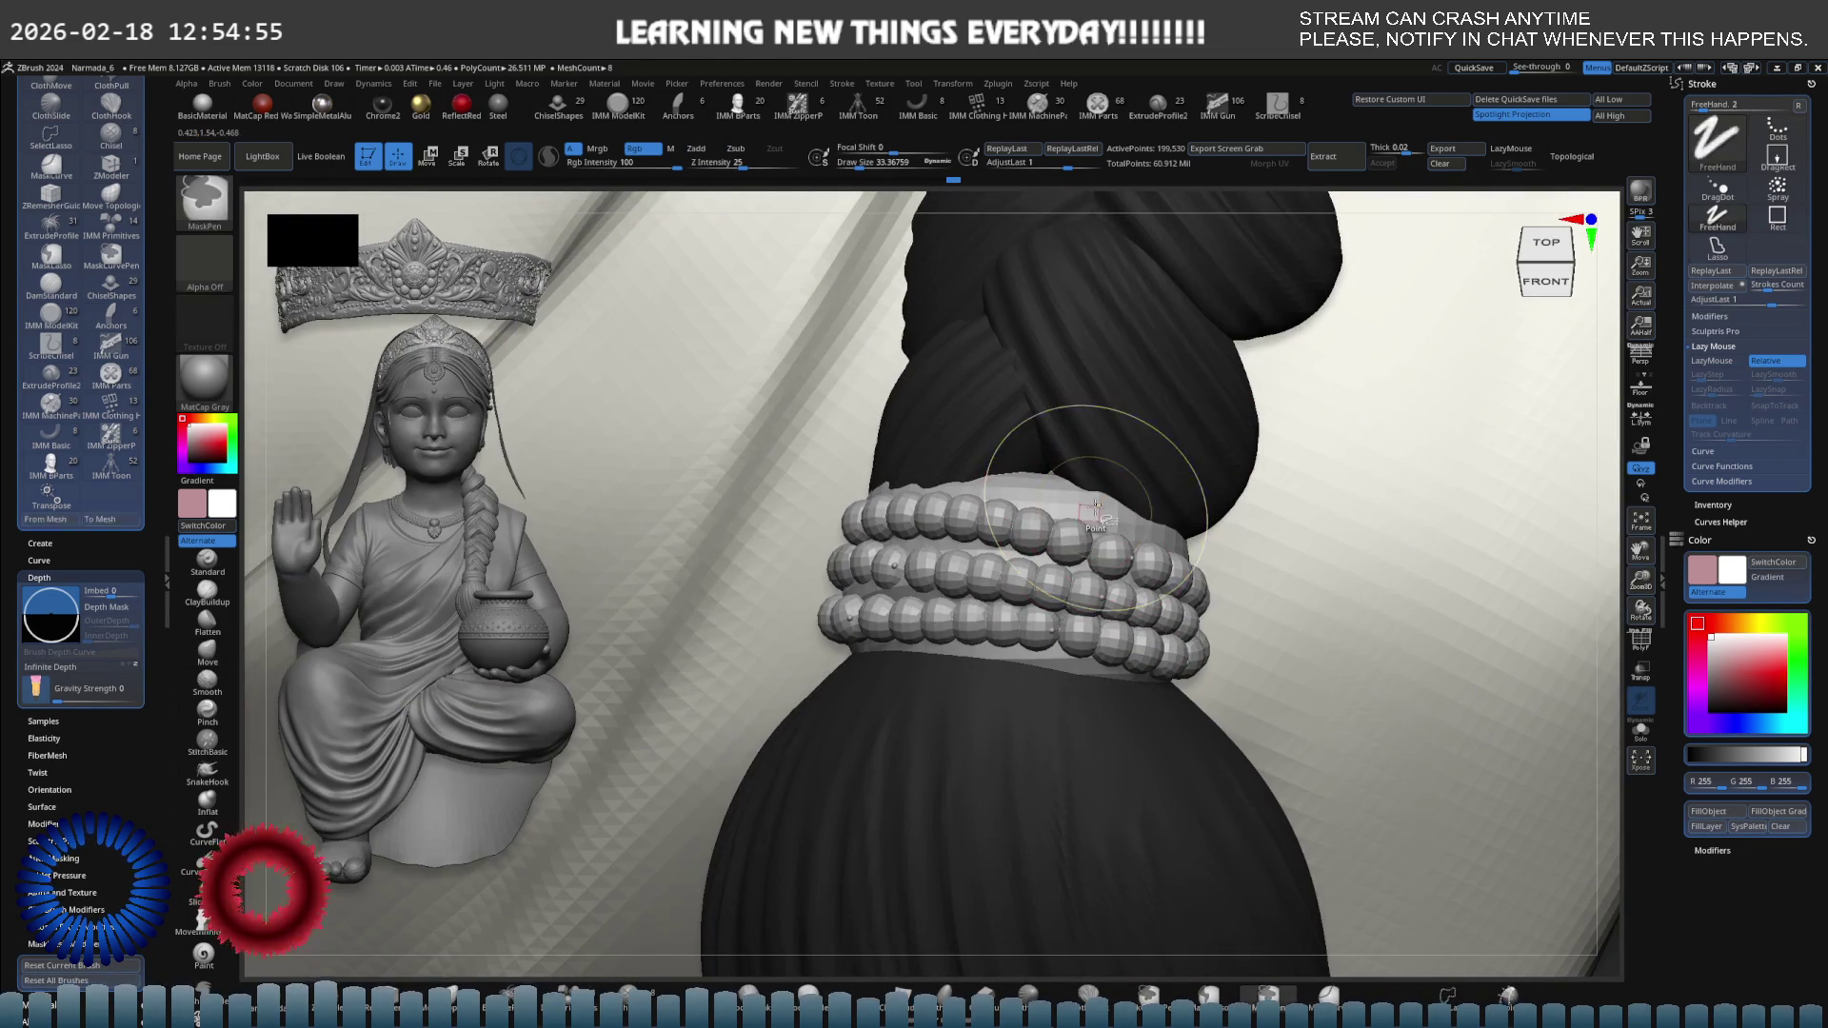
pyautogui.keyDown('ctrl'); pyautogui.keyDown('shift'); pyautogui.click(1083, 495); pyautogui.keyUp('shift'); pyautogui.keyUp('ctrl')
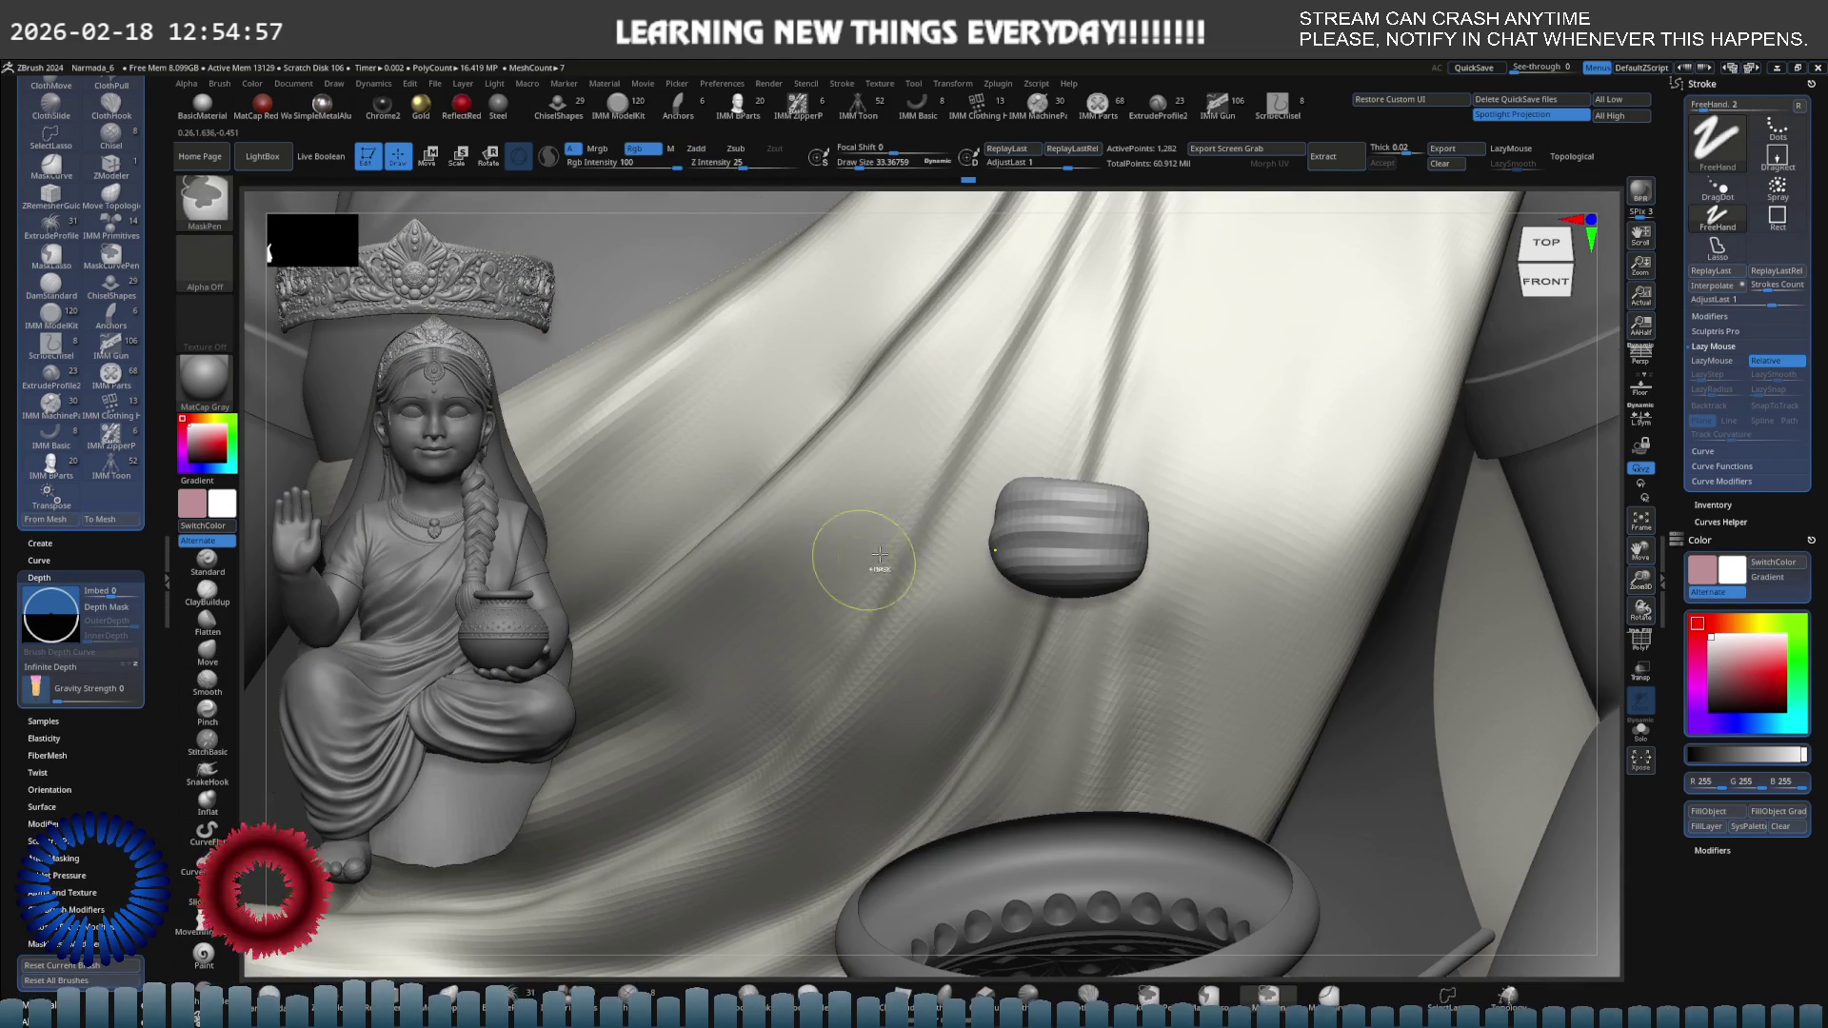
# Keep the MatCap Gray material and set the working colour to dark grey RGB 70.
pyautogui.click(205, 381)
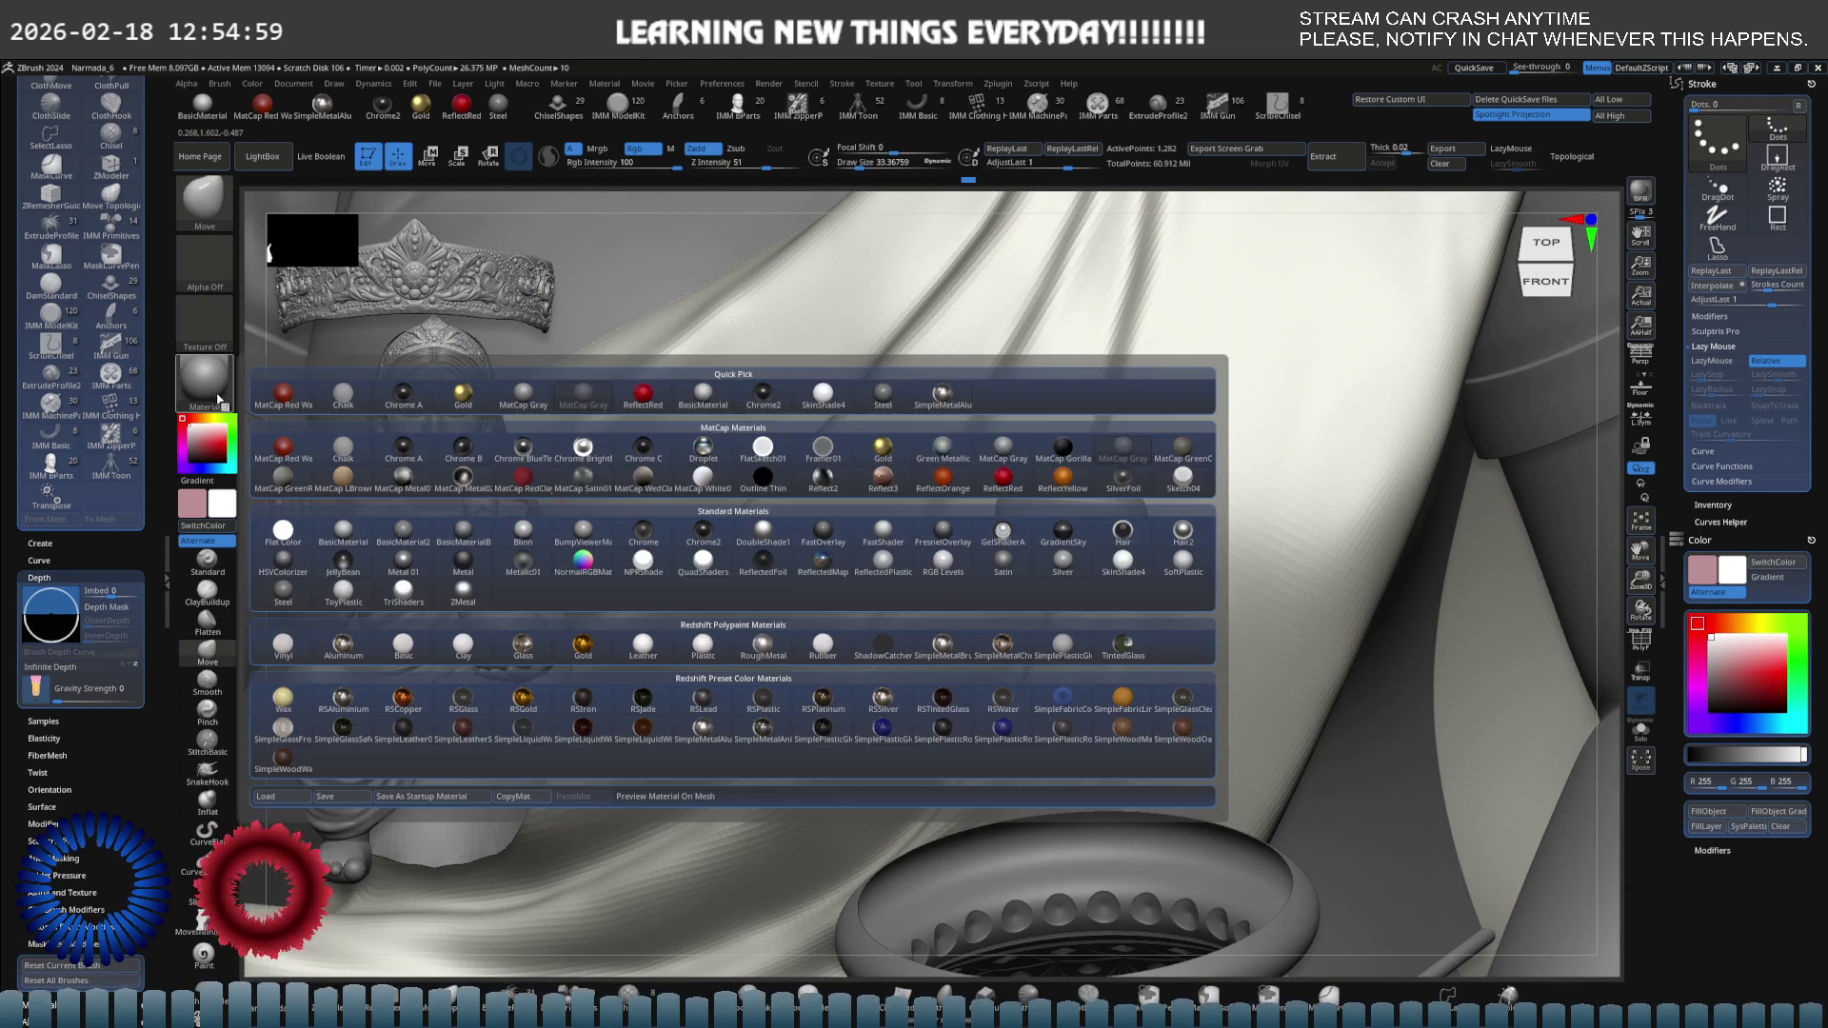
pyautogui.click(184, 466)
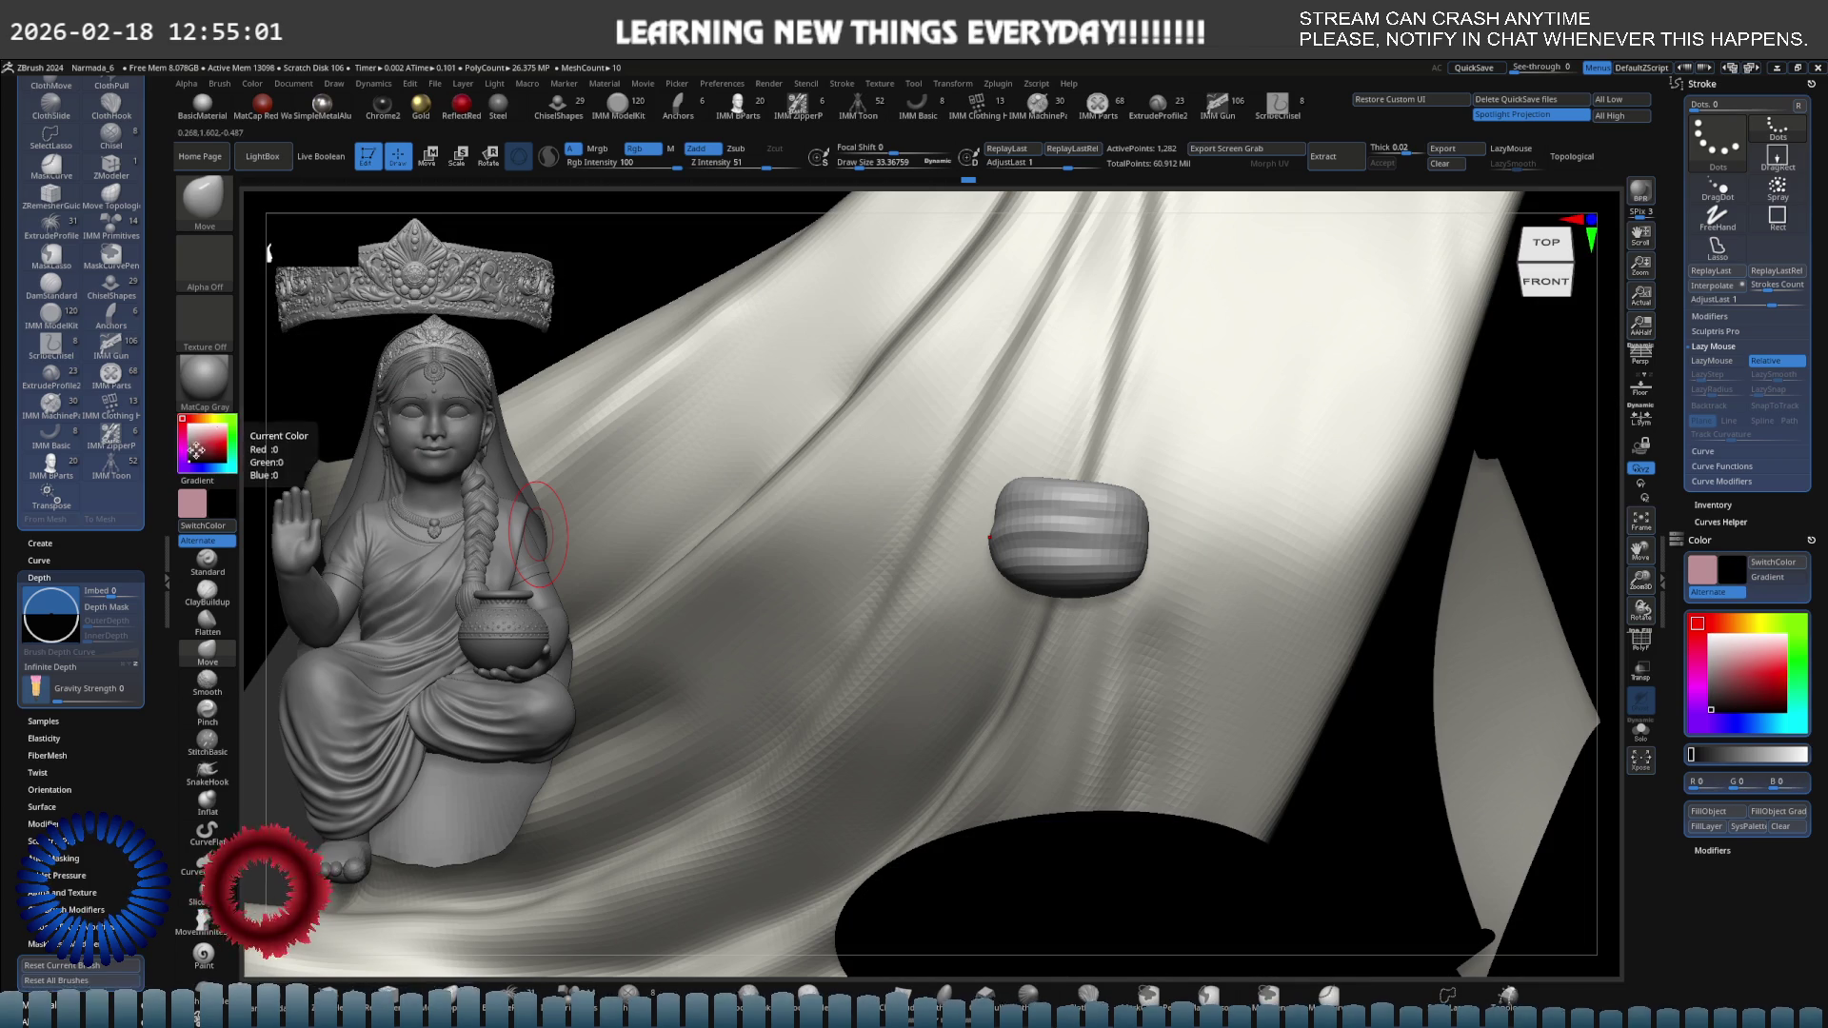
pyautogui.click(259, 85)
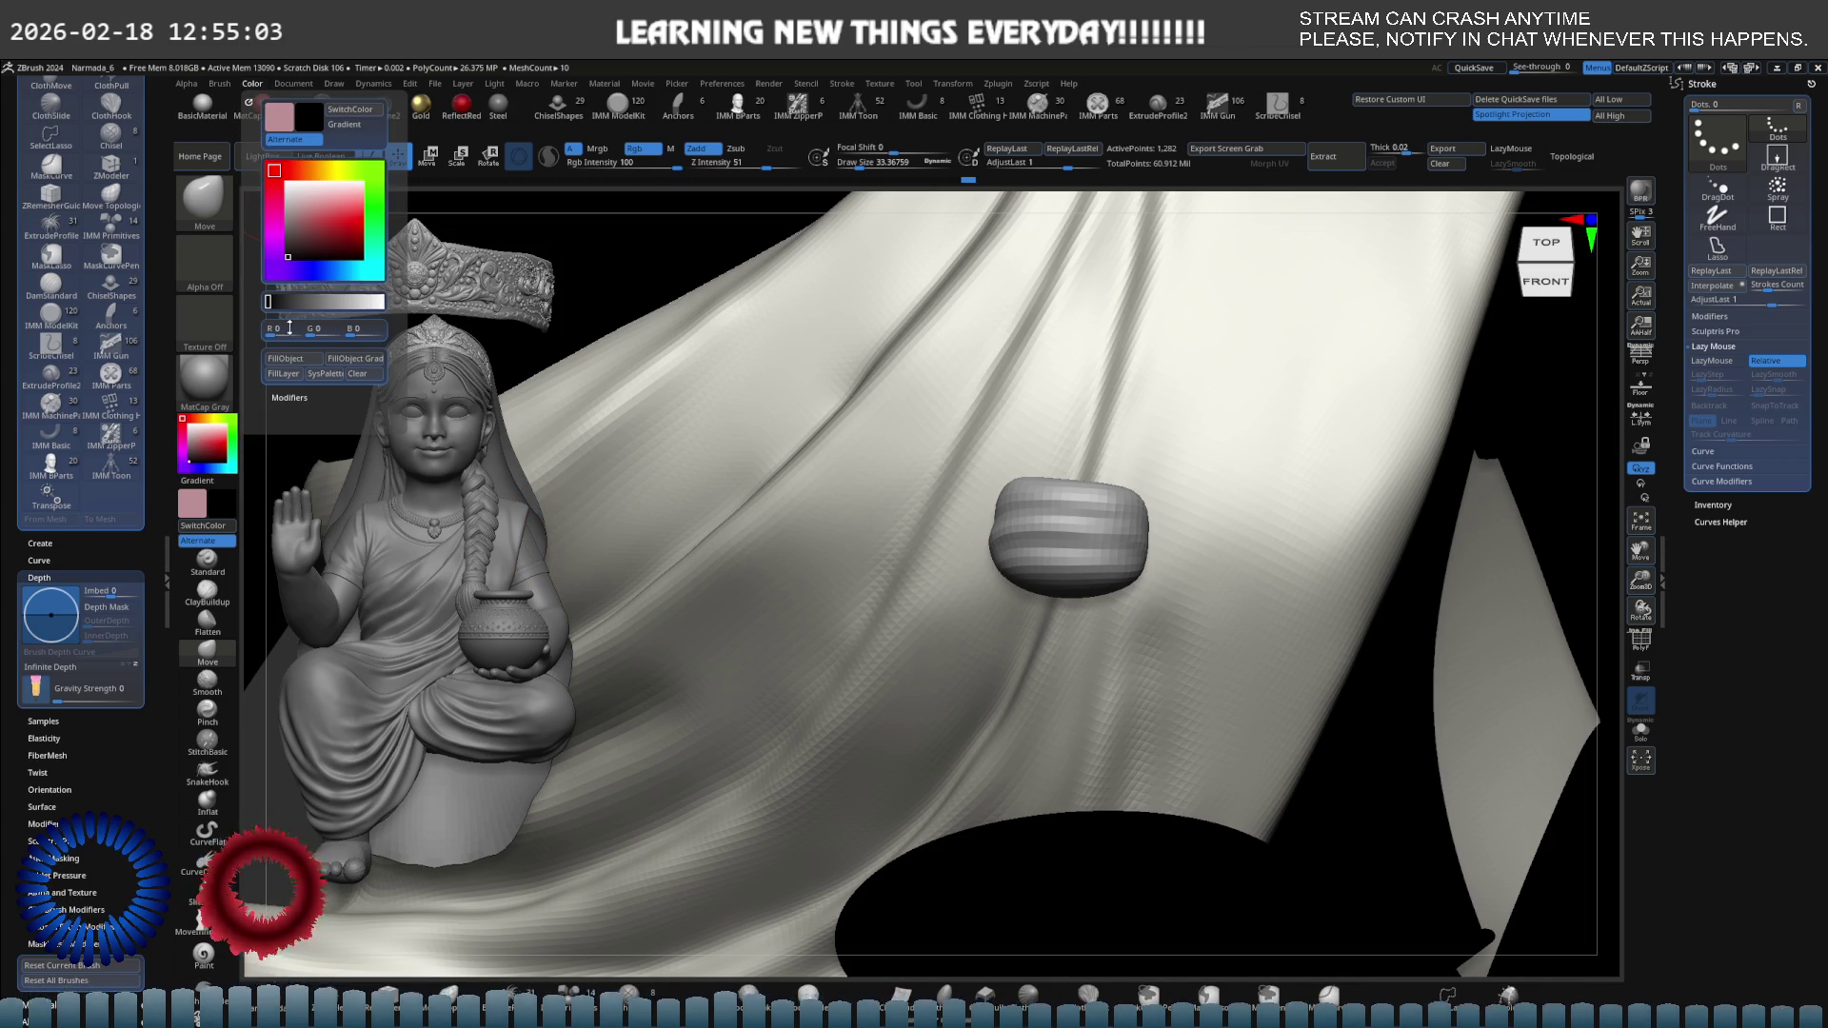
pyautogui.click(208, 386)
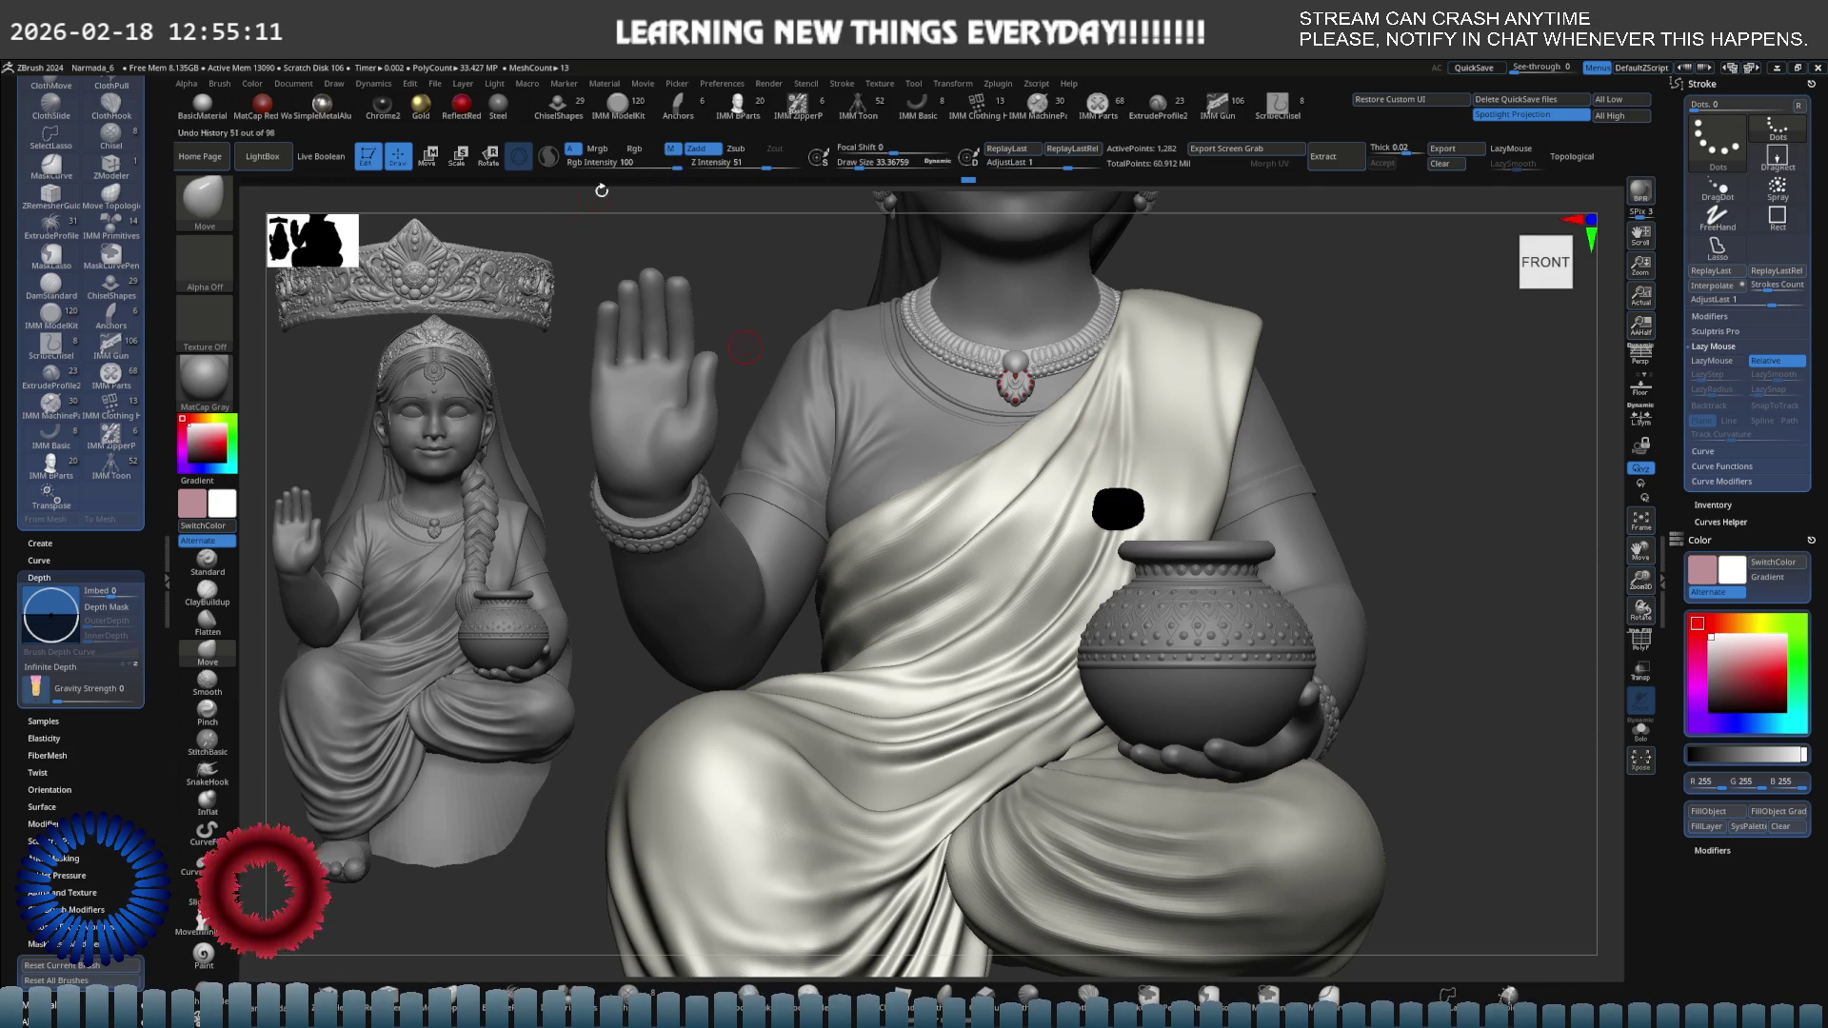
pyautogui.click(217, 388)
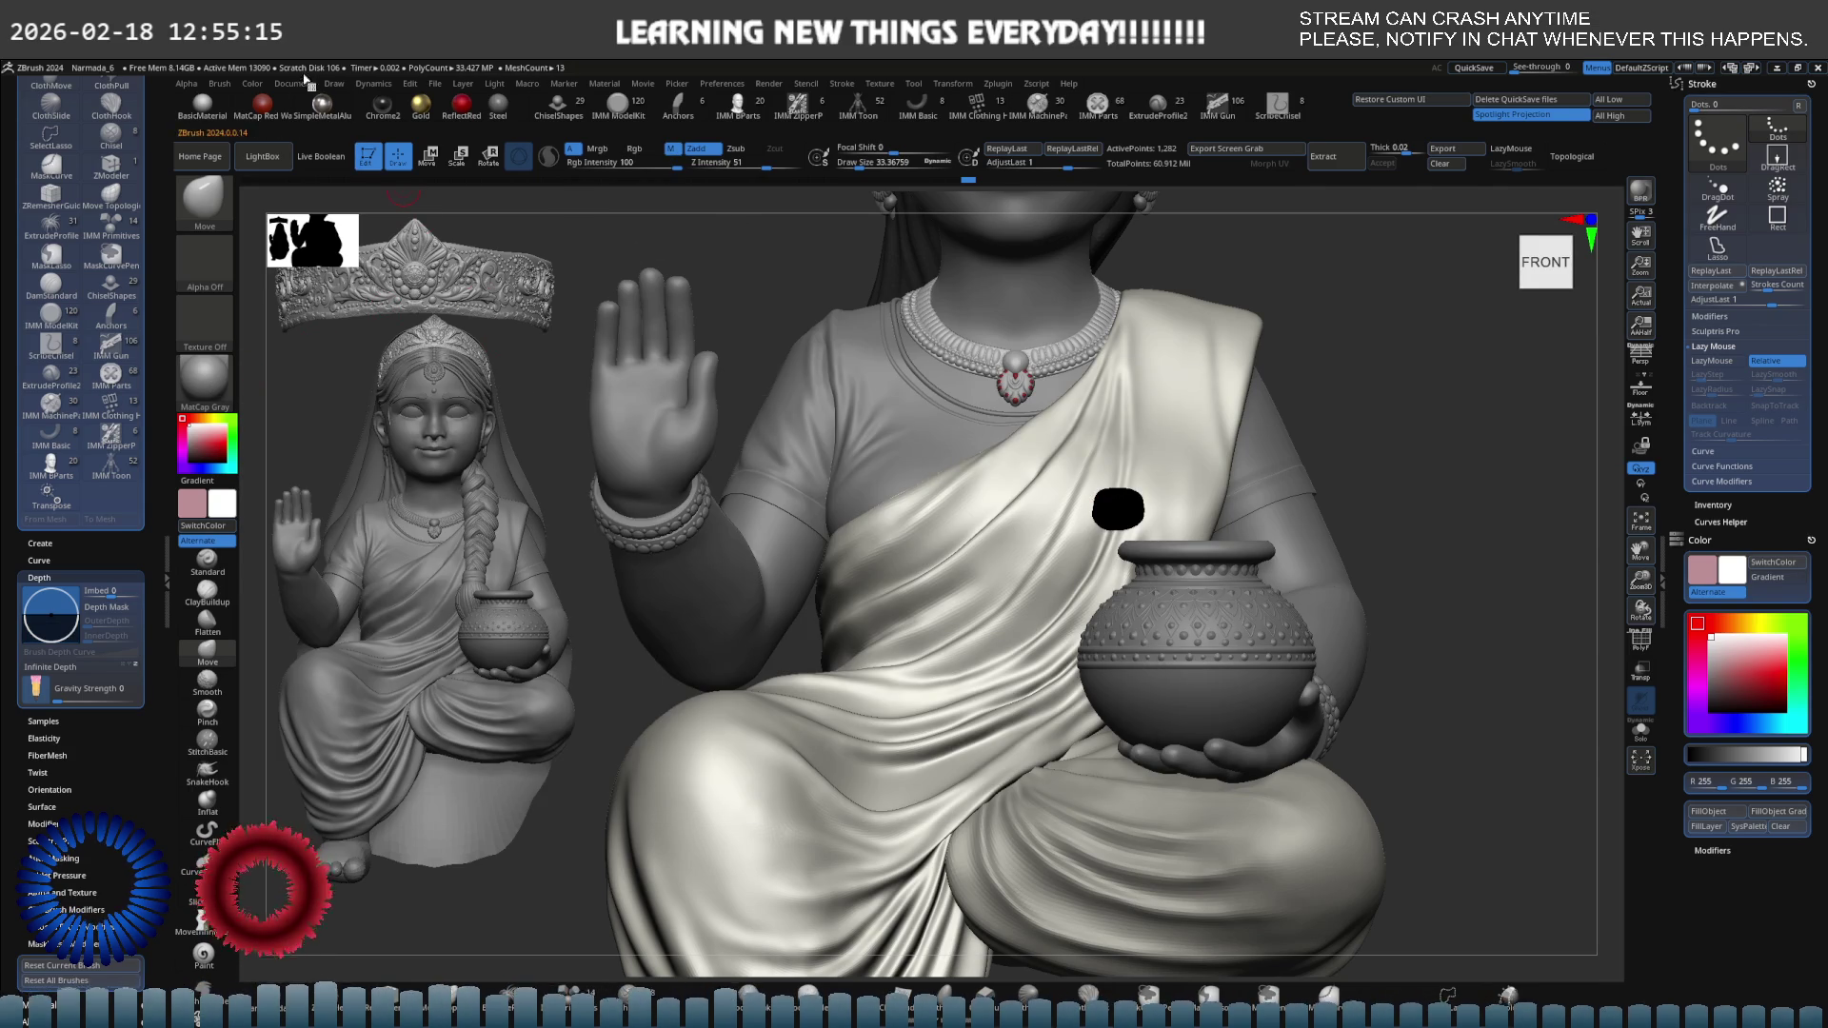
pyautogui.click(252, 83)
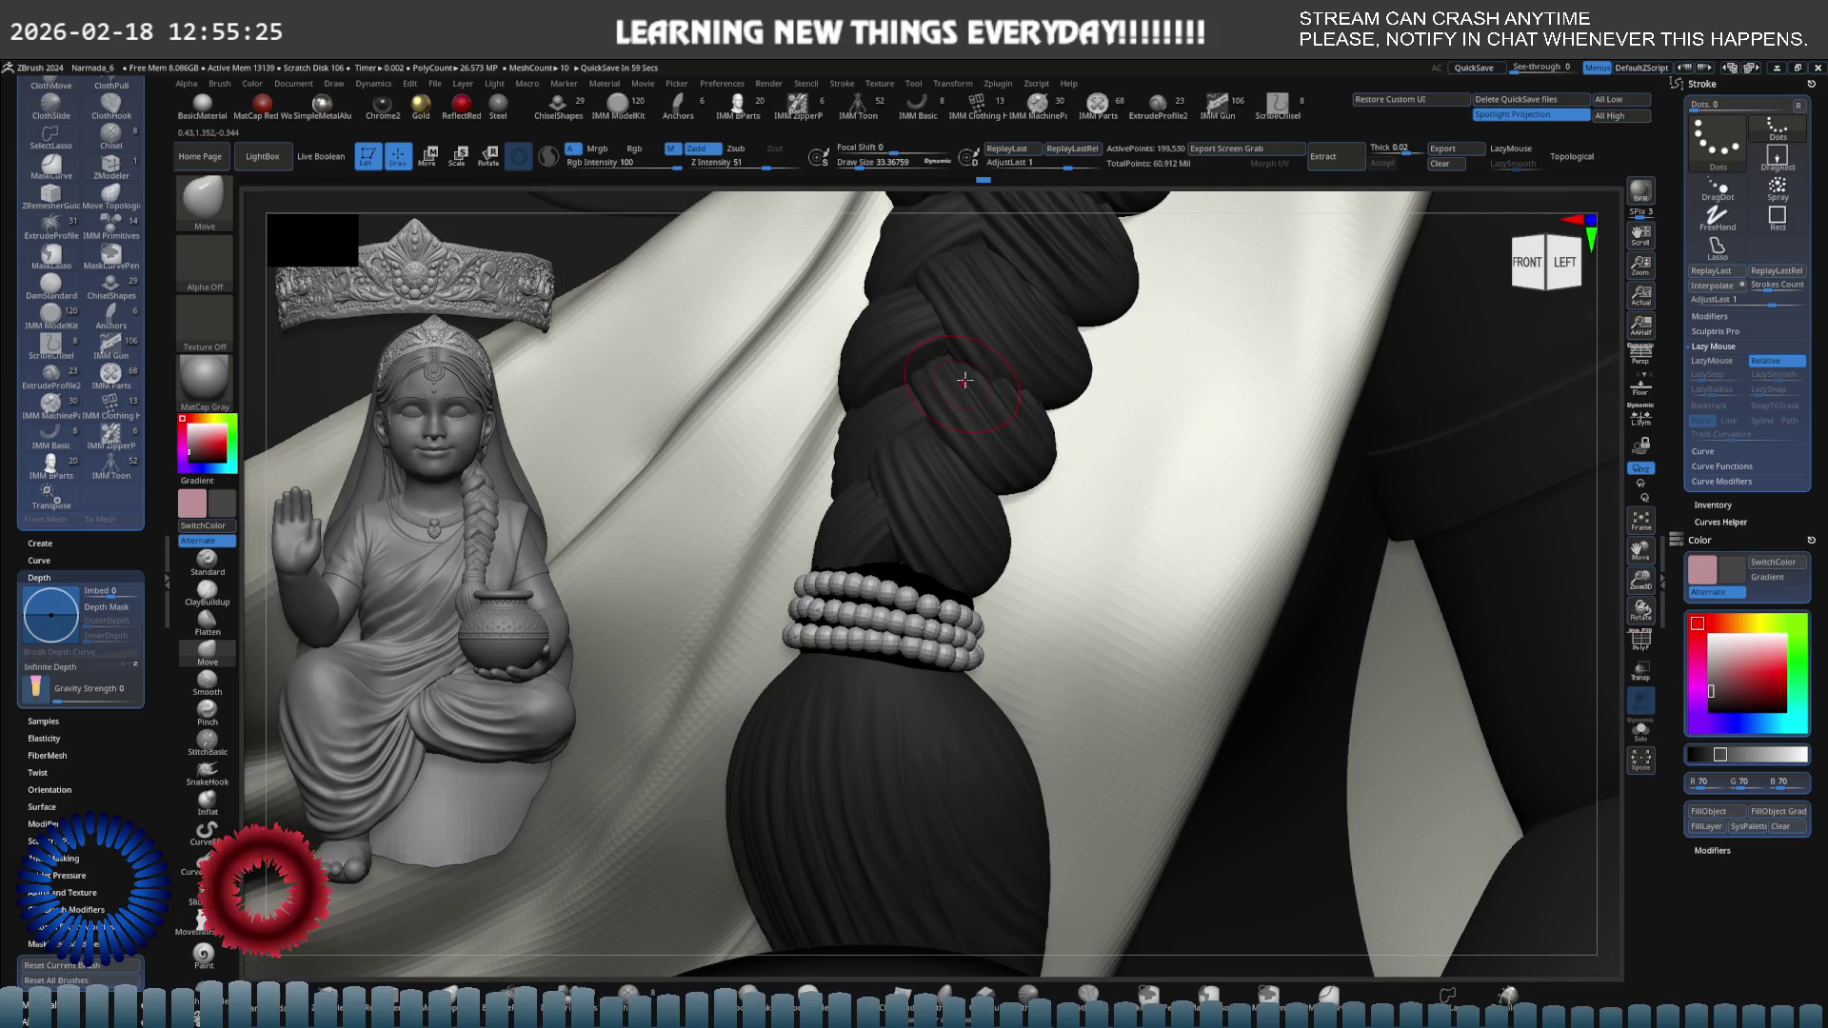
pyautogui.click(226, 386)
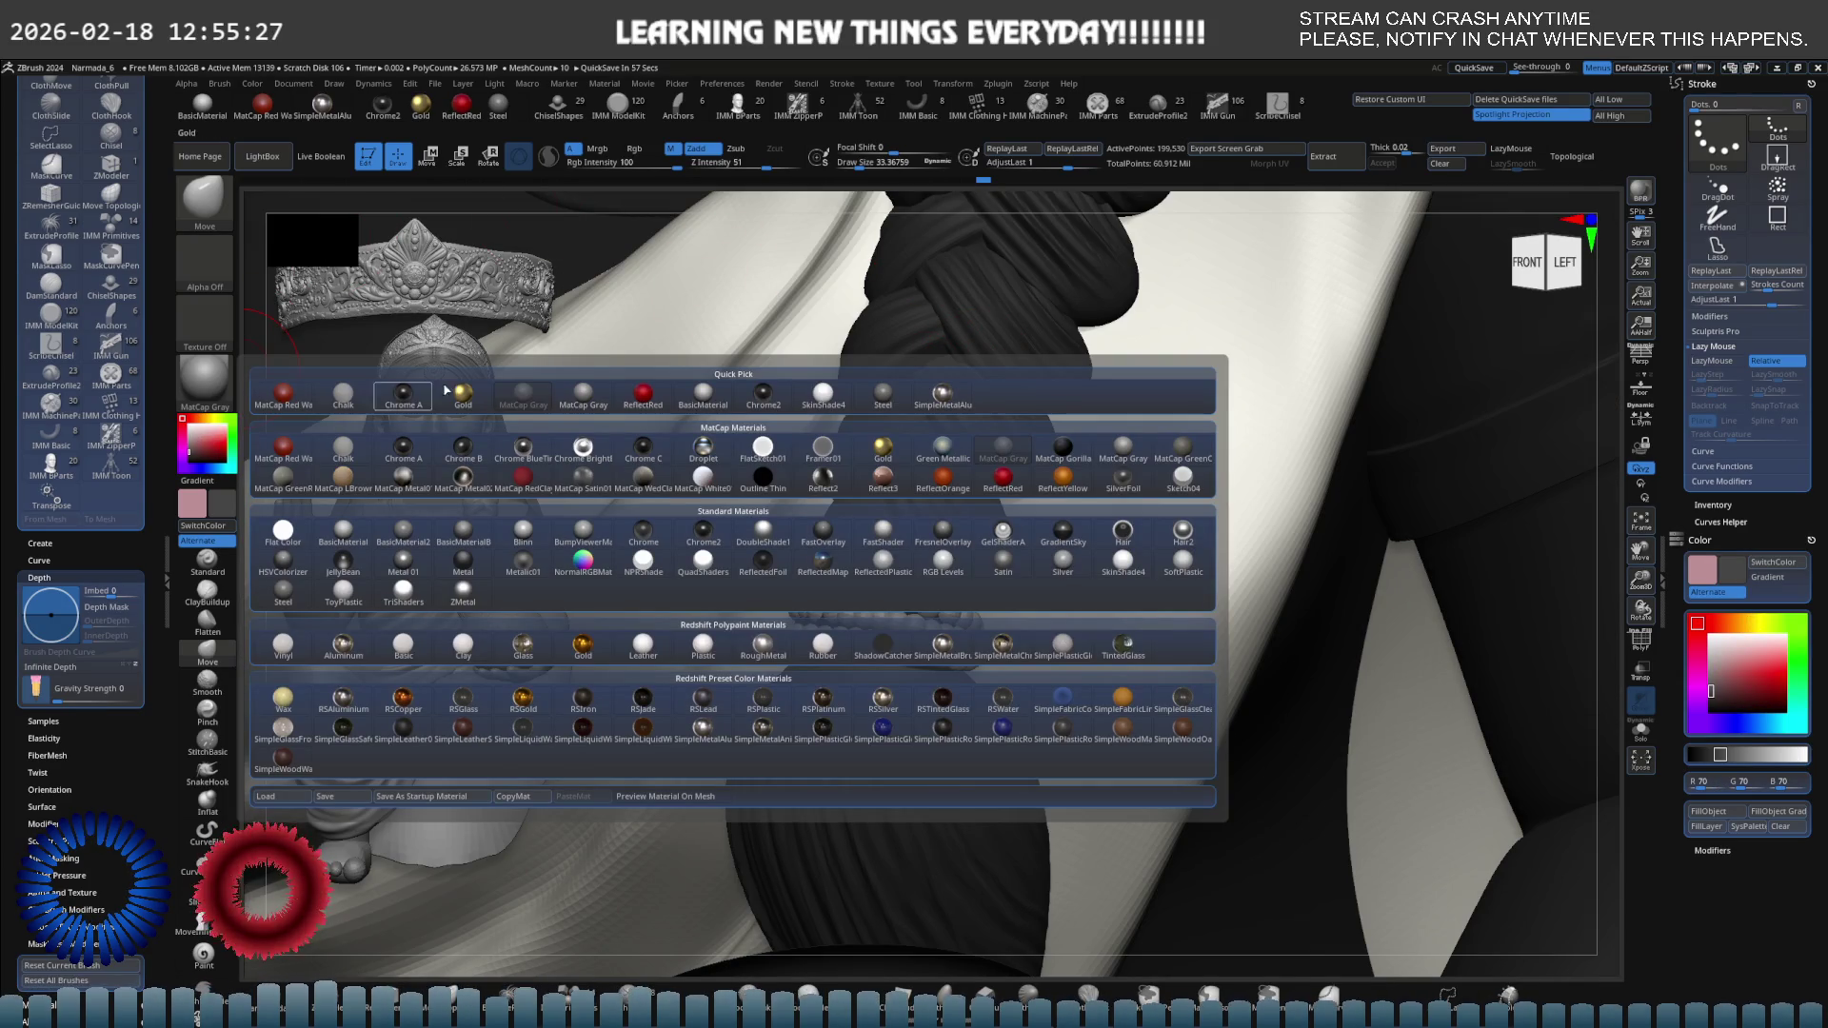
pyautogui.click(575, 400)
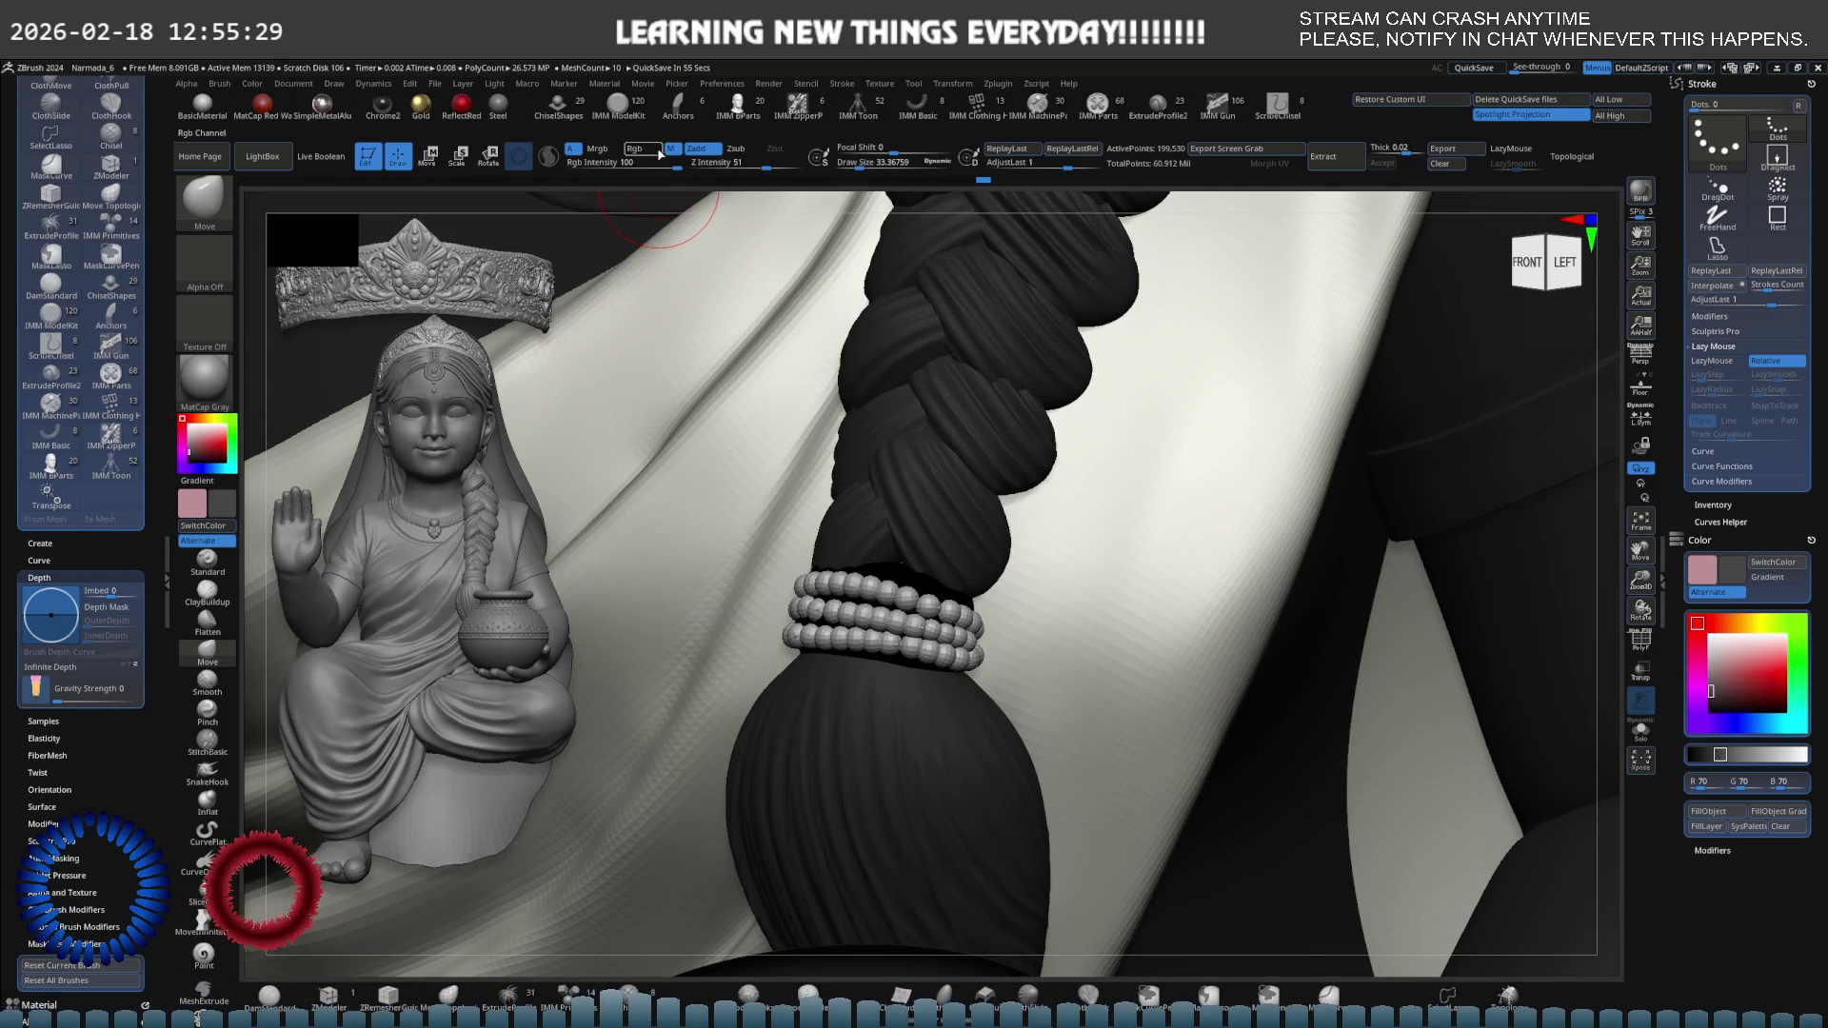
pyautogui.click(252, 84)
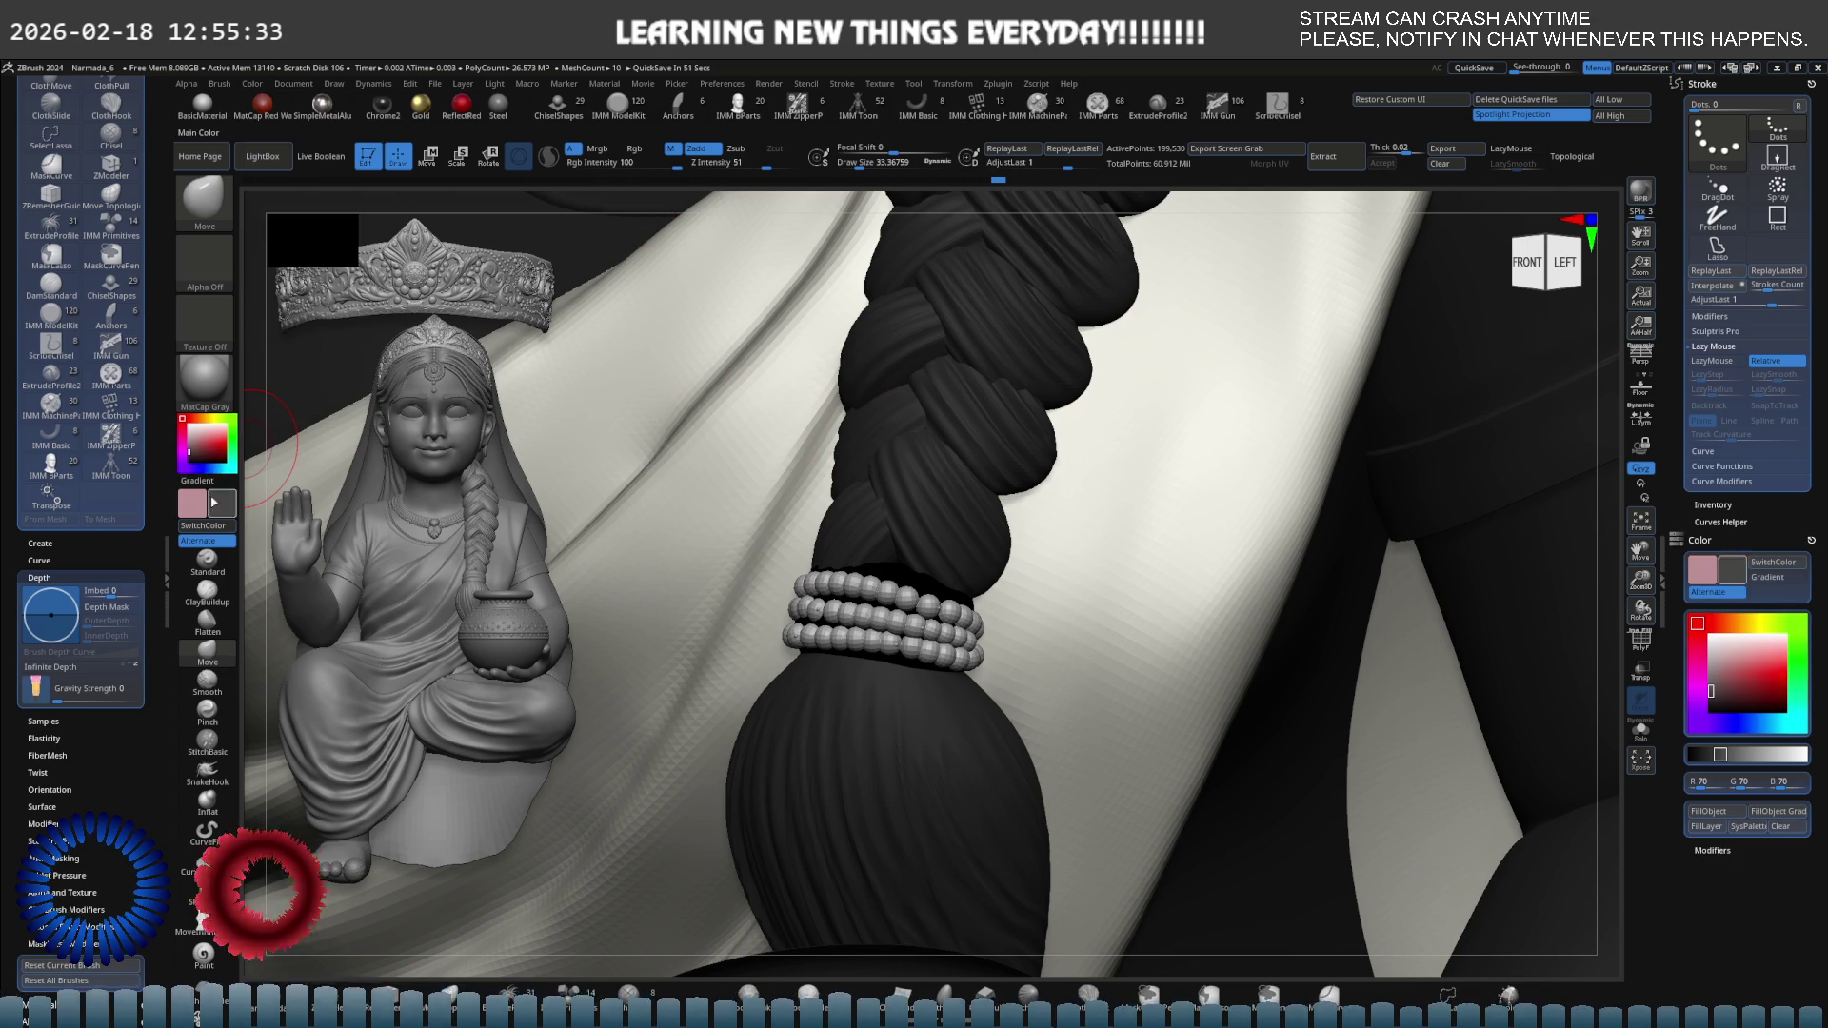
pyautogui.click(211, 382)
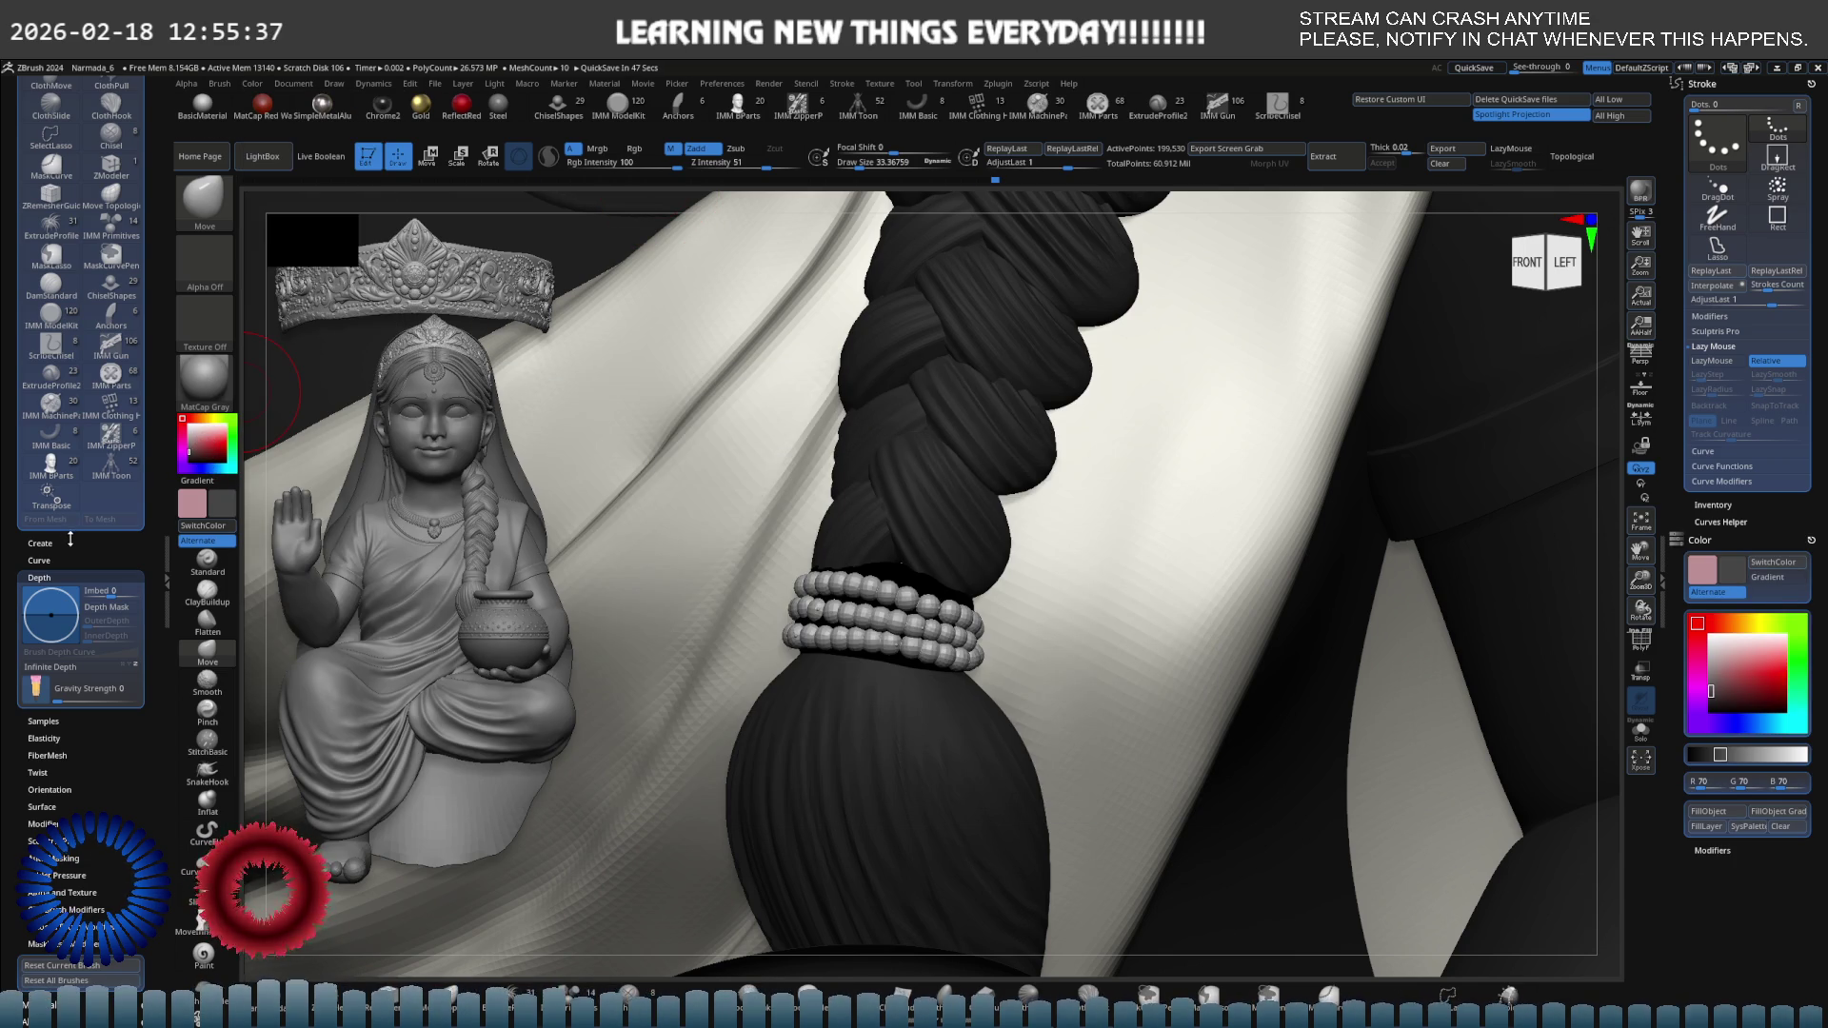
pyautogui.scroll(5, 69, 540)
# In the Tool palette's Subtool list, make PM3D_Sphere3D1_5 the active subtool.
pyautogui.scroll(1, 11, 119)
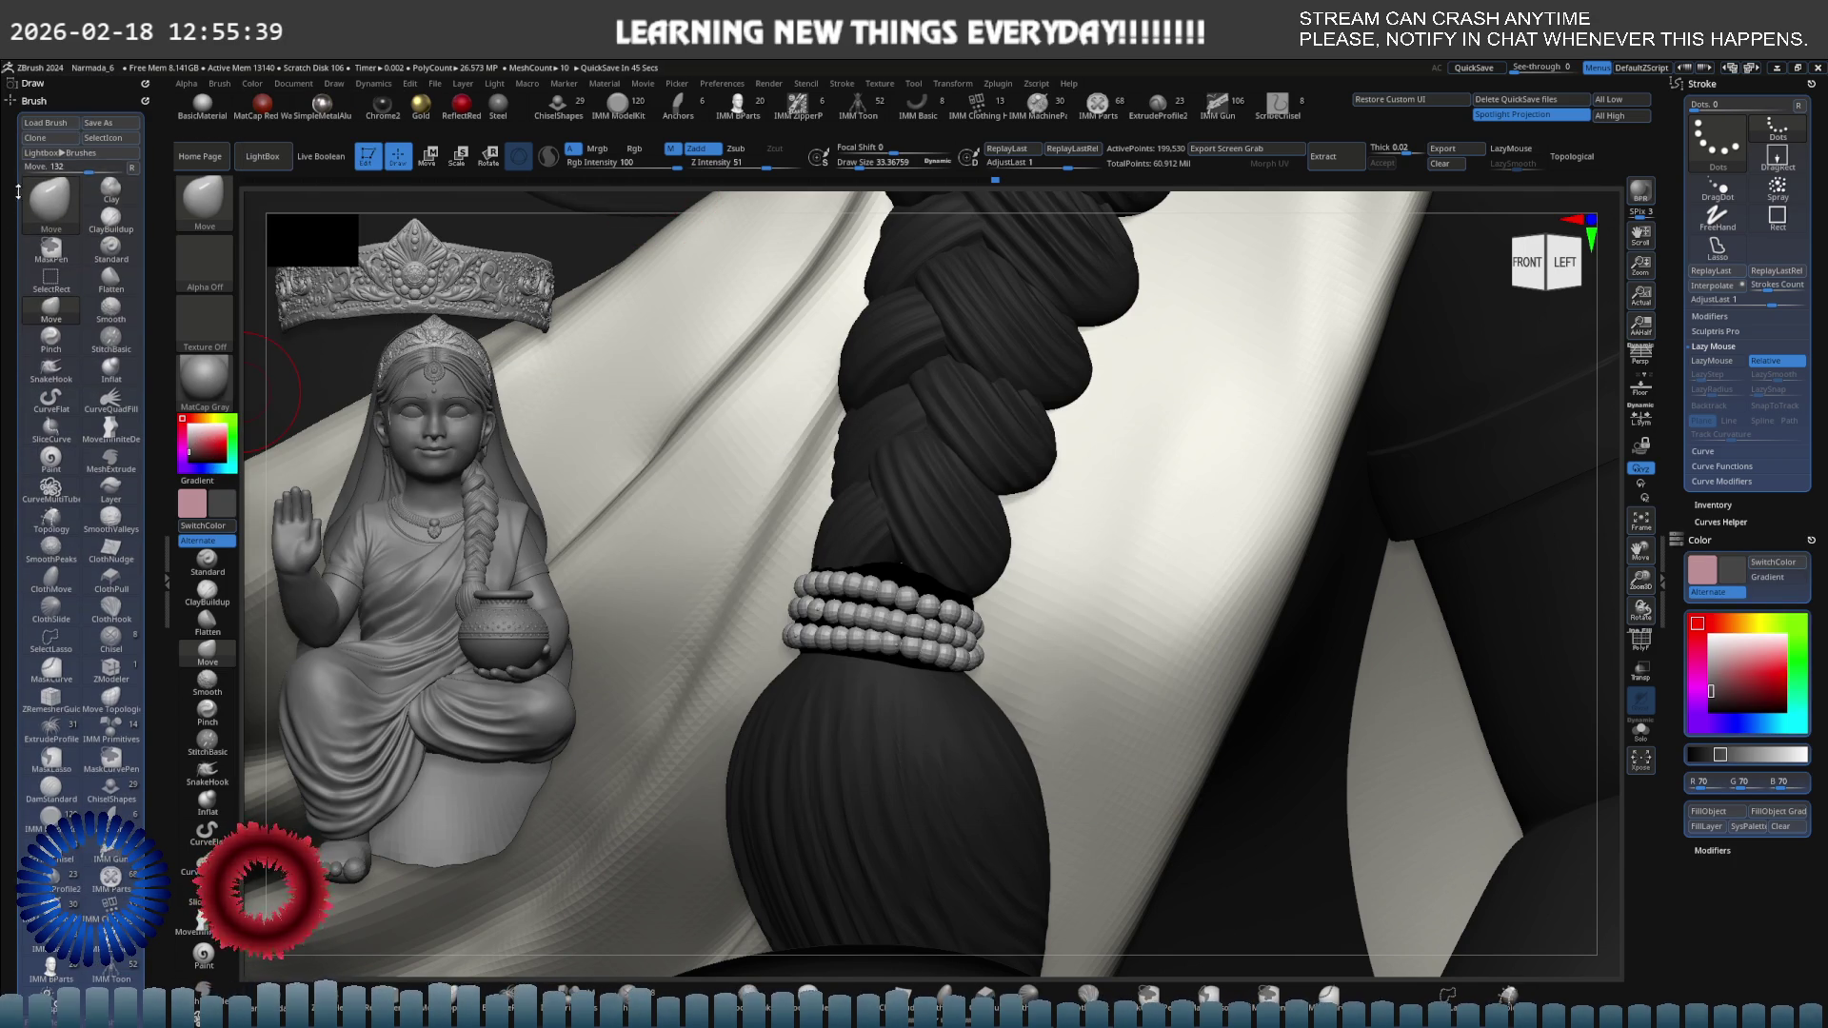
pyautogui.click(34, 99)
pyautogui.click(32, 151)
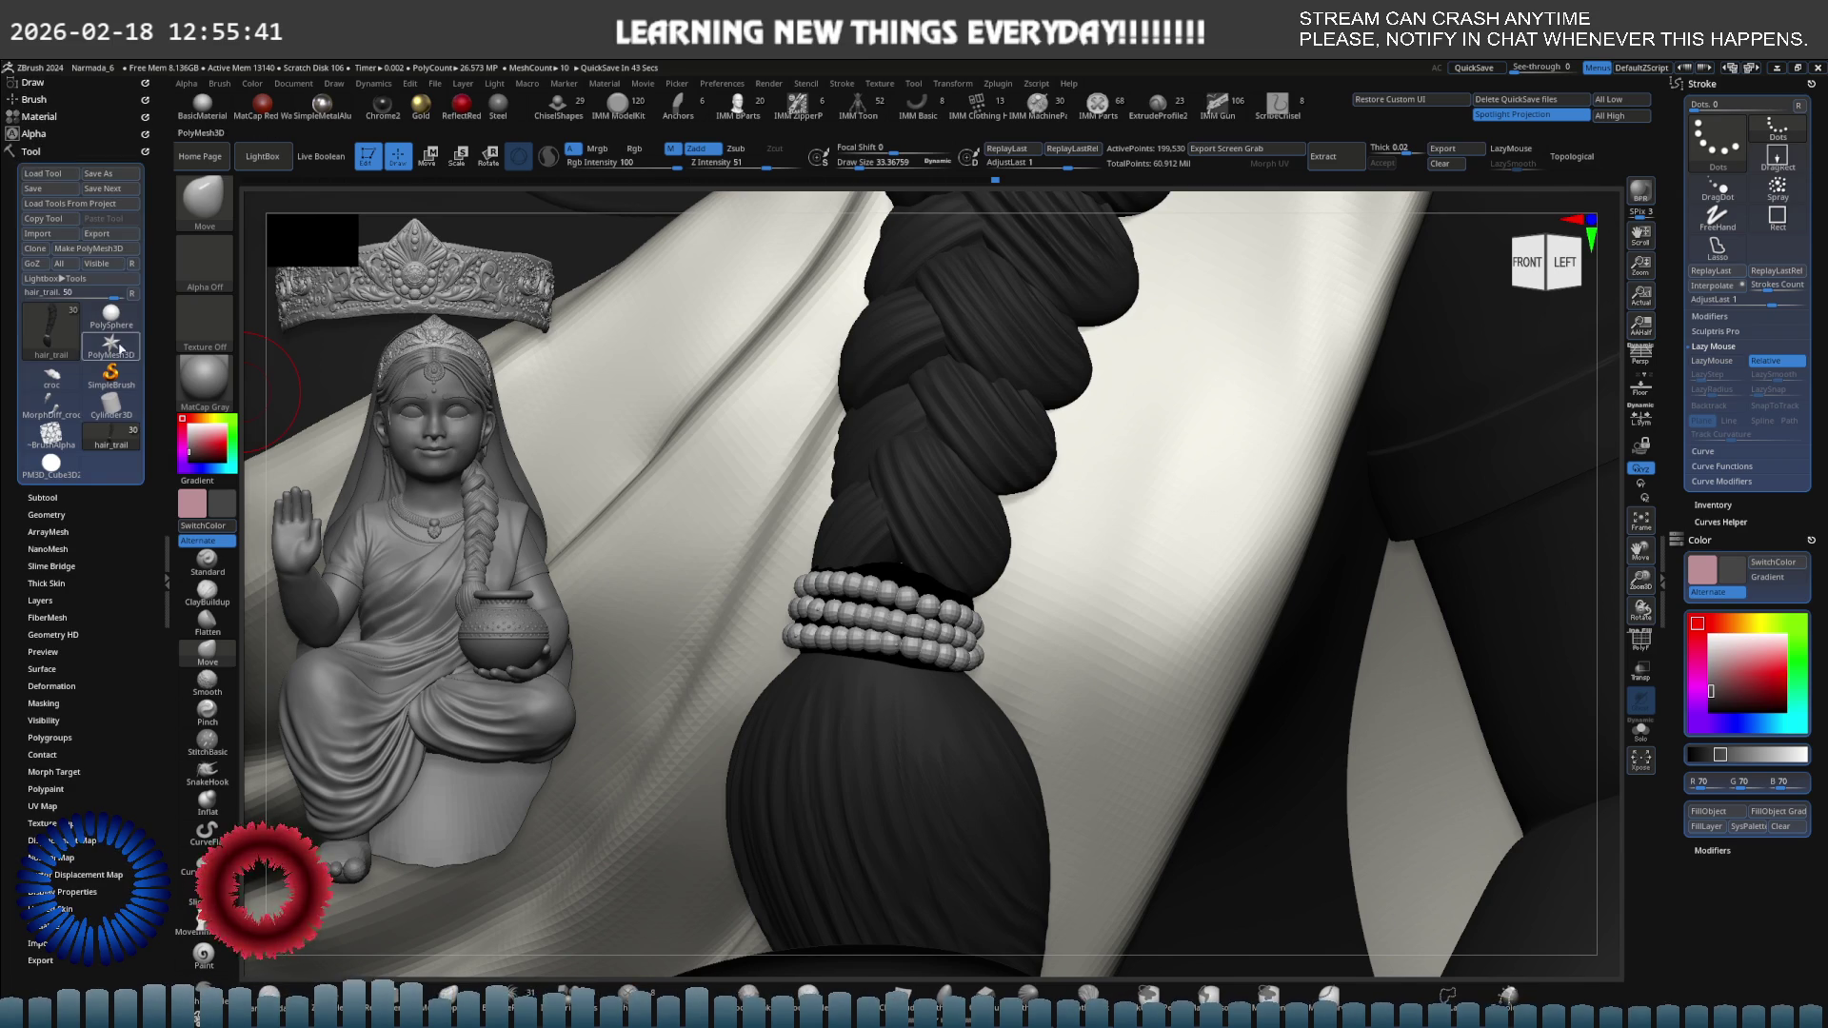
pyautogui.click(42, 498)
pyautogui.click(125, 473)
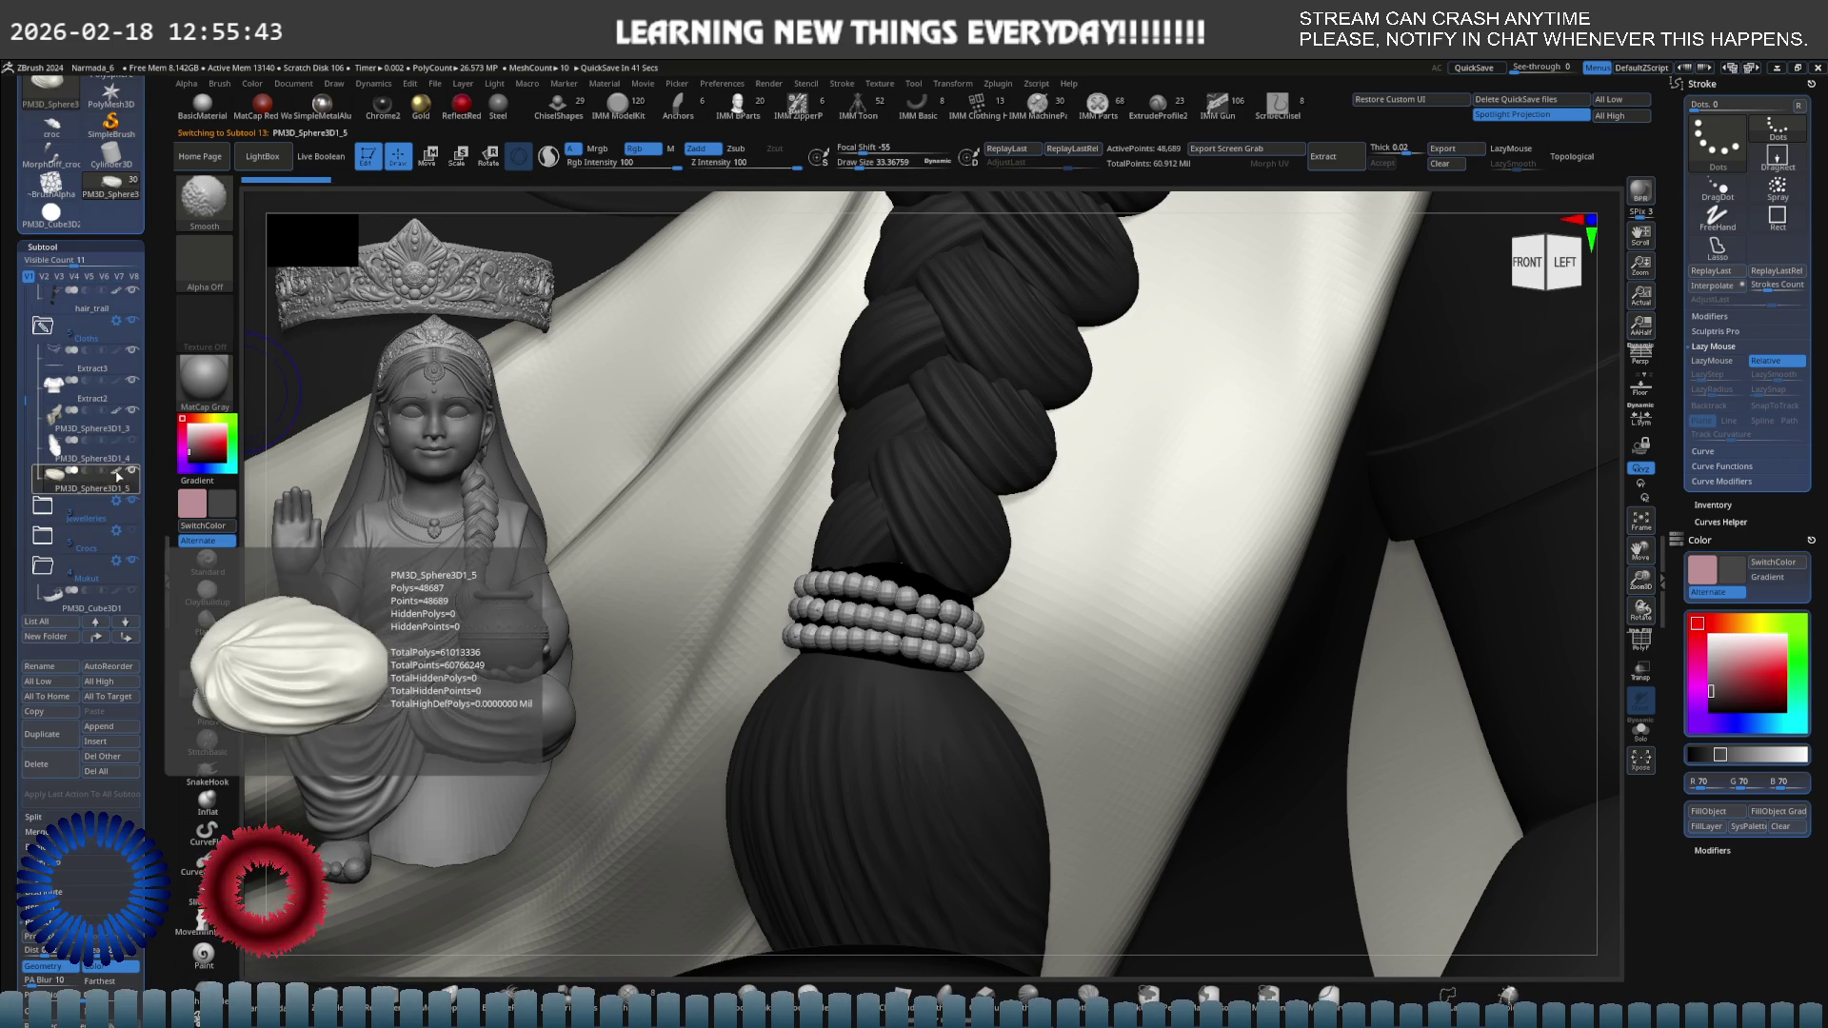
# Switch to the Move brush, set the main colour to white, and turn the figure toward its right side.
pyautogui.click(207, 651)
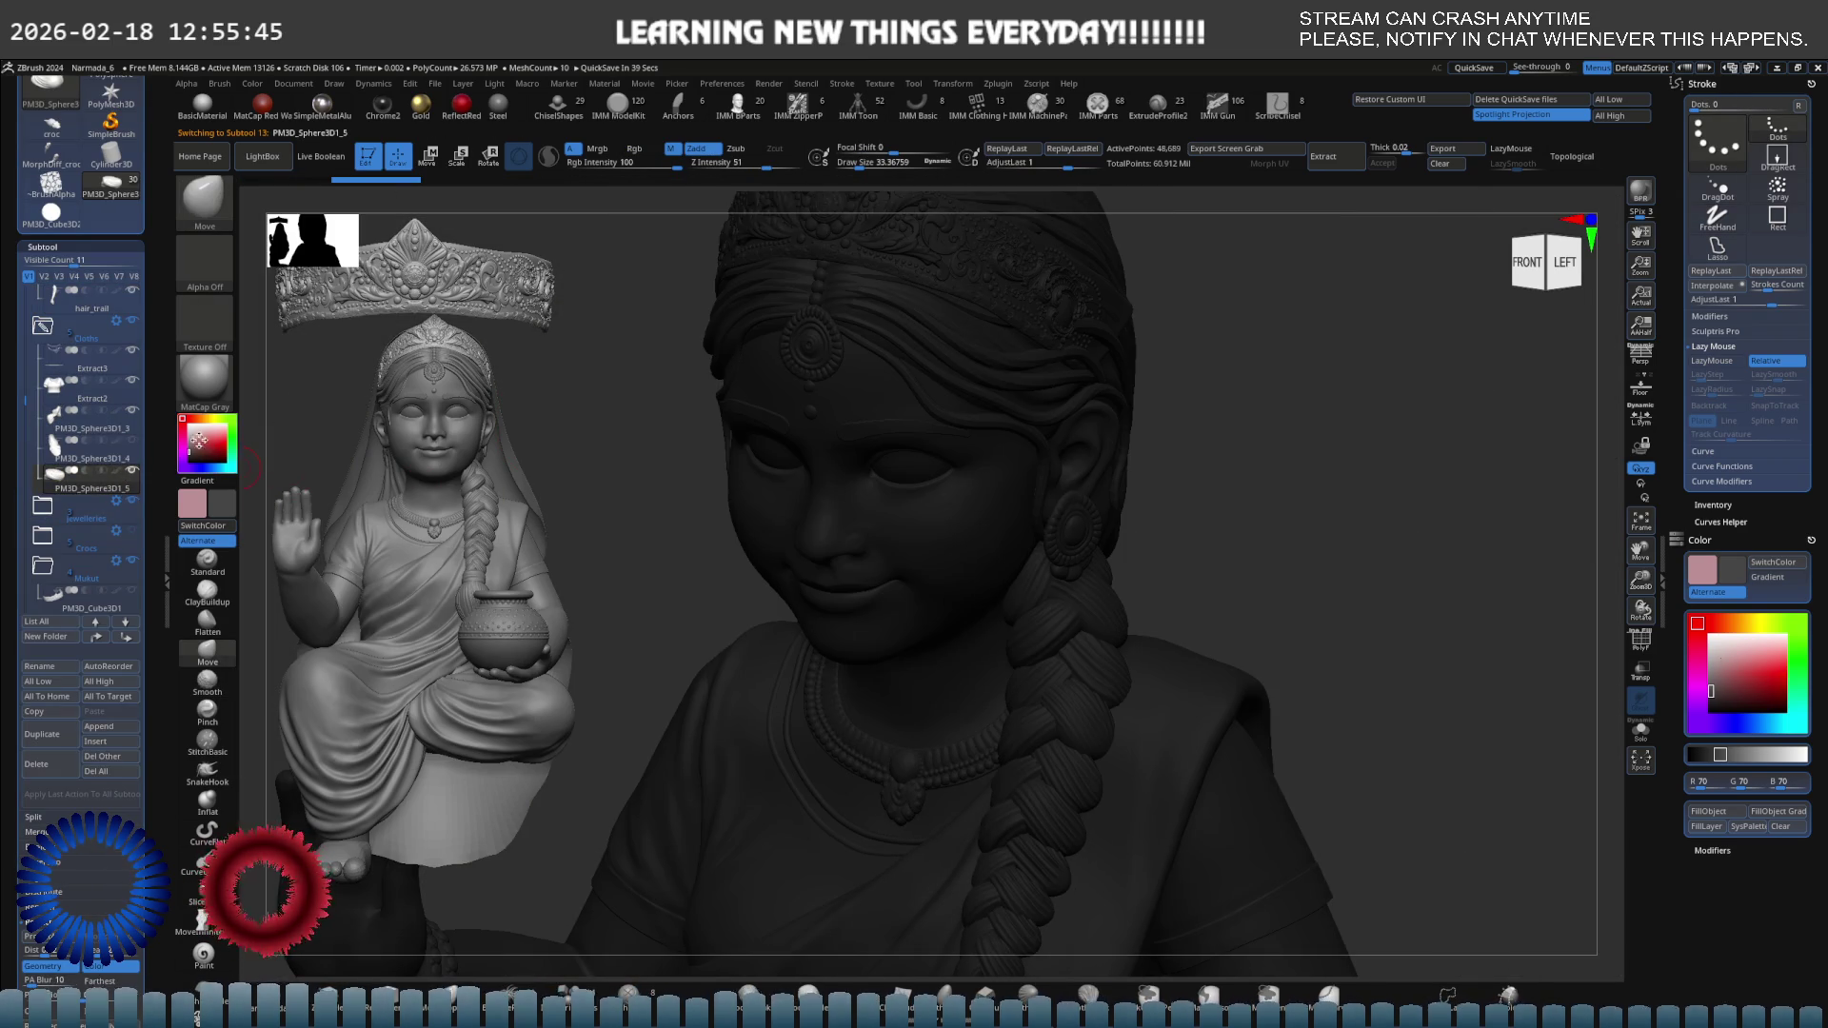
pyautogui.click(189, 469)
pyautogui.click(187, 425)
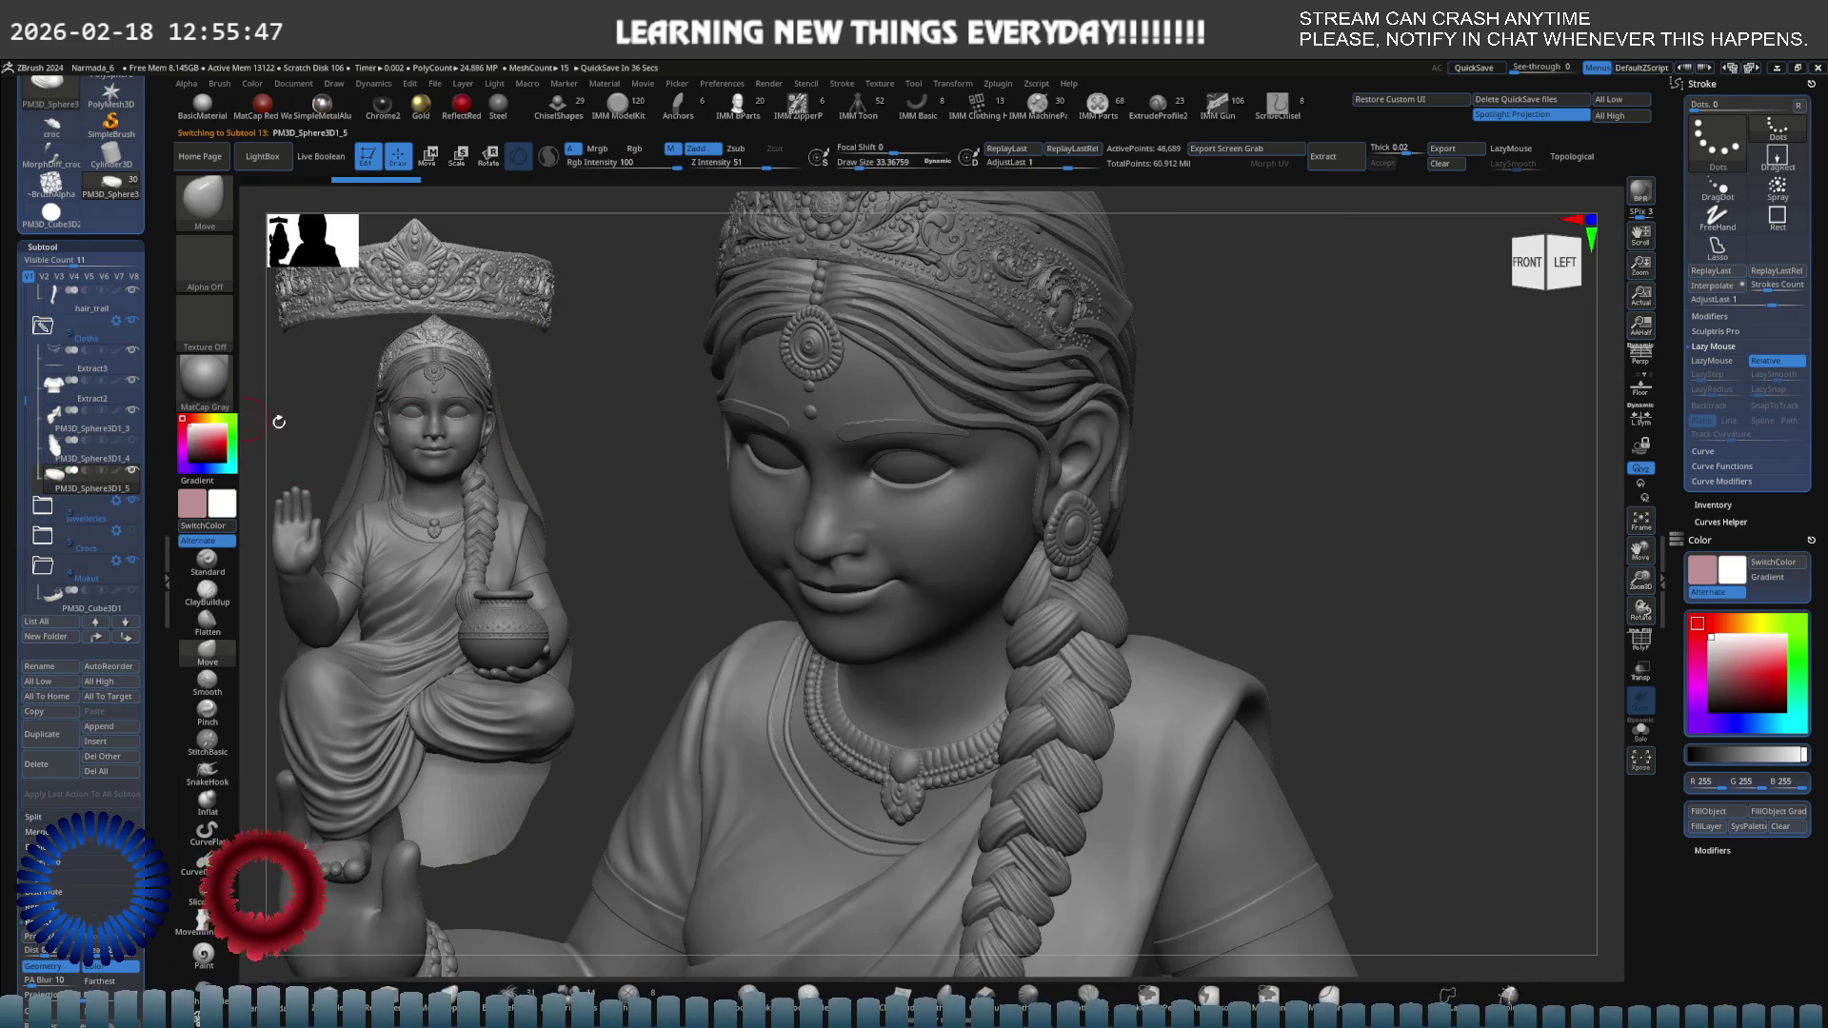
pyautogui.moveTo(279, 422)
pyautogui.keyDown('shift'); pyautogui.mouseDown()
pyautogui.moveTo(828, 407)
pyautogui.moveTo(943, 441)
pyautogui.moveTo(950, 290)
pyautogui.moveTo(1016, 519)
pyautogui.mouseUp(); pyautogui.keyUp('shift')
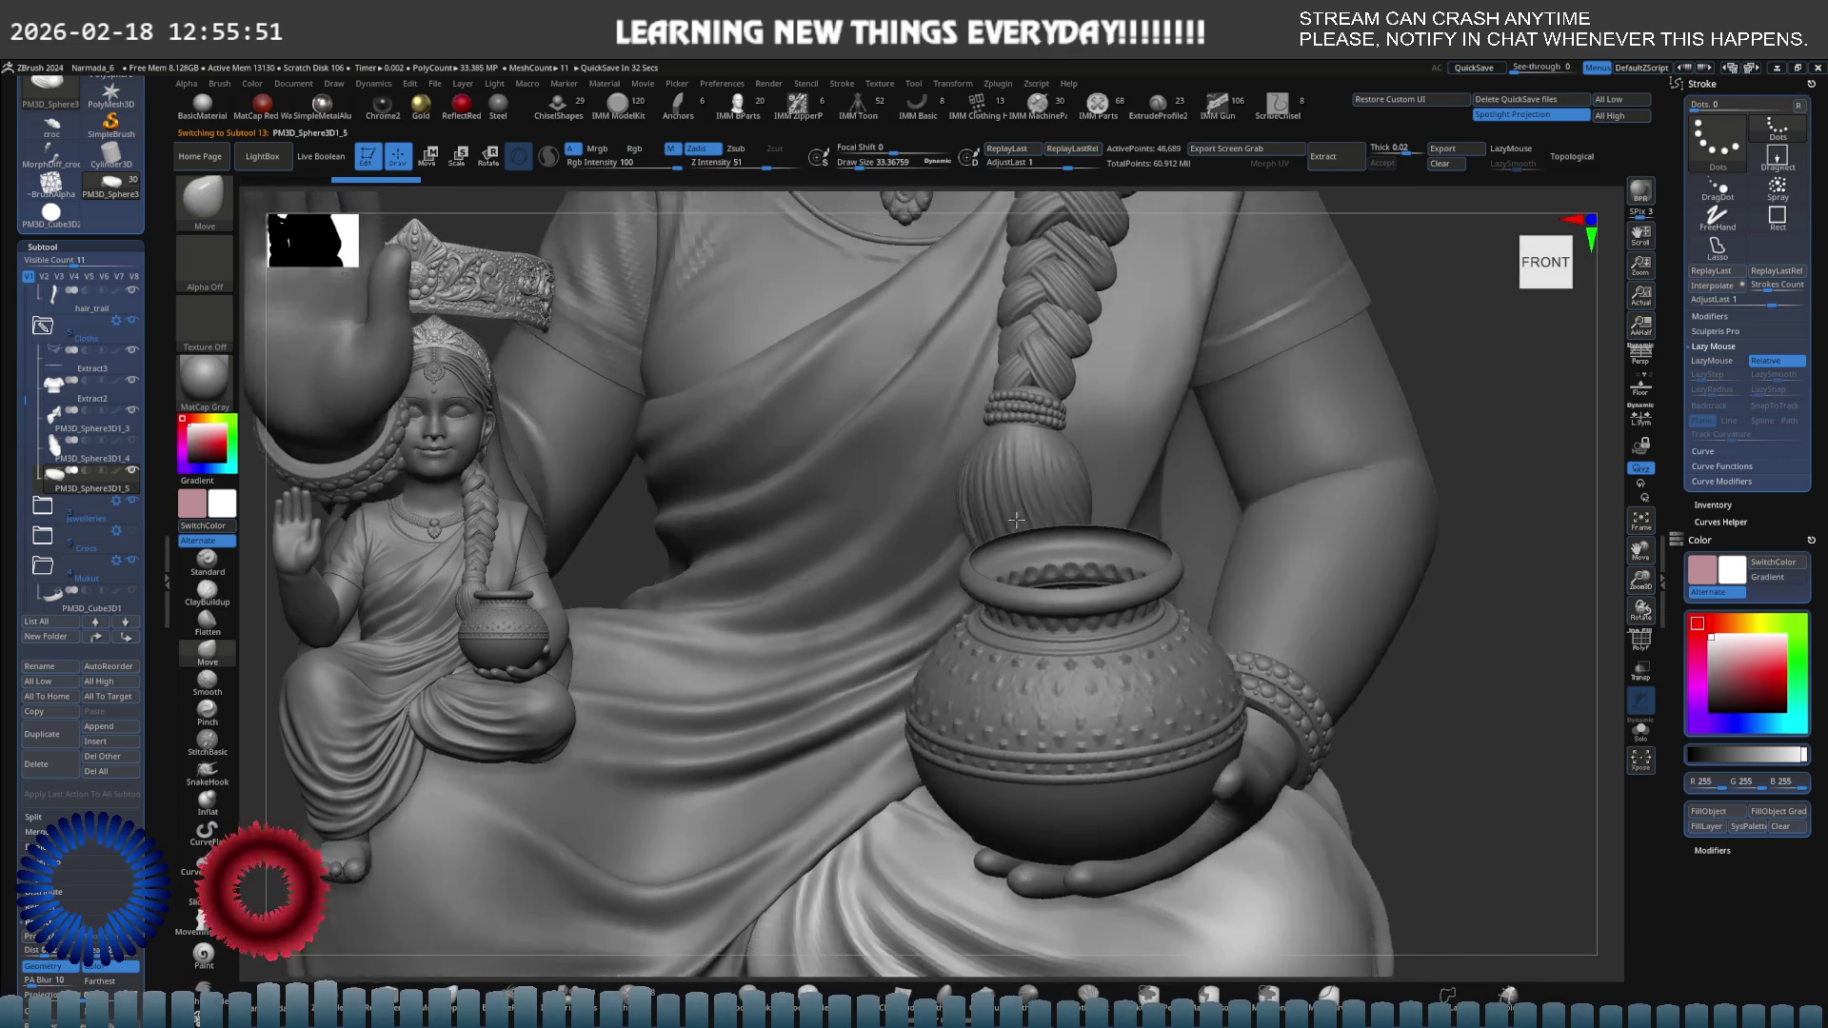
pyautogui.moveTo(1016, 519)
pyautogui.mouseDown(button='right')
pyautogui.moveTo(1036, 458)
pyautogui.moveTo(1103, 446)
pyautogui.moveTo(1173, 389)
pyautogui.moveTo(871, 510)
pyautogui.moveTo(992, 437)
pyautogui.moveTo(1139, 434)
pyautogui.moveTo(1196, 510)
pyautogui.moveTo(1185, 439)
pyautogui.mouseUp(button='right')
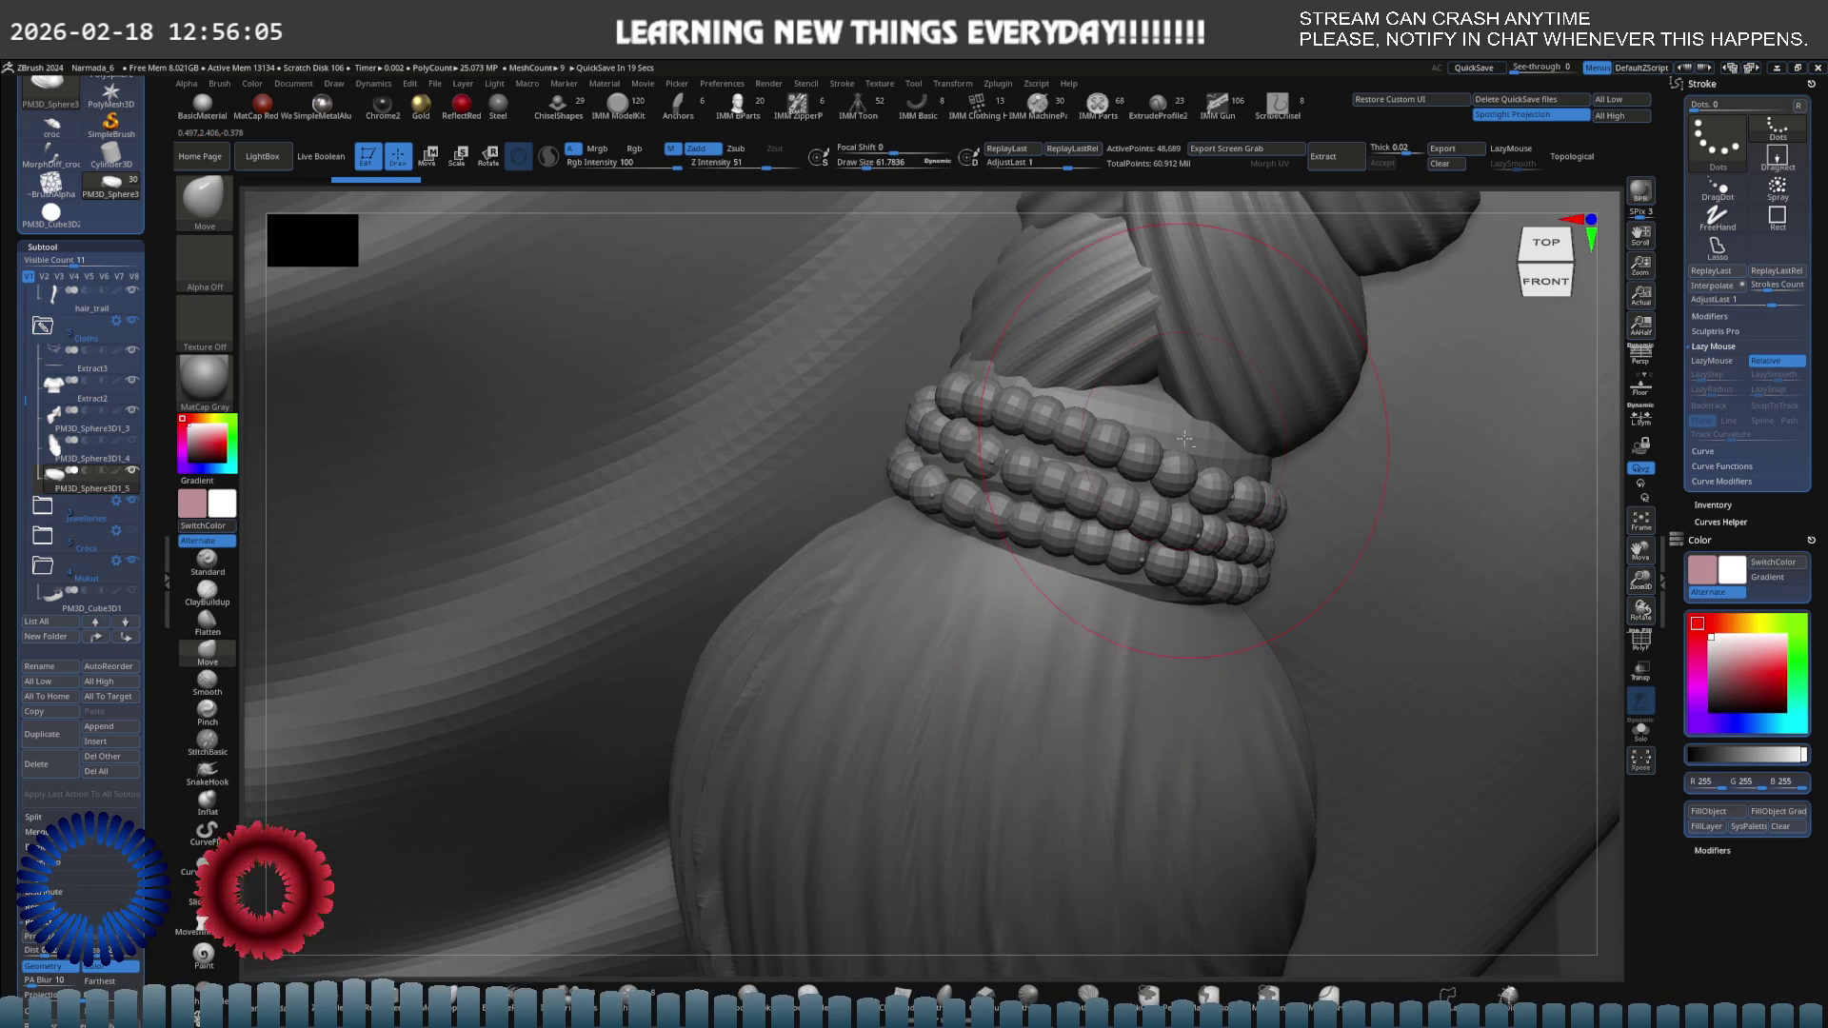